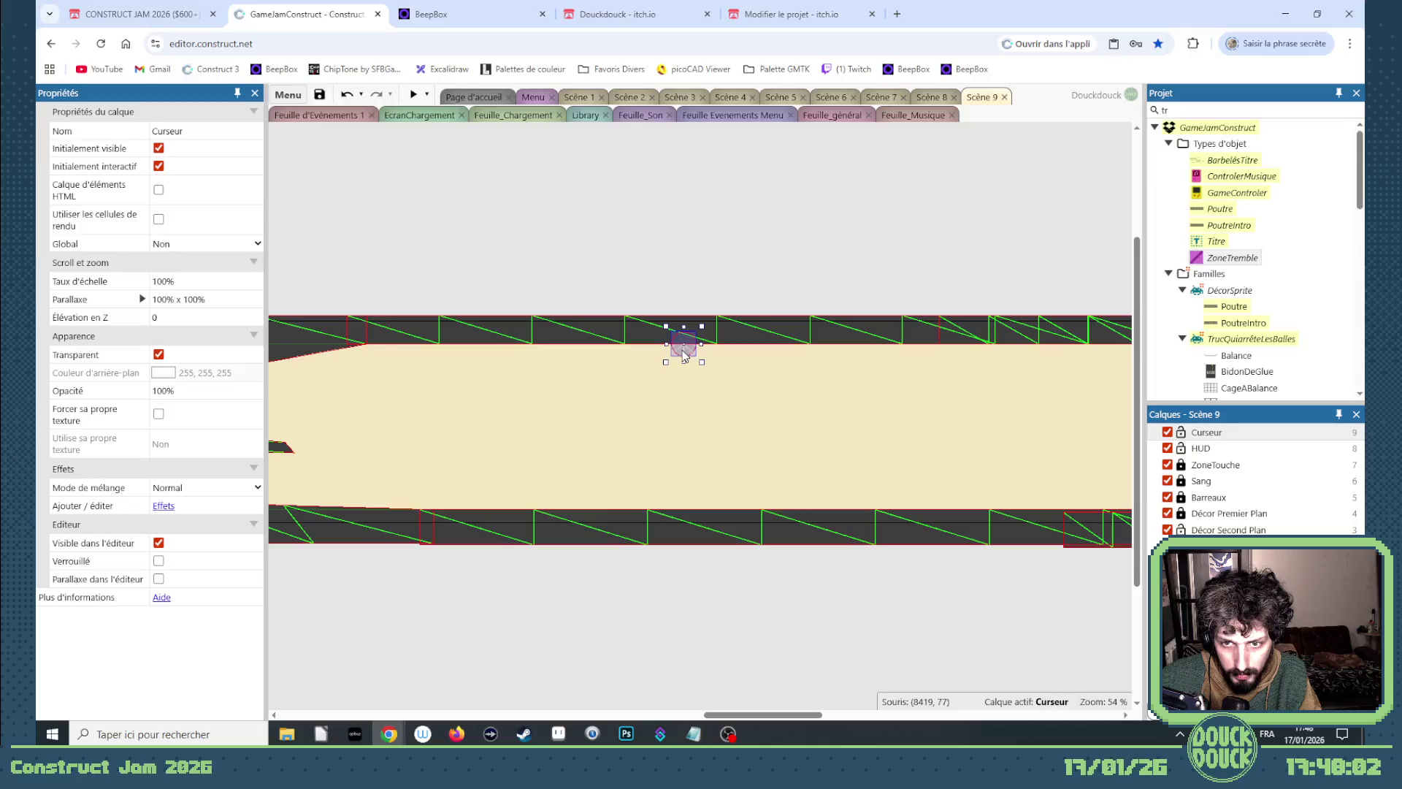
# Move a turret base down onto the floor and paste a copy onto the ceiling.
pyautogui.moveTo(685, 356)
pyautogui.mouseDown()
pyautogui.moveTo(948, 467)
pyautogui.moveTo(945, 521)
pyautogui.mouseUp()
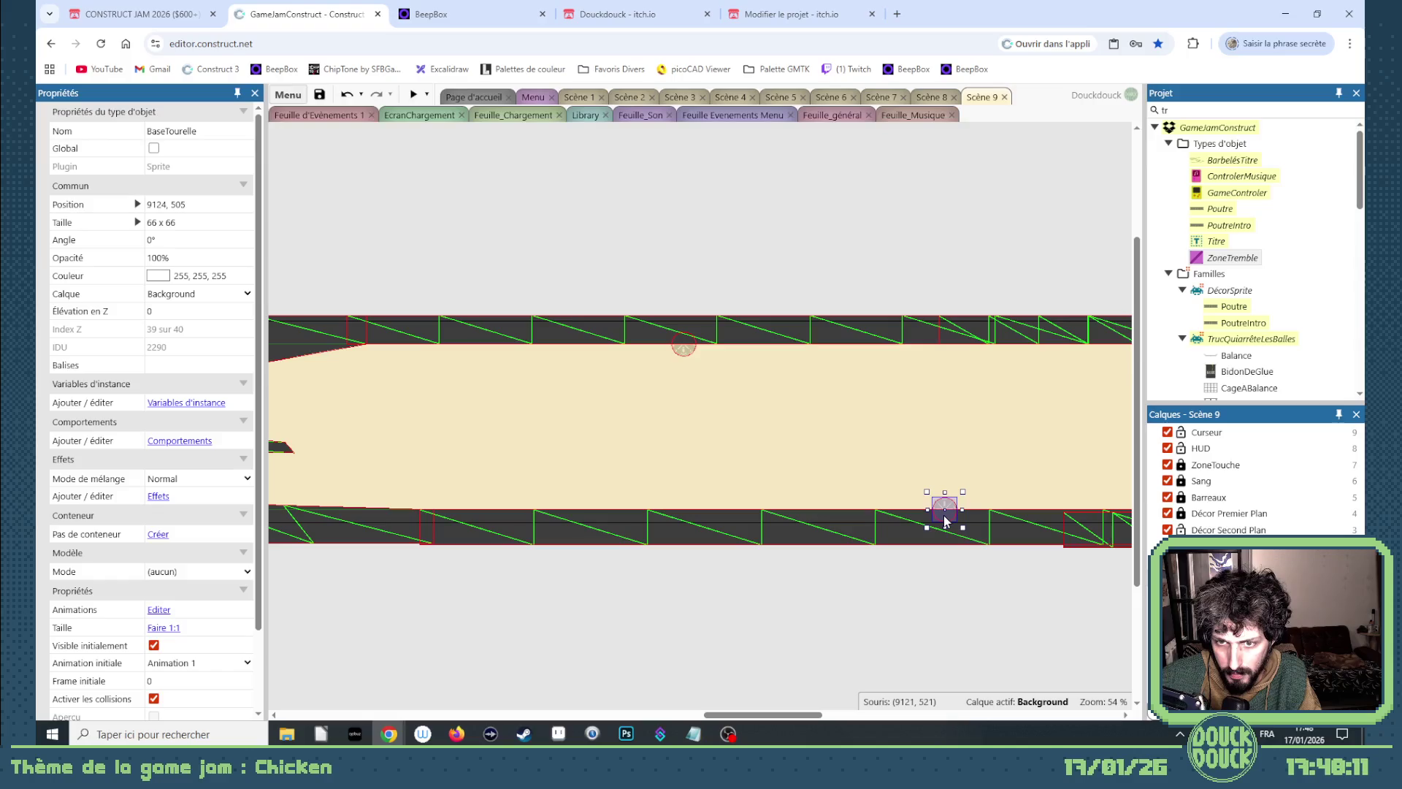
pyautogui.hscroll(5, 950, 509)
pyautogui.hotkey('ctrl', 'v')
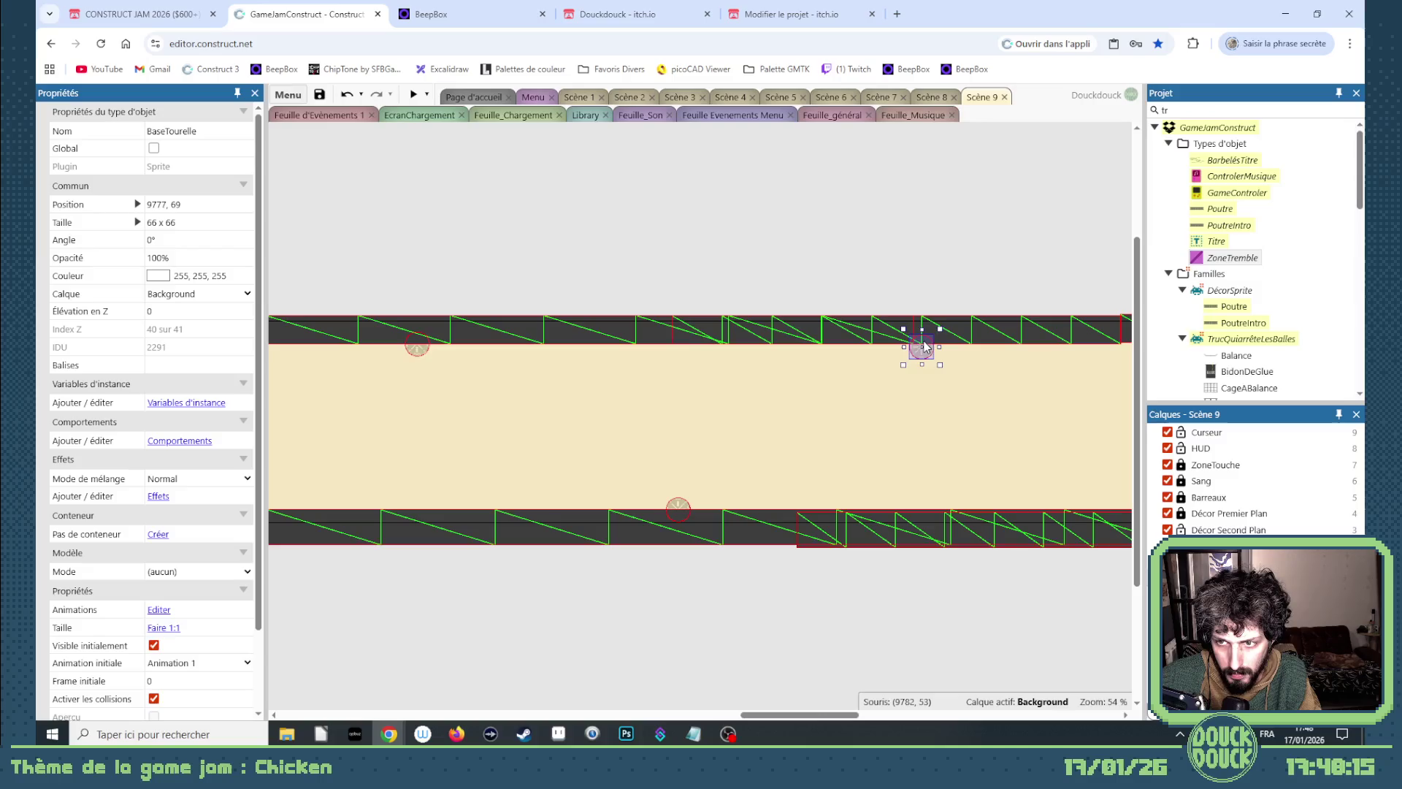
pyautogui.click(924, 344)
# Shift the ceiling turret base slightly right to y 61, then go to the Scène 1 layout.
pyautogui.moveTo(423, 348); pyautogui.dragTo(448, 352)
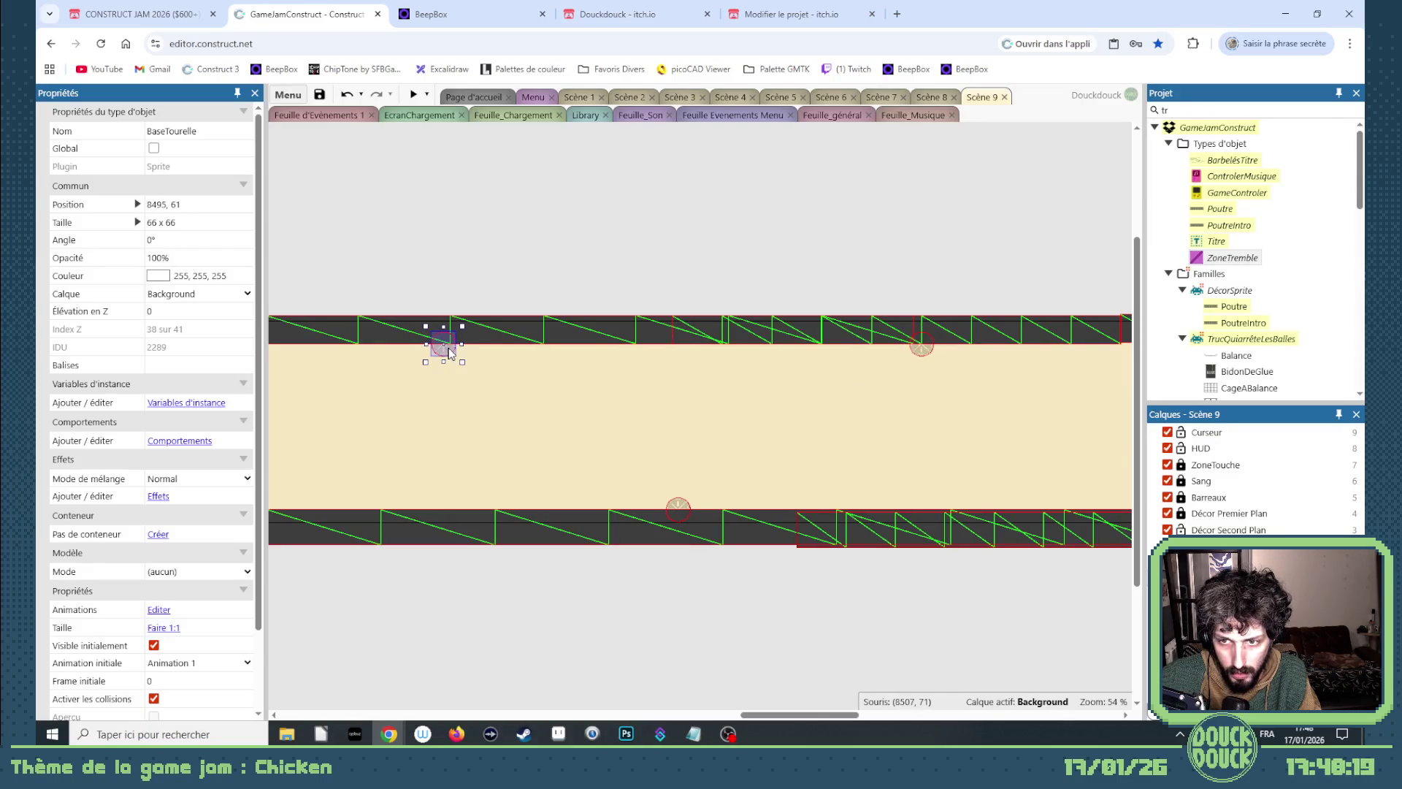
pyautogui.moveTo(794, 716)
pyautogui.mouseDown()
pyautogui.moveTo(888, 718)
pyautogui.moveTo(753, 709)
pyautogui.mouseUp()
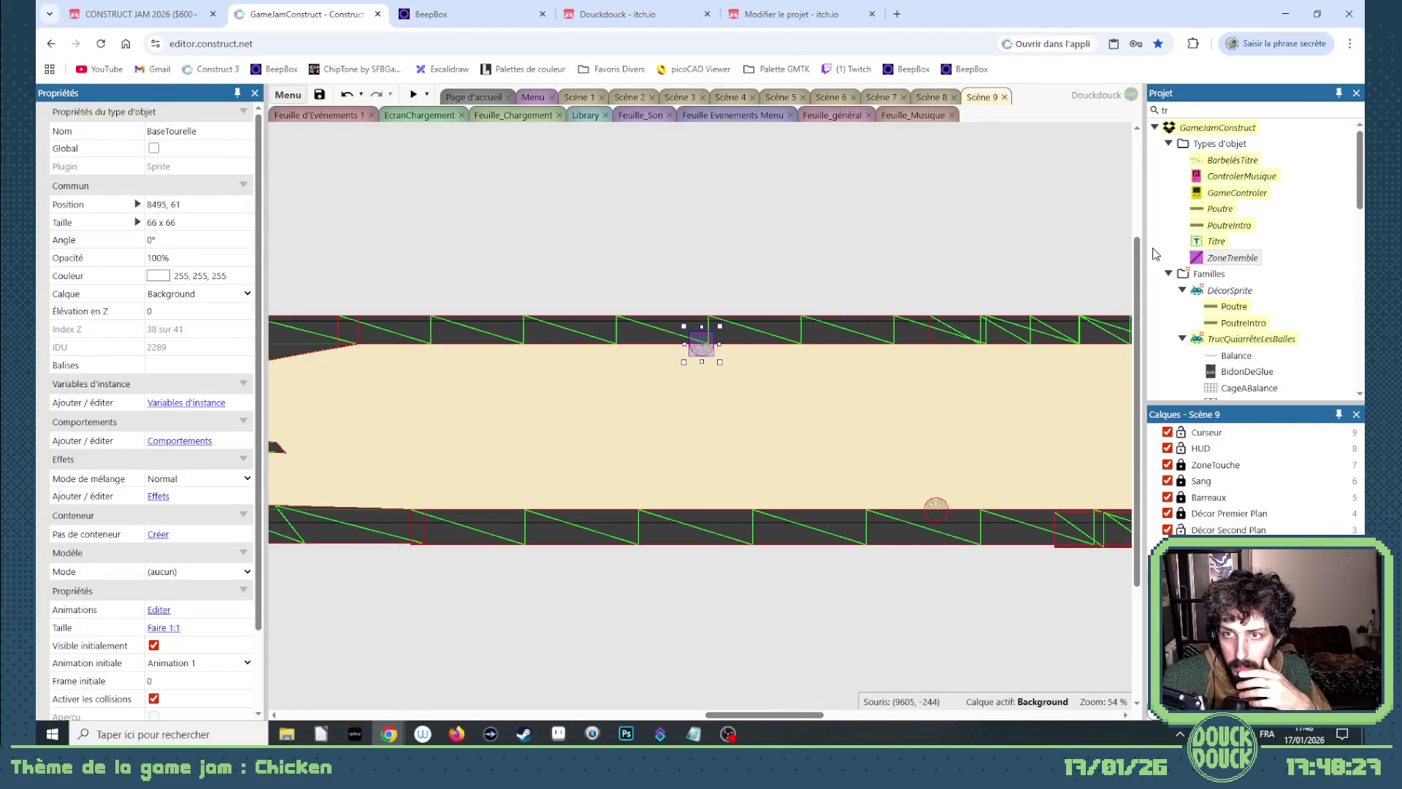
pyautogui.click(577, 97)
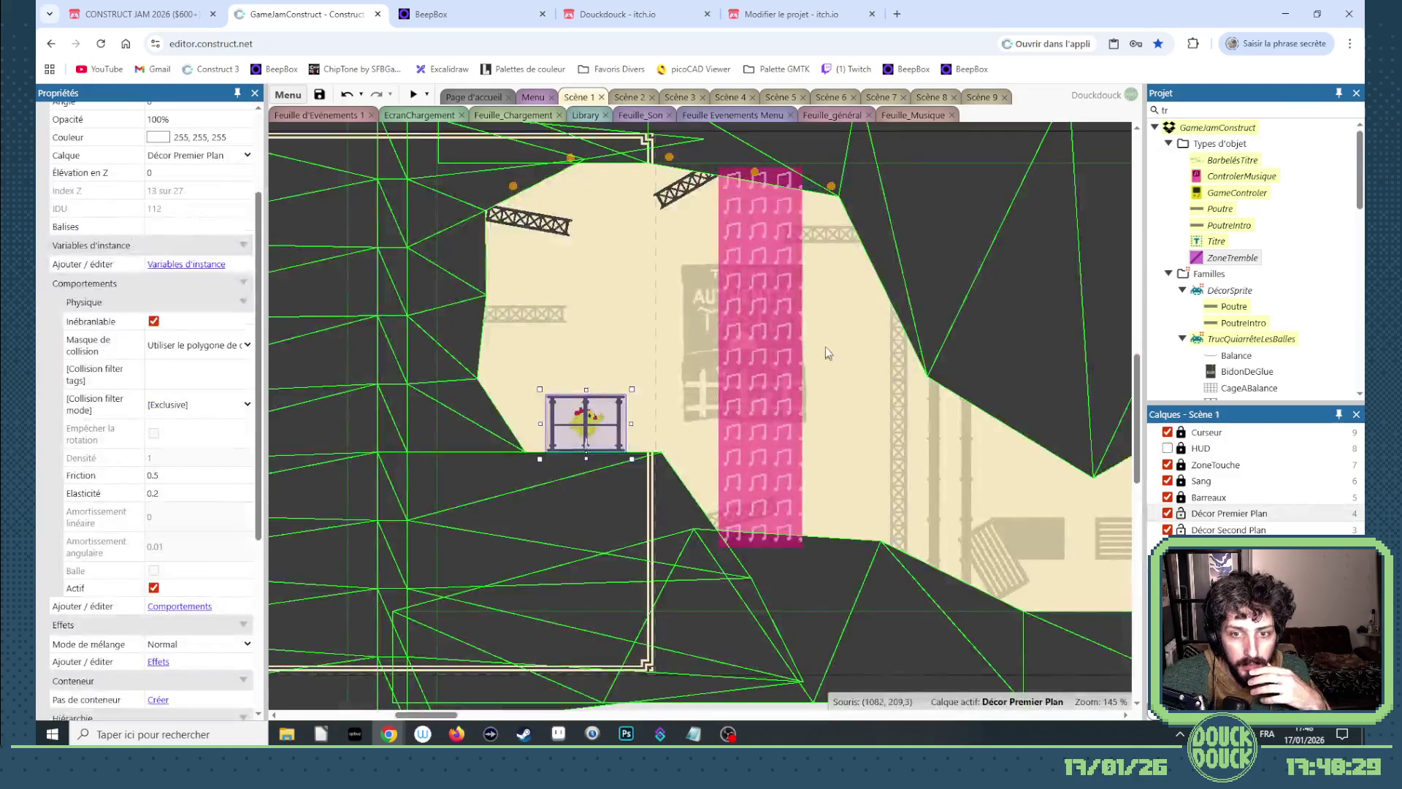
# Browse the Scène 2, Scène 9, Scène 3 and Scène 1 layouts.
pyautogui.scroll(-5, 663, 475)
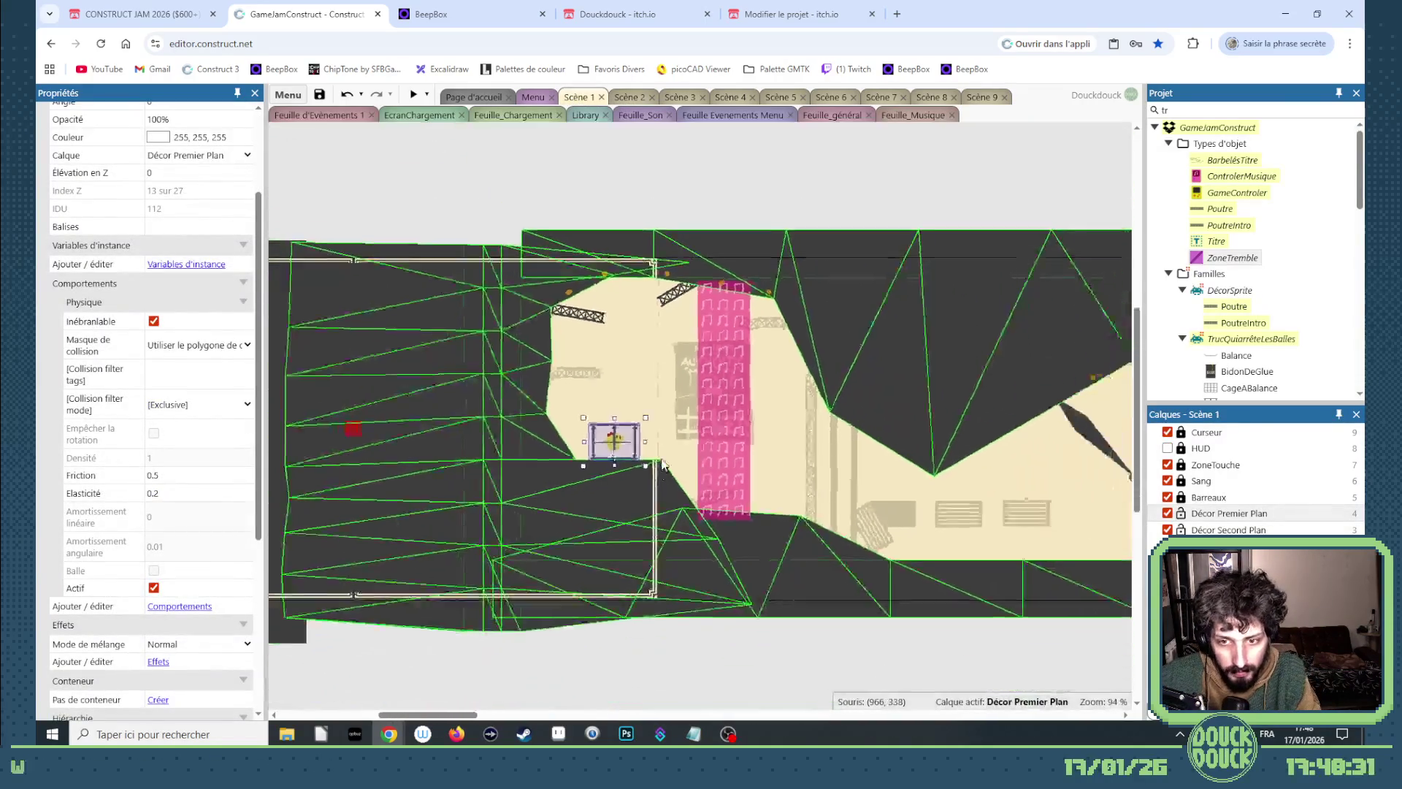
pyautogui.click(633, 102)
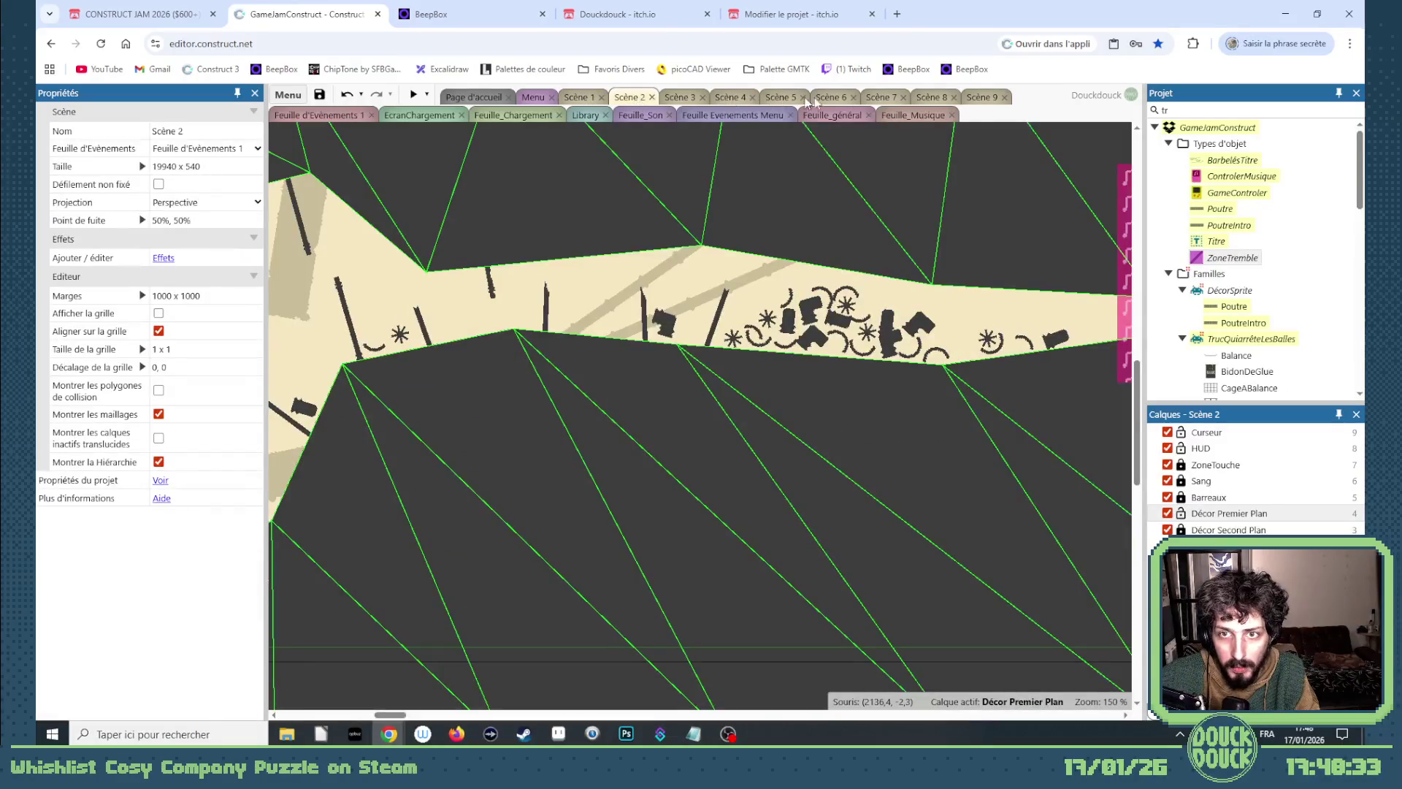
pyautogui.click(984, 102)
pyautogui.scroll(-1, 796, 409)
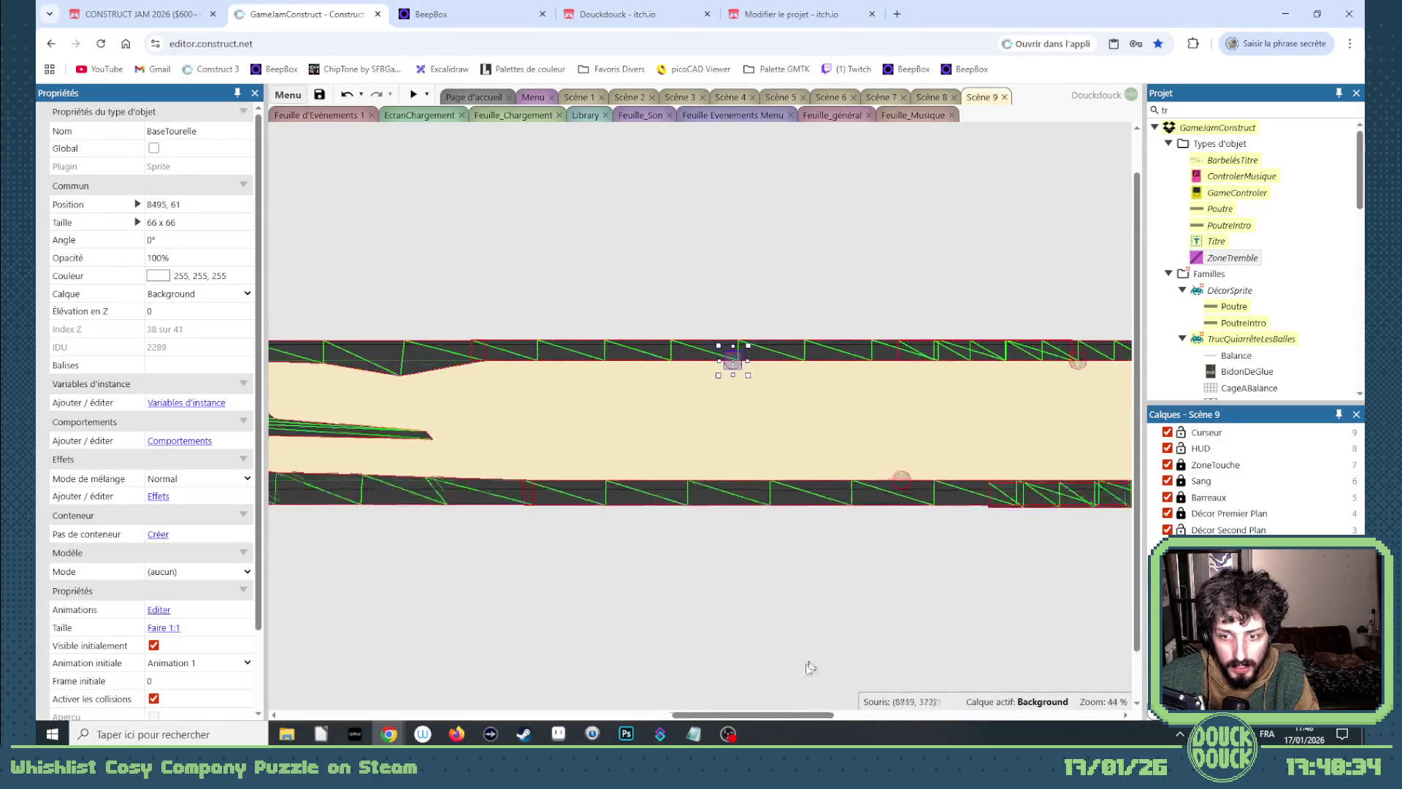
pyautogui.moveTo(778, 716)
pyautogui.mouseDown()
pyautogui.moveTo(644, 686)
pyautogui.moveTo(820, 689)
pyautogui.mouseUp()
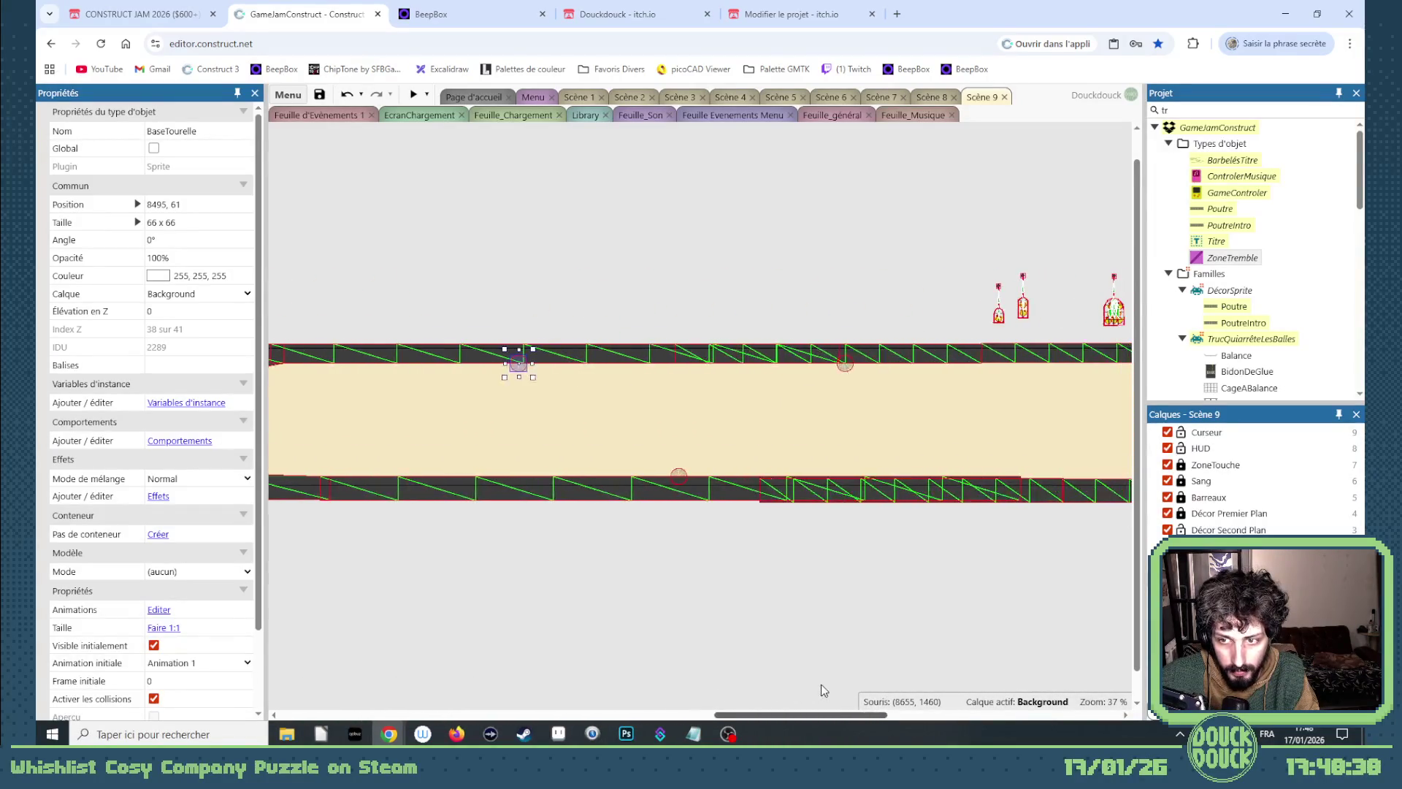
pyautogui.click(629, 97)
pyautogui.click(675, 98)
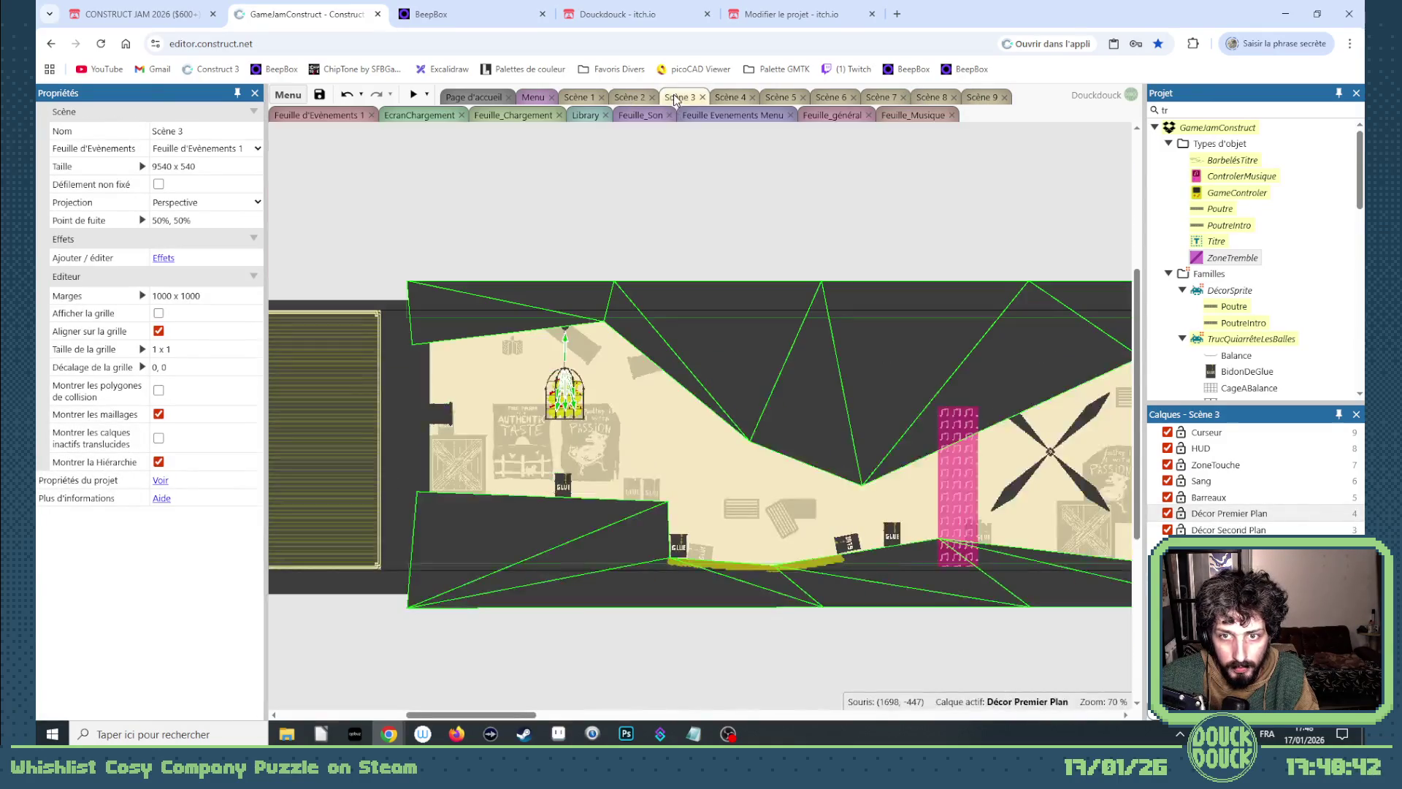
pyautogui.click(578, 97)
# Select the three PilierPic pillars in Scène 1 and return to Scène 9.
pyautogui.moveTo(472, 715)
pyautogui.mouseDown()
pyautogui.moveTo(643, 714)
pyautogui.moveTo(691, 699)
pyautogui.moveTo(805, 712)
pyautogui.mouseUp()
pyautogui.click(732, 438)
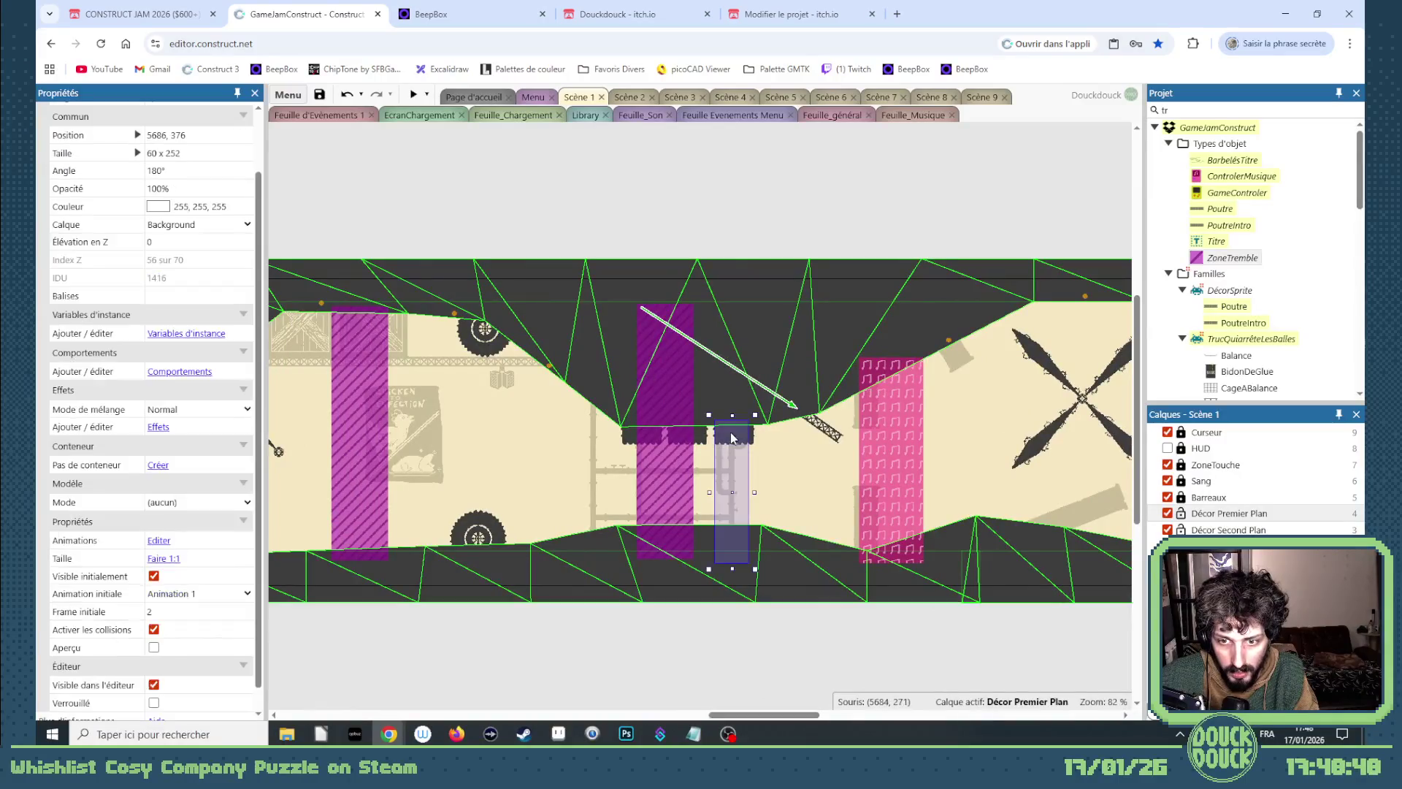
pyautogui.click(702, 443)
pyautogui.click(730, 442)
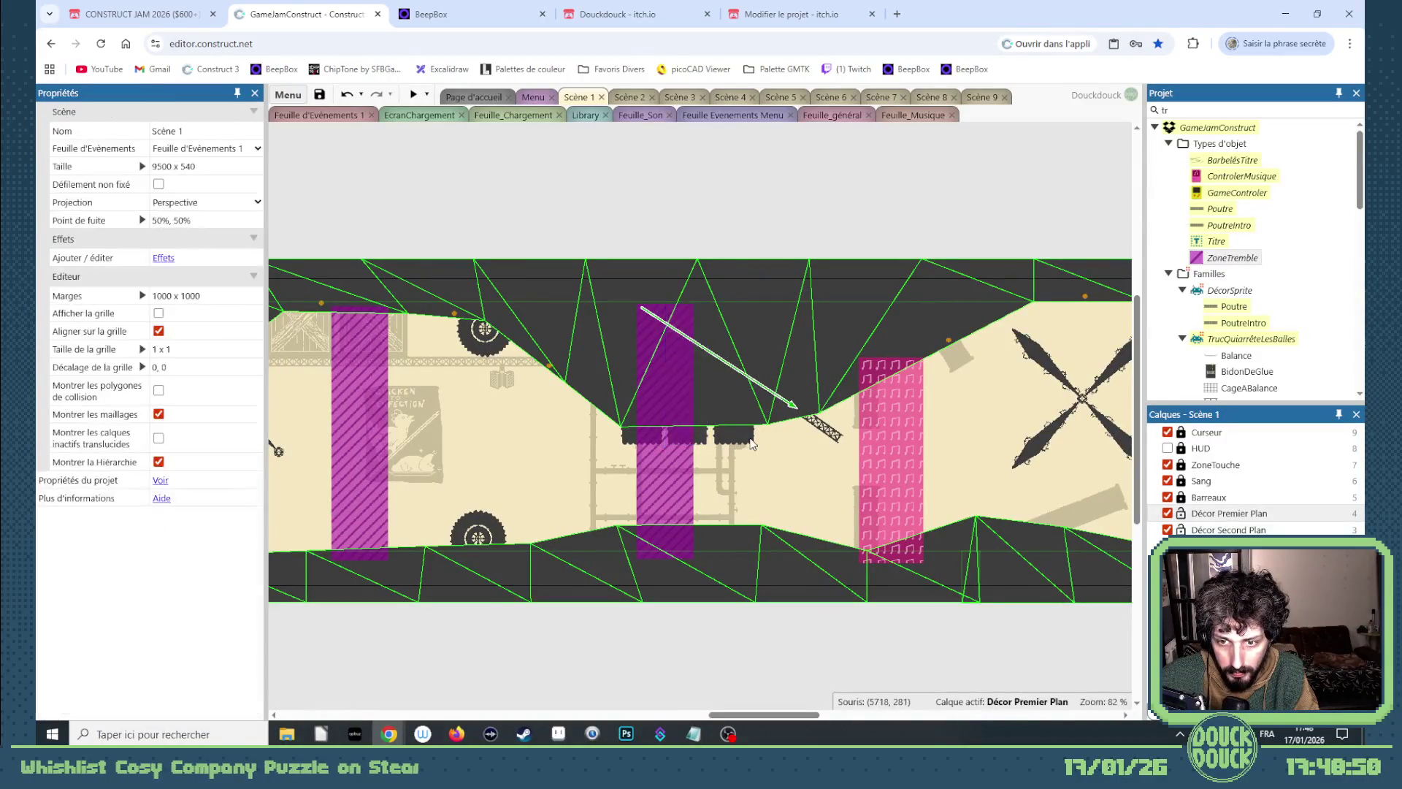
pyautogui.click(707, 443)
pyautogui.click(698, 433)
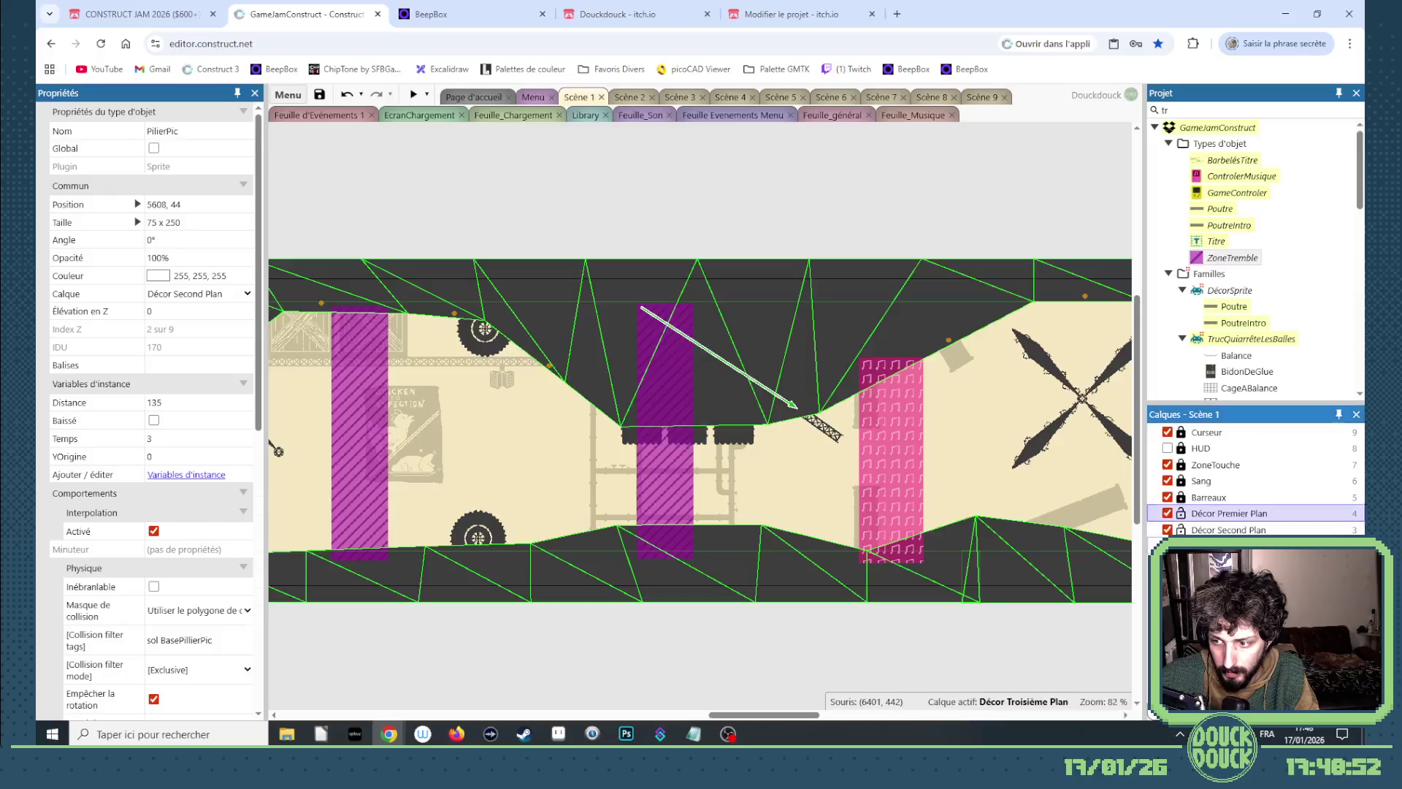
pyautogui.click(626, 442)
pyautogui.keyDown('ctrl'); pyautogui.click(687, 438); pyautogui.keyUp('ctrl')
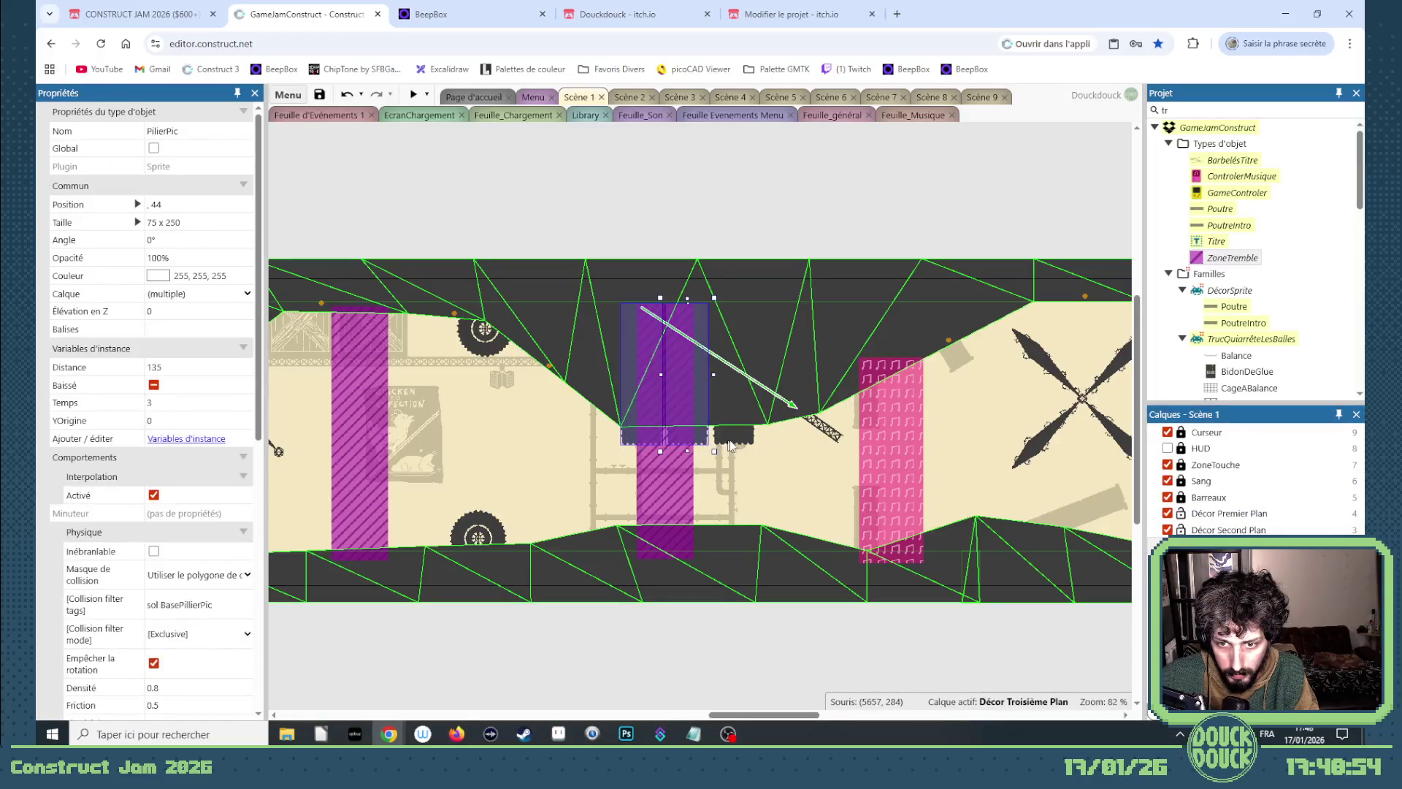
pyautogui.keyDown('ctrl'); pyautogui.click(743, 446); pyautogui.keyUp('ctrl')
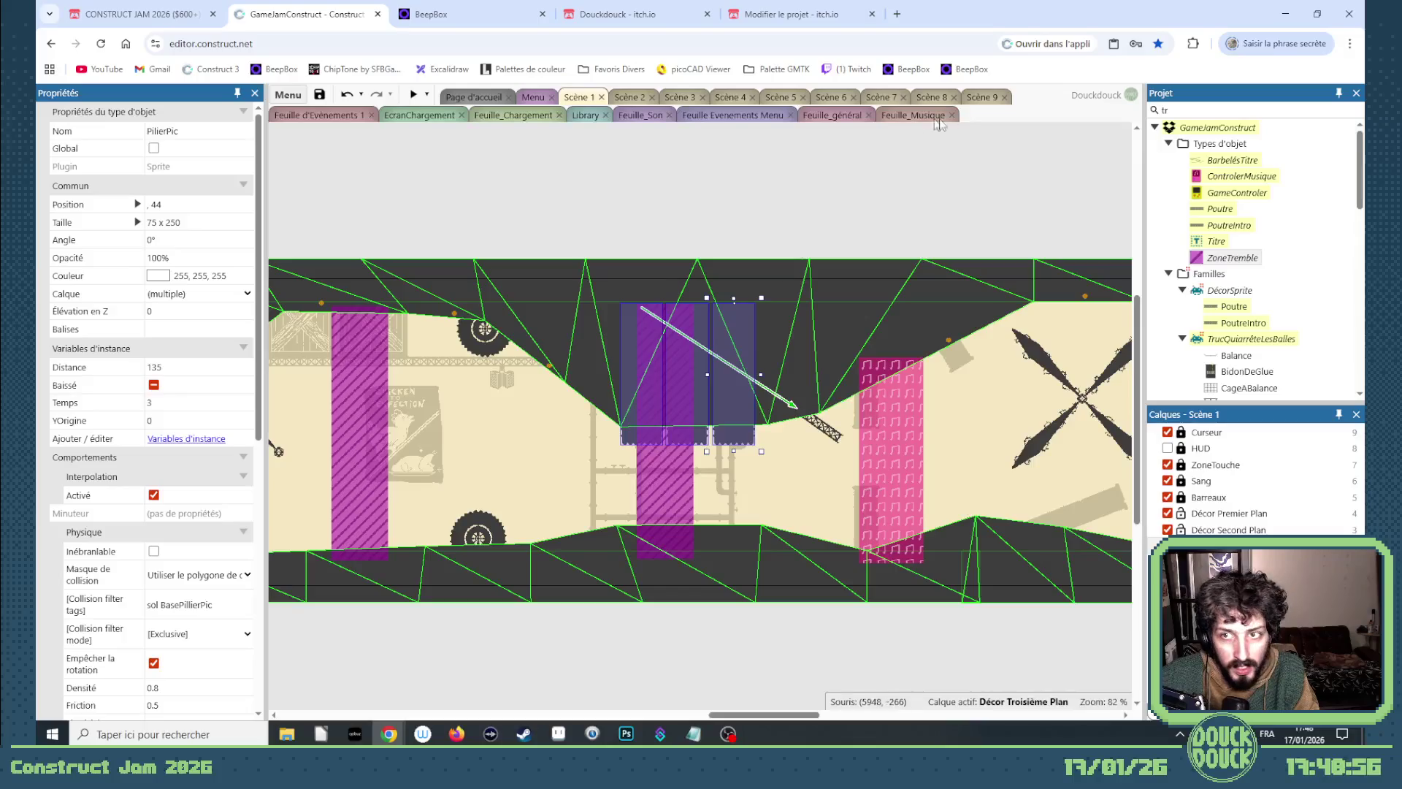
pyautogui.click(979, 99)
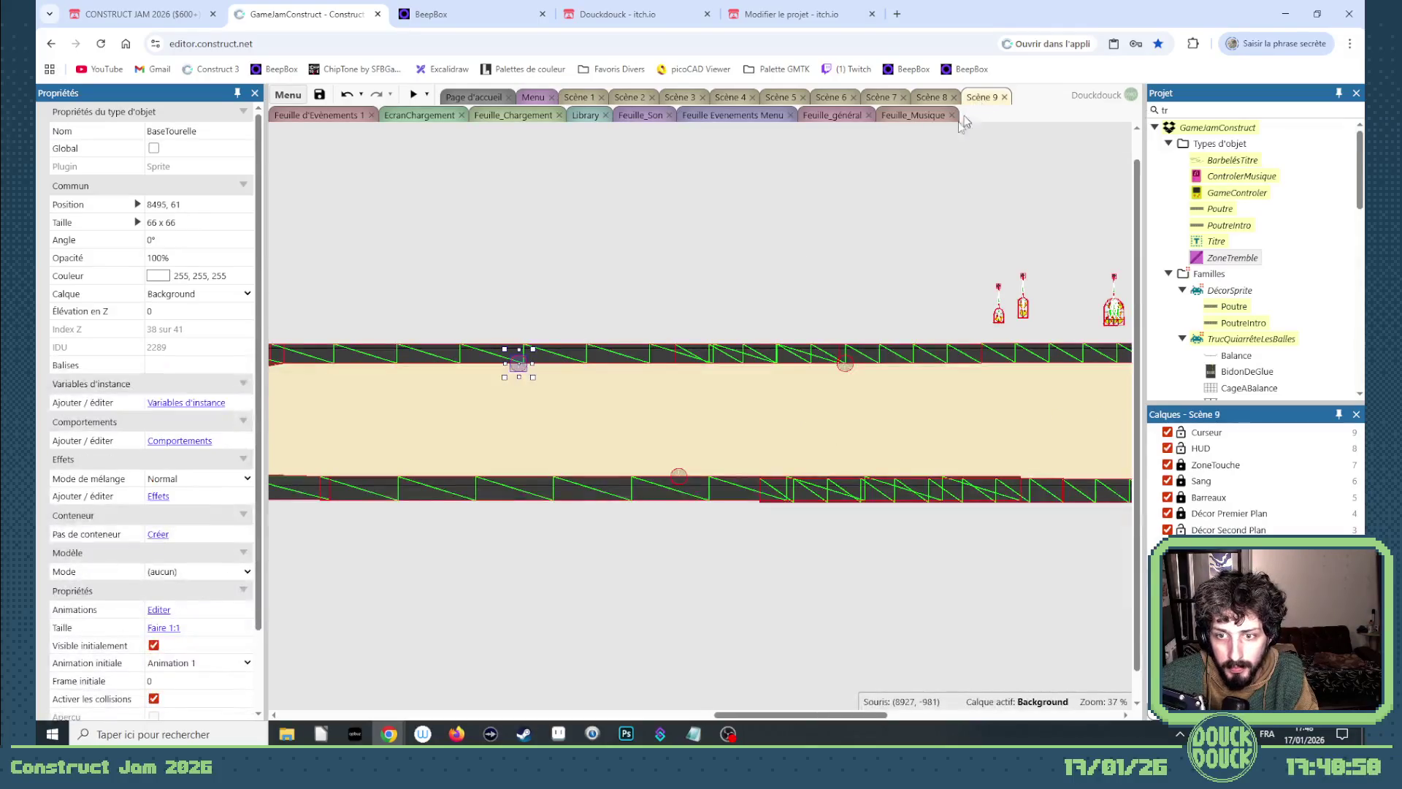
# Paste the three pillars into Scène 9 and spread them side by side under the ceiling.
pyautogui.moveTo(731, 715); pyautogui.dragTo(681, 715)
pyautogui.click(745, 262)
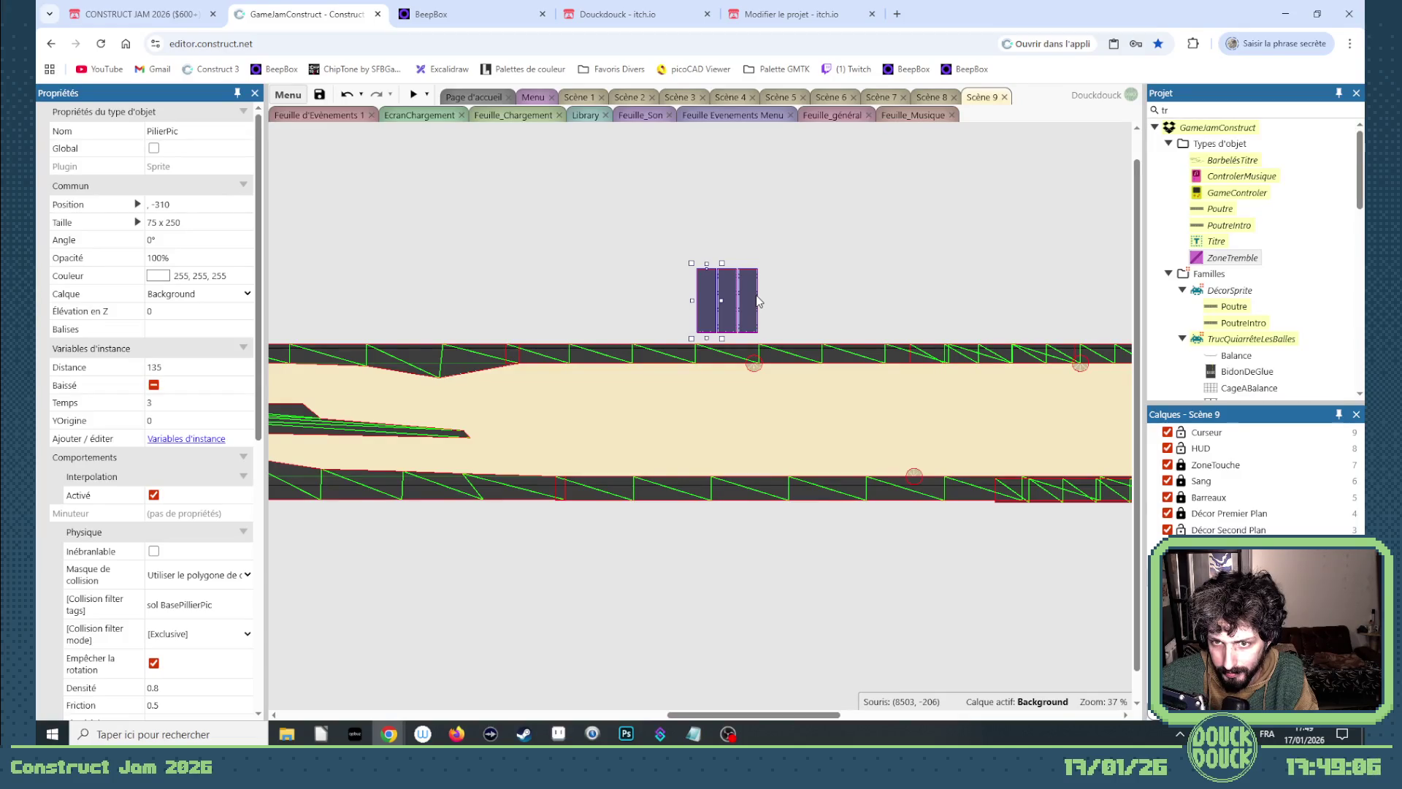
pyautogui.moveTo(750, 300); pyautogui.dragTo(738, 404)
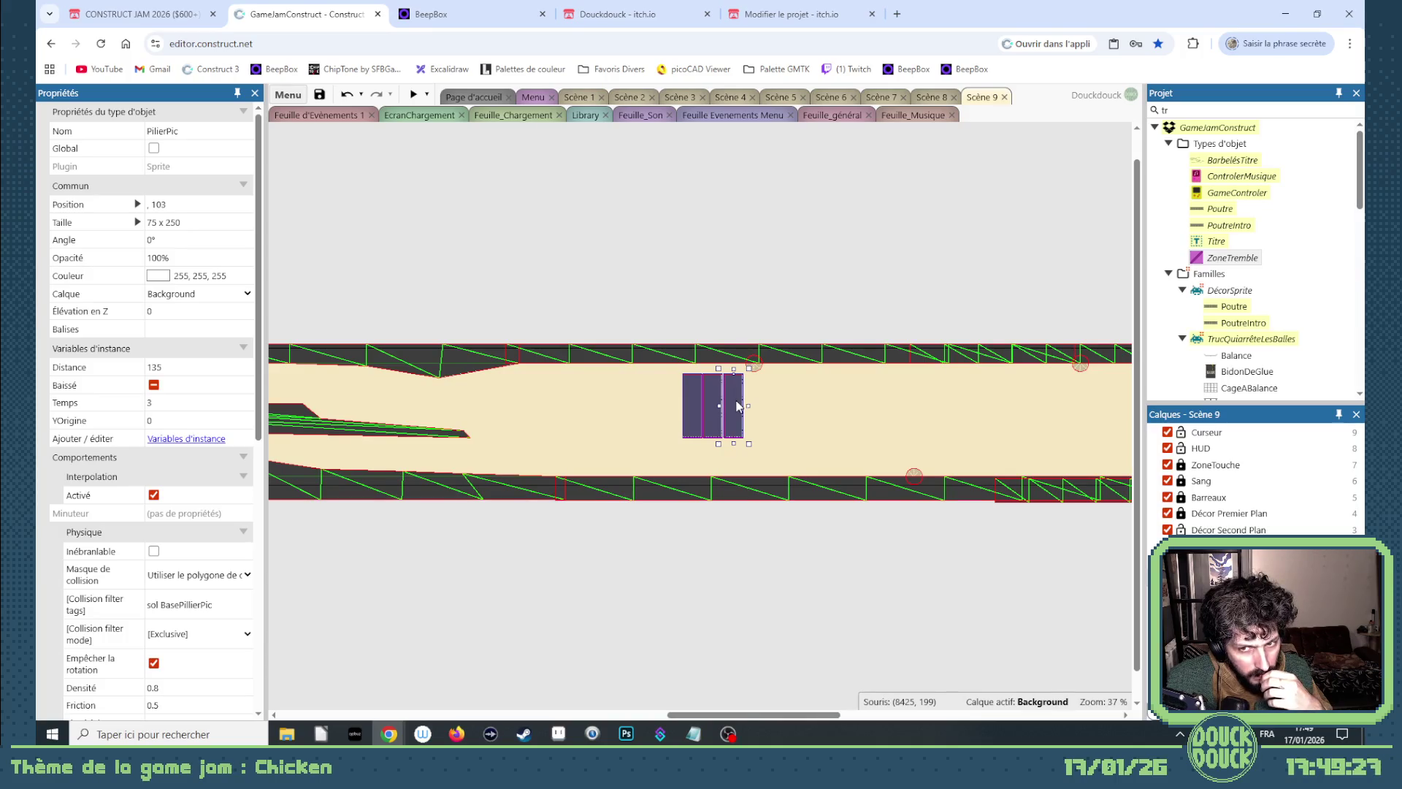
pyautogui.moveTo(738, 406)
pyautogui.mouseDown()
pyautogui.moveTo(789, 401)
pyautogui.moveTo(765, 280)
pyautogui.moveTo(716, 352)
pyautogui.moveTo(737, 401)
pyautogui.mouseUp()
pyautogui.moveTo(755, 298); pyautogui.dragTo(780, 407)
pyautogui.moveTo(769, 298)
pyautogui.mouseDown()
pyautogui.moveTo(846, 408)
pyautogui.moveTo(827, 408)
pyautogui.moveTo(807, 376)
pyautogui.mouseUp()
# Reposition a turret base between the pillars, delete the spare one, and select the floor.
pyautogui.click(1085, 377)
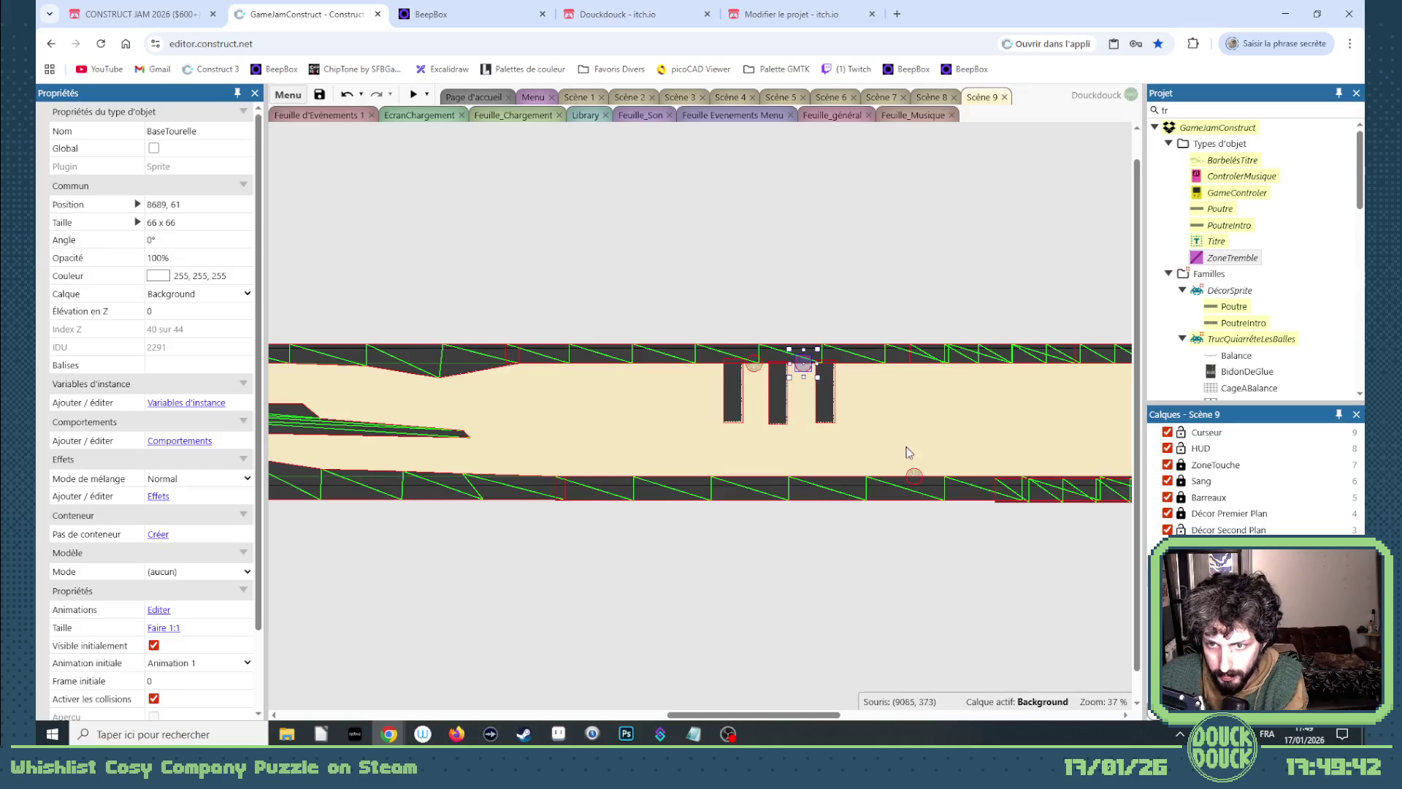
pyautogui.moveTo(916, 478)
pyautogui.mouseDown()
pyautogui.moveTo(992, 429)
pyautogui.moveTo(1075, 292)
pyautogui.moveTo(1116, 290)
pyautogui.moveTo(1079, 305)
pyautogui.mouseUp()
pyautogui.press('Delete')
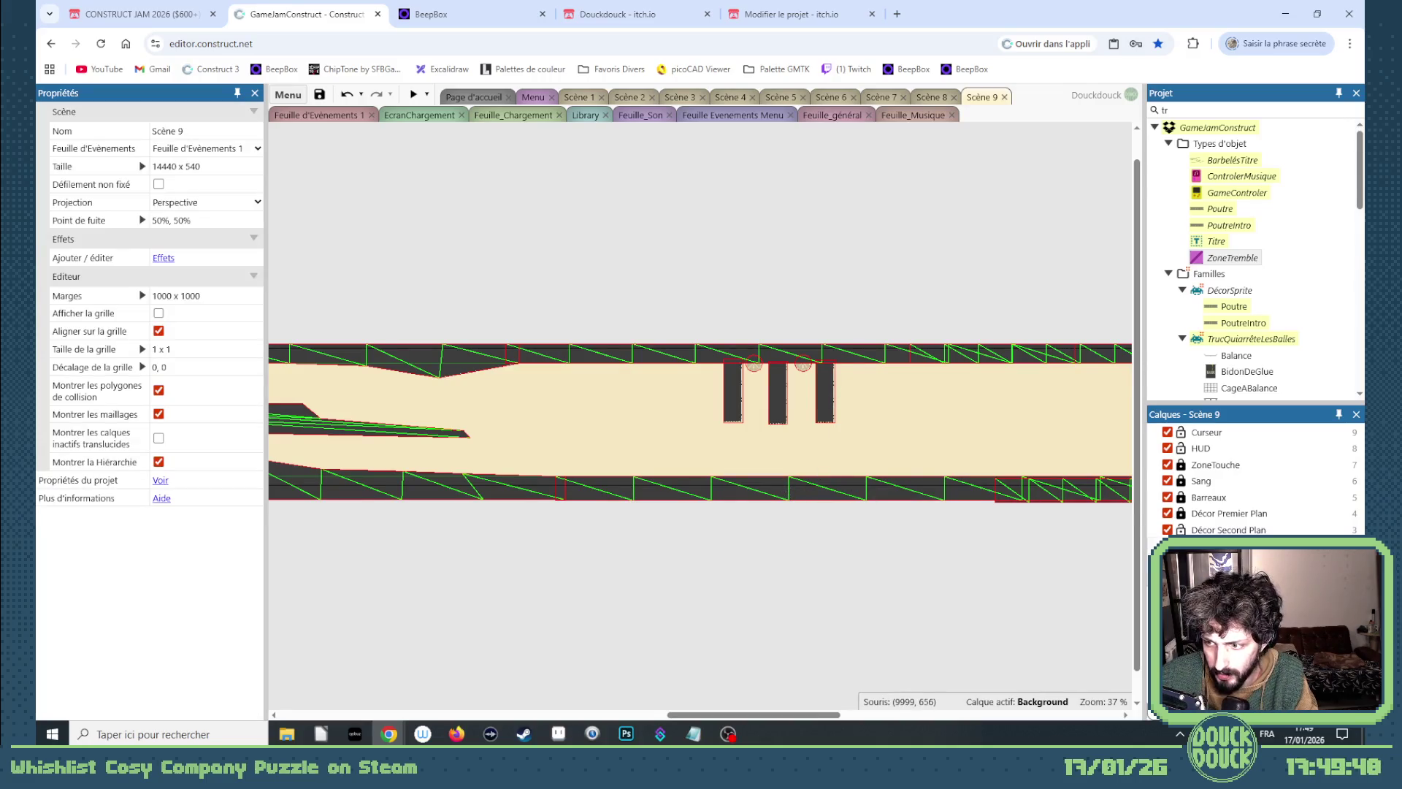
pyautogui.click(723, 485)
pyautogui.scroll(5, 724, 486)
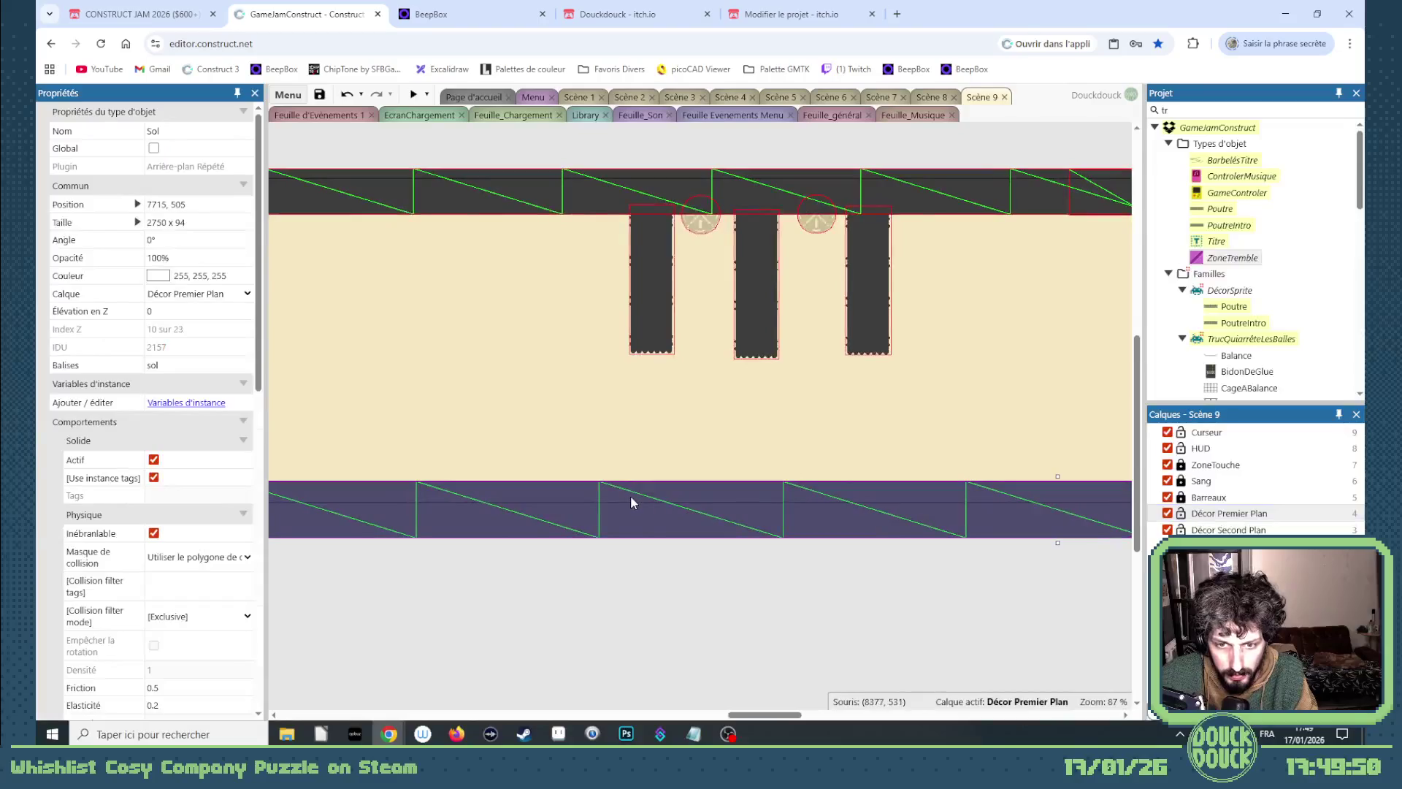
# Give the Sol floor a 10 x 2 mesh and raise its points to the pillars' bottoms.
pyautogui.rightClick(631, 502)
pyautogui.moveTo(723, 329)
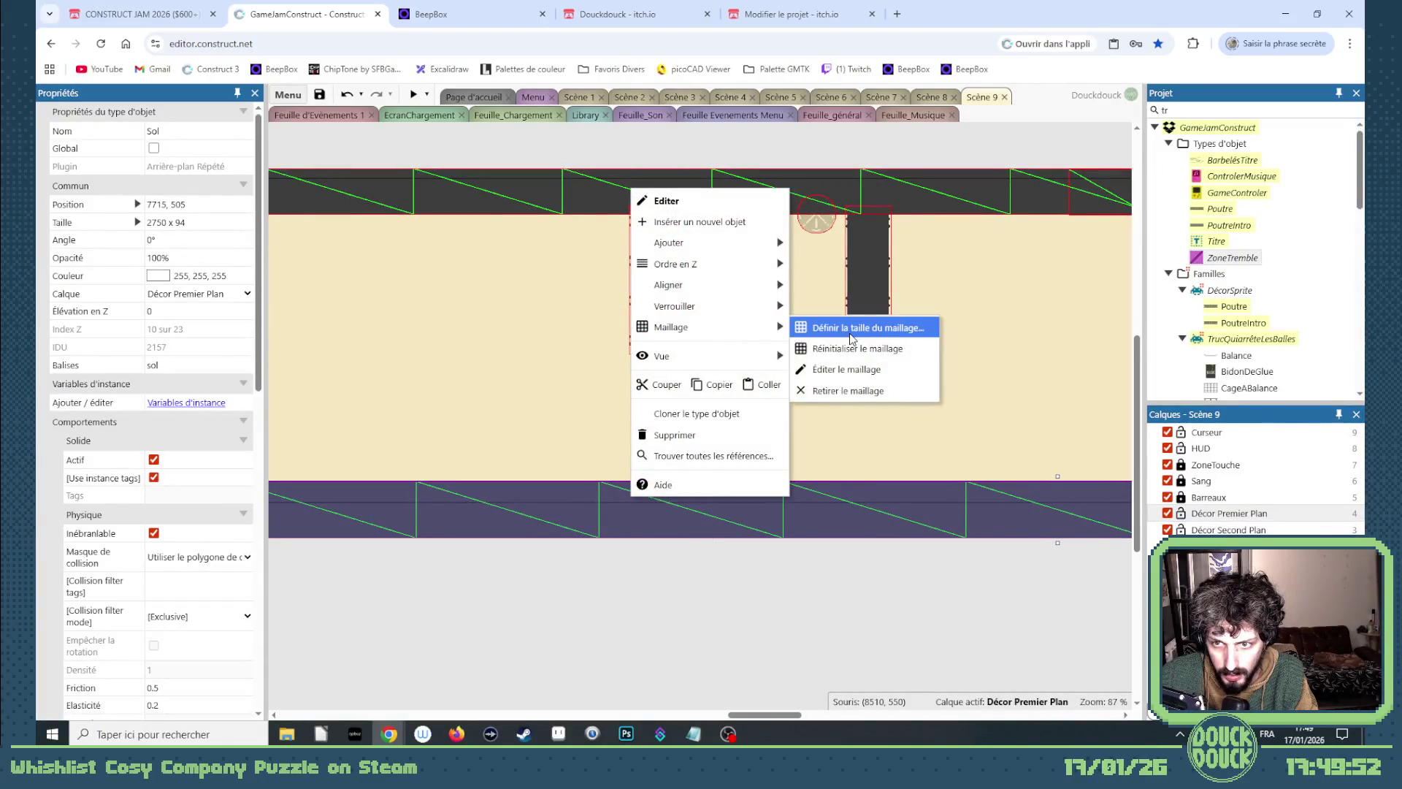
pyautogui.click(845, 369)
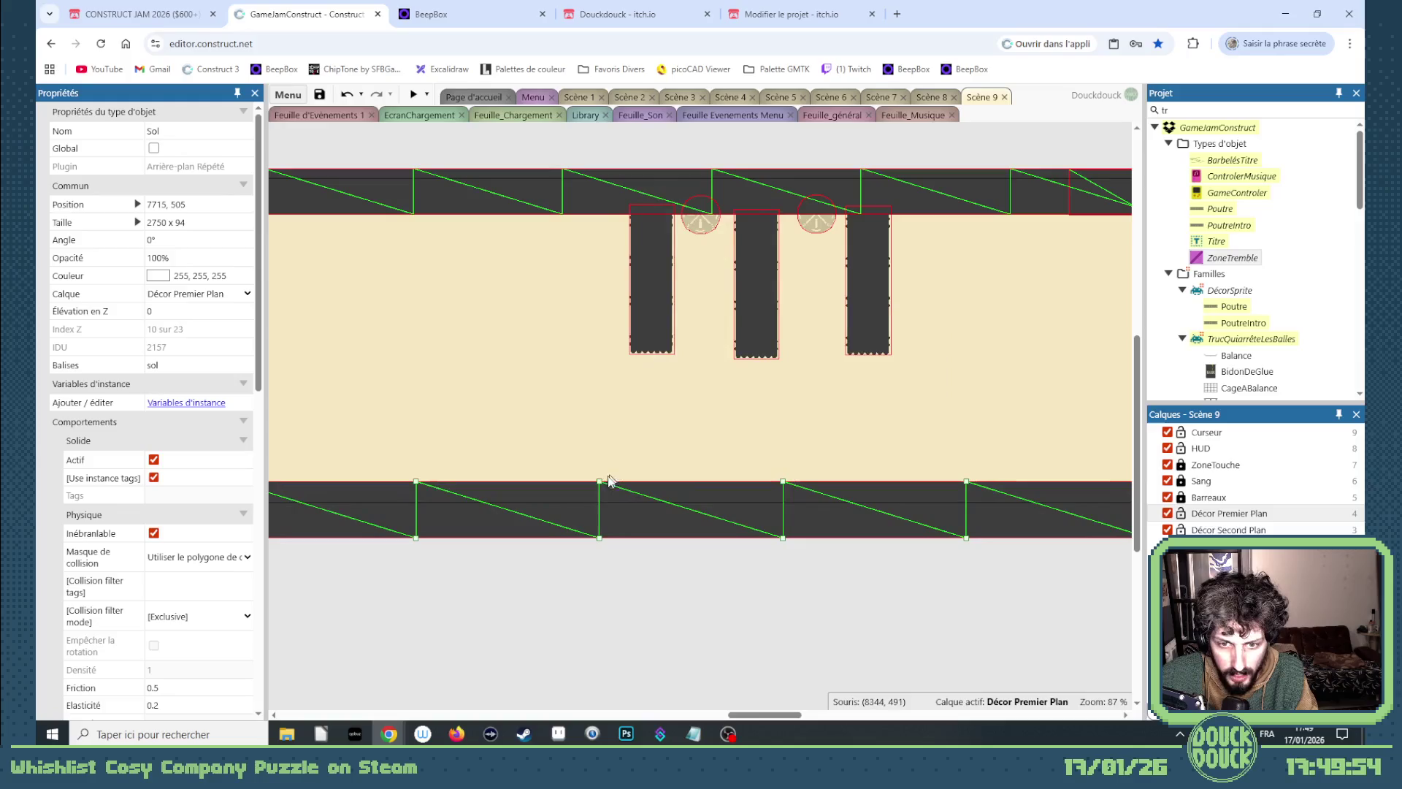
pyautogui.moveTo(600, 478)
pyautogui.mouseDown()
pyautogui.moveTo(547, 366)
pyautogui.moveTo(627, 360)
pyautogui.mouseUp()
pyautogui.click(649, 323)
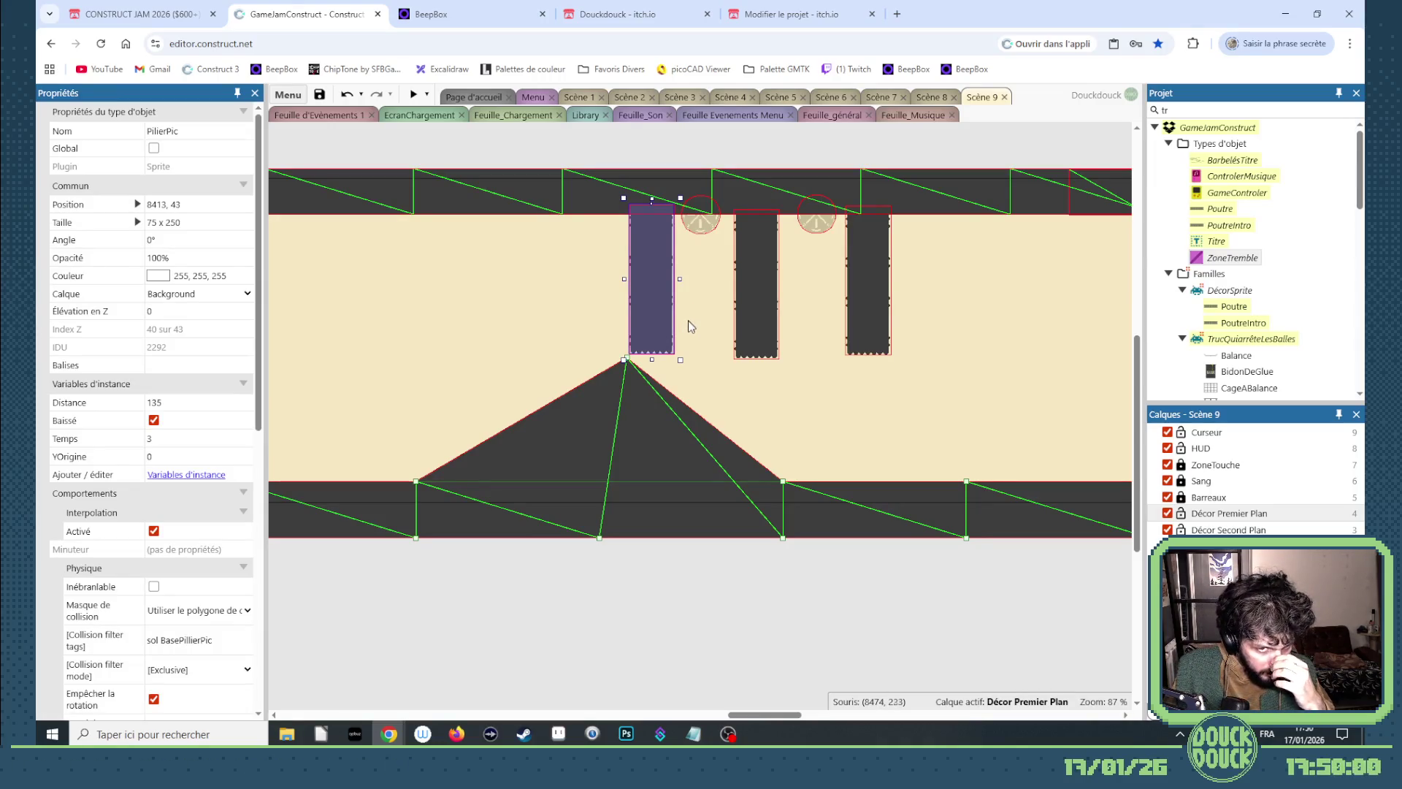
pyautogui.moveTo(783, 482); pyautogui.dragTo(899, 358)
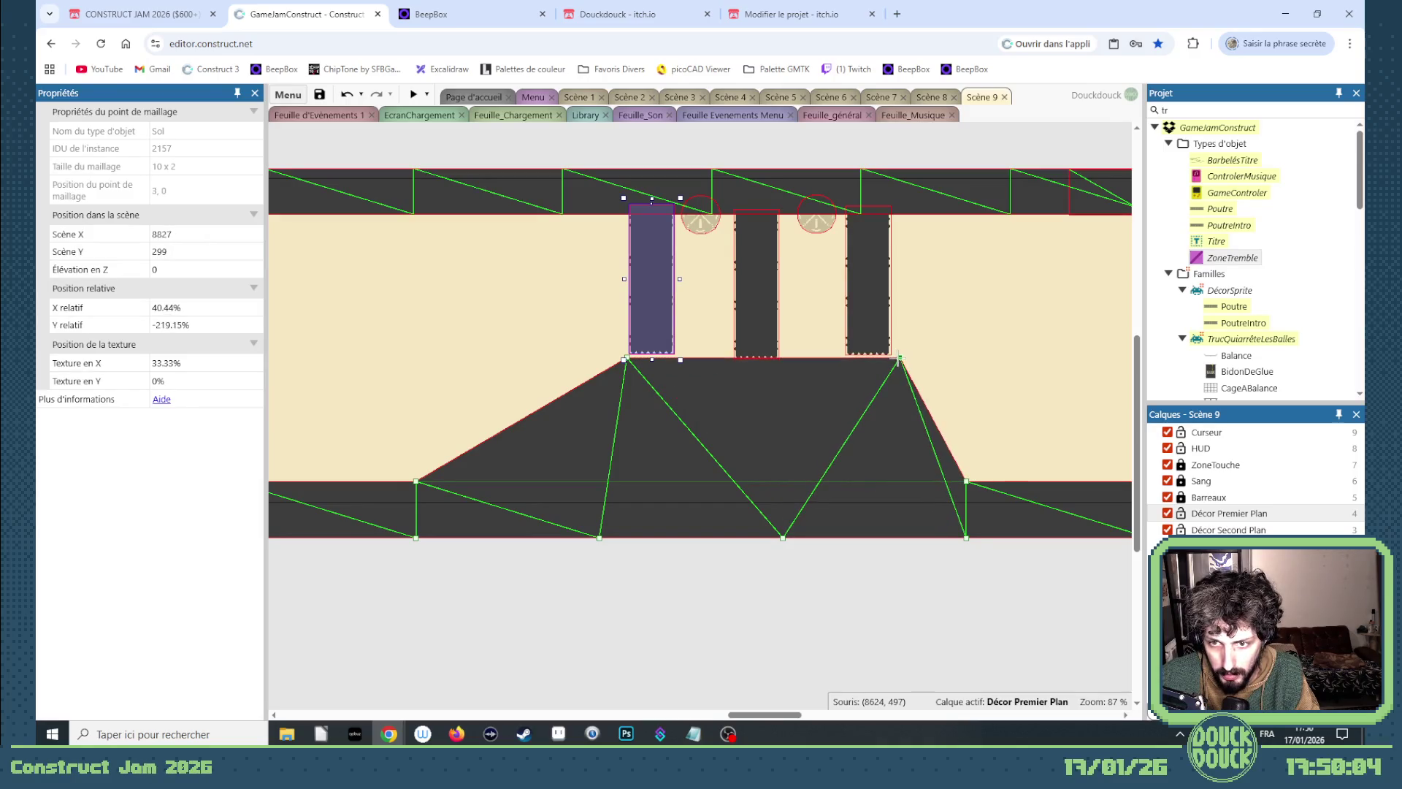
pyautogui.keyDown('shift'); pyautogui.click(767, 322); pyautogui.keyUp('shift')
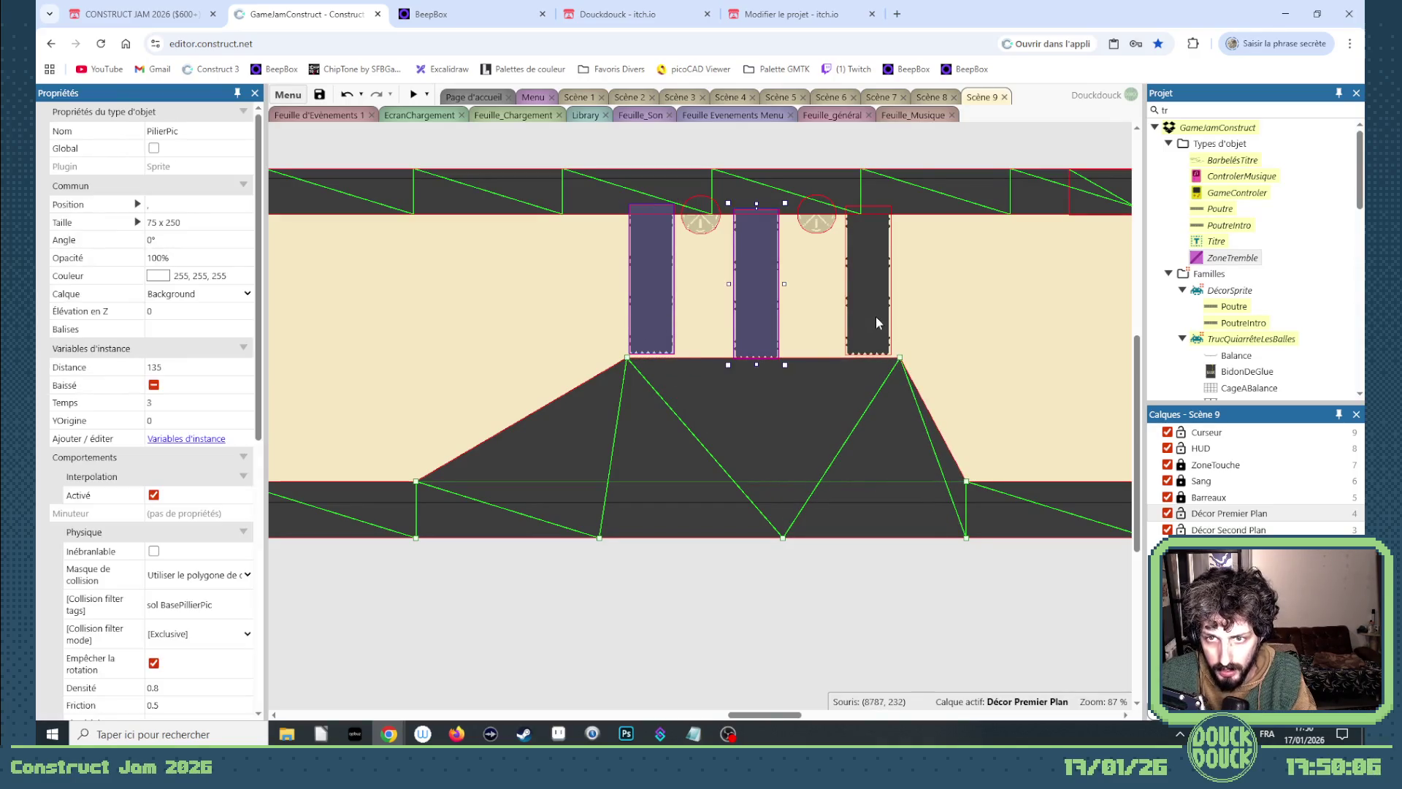
# Nudge the pillars up and down and lower the left pillar a few pixels.
pyautogui.keyDown('shift'); pyautogui.click(875, 317); pyautogui.keyUp('shift')
pyautogui.press('Up')
pyautogui.press('Up')
pyautogui.press('Up')
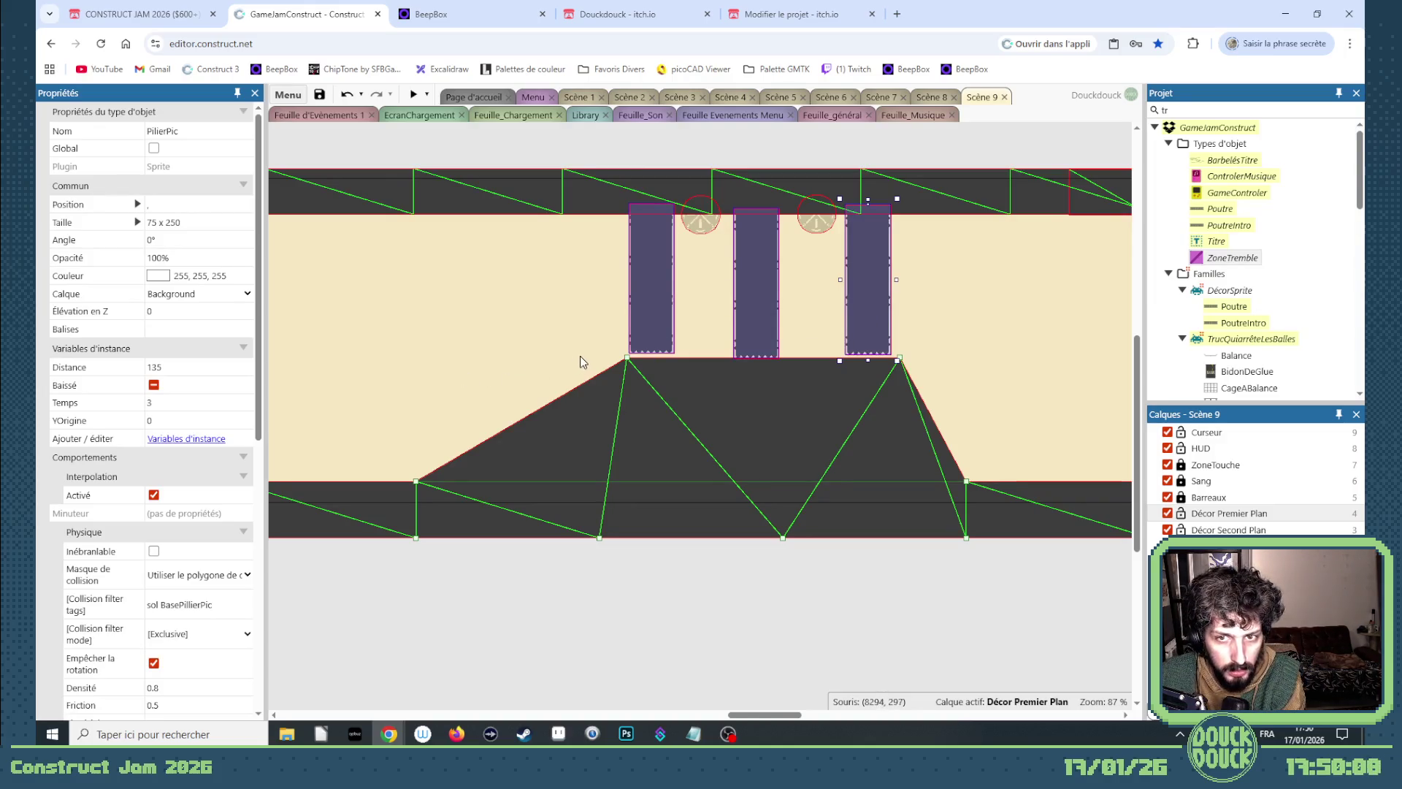
pyautogui.press('Down')
pyautogui.press('Down')
pyautogui.press('Down')
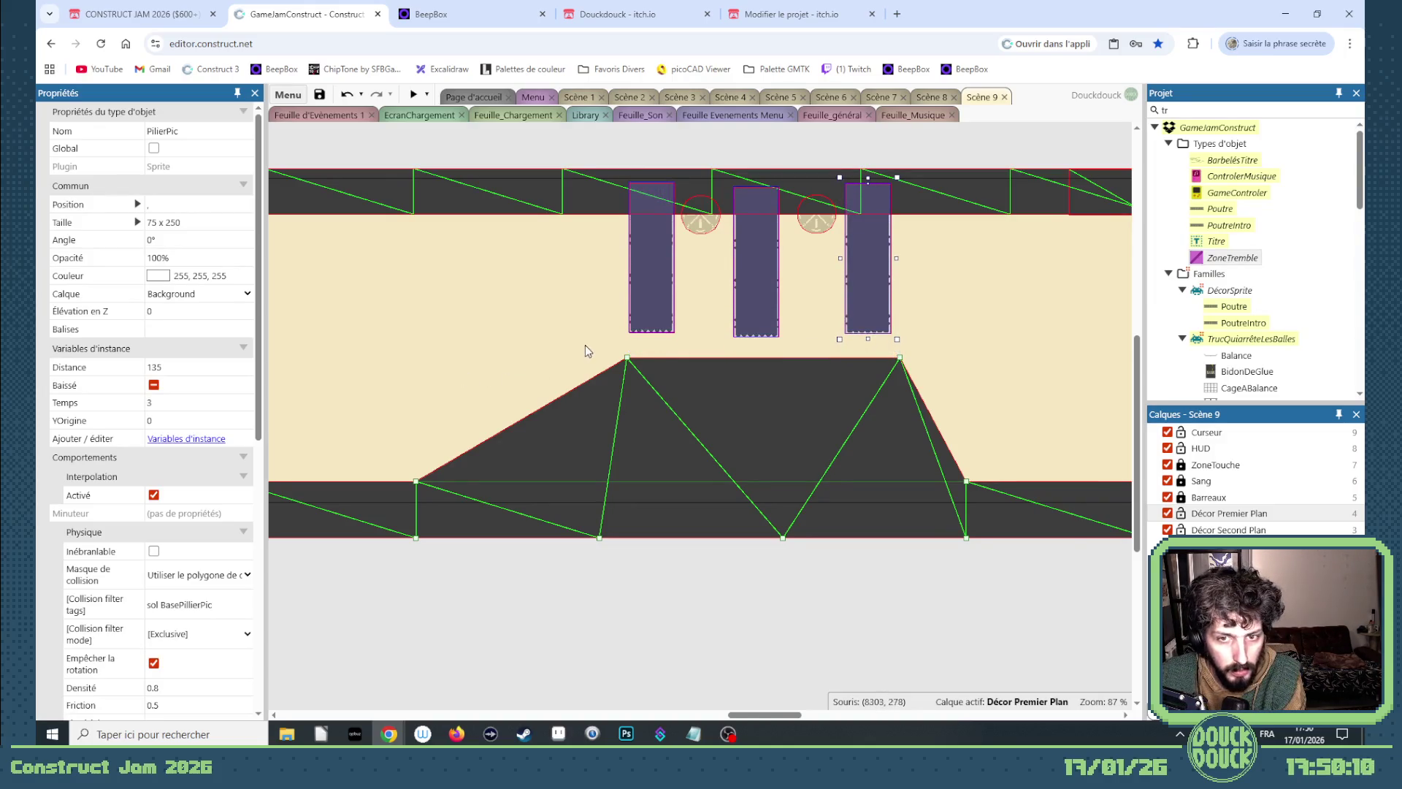
pyautogui.press('Down')
pyautogui.press('Down')
pyautogui.press('Down')
pyautogui.click(650, 321)
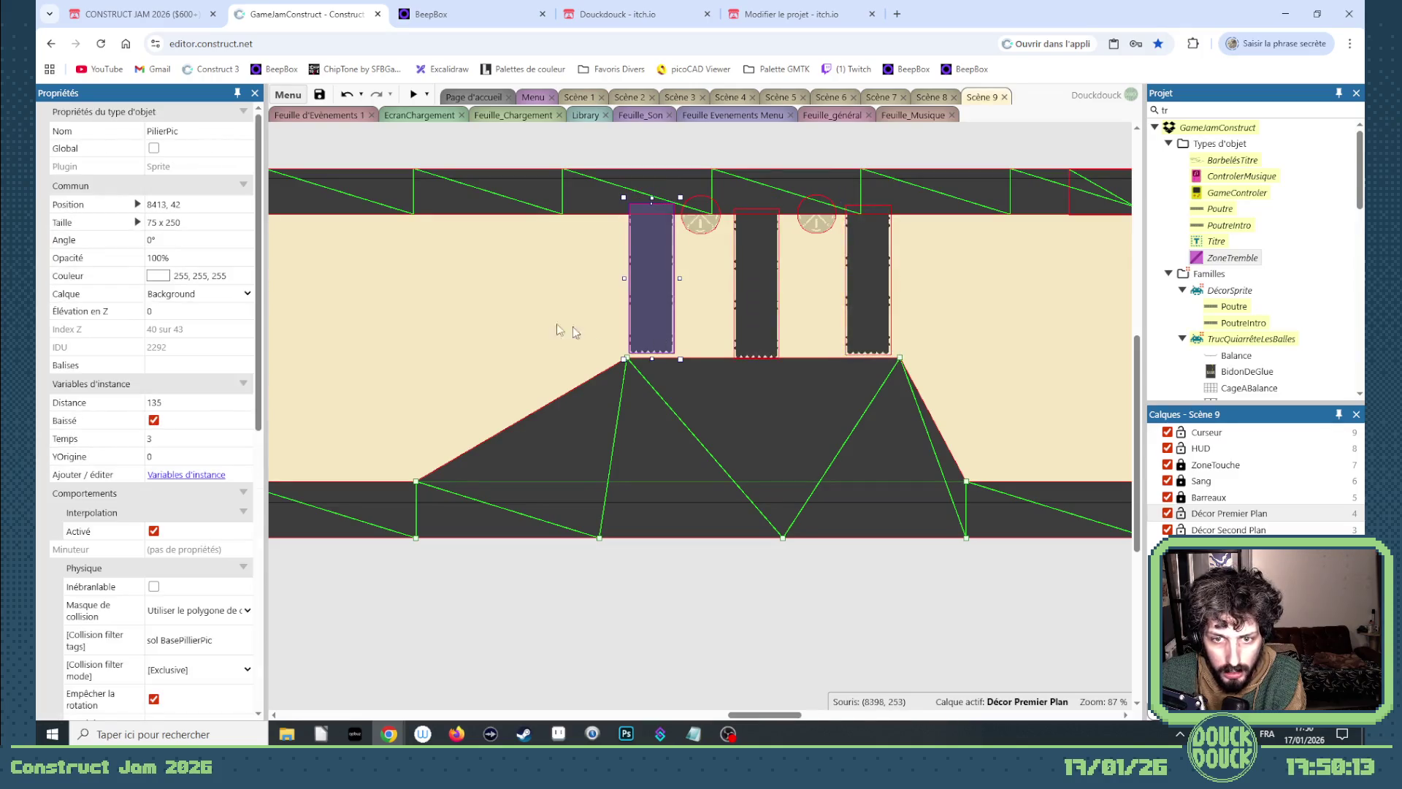
pyautogui.moveTo(670, 349); pyautogui.dragTo(679, 358)
pyautogui.press('Down')
pyautogui.press('Down')
pyautogui.press('Down')
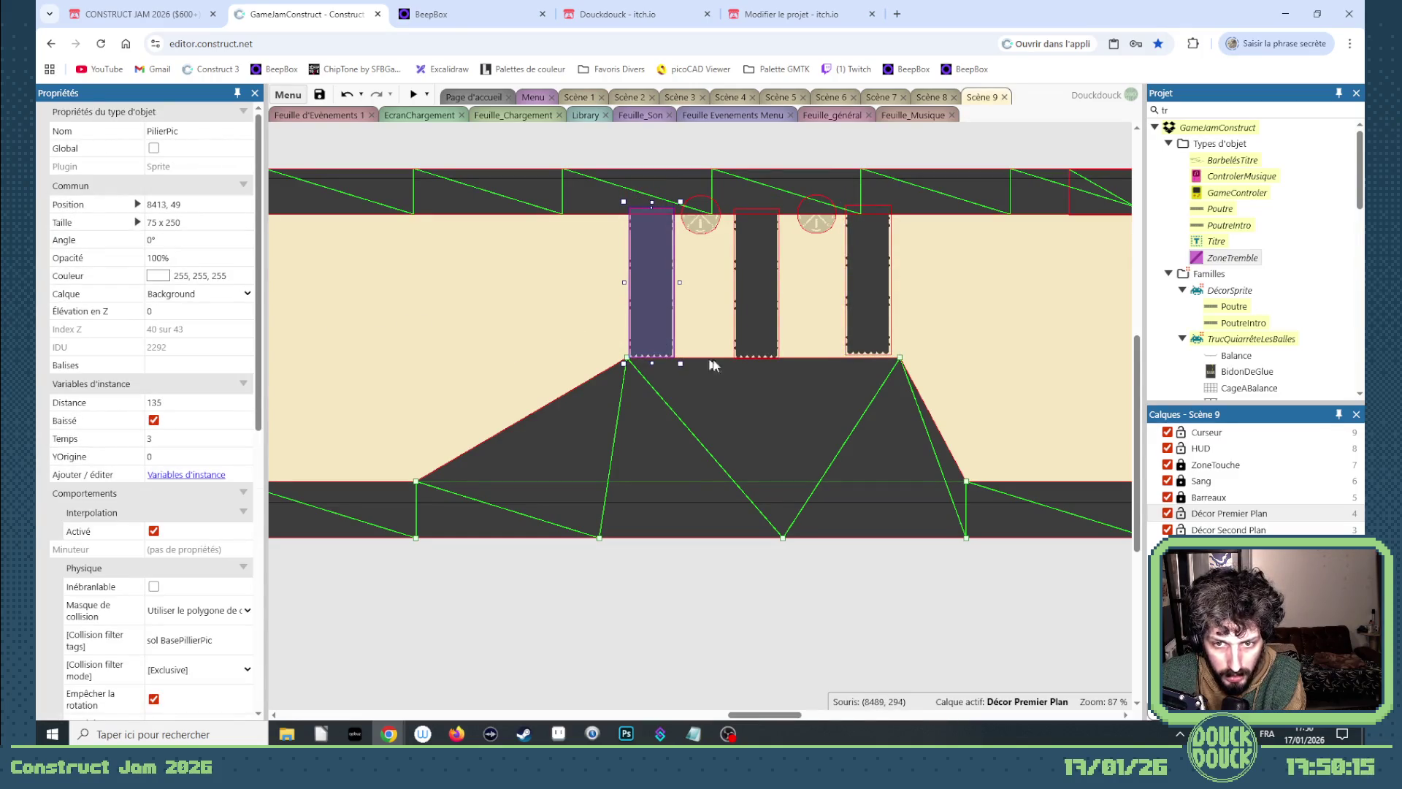
pyautogui.click(750, 347)
pyautogui.click(865, 352)
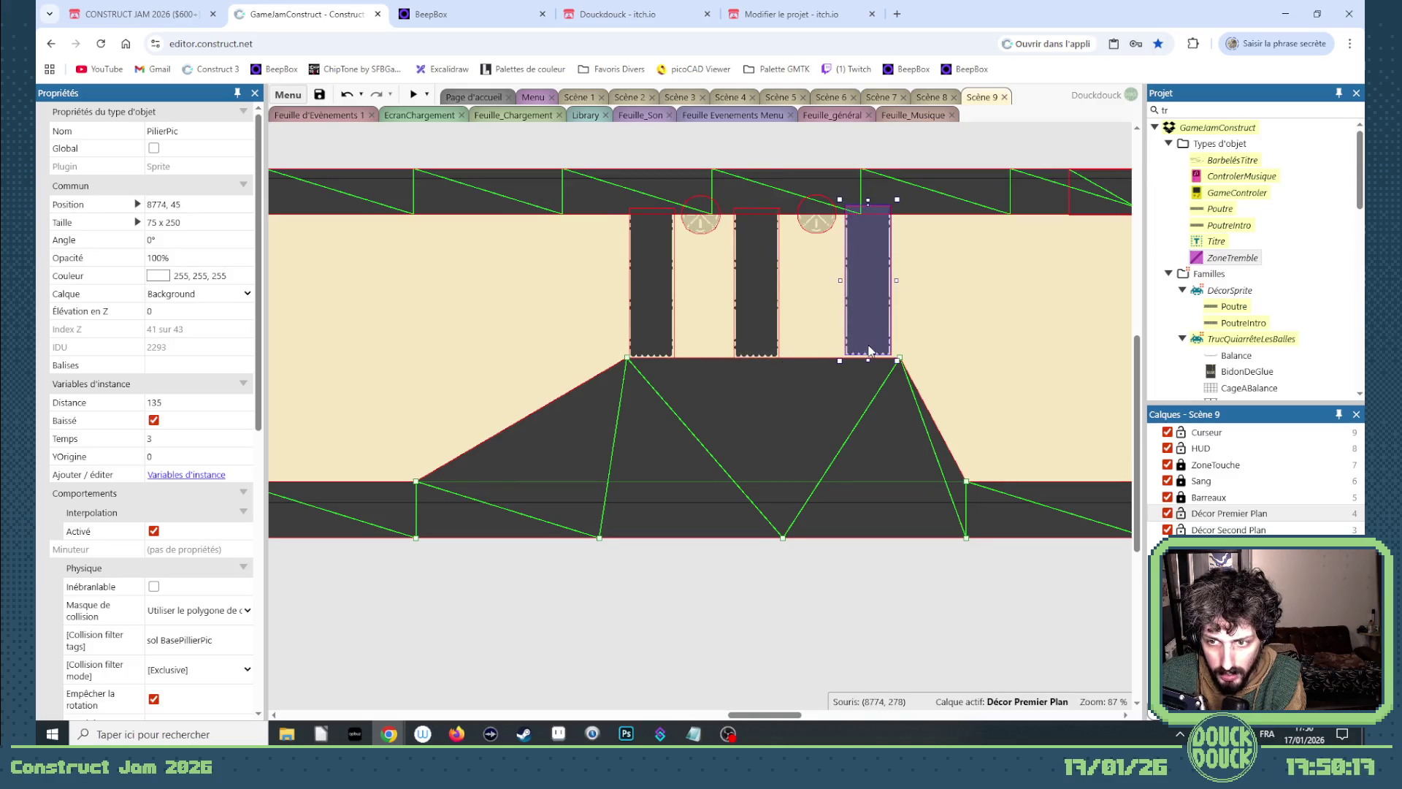
# Select all three pillars and raise them together to y −129.
pyautogui.click(646, 301)
pyautogui.click(752, 310)
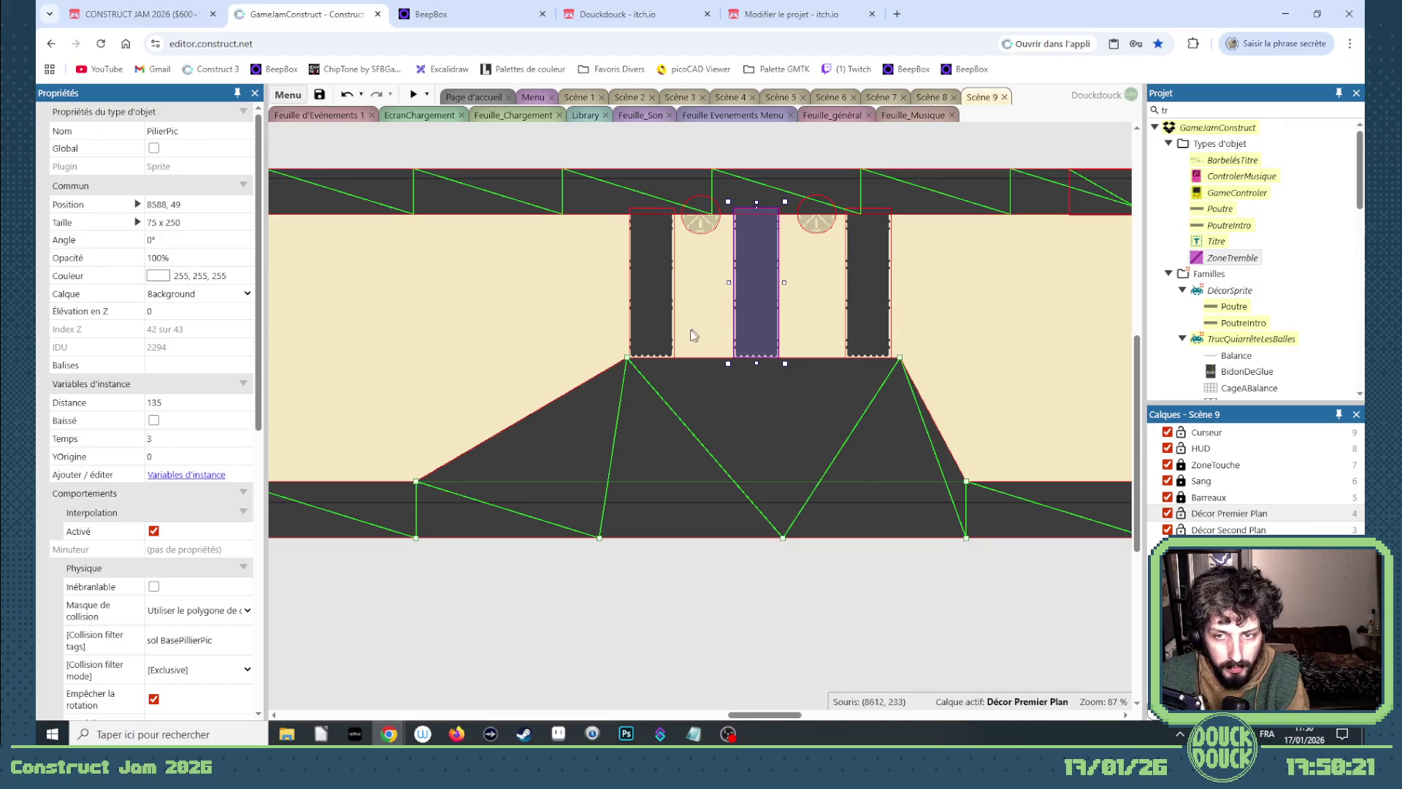
pyautogui.keyDown('shift'); pyautogui.click(661, 339); pyautogui.keyUp('shift')
pyautogui.keyDown('shift'); pyautogui.click(862, 330); pyautogui.keyUp('shift')
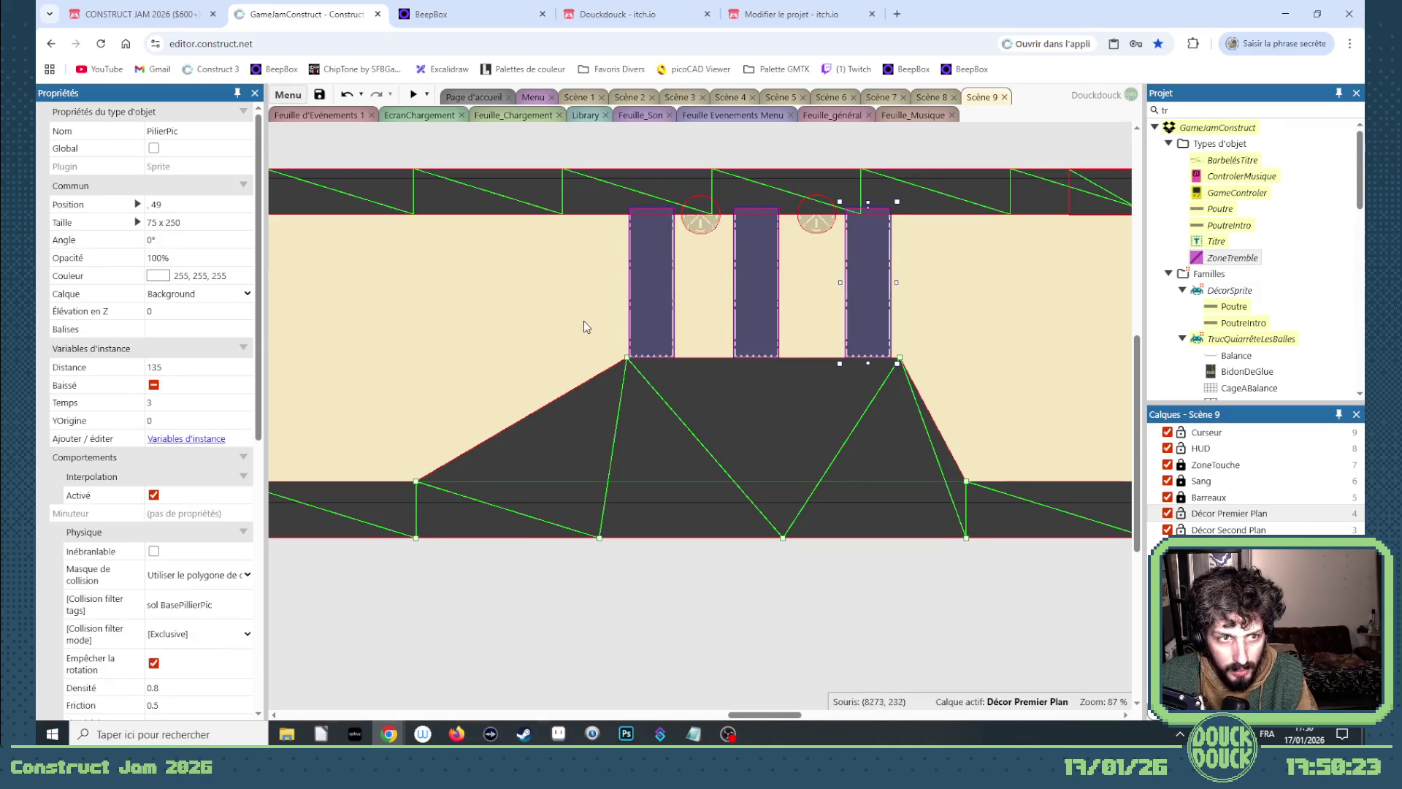
pyautogui.press('Up')
pyautogui.press('Up')
pyautogui.press('Up')
pyautogui.press('Up')
pyautogui.press('Up')
pyautogui.press('Up')
pyautogui.press('Up')
pyautogui.press('Up')
pyautogui.press('Up')
pyautogui.press('Up')
pyautogui.press('Up')
pyautogui.press('Up')
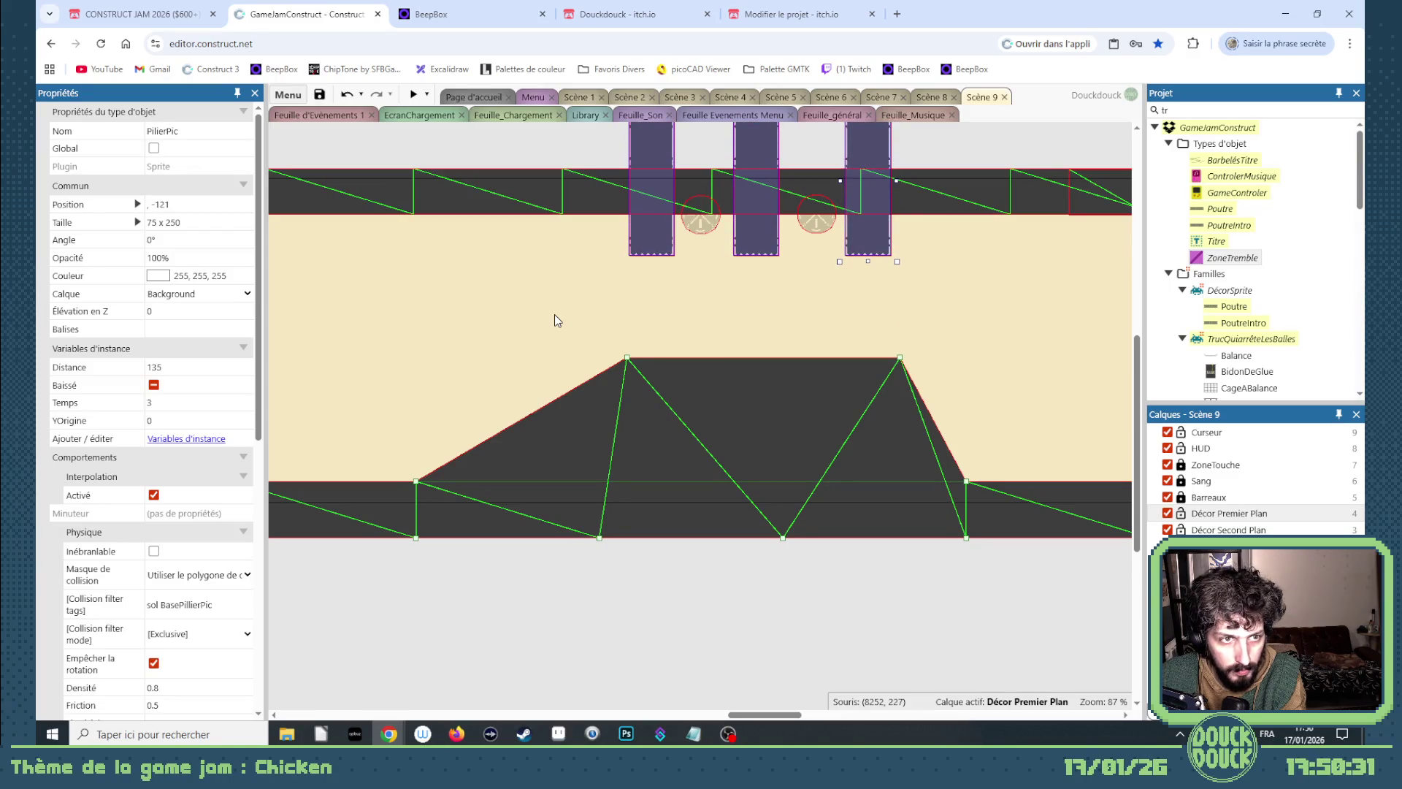
pyautogui.press('Up')
pyautogui.press('Up')
pyautogui.press('Up')
pyautogui.press('Up')
pyautogui.press('Up')
pyautogui.press('Up')
pyautogui.click(174, 366)
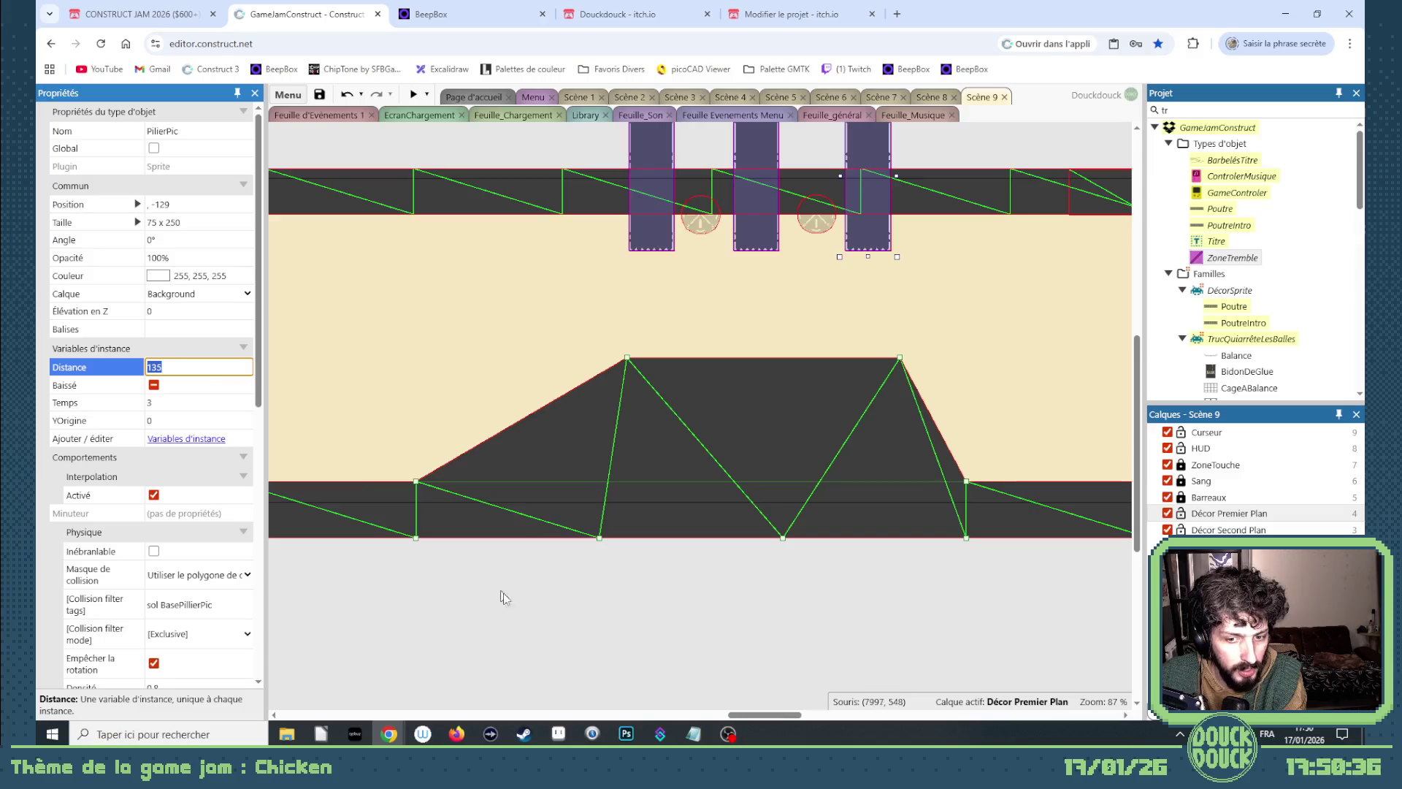
# Compute 129 + 49 = 178 in Windows Calculator.
pyautogui.click(52, 734)
pyautogui.click(323, 346)
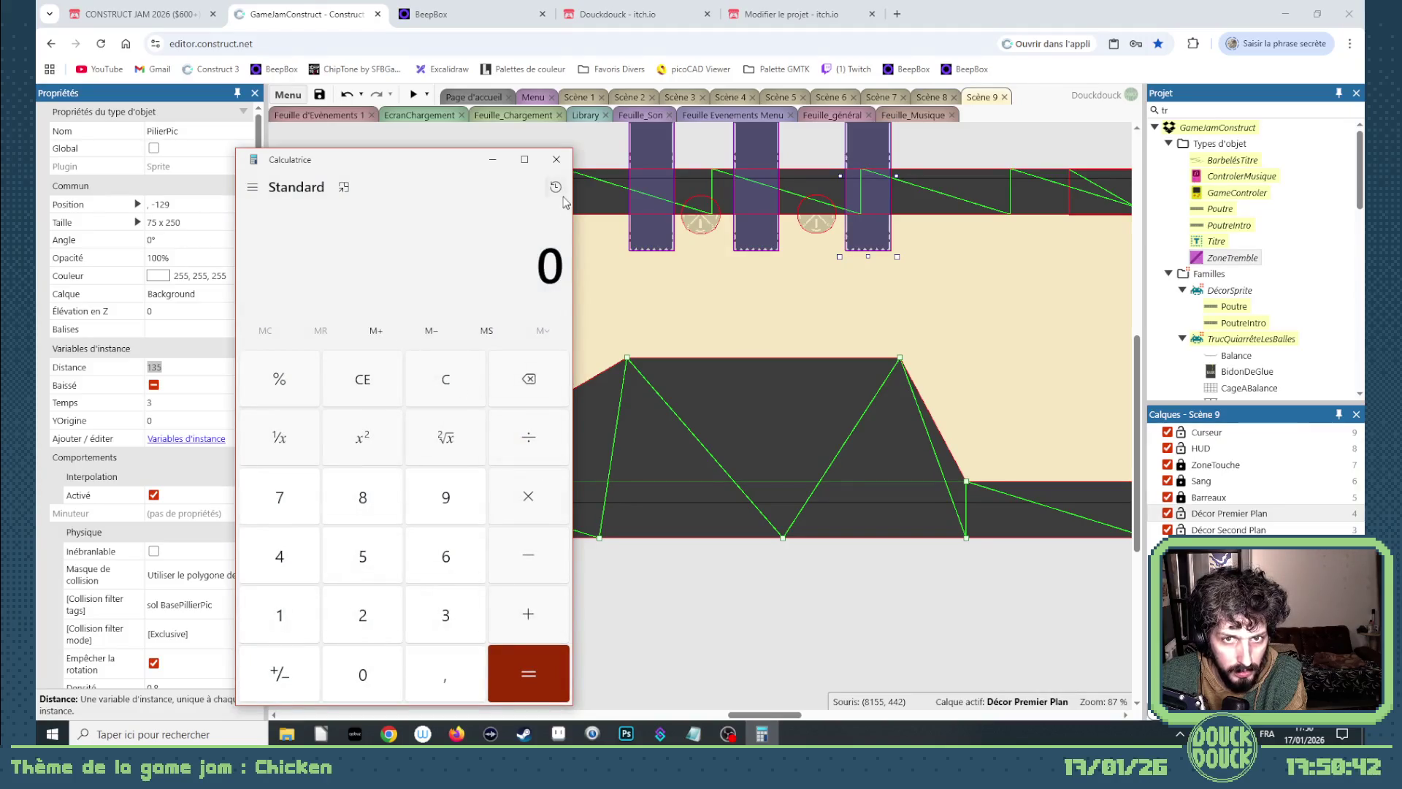
pyautogui.click(294, 620)
pyautogui.click(349, 634)
pyautogui.click(453, 504)
pyautogui.click(526, 621)
pyautogui.click(285, 559)
pyautogui.click(446, 498)
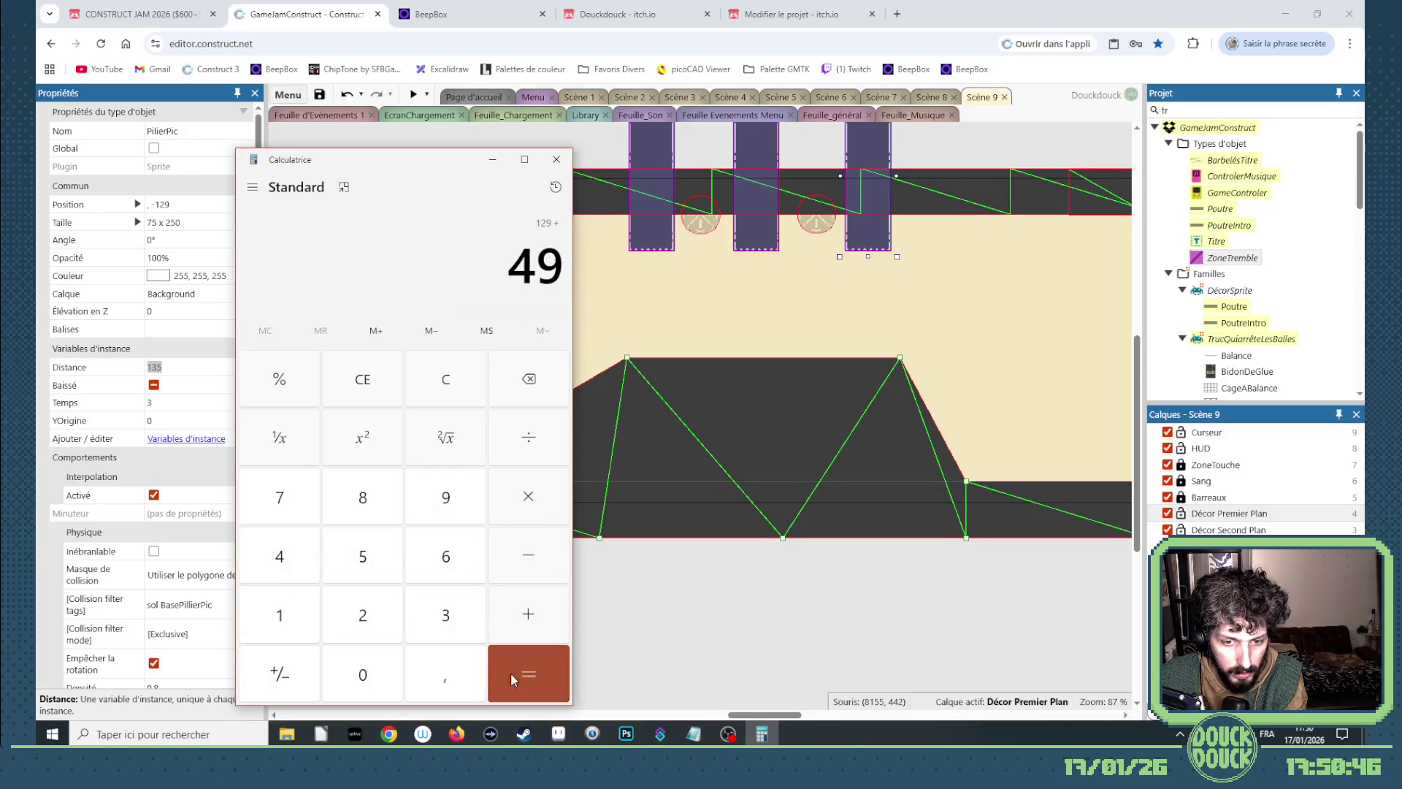
pyautogui.click(511, 672)
pyautogui.click(704, 636)
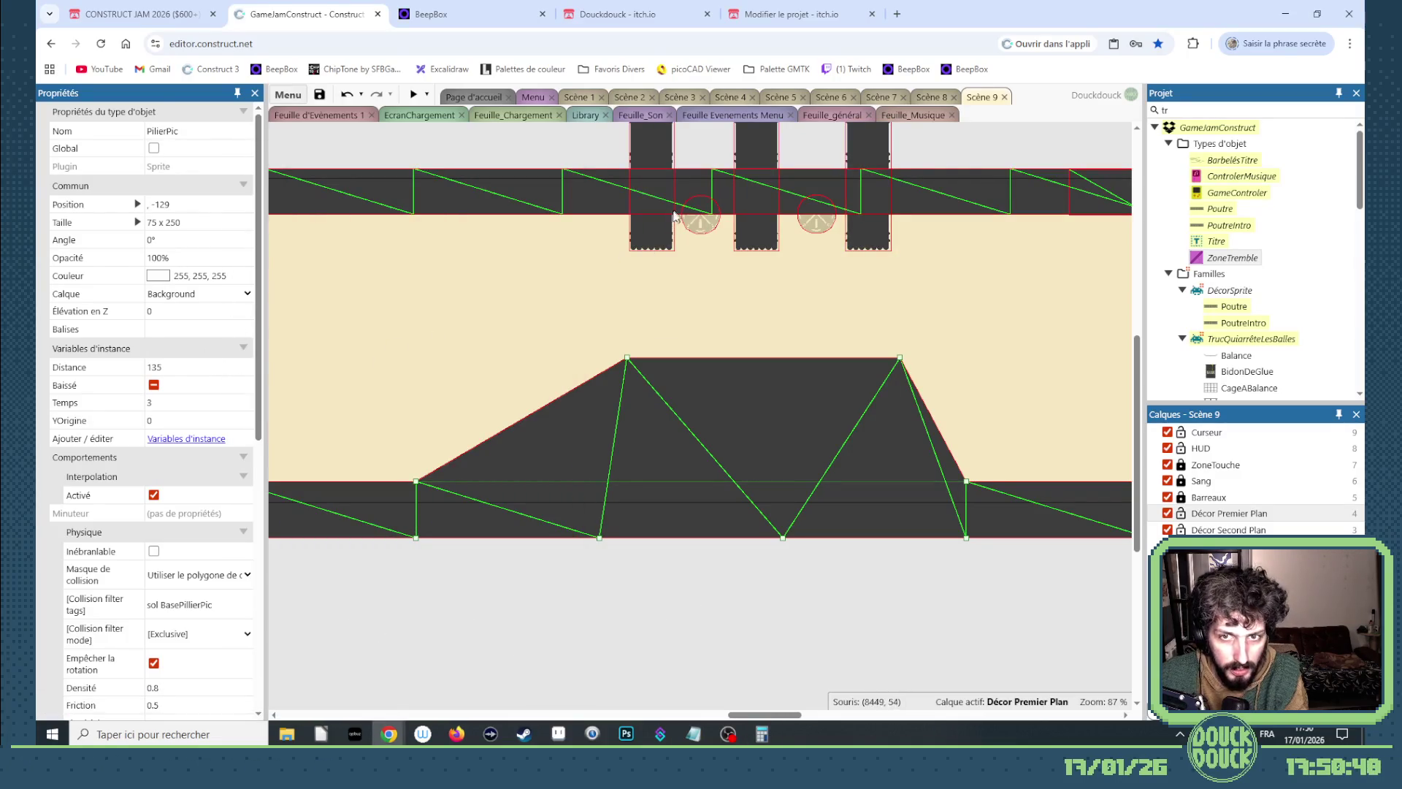
# Change the pillars' Distance instance variable from 135 to 178.
pyautogui.click(200, 367)
pyautogui.write('178')
pyautogui.press('Tab')
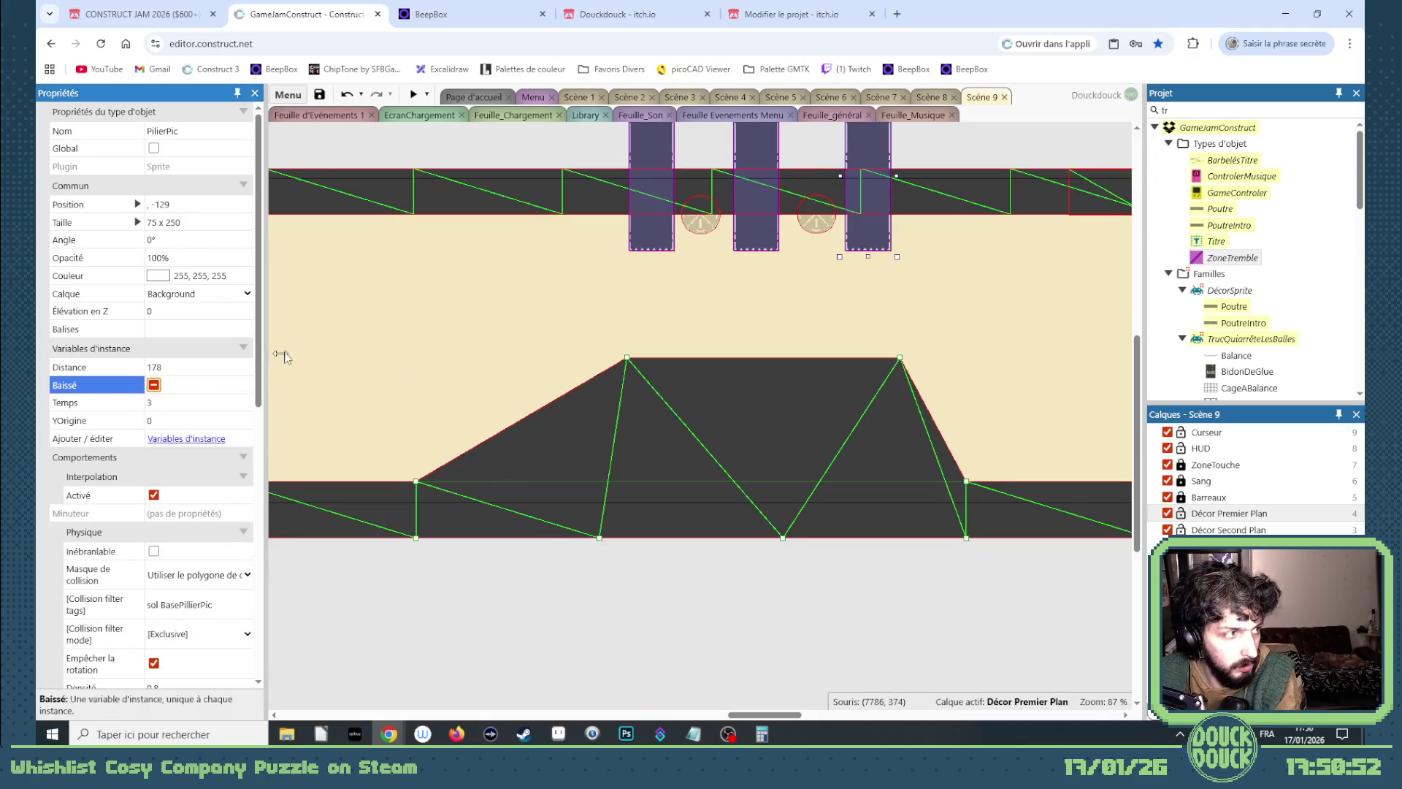
# Move the floor mesh points on the left and right ramps to soften both slopes.
pyautogui.moveTo(749, 721)
pyautogui.mouseDown()
pyautogui.moveTo(721, 721)
pyautogui.moveTo(738, 721)
pyautogui.mouseUp()
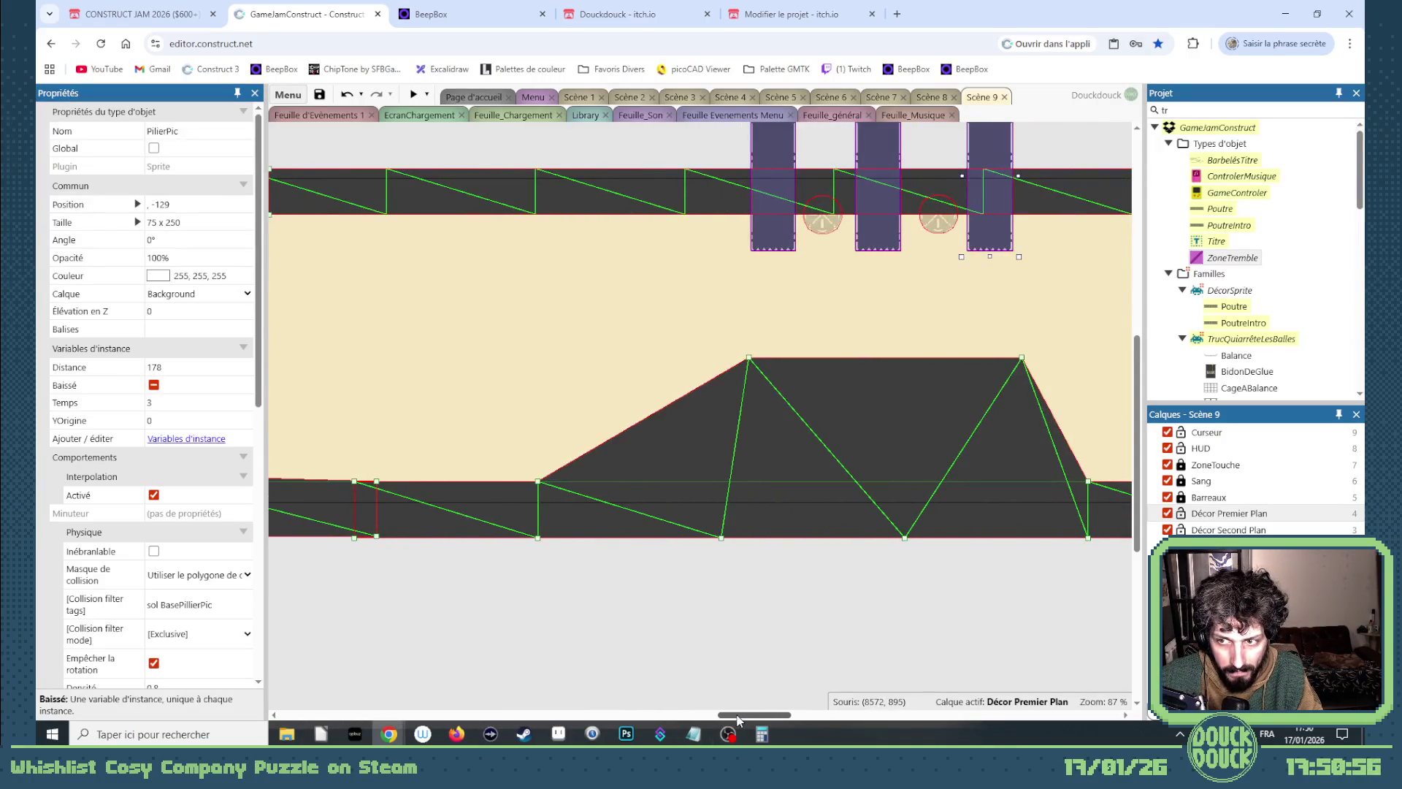
pyautogui.moveTo(376, 480); pyautogui.dragTo(350, 493)
pyautogui.moveTo(537, 487)
pyautogui.mouseDown()
pyautogui.moveTo(459, 414)
pyautogui.moveTo(484, 403)
pyautogui.mouseUp()
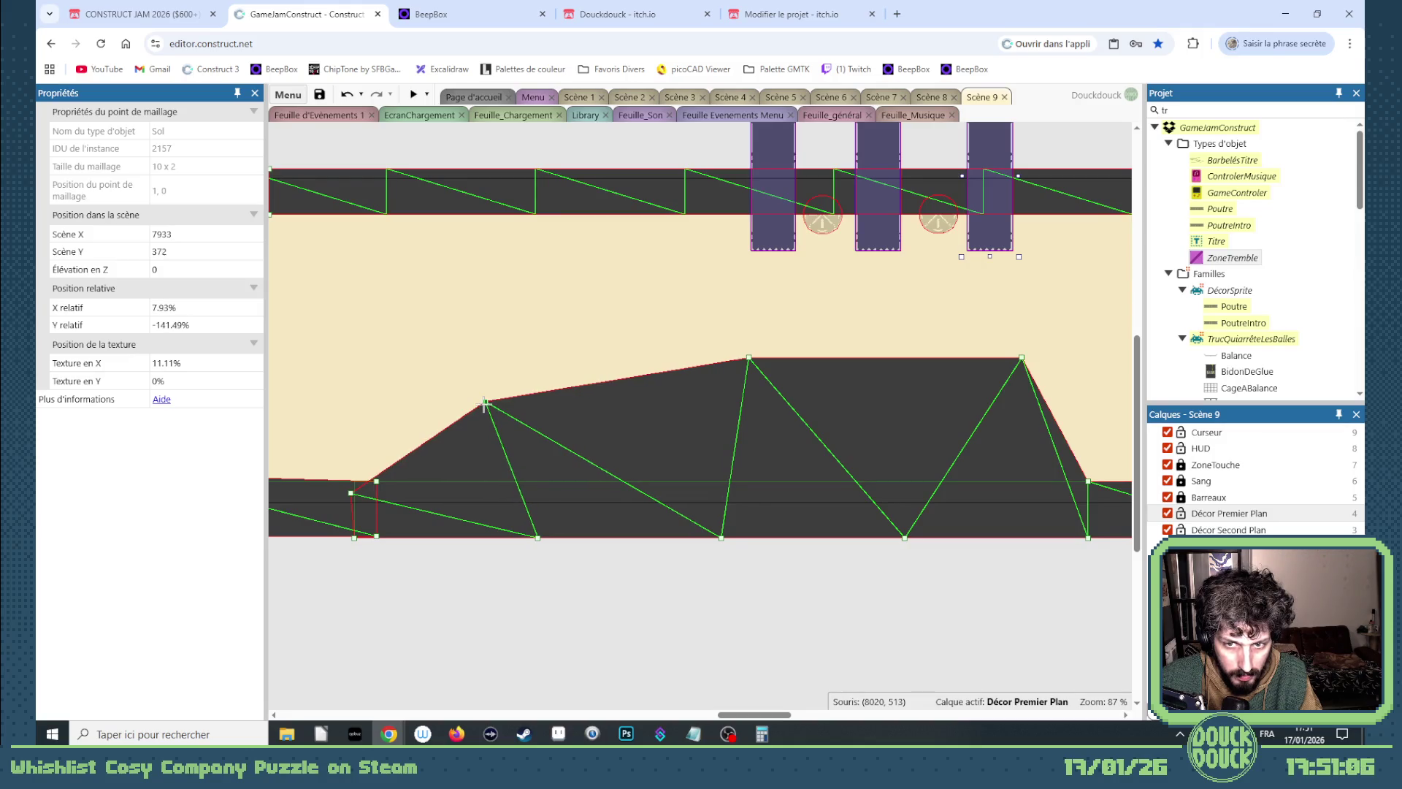
pyautogui.hscroll(5, 621, 468)
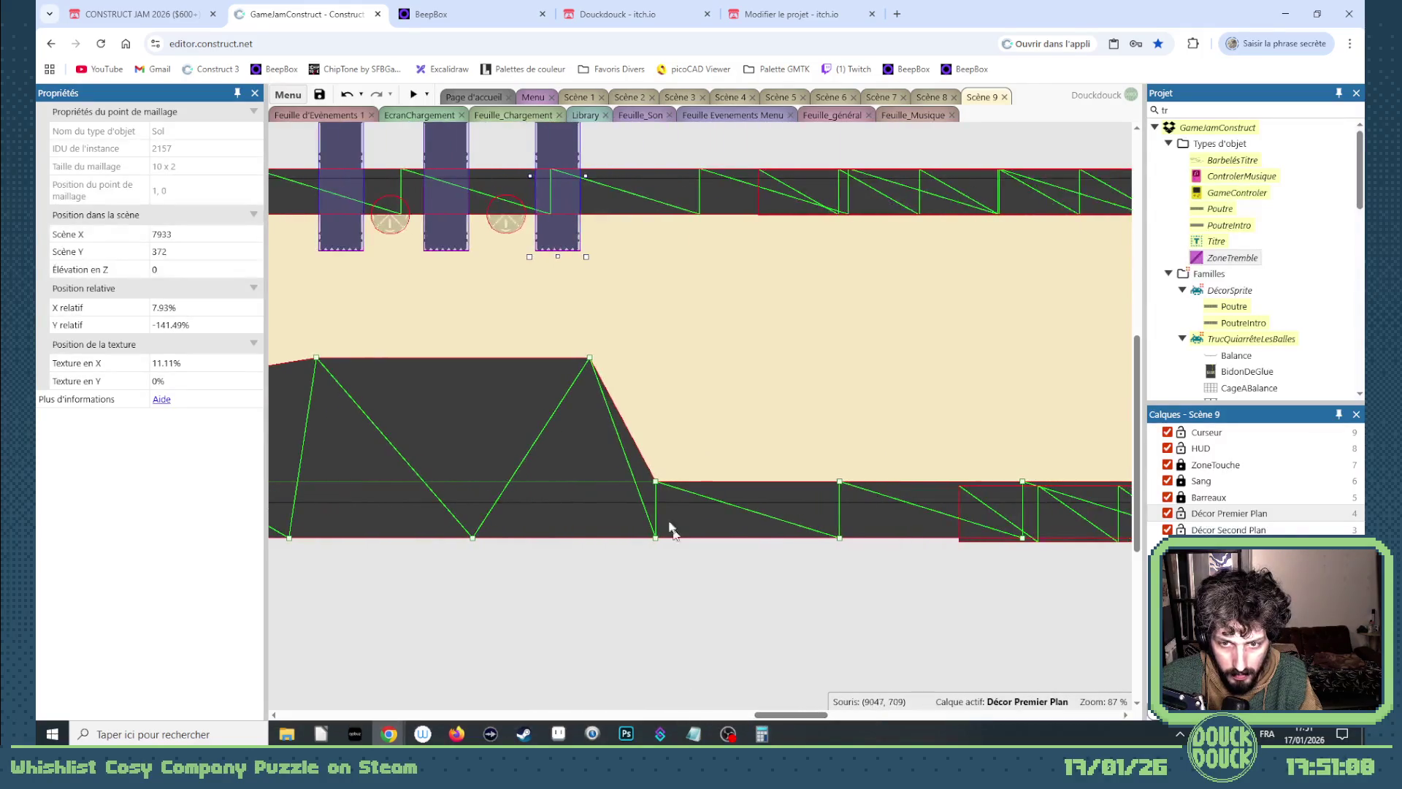
pyautogui.moveTo(652, 484); pyautogui.dragTo(724, 427)
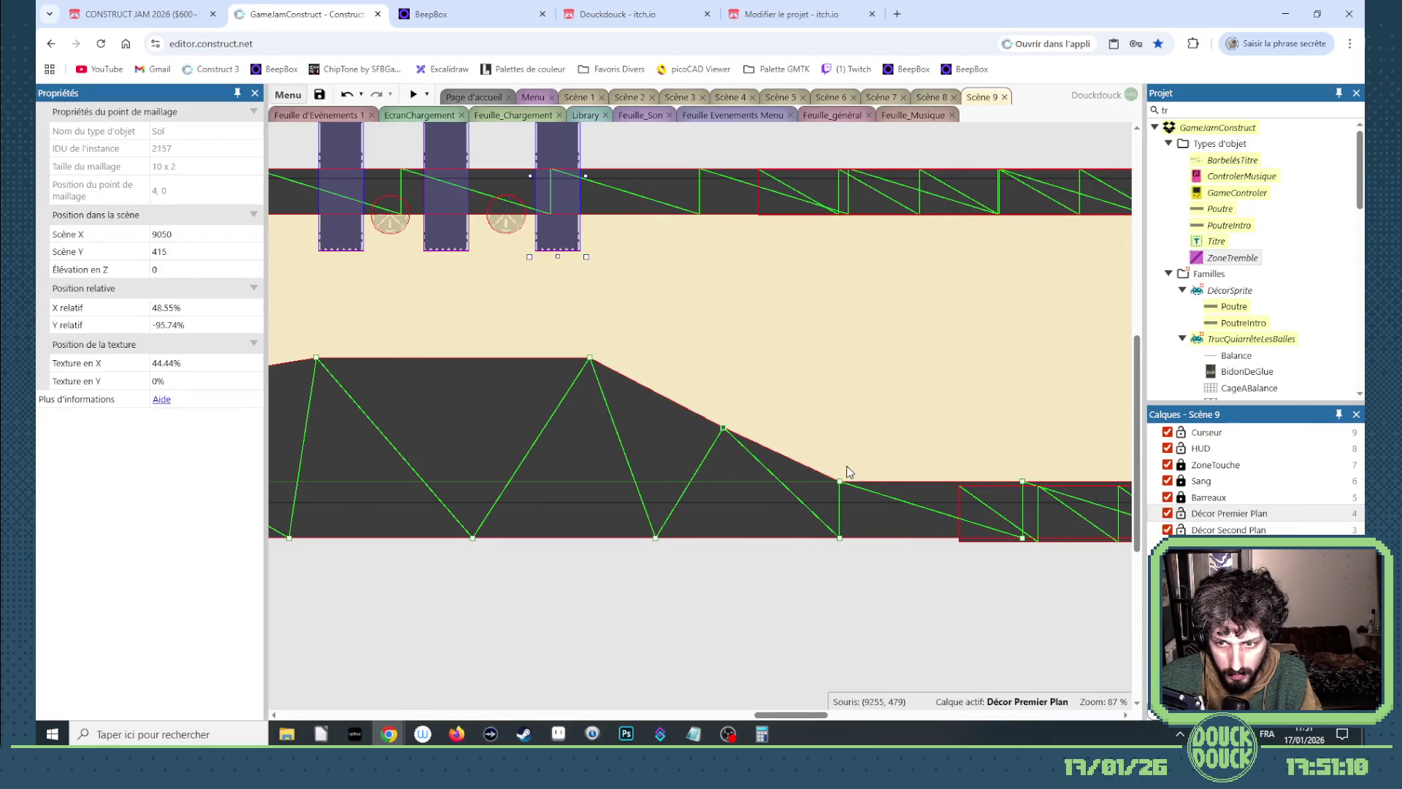
pyautogui.moveTo(839, 482); pyautogui.dragTo(858, 456)
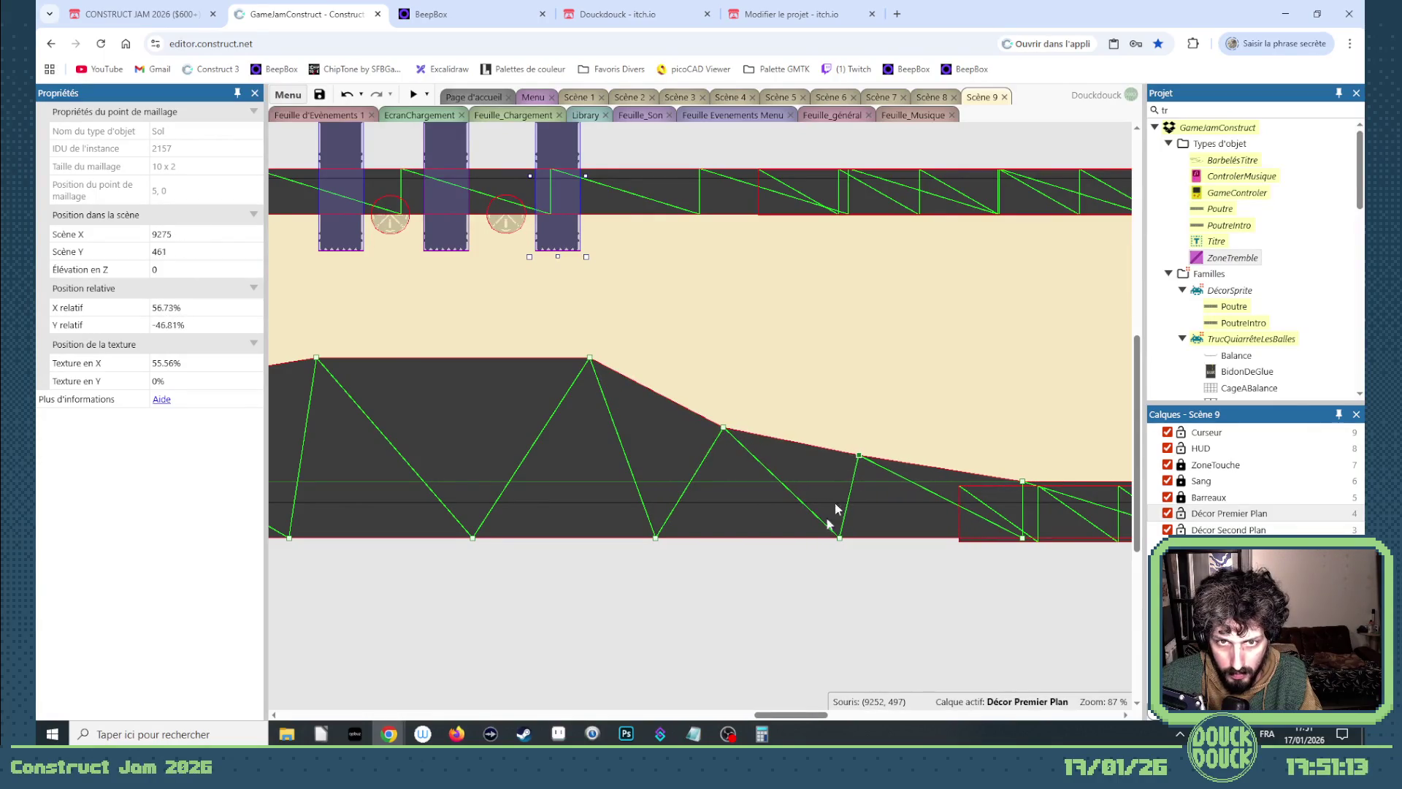
pyautogui.moveTo(769, 718); pyautogui.dragTo(725, 673)
pyautogui.rightClick(656, 214)
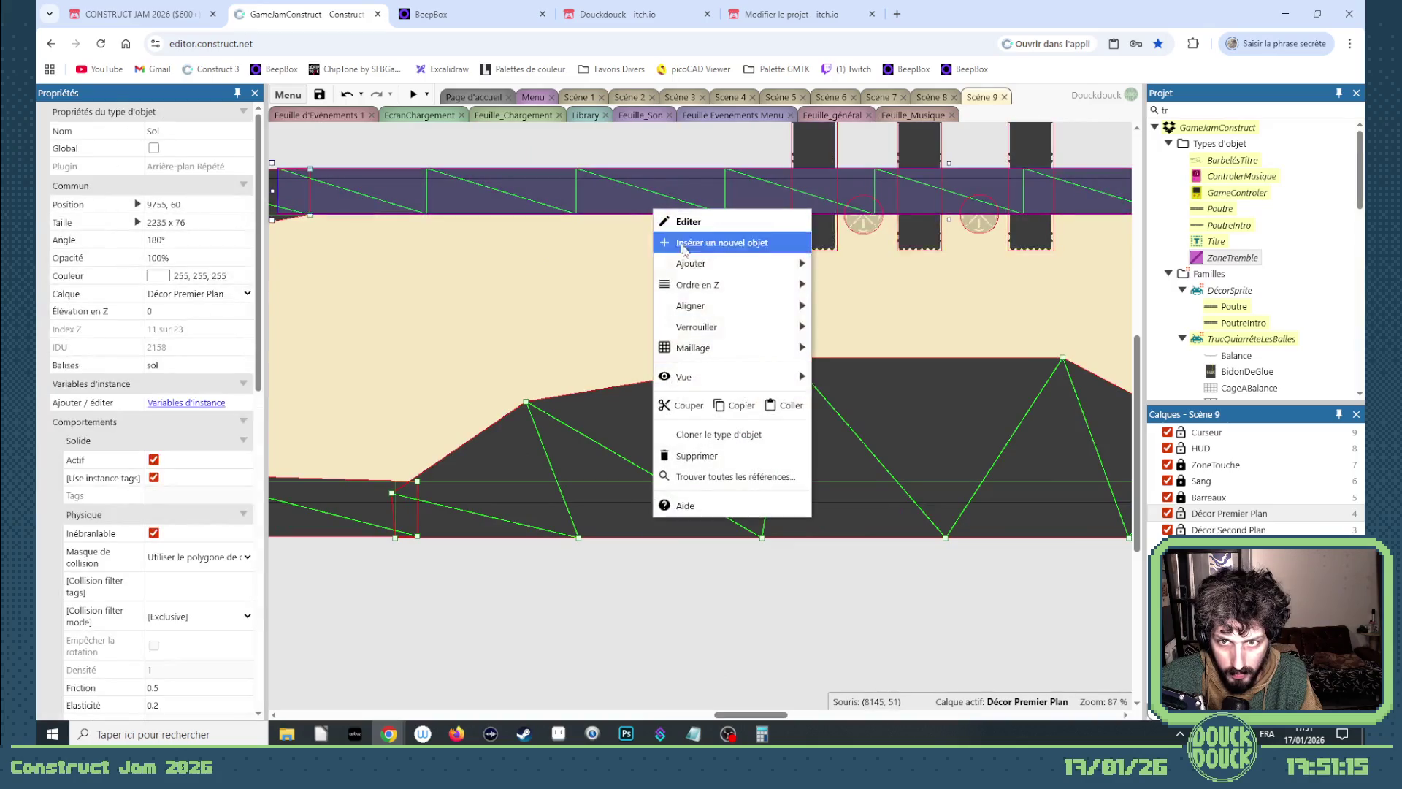
# Edit the ceiling strip's mesh, pulling two top points down into bulges.
pyautogui.moveTo(731, 348)
pyautogui.click(851, 388)
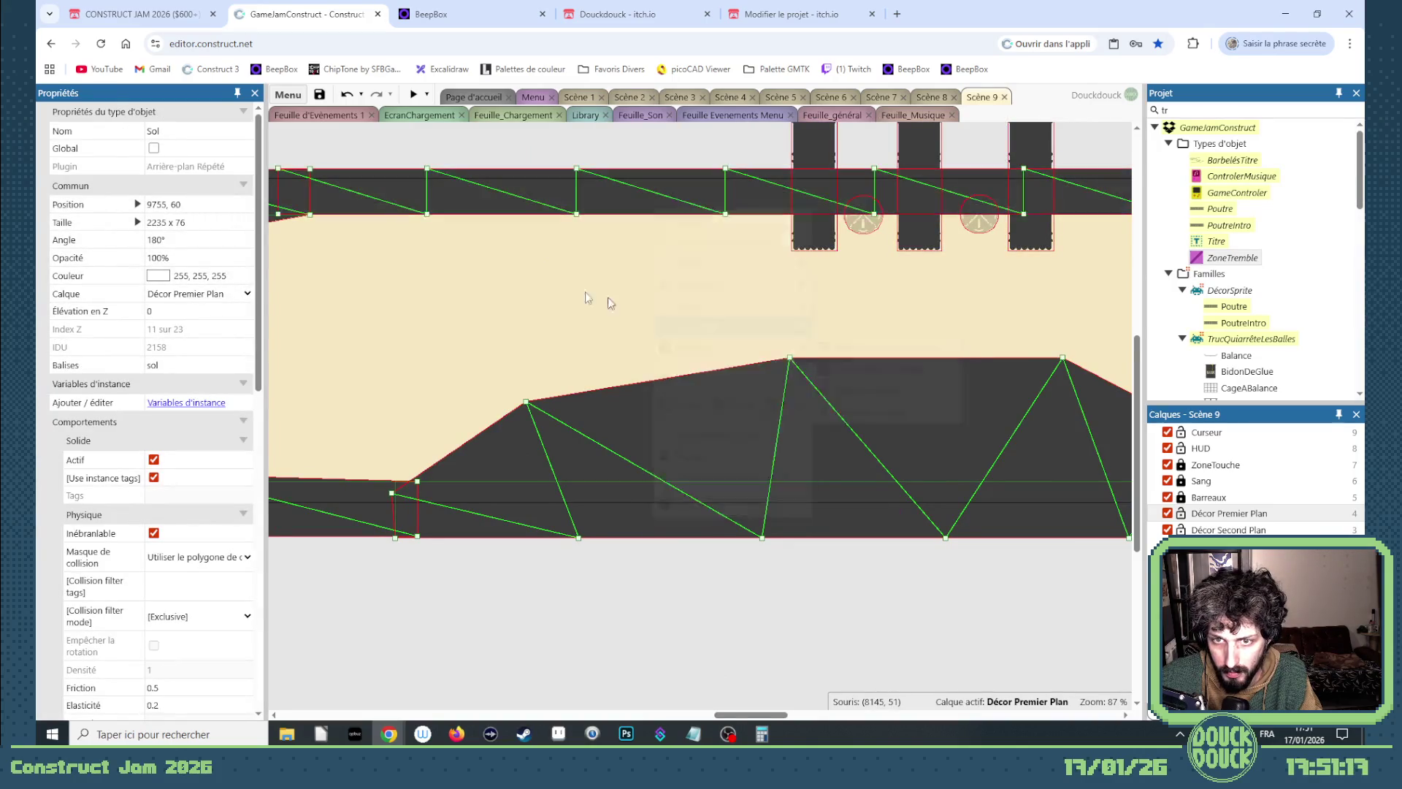
pyautogui.moveTo(428, 214); pyautogui.dragTo(421, 235)
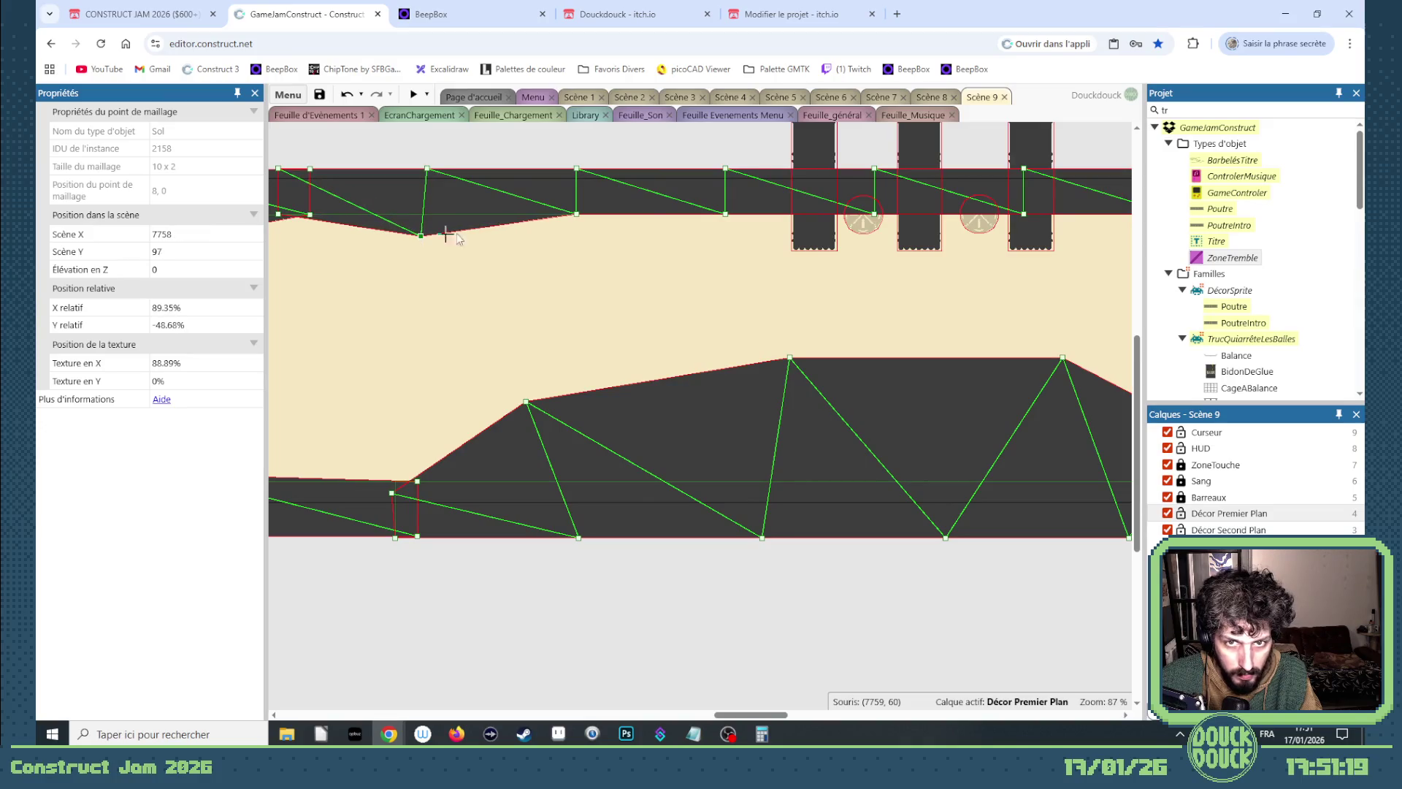
pyautogui.moveTo(577, 214); pyautogui.dragTo(582, 274)
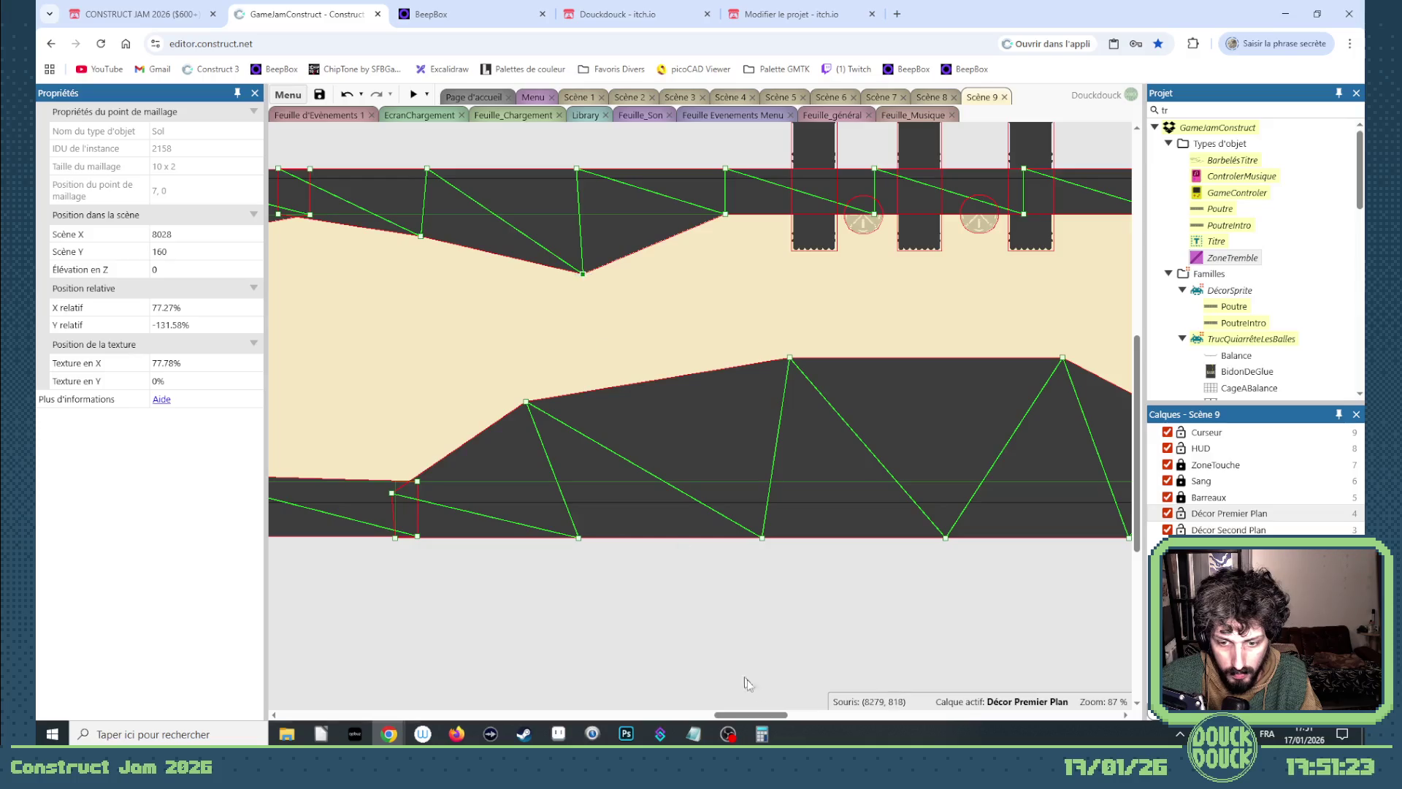
pyautogui.moveTo(768, 715); pyautogui.dragTo(783, 714)
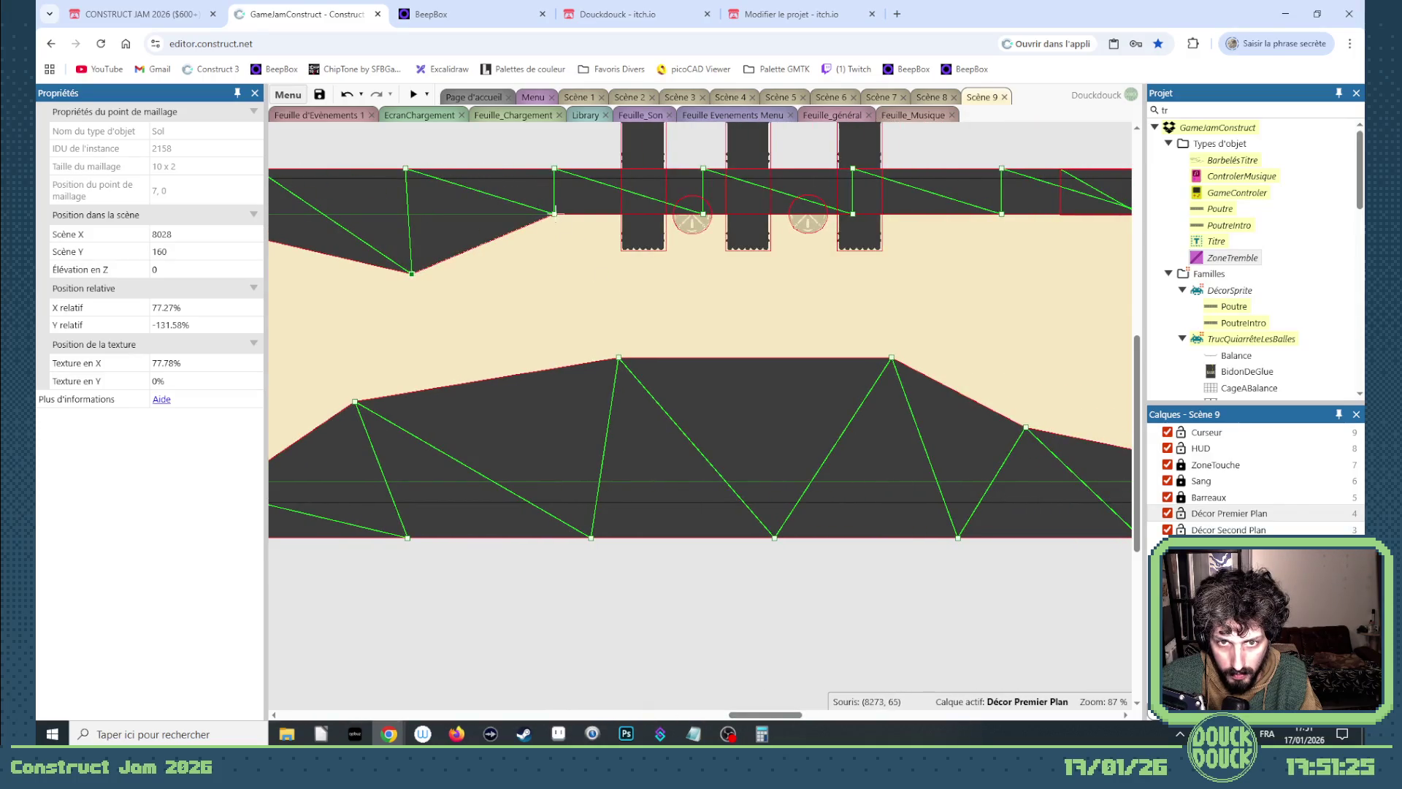
pyautogui.moveTo(555, 215); pyautogui.dragTo(633, 220)
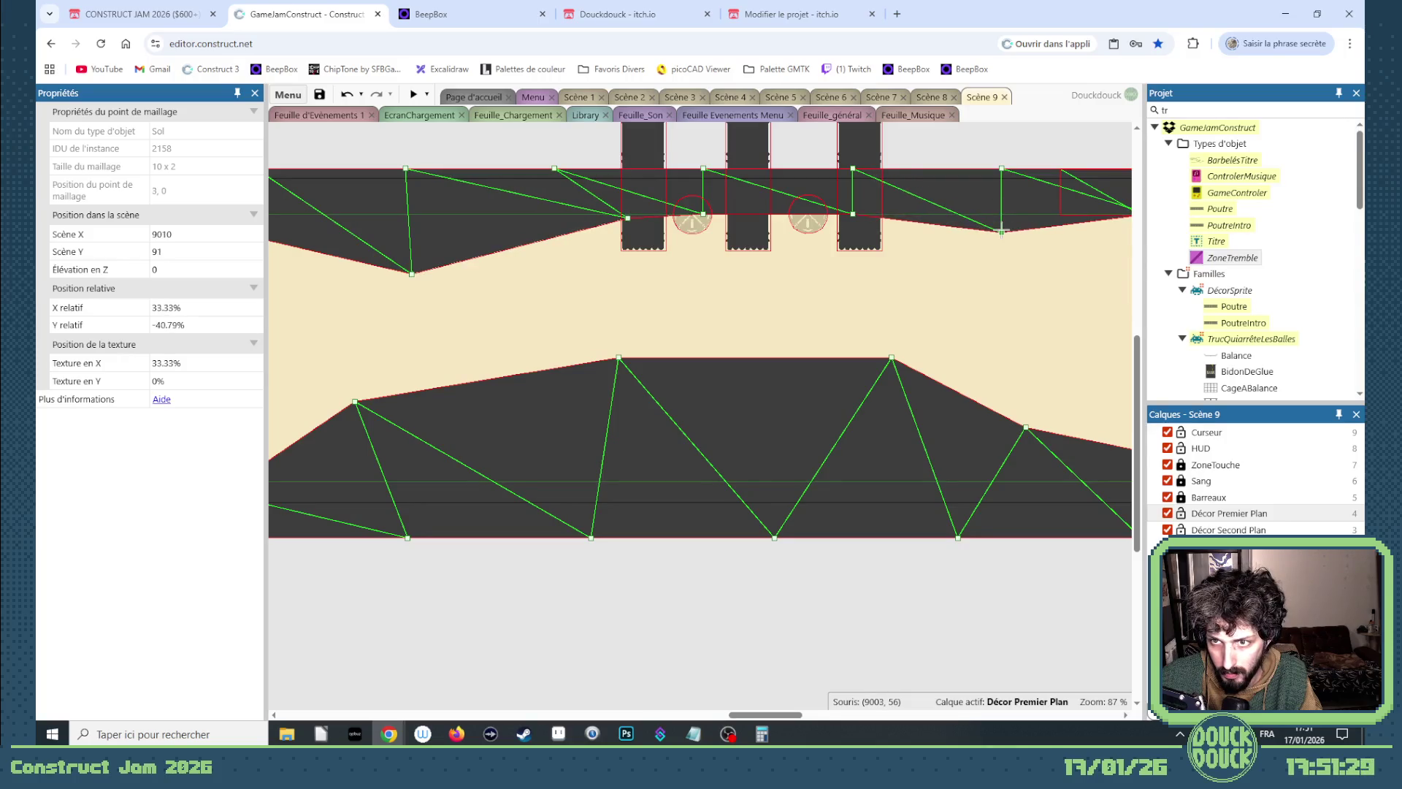
# Drag a ceiling point down into a deep V and lower the next point to ease the slope.
pyautogui.hscroll(5, 804, 300)
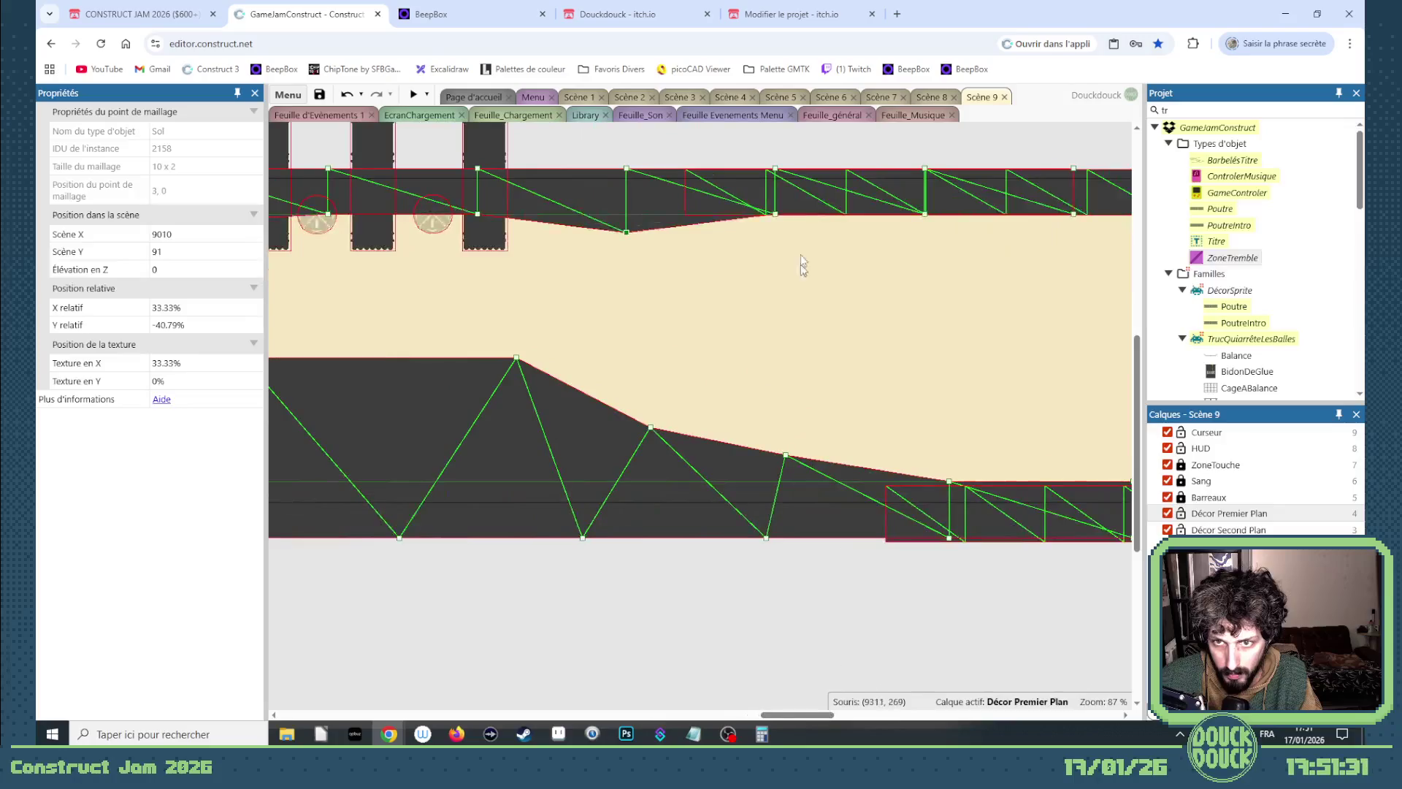
pyautogui.moveTo(776, 214)
pyautogui.mouseDown()
pyautogui.moveTo(767, 385)
pyautogui.moveTo(764, 361)
pyautogui.mouseUp()
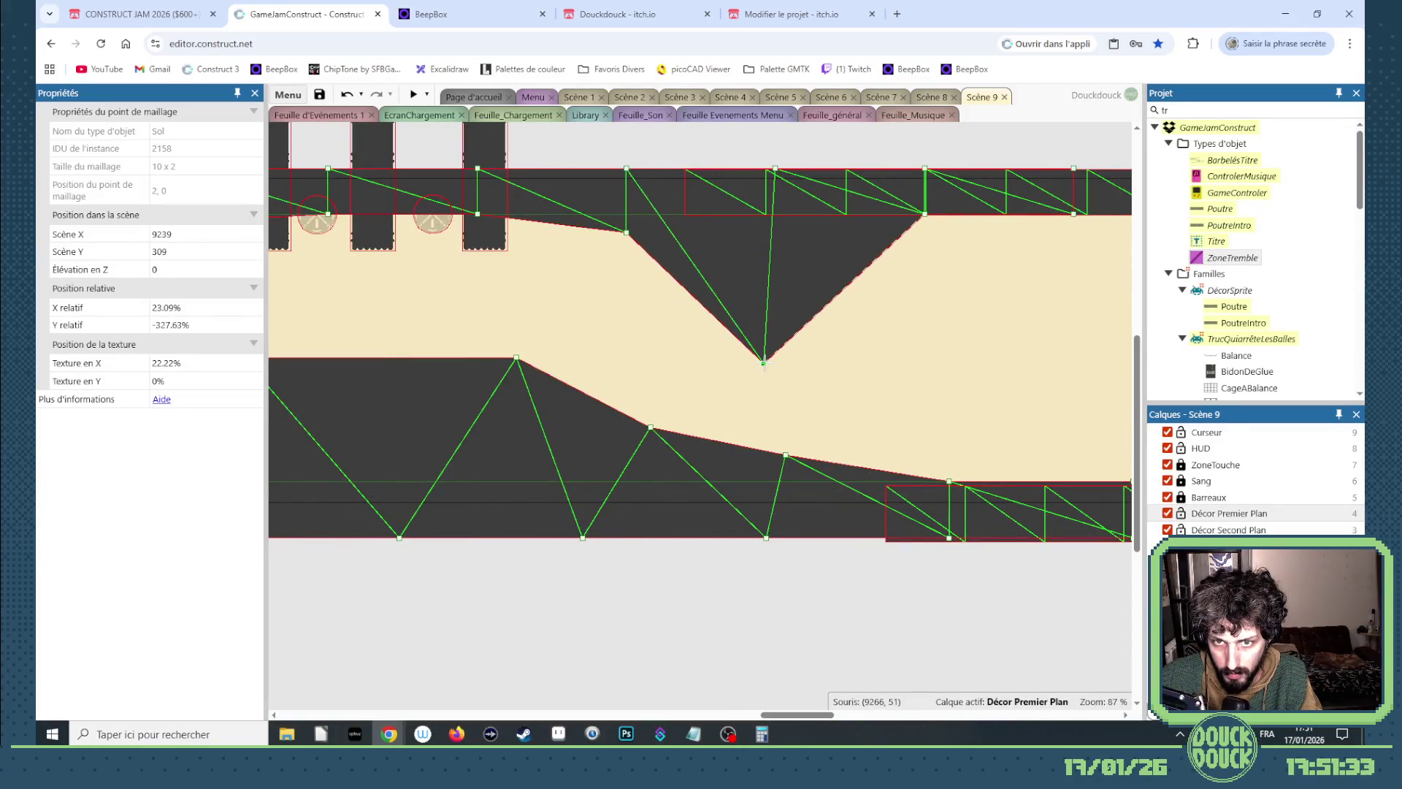
pyautogui.moveTo(925, 215); pyautogui.dragTo(945, 253)
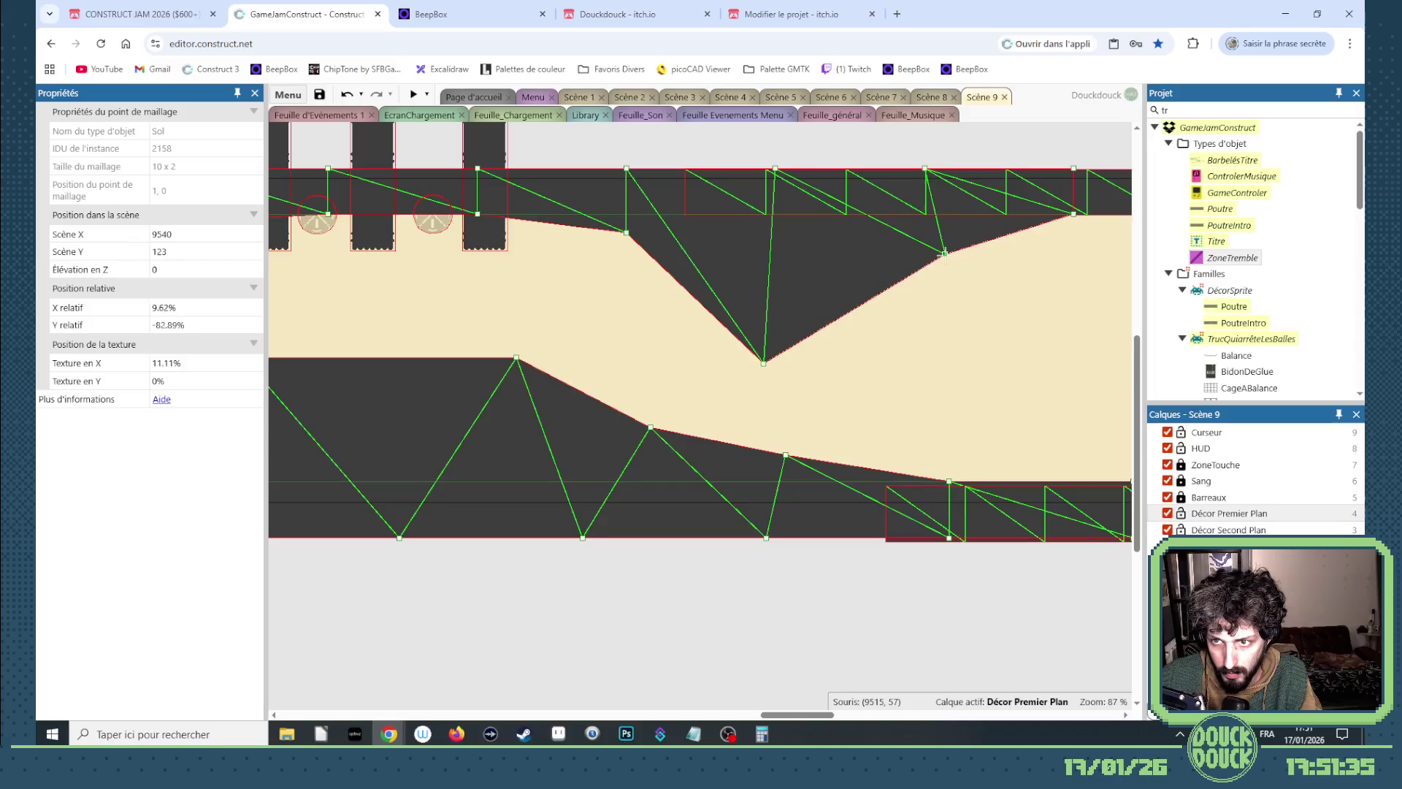
pyautogui.click(414, 96)
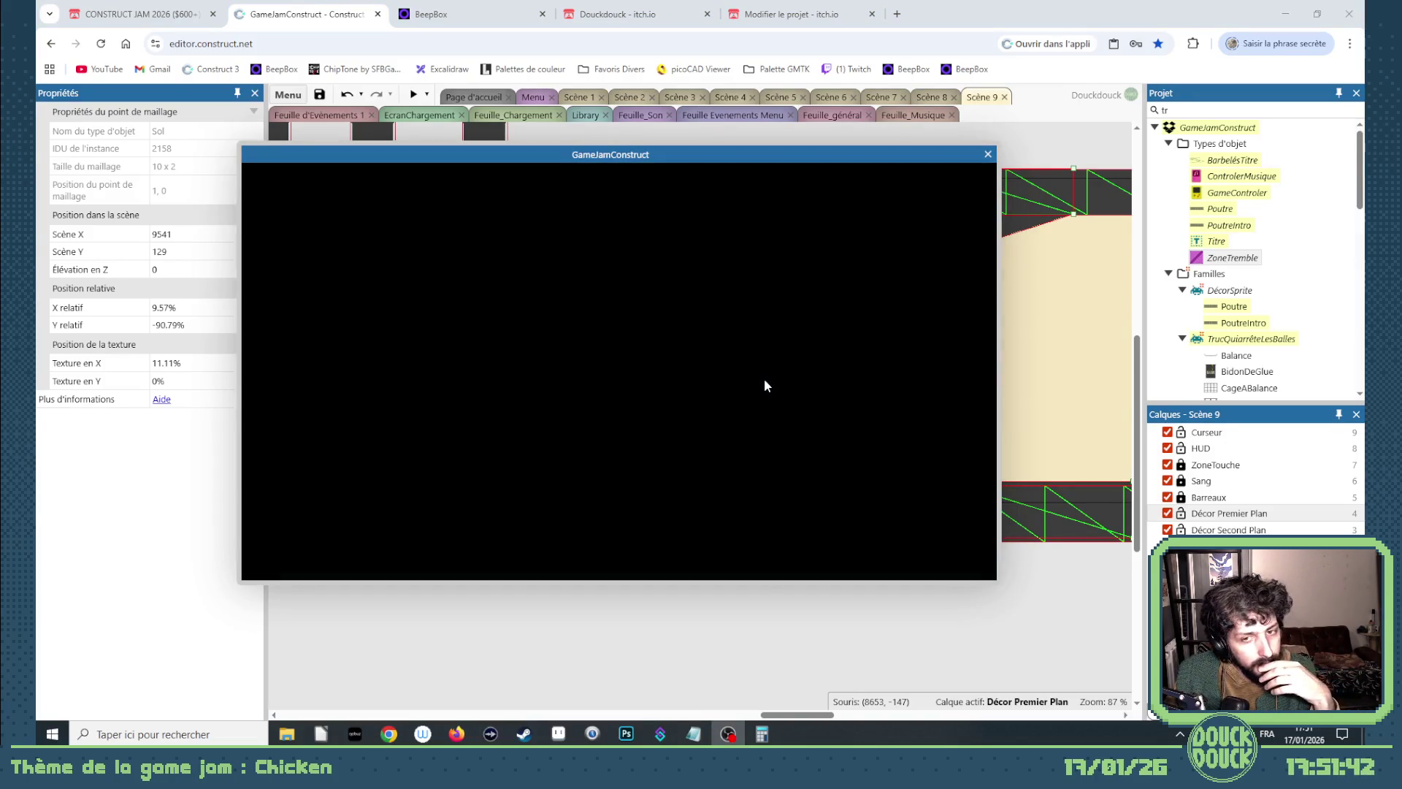
# Play the level preview in fullscreen, then leave fullscreen.
pyautogui.click(803, 398)
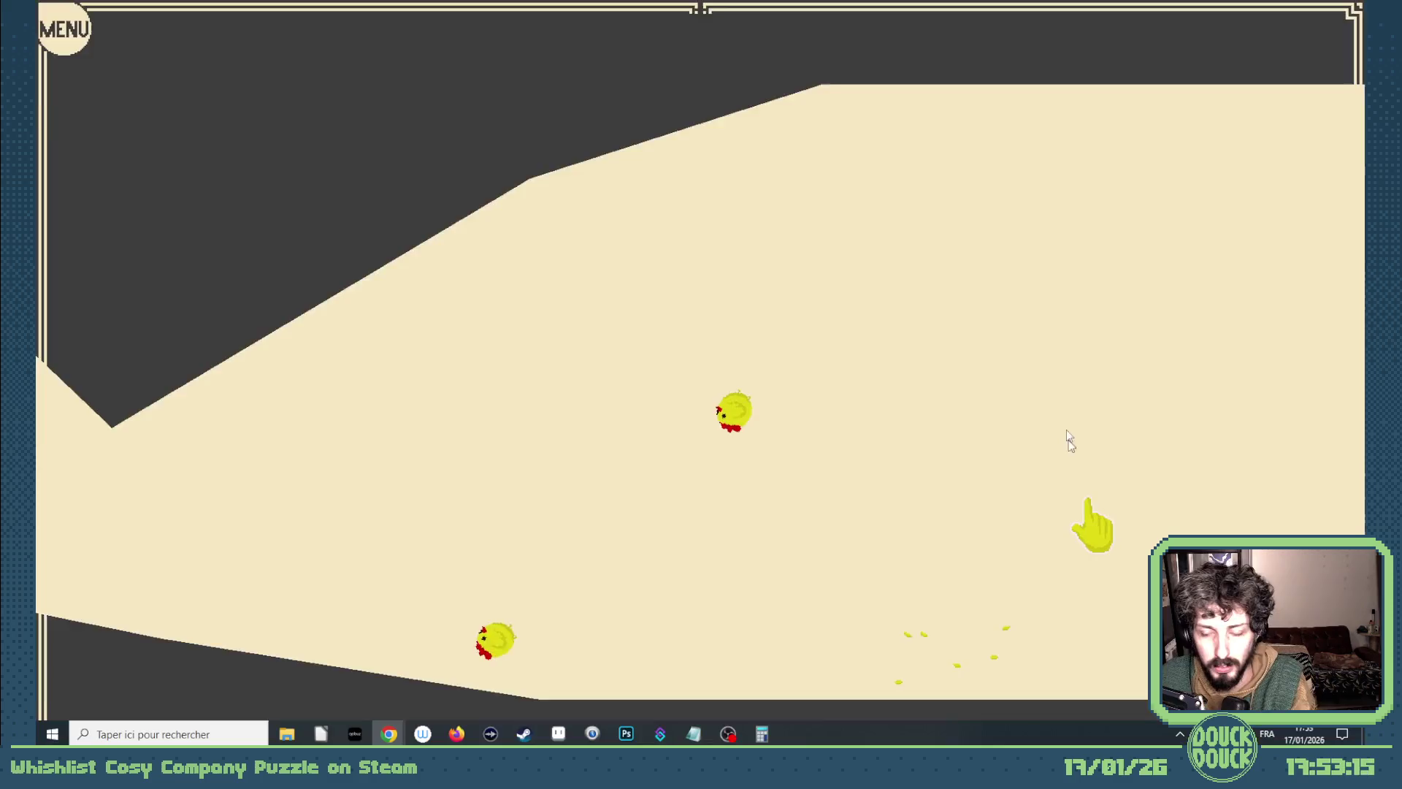
pyautogui.press('Escape')
# Close the preview and select only the middle pillar in Scène 9.
pyautogui.hotkey('alt', 'F4')
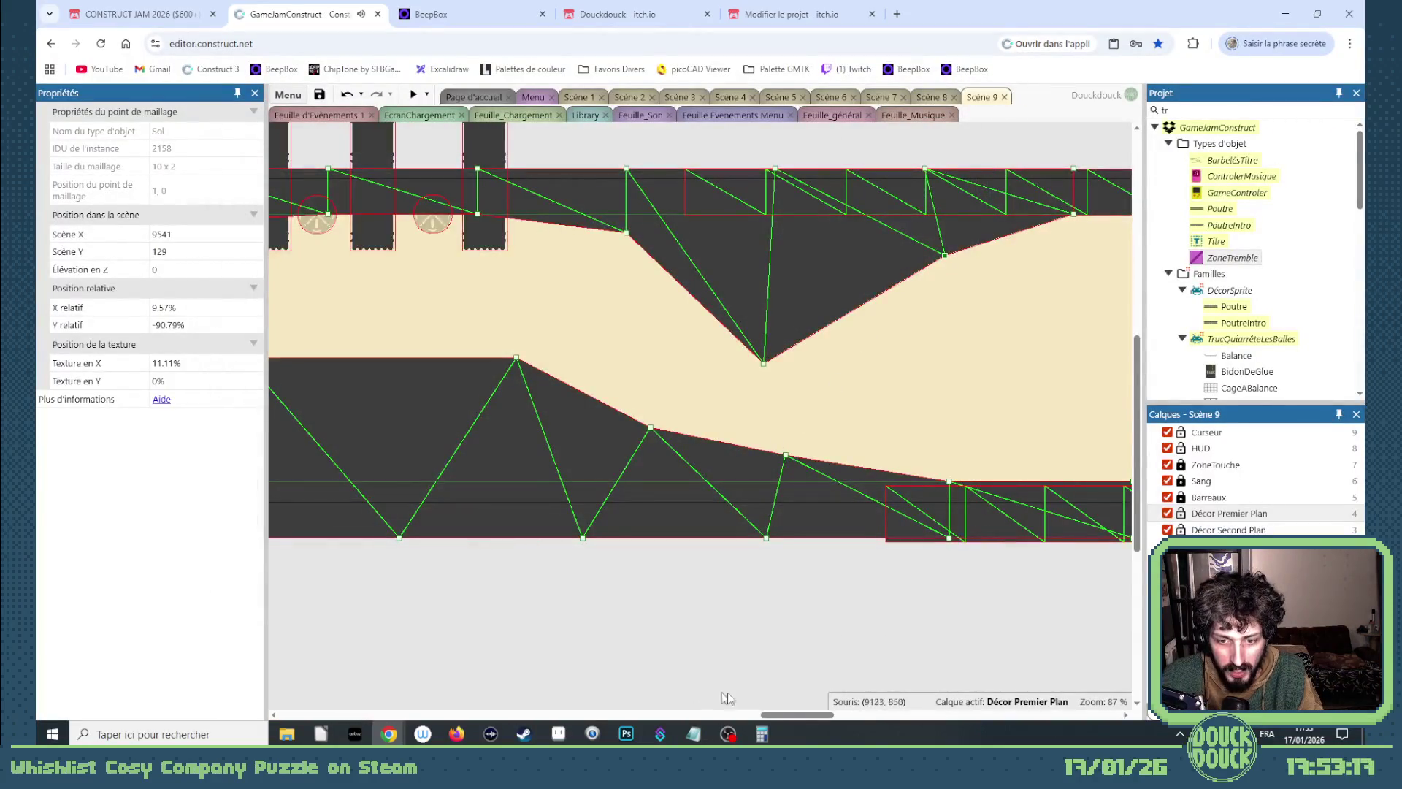
pyautogui.moveTo(795, 717); pyautogui.dragTo(757, 669)
pyautogui.scroll(2, 511, 366)
pyautogui.click(497, 304)
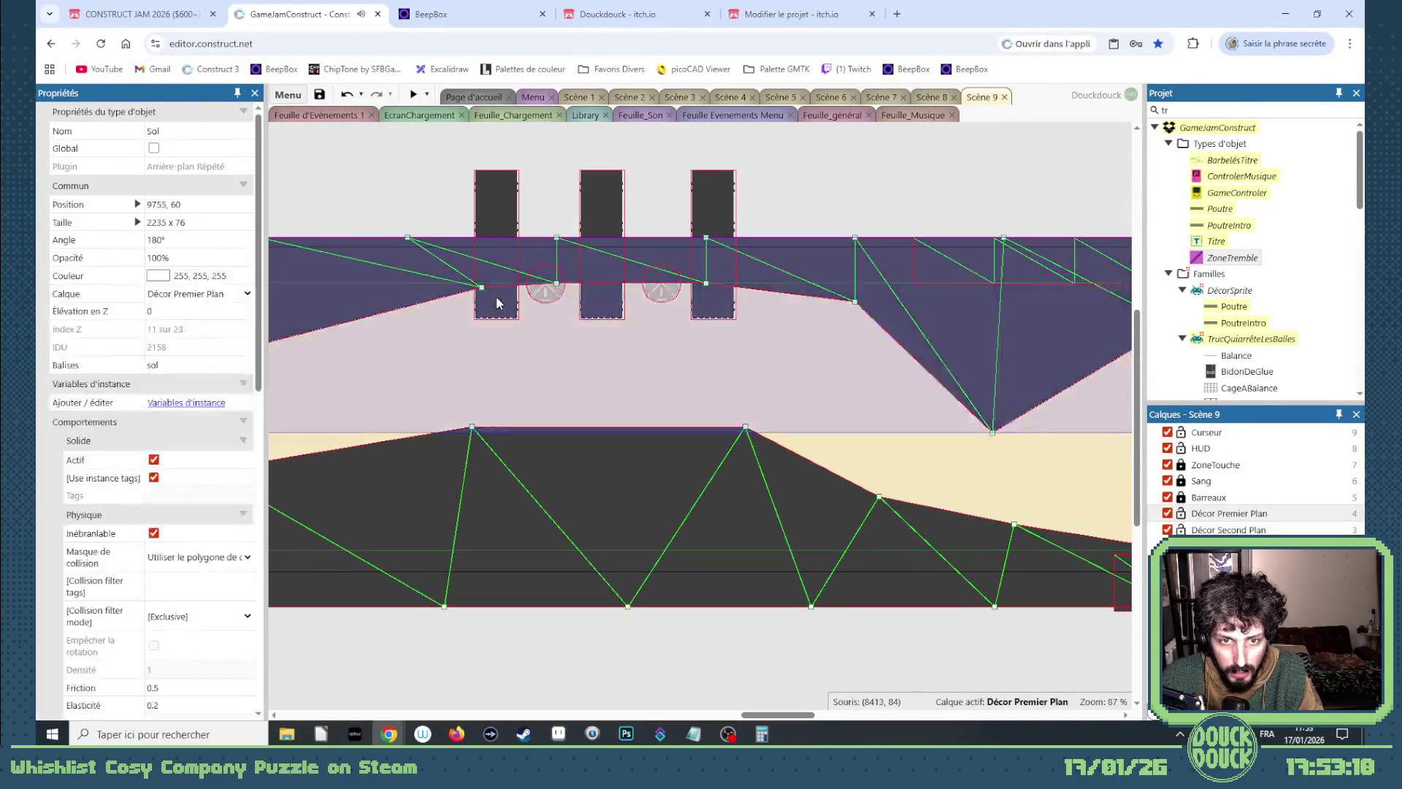
pyautogui.click(514, 199)
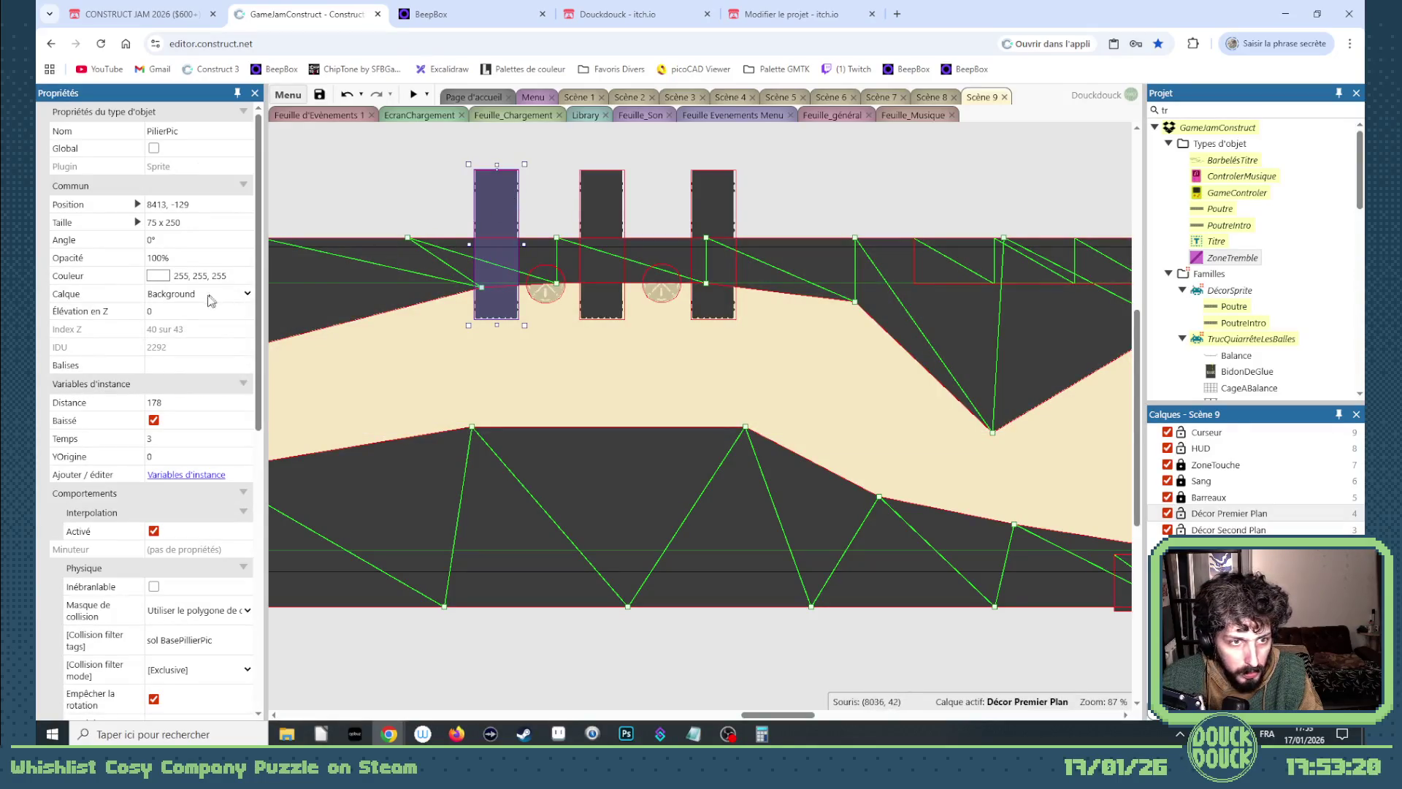
pyautogui.keyDown('shift'); pyautogui.click(713, 212); pyautogui.keyUp('shift')
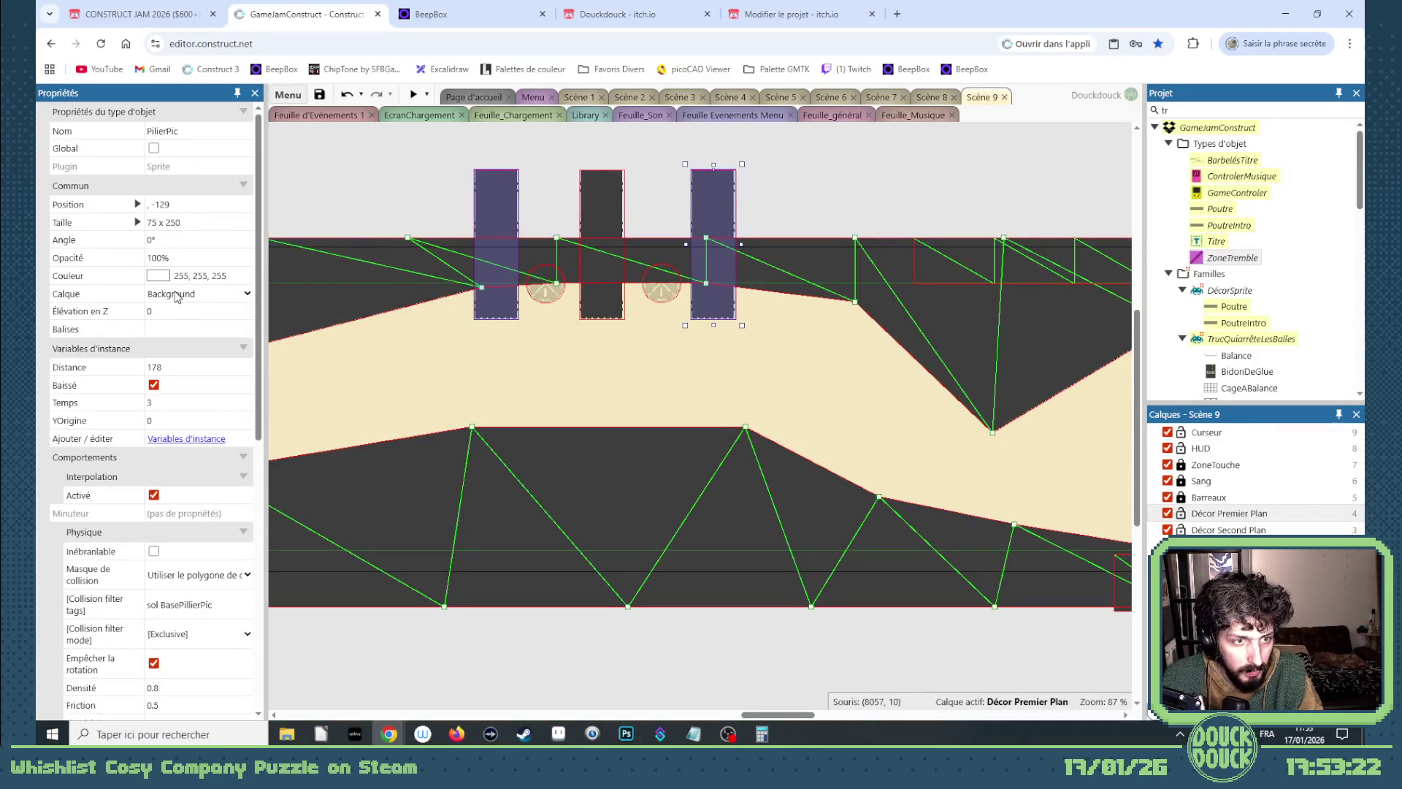
pyautogui.click(175, 294)
pyautogui.click(624, 208)
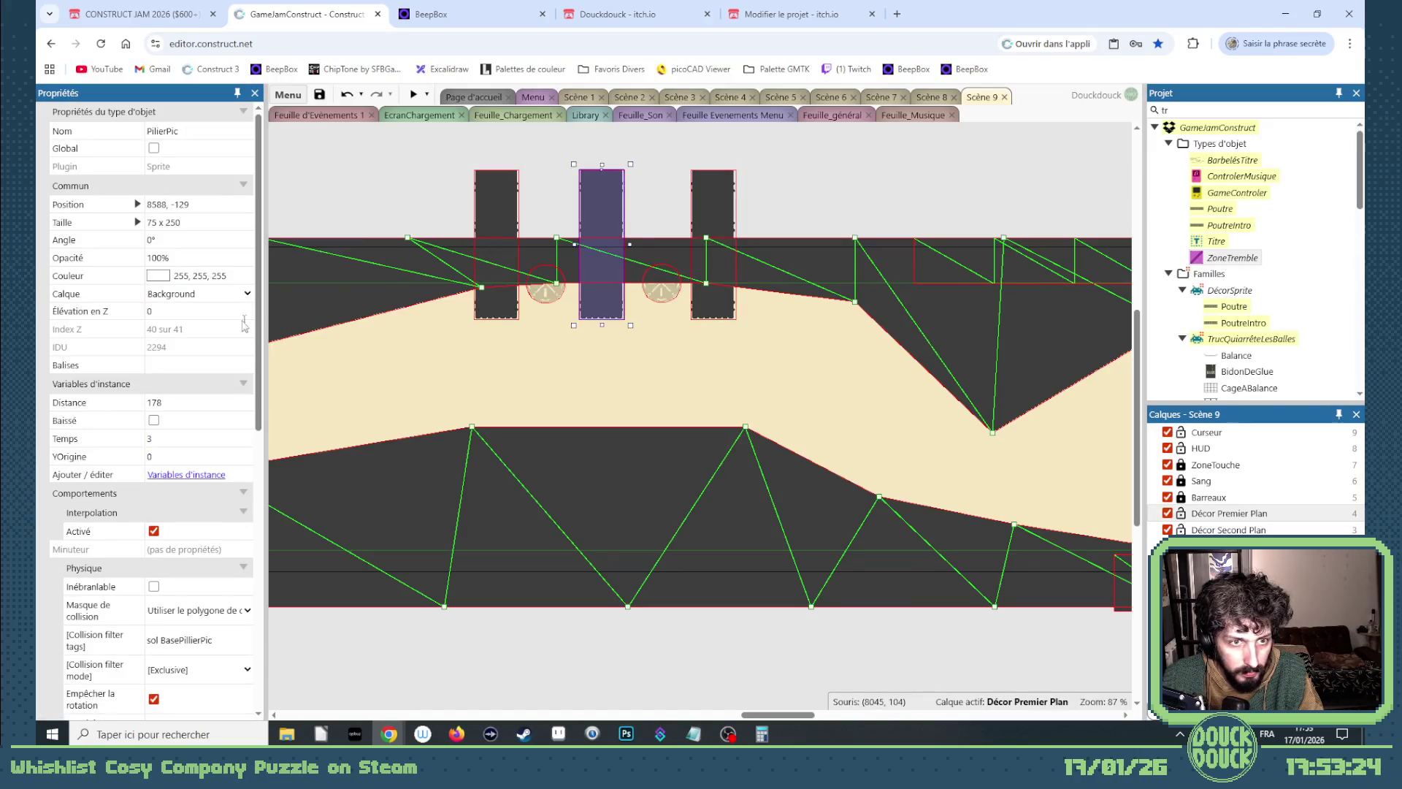
# Move the middle pillar onto the Décor Second Plan layer.
pyautogui.click(192, 293)
pyautogui.click(182, 428)
pyautogui.moveTo(785, 715); pyautogui.dragTo(647, 711)
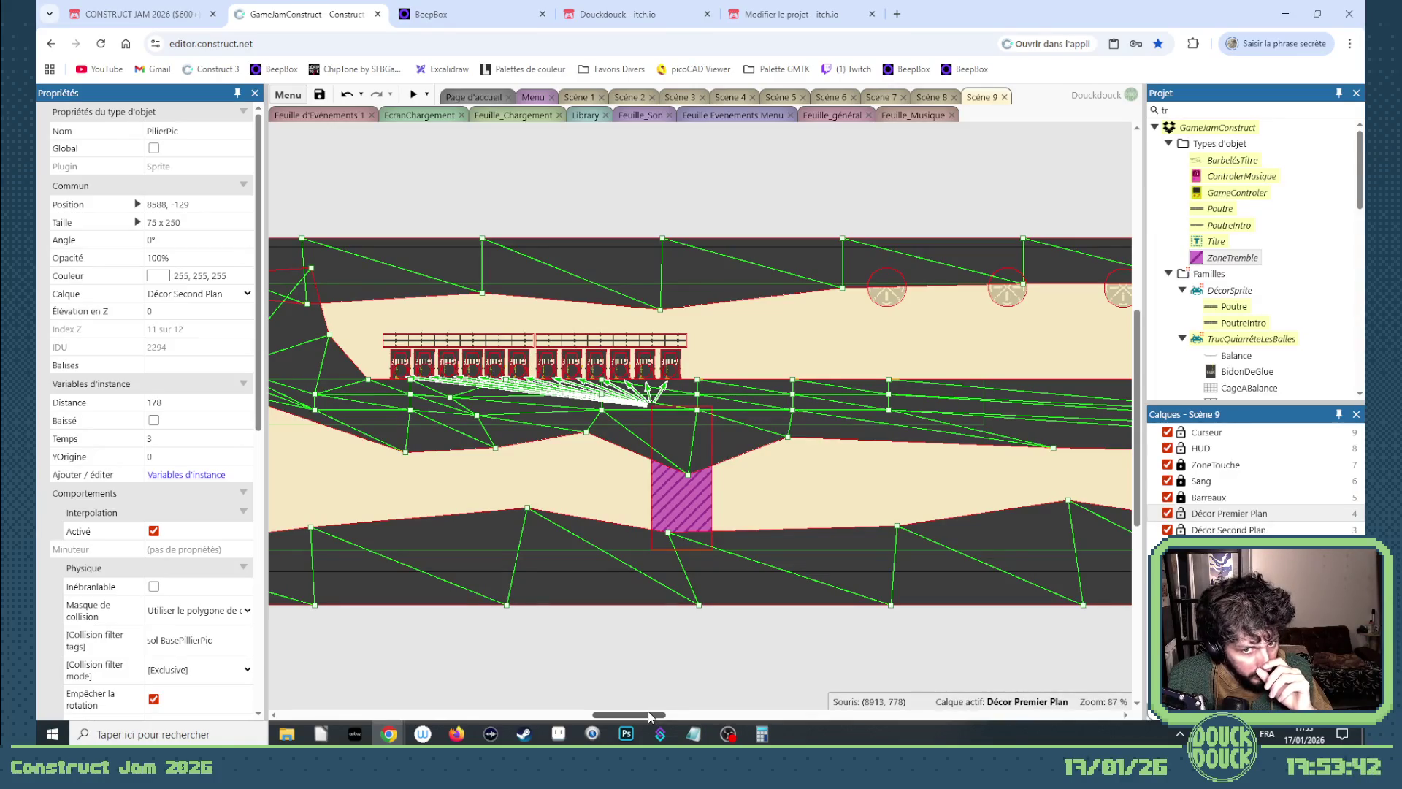
# In Feuille d'Évènements 1, paste a copy of the 'Poule Définir Active à Vrai' action in event 187.
pyautogui.click(588, 97)
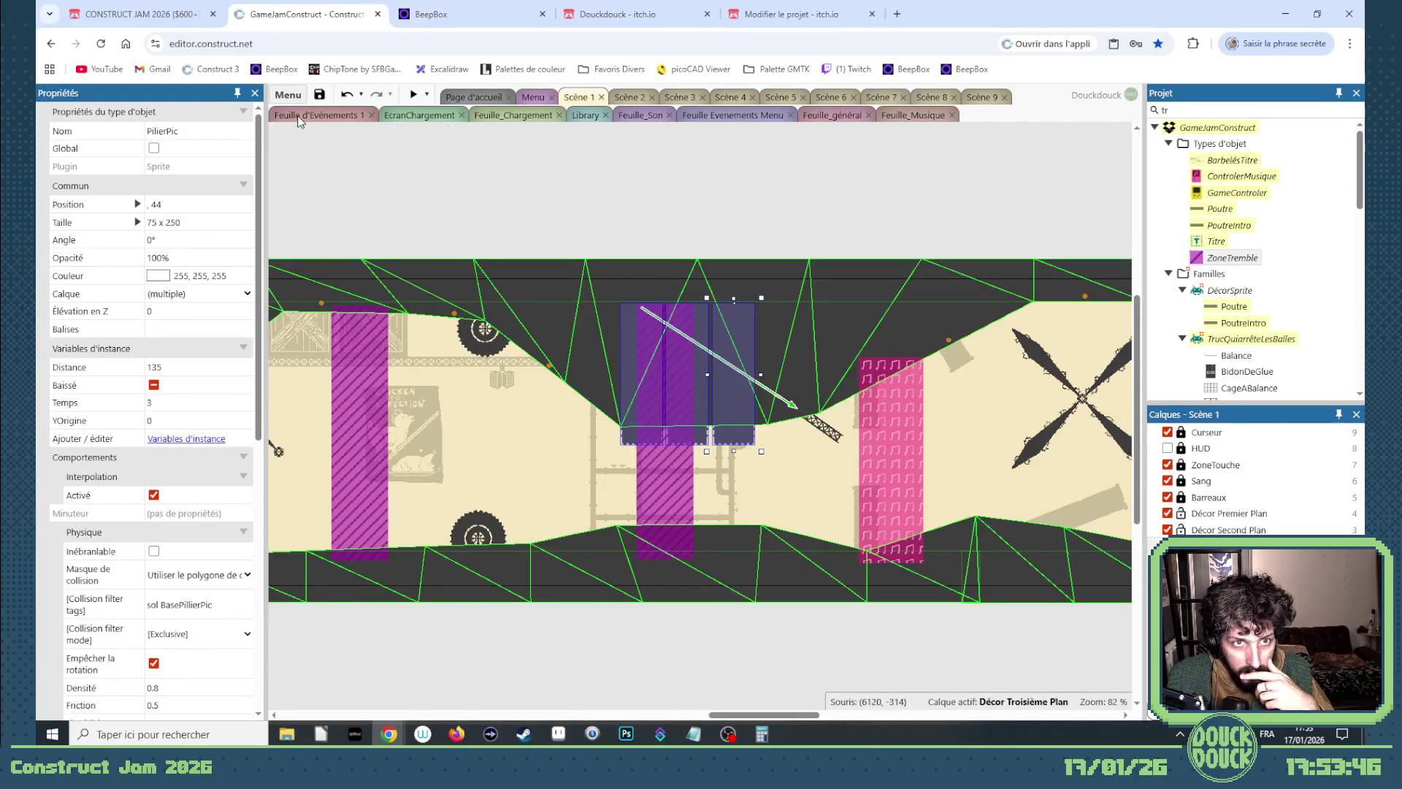
pyautogui.click(299, 119)
pyautogui.scroll(-5, 597, 474)
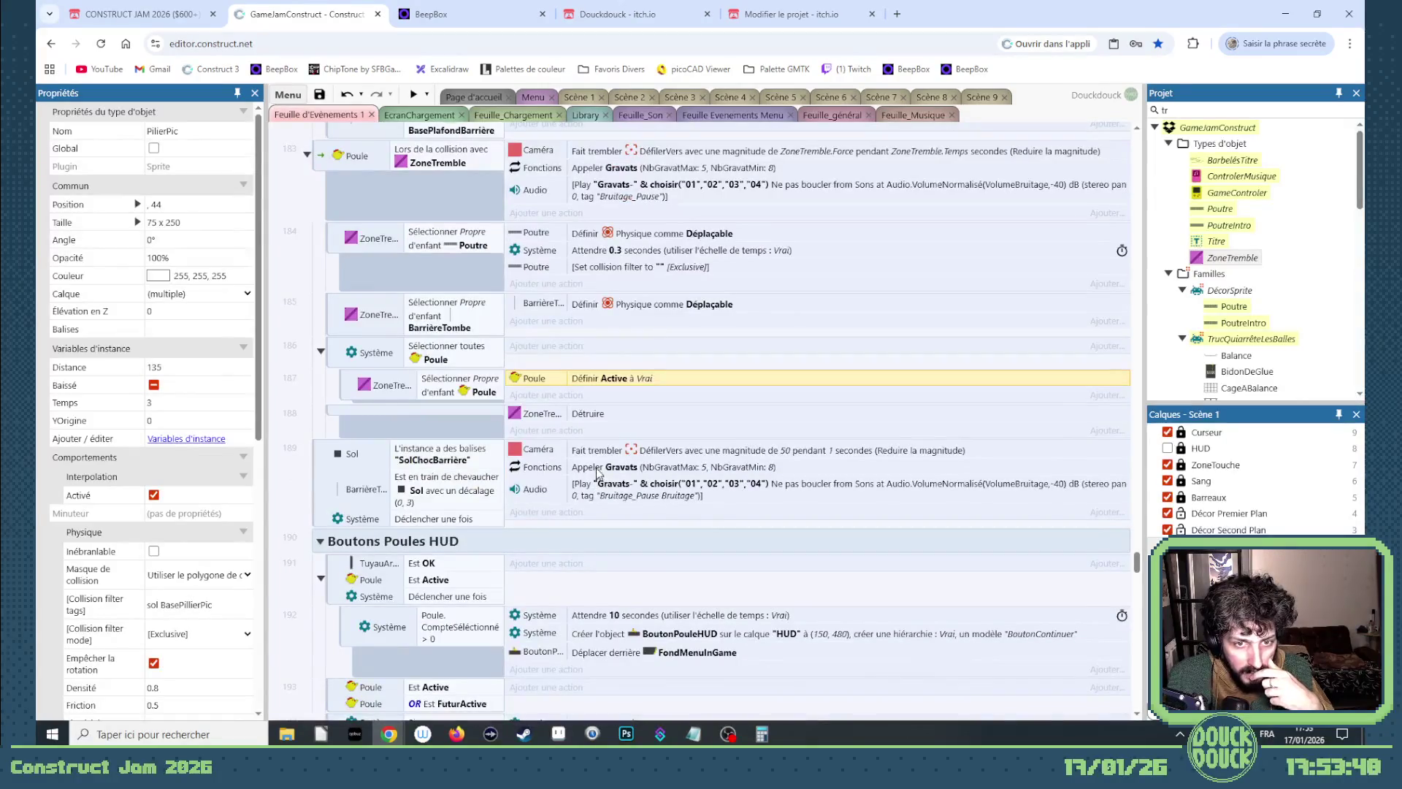
pyautogui.scroll(1, 580, 458)
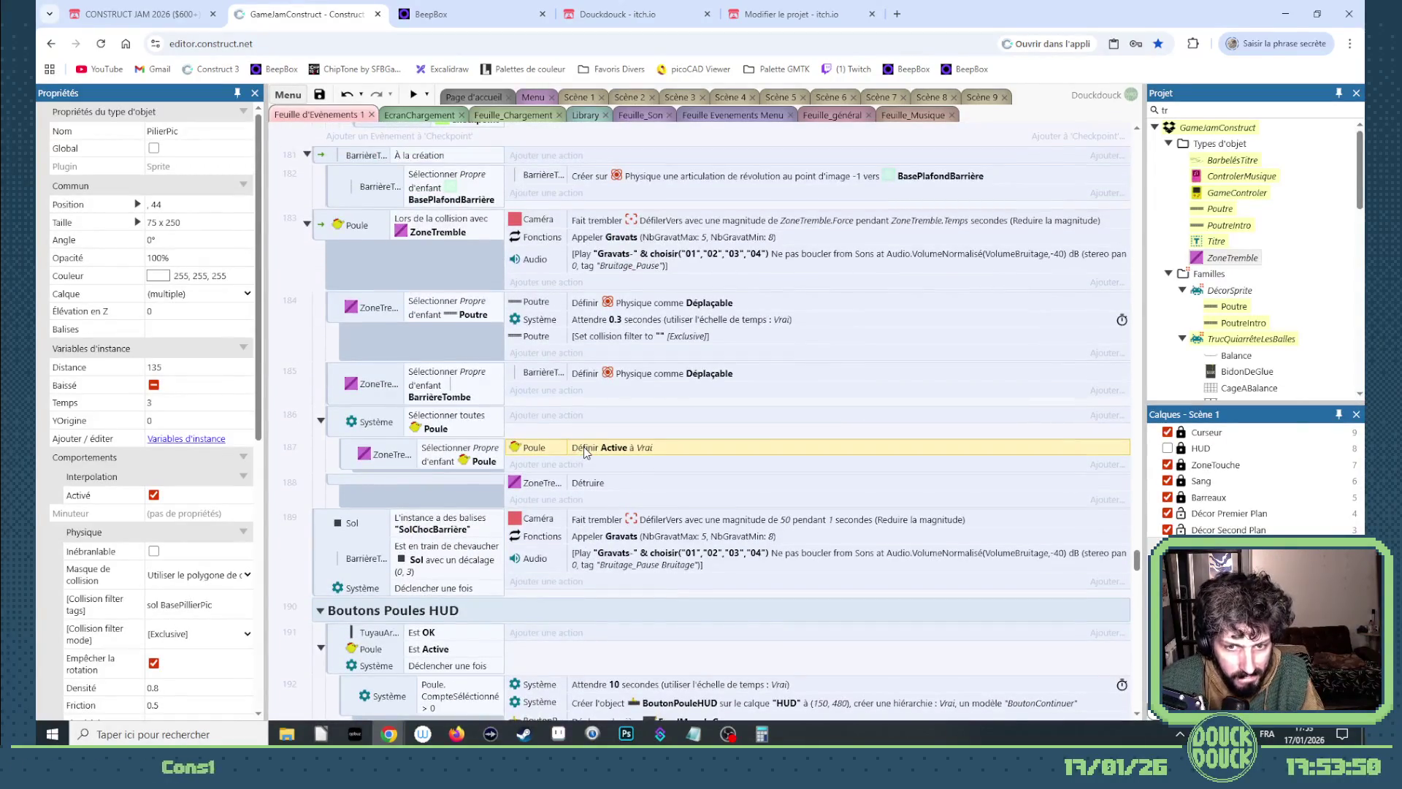
pyautogui.hotkey('ctrl', 'v')
# Change the copied Poule action to Retirer du parent, then return to the Scène 1 layout.
pyautogui.doubleClick(657, 464)
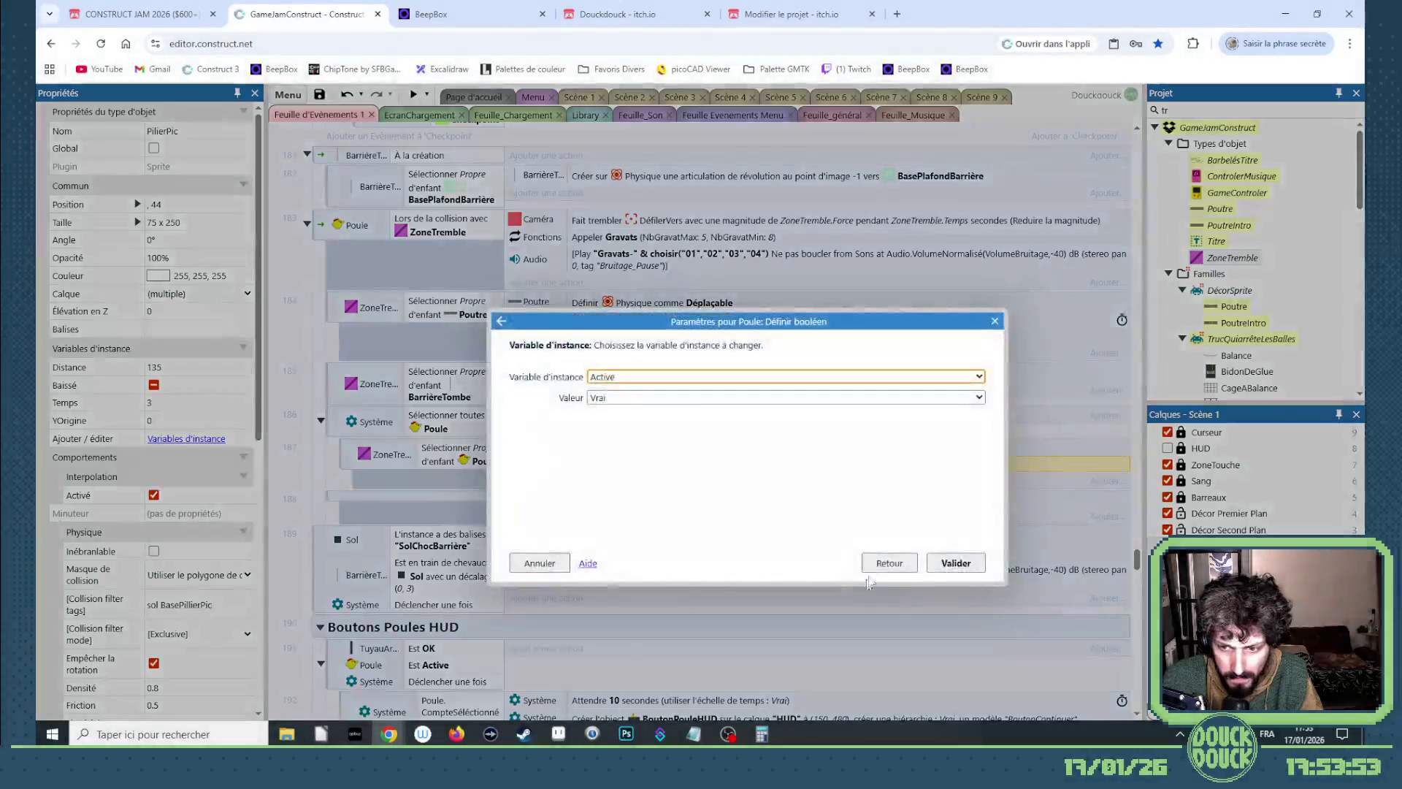
pyautogui.click(886, 561)
pyautogui.scroll(5, 759, 546)
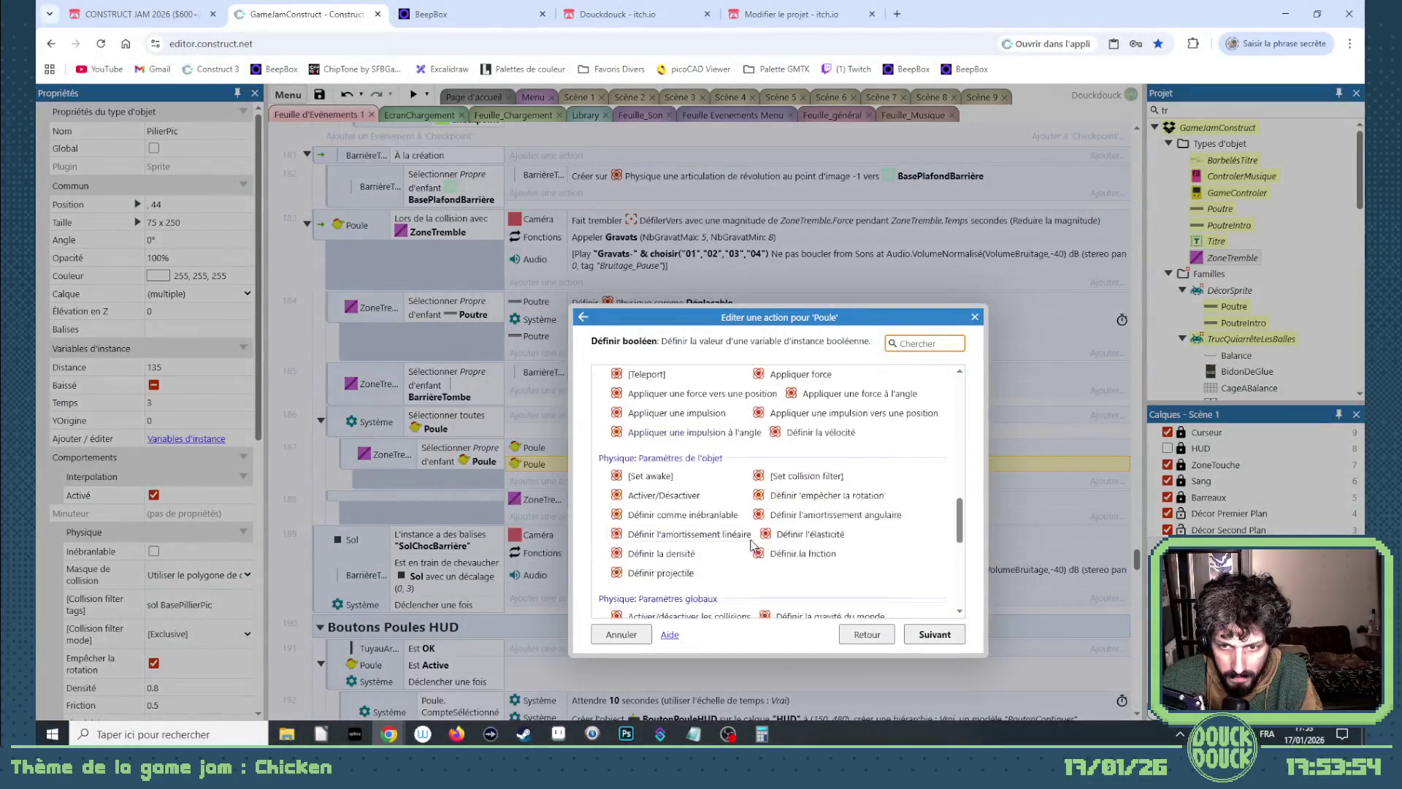
pyautogui.scroll(2, 782, 511)
pyautogui.doubleClick(790, 447)
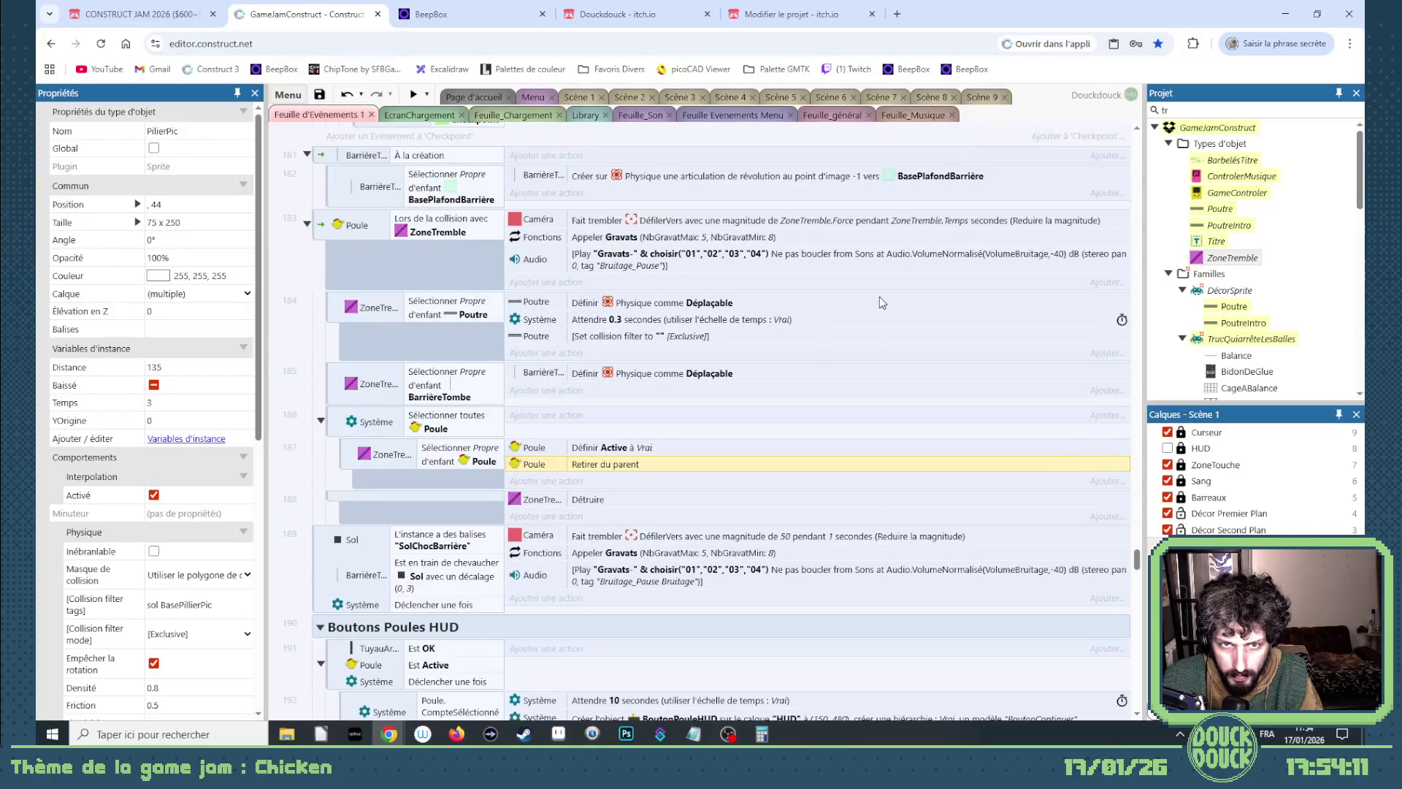
pyautogui.scroll(3, 880, 311)
pyautogui.scroll(-2, 933, 265)
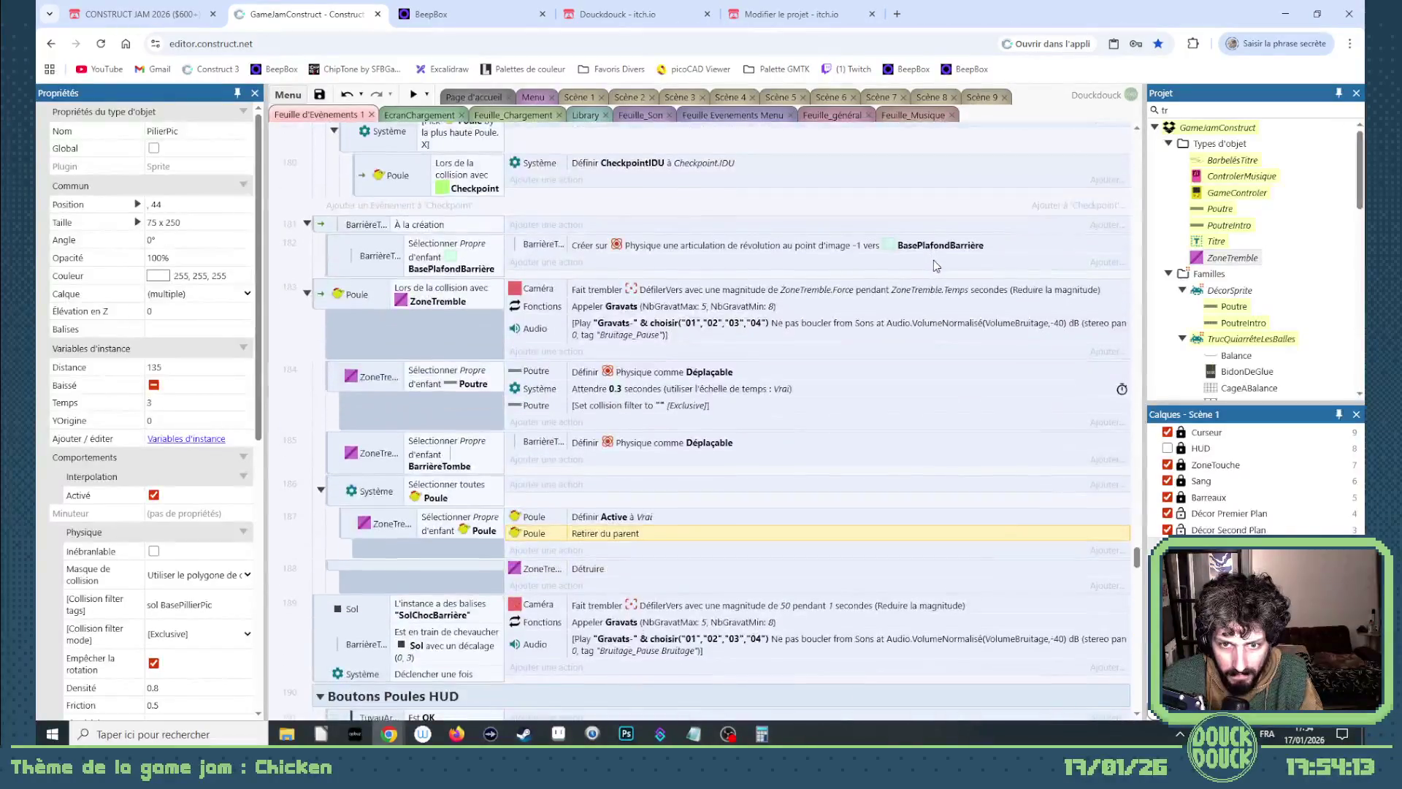
pyautogui.click(576, 98)
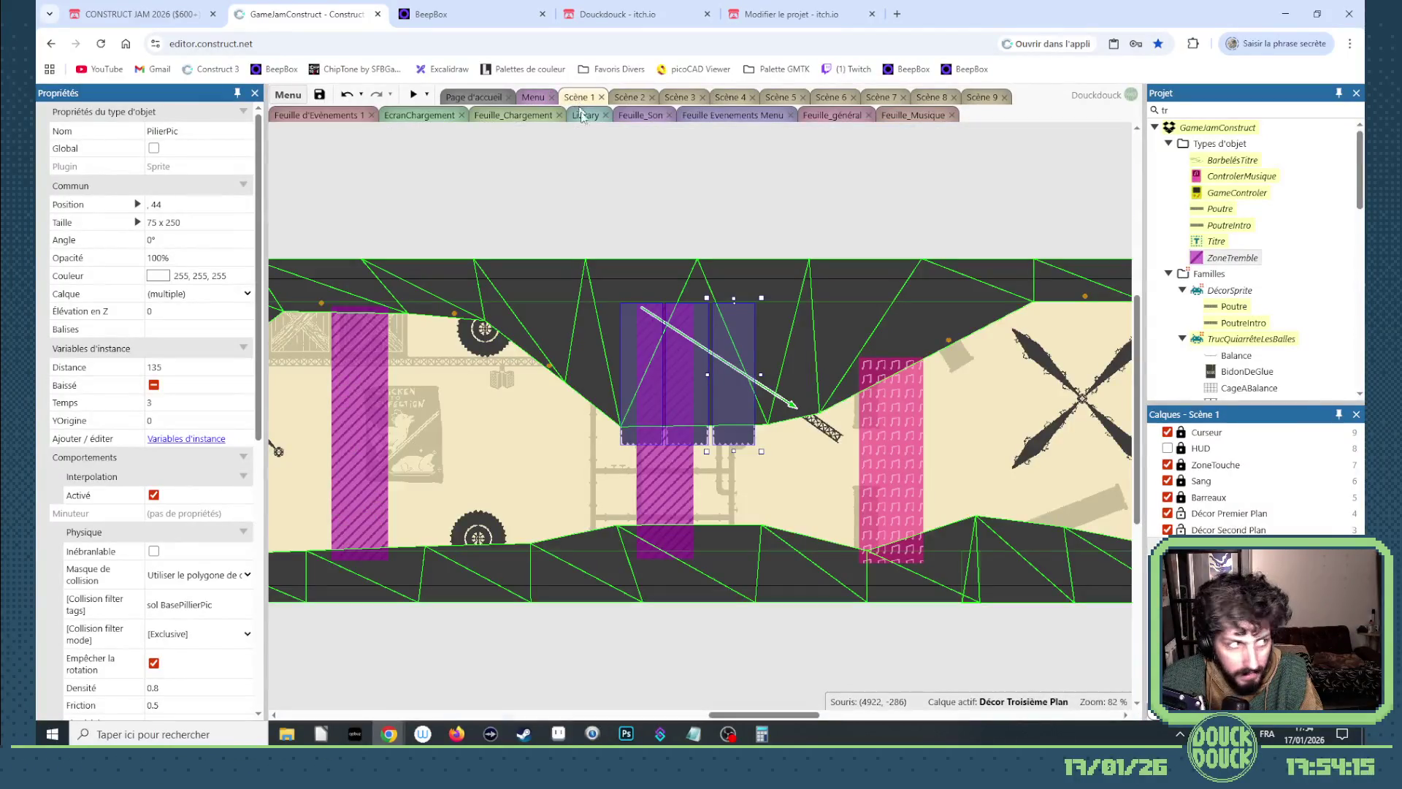
# Switch to the Scène 9 layout and zoom in on the fence and the glue-barrel row.
pyautogui.moveTo(759, 718)
pyautogui.mouseDown()
pyautogui.moveTo(789, 717)
pyautogui.moveTo(599, 718)
pyautogui.moveTo(762, 698)
pyautogui.mouseUp()
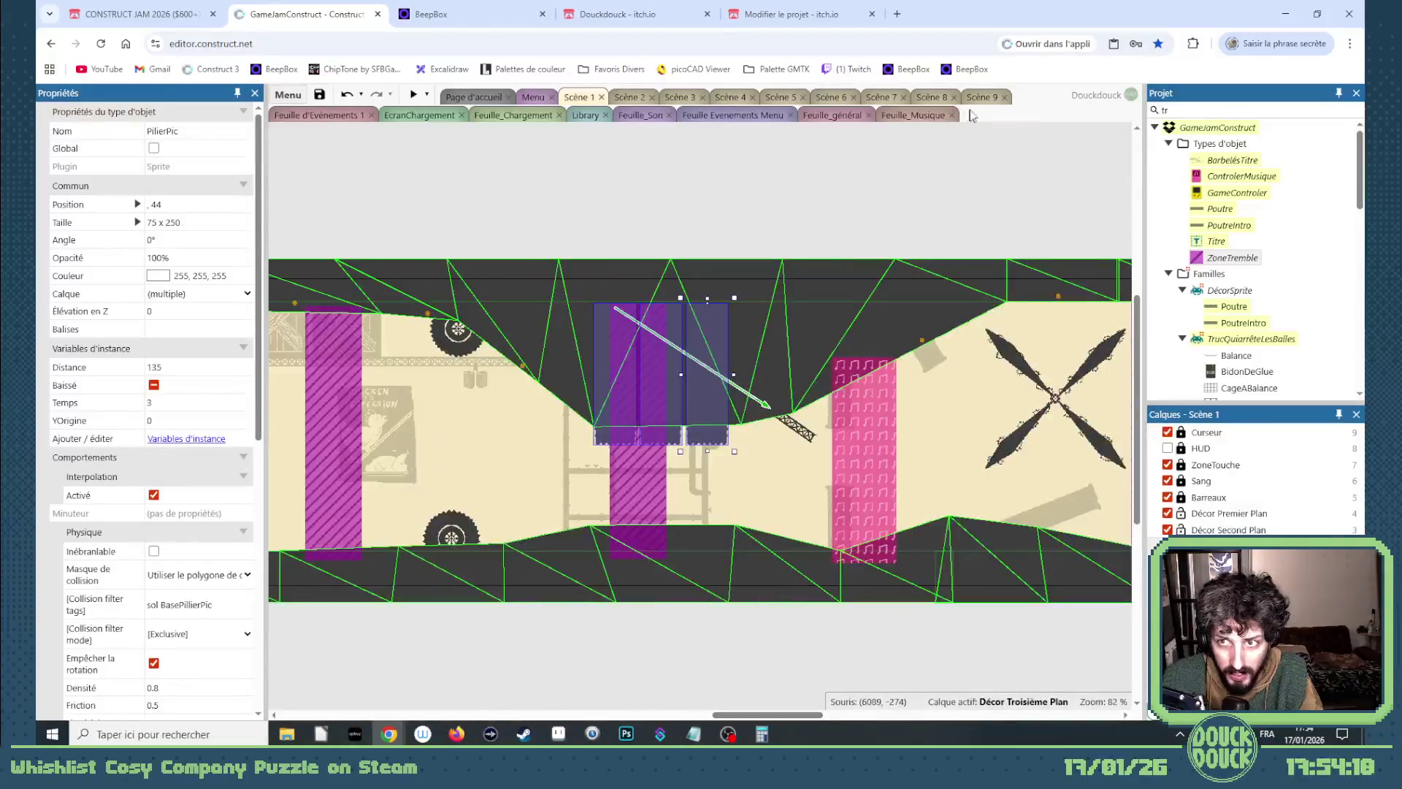
pyautogui.click(983, 98)
pyautogui.keyDown('ctrl'); pyautogui.scroll(10, 403, 365); pyautogui.keyUp('ctrl')
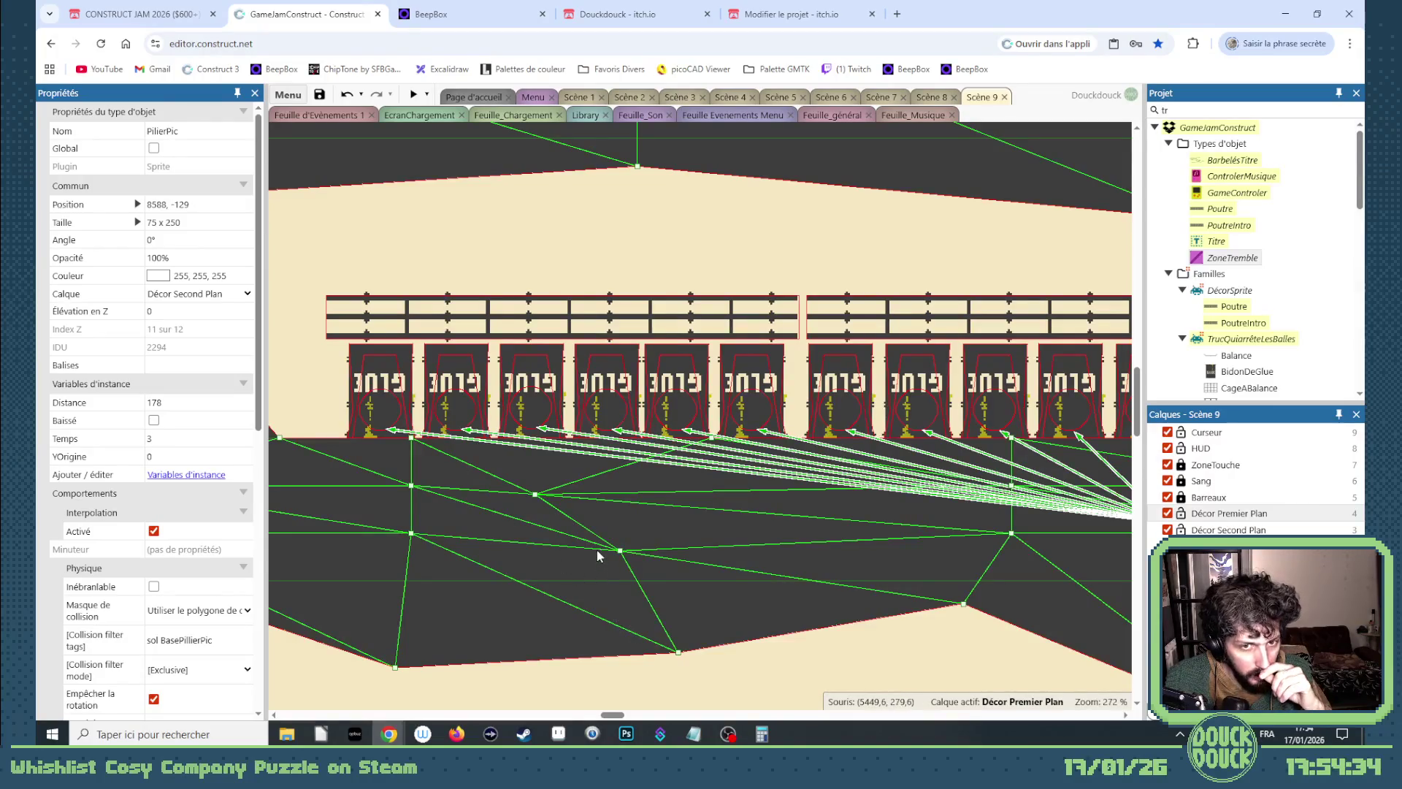
# Lock Décor Premier Plan and select the BidonDeGlue barrels hidden behind the floor strip.
pyautogui.moveTo(614, 715)
pyautogui.mouseDown()
pyautogui.moveTo(627, 719)
pyautogui.moveTo(610, 714)
pyautogui.mouseUp()
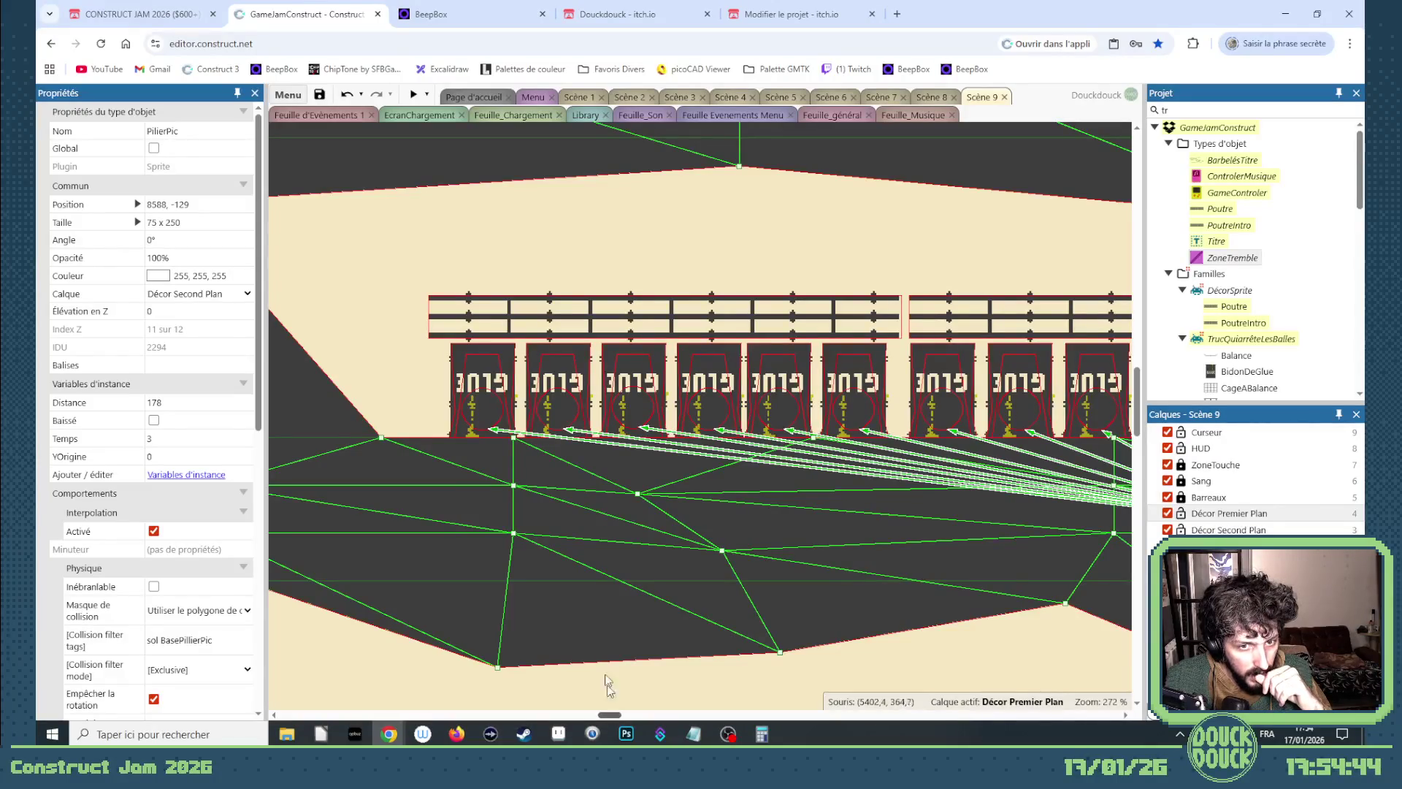
pyautogui.click(501, 356)
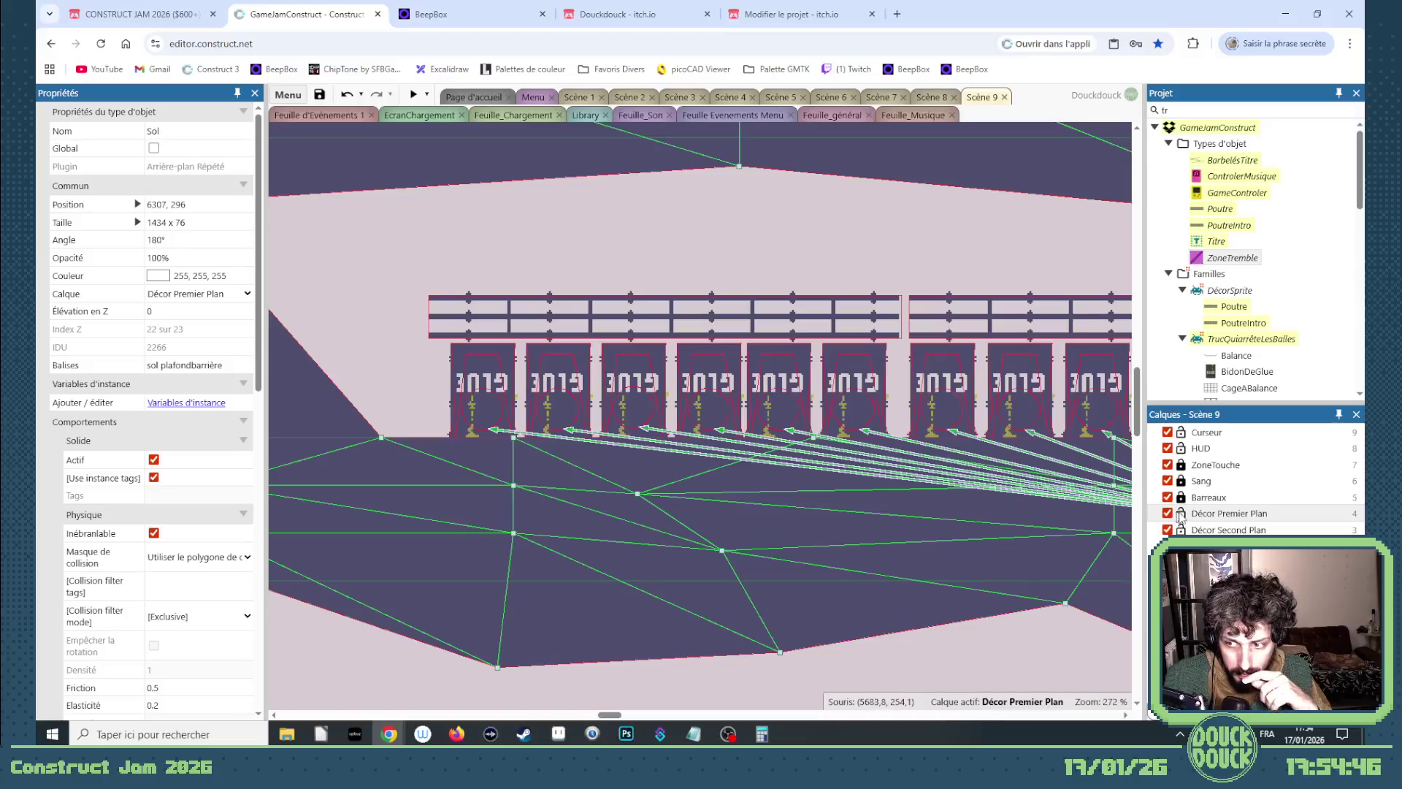
pyautogui.click(1179, 513)
pyautogui.click(486, 352)
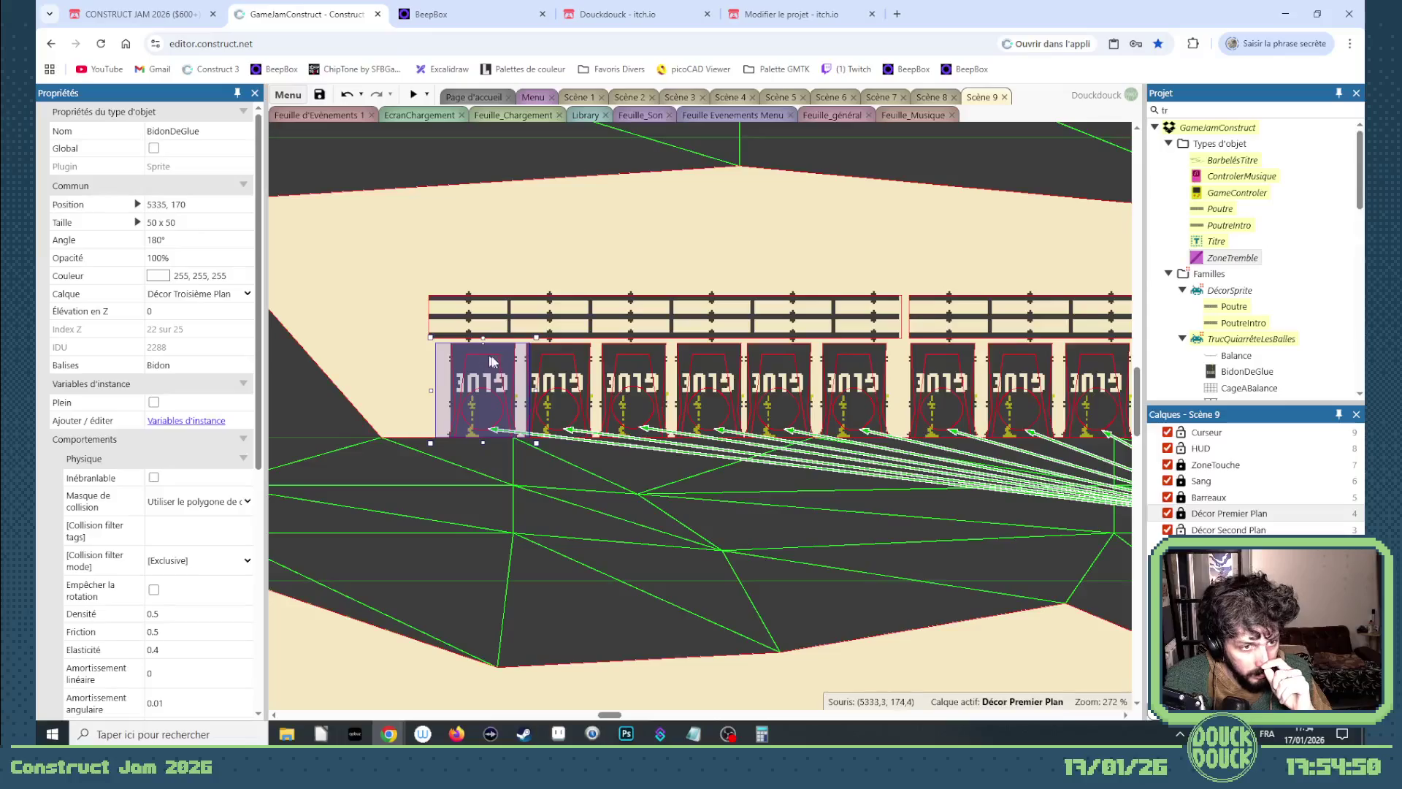
pyautogui.click(556, 367)
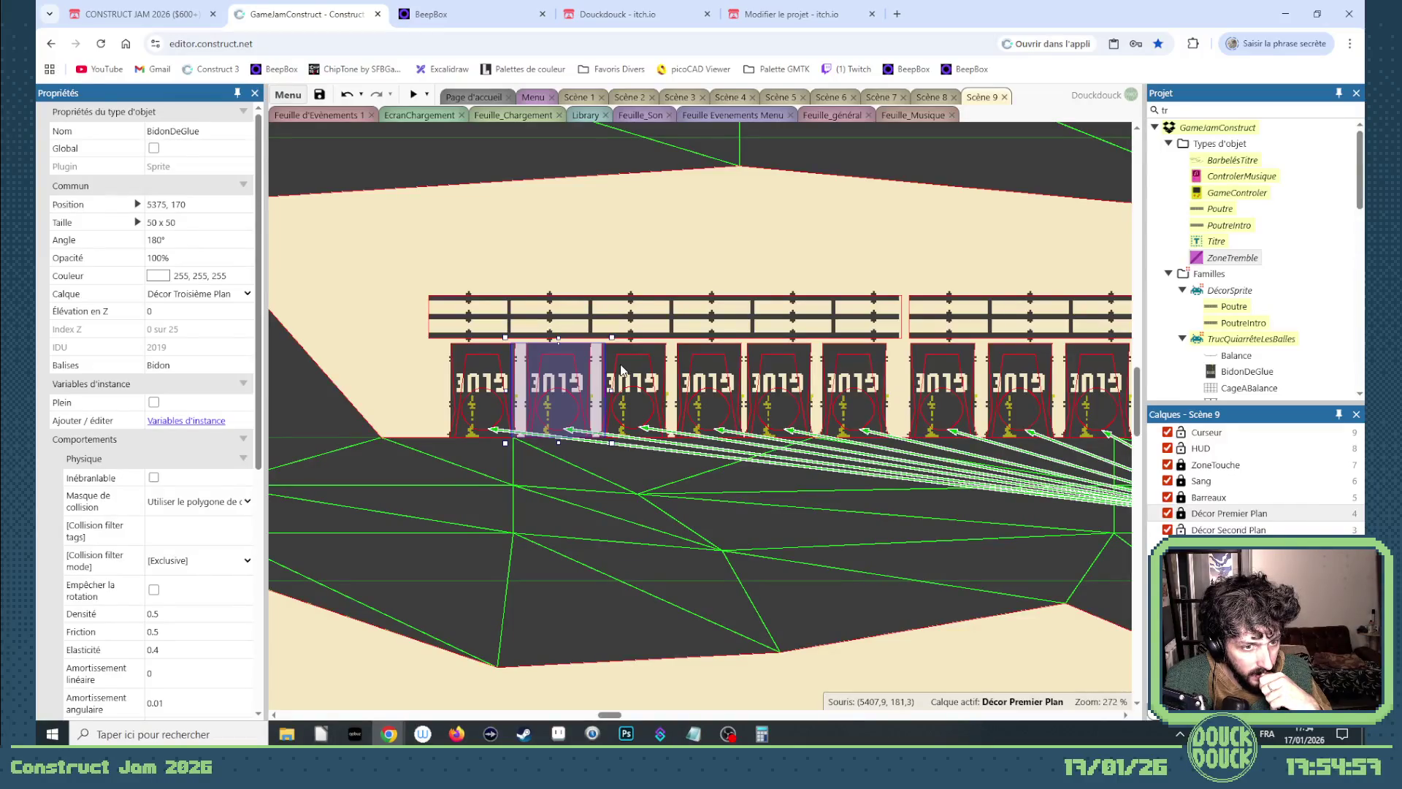
pyautogui.scroll(-3, 238, 531)
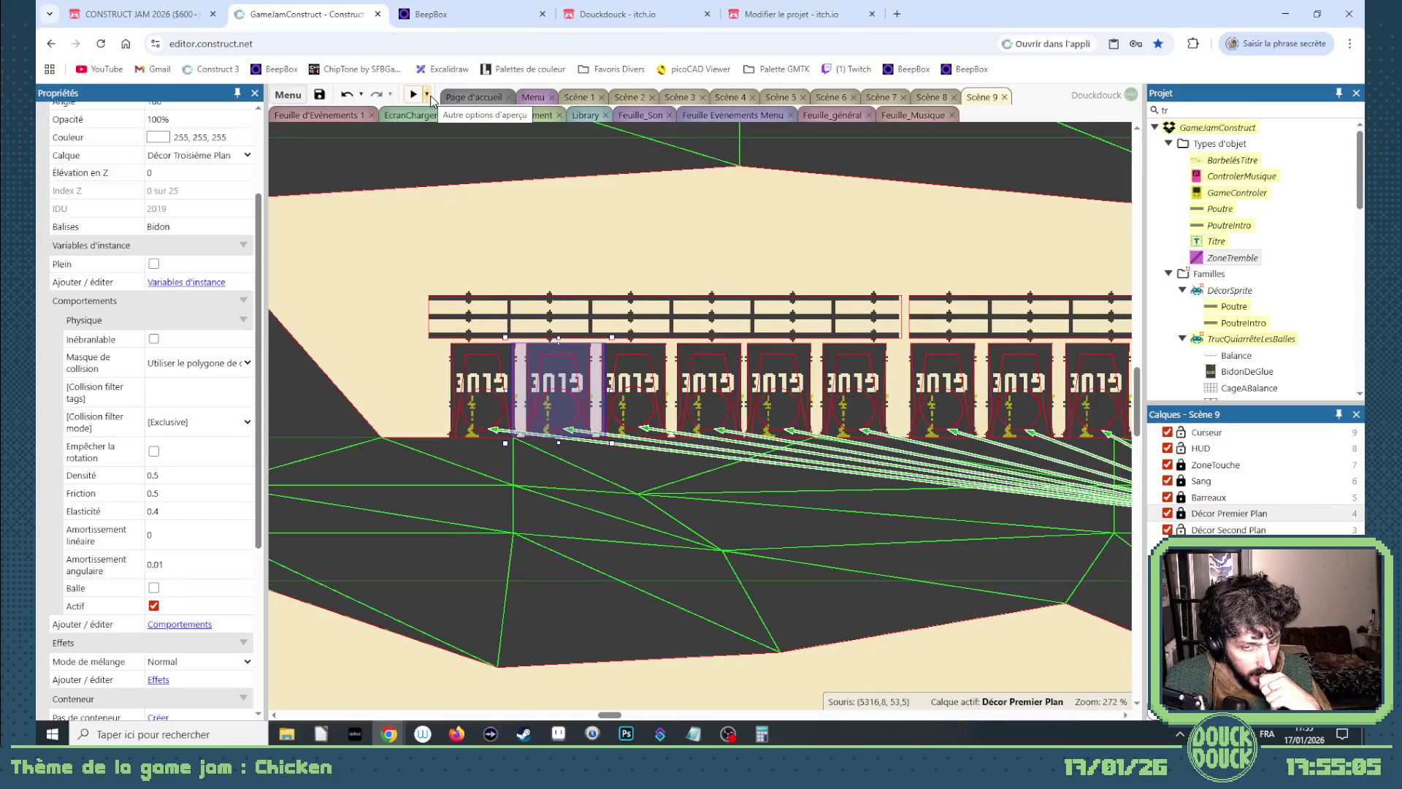
pyautogui.click(496, 352)
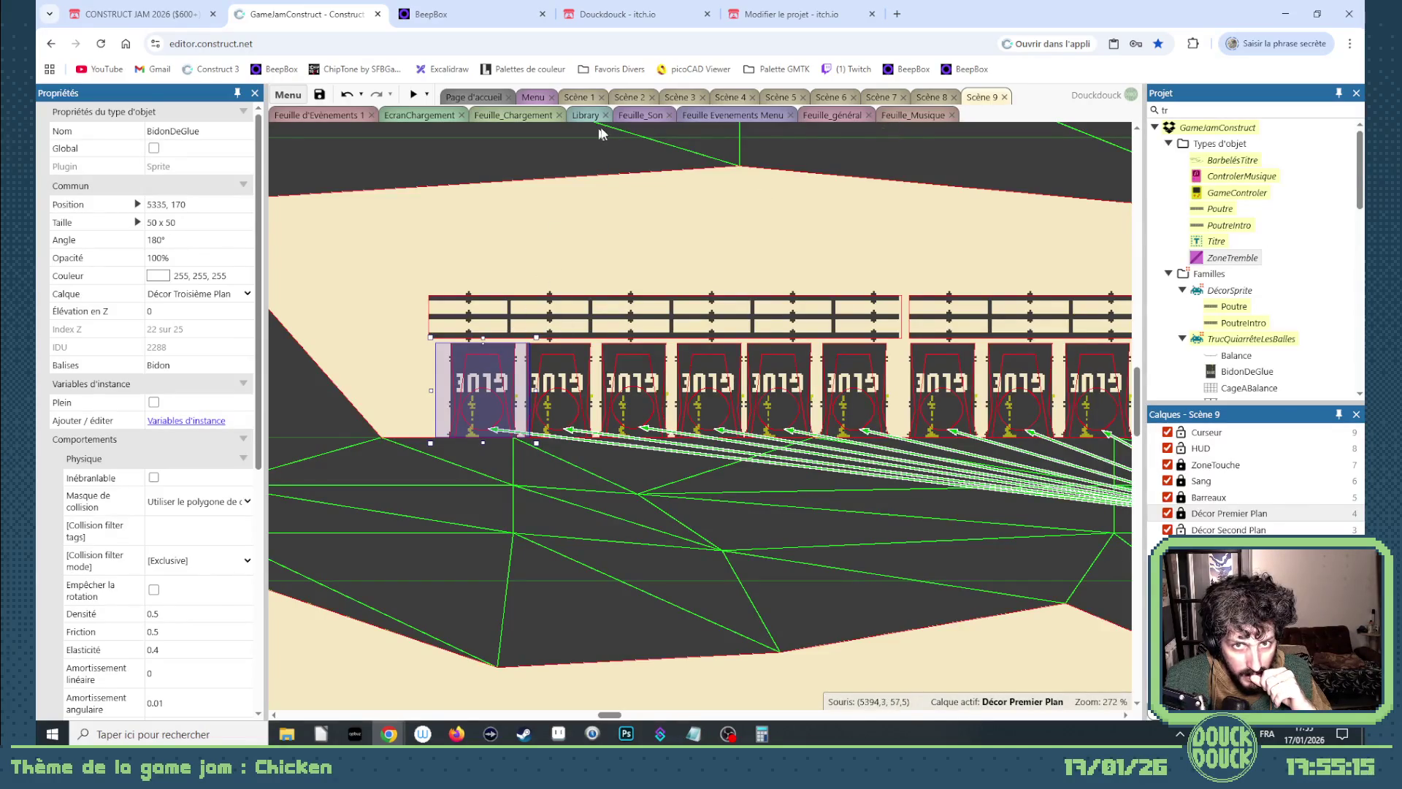
pyautogui.click(640, 116)
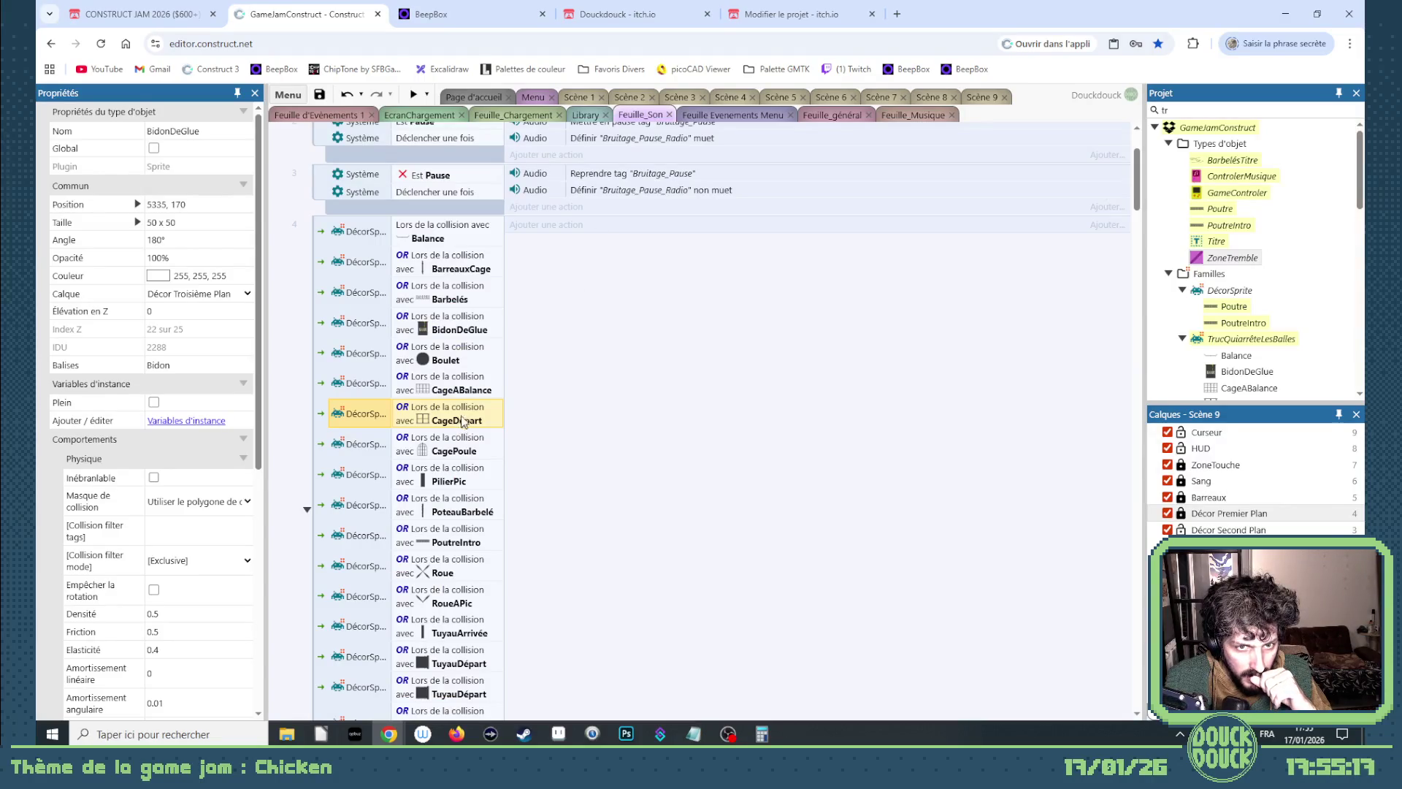
# Select the BidonDeGlue condition and review the DécorSprite collision event's obstacle list in Feuille_Son.
pyautogui.click(451, 335)
pyautogui.scroll(2, 476, 340)
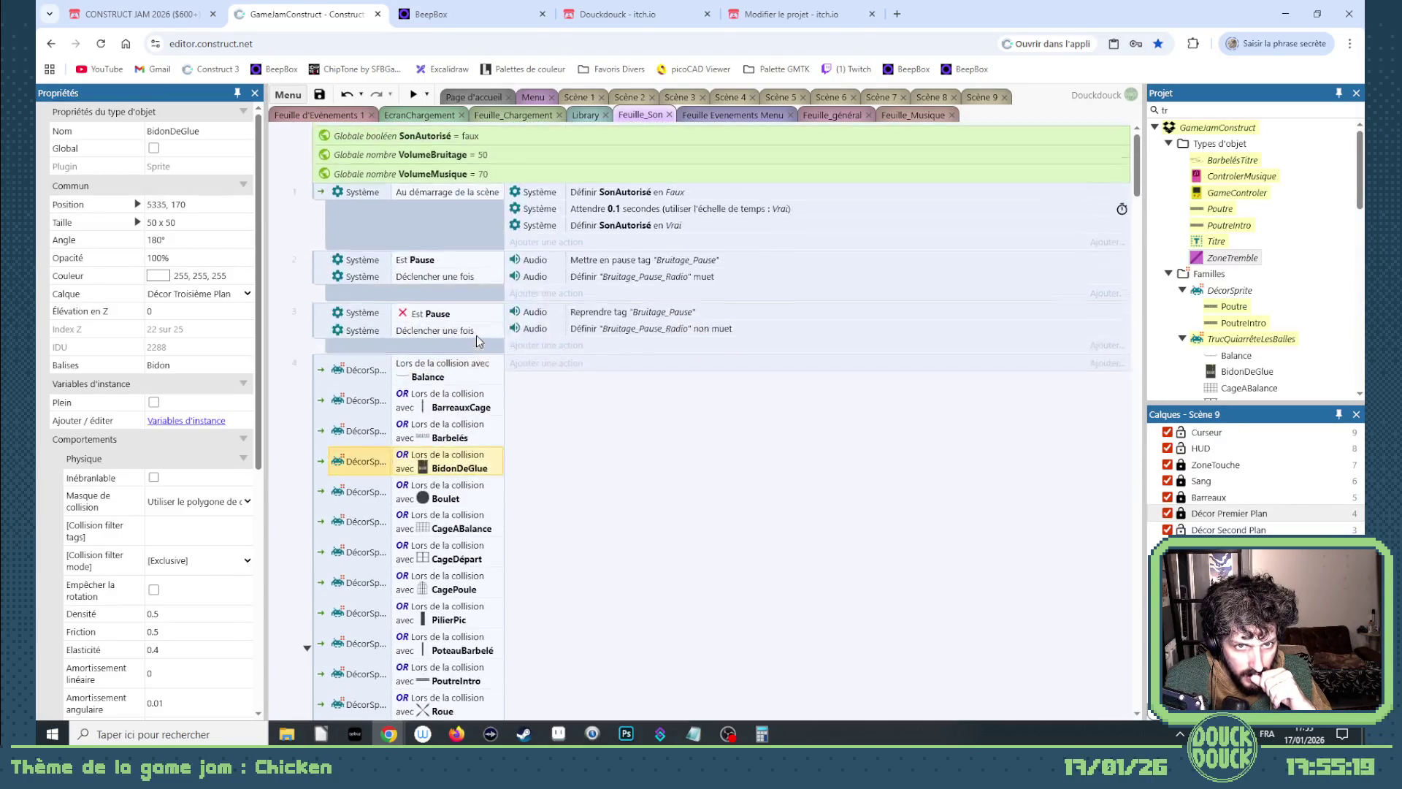
pyautogui.scroll(-6, 476, 358)
pyautogui.scroll(8, 477, 375)
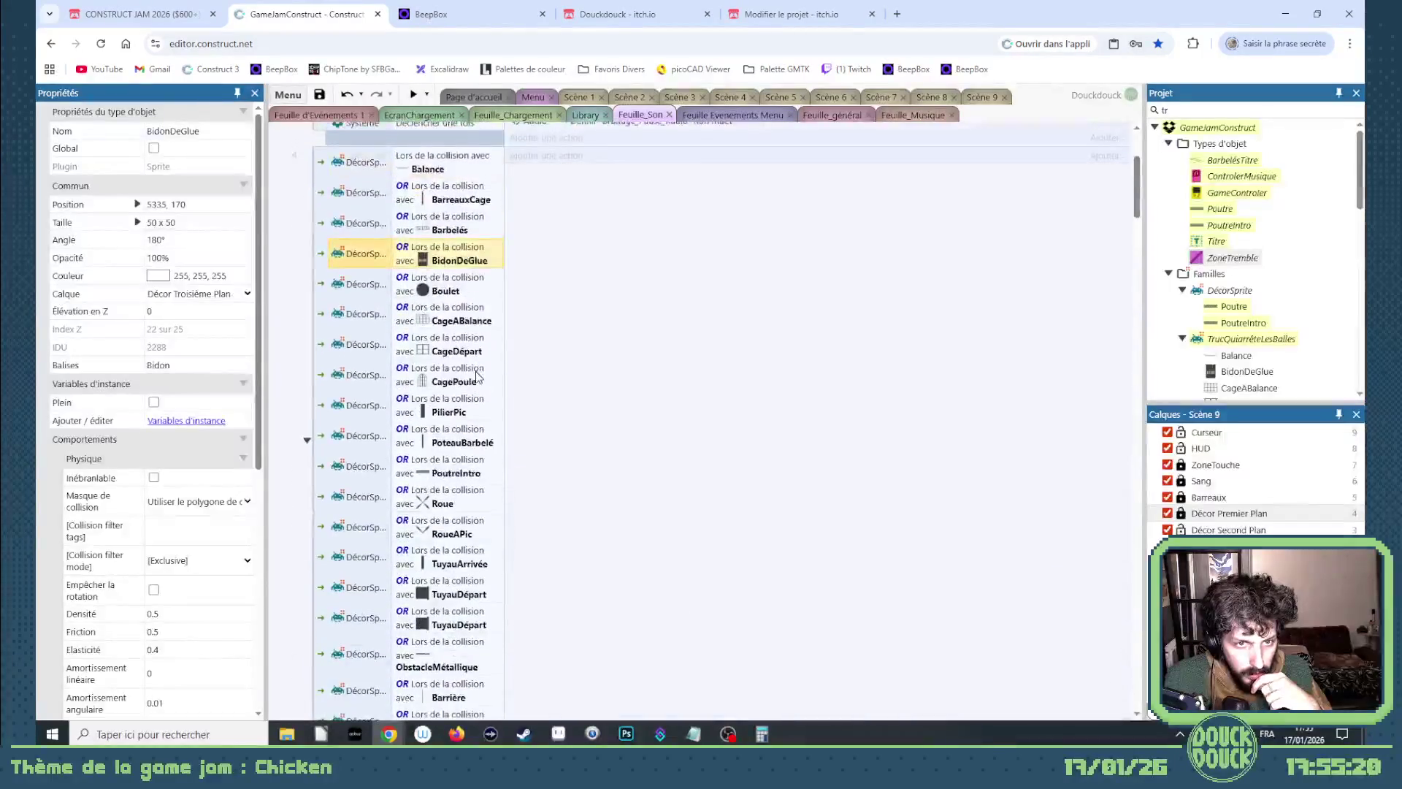
pyautogui.scroll(-8, 489, 387)
pyautogui.scroll(-7, 495, 385)
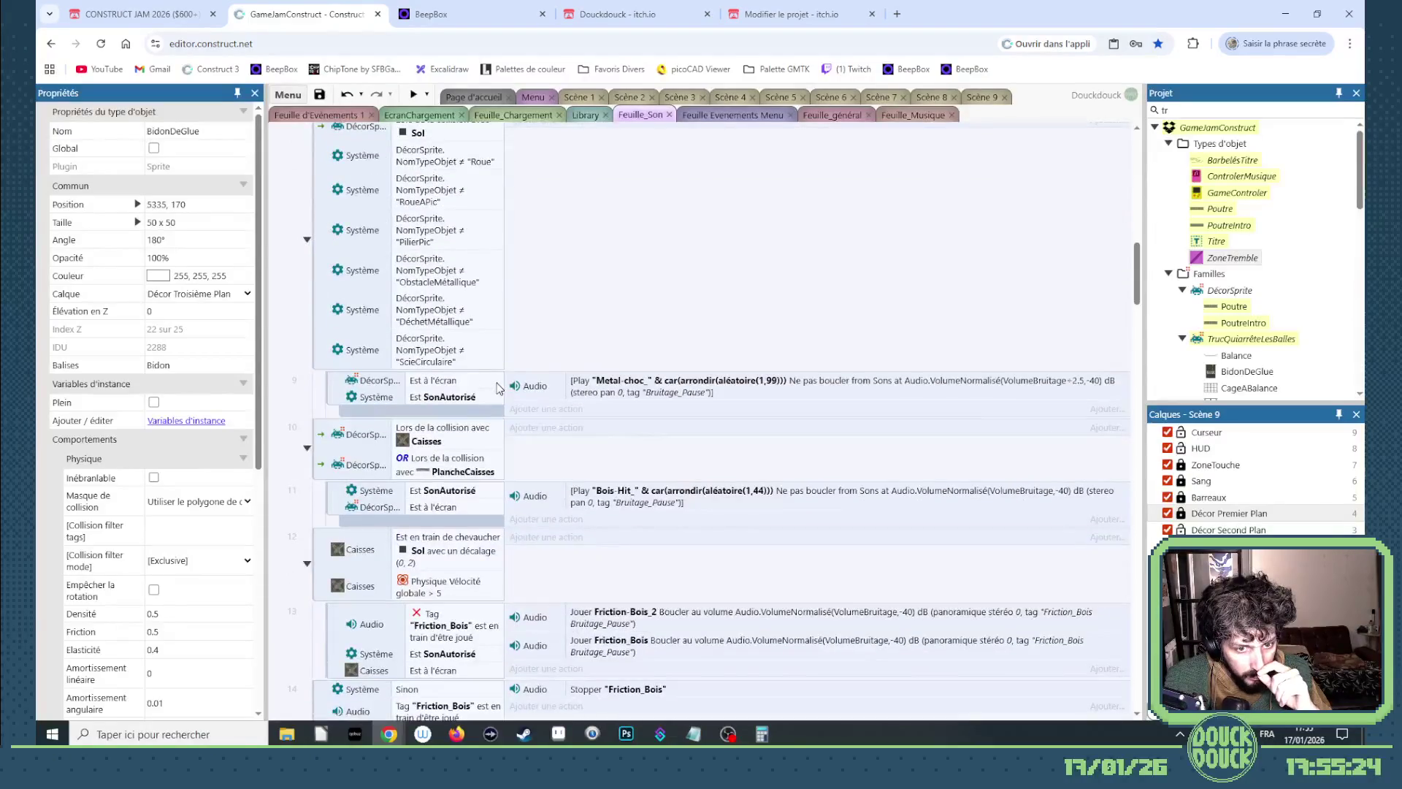
pyautogui.scroll(10, 497, 388)
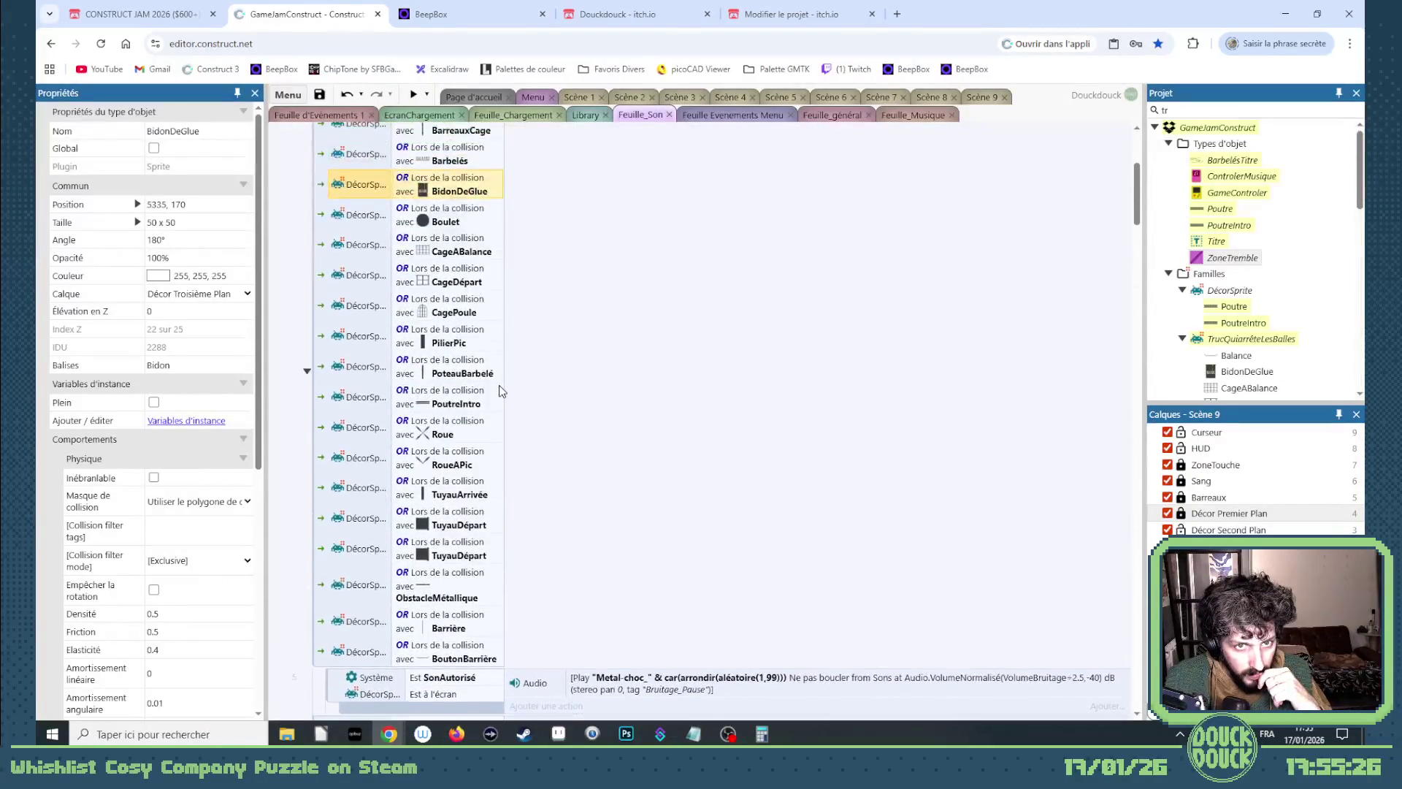
pyautogui.scroll(1, 502, 392)
pyautogui.scroll(-5, 488, 374)
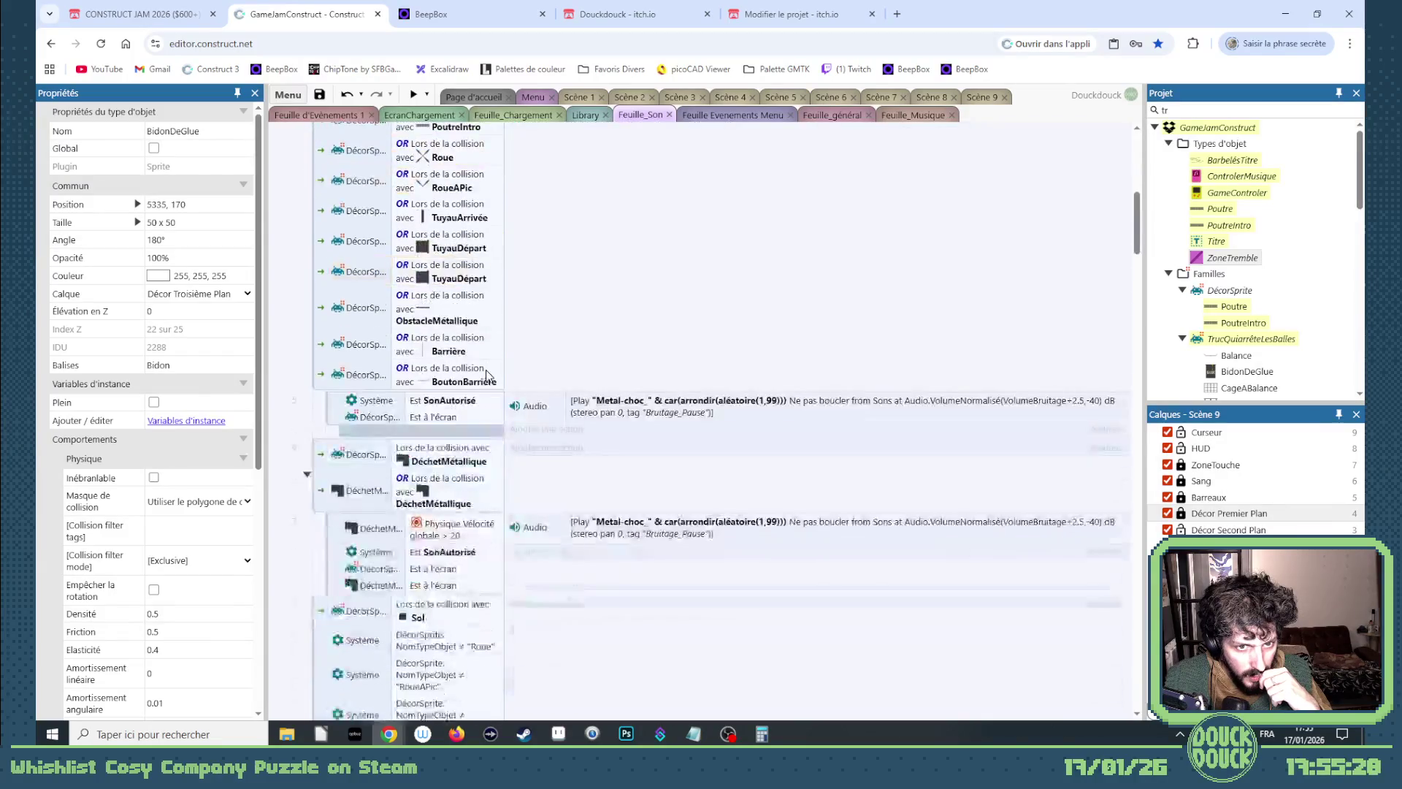
pyautogui.scroll(1, 488, 374)
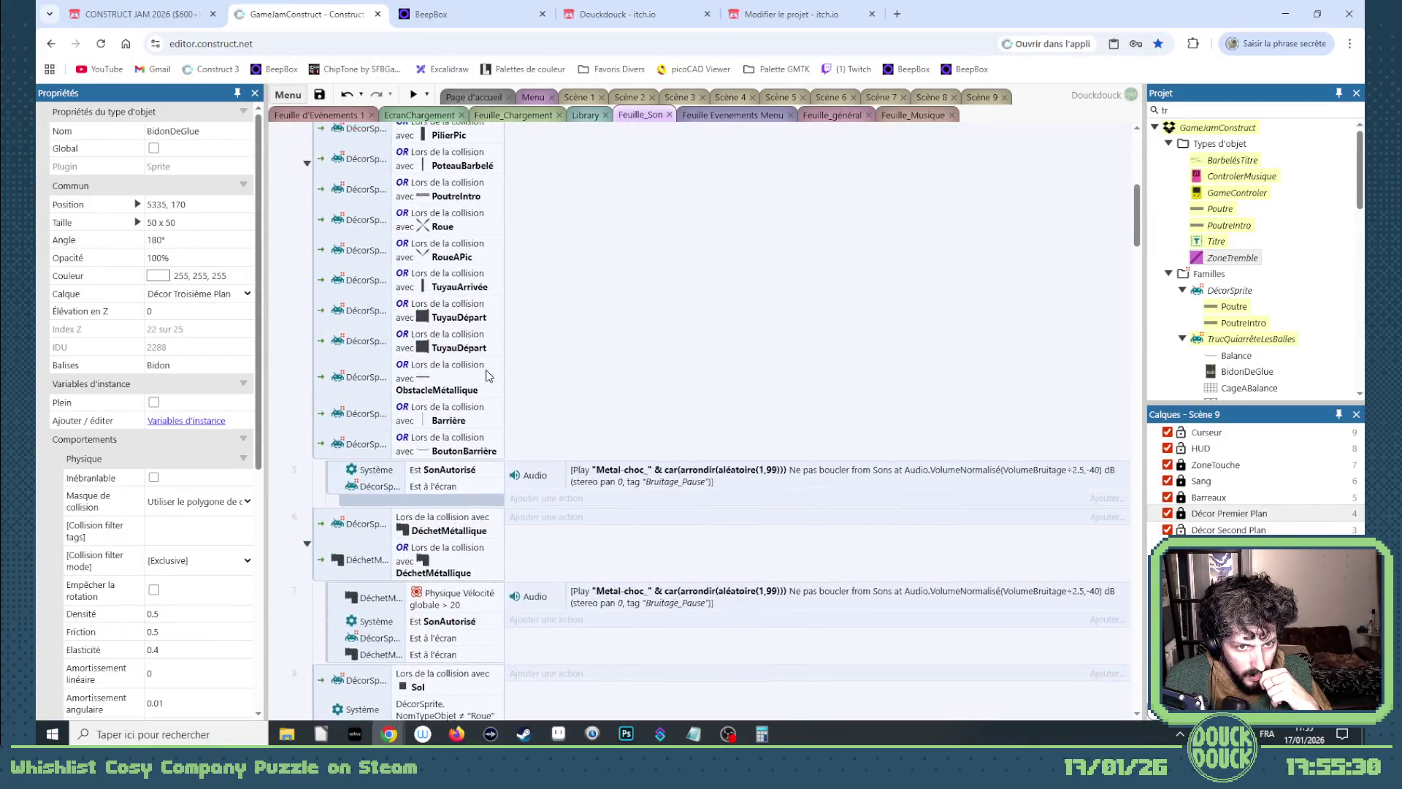
pyautogui.scroll(1, 488, 374)
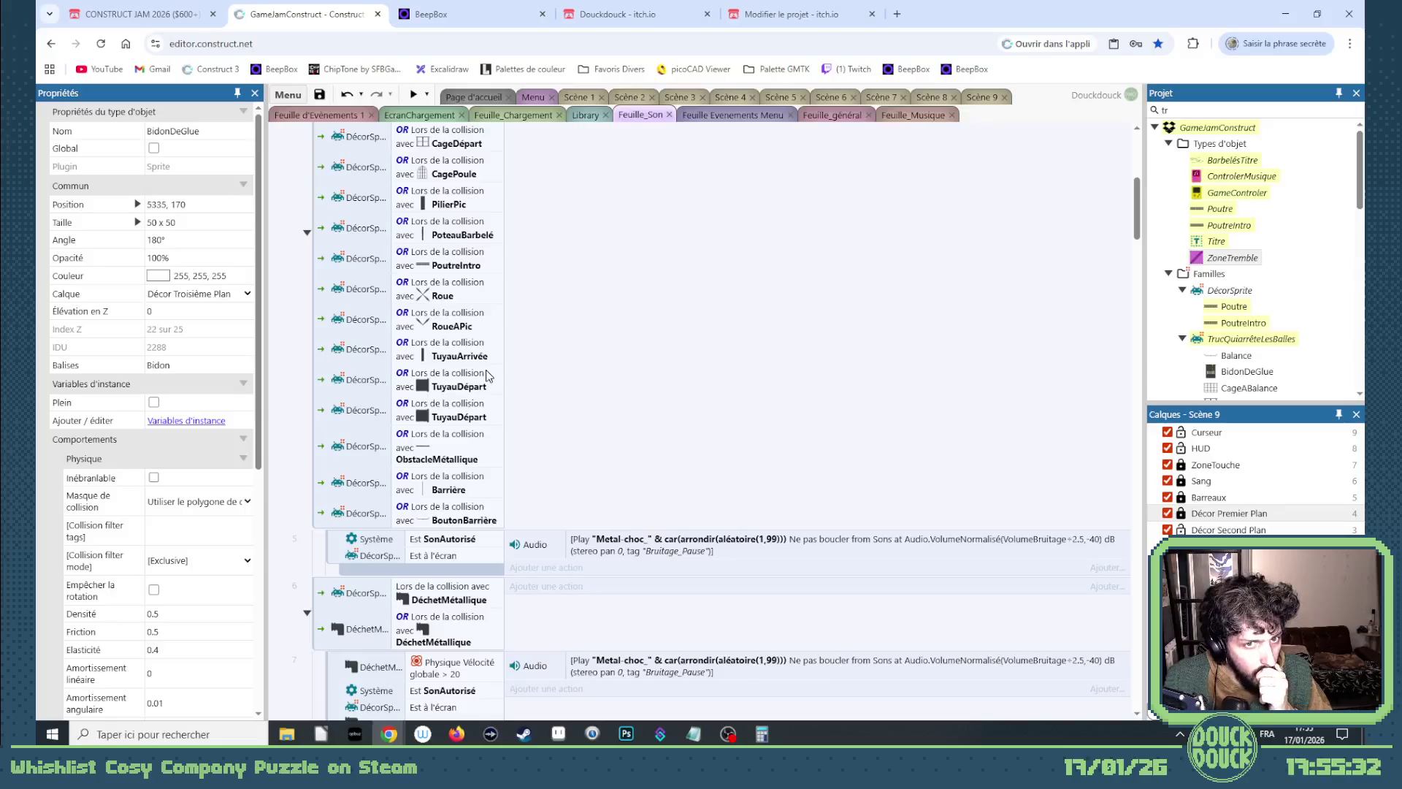
pyautogui.scroll(2, 488, 375)
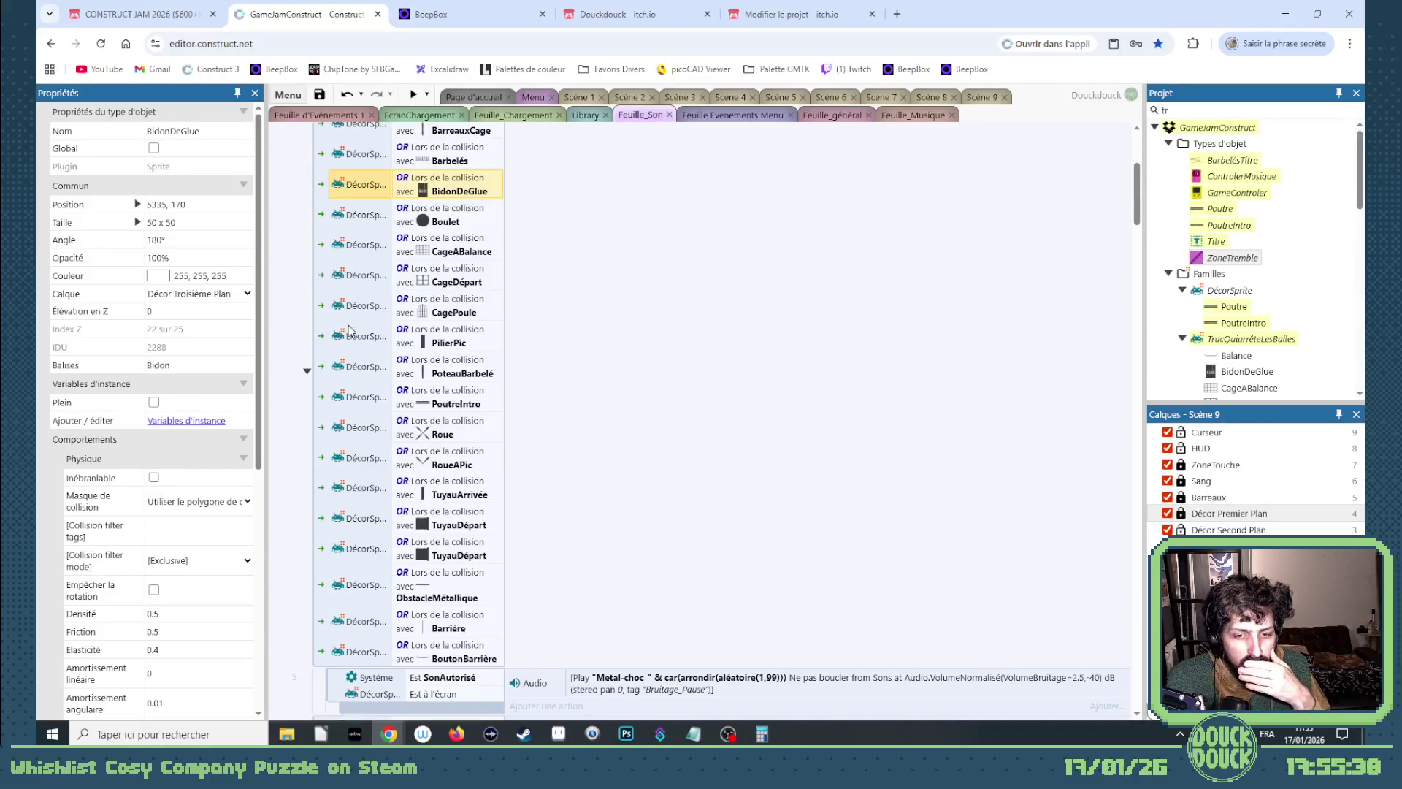
pyautogui.scroll(-2, 350, 325)
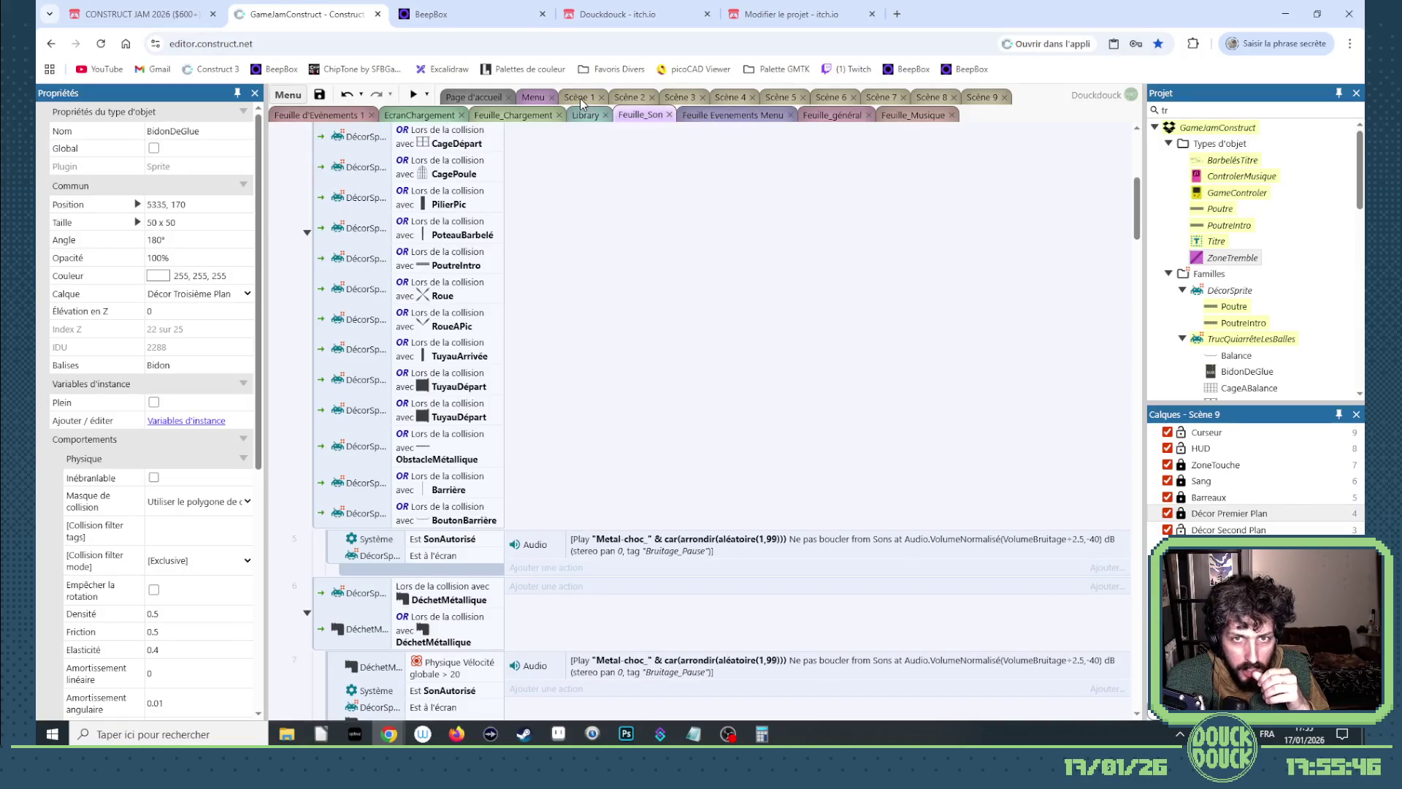
# Add a boolean instance variable named MoinsDeSon to BidonDeGlue.
pyautogui.click(594, 101)
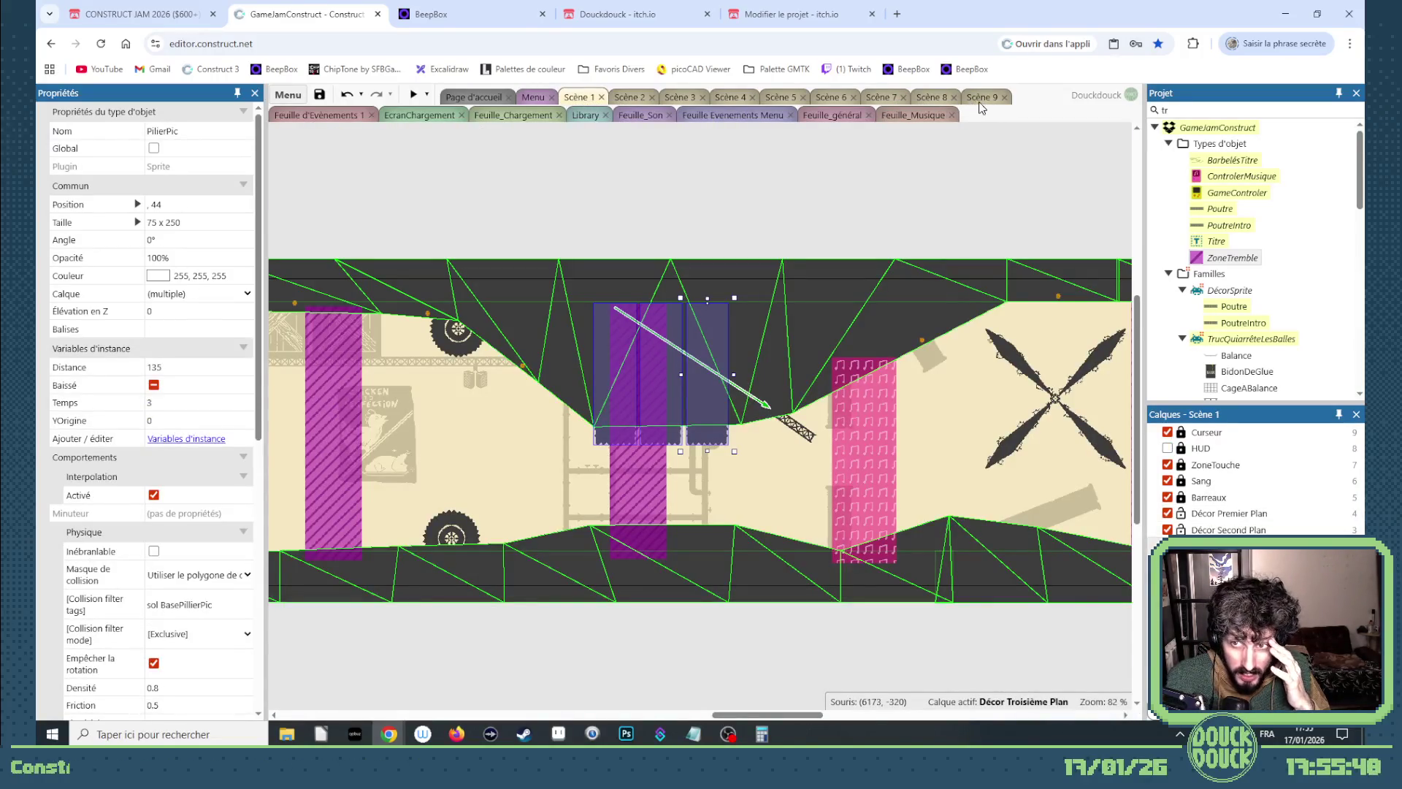
pyautogui.click(983, 99)
pyautogui.click(208, 421)
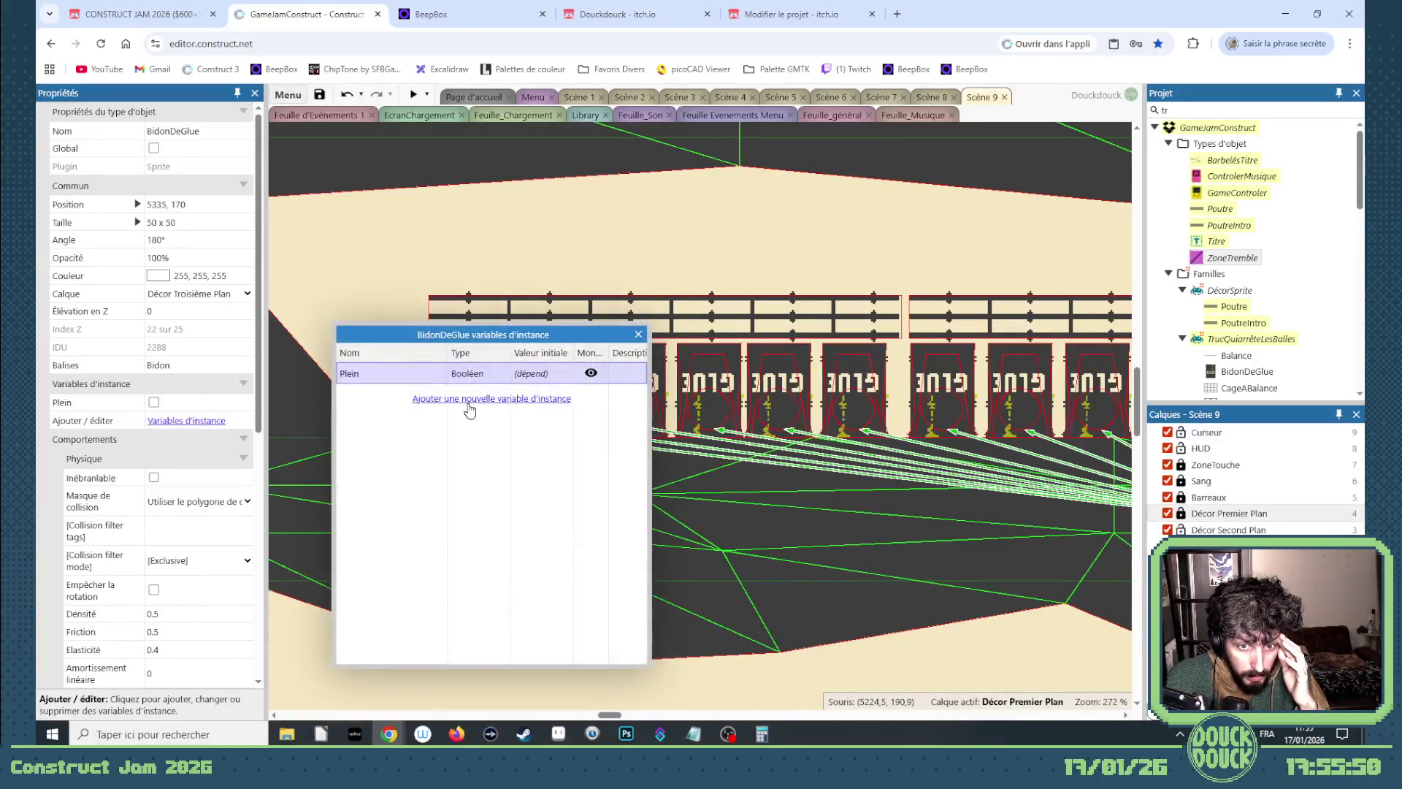
pyautogui.click(488, 400)
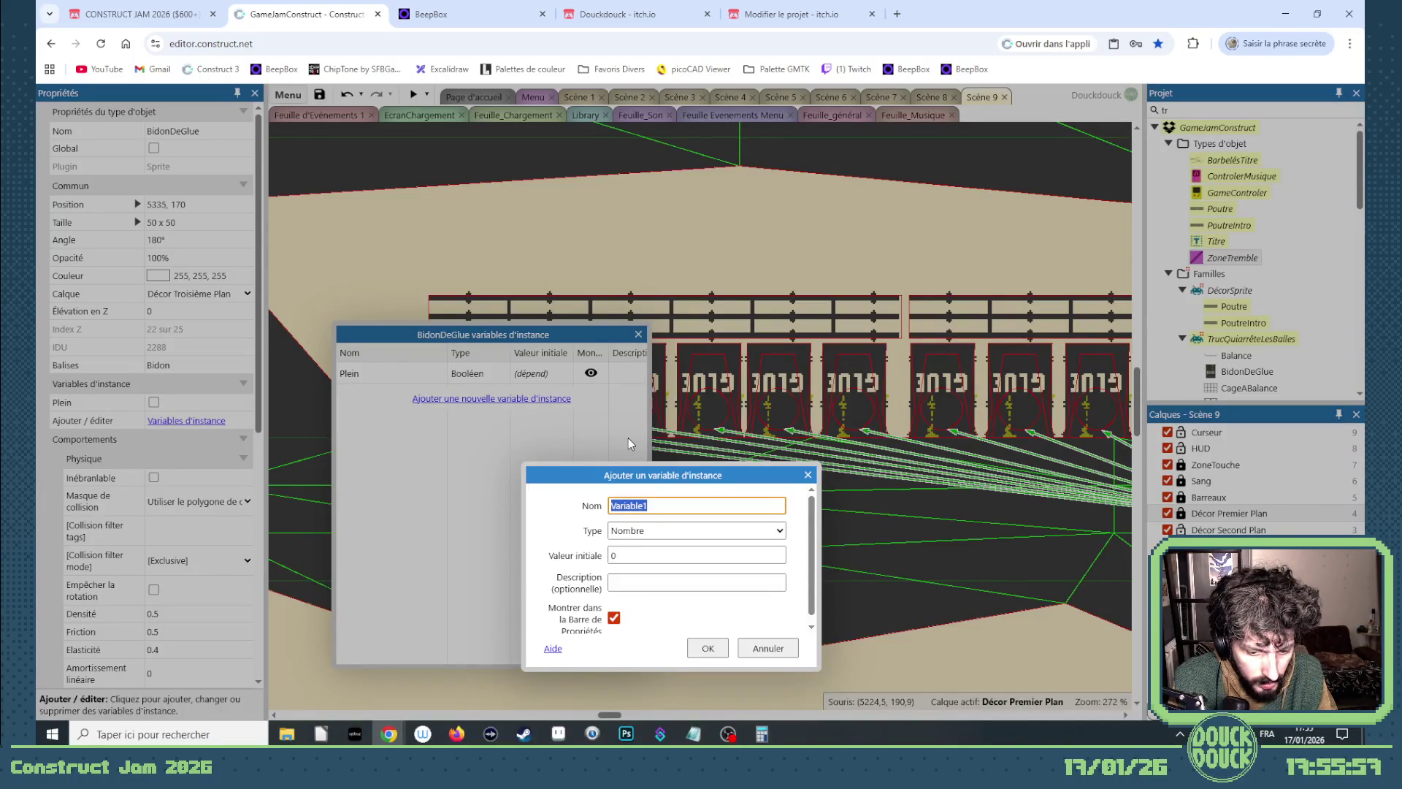
pyautogui.write('Moin')
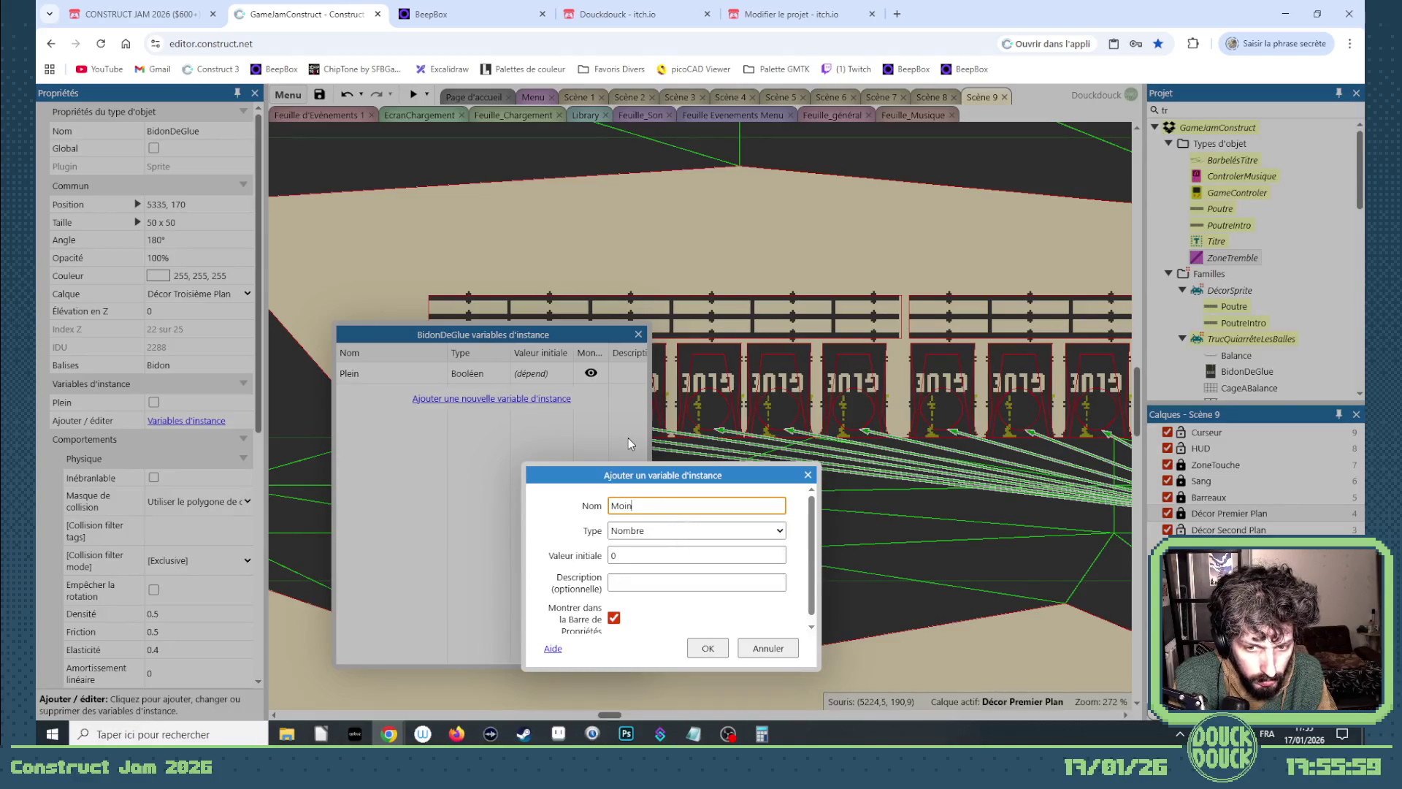
pyautogui.write('sDeSon')
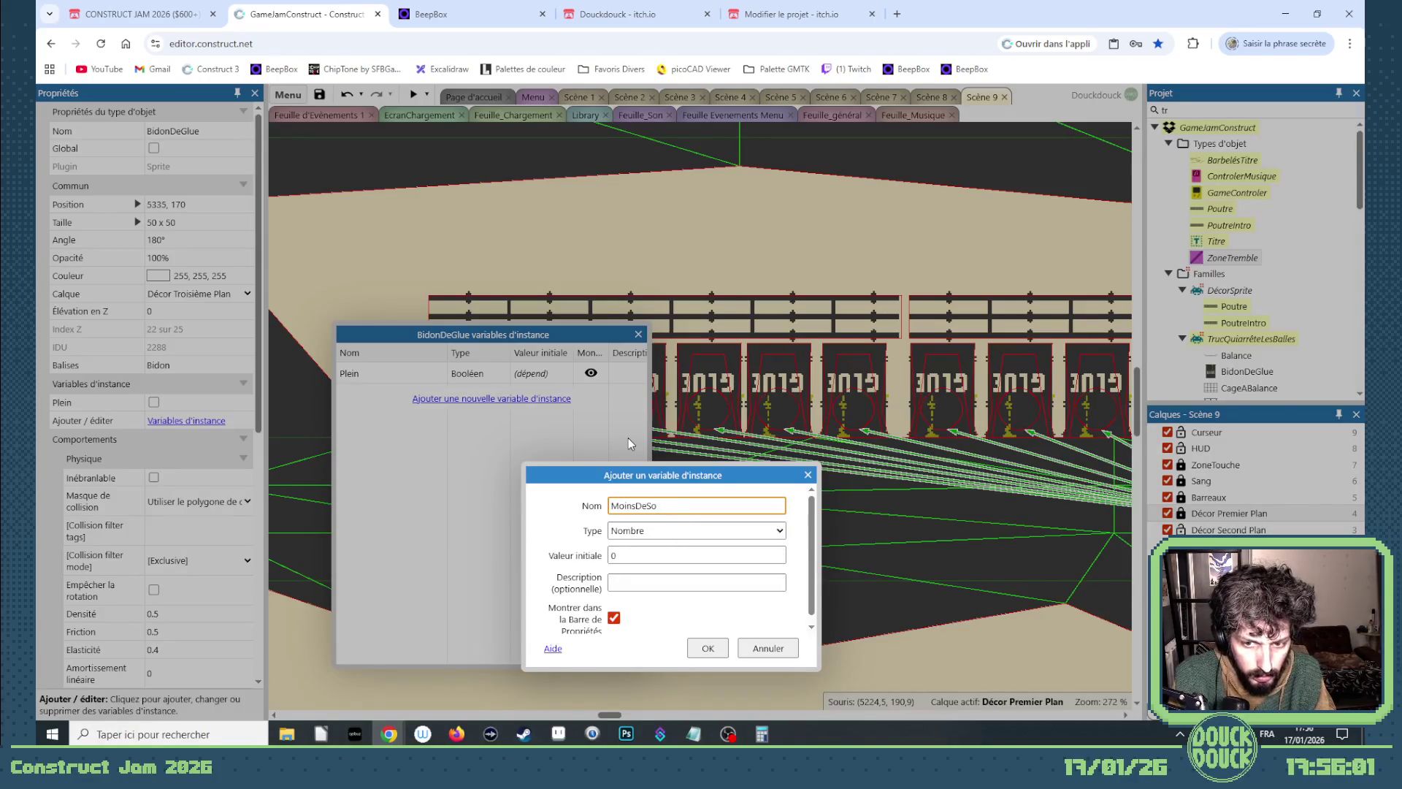
pyautogui.click(649, 531)
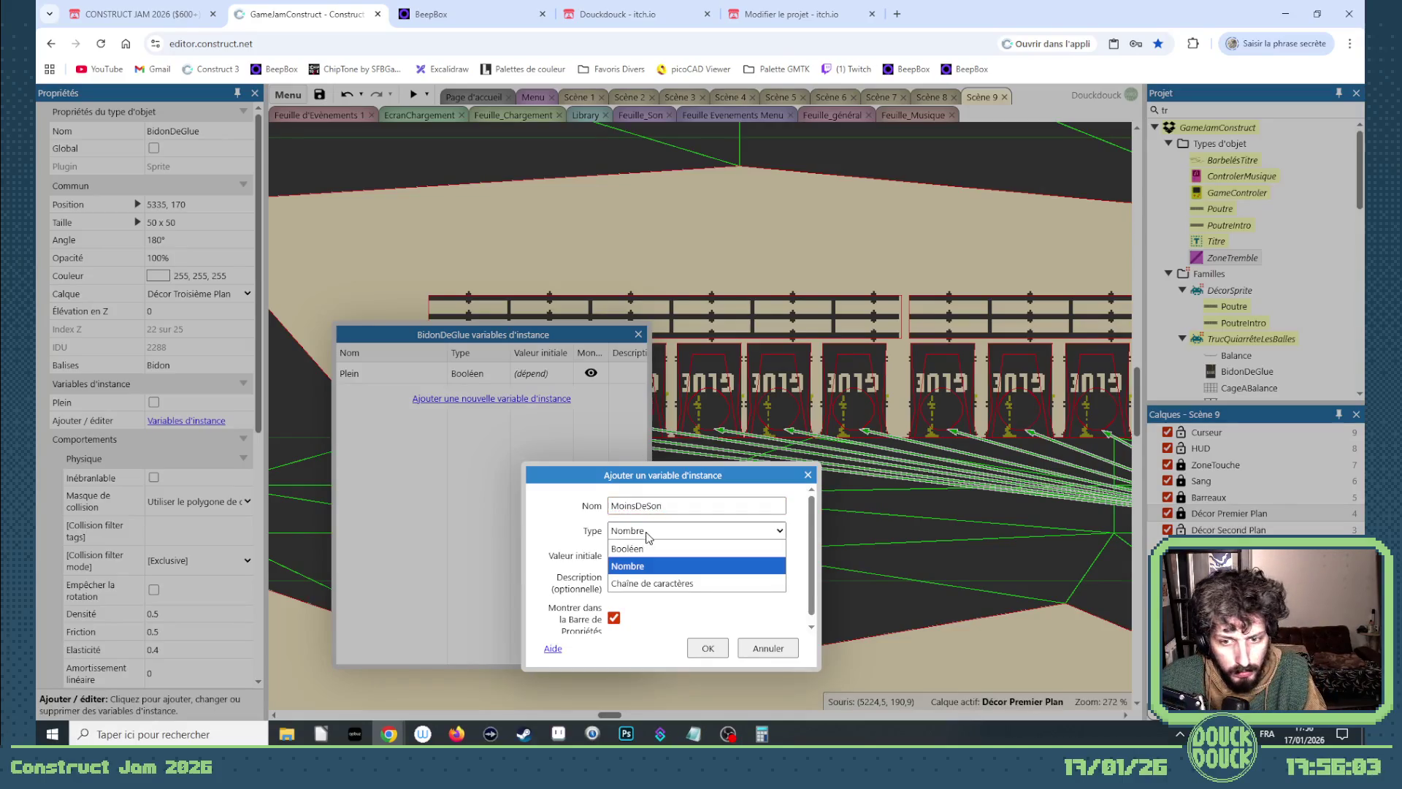
pyautogui.click(660, 540)
pyautogui.click(660, 537)
pyautogui.click(651, 554)
pyautogui.click(708, 648)
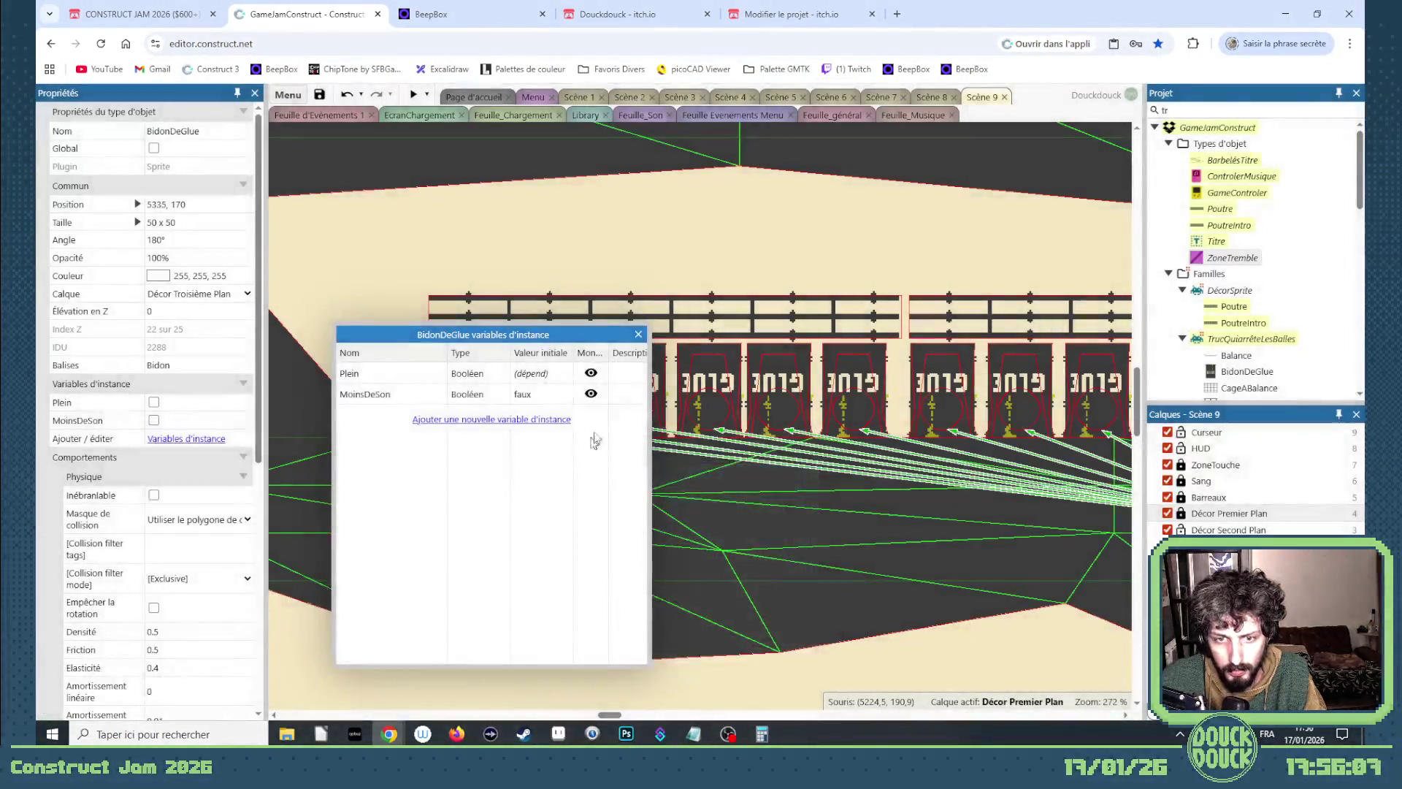
pyautogui.click(639, 334)
# Select the row of glue barrels in Scène 9 and switch MoinsDeSon on for them.
pyautogui.keyDown('ctrl'); pyautogui.click(559, 361); pyautogui.keyUp('ctrl')
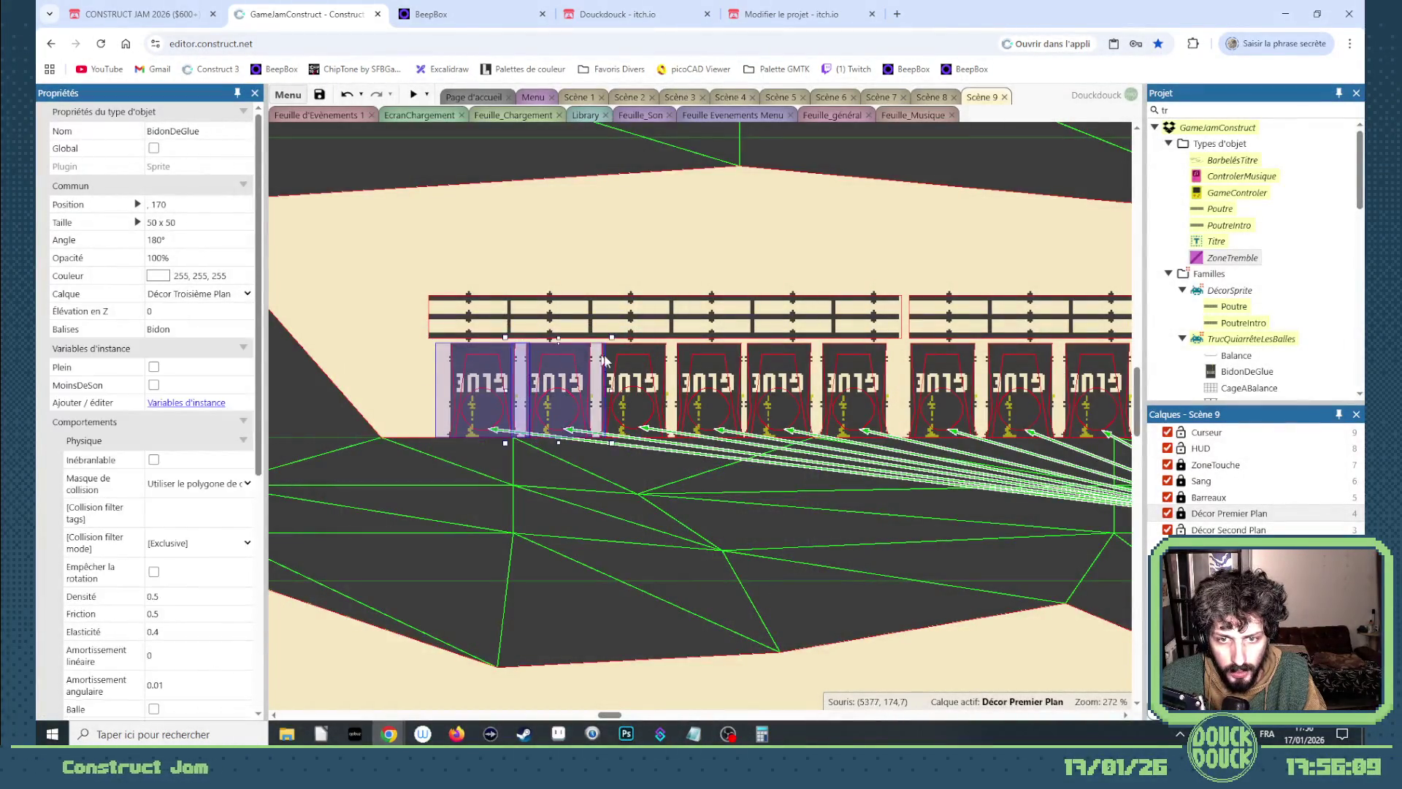
pyautogui.keyDown('ctrl'); pyautogui.click(632, 360); pyautogui.keyUp('ctrl')
pyautogui.keyDown('ctrl'); pyautogui.click(709, 361); pyautogui.keyUp('ctrl')
pyautogui.keyDown('ctrl'); pyautogui.click(778, 361); pyautogui.keyUp('ctrl')
pyautogui.keyDown('ctrl'); pyautogui.click(811, 361); pyautogui.keyUp('ctrl')
pyautogui.keyDown('ctrl'); pyautogui.click(791, 363); pyautogui.keyUp('ctrl')
pyautogui.keyDown('ctrl'); pyautogui.click(938, 361); pyautogui.keyUp('ctrl')
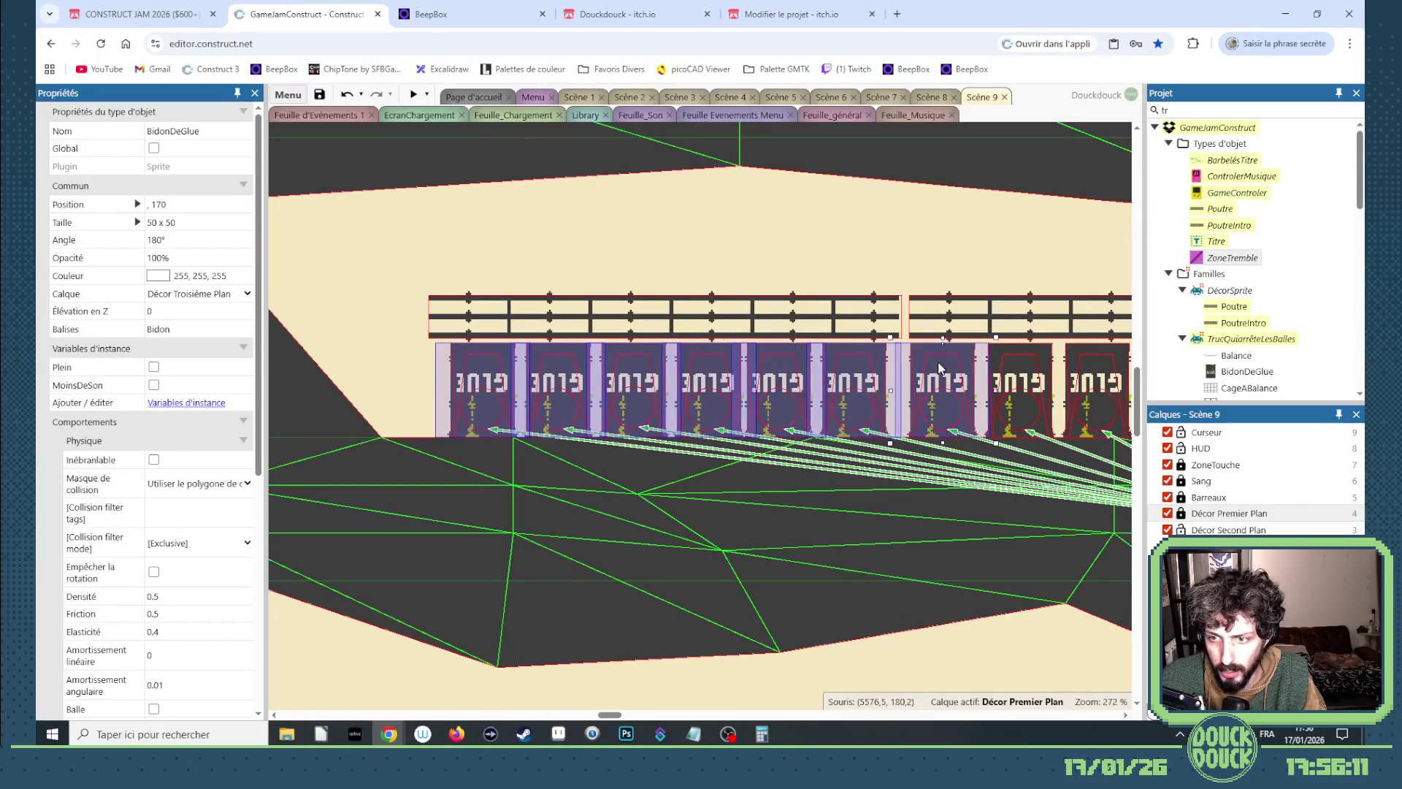
pyautogui.keyDown('ctrl'); pyautogui.click(1020, 361); pyautogui.keyUp('ctrl')
pyautogui.moveTo(610, 715); pyautogui.dragTo(623, 715)
pyautogui.keyDown('ctrl'); pyautogui.click(584, 361); pyautogui.keyUp('ctrl')
pyautogui.keyDown('ctrl'); pyautogui.click(661, 360); pyautogui.keyUp('ctrl')
pyautogui.keyDown('ctrl'); pyautogui.click(734, 361); pyautogui.keyUp('ctrl')
pyautogui.keyDown('ctrl'); pyautogui.click(800, 358); pyautogui.keyUp('ctrl')
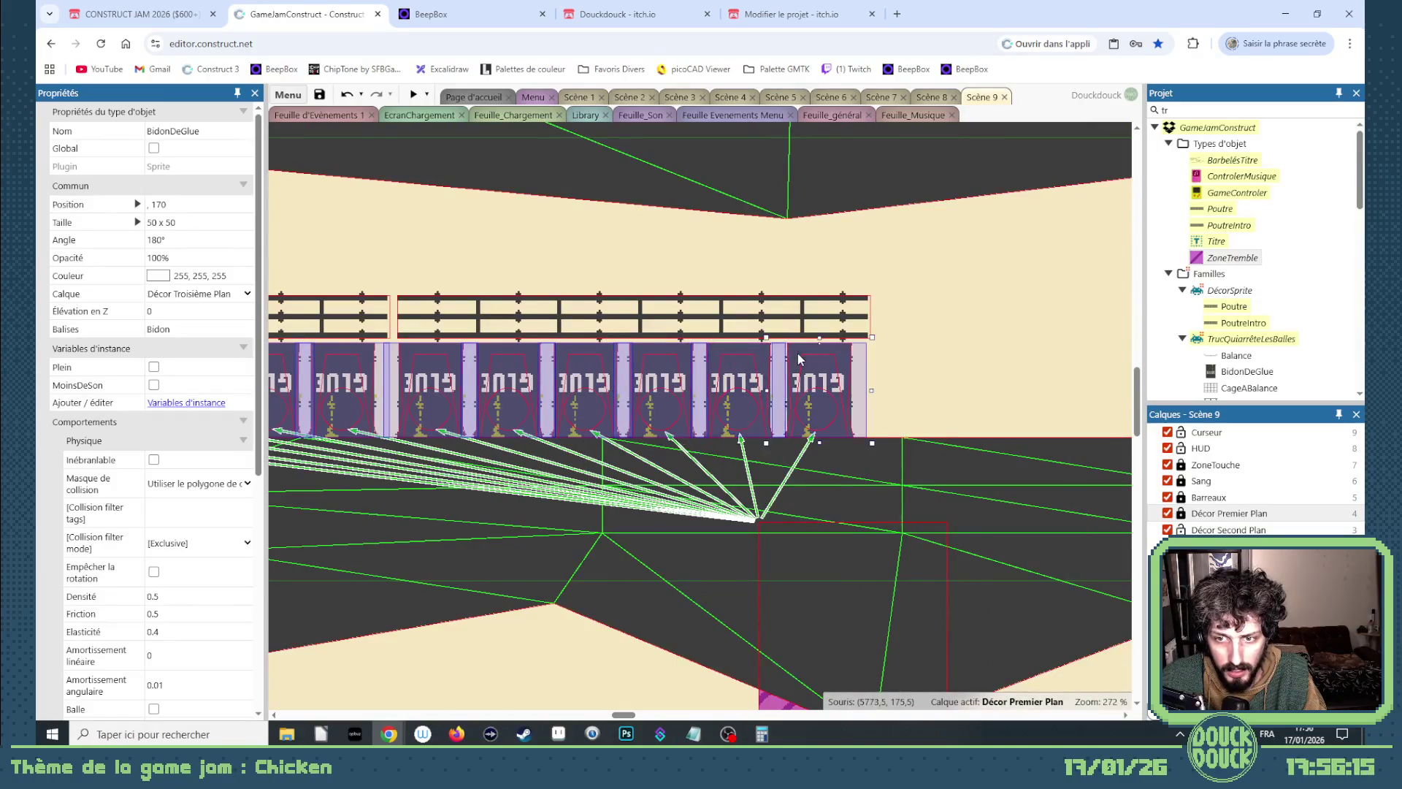
pyautogui.click(154, 385)
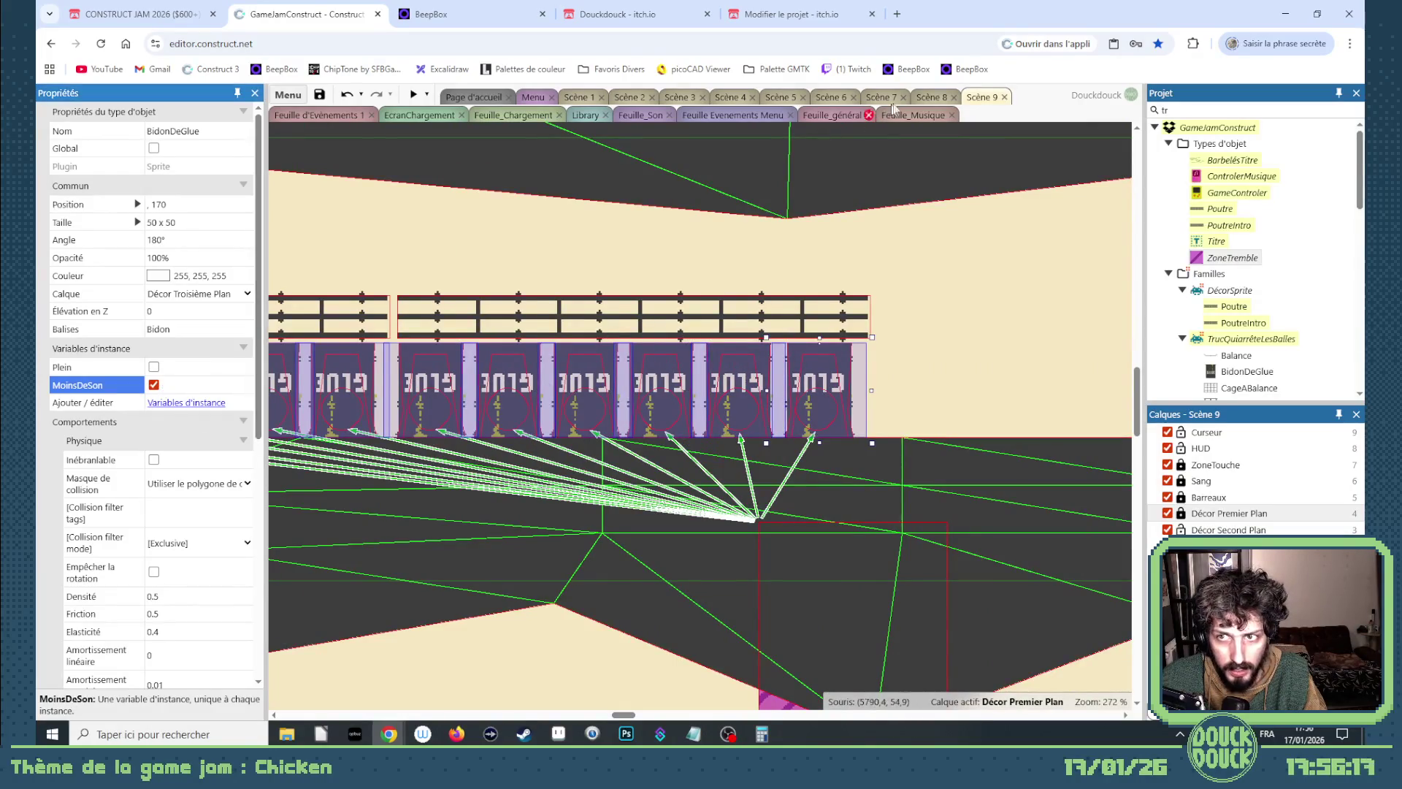
pyautogui.click(647, 116)
# Move the DécorSprite collision sound event to position 6.
pyautogui.click(325, 475)
pyautogui.scroll(3, 327, 459)
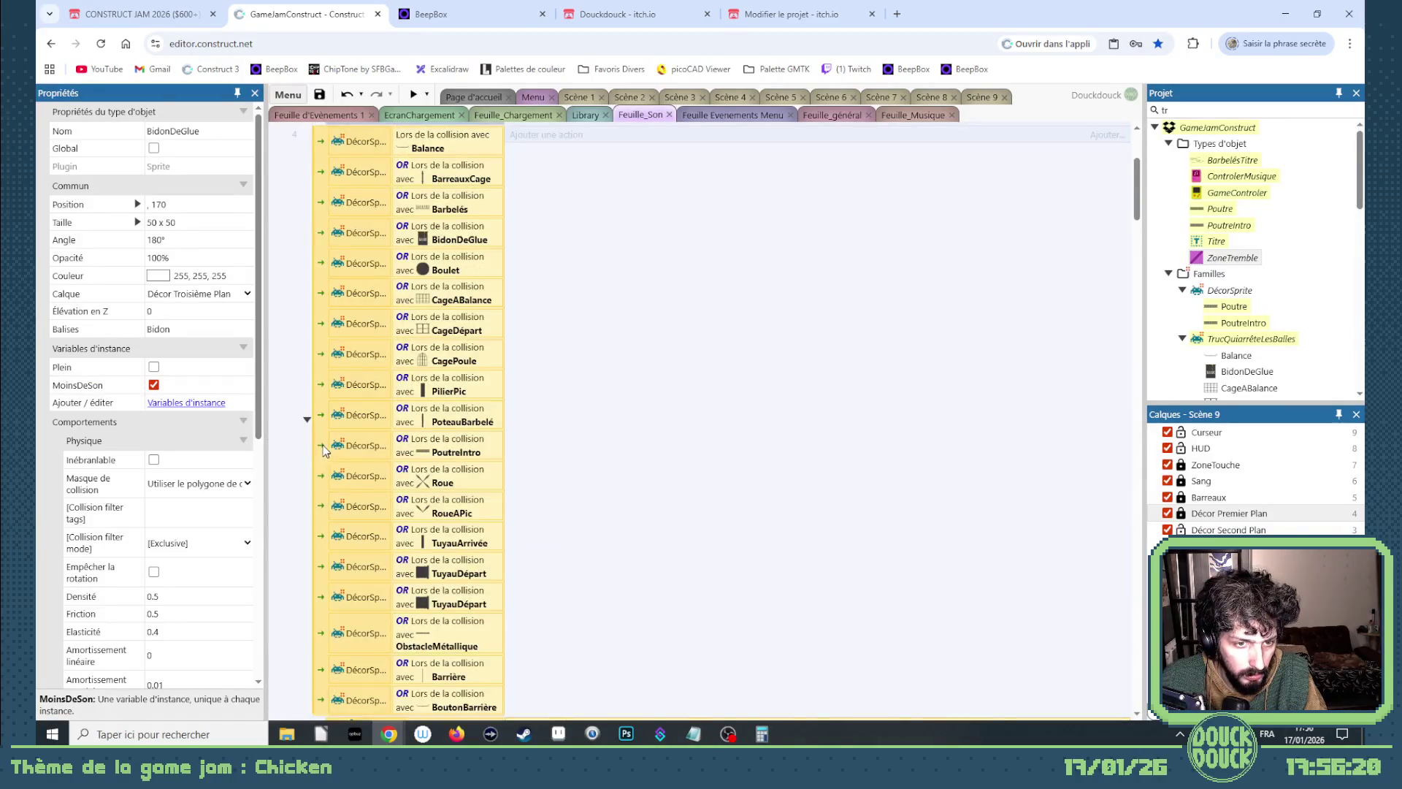
pyautogui.scroll(-2, 325, 449)
pyautogui.moveTo(324, 488); pyautogui.dragTo(325, 694)
pyautogui.scroll(2, 351, 578)
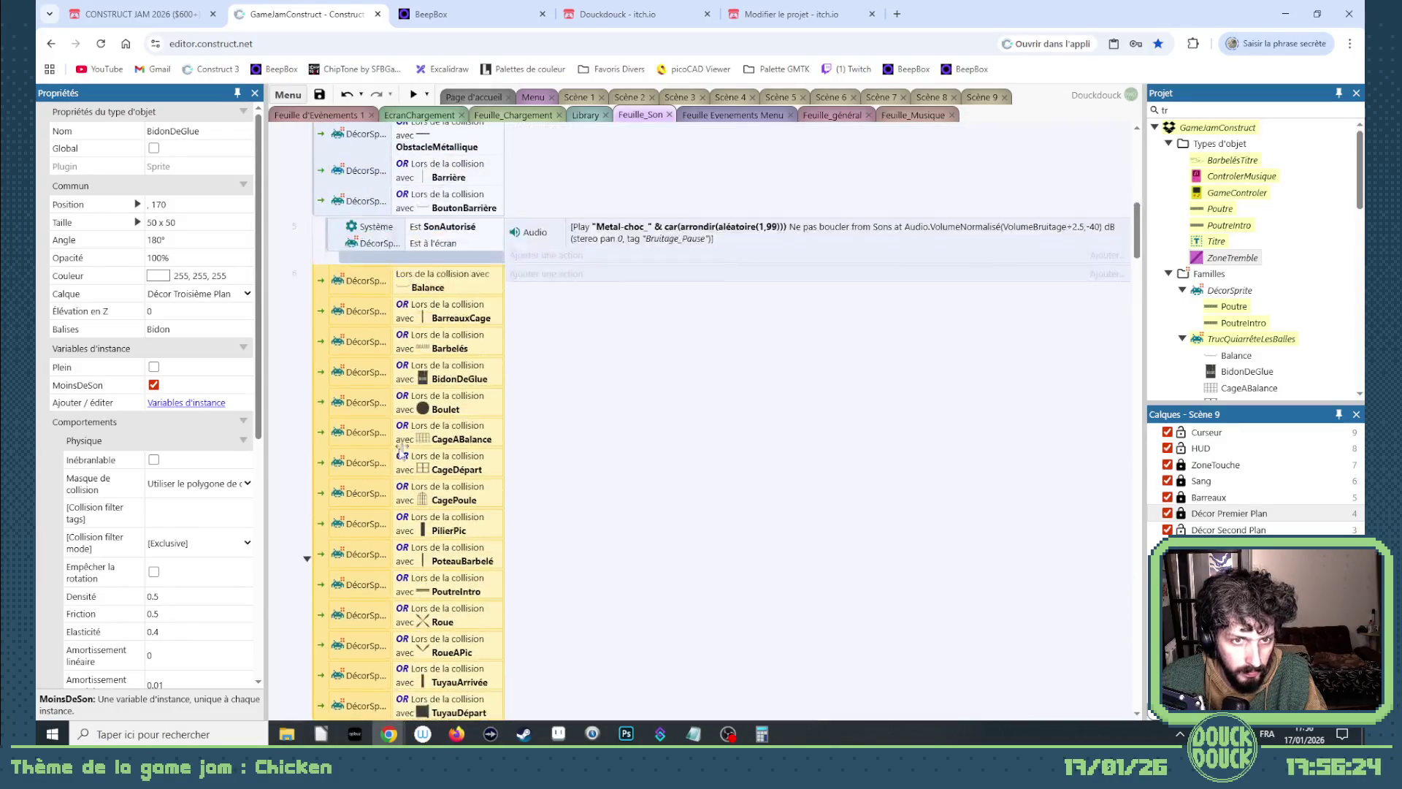
# Delete event 6's collision conditions except BidonDeGlue, including Balance and CageABalance.
pyautogui.click(439, 289)
pyautogui.press('Delete')
pyautogui.press('Delete')
pyautogui.click(438, 289)
pyautogui.press('Delete')
pyautogui.click(441, 317)
pyautogui.press('Delete')
pyautogui.click(441, 348)
pyautogui.press('Delete')
pyautogui.click(441, 321)
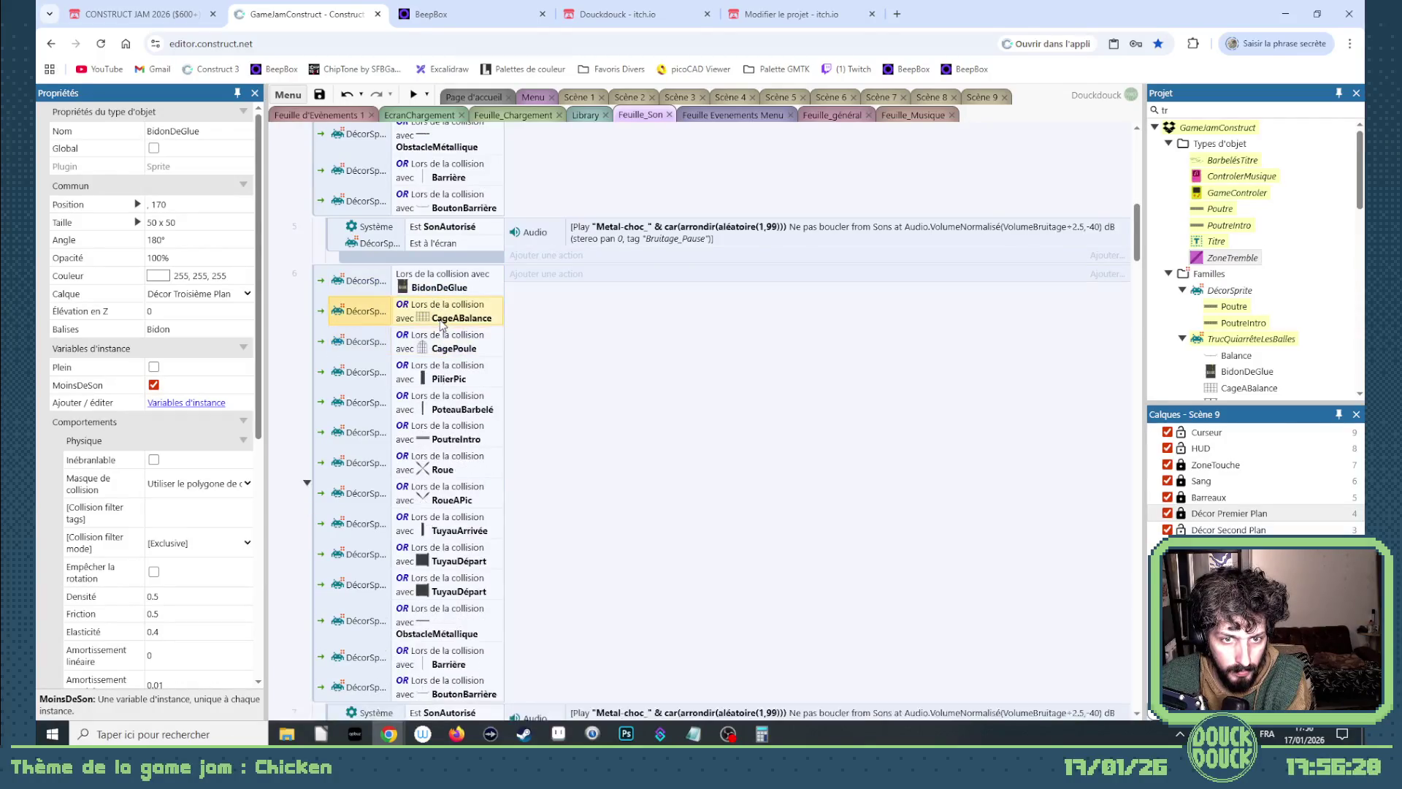
pyautogui.press('Delete')
pyautogui.click(441, 324)
pyautogui.press('Delete')
pyautogui.press('Delete')
pyautogui.press('Delete')
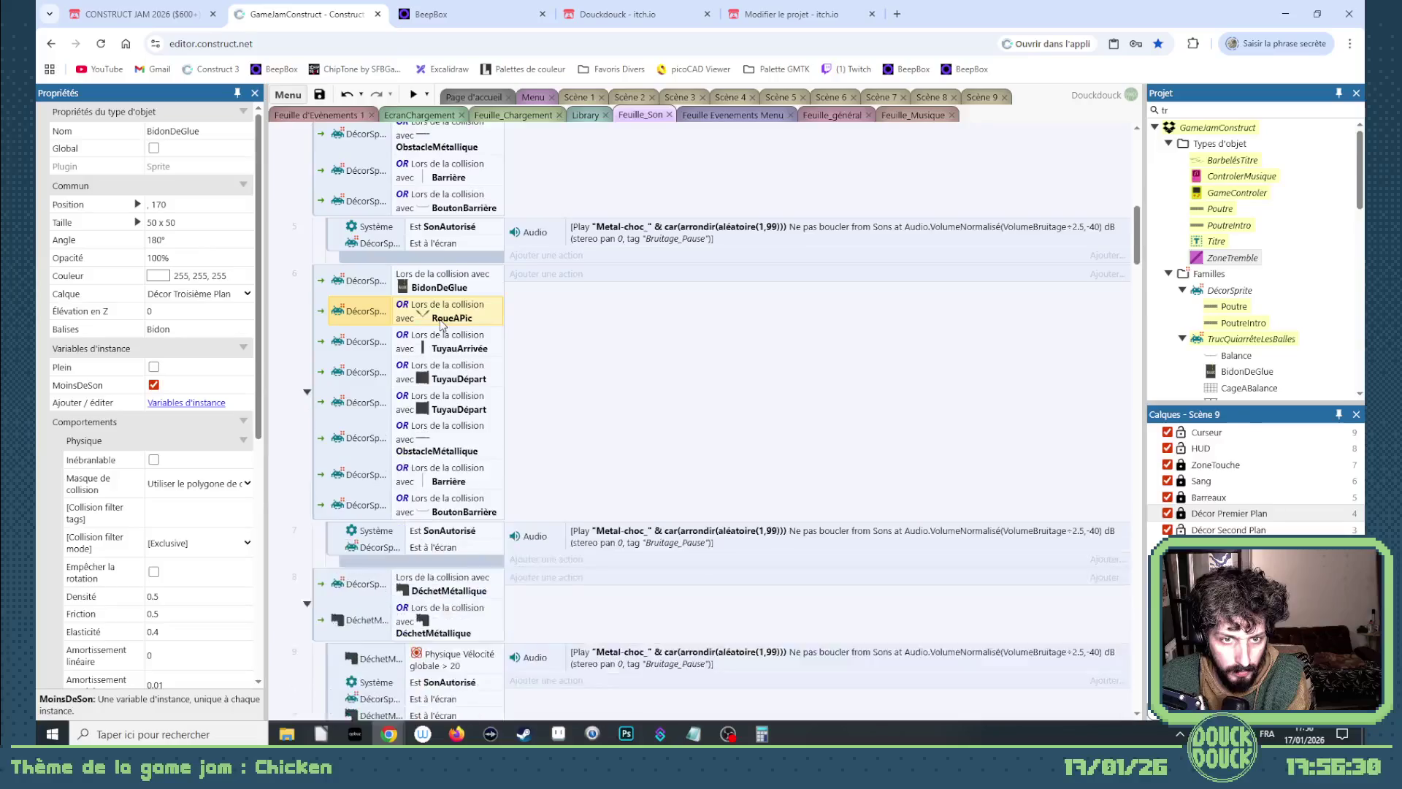
pyautogui.press('Delete')
pyautogui.press('Delete')
pyautogui.press('Delete')
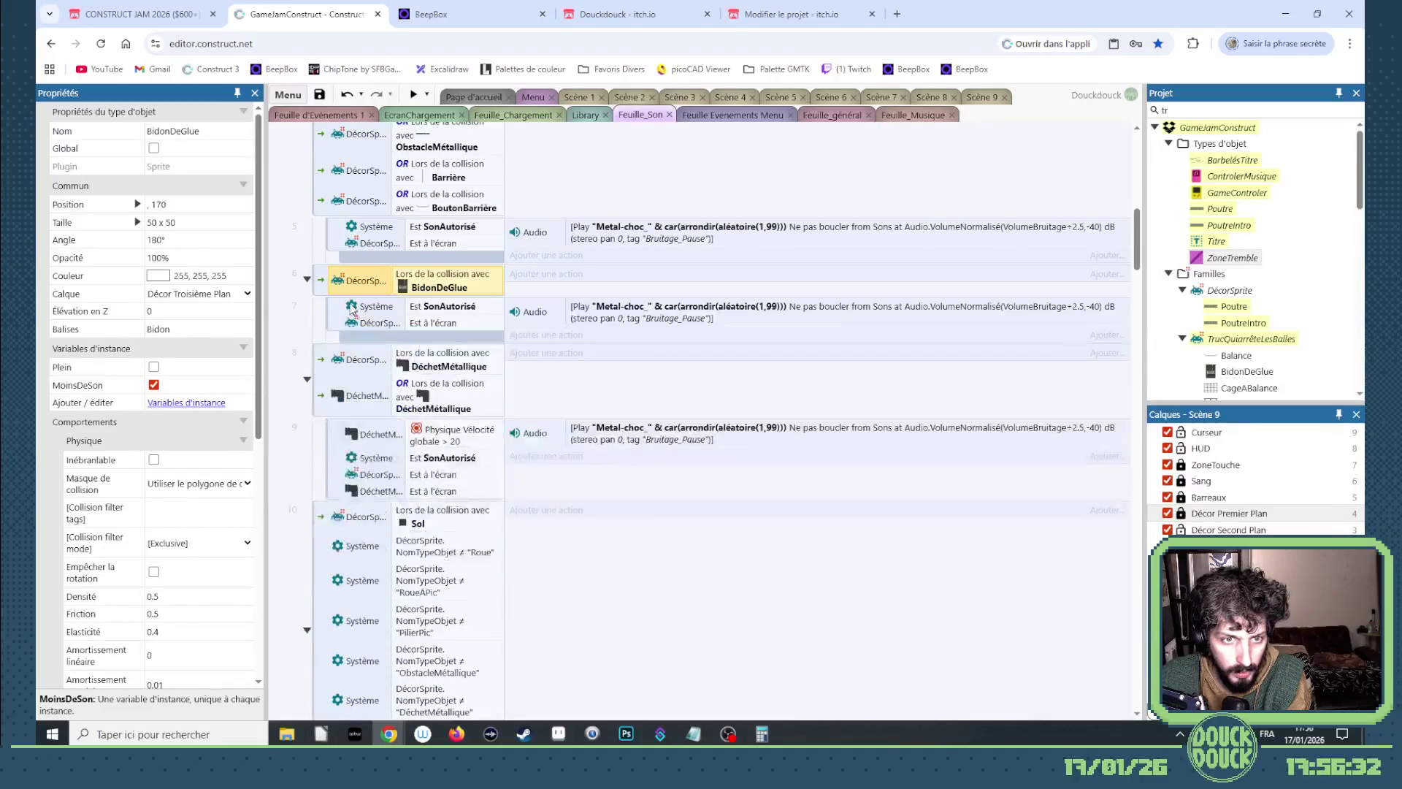
# Select the BidonDeGlue collision event and attempt to reorder its condition.
pyautogui.rightClick(326, 289)
pyautogui.scroll(8, 448, 327)
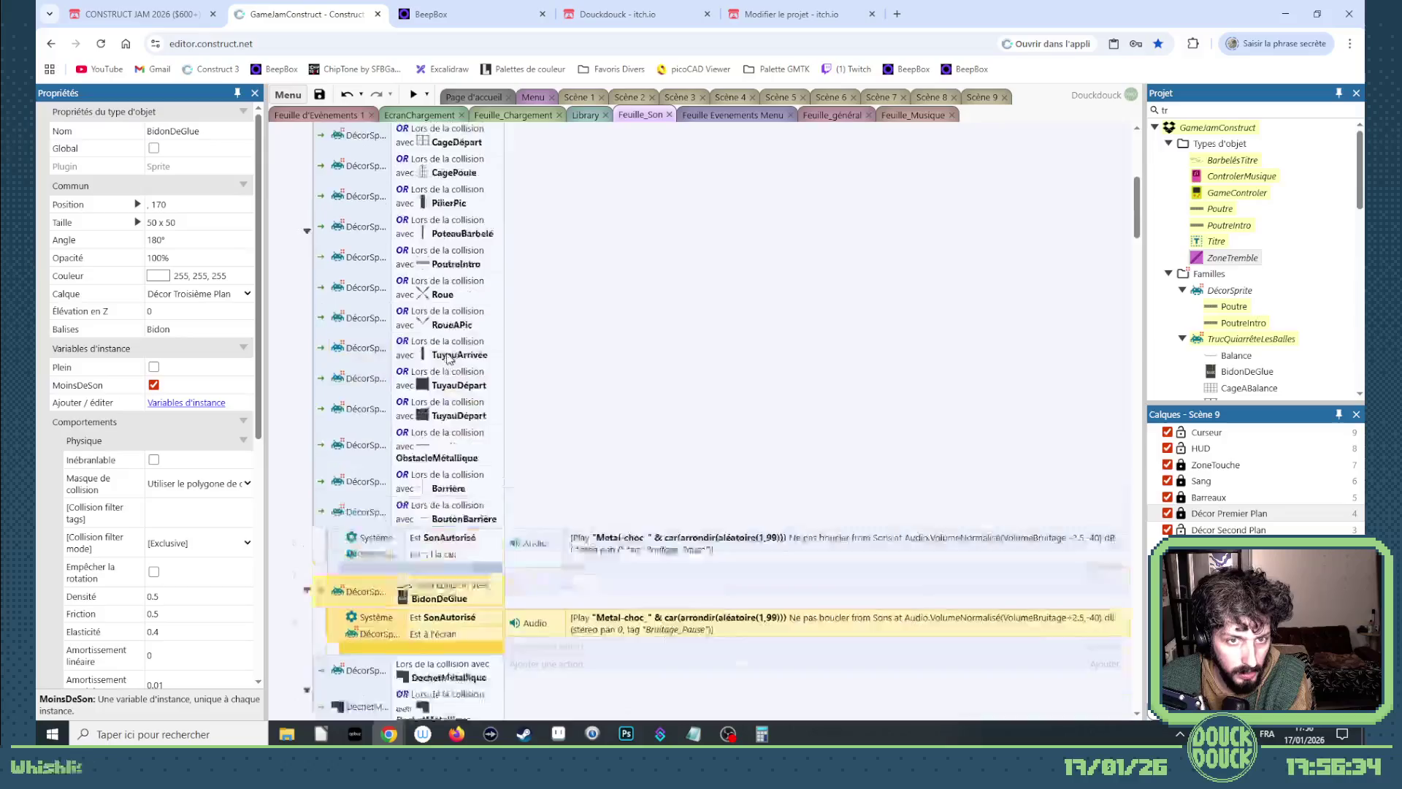
pyautogui.click(453, 365)
pyautogui.scroll(-7, 457, 402)
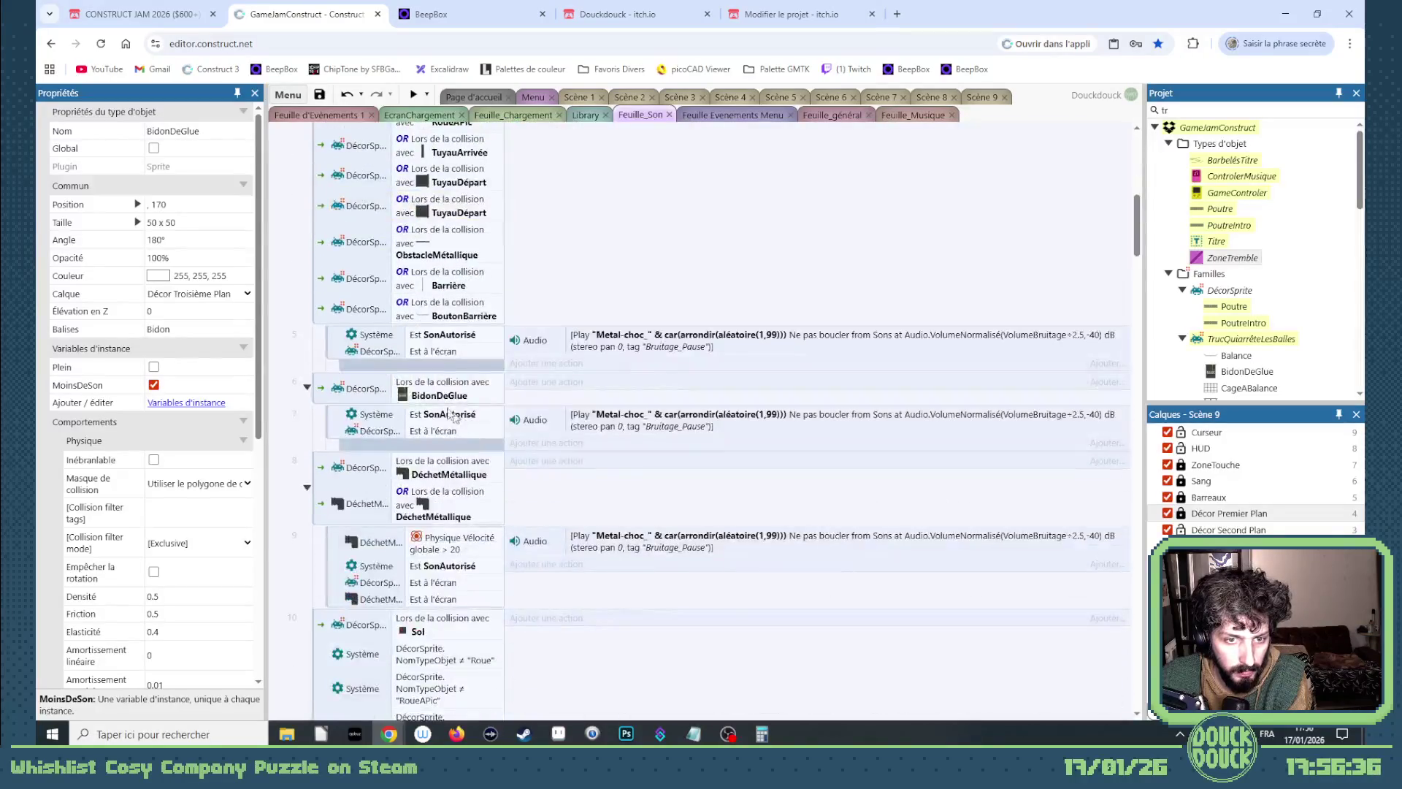
pyautogui.click(383, 398)
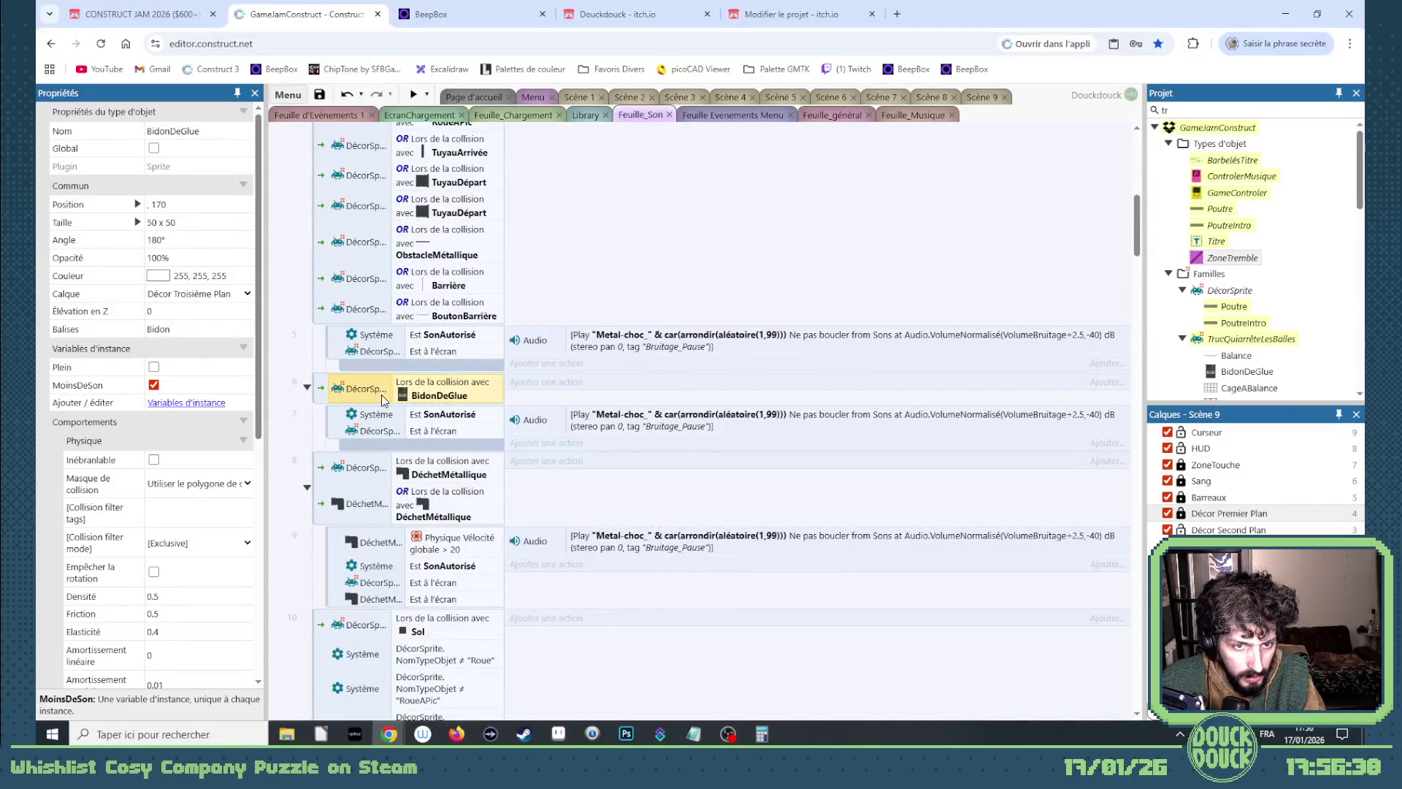
pyautogui.moveTo(407, 394); pyautogui.dragTo(421, 402)
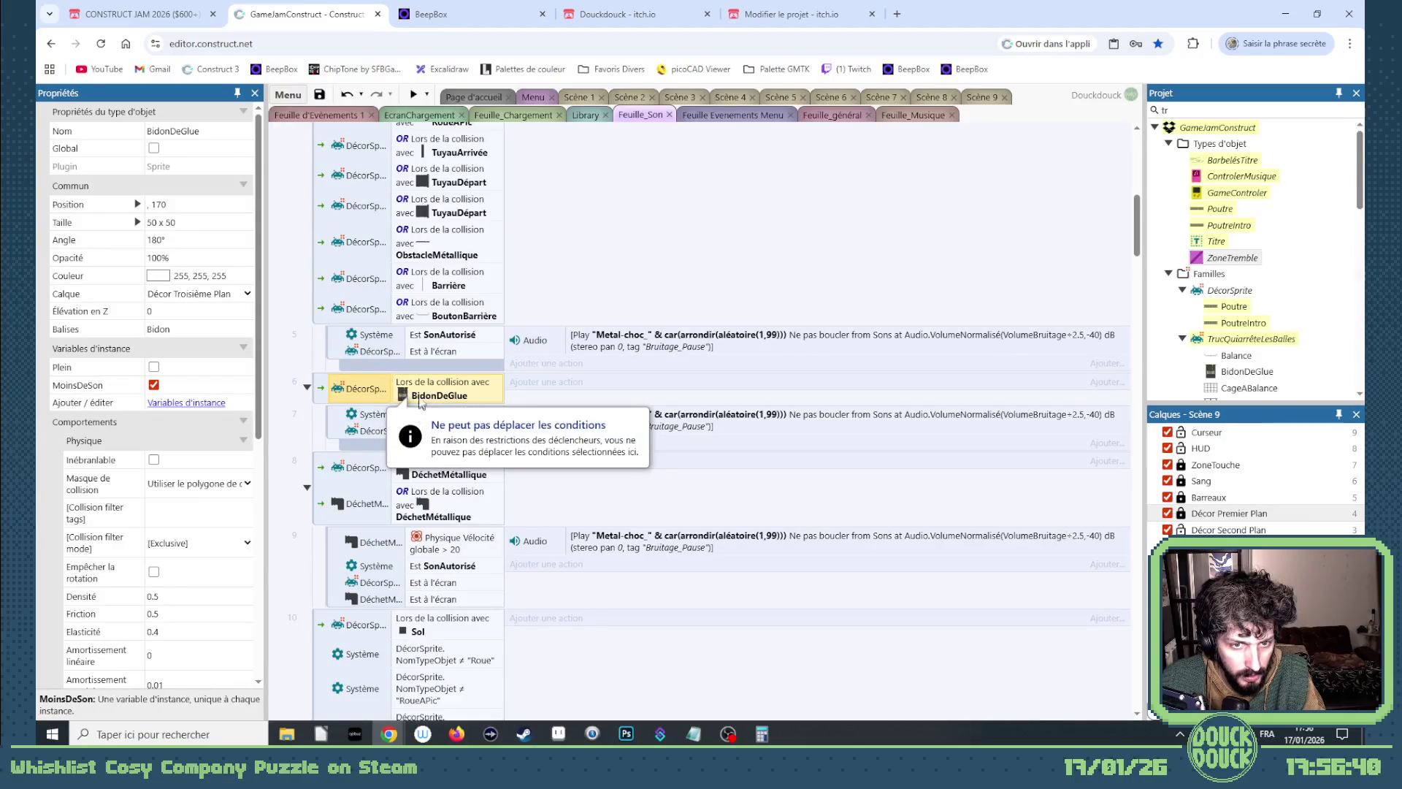
# Add a BidonDeGlue 'MoinsDeSon is set' boolean condition to event 6.
pyautogui.rightClick(321, 395)
pyautogui.moveTo(353, 401)
pyautogui.click(555, 401)
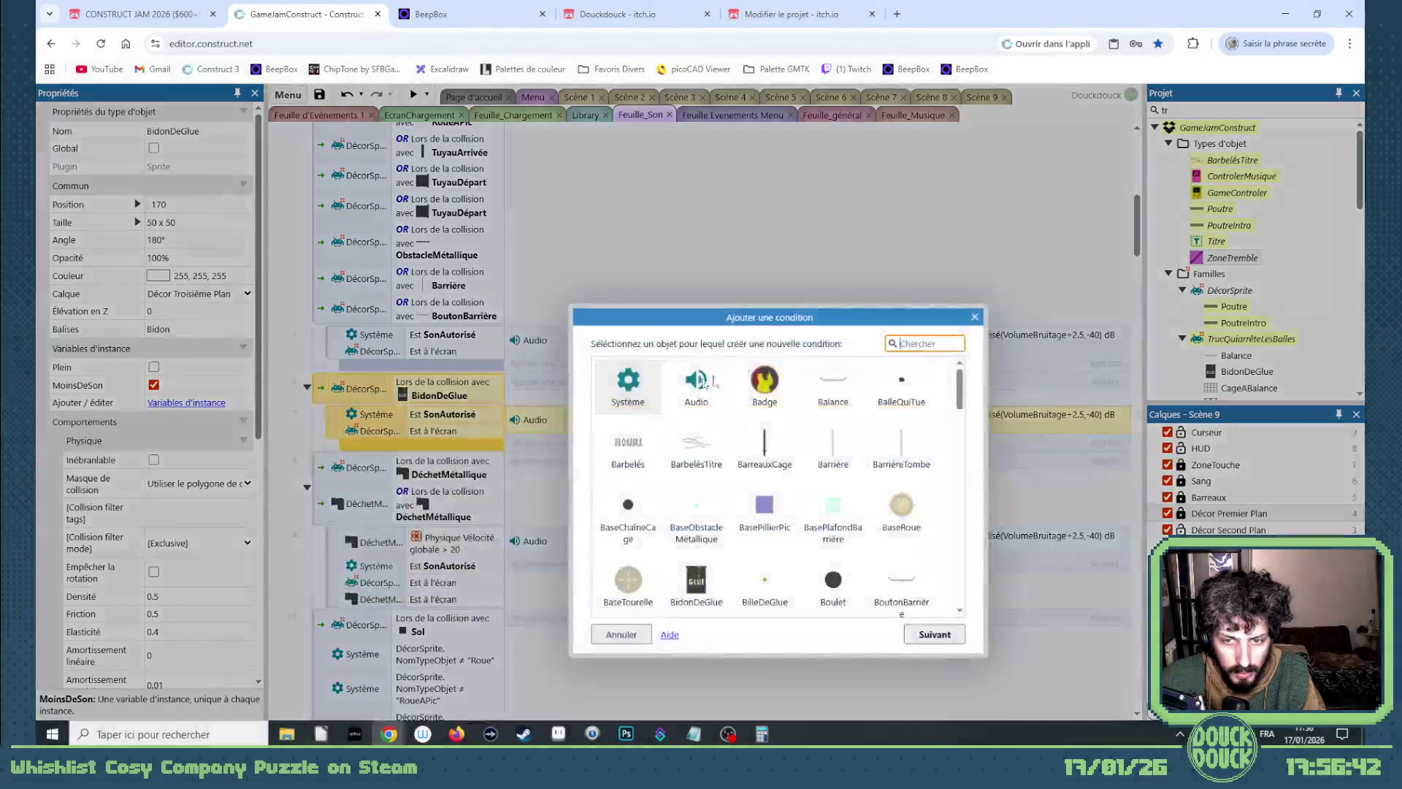
pyautogui.write('bi')
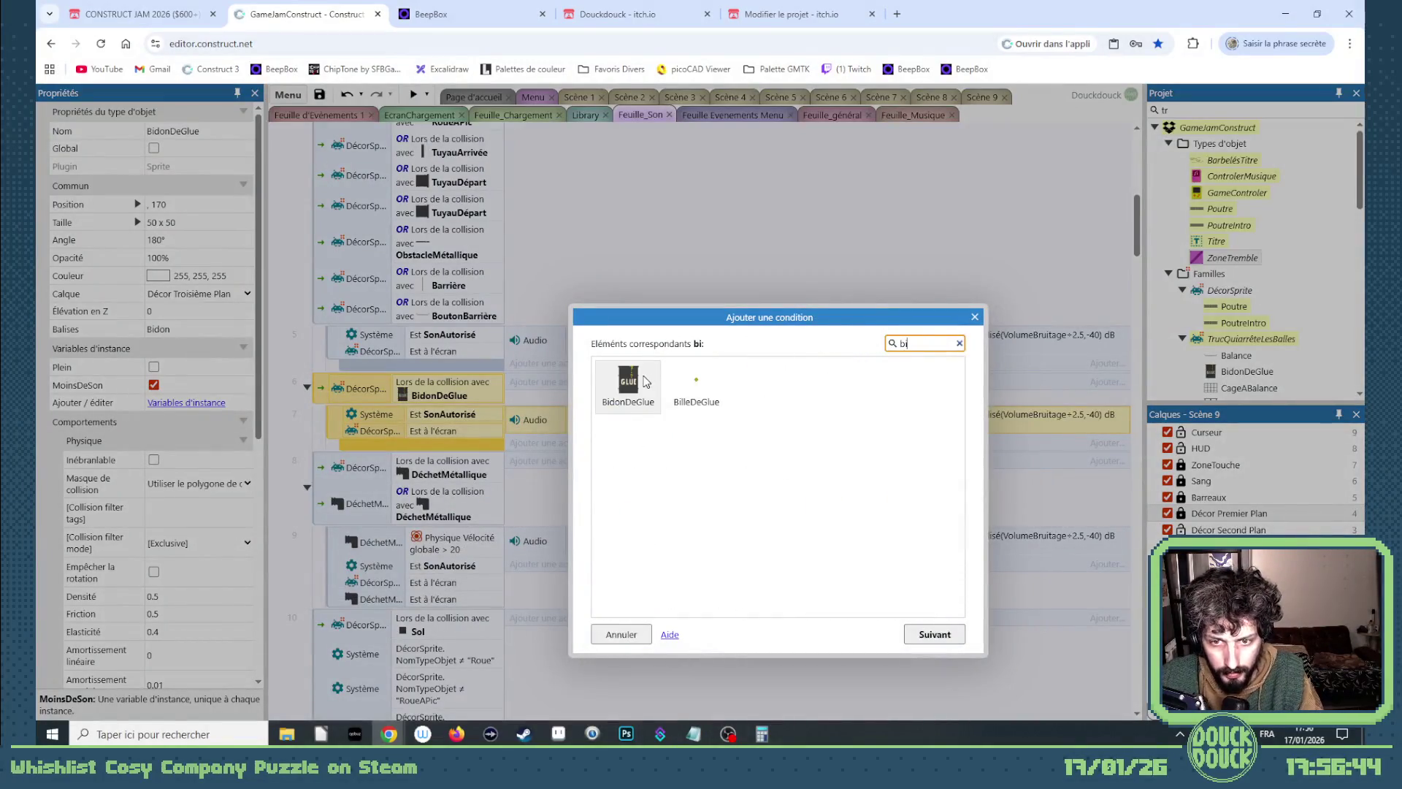
pyautogui.doubleClick(628, 381)
pyautogui.scroll(-10, 792, 504)
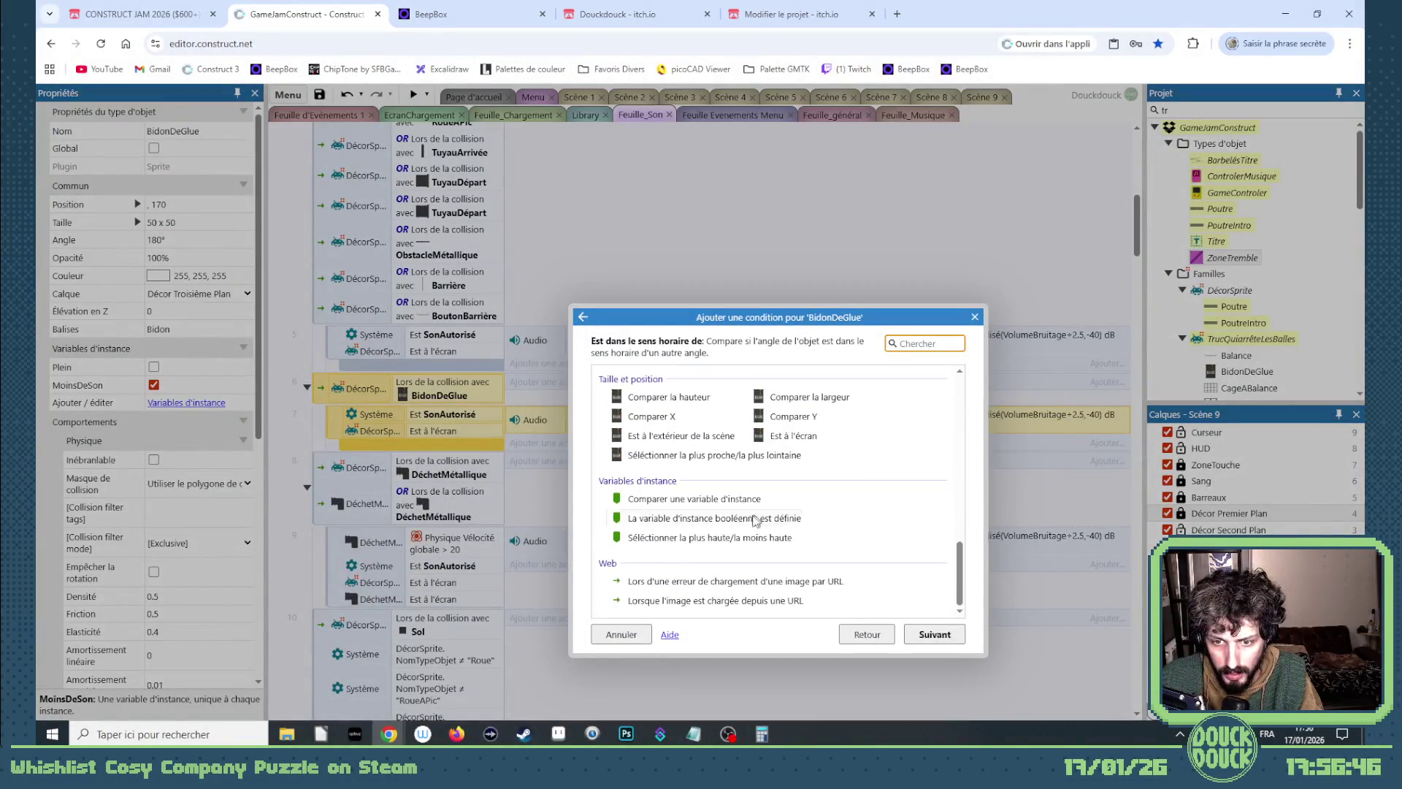
pyautogui.doubleClick(747, 519)
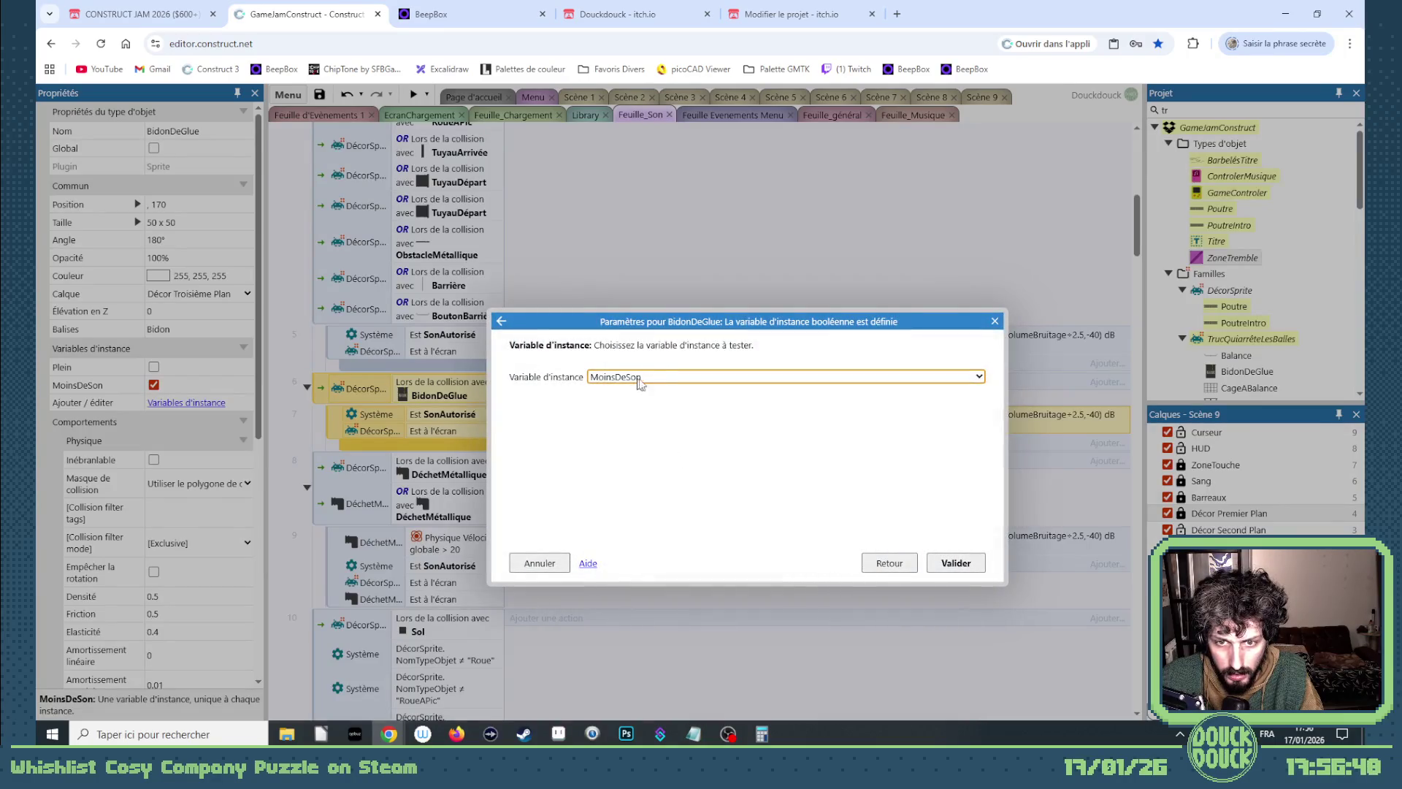
pyautogui.click(956, 562)
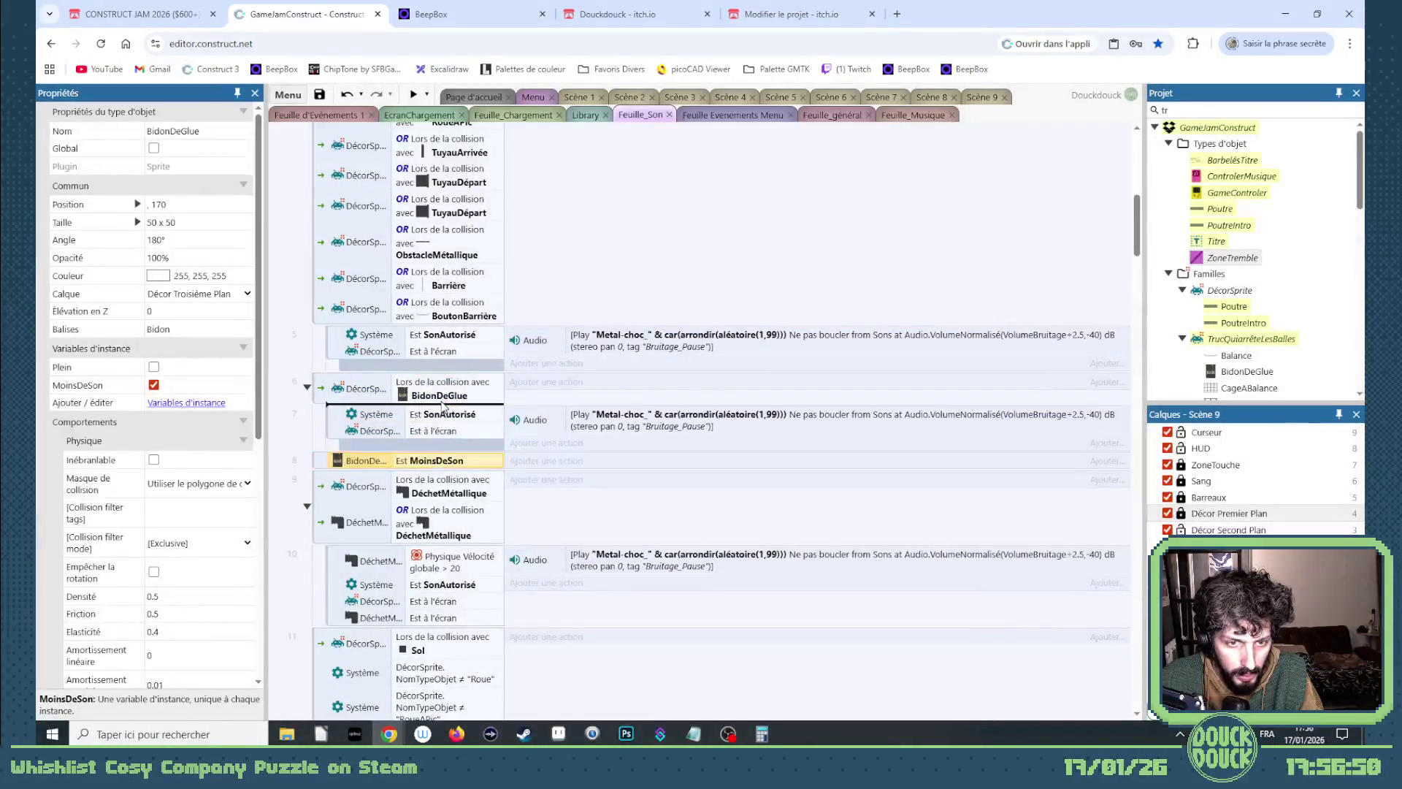
# Invert the MoinsDeSon condition, delete the leftover empty event, and return to Scène 9.
pyautogui.moveTo(444, 407); pyautogui.dragTo(443, 409)
pyautogui.rightClick(428, 412)
pyautogui.click(475, 462)
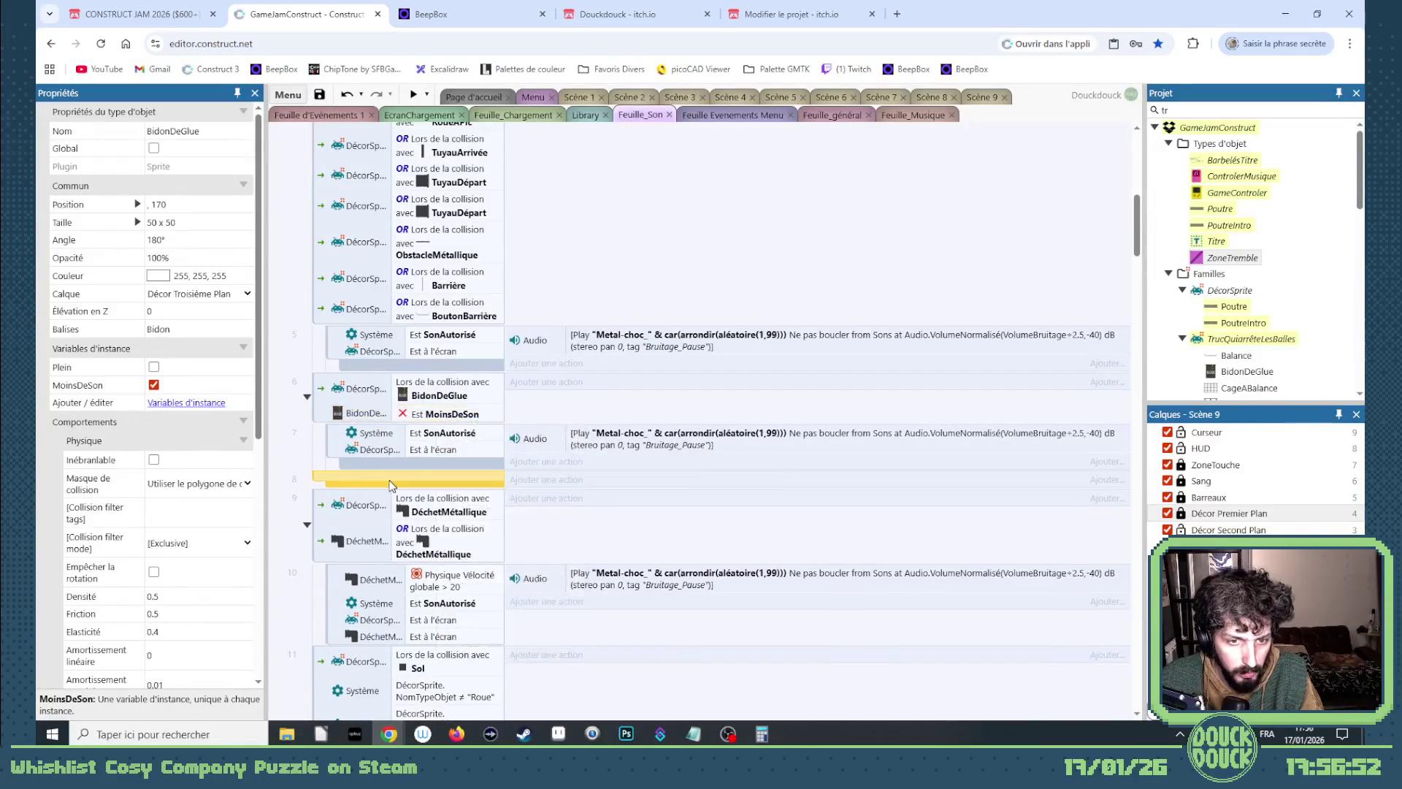
pyautogui.press('Delete')
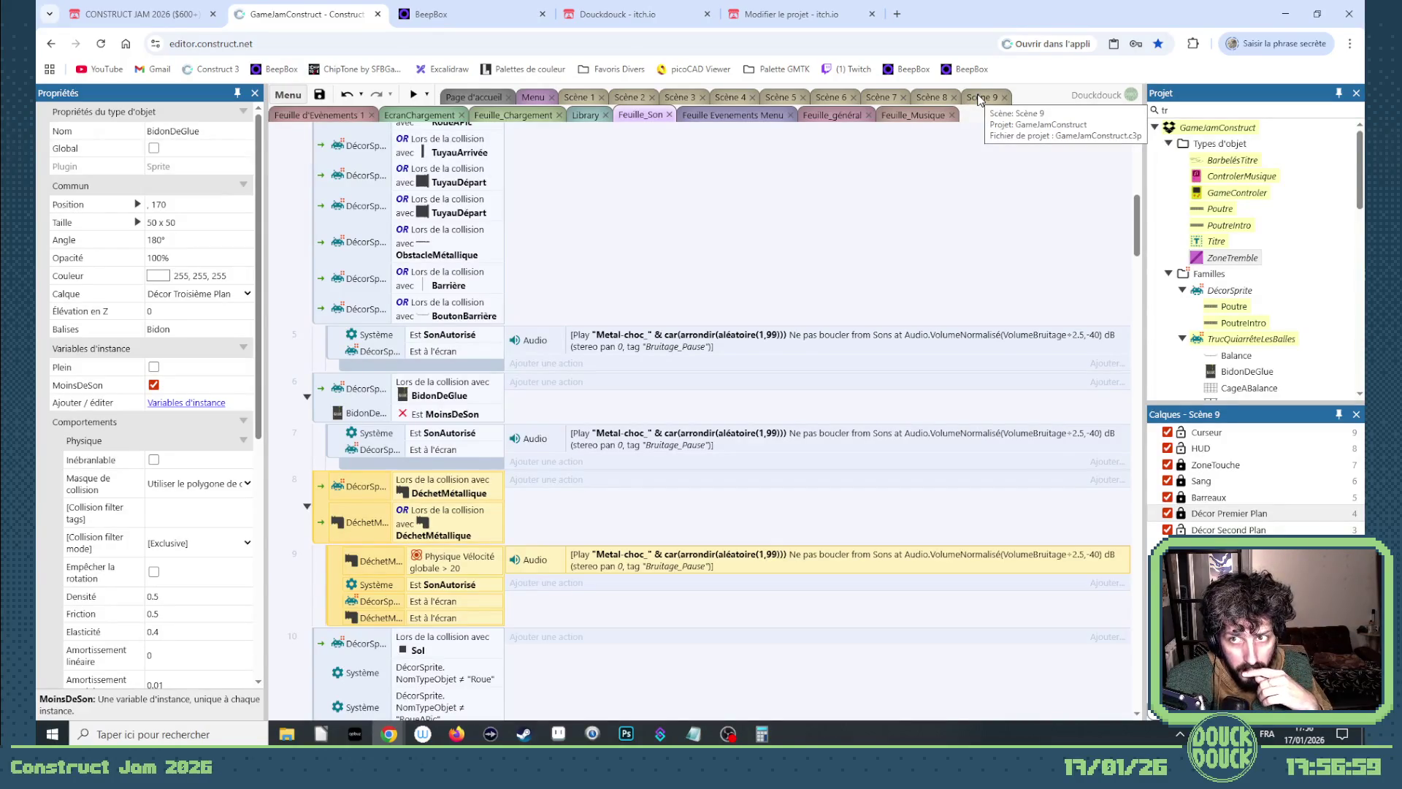
pyautogui.click(978, 98)
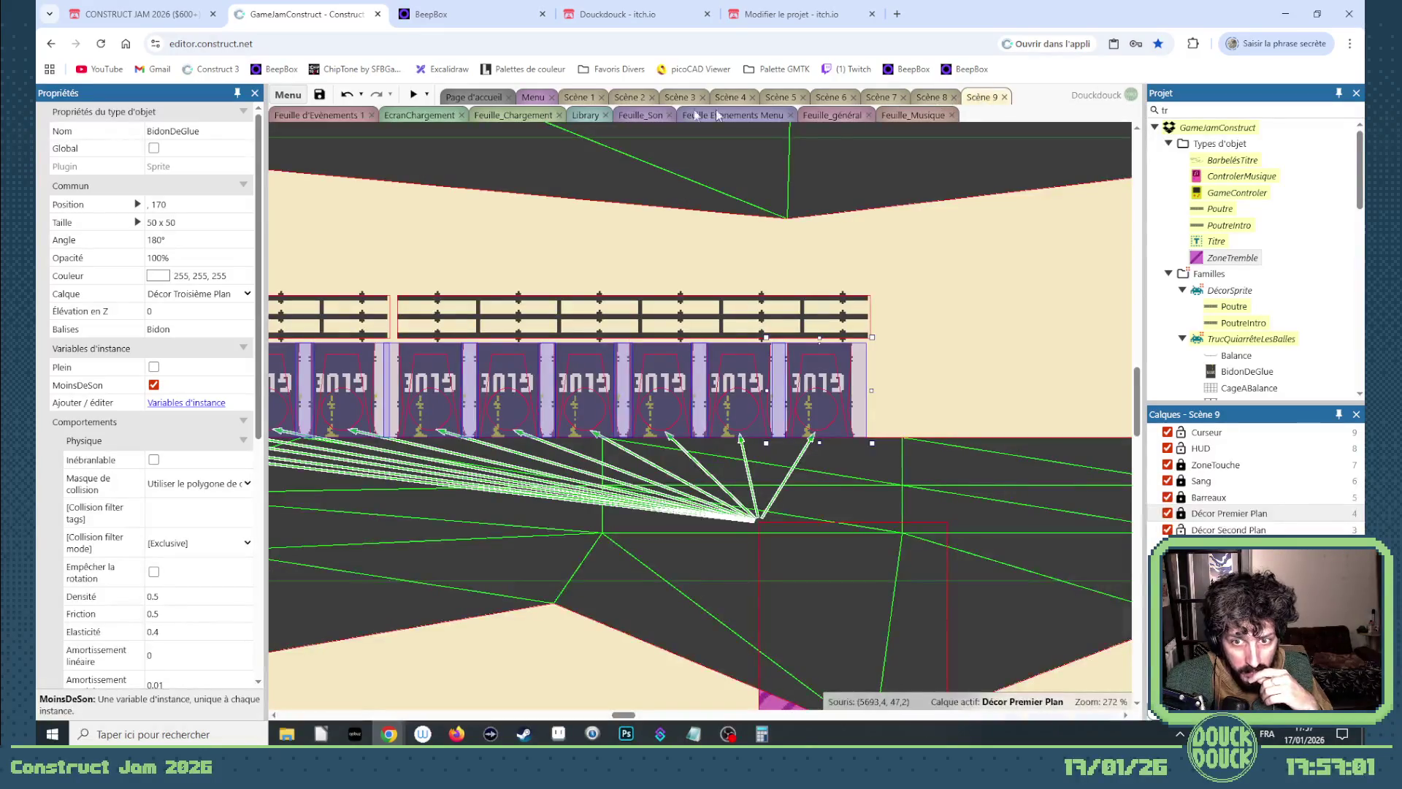
# Preview the game, watch the chickens cross the corridor, then exit fullscreen and close the preview.
pyautogui.click(412, 95)
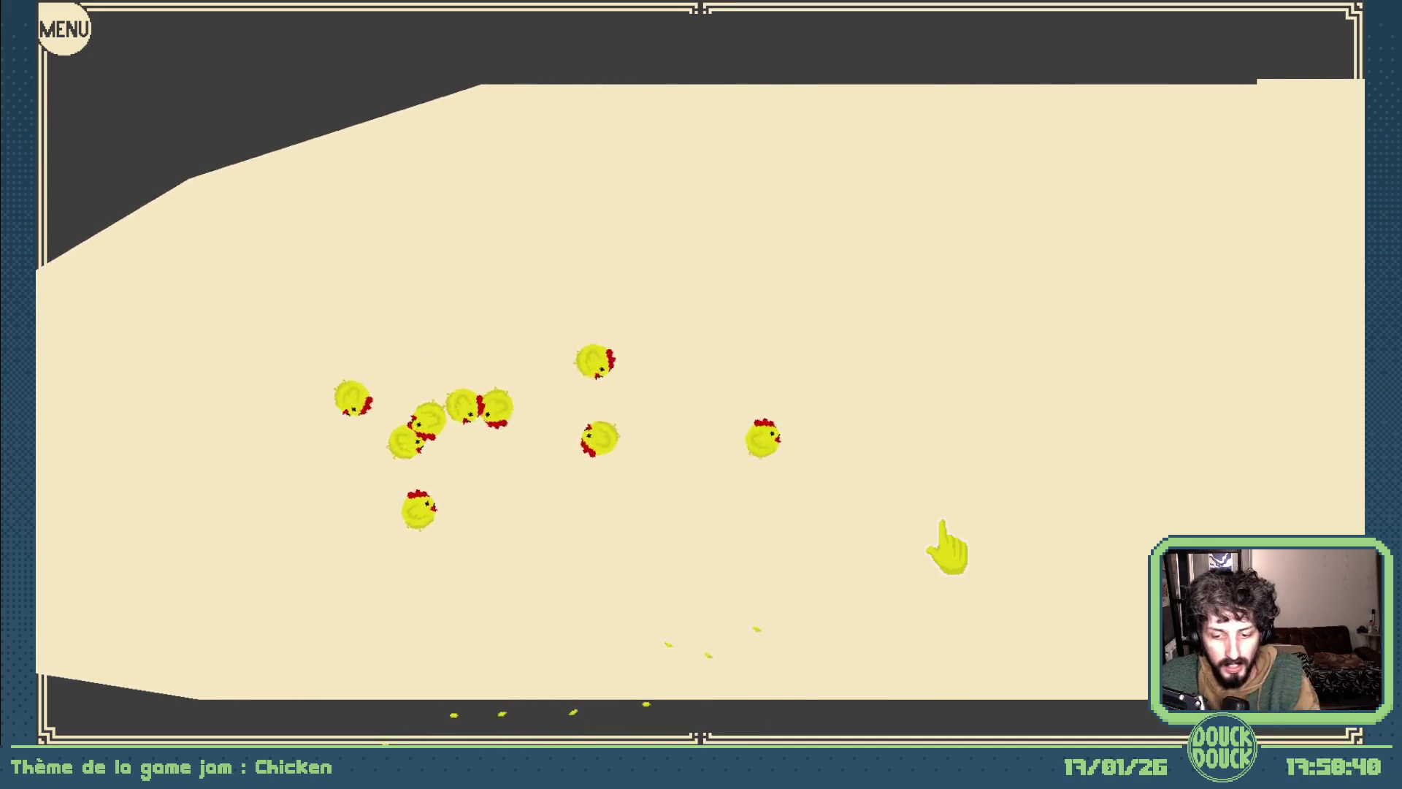
pyautogui.press('Escape')
pyautogui.click(986, 154)
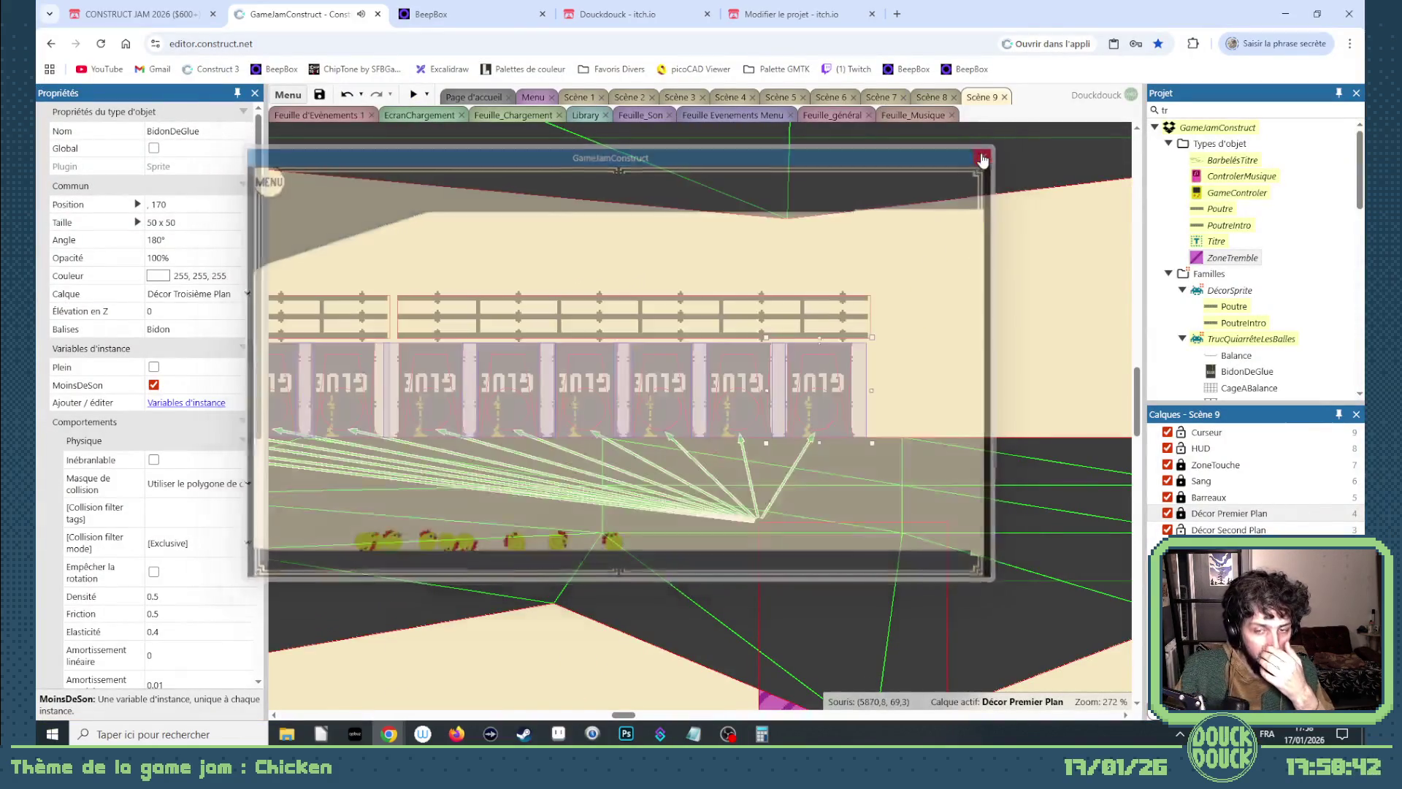
pyautogui.scroll(-5, 599, 549)
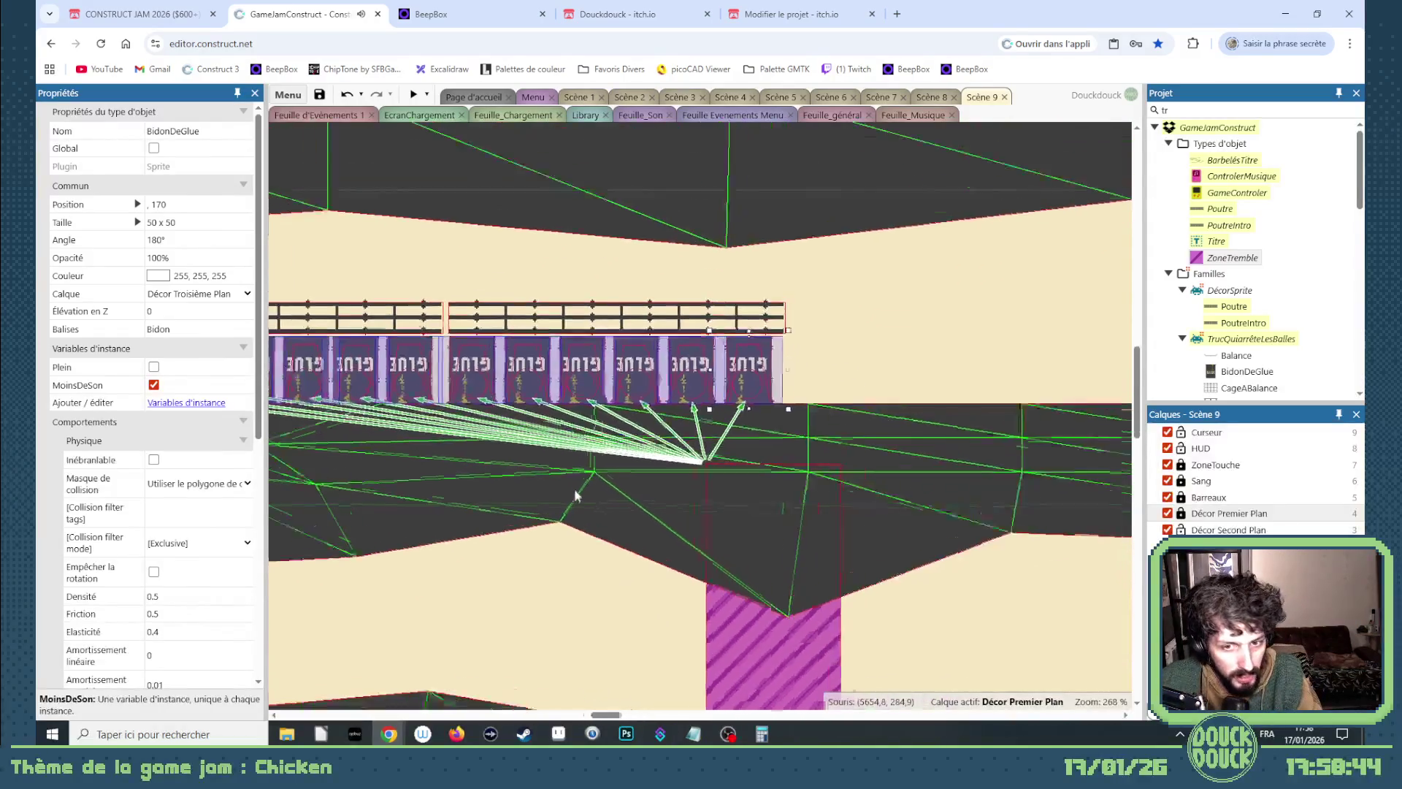
# Drop a new Balance plank into the Scène 9 corridor on the Décor Troisième Plan layer.
pyautogui.moveTo(617, 717)
pyautogui.mouseDown()
pyautogui.moveTo(759, 717)
pyautogui.moveTo(751, 732)
pyautogui.mouseUp()
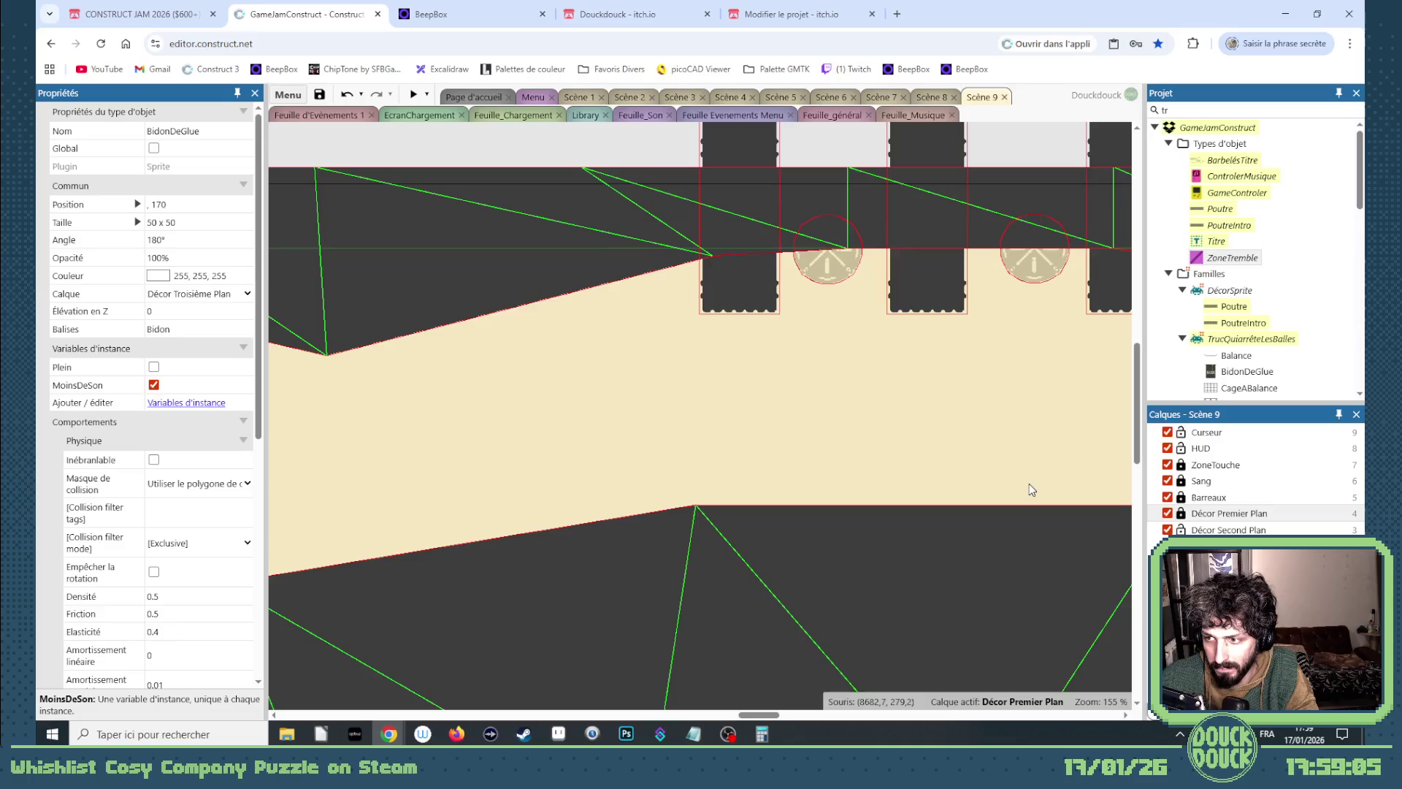
pyautogui.scroll(-2, 1190, 387)
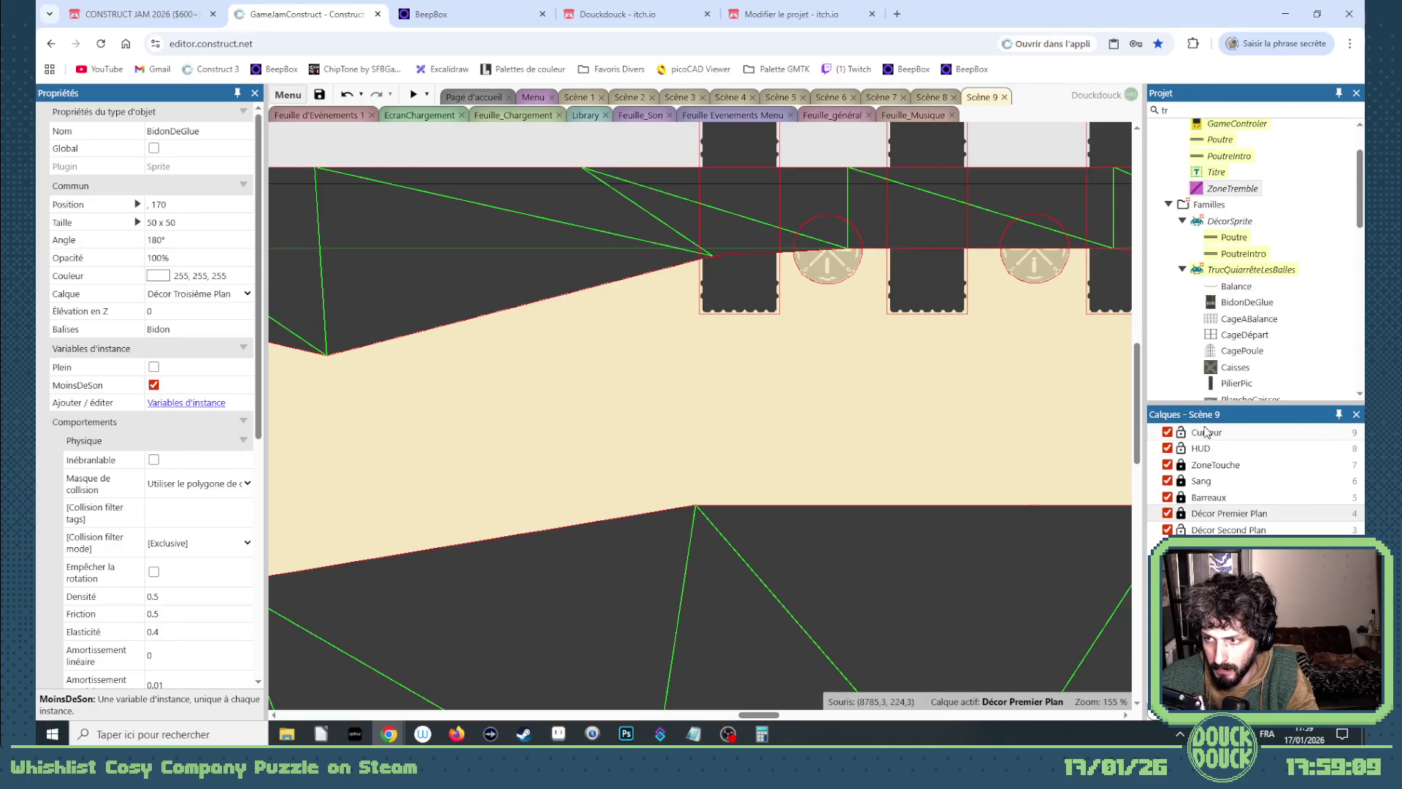
pyautogui.scroll(-4, 1234, 394)
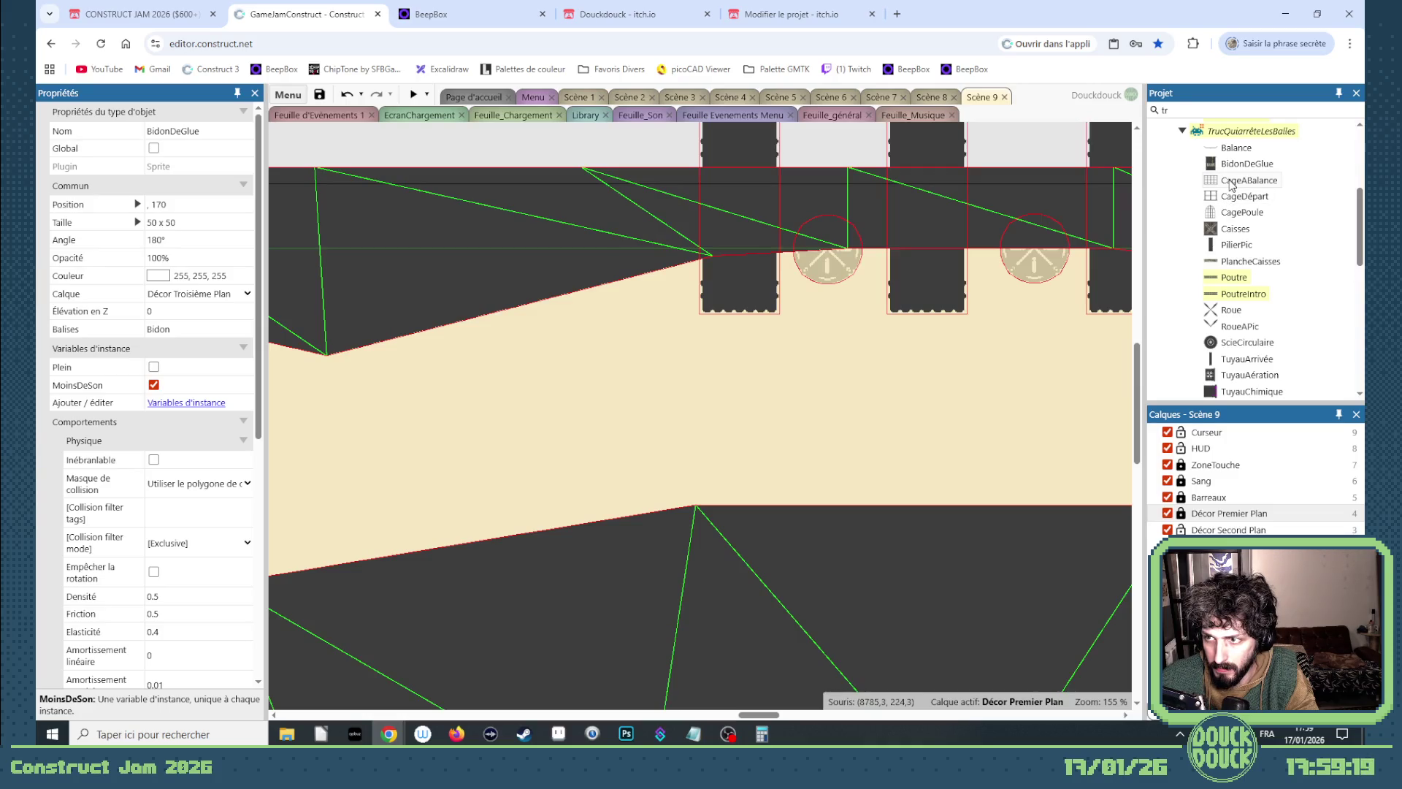
pyautogui.moveTo(1228, 153); pyautogui.dragTo(683, 409)
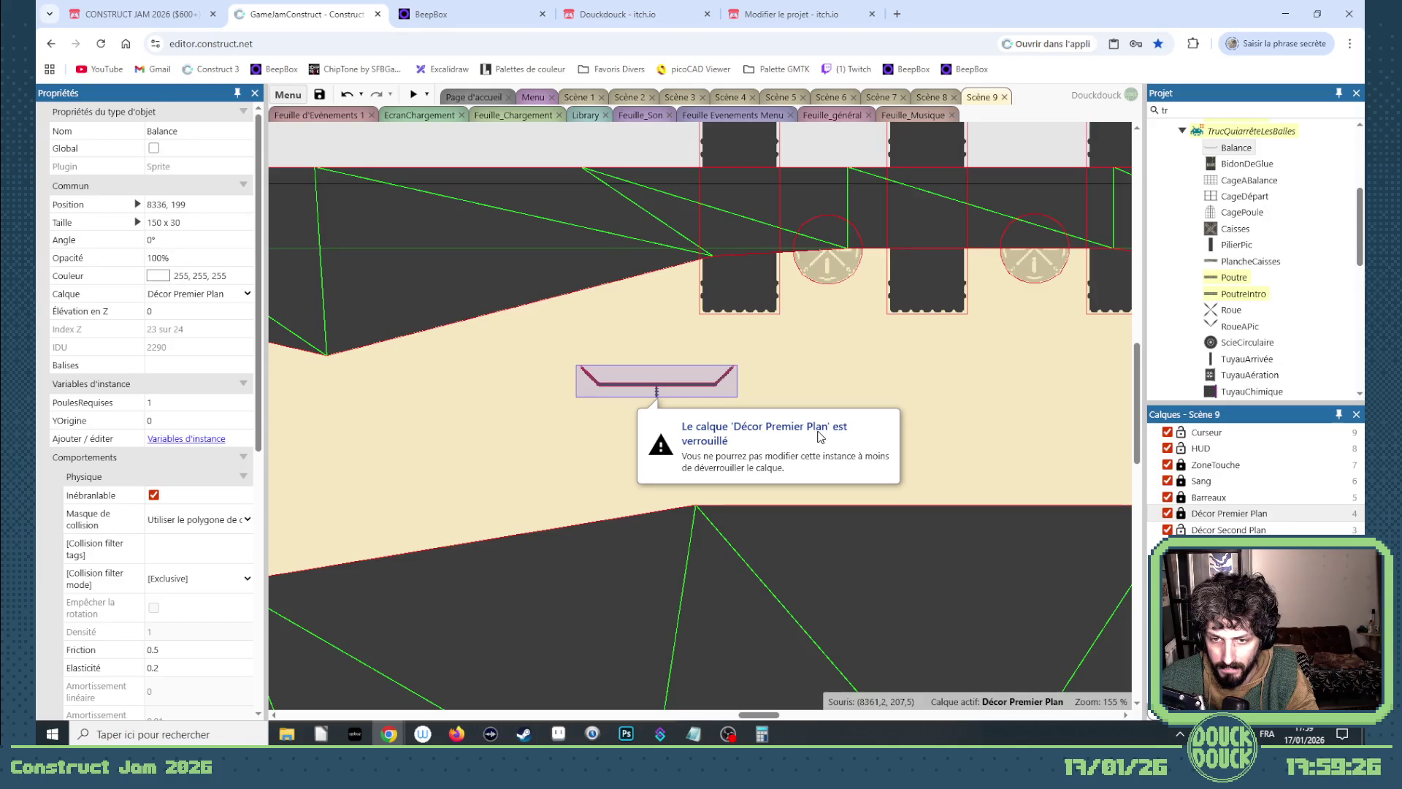
pyautogui.click(224, 299)
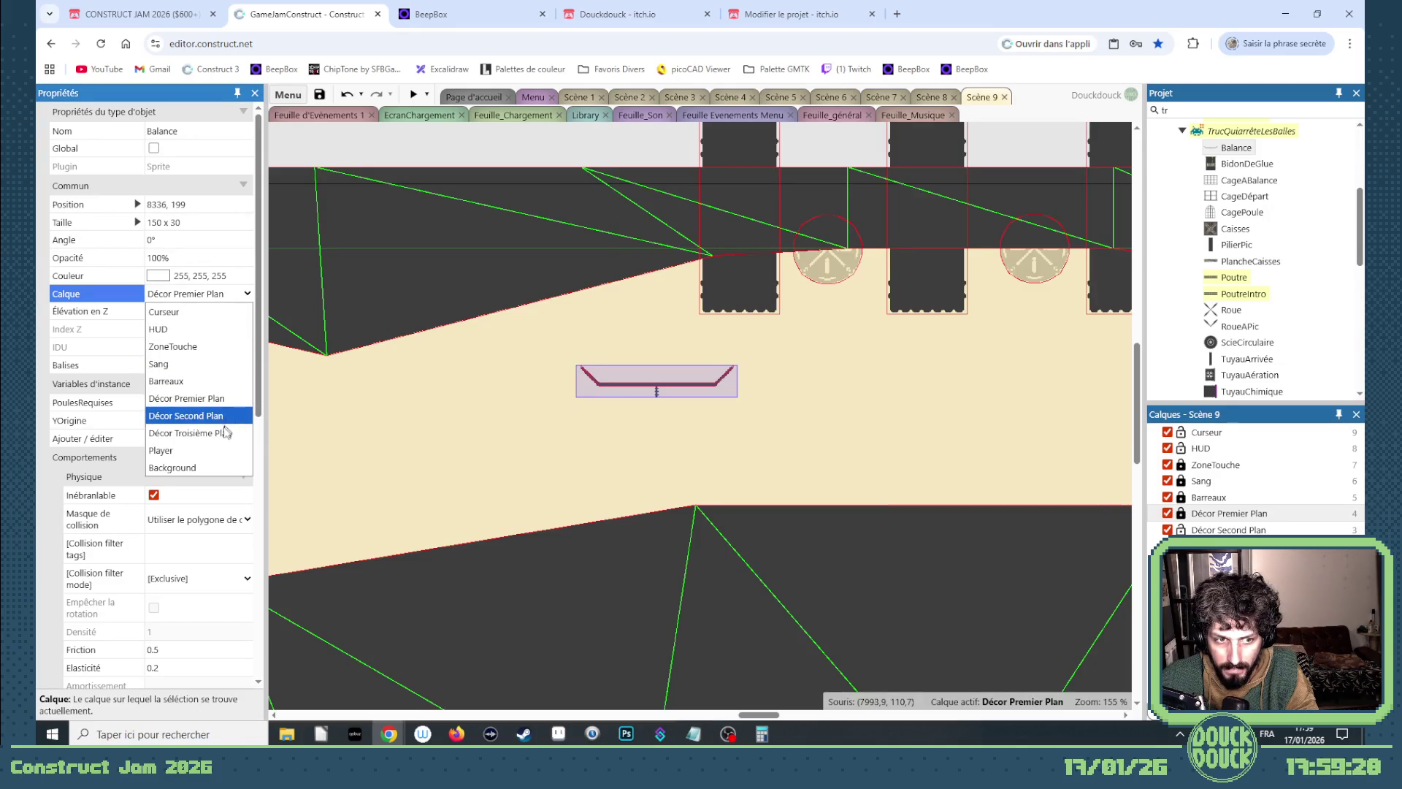
pyautogui.click(228, 449)
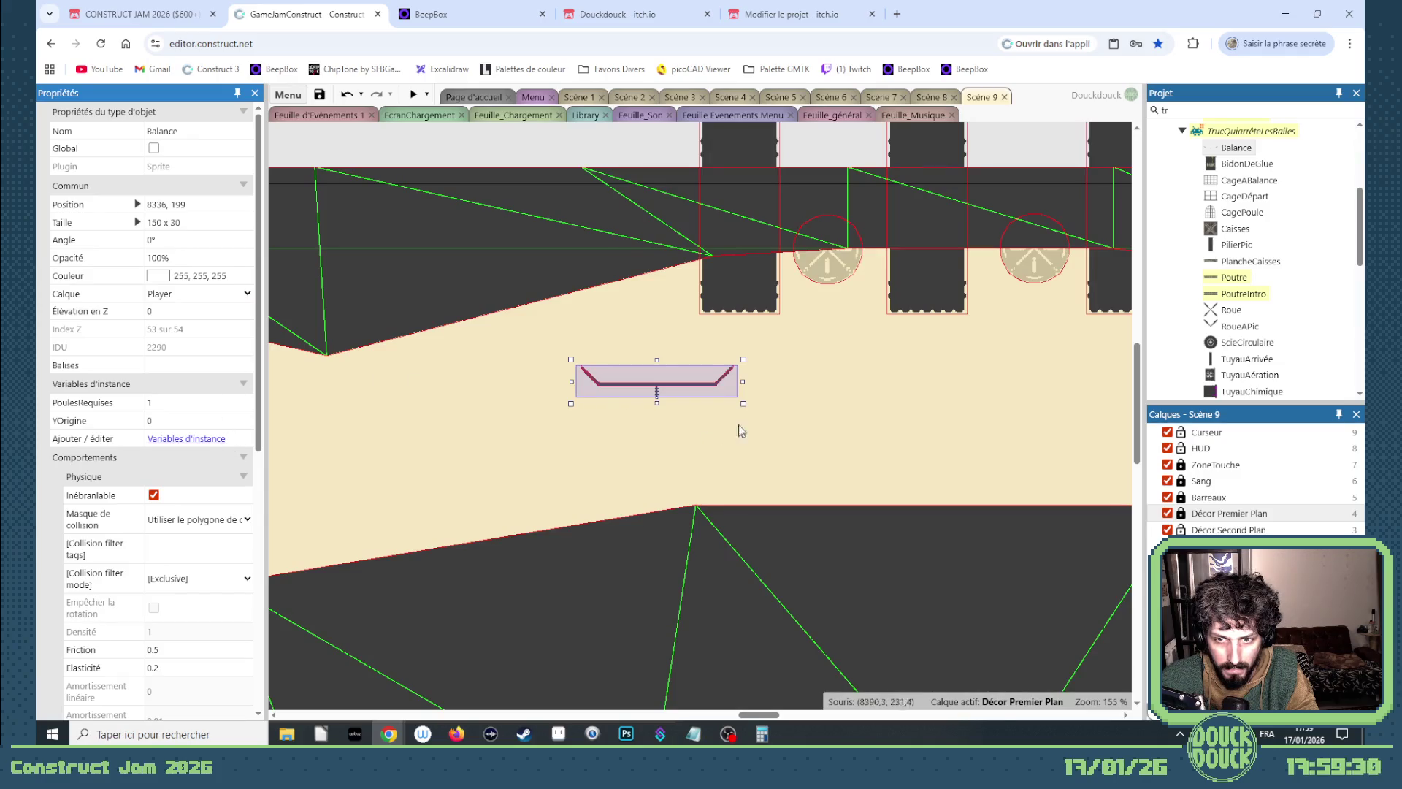
pyautogui.click(201, 296)
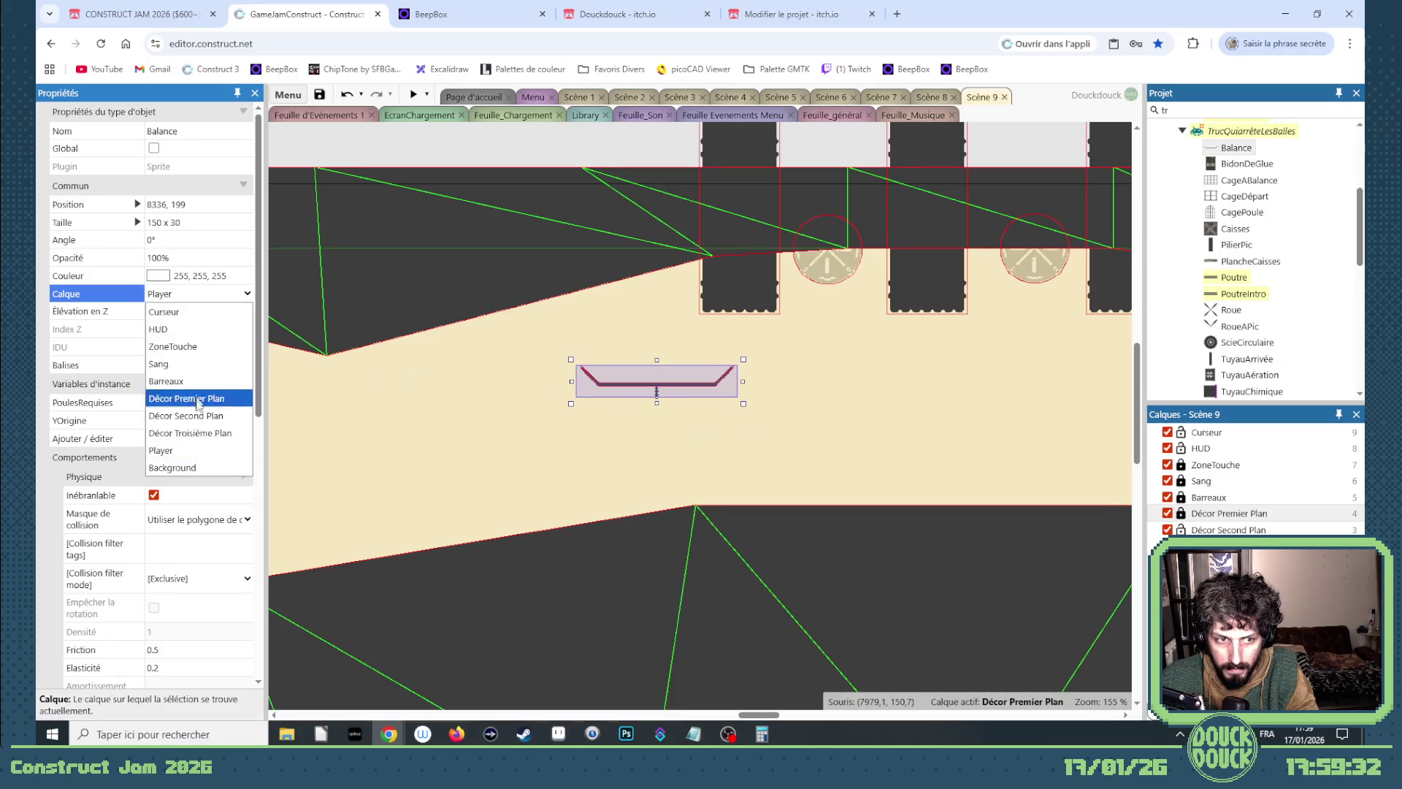
pyautogui.click(189, 433)
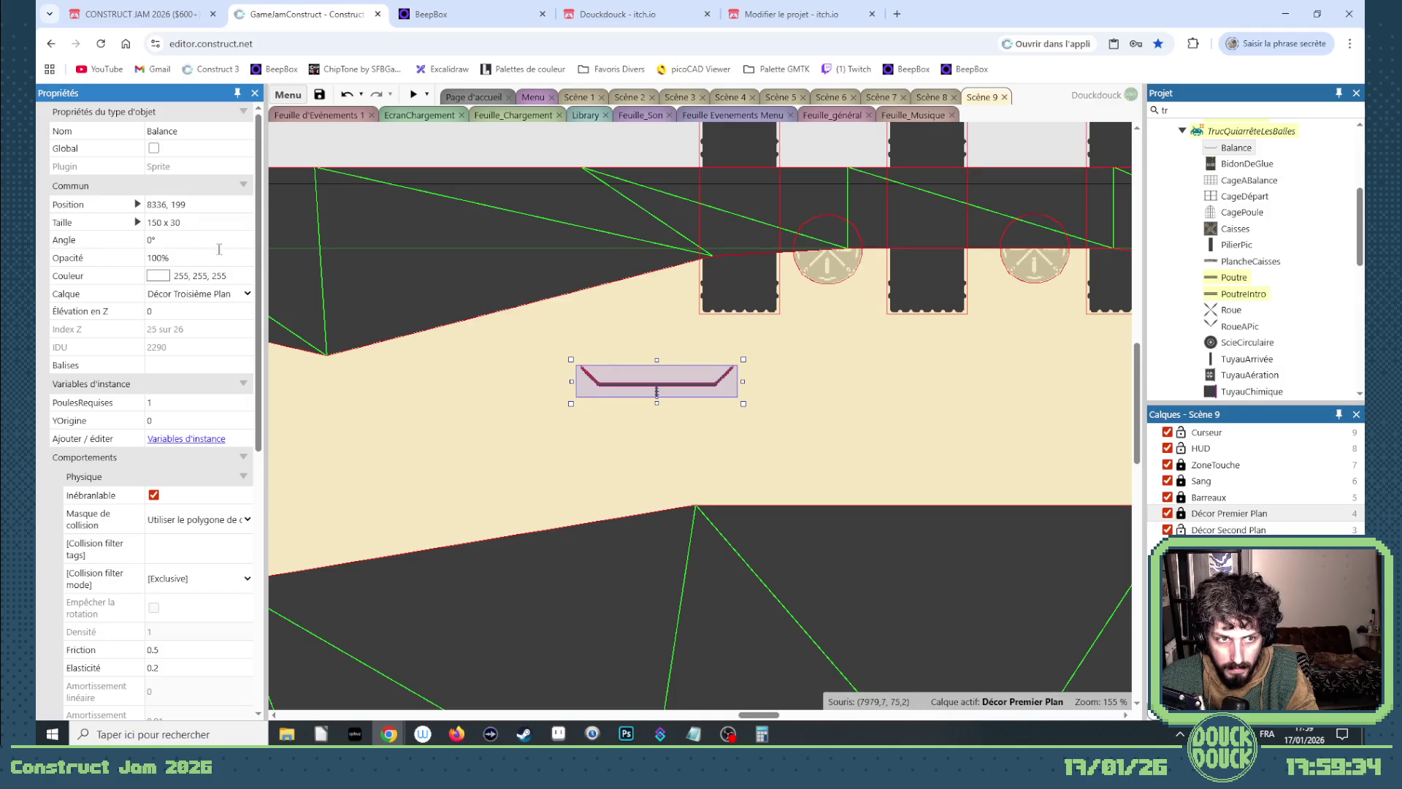
# Set the plank's angle to 180°, then rotate it to about 231° and nudge it into place.
pyautogui.click(198, 241)
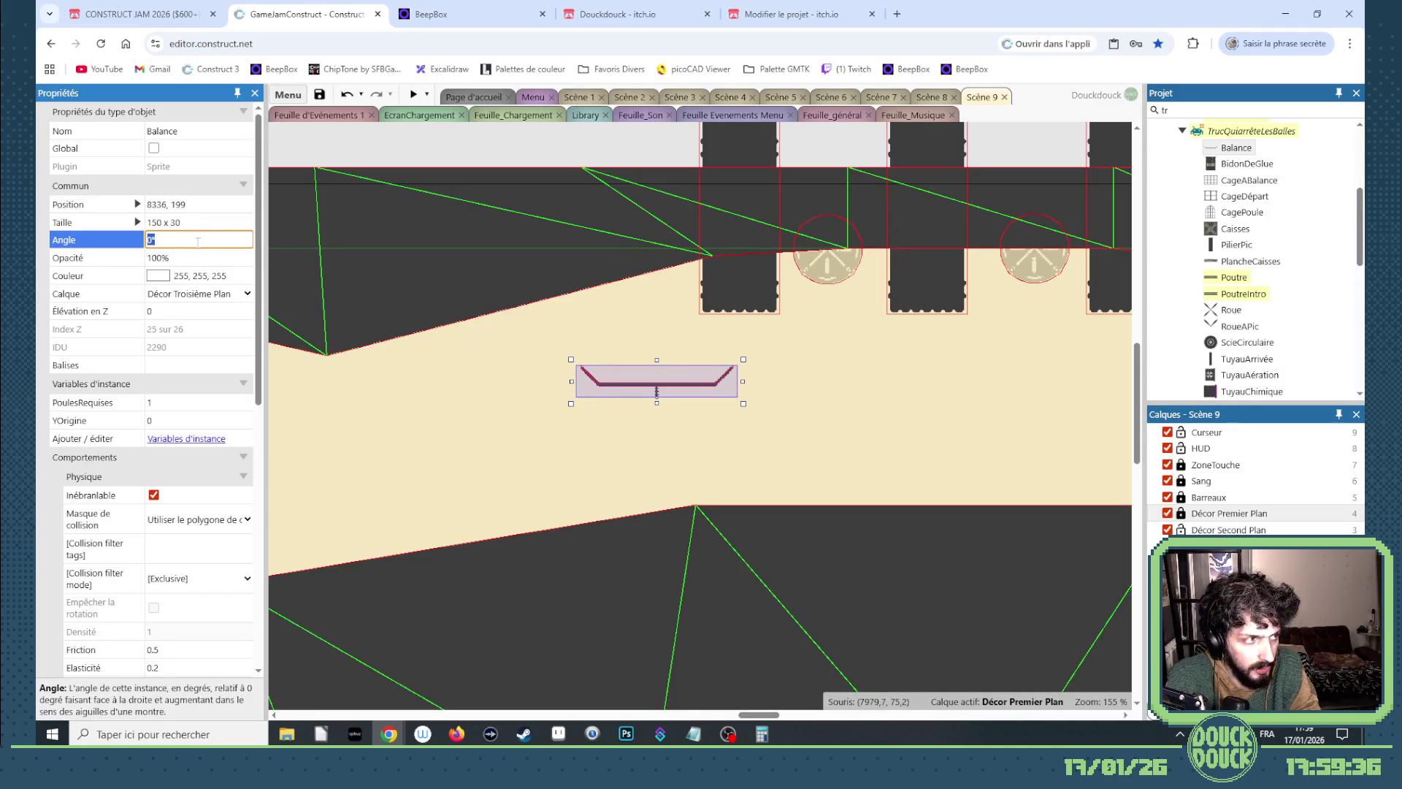
pyautogui.write('100')
pyautogui.press('Return')
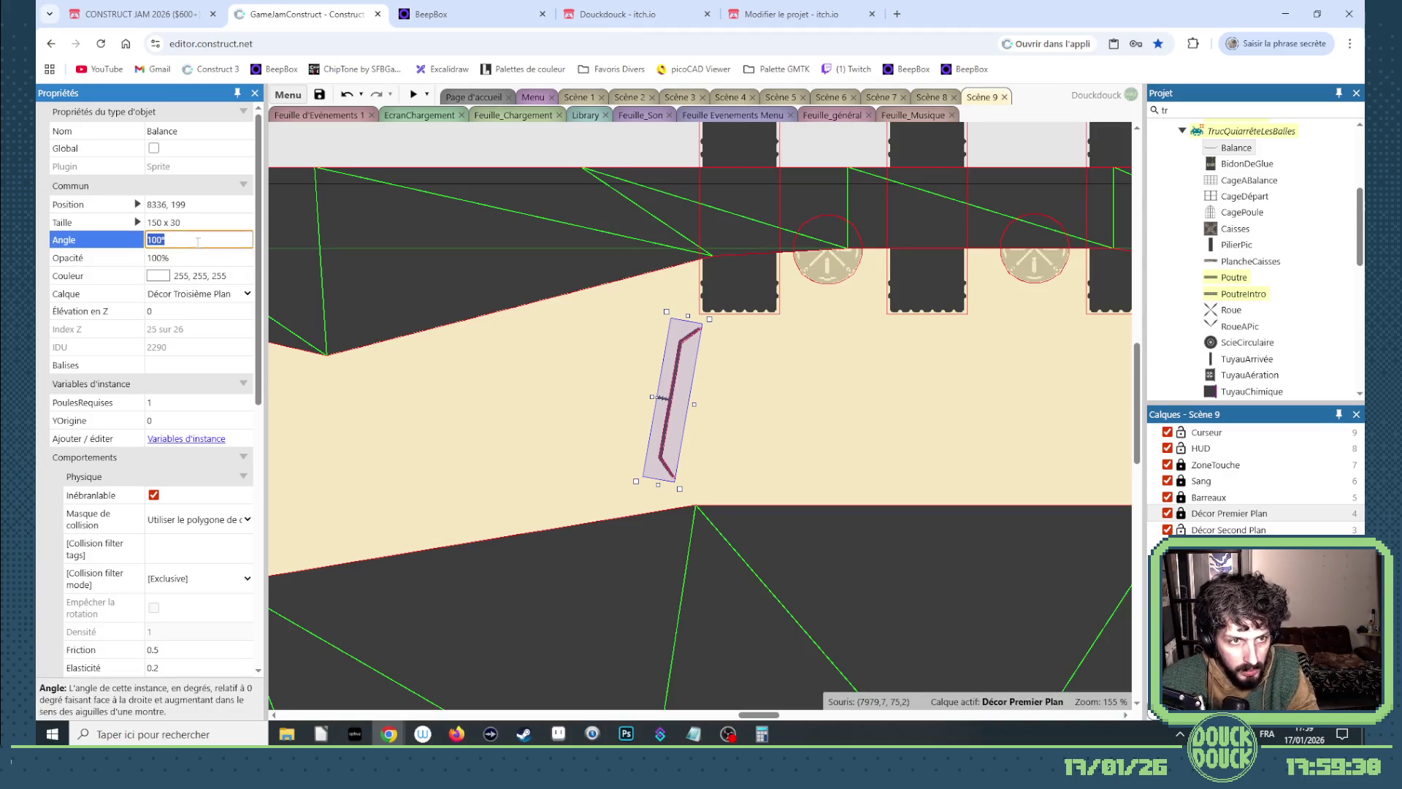
pyautogui.click(198, 241)
pyautogui.write('180')
pyautogui.press('Tab')
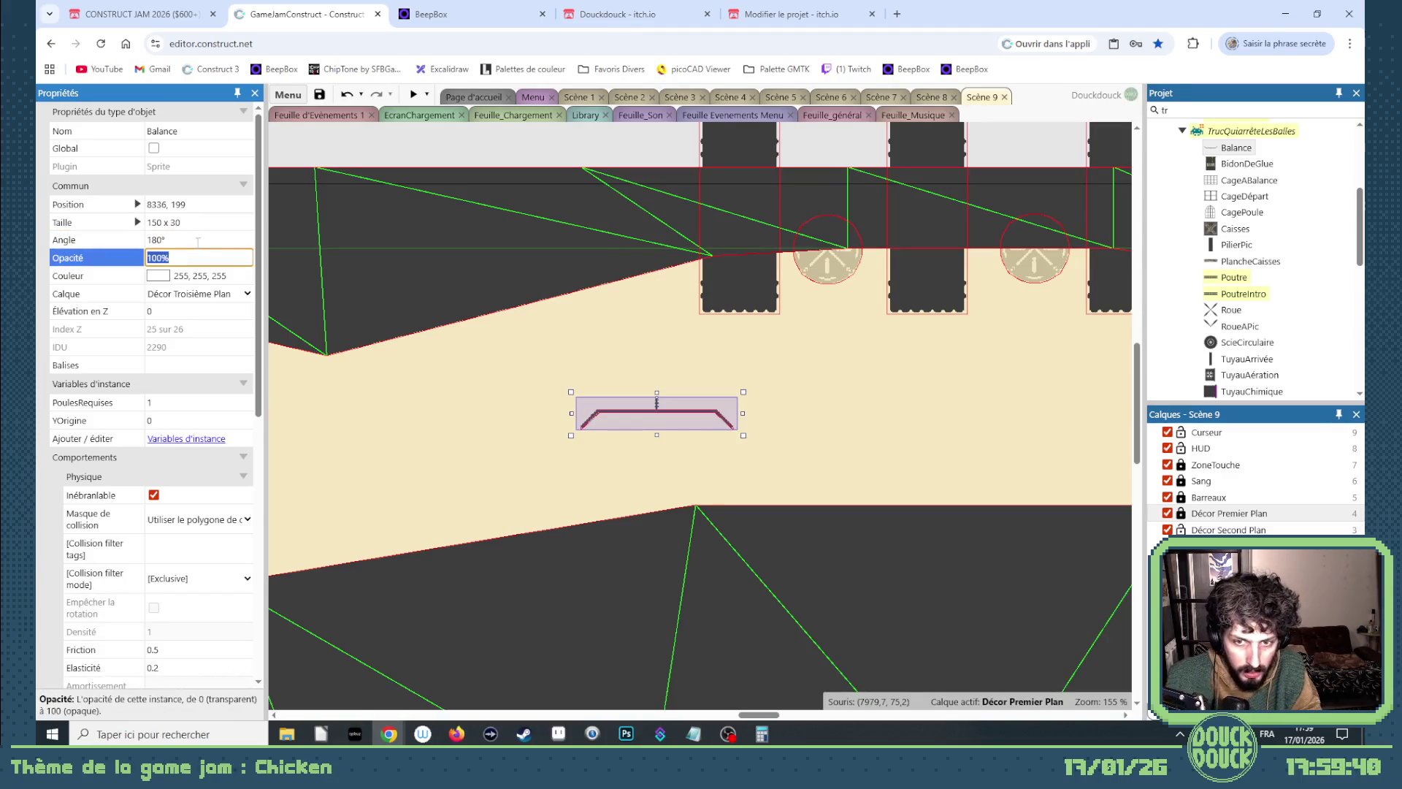
pyautogui.moveTo(686, 418)
pyautogui.mouseDown()
pyautogui.moveTo(622, 422)
pyautogui.moveTo(599, 482)
pyautogui.moveTo(686, 475)
pyautogui.moveTo(565, 460)
pyautogui.moveTo(577, 460)
pyautogui.mouseUp()
pyautogui.moveTo(461, 435)
pyautogui.mouseDown()
pyautogui.moveTo(516, 375)
pyautogui.moveTo(507, 391)
pyautogui.mouseUp()
pyautogui.moveTo(588, 451); pyautogui.dragTo(592, 458)
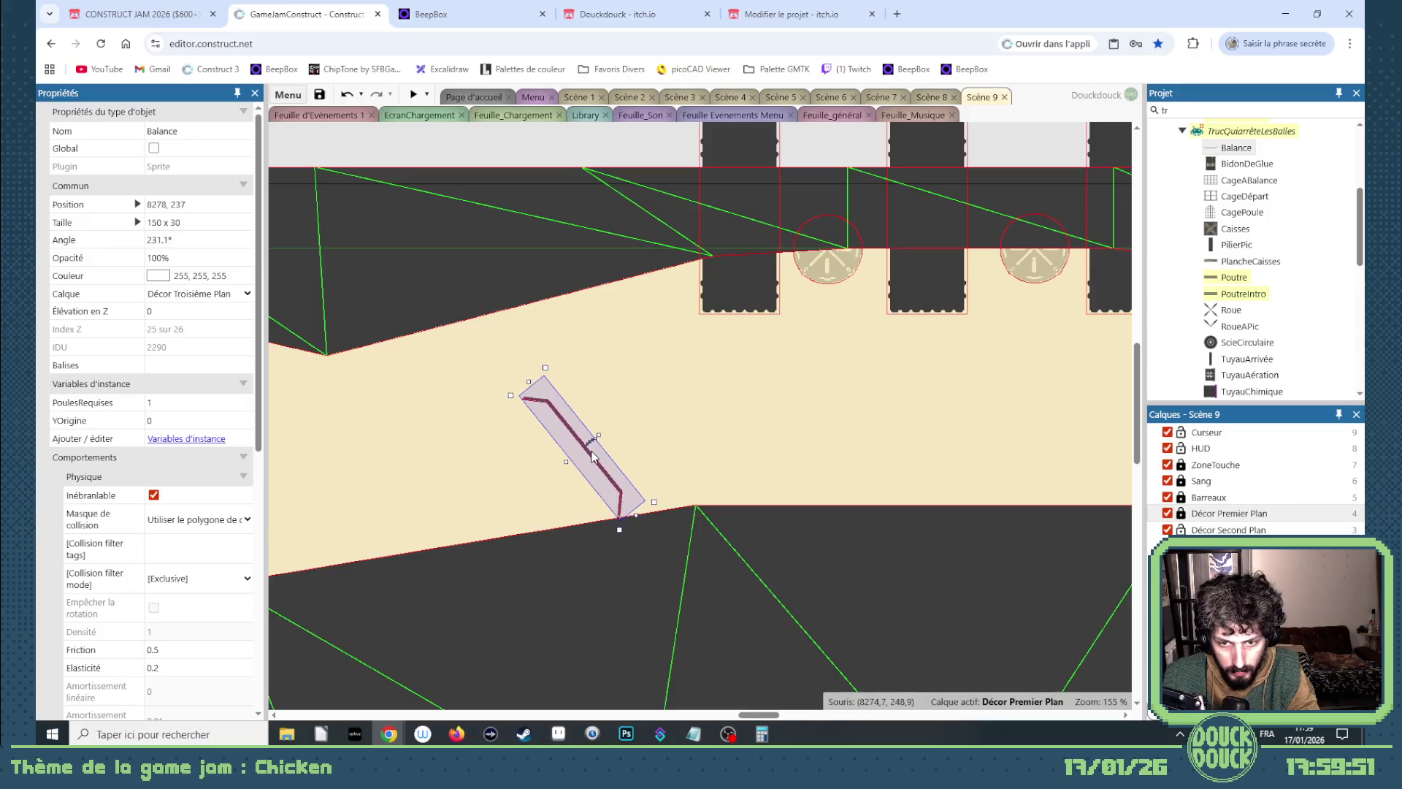
# Drop a new BidonDeGlue barrel into the corridor beside the plank.
pyautogui.click(1230, 165)
pyautogui.moveTo(1232, 168)
pyautogui.mouseDown()
pyautogui.moveTo(953, 412)
pyautogui.moveTo(858, 416)
pyautogui.mouseUp()
pyautogui.click(807, 448)
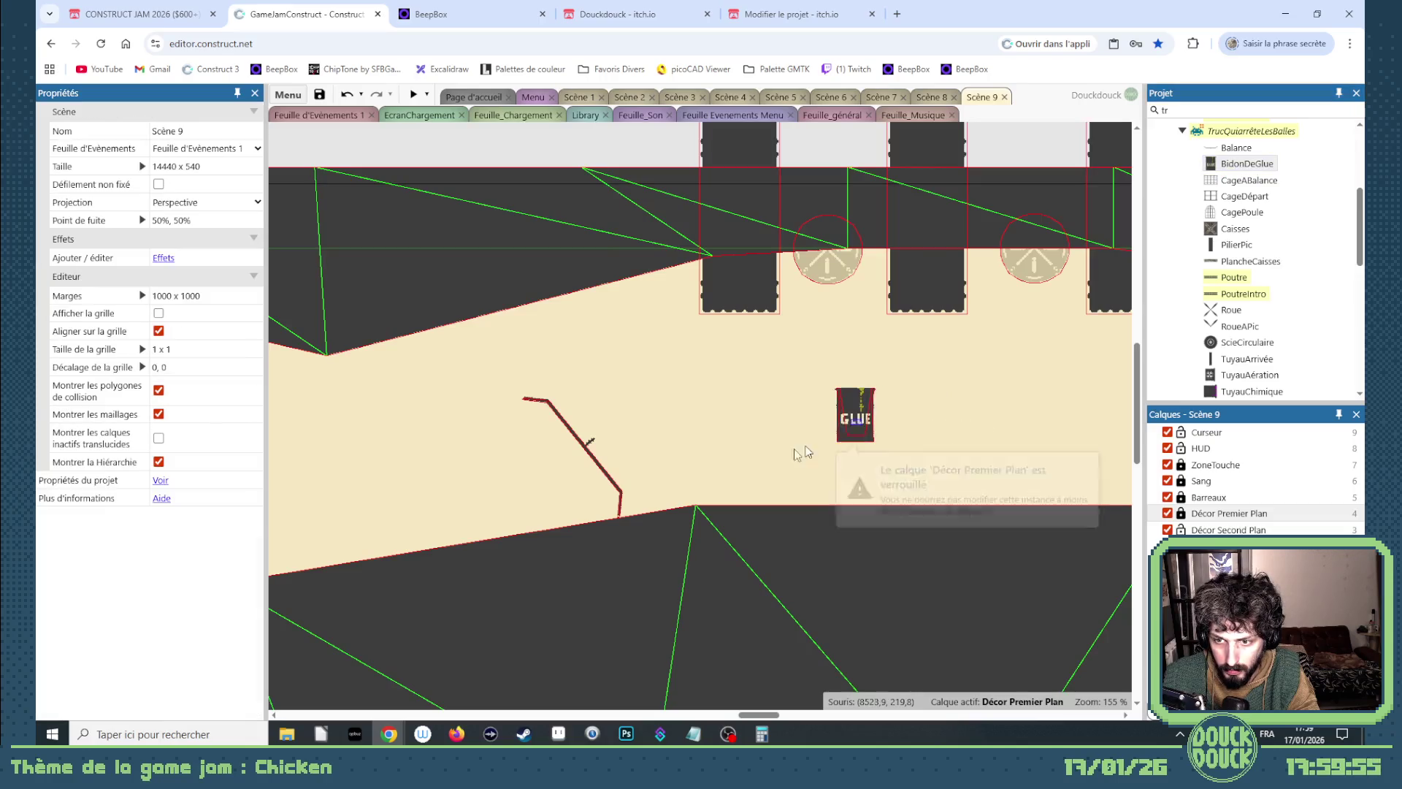
# Unlock Décor Premier Plan and move the GLUE barrel down onto the floor slope.
pyautogui.click(1182, 514)
pyautogui.click(865, 421)
pyautogui.moveTo(865, 421)
pyautogui.mouseDown()
pyautogui.moveTo(548, 499)
pyautogui.moveTo(613, 504)
pyautogui.moveTo(577, 491)
pyautogui.moveTo(604, 491)
pyautogui.mouseUp()
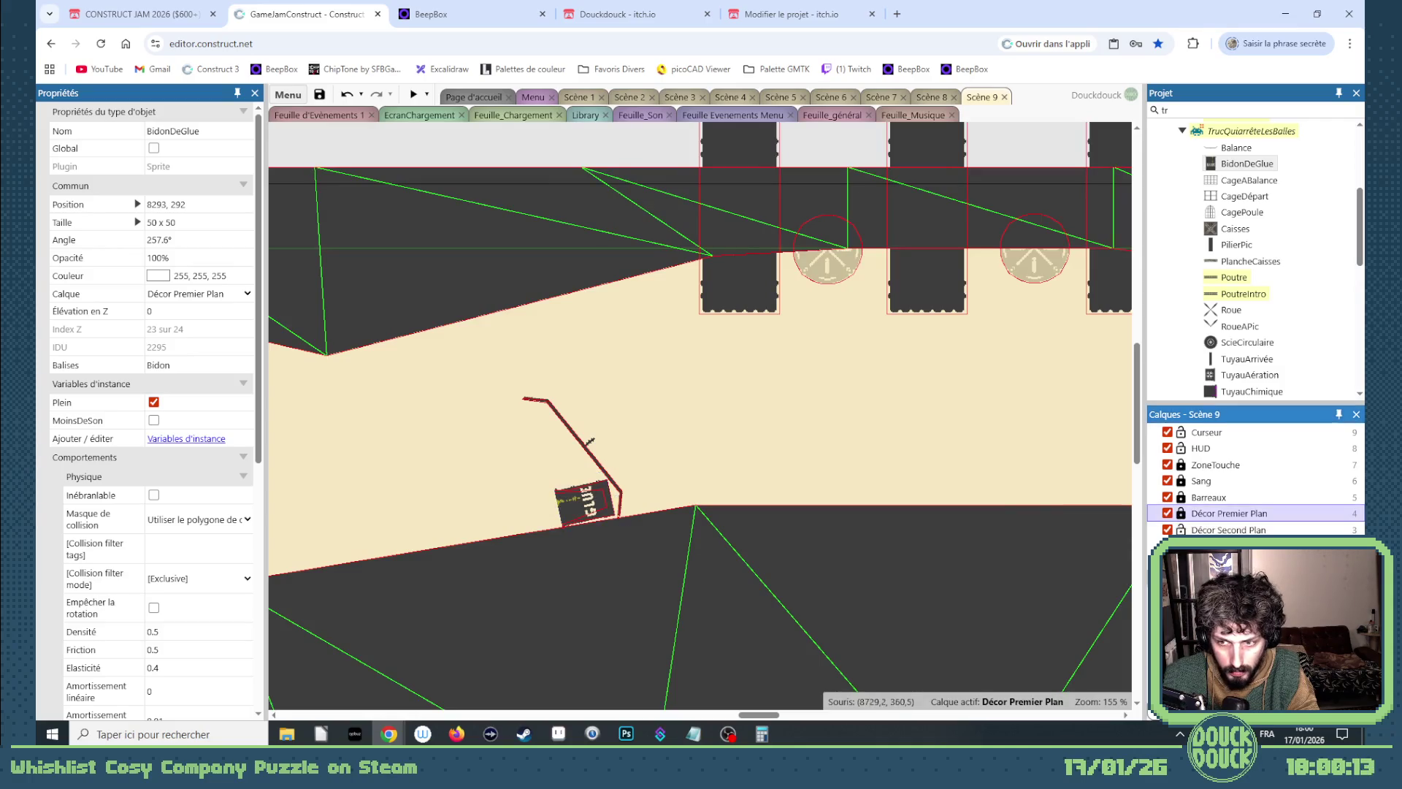
# Put the GLUE barrel on the Décor Troisième Plan layer and relock Décor Premier Plan.
pyautogui.click(1211, 530)
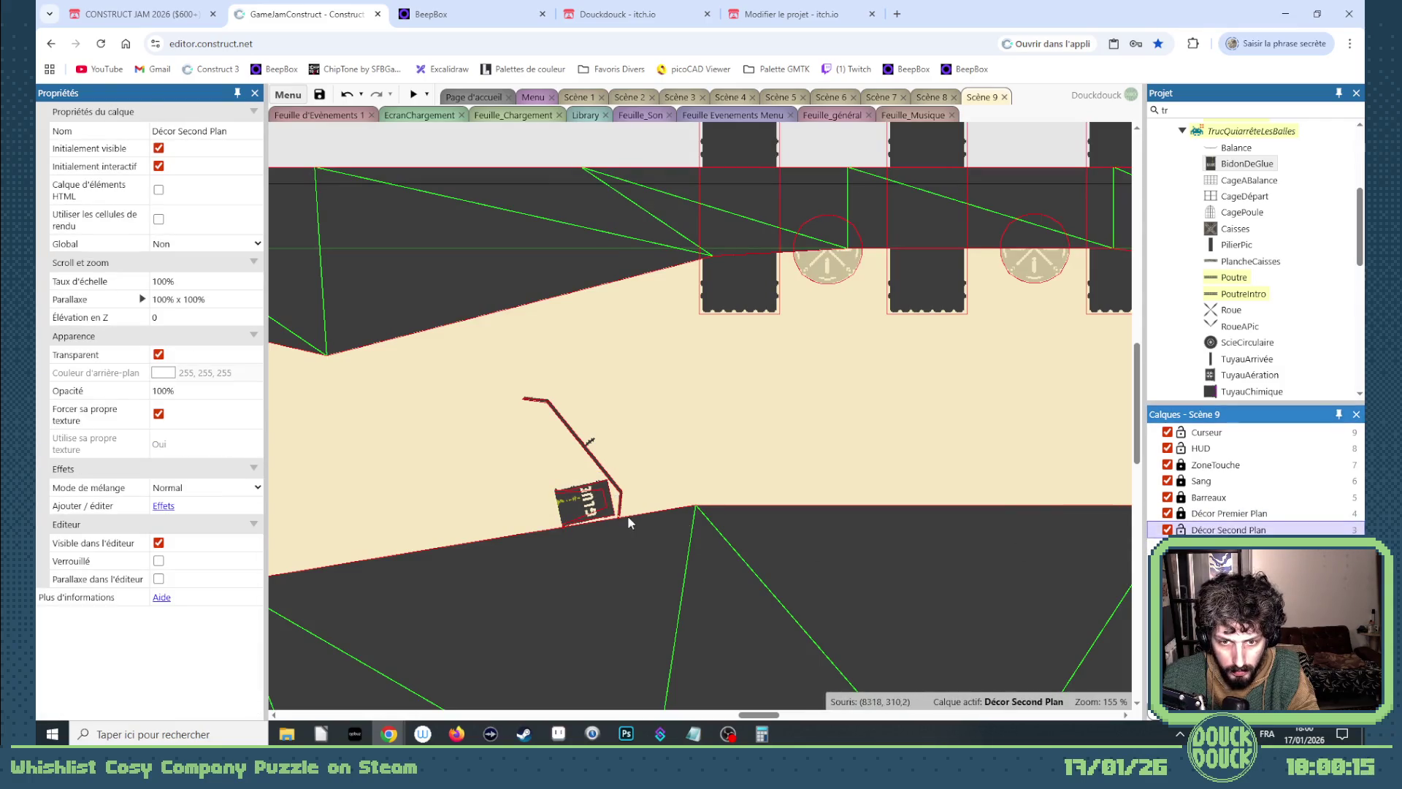
pyautogui.click(596, 508)
pyautogui.click(1229, 513)
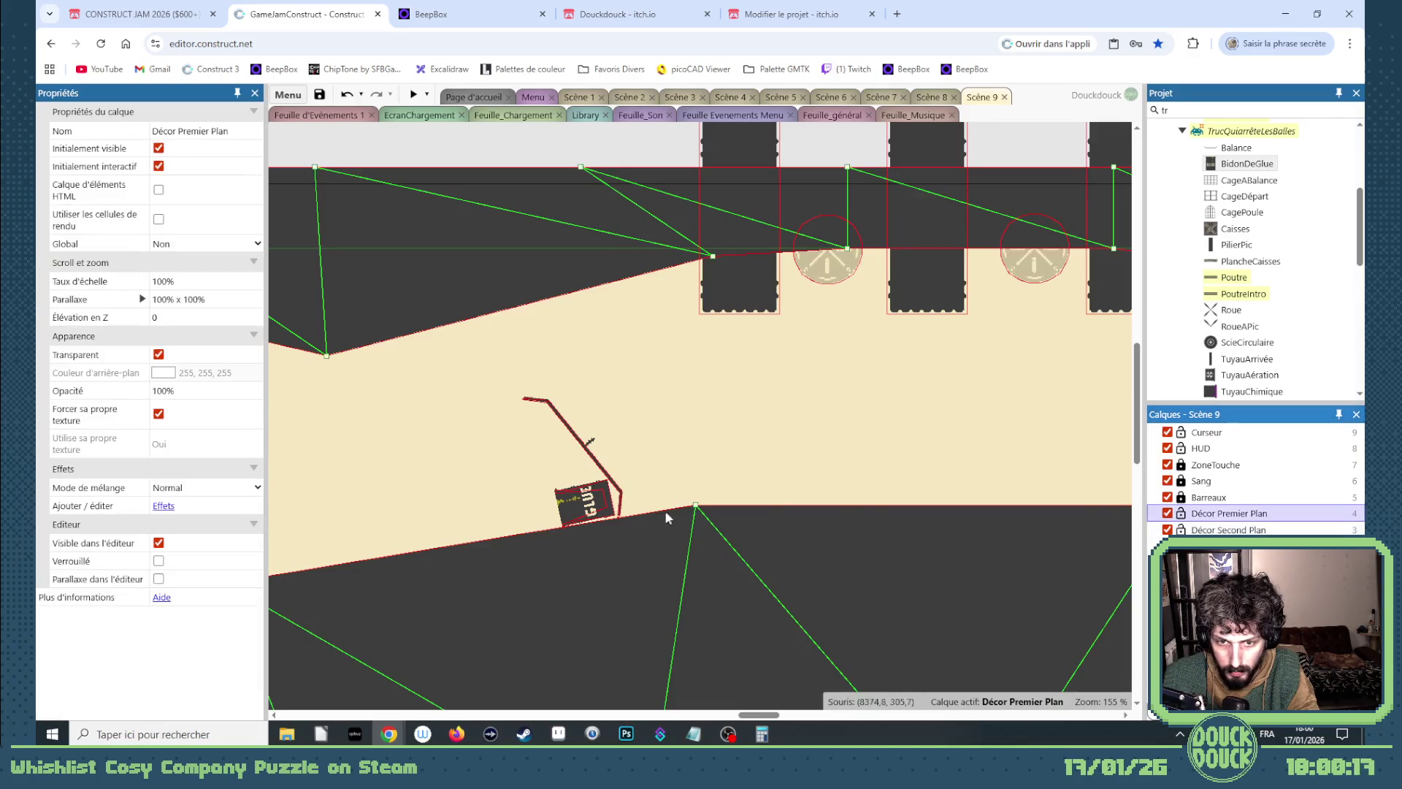
pyautogui.click(566, 496)
pyautogui.click(179, 293)
pyautogui.click(194, 432)
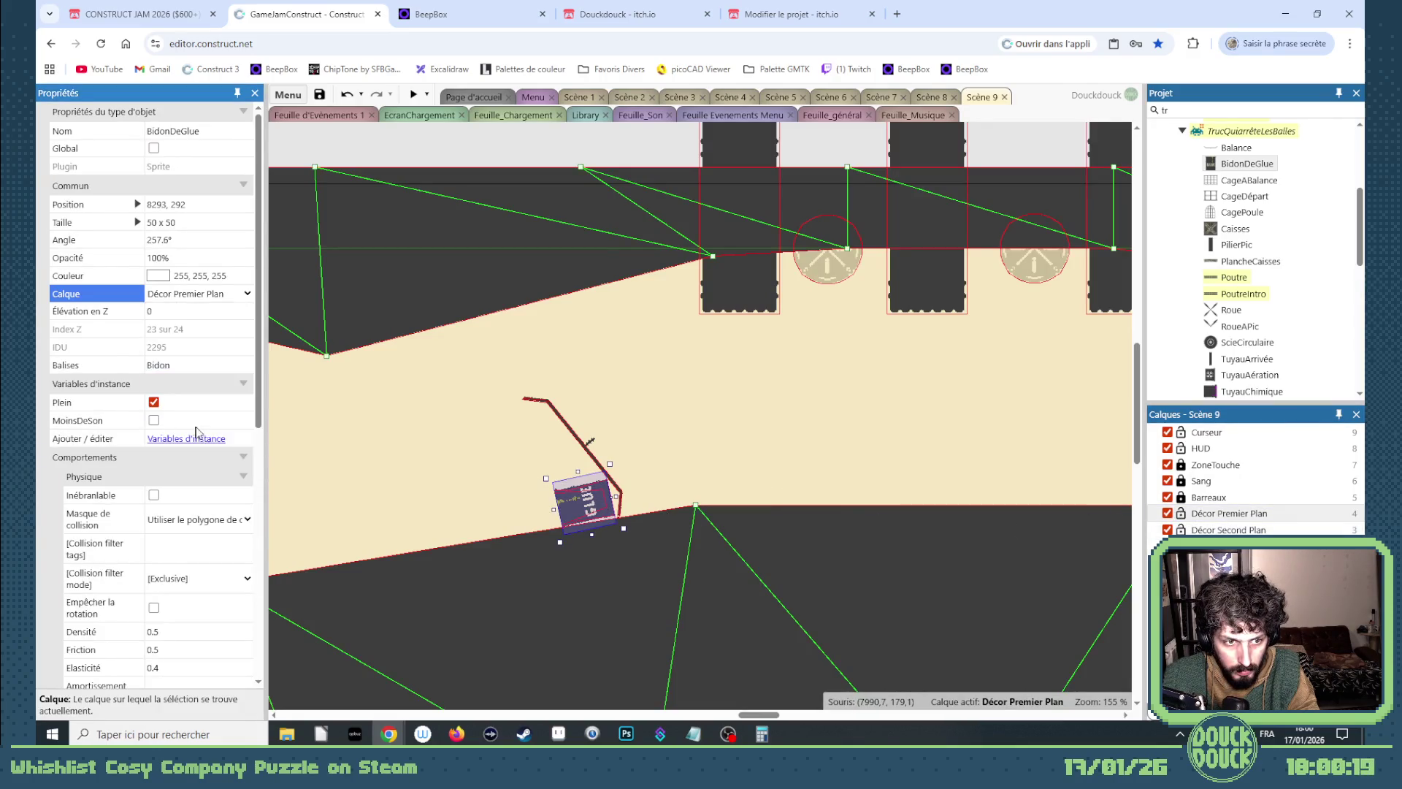
pyautogui.click(1183, 515)
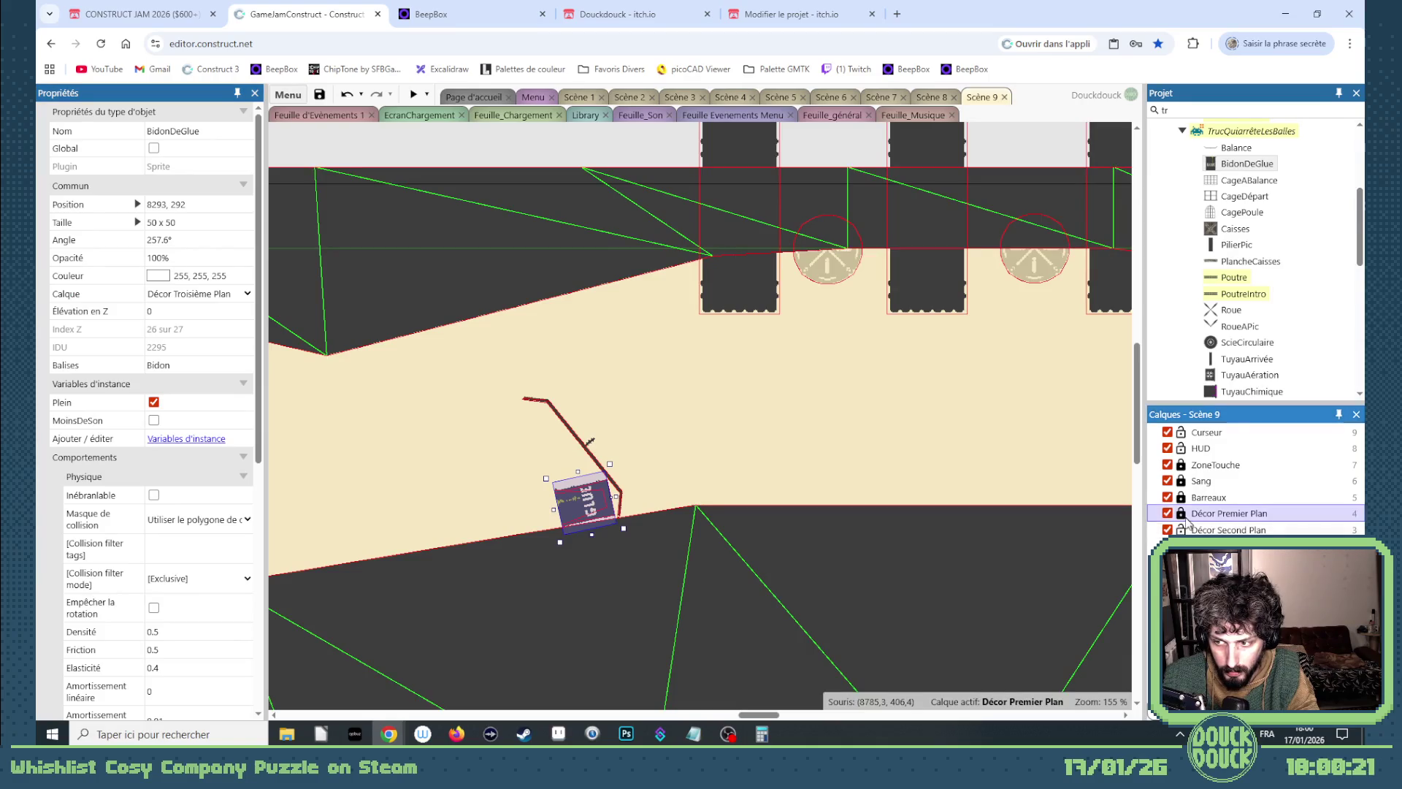
pyautogui.moveTo(766, 713); pyautogui.dragTo(751, 713)
pyautogui.click(593, 589)
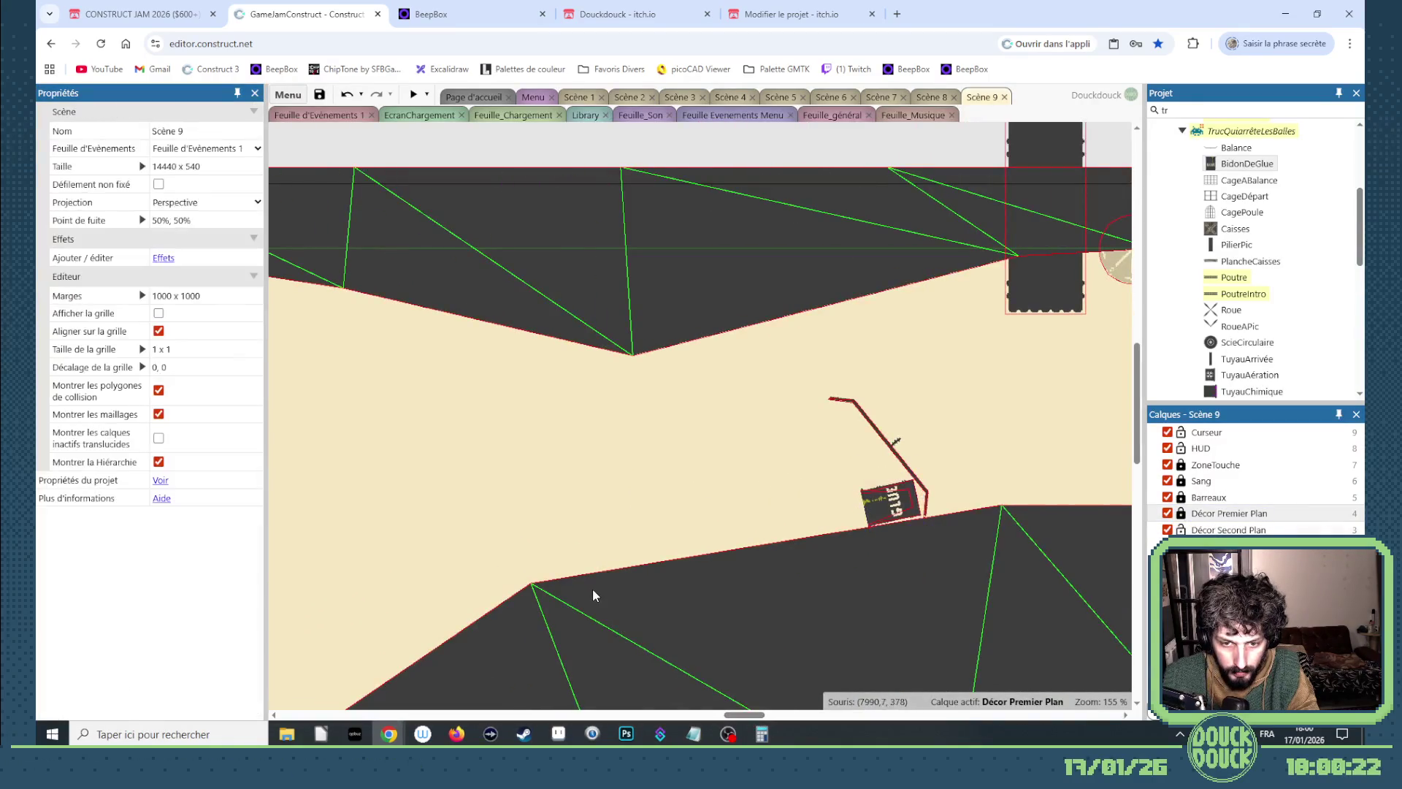
# Raise the floor shape's left vertex to meet the plank and shift the GLUE barrel up-left.
pyautogui.click(709, 599)
pyautogui.moveTo(532, 583); pyautogui.dragTo(537, 532)
pyautogui.click(890, 494)
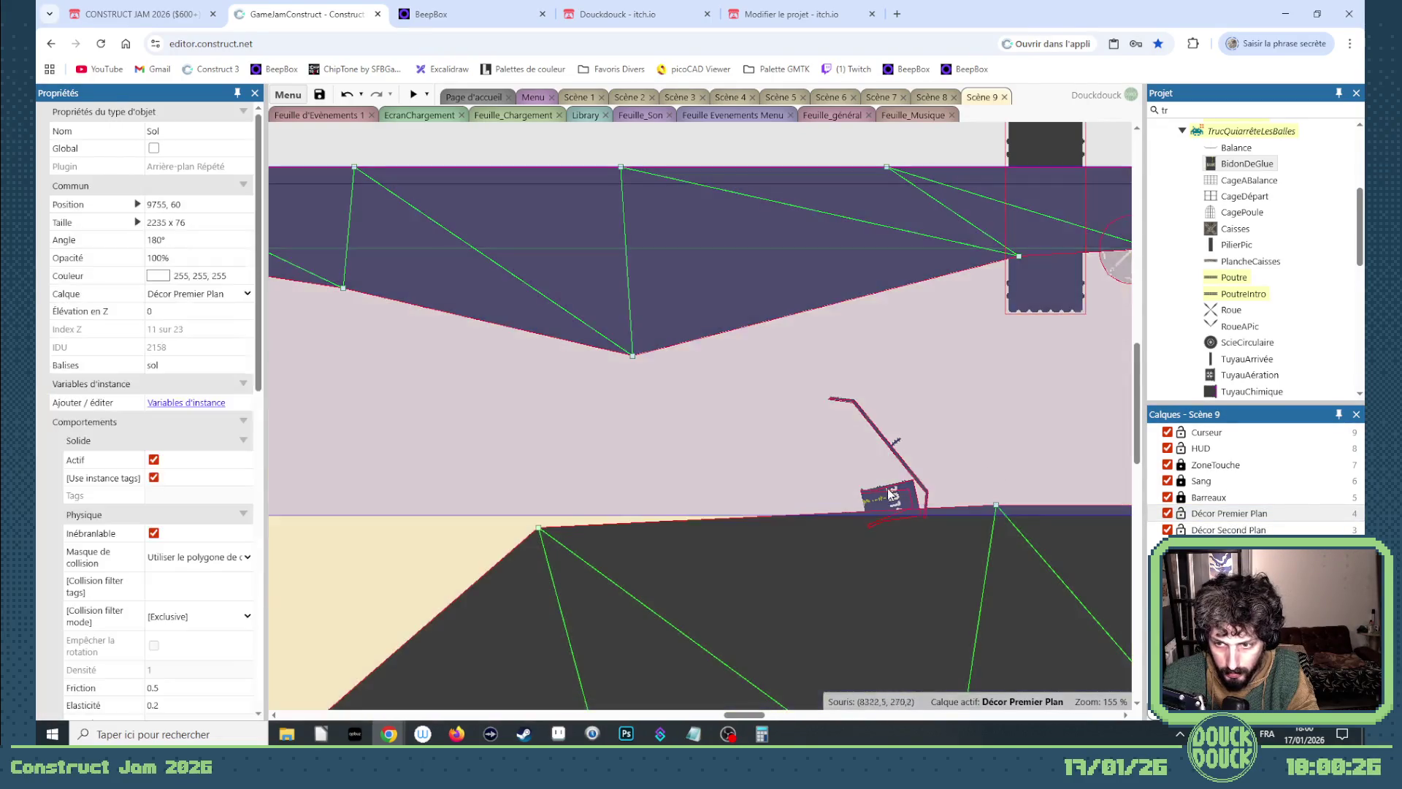
pyautogui.click(1182, 513)
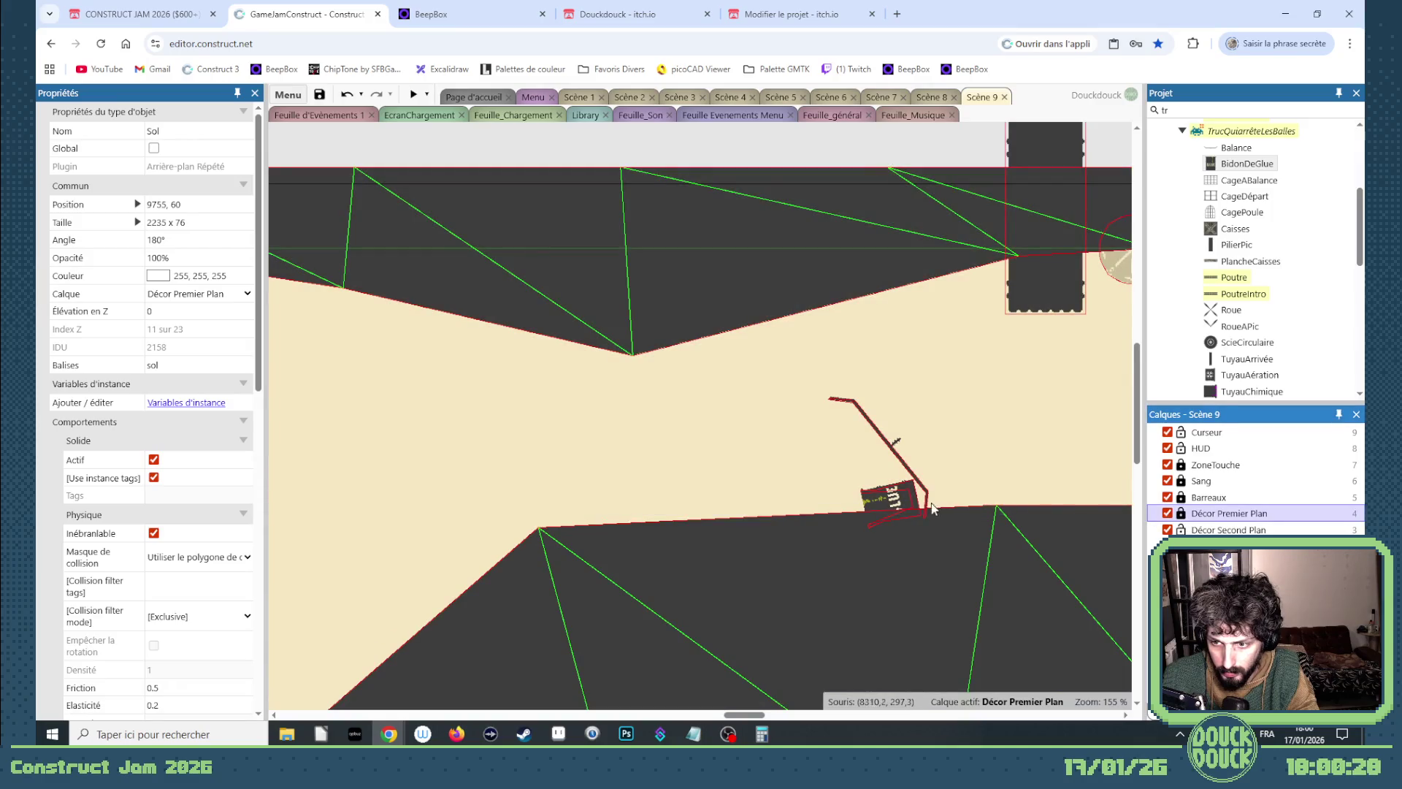
pyautogui.click(1181, 514)
pyautogui.moveTo(903, 504)
pyautogui.mouseDown()
pyautogui.moveTo(882, 486)
pyautogui.moveTo(926, 527)
pyautogui.moveTo(881, 499)
pyautogui.mouseUp()
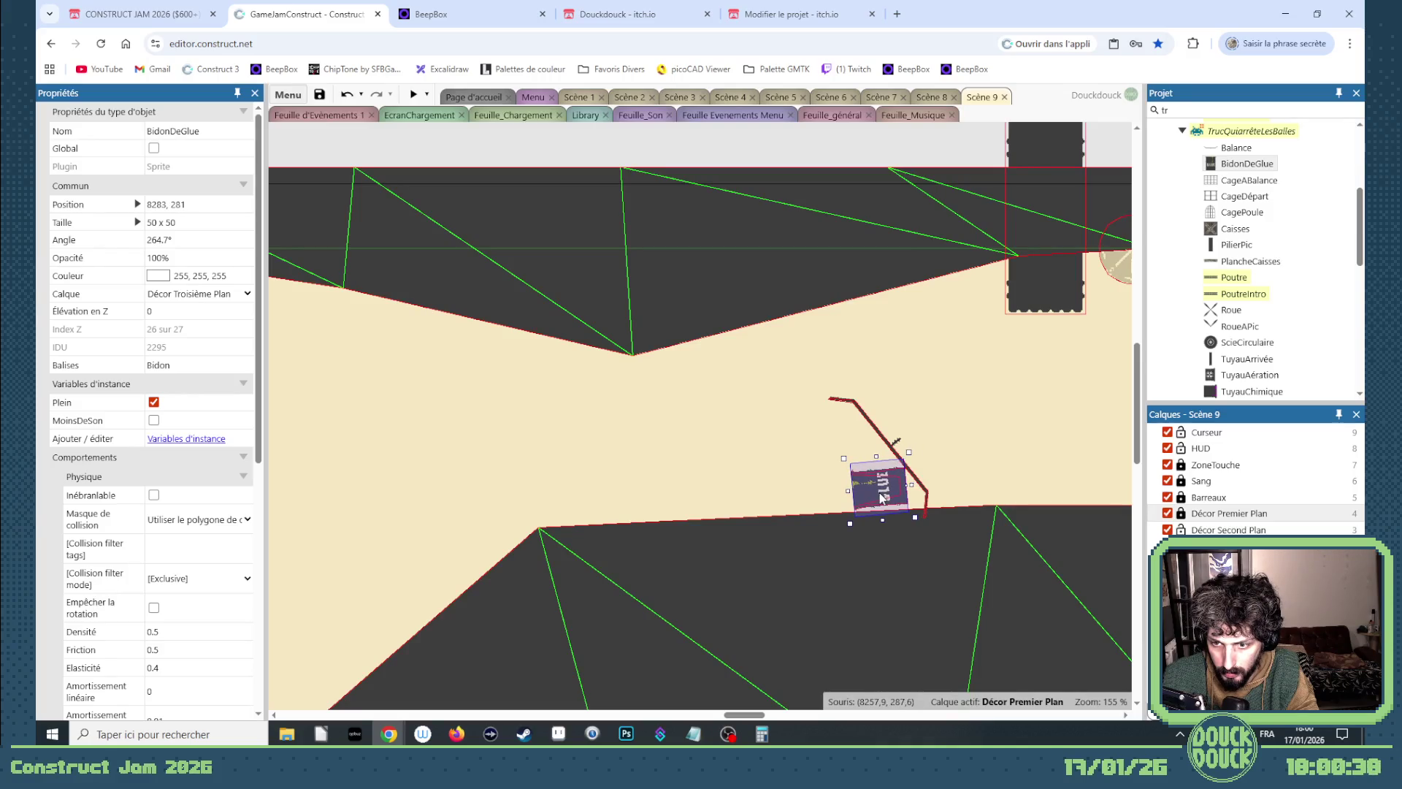
pyautogui.click(962, 533)
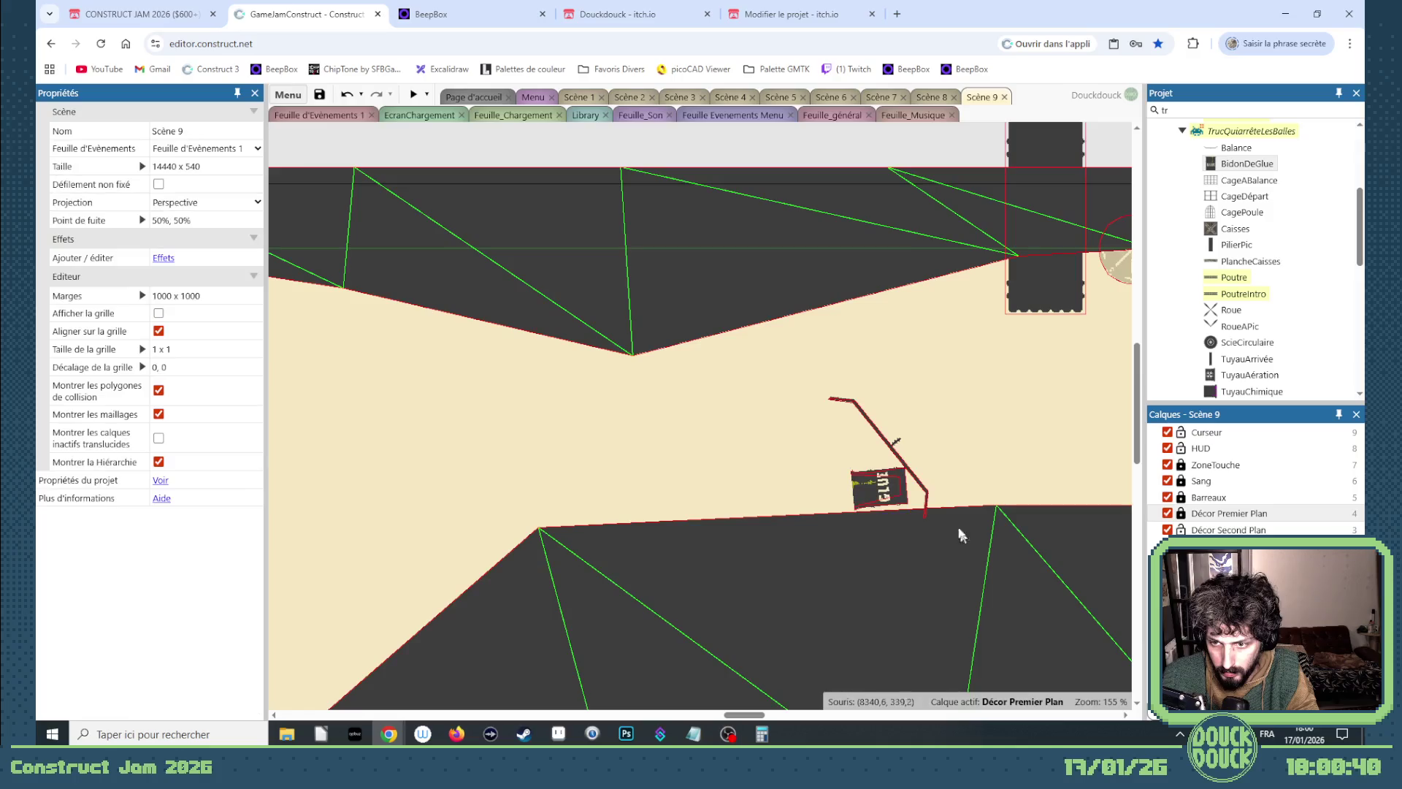
# Stand the Balance plank upright at 269.5° beside the glue can and duplicate the can on its left.
pyautogui.click(929, 486)
pyautogui.moveTo(926, 488)
pyautogui.mouseDown()
pyautogui.moveTo(917, 523)
pyautogui.moveTo(886, 526)
pyautogui.moveTo(904, 521)
pyautogui.mouseUp()
pyautogui.moveTo(913, 447); pyautogui.dragTo(929, 443)
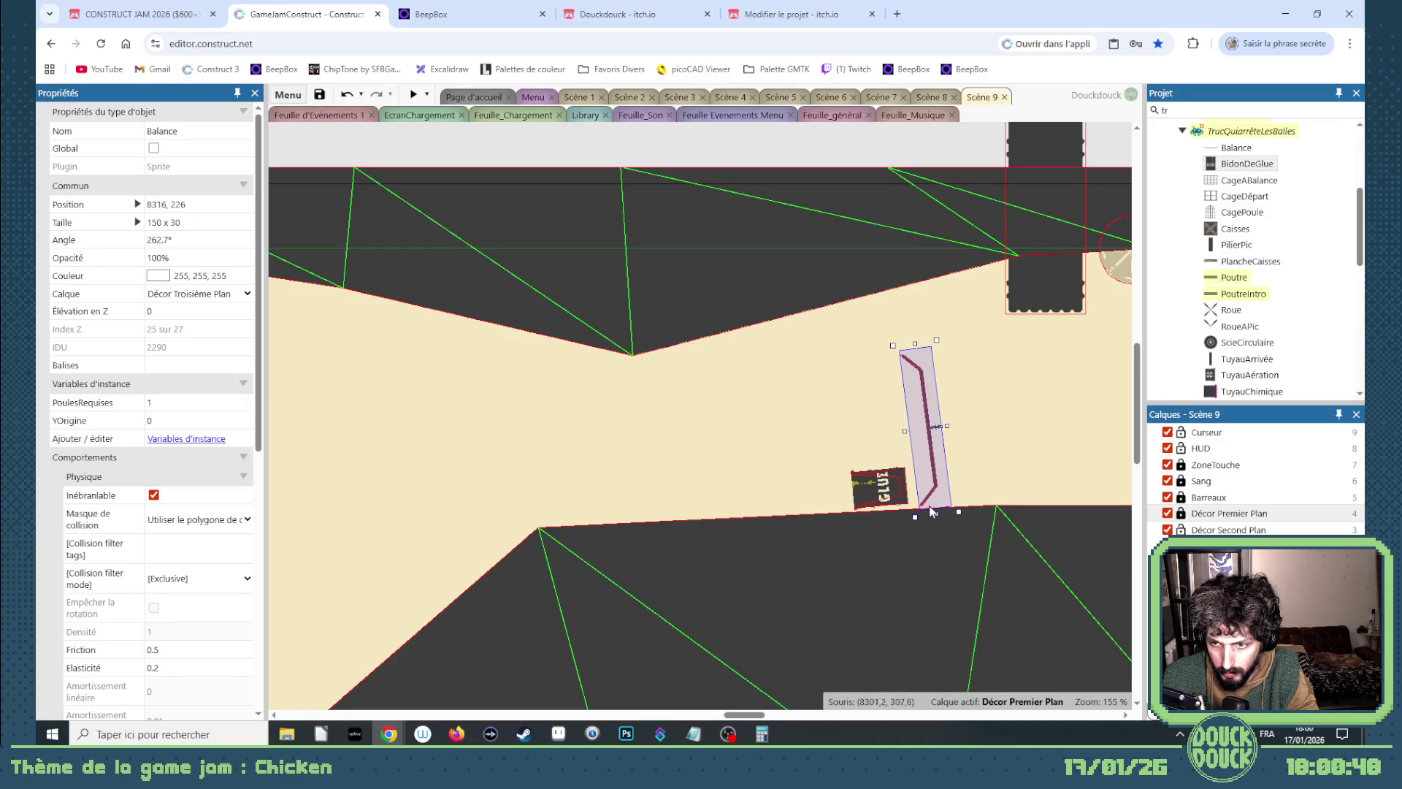
pyautogui.moveTo(936, 495)
pyautogui.mouseDown()
pyautogui.moveTo(921, 498)
pyautogui.moveTo(950, 516)
pyautogui.moveTo(919, 491)
pyautogui.mouseUp()
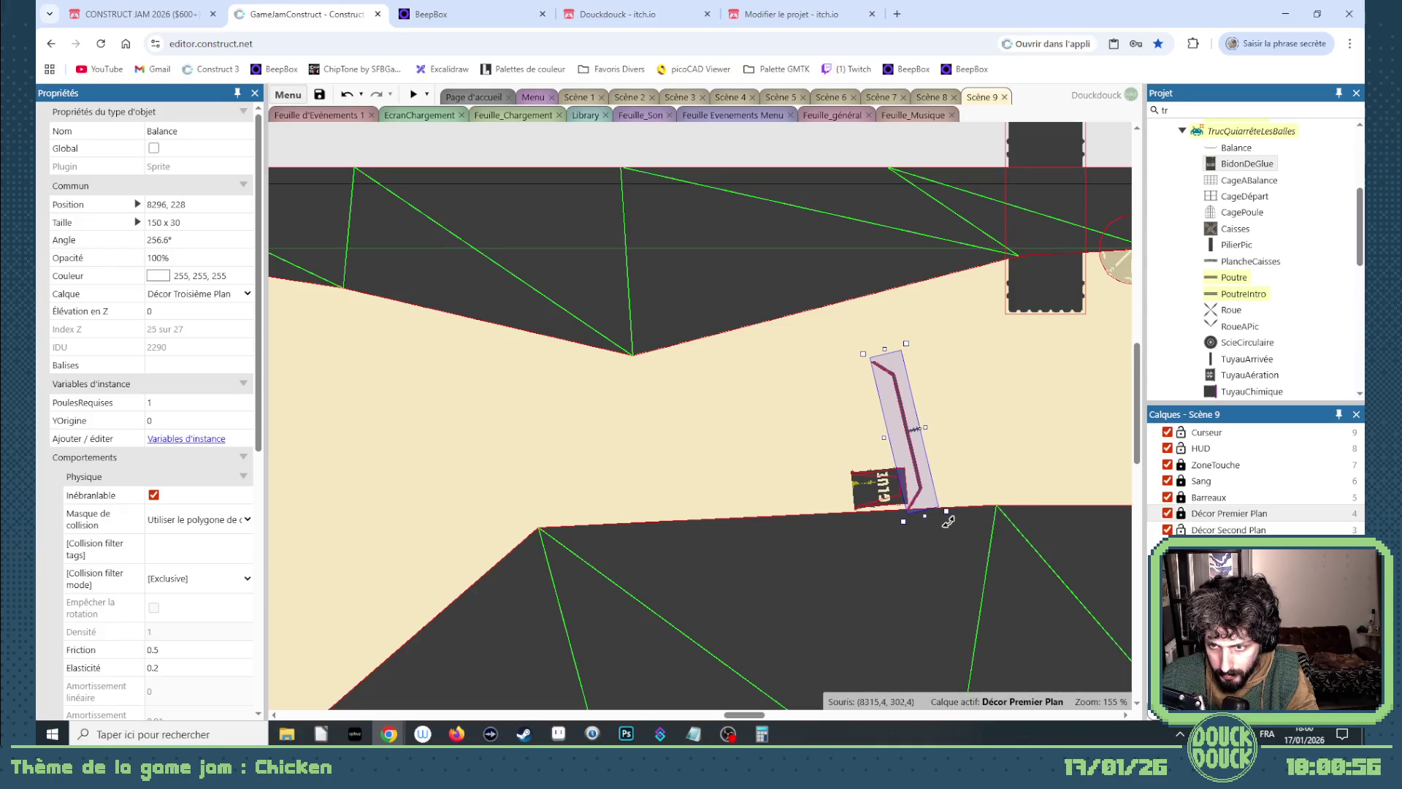
pyautogui.moveTo(948, 521)
pyautogui.mouseDown()
pyautogui.moveTo(818, 449)
pyautogui.moveTo(912, 349)
pyautogui.mouseUp()
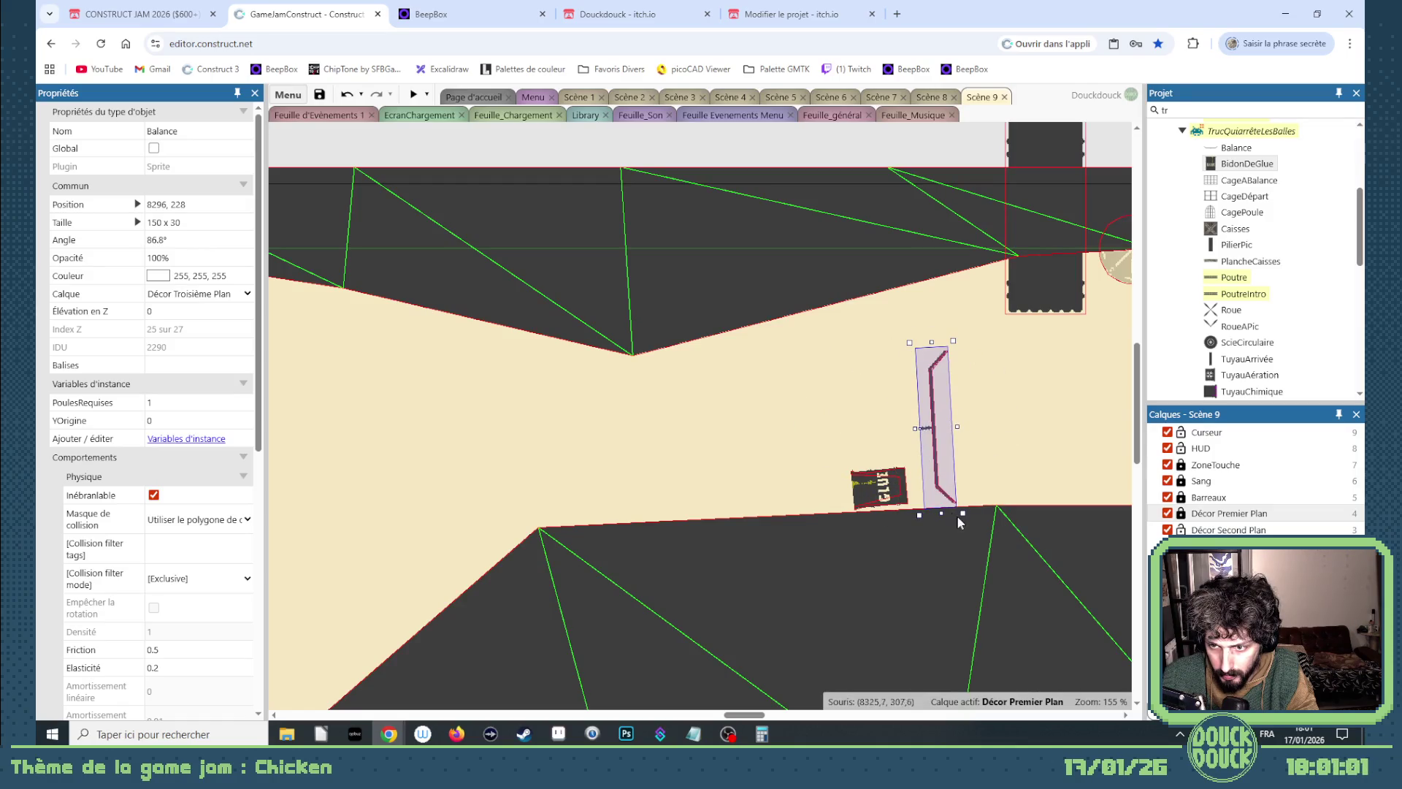
pyautogui.moveTo(964, 517)
pyautogui.mouseDown()
pyautogui.moveTo(938, 298)
pyautogui.moveTo(895, 301)
pyautogui.moveTo(887, 340)
pyautogui.mouseUp()
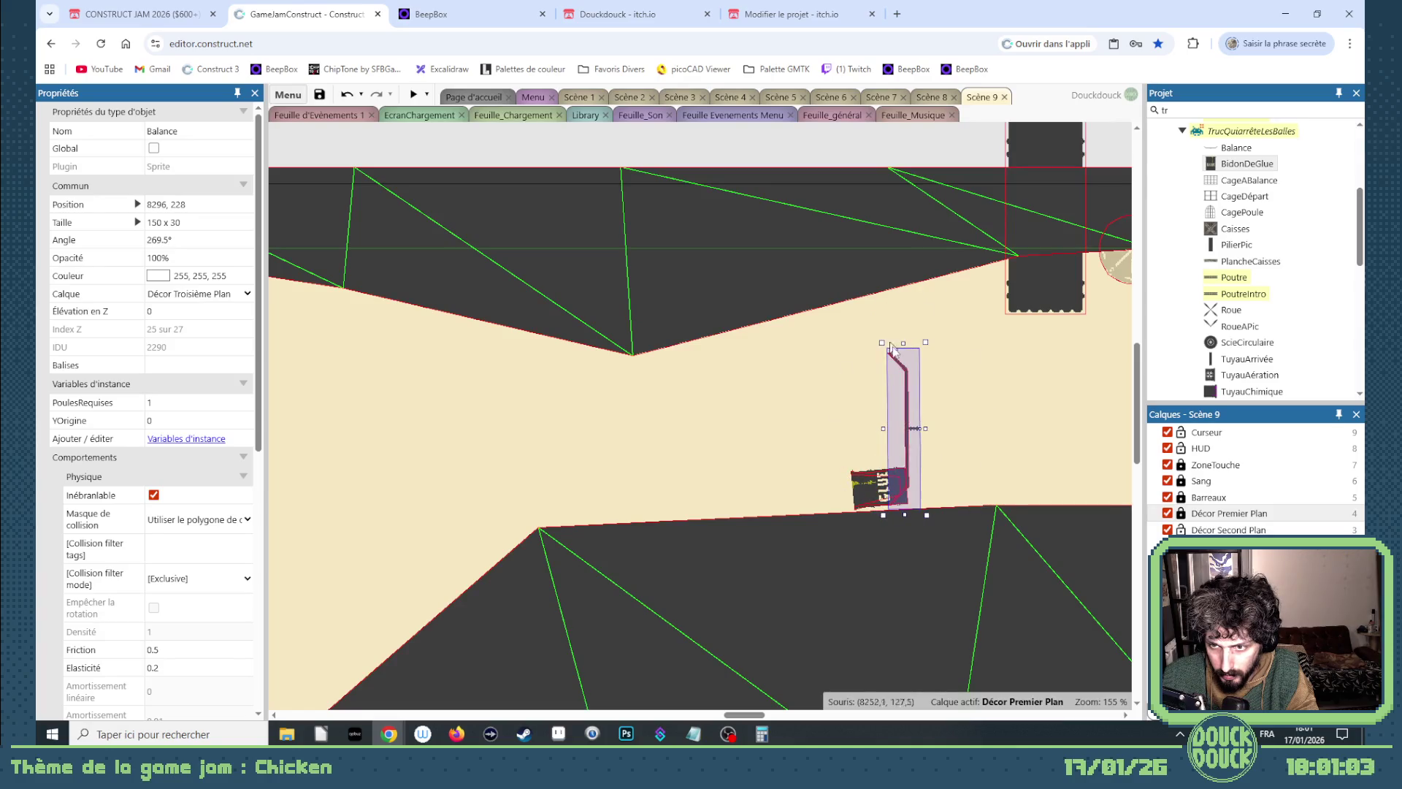
pyautogui.moveTo(891, 398); pyautogui.dragTo(847, 405)
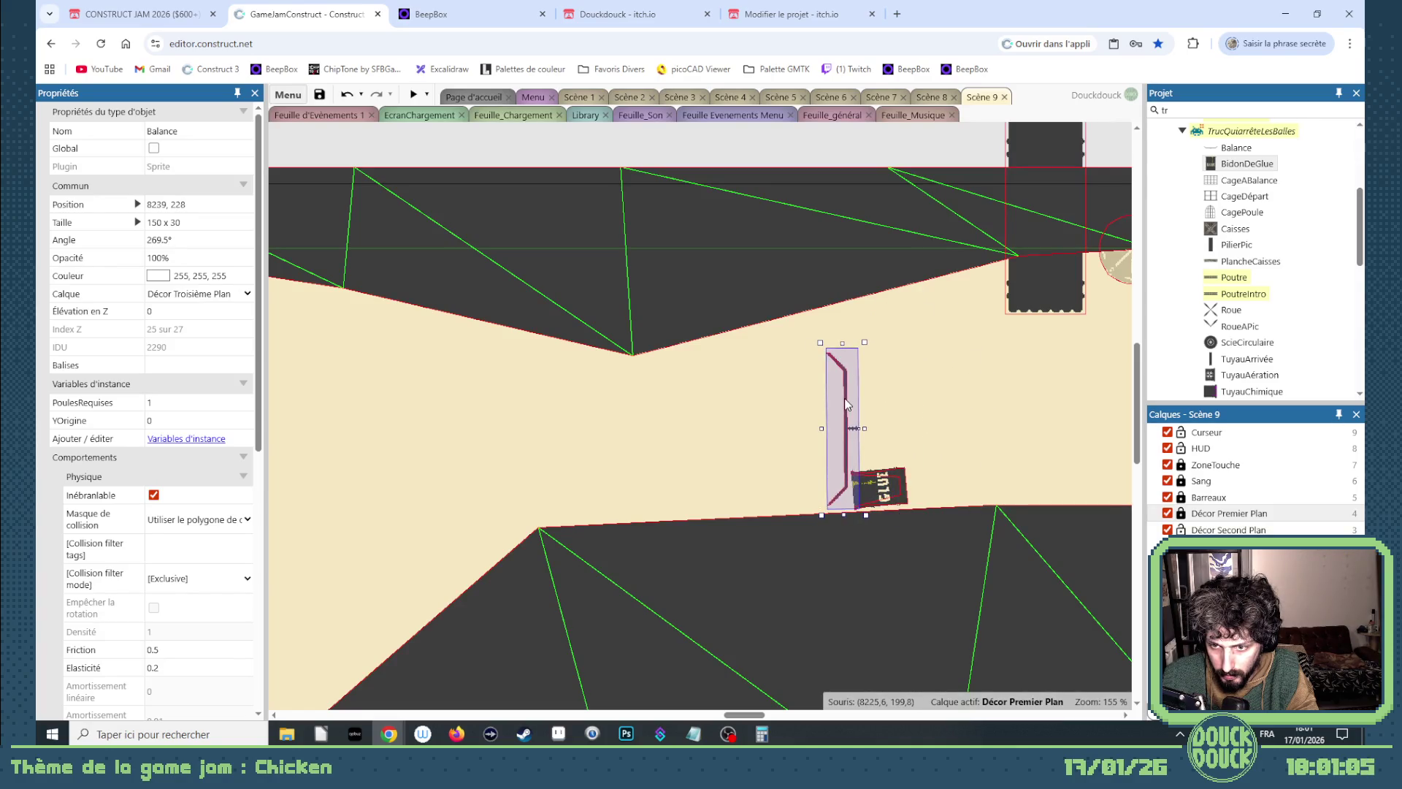
pyautogui.moveTo(886, 484)
pyautogui.mouseDown()
pyautogui.moveTo(802, 509)
pyautogui.moveTo(660, 394)
pyautogui.moveTo(741, 372)
pyautogui.mouseUp()
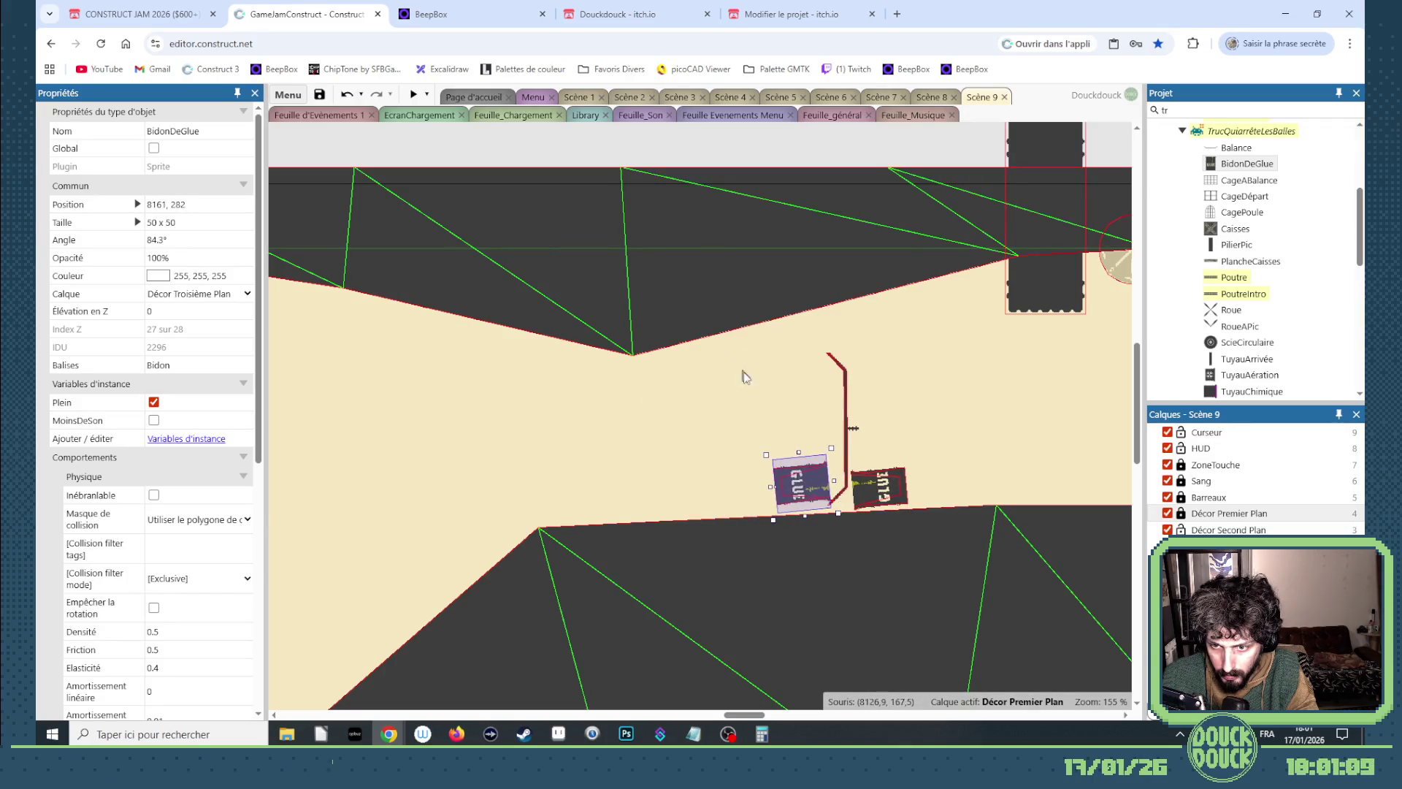
# Settle the two glue cans side by side on the floor.
pyautogui.moveTo(789, 480); pyautogui.dragTo(805, 492)
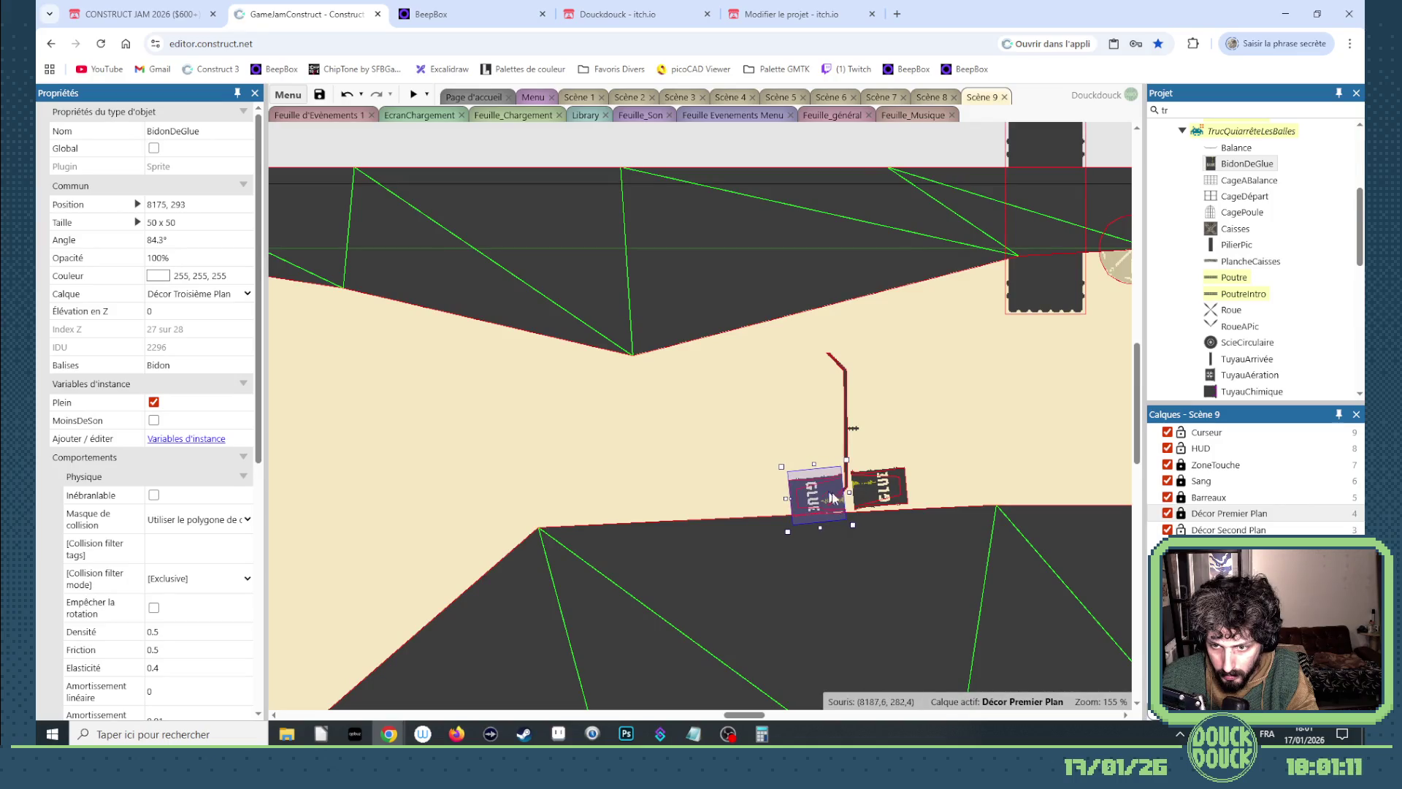
pyautogui.click(877, 504)
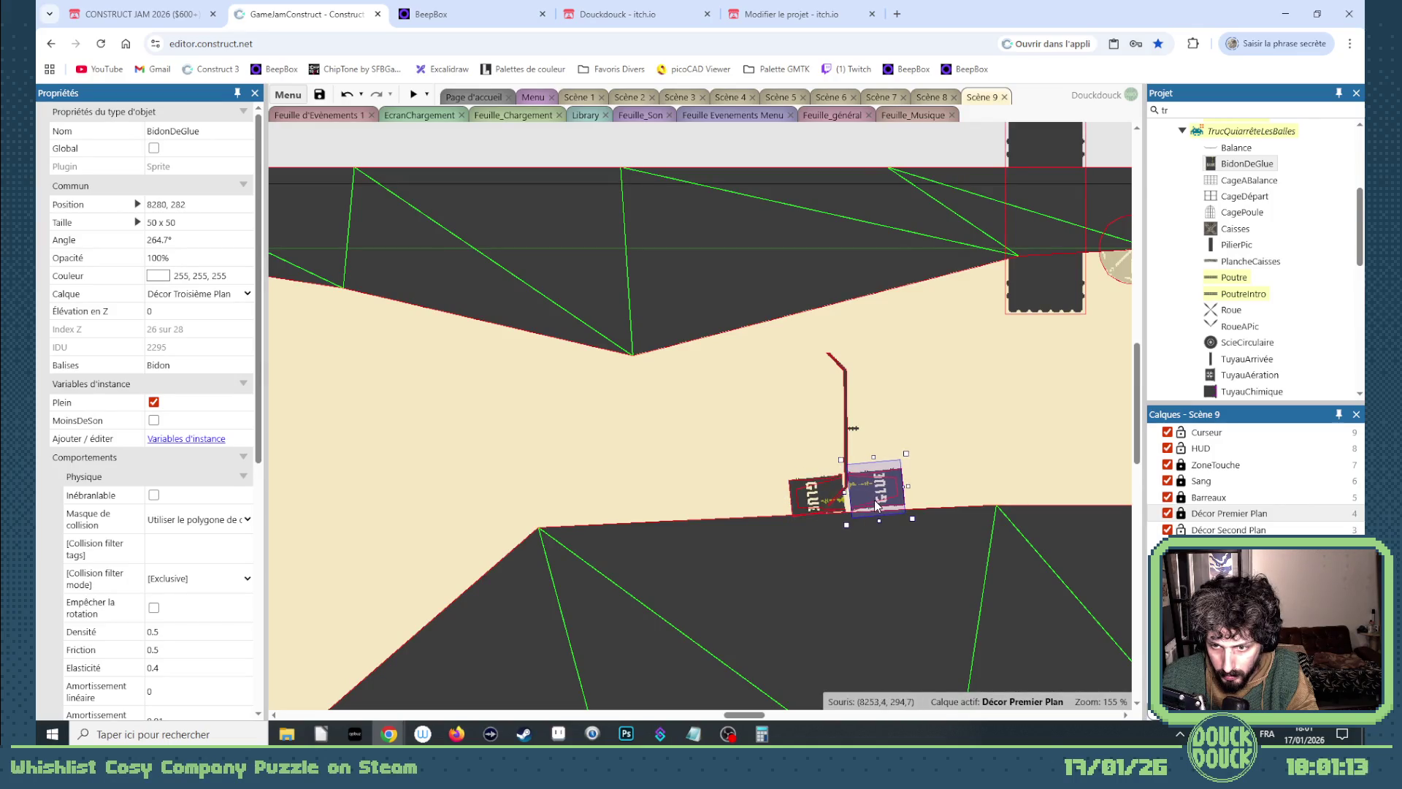
pyautogui.moveTo(875, 502)
pyautogui.mouseDown()
pyautogui.moveTo(916, 439)
pyautogui.moveTo(922, 488)
pyautogui.mouseUp()
# Tilt a third glue can to 308.3° atop the pair and delete the extra Balance plank.
pyautogui.moveTo(902, 441); pyautogui.dragTo(888, 447)
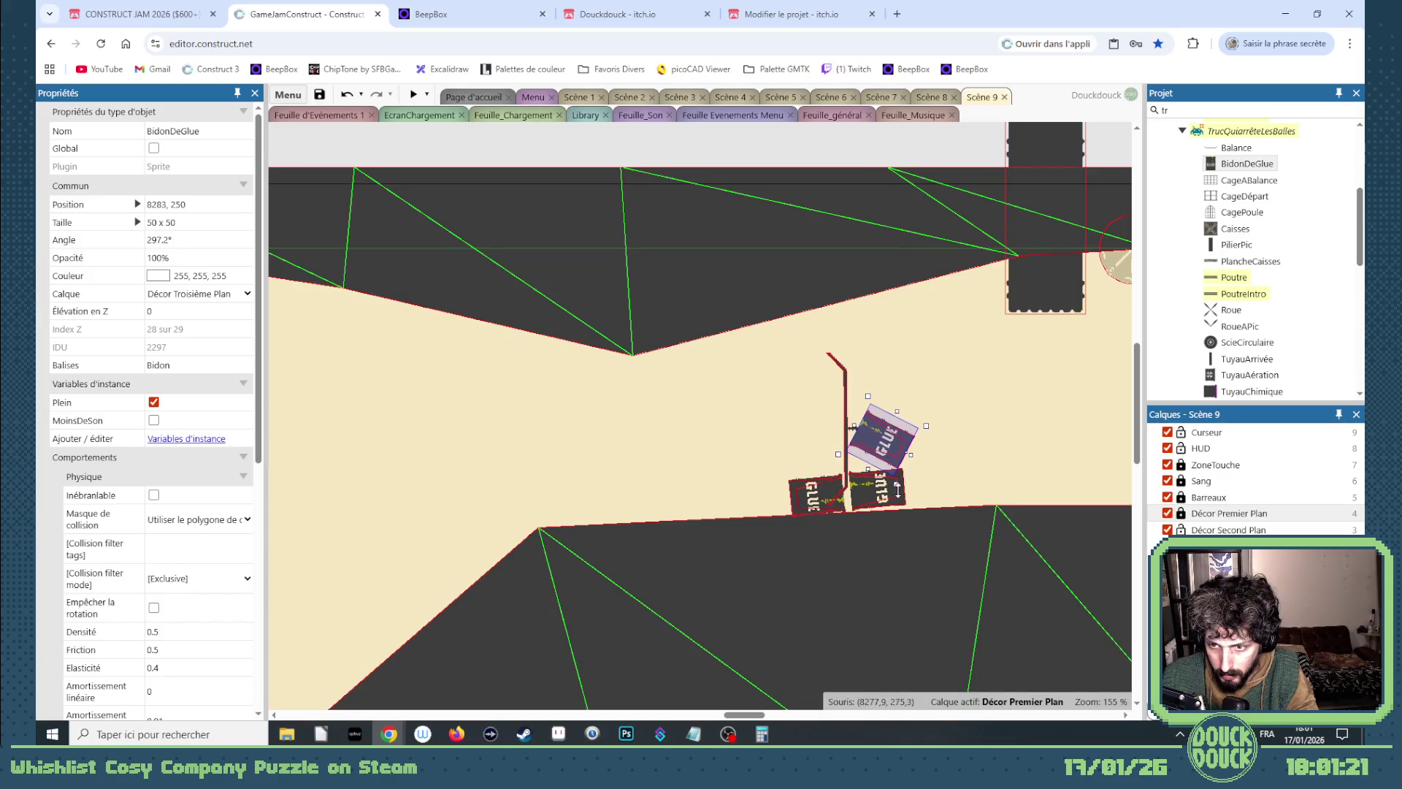
pyautogui.moveTo(898, 488); pyautogui.dragTo(892, 490)
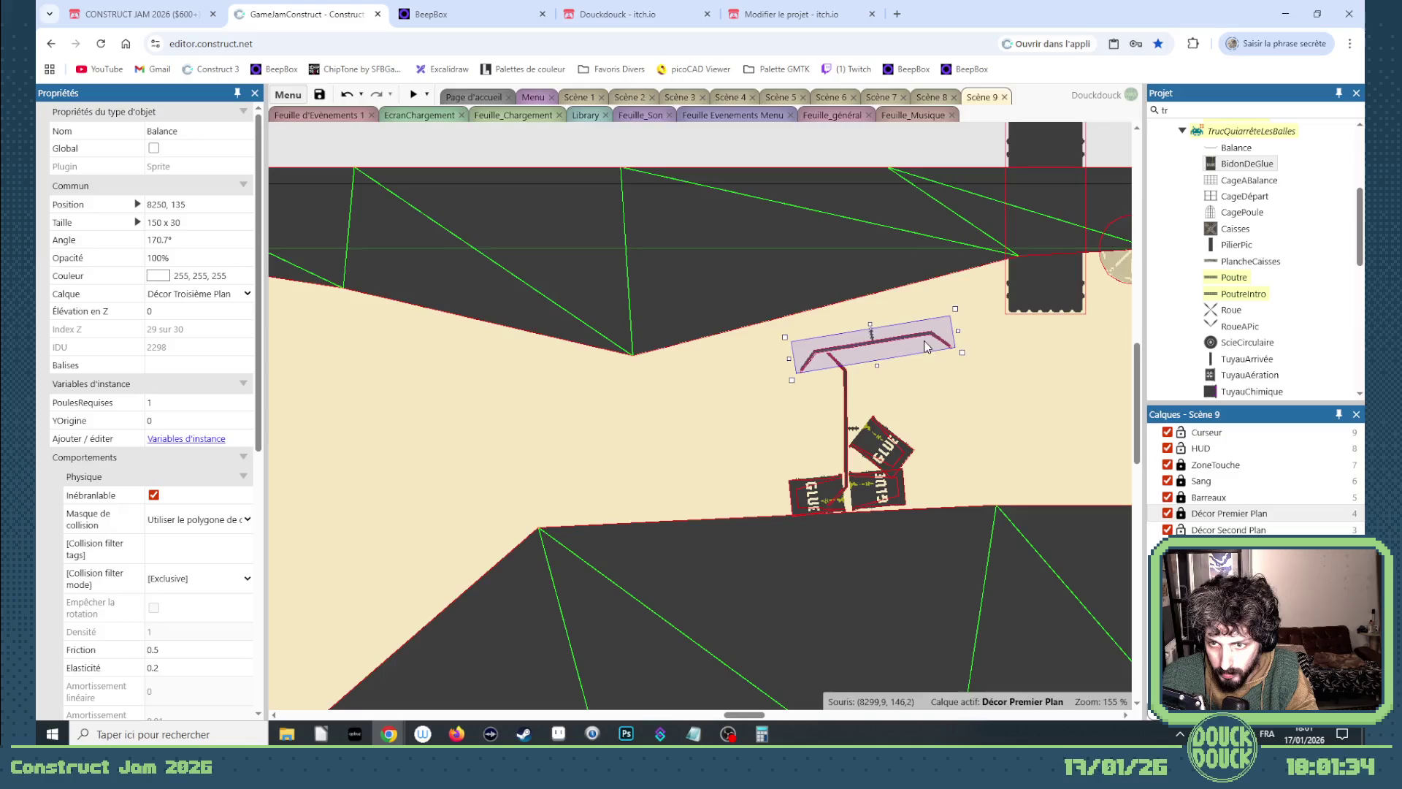
pyautogui.moveTo(935, 339)
pyautogui.mouseDown()
pyautogui.moveTo(1015, 349)
pyautogui.moveTo(1038, 454)
pyautogui.mouseUp()
pyautogui.press('Delete')
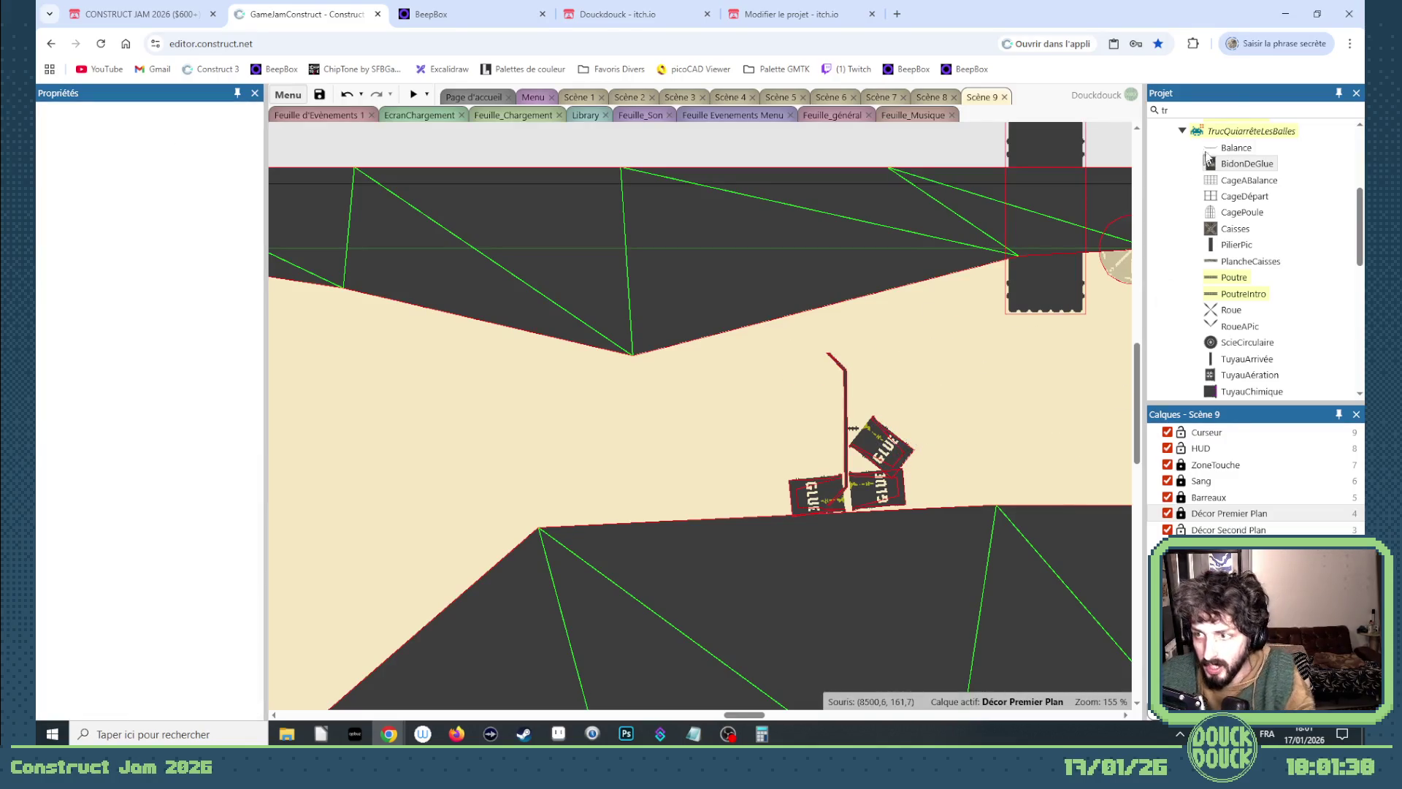
# Place a Poule chicken left of the glue cans on the Player layer, then preview the game.
pyautogui.write('po')
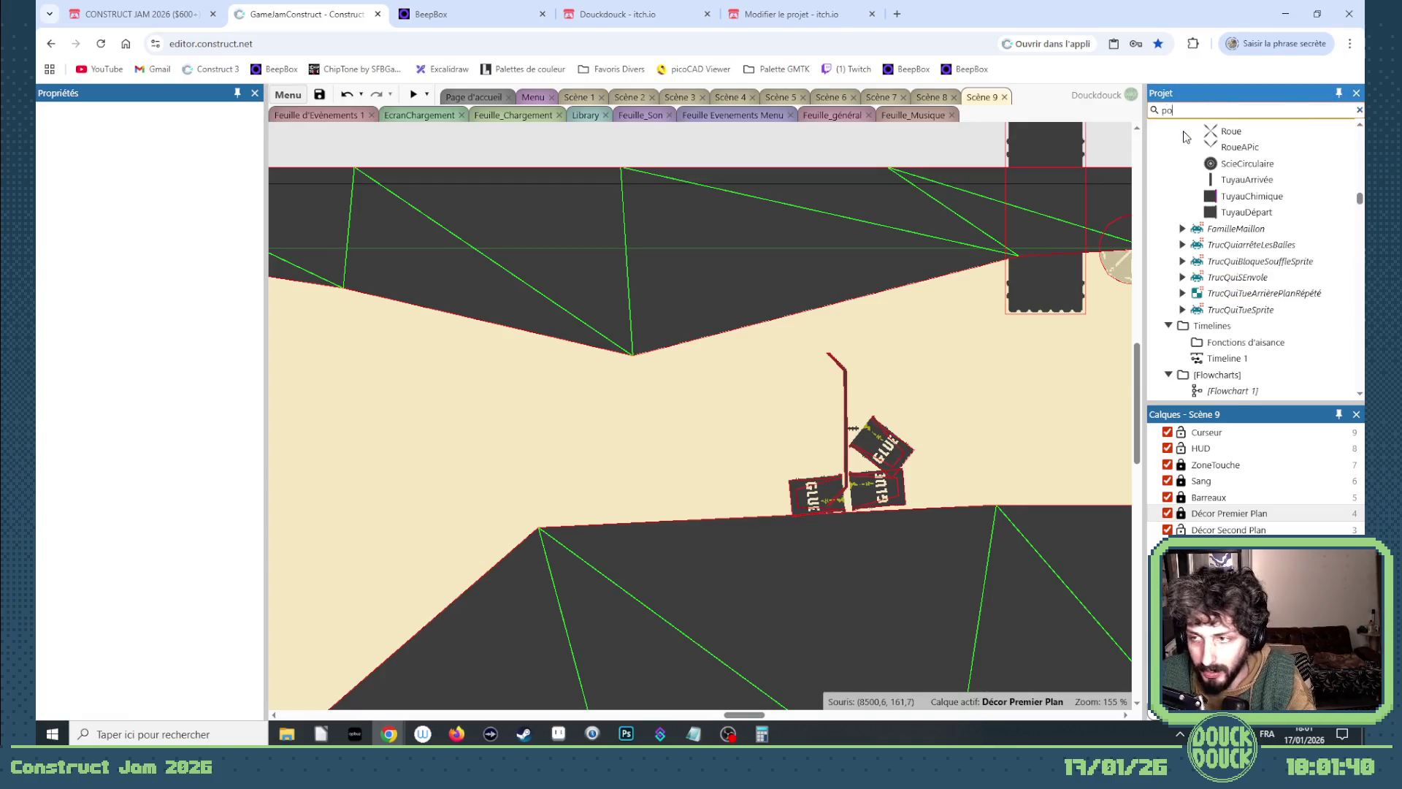
pyautogui.click(1218, 153)
pyautogui.click(1230, 261)
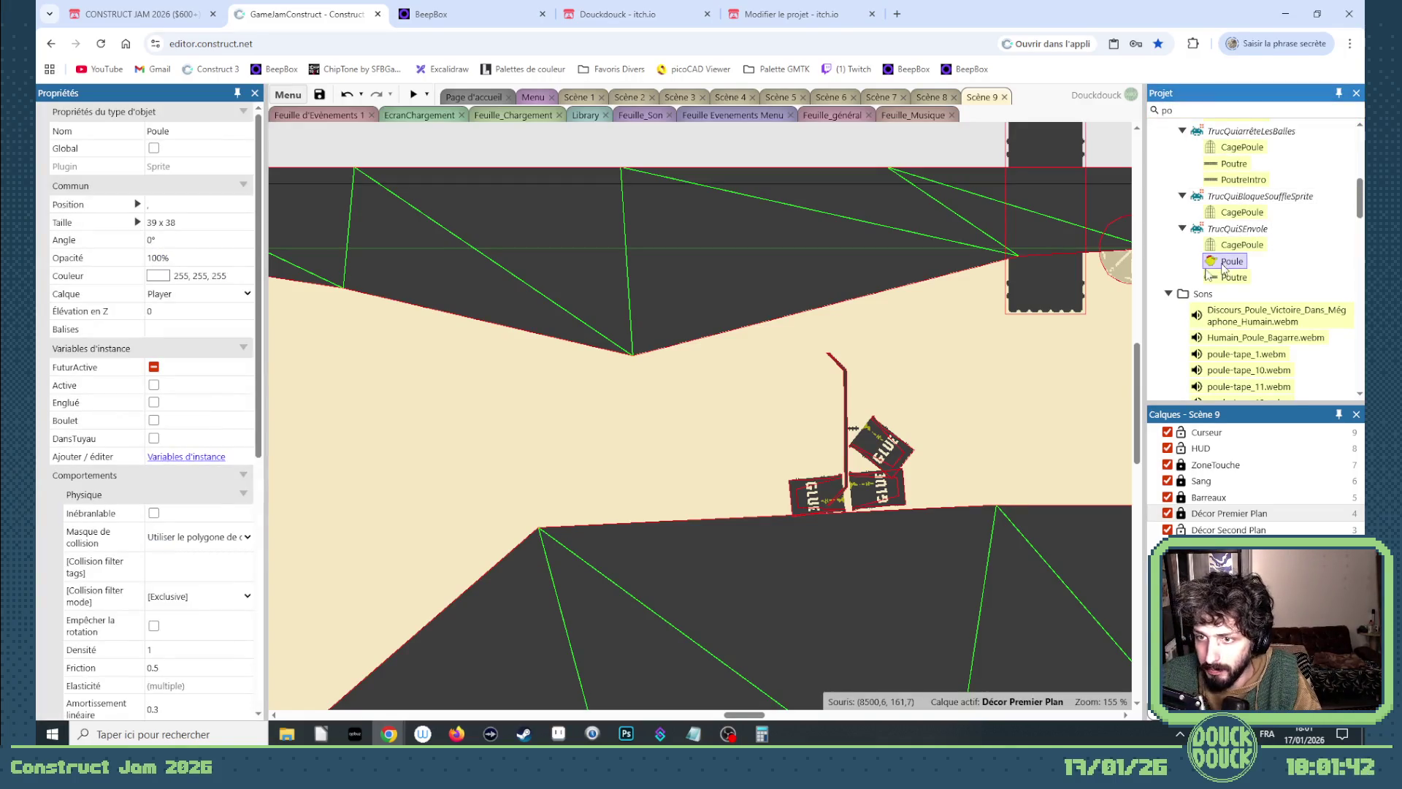
pyautogui.moveTo(721, 439); pyautogui.dragTo(718, 437)
pyautogui.click(196, 295)
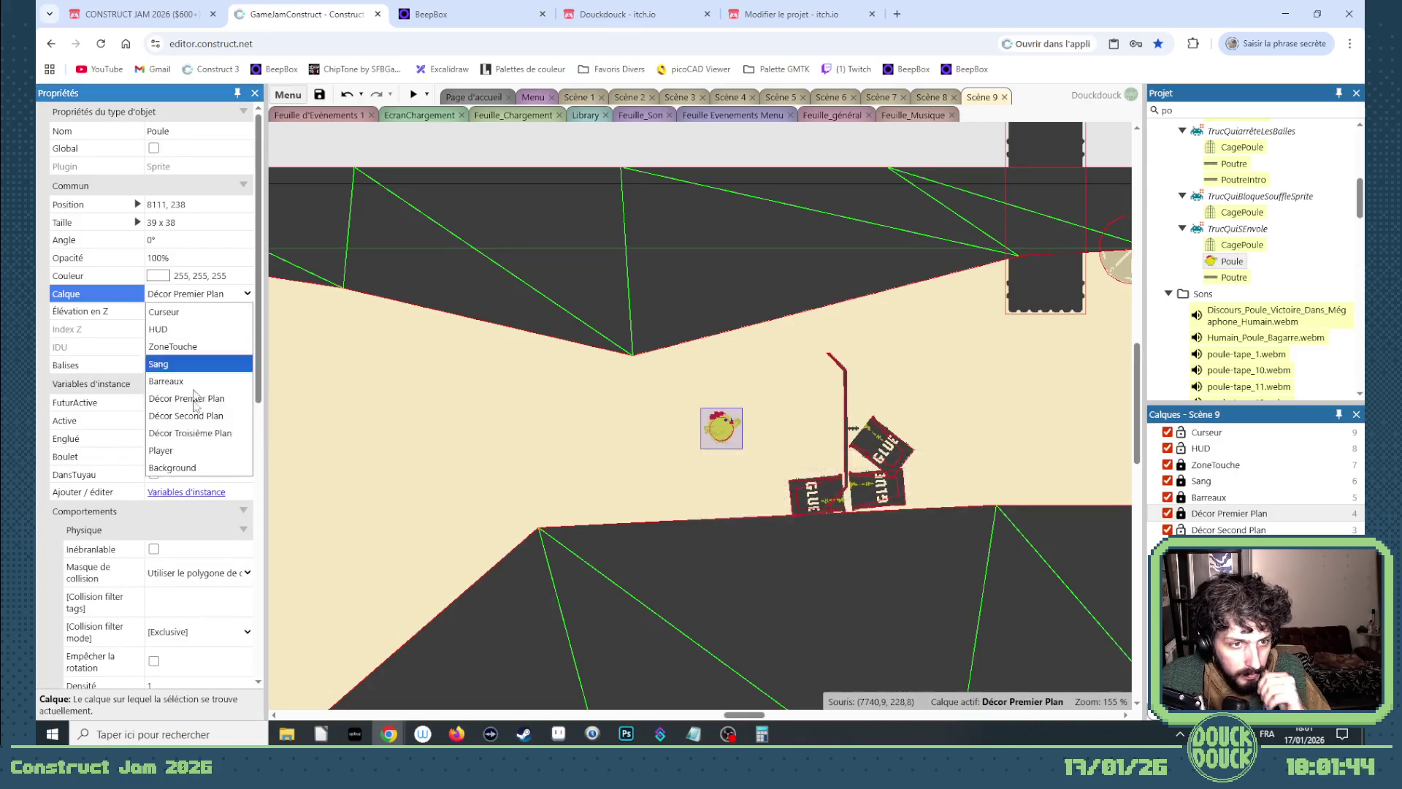
pyautogui.click(191, 451)
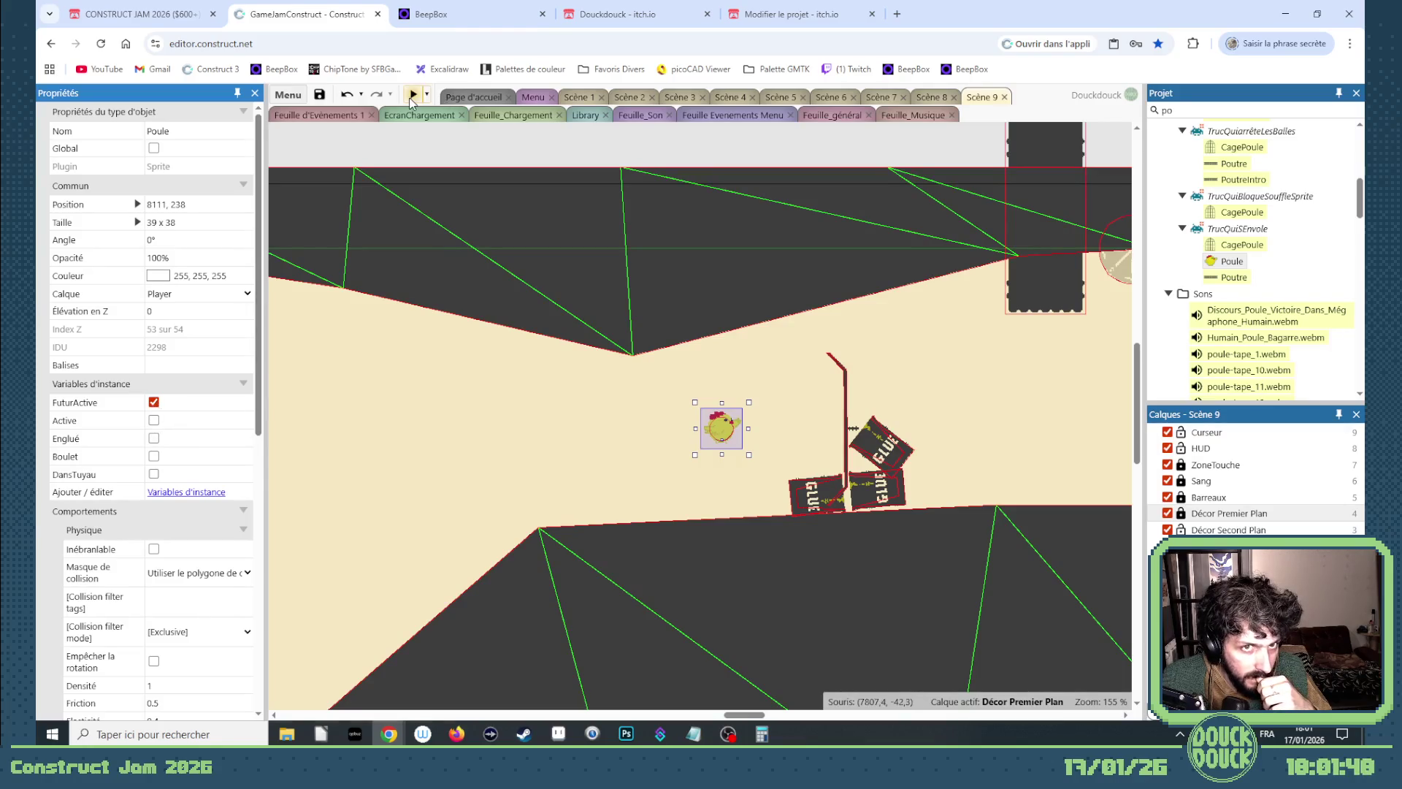
pyautogui.click(413, 95)
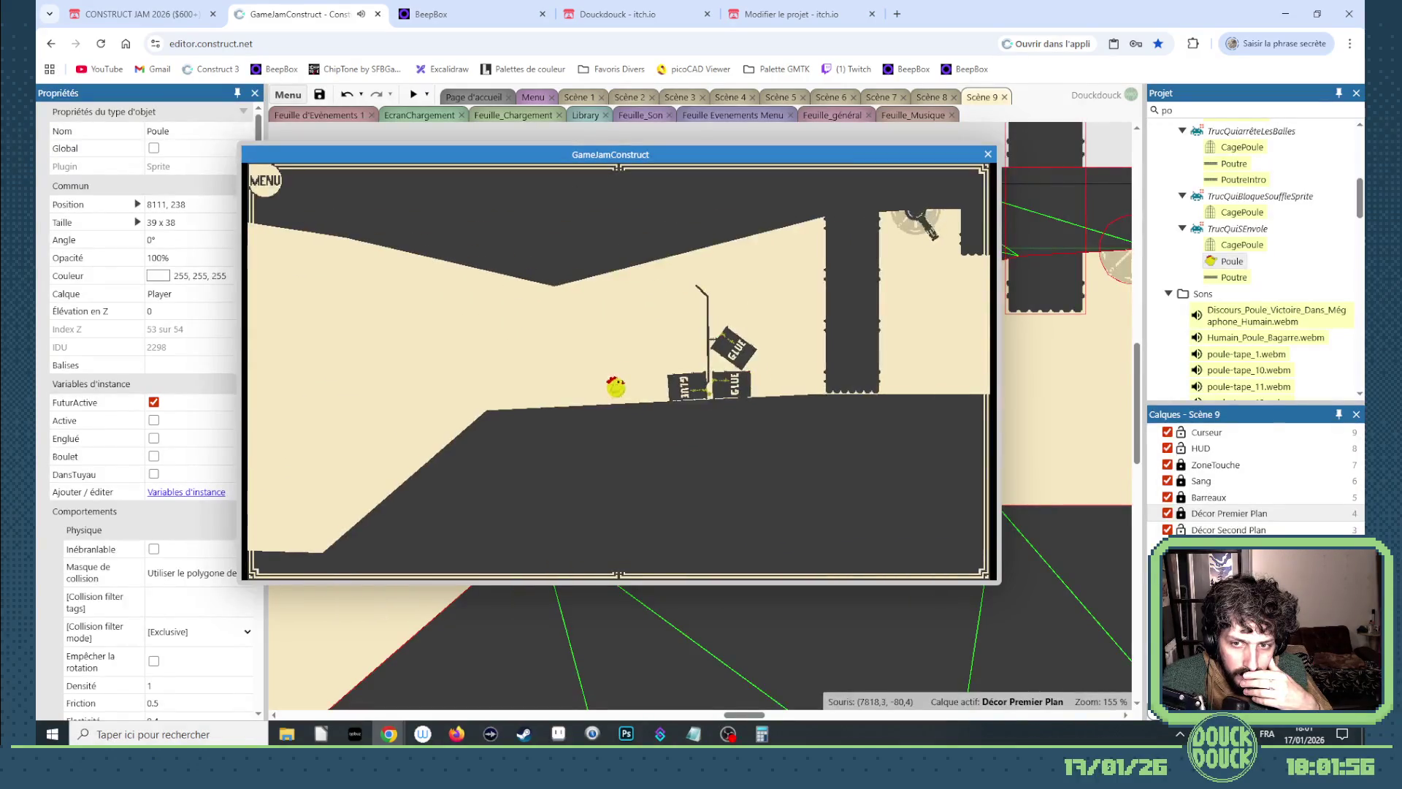
pyautogui.click(890, 486)
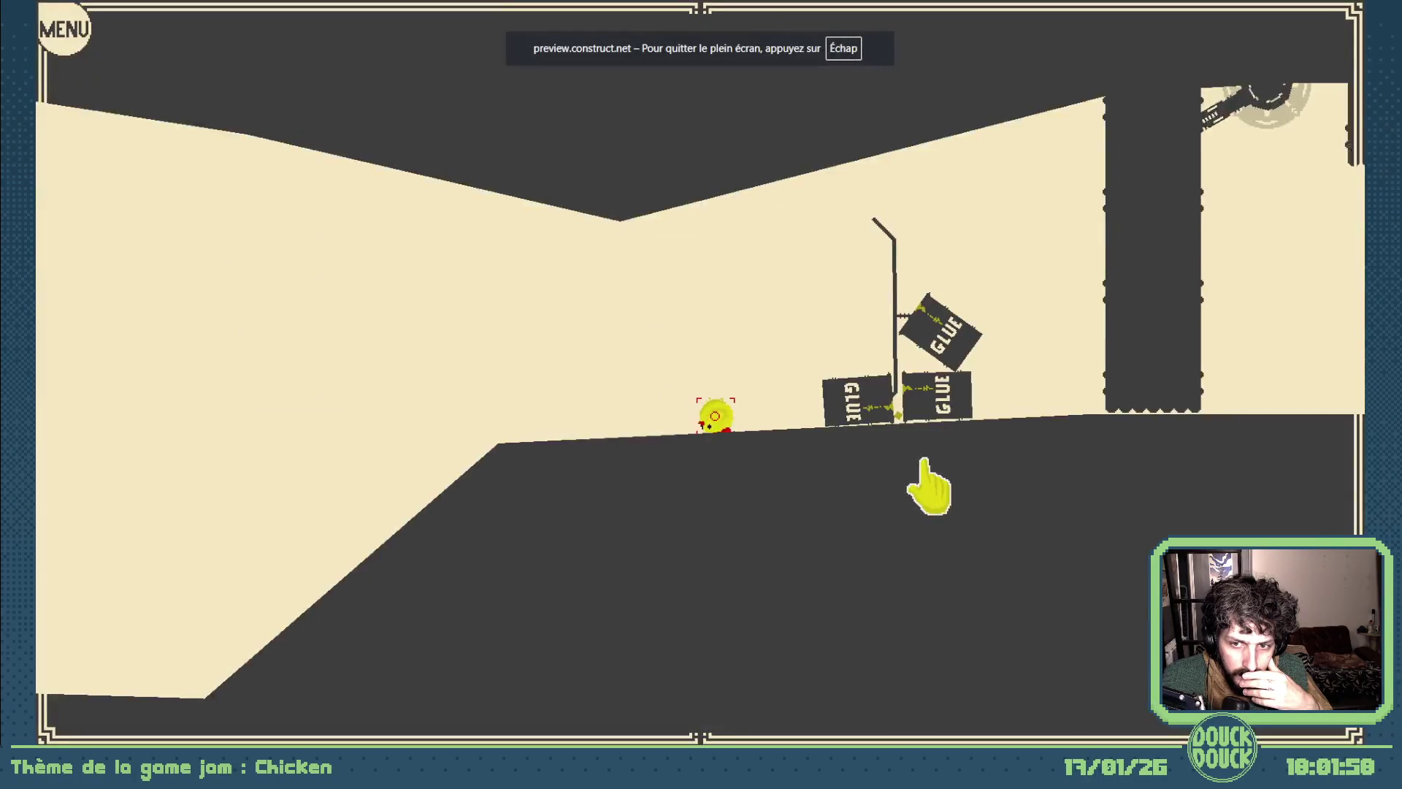
pyautogui.click(1091, 507)
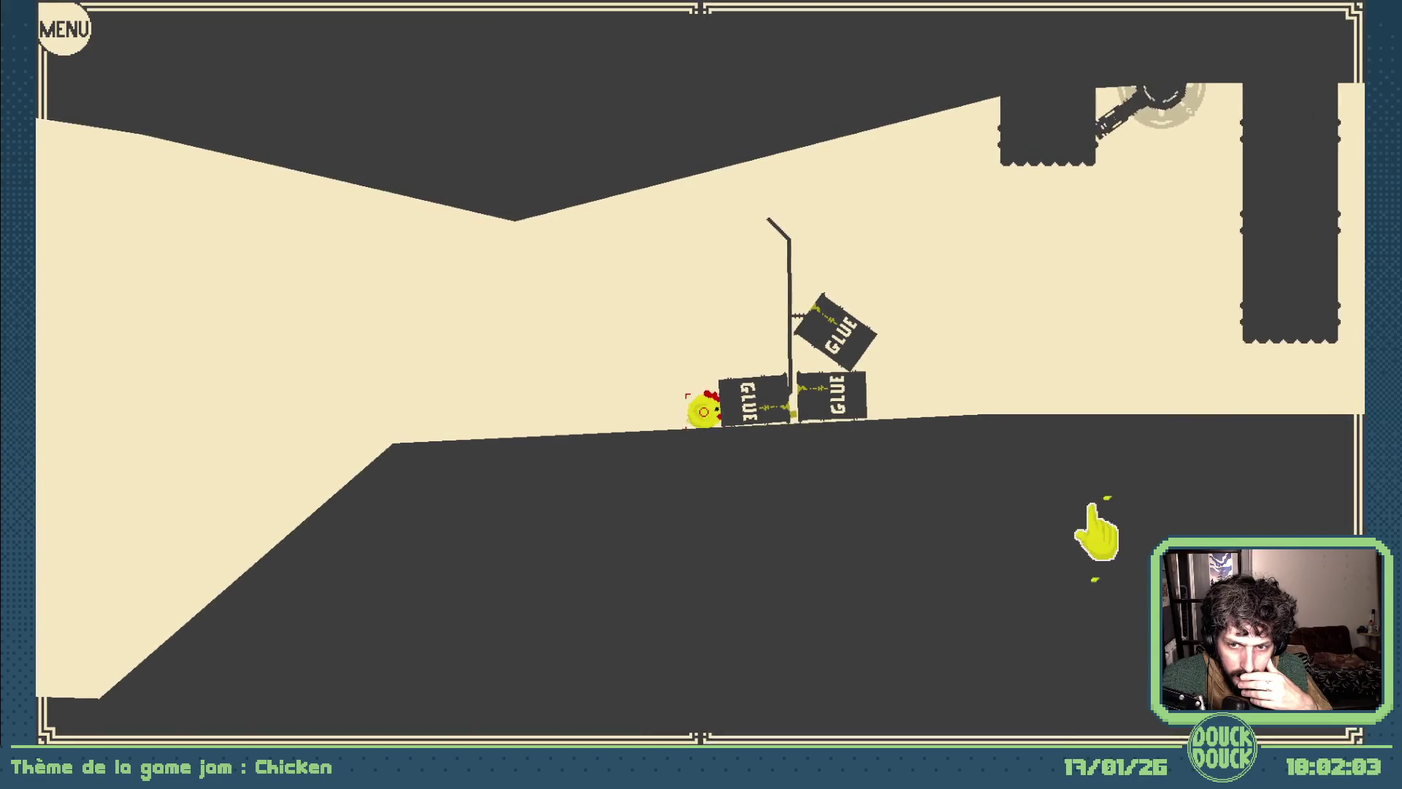
pyautogui.click(1092, 512)
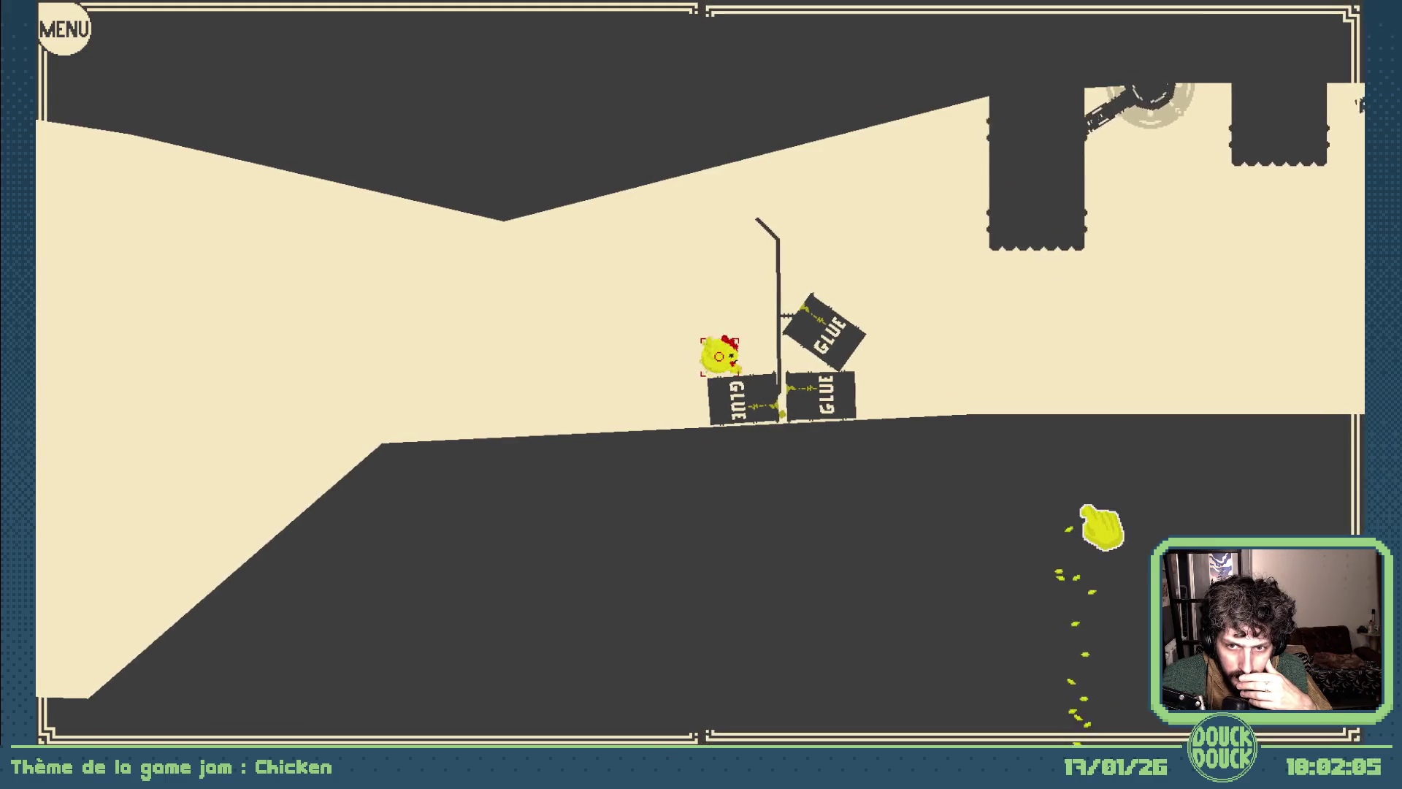
pyautogui.click(1092, 511)
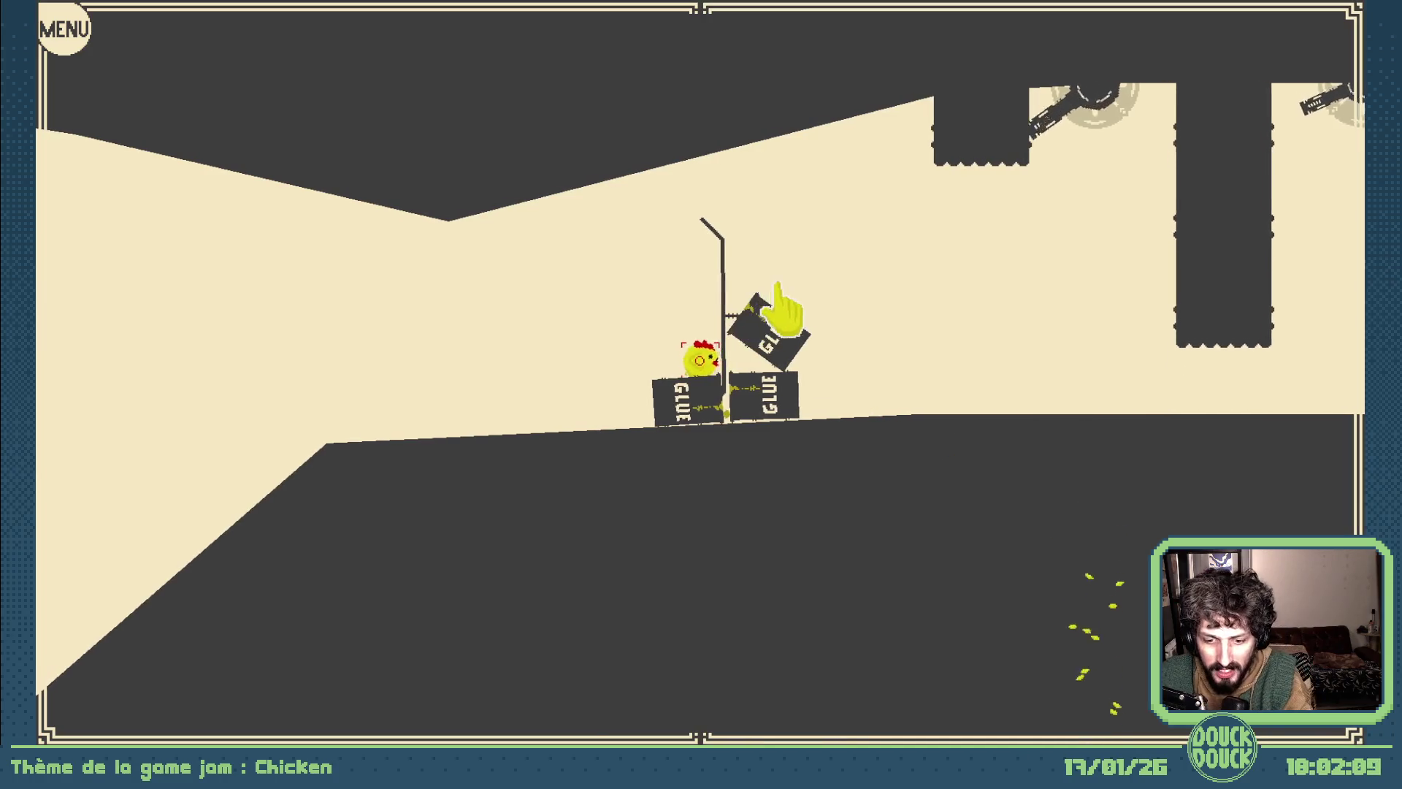
pyautogui.press('Escape')
pyautogui.click(988, 154)
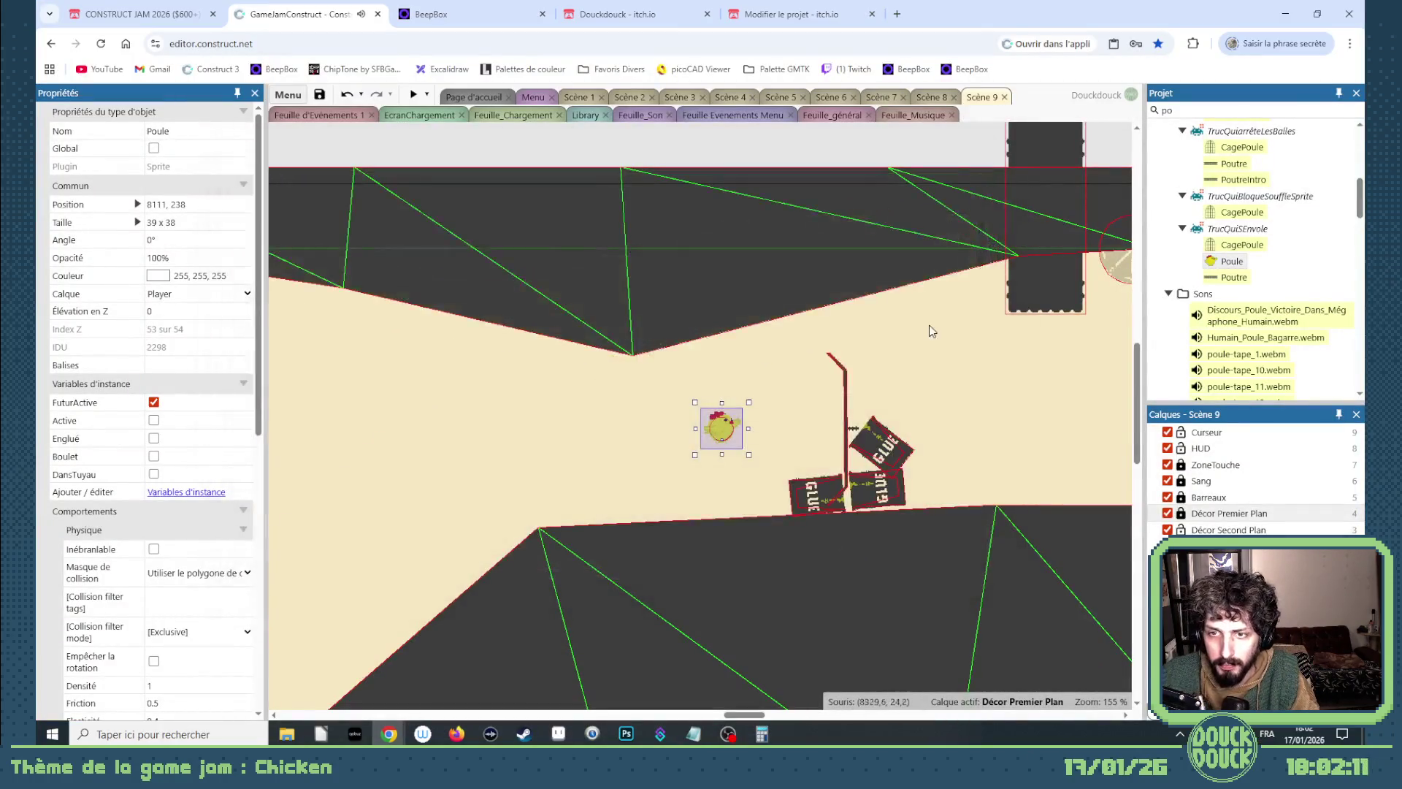
# Go from Scène 1 via Feuille_Musique to Feuille d'Evènements 1's Tuyau d'aération events.
pyautogui.click(582, 98)
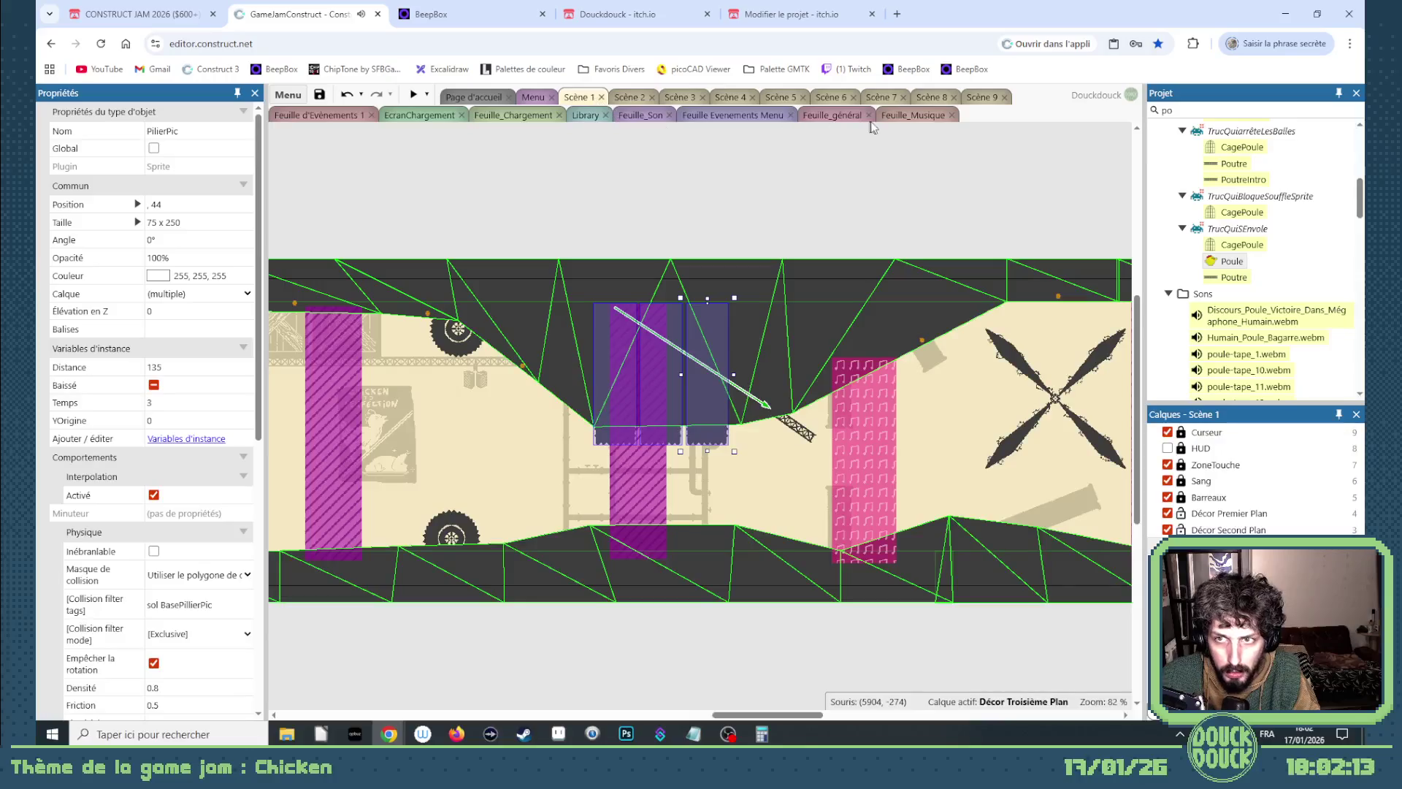
pyautogui.click(908, 116)
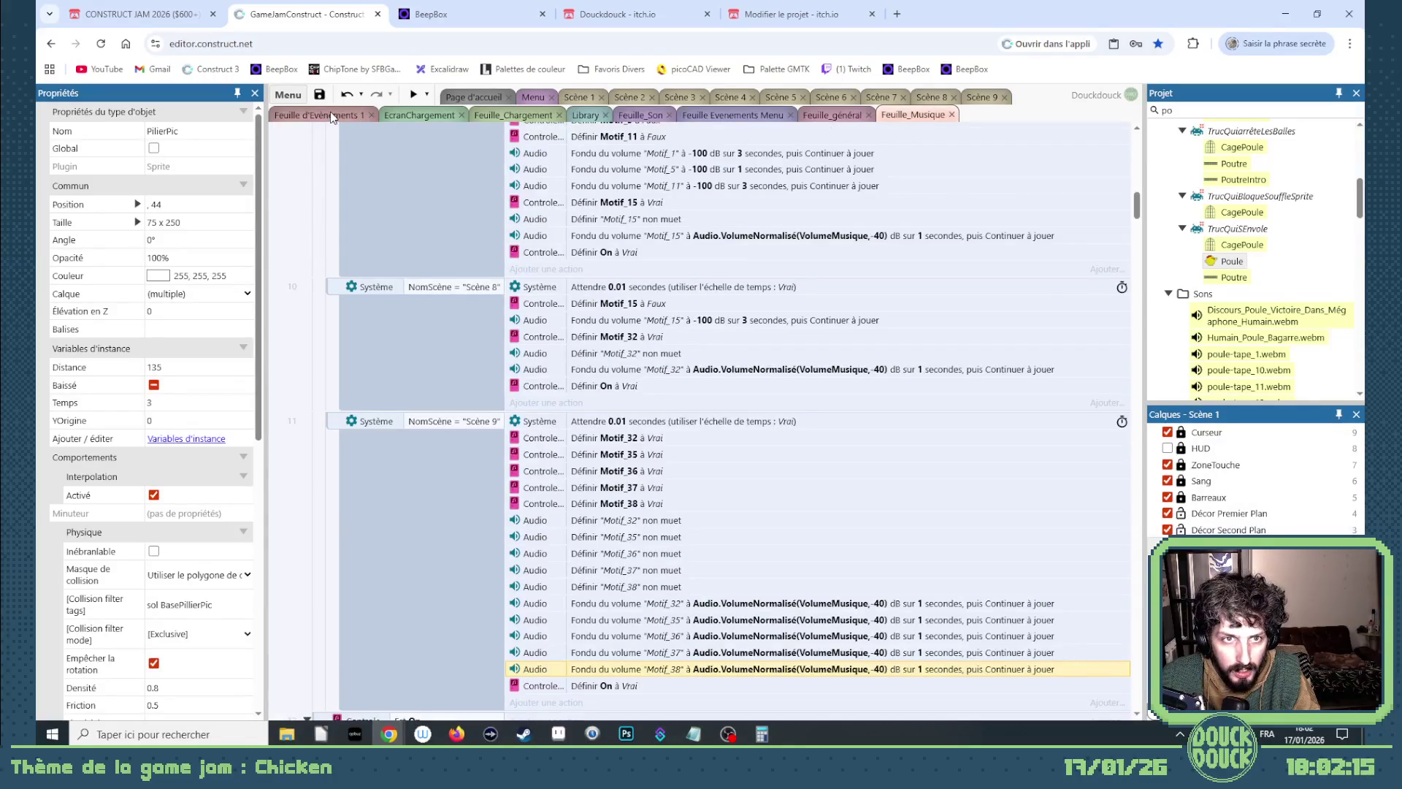
pyautogui.click(333, 115)
pyautogui.scroll(-5, 658, 474)
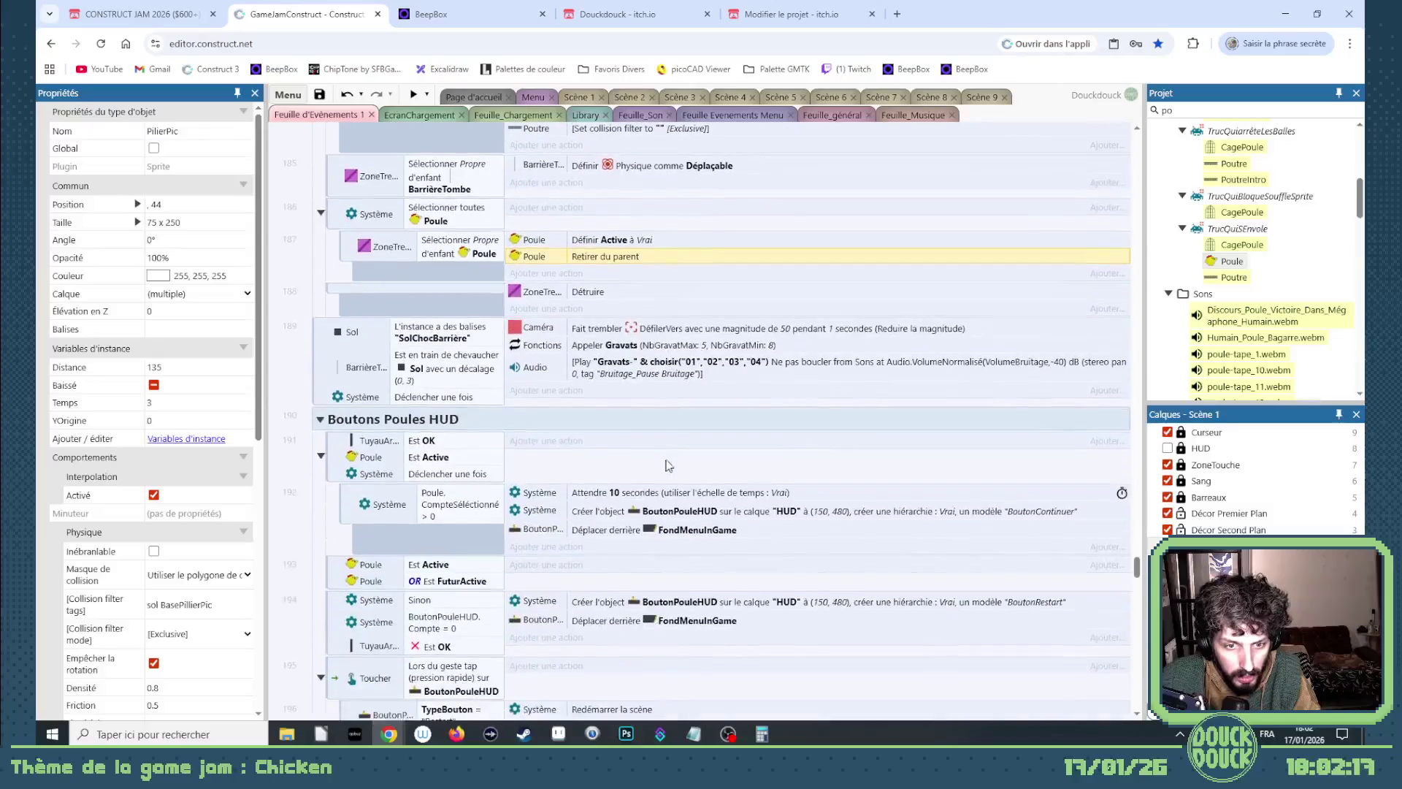
pyautogui.scroll(-3, 668, 459)
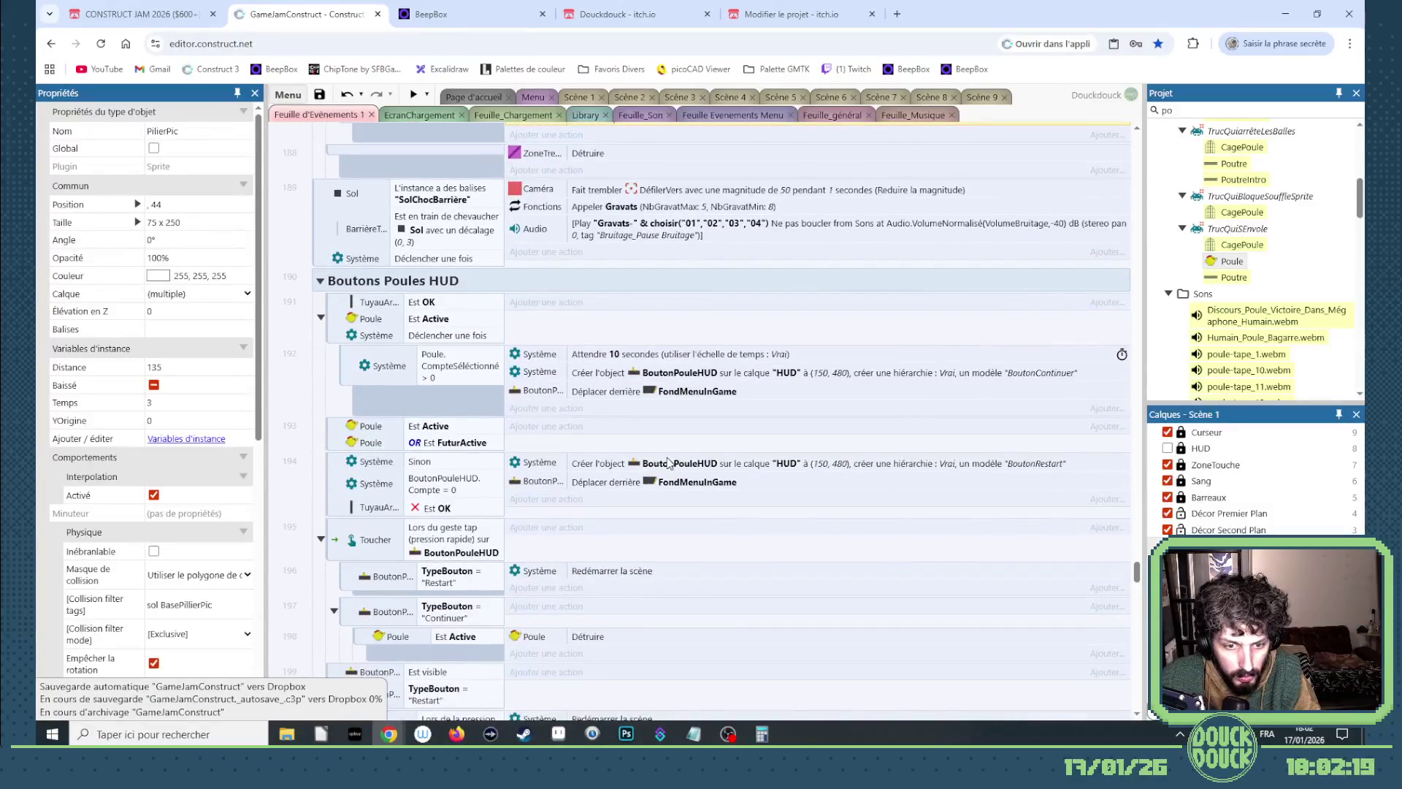
pyautogui.scroll(-20, 662, 447)
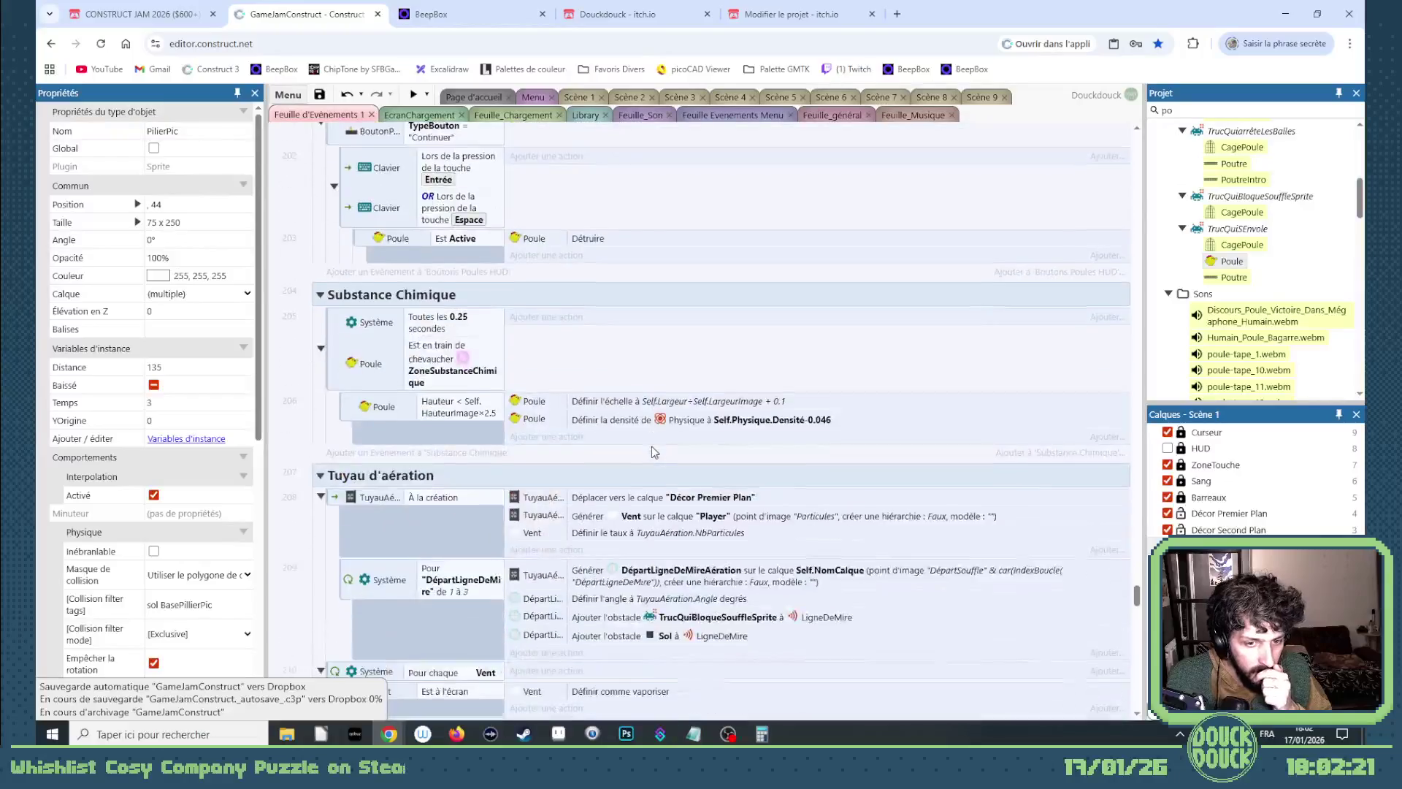
pyautogui.scroll(3, 658, 452)
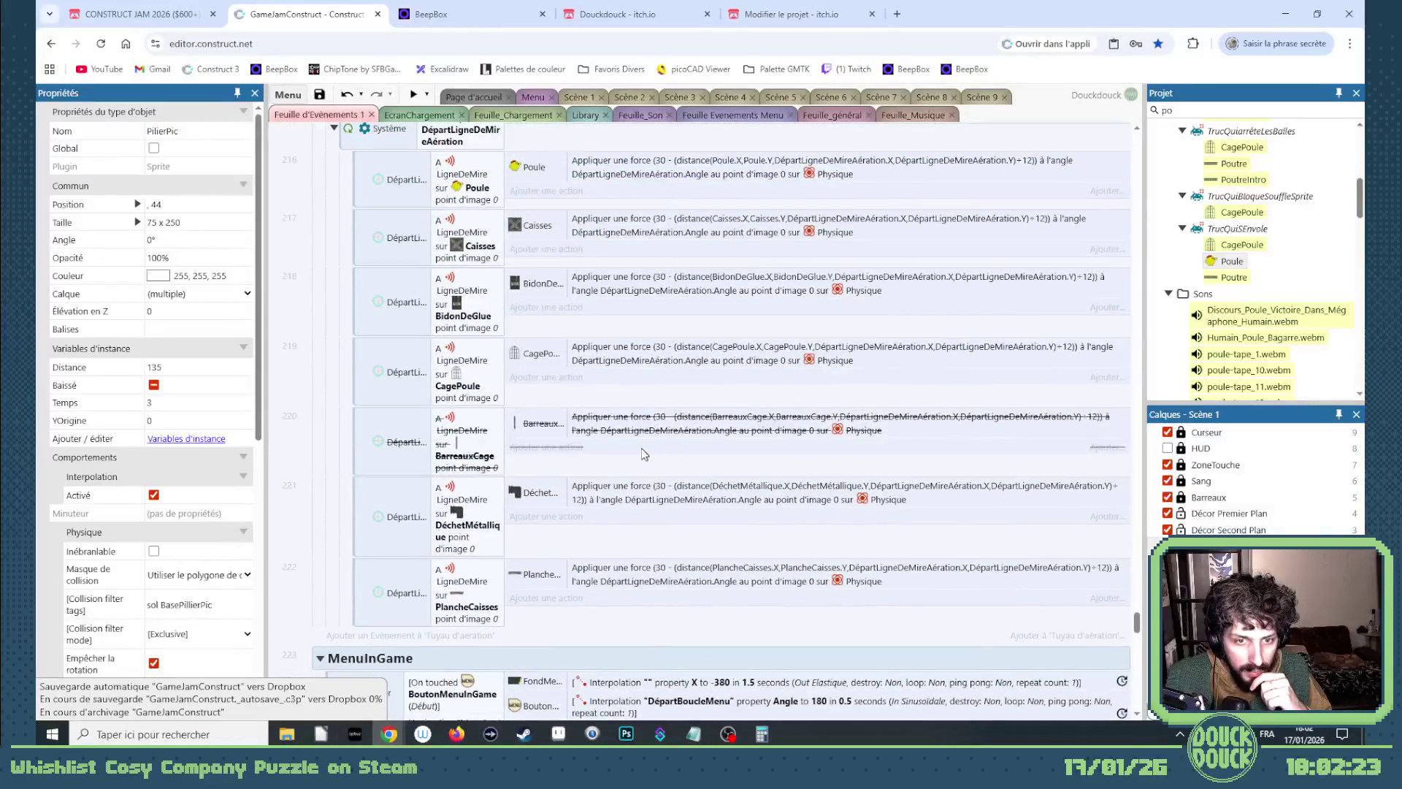
# Re-enable the disabled air-vent event 220.
pyautogui.scroll(1, 496, 432)
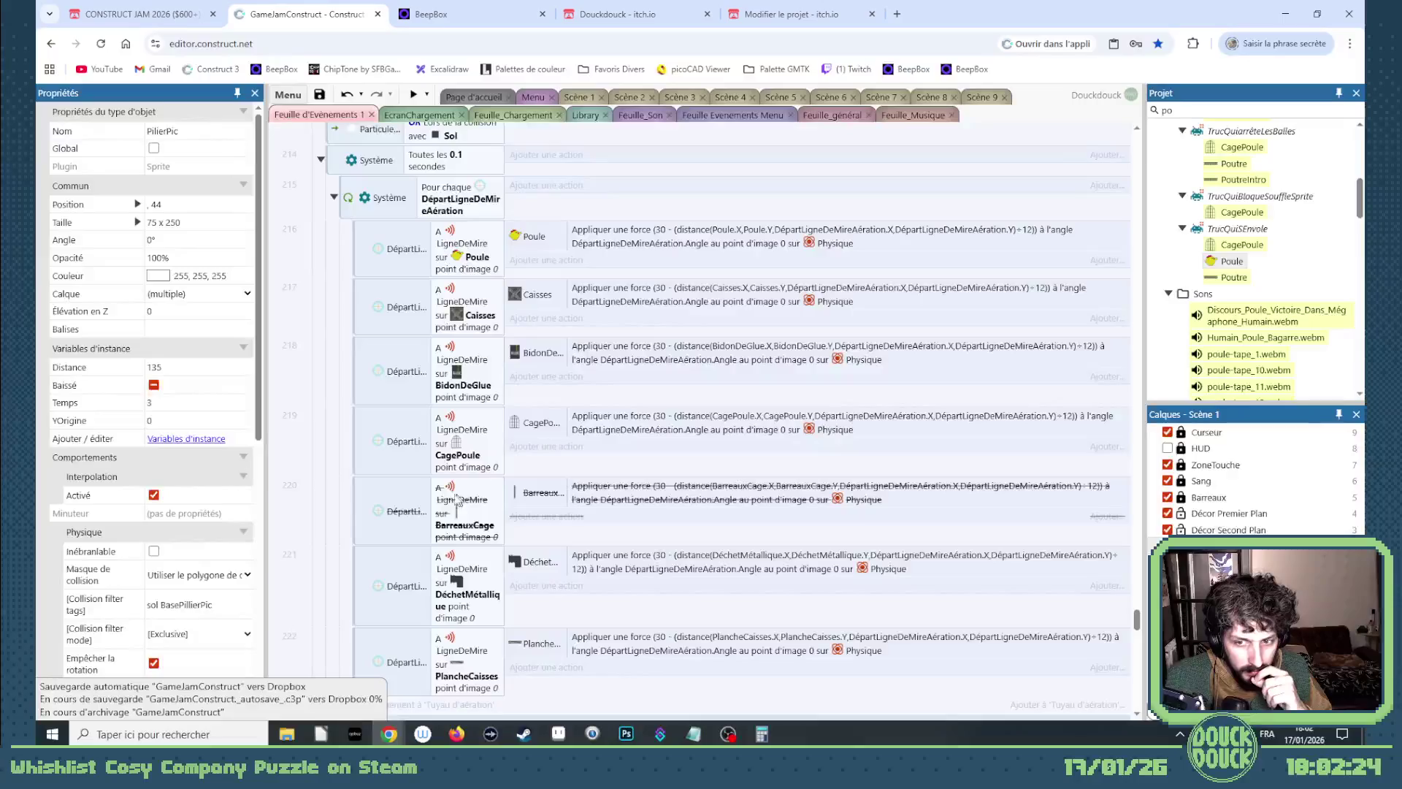
pyautogui.rightClick(367, 509)
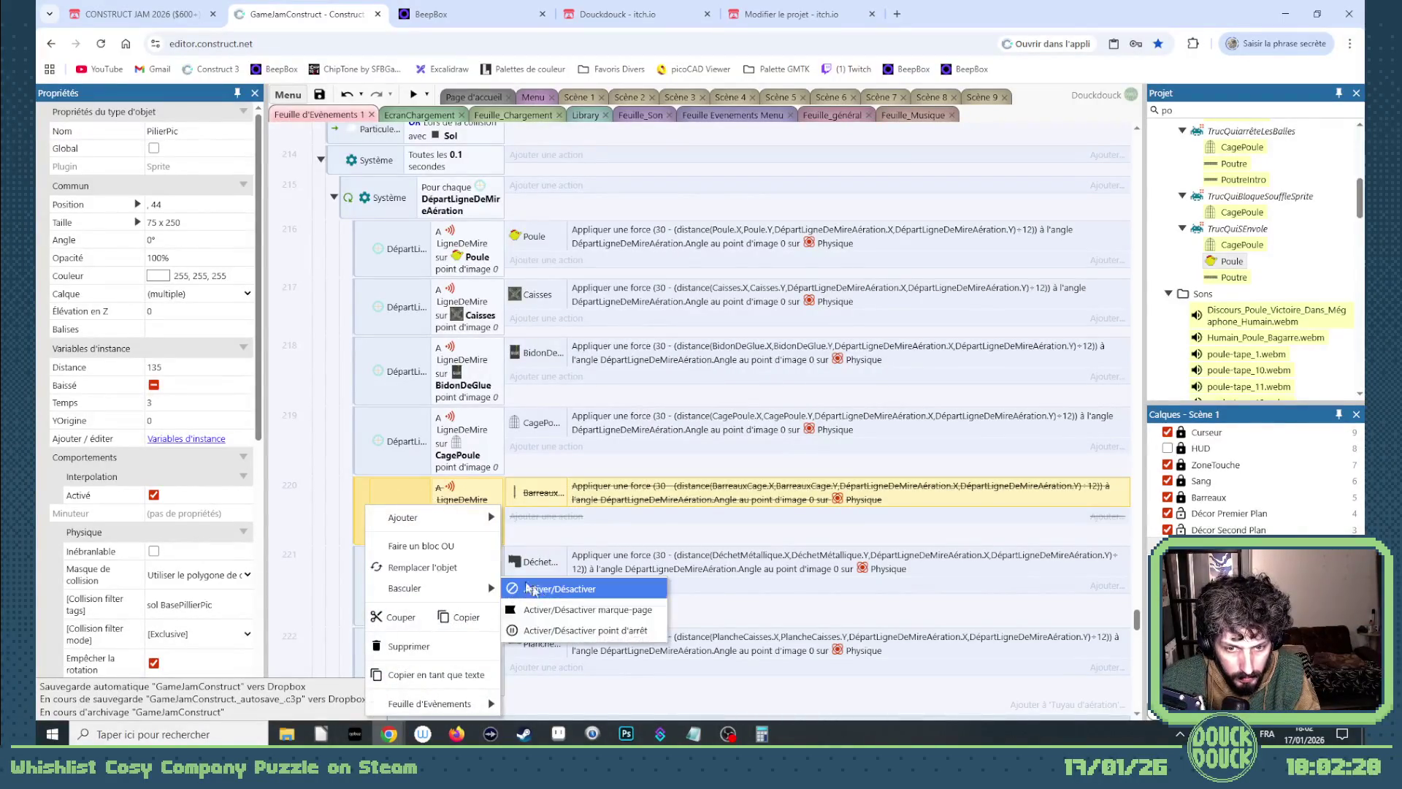
pyautogui.click(536, 591)
# Replace BarreauxCage with Balance in event 220, then return to the Scène 1 layout.
pyautogui.rightClick(362, 507)
pyautogui.click(435, 362)
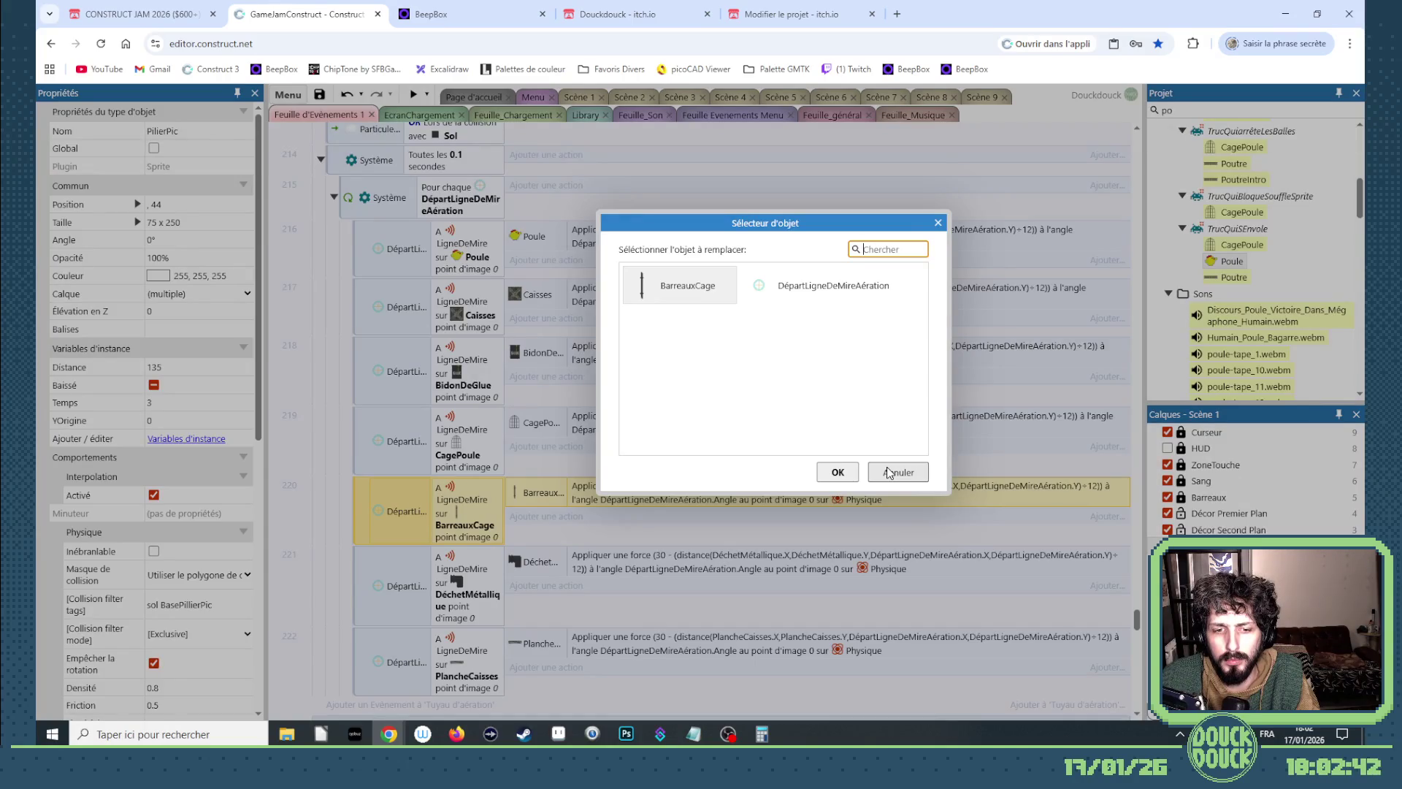
pyautogui.doubleClick(688, 292)
pyautogui.doubleClick(768, 287)
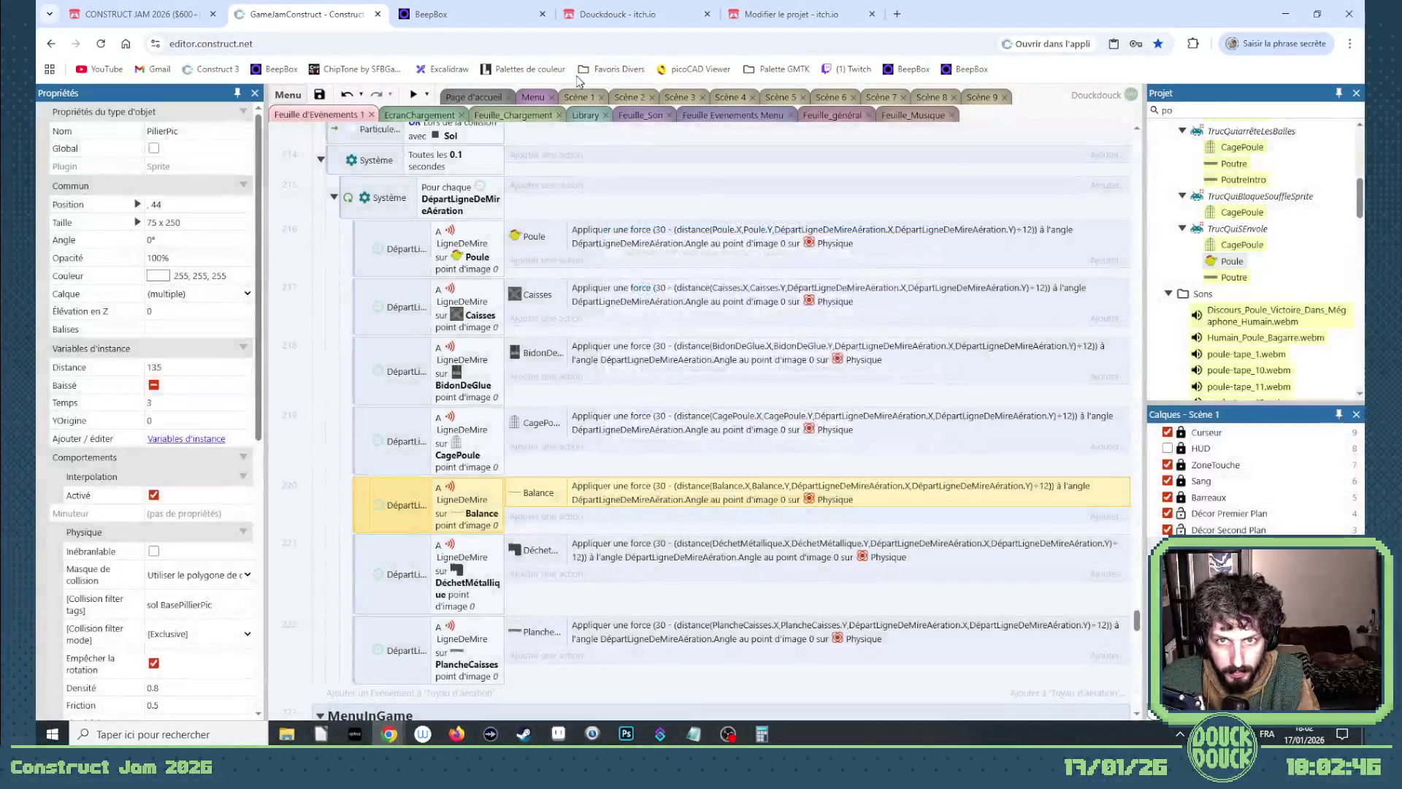
pyautogui.click(577, 98)
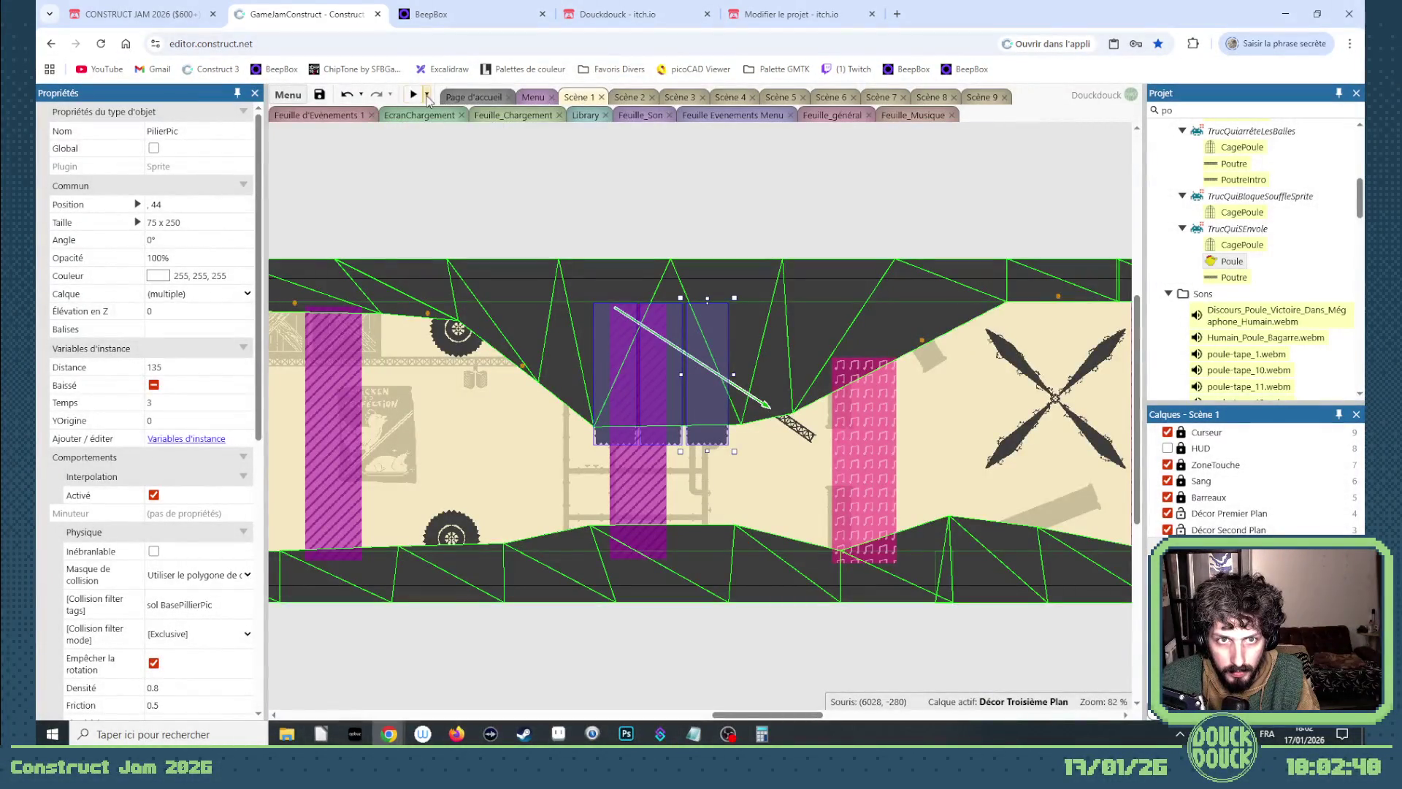
# Switch to Scène 9 and run the game preview in fullscreen.
pyautogui.click(971, 97)
pyautogui.click(412, 97)
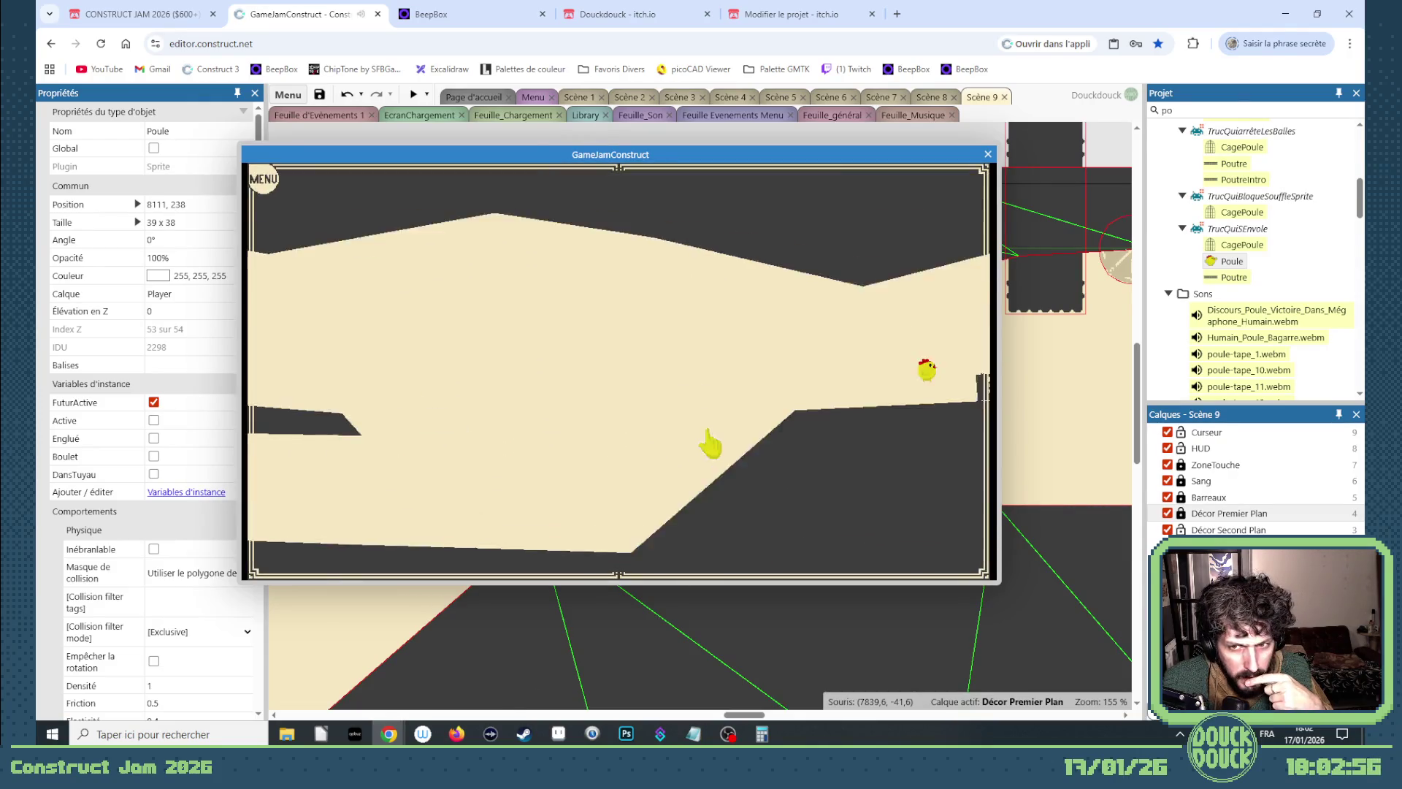
pyautogui.click(713, 445)
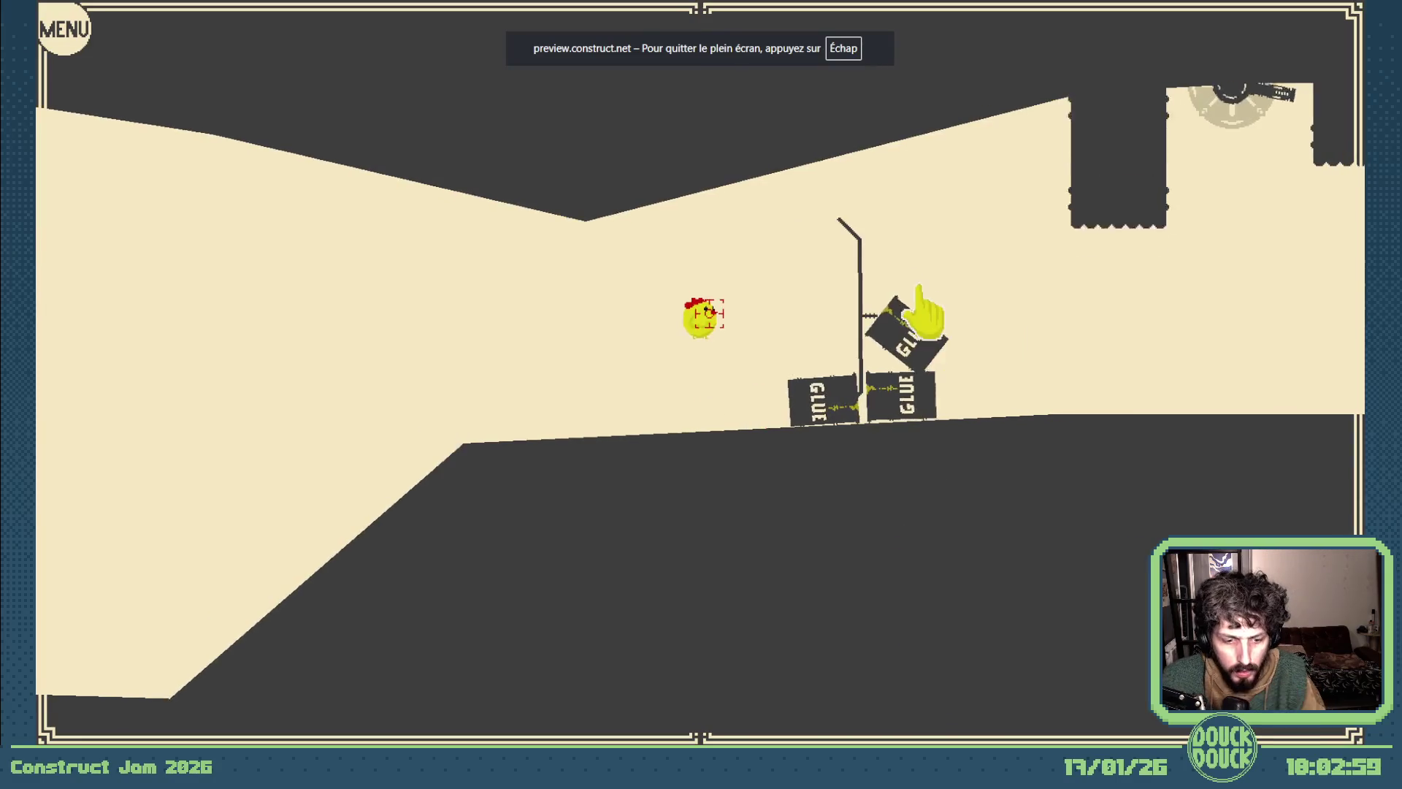
# Exit fullscreen, close the preview, deselect the chicken, and start a fresh preview.
pyautogui.press('Escape')
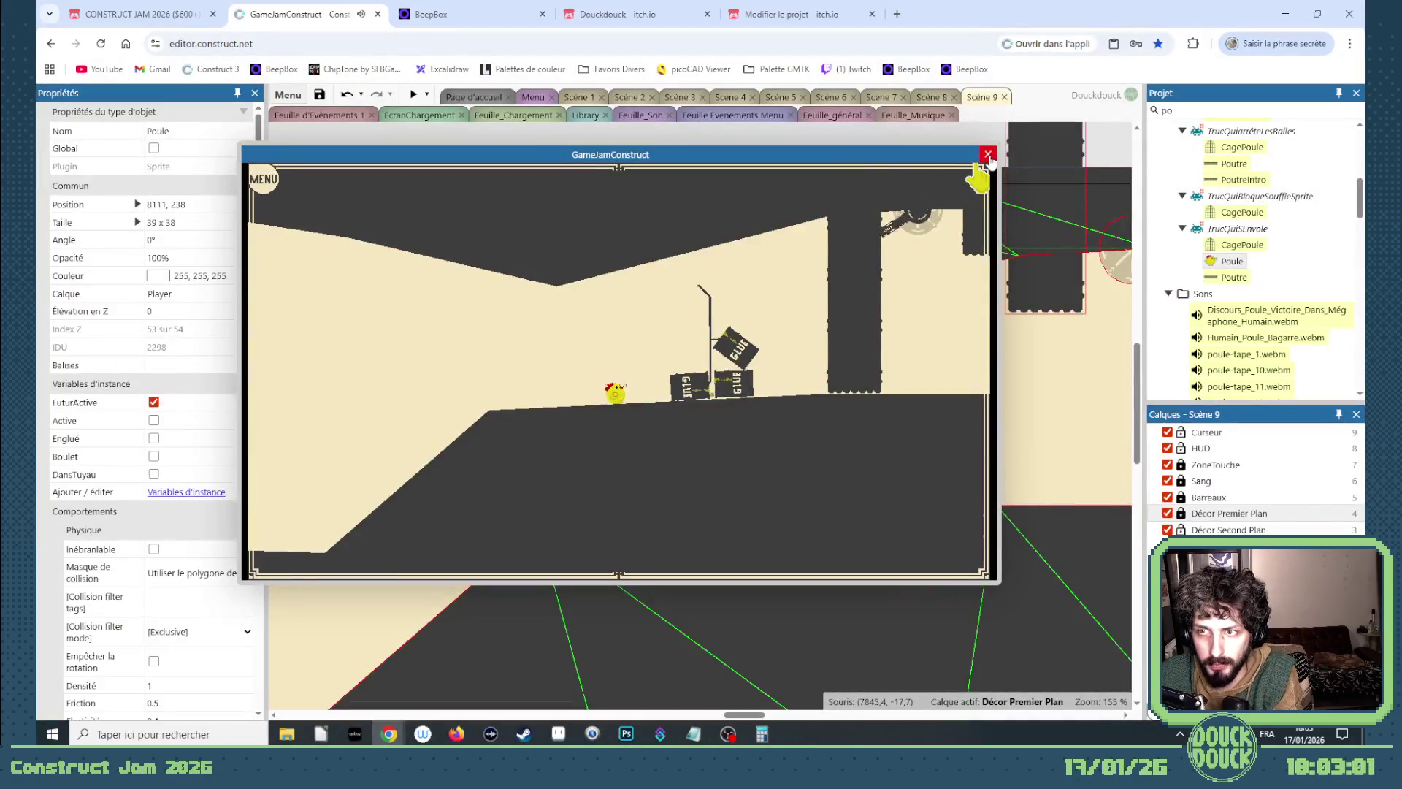
pyautogui.click(988, 155)
pyautogui.click(489, 161)
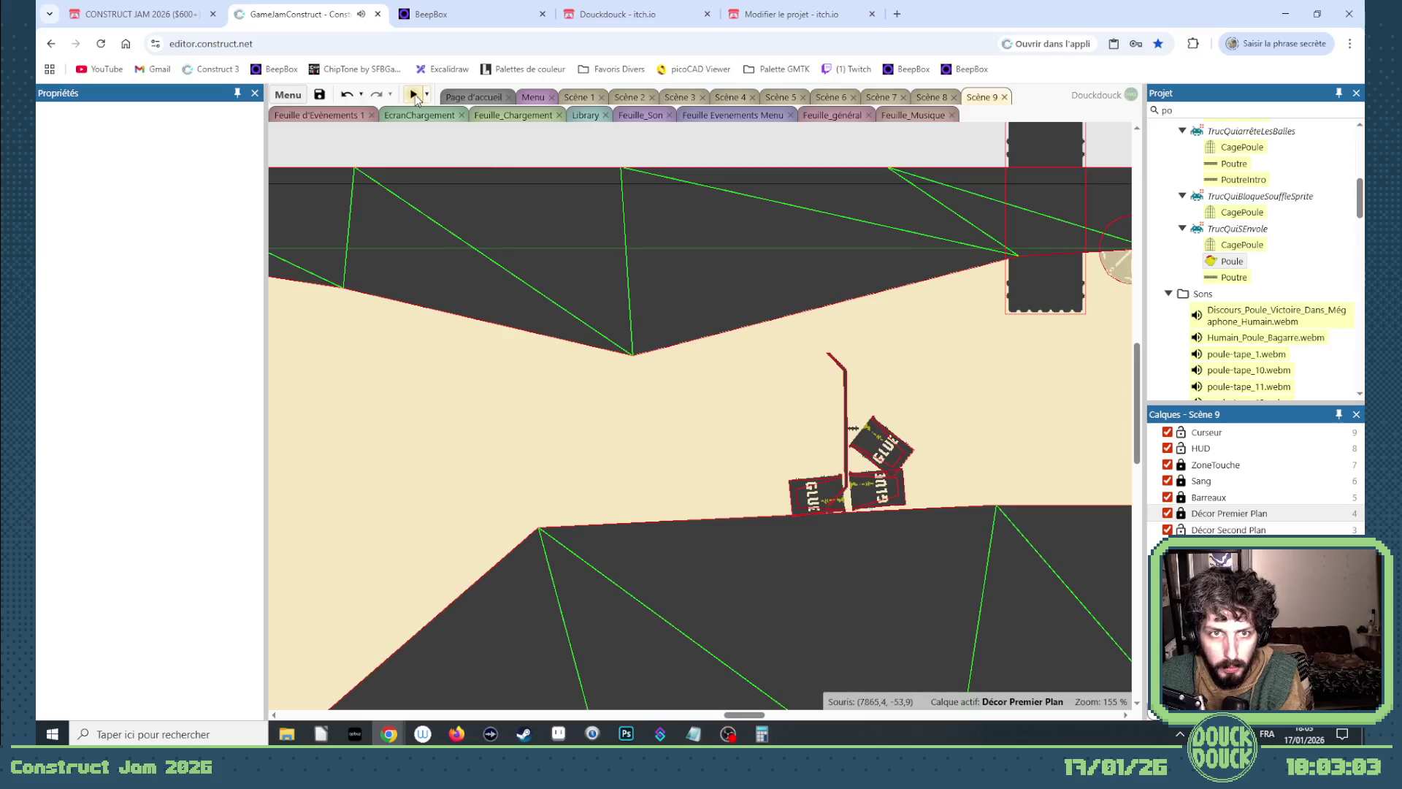
pyautogui.click(413, 95)
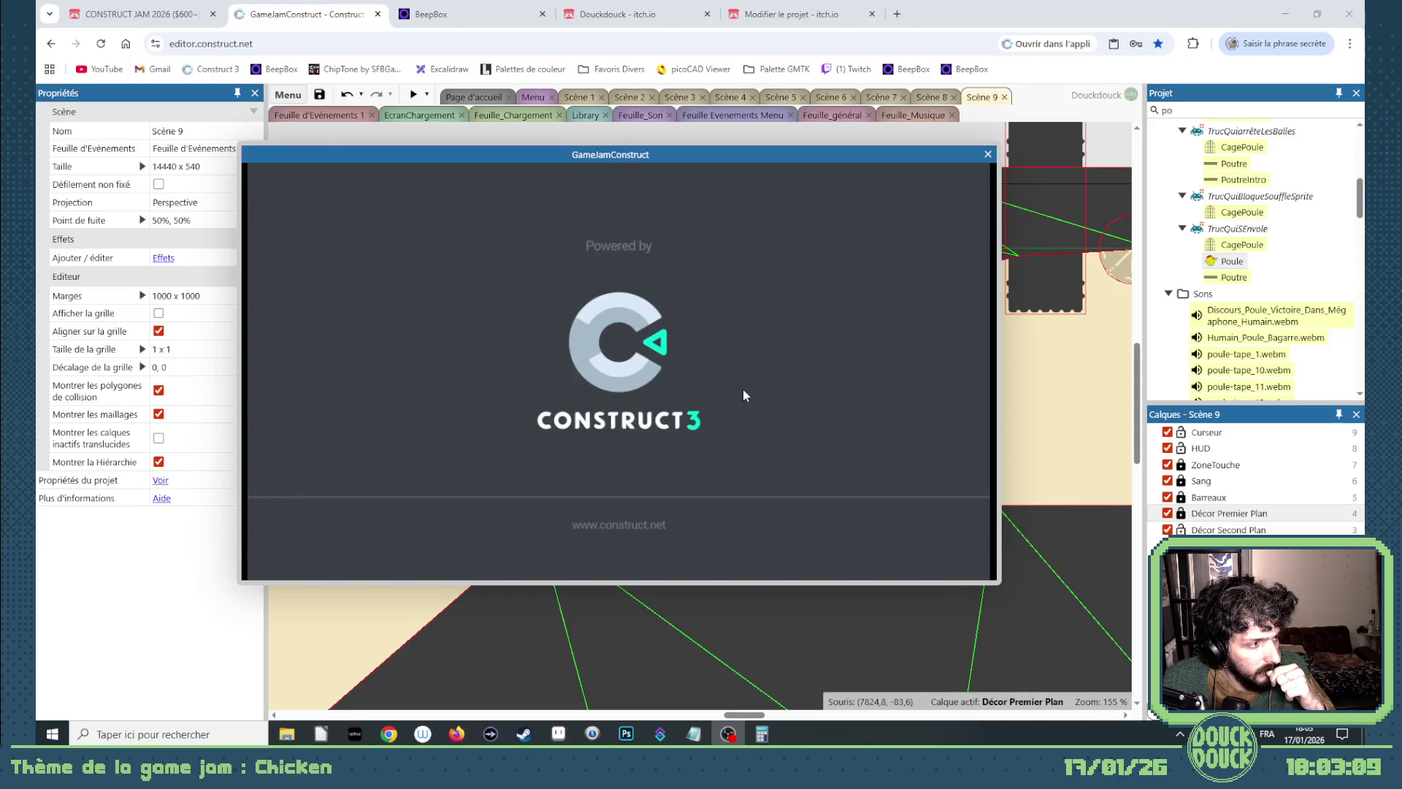
# Play fullscreen, flinging the chicks against the GLUE barrels, then exit fullscreen.
pyautogui.click(836, 380)
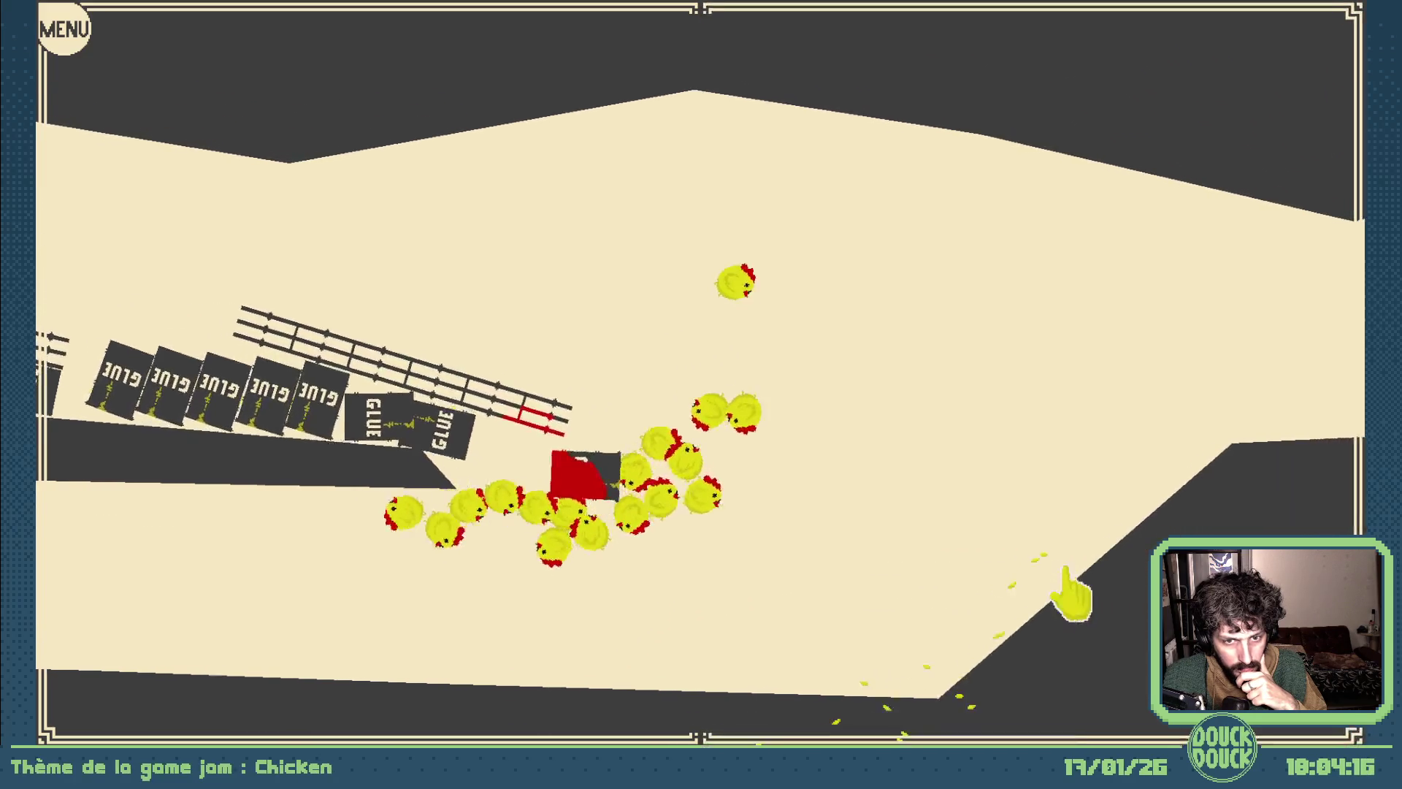
pyautogui.moveTo(1066, 593)
pyautogui.mouseDown()
pyautogui.moveTo(1088, 589)
pyautogui.moveTo(1074, 601)
pyautogui.moveTo(1093, 610)
pyautogui.moveTo(1074, 632)
pyautogui.moveTo(1077, 607)
pyautogui.moveTo(1041, 613)
pyautogui.mouseUp()
pyautogui.press('Escape')
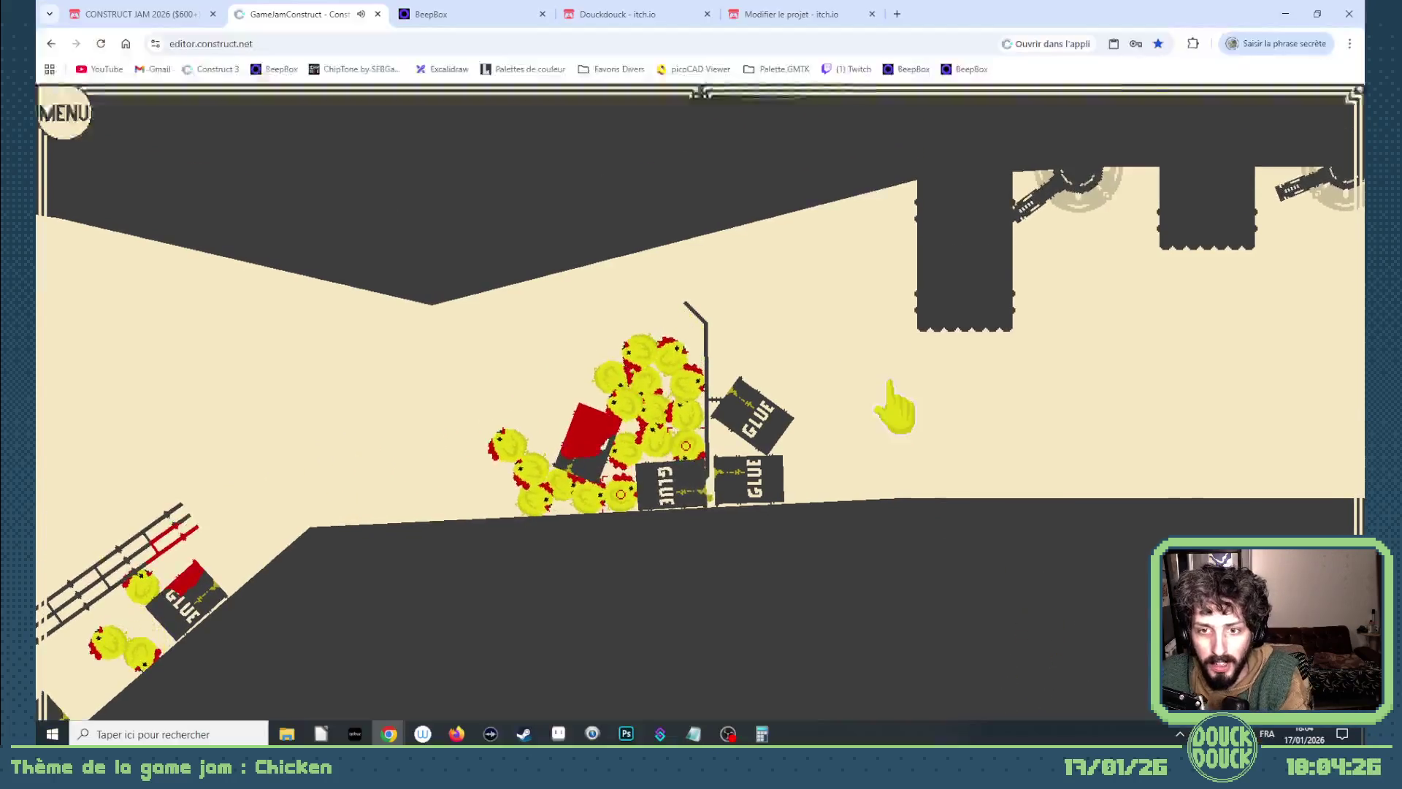
# Close the preview and untick Inébranlable on the Balance pole.
pyautogui.click(987, 154)
pyautogui.click(842, 409)
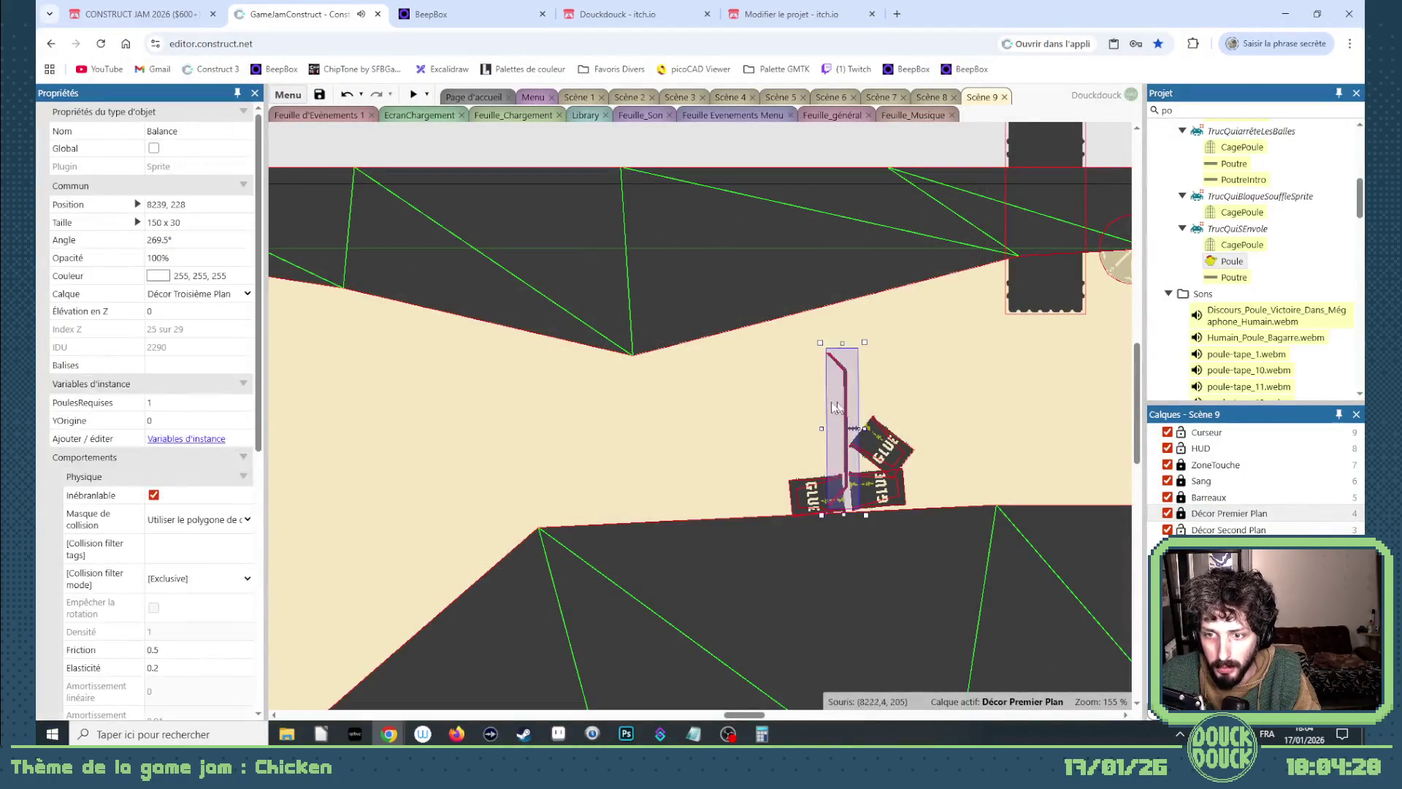
pyautogui.click(153, 495)
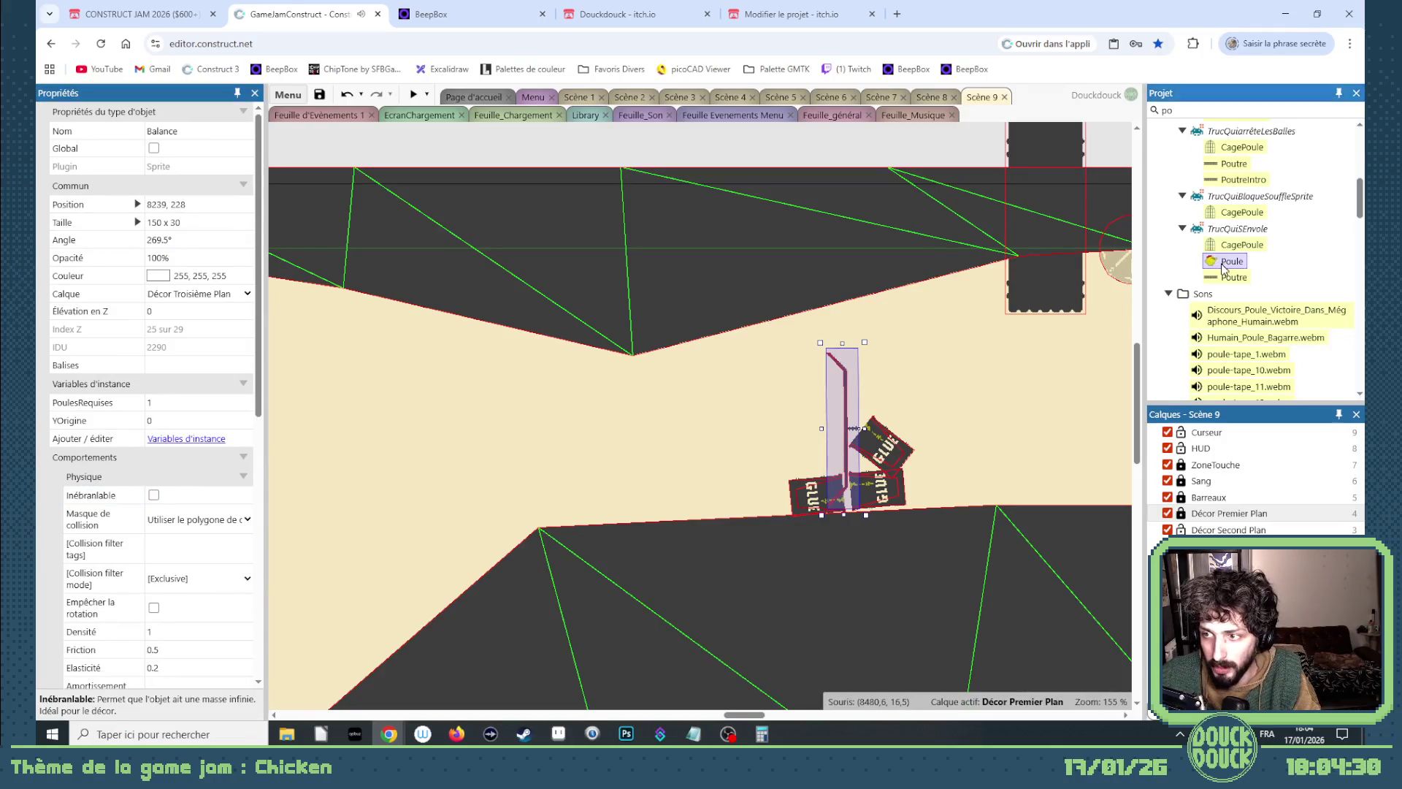
# Add a Poule chicken beside the pole on the Player layer and preview the game.
pyautogui.moveTo(652, 443); pyautogui.dragTo(650, 441)
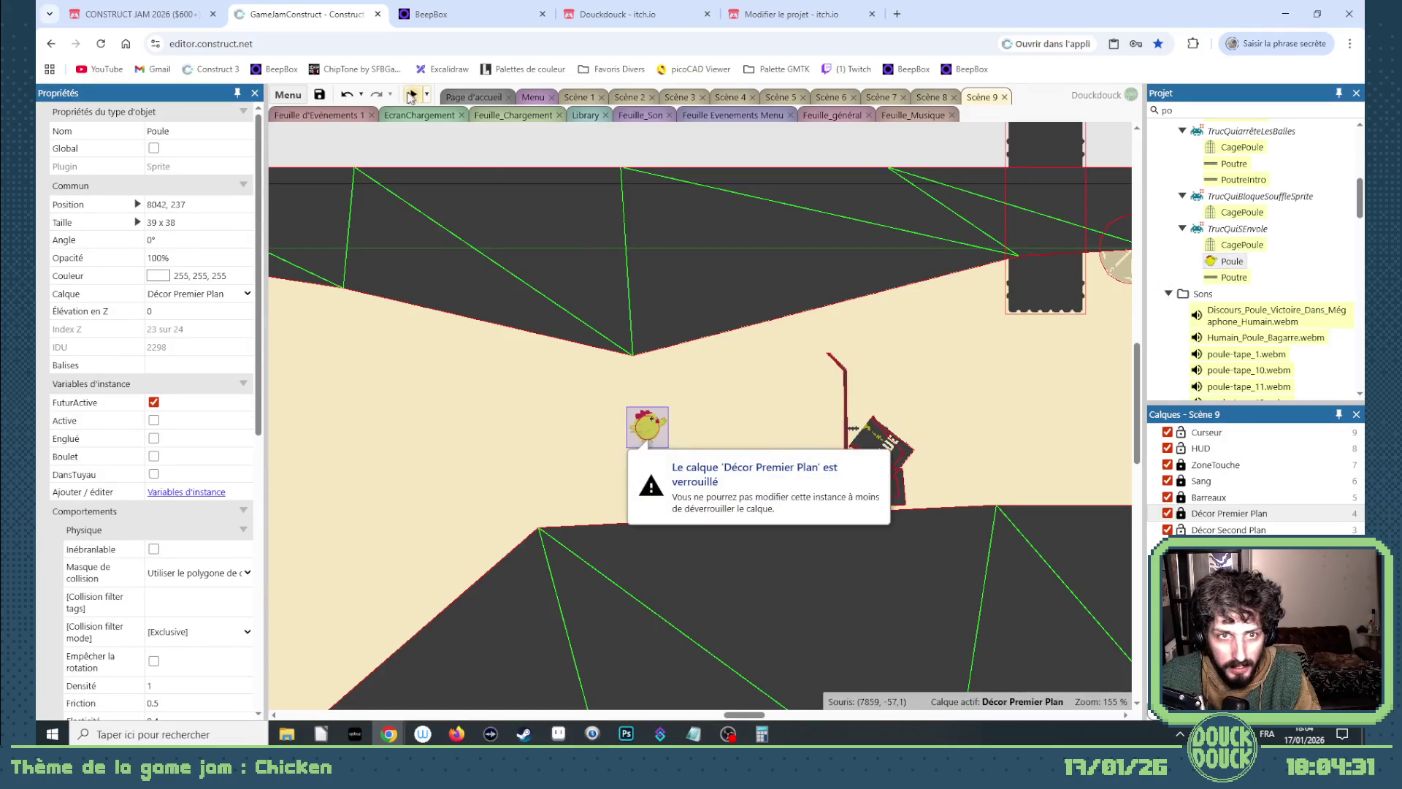
pyautogui.click(173, 295)
pyautogui.click(181, 451)
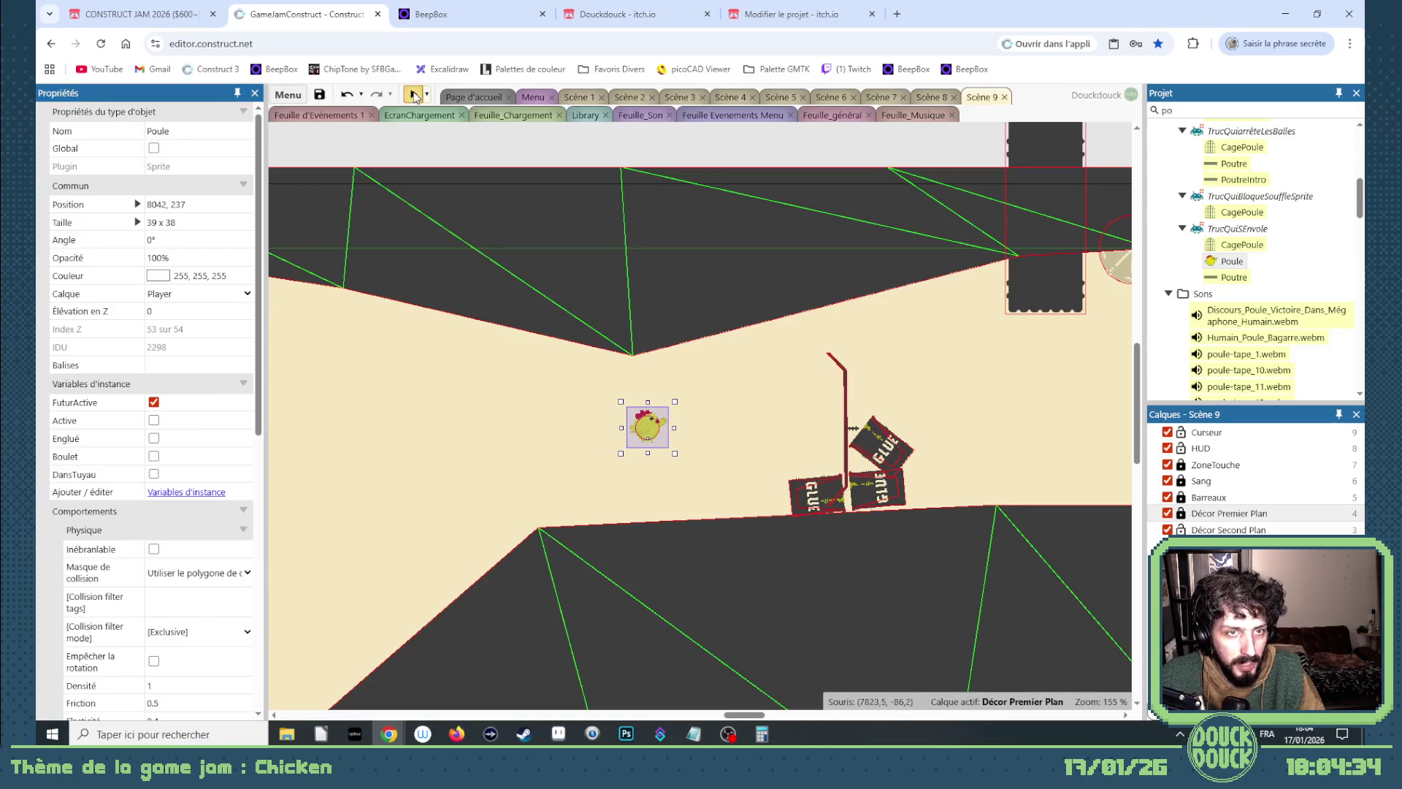
pyautogui.click(414, 96)
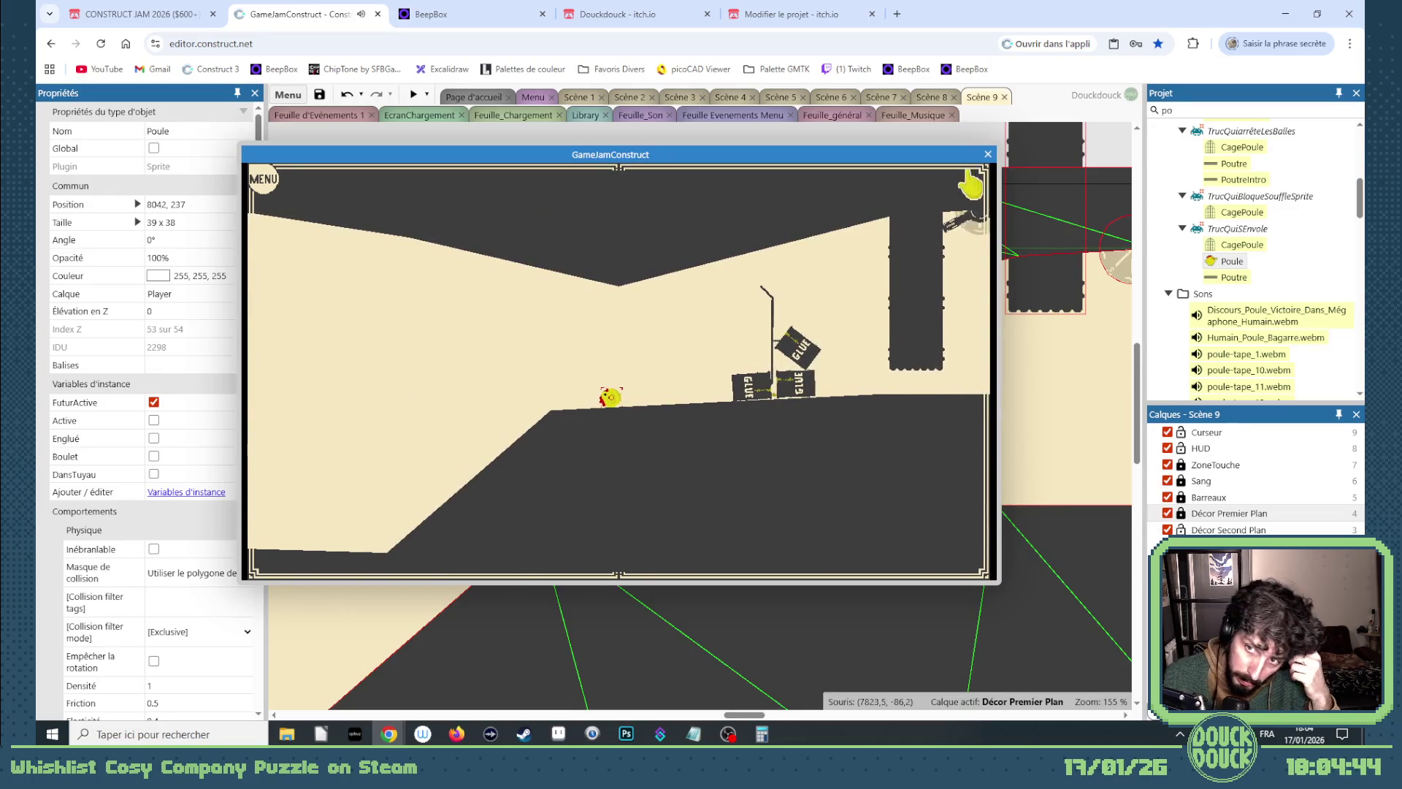
# Play the preview in fullscreen, then exit and close it.
pyautogui.click(924, 329)
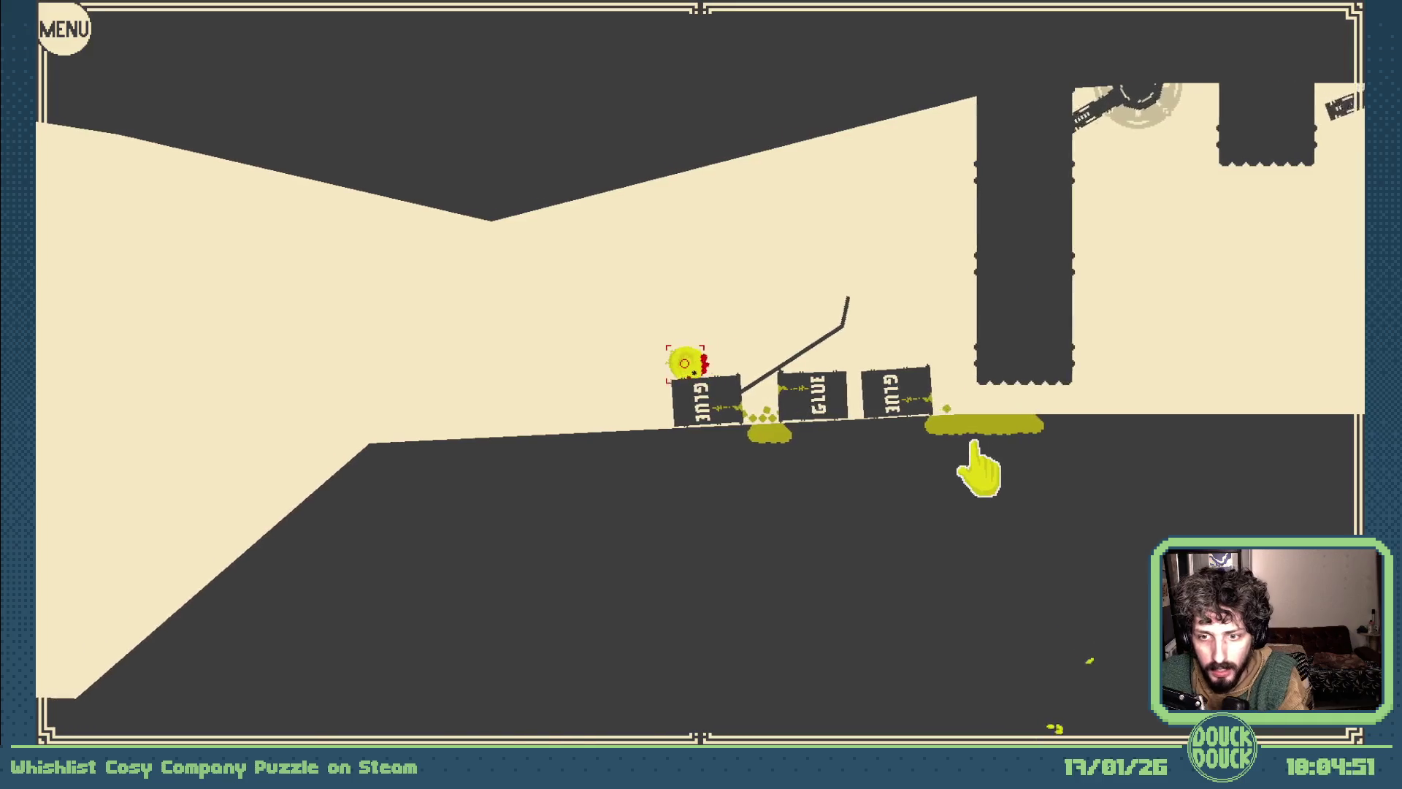
pyautogui.press('Escape')
pyautogui.click(987, 157)
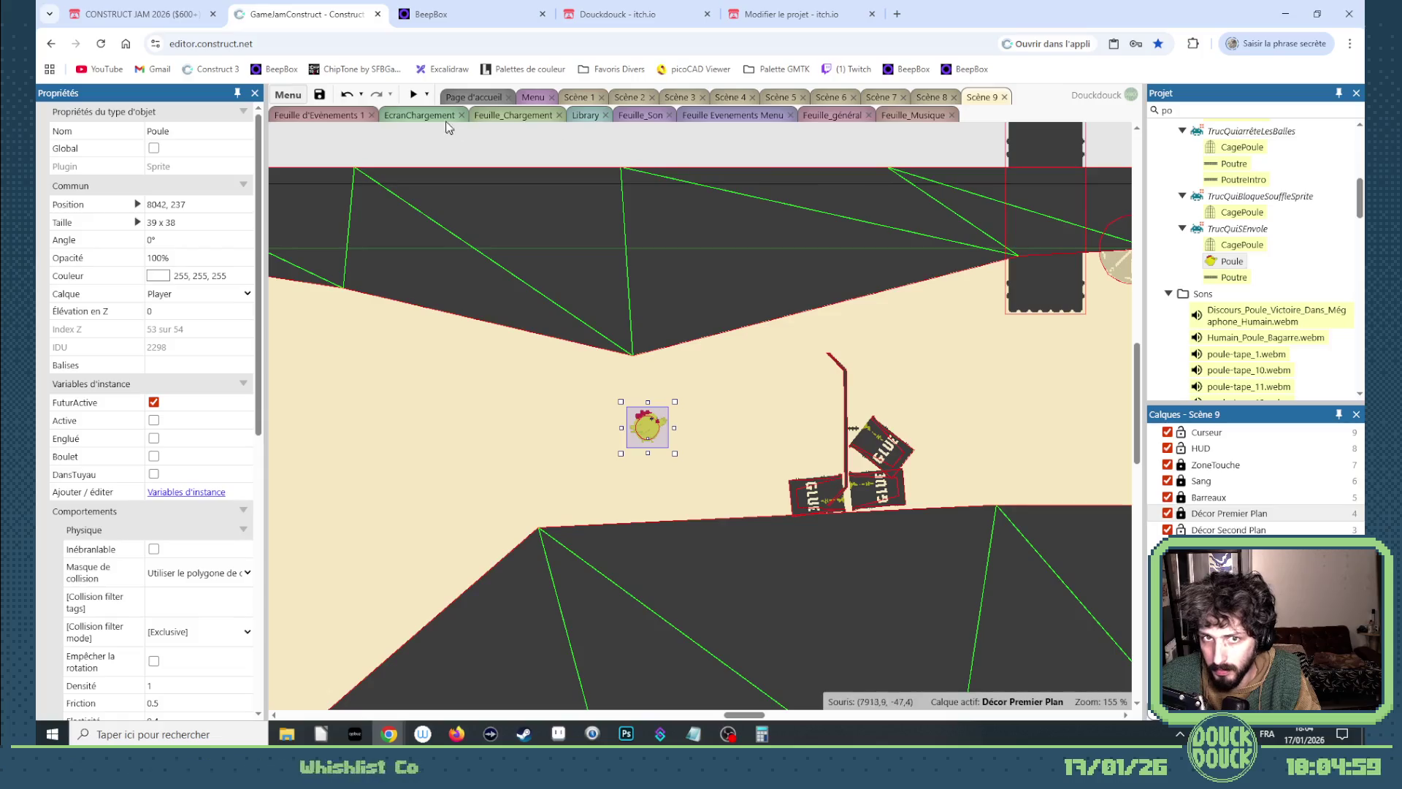
# Delete the test Poule chicken and relaunch the game preview.
pyautogui.click(412, 95)
pyautogui.click(987, 156)
pyautogui.press('Delete')
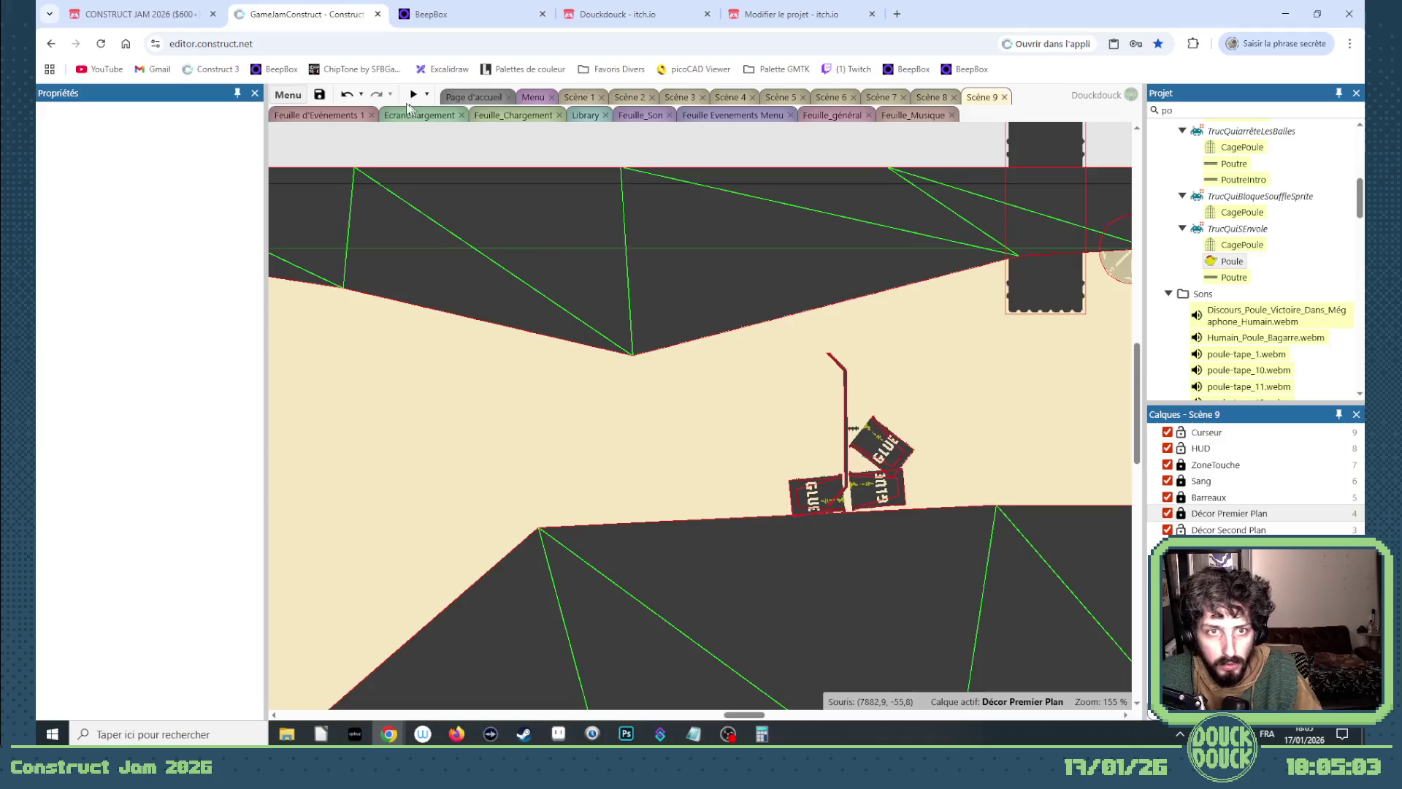
pyautogui.click(417, 94)
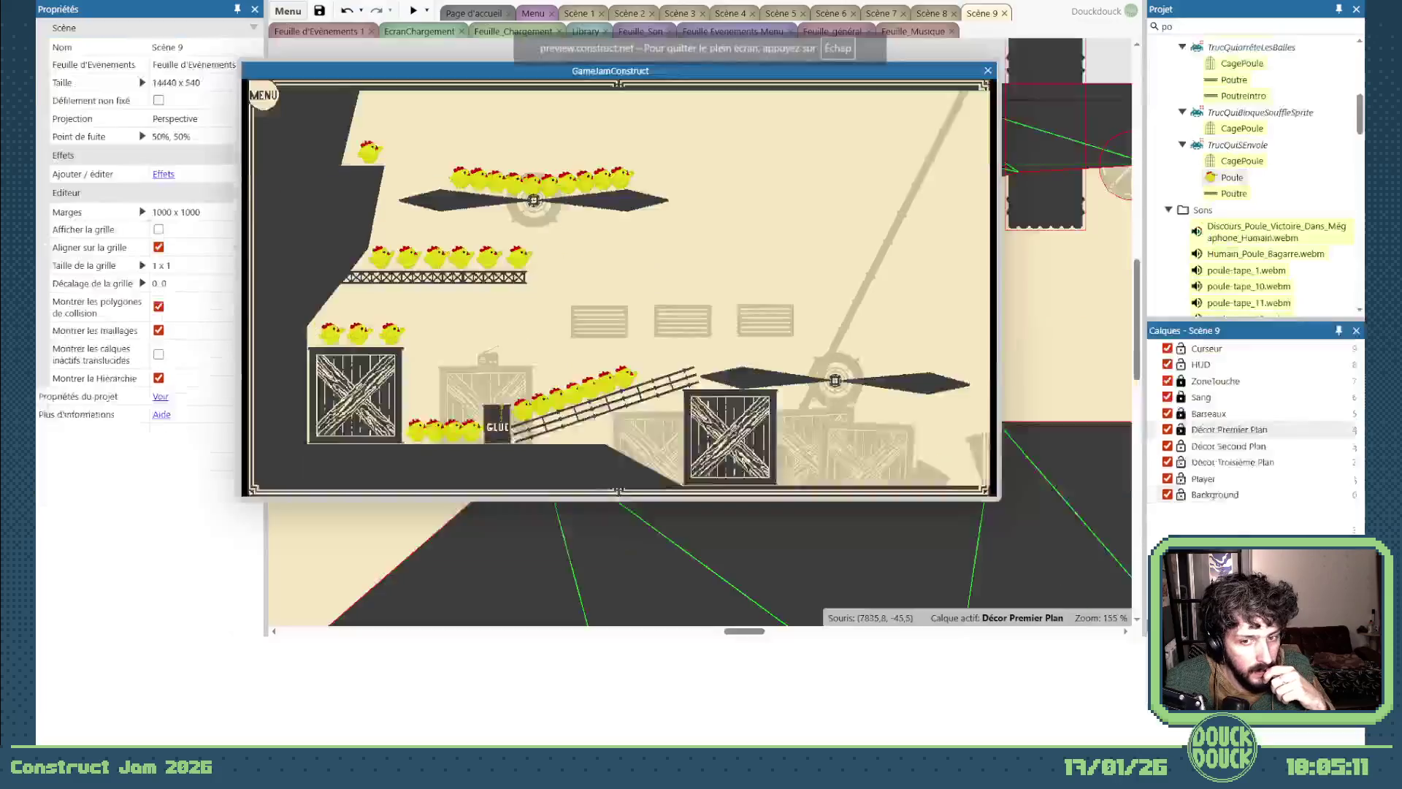
# Play the level preview in fullscreen.
pyautogui.click(789, 496)
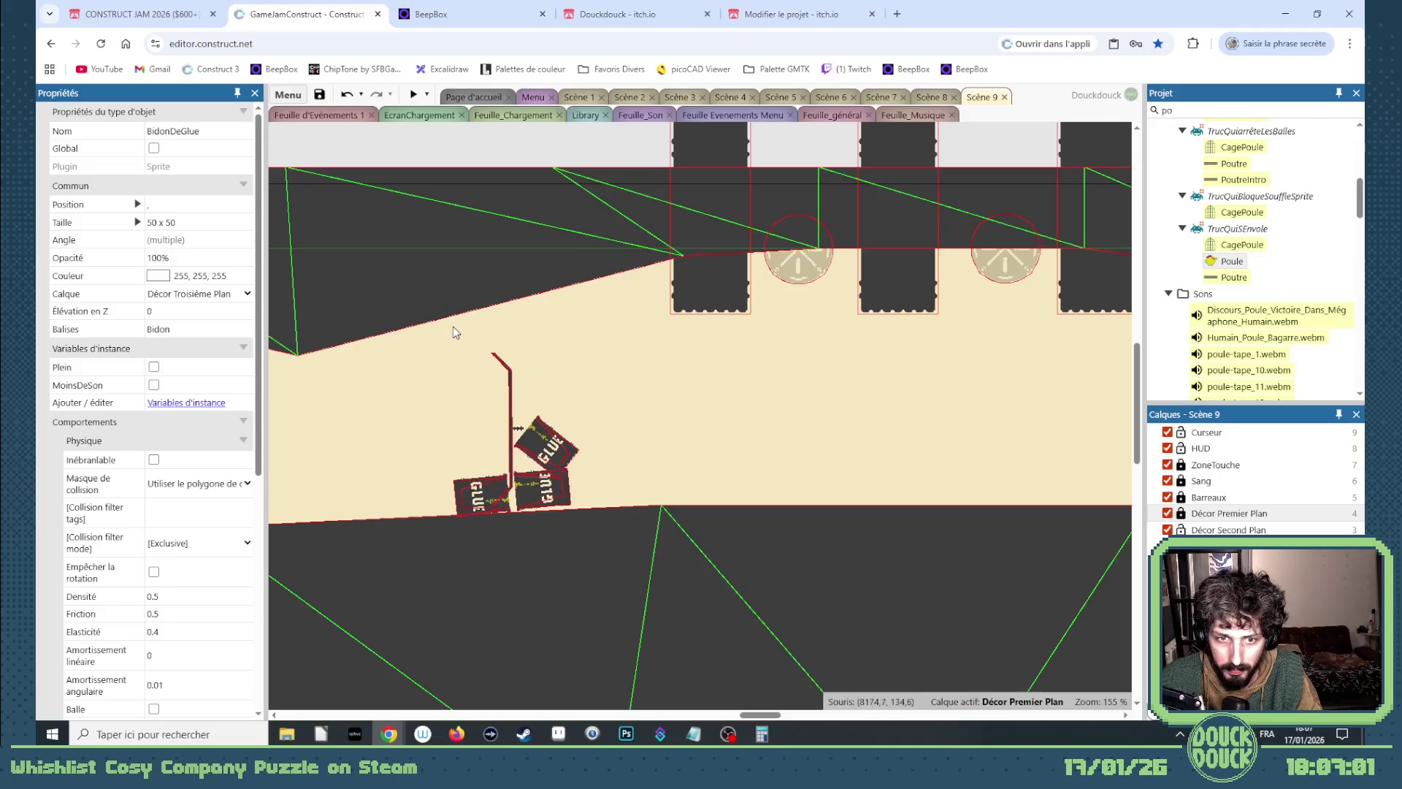
# Delete the pole and the three GLUE barrels from Scène 9.
pyautogui.click(616, 356)
pyautogui.moveTo(486, 503); pyautogui.dragTo(438, 544)
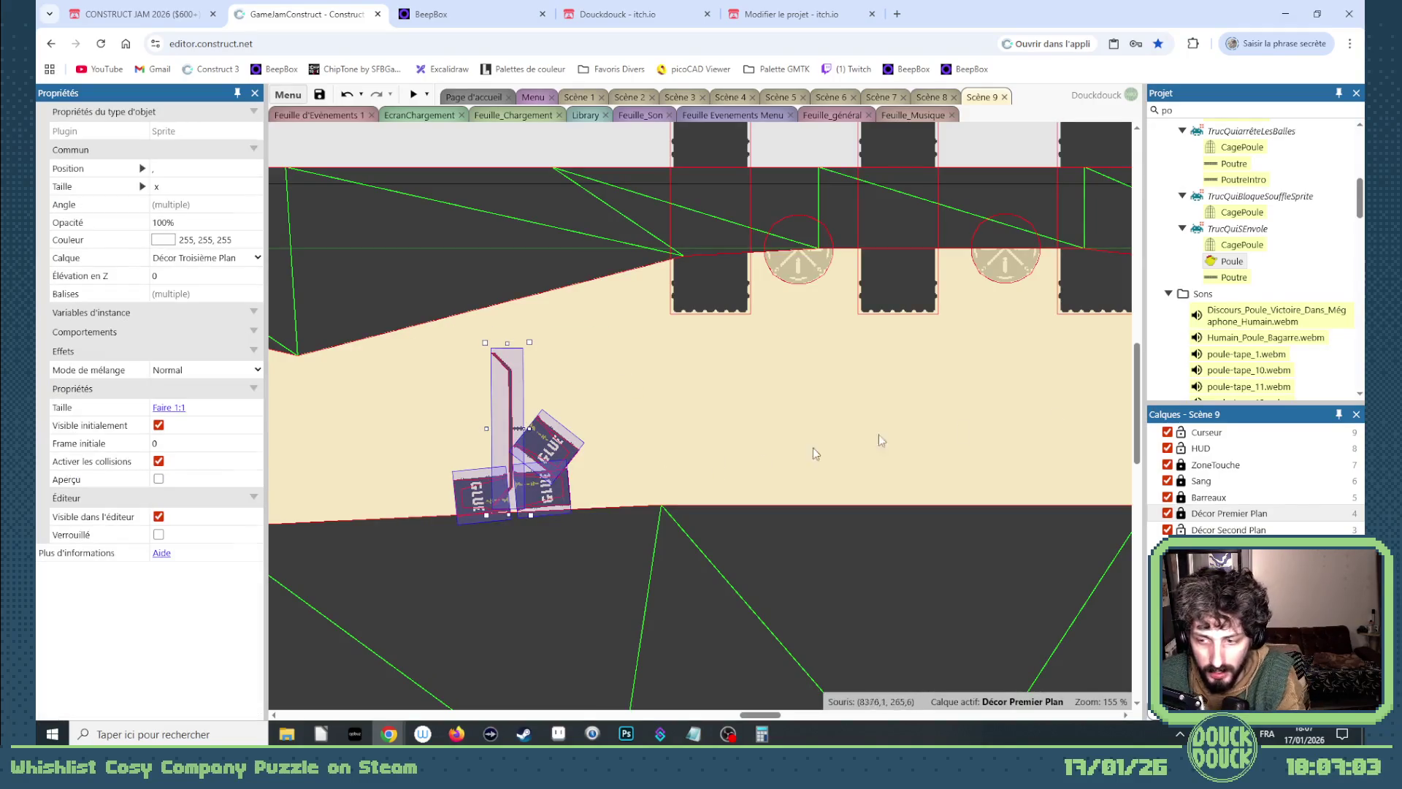
pyautogui.press('Delete')
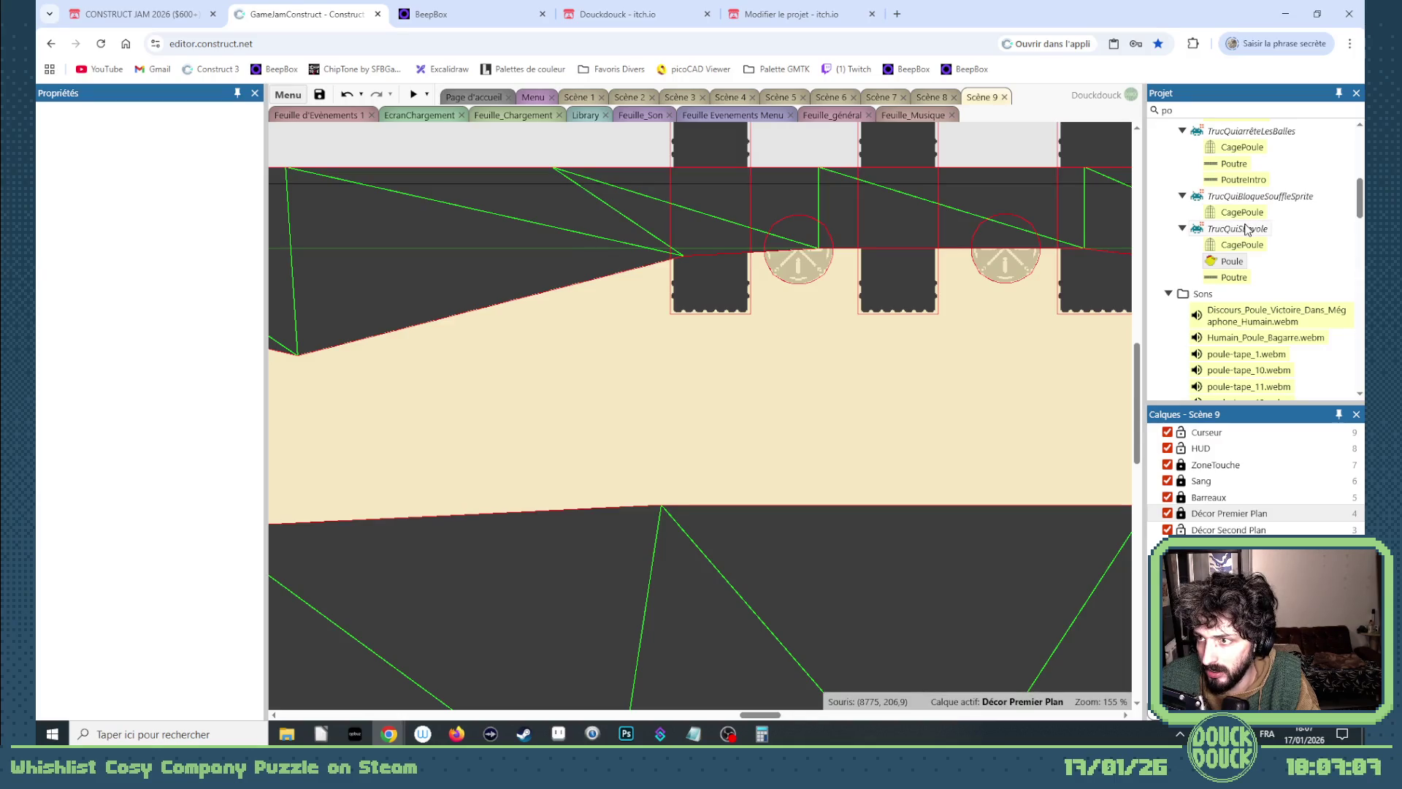
# Look through Scène 1 and Scène 2, then view Scène 3's propeller corridor and its Sol floor.
pyautogui.click(575, 98)
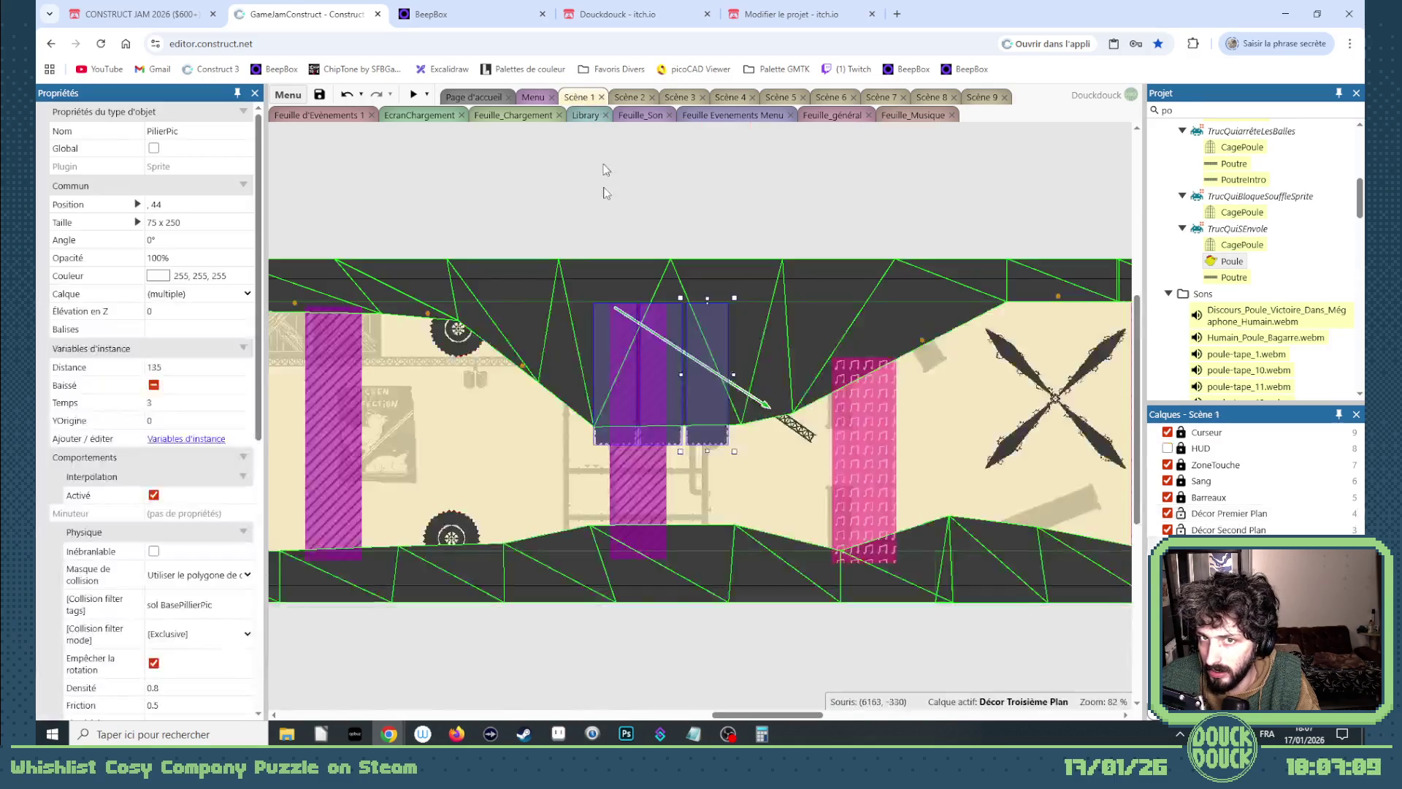
pyautogui.click(629, 100)
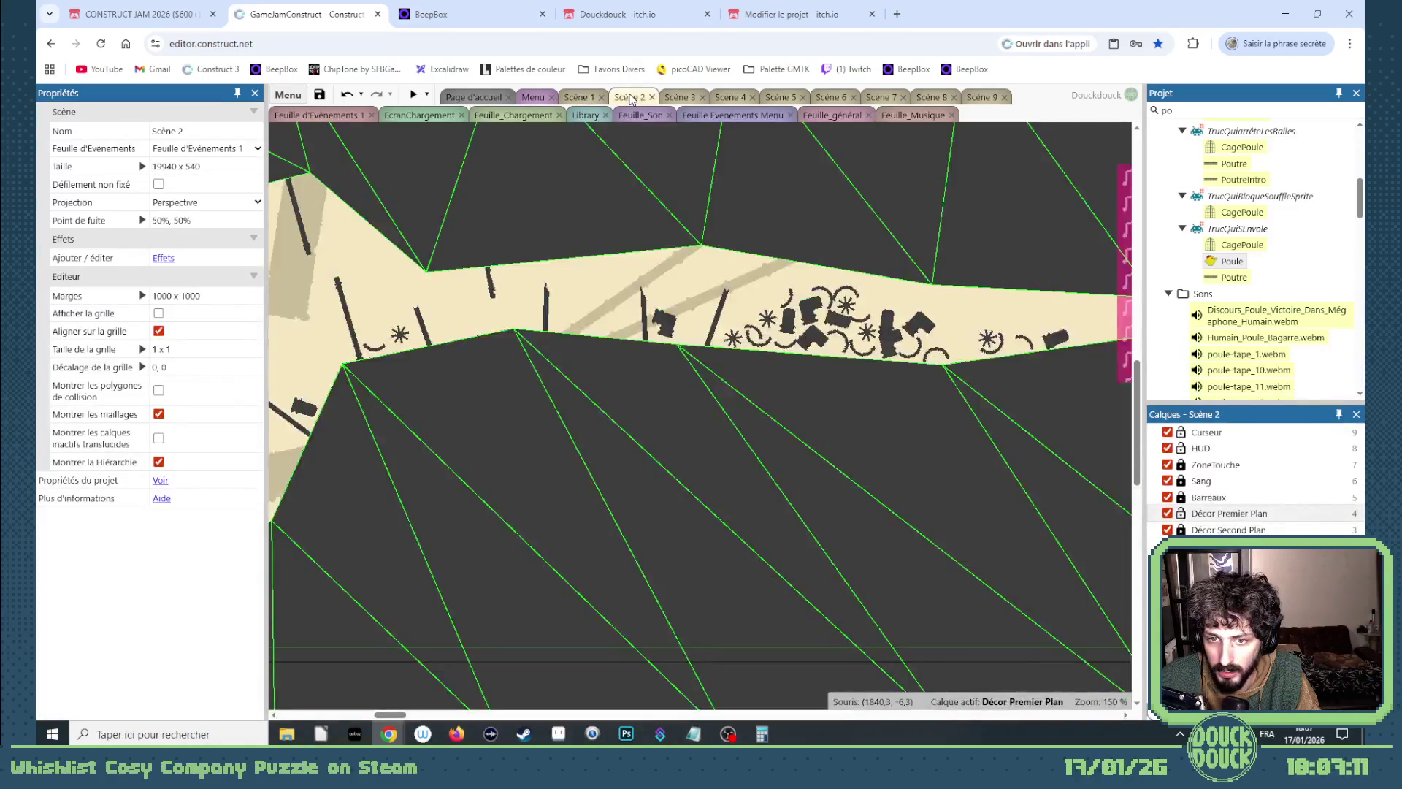
pyautogui.moveTo(404, 718)
pyautogui.mouseDown()
pyautogui.moveTo(719, 730)
pyautogui.moveTo(840, 717)
pyautogui.moveTo(1032, 660)
pyautogui.mouseUp()
pyautogui.click(673, 98)
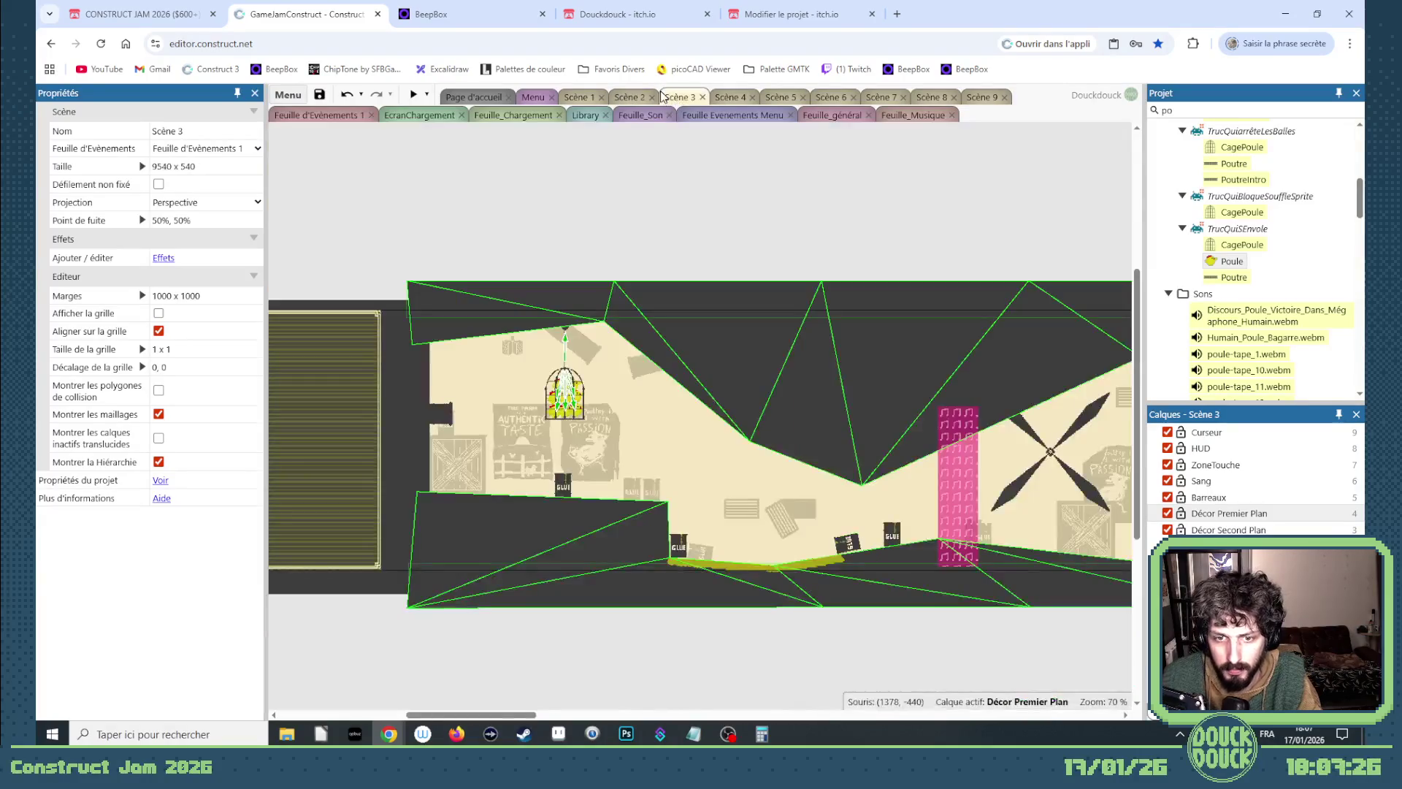
pyautogui.moveTo(544, 718); pyautogui.dragTo(667, 707)
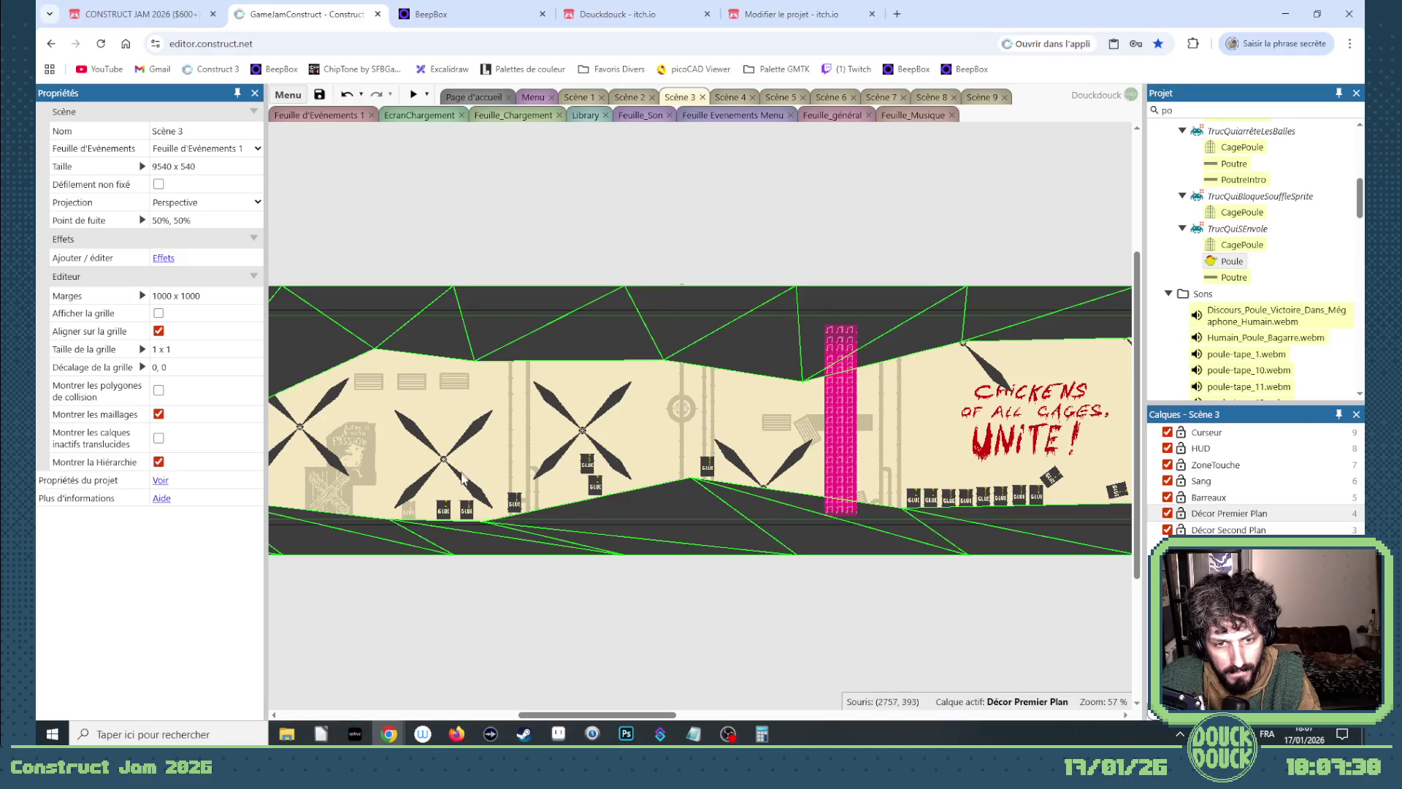
pyautogui.click(462, 480)
# Inspect the Sol pieces and the Roue windmill's properties in Scène 3.
pyautogui.click(456, 456)
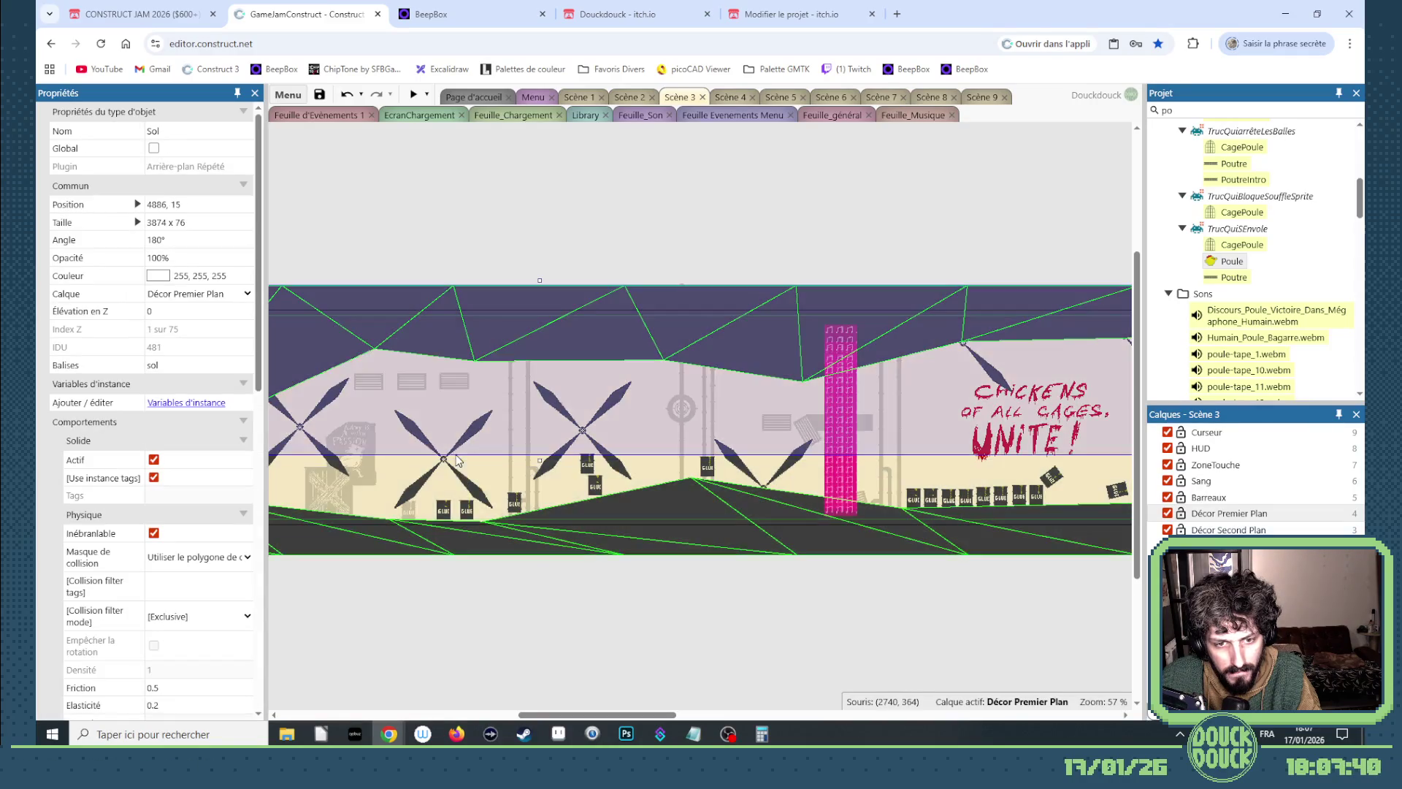
pyautogui.click(448, 466)
pyautogui.click(447, 463)
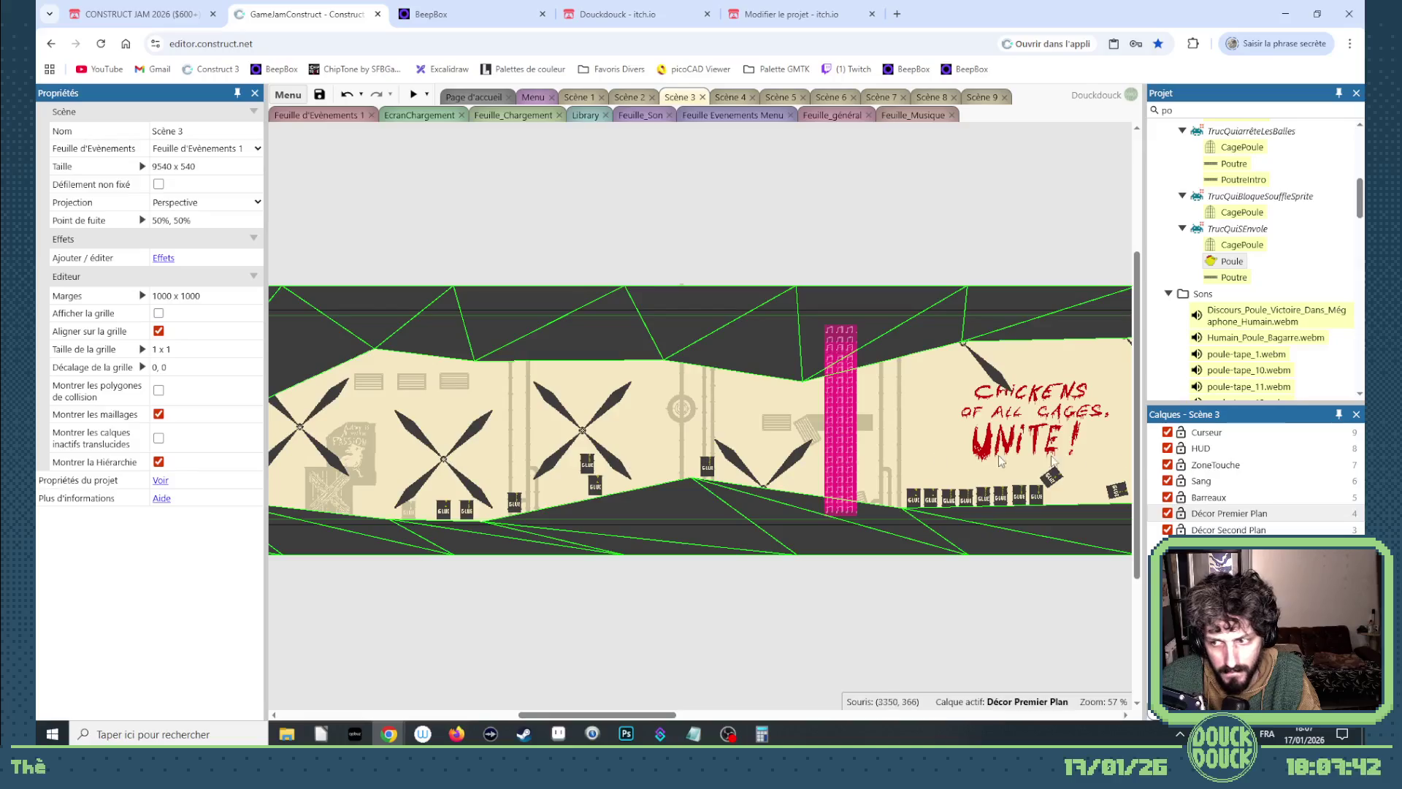
pyautogui.click(445, 465)
pyautogui.click(445, 465)
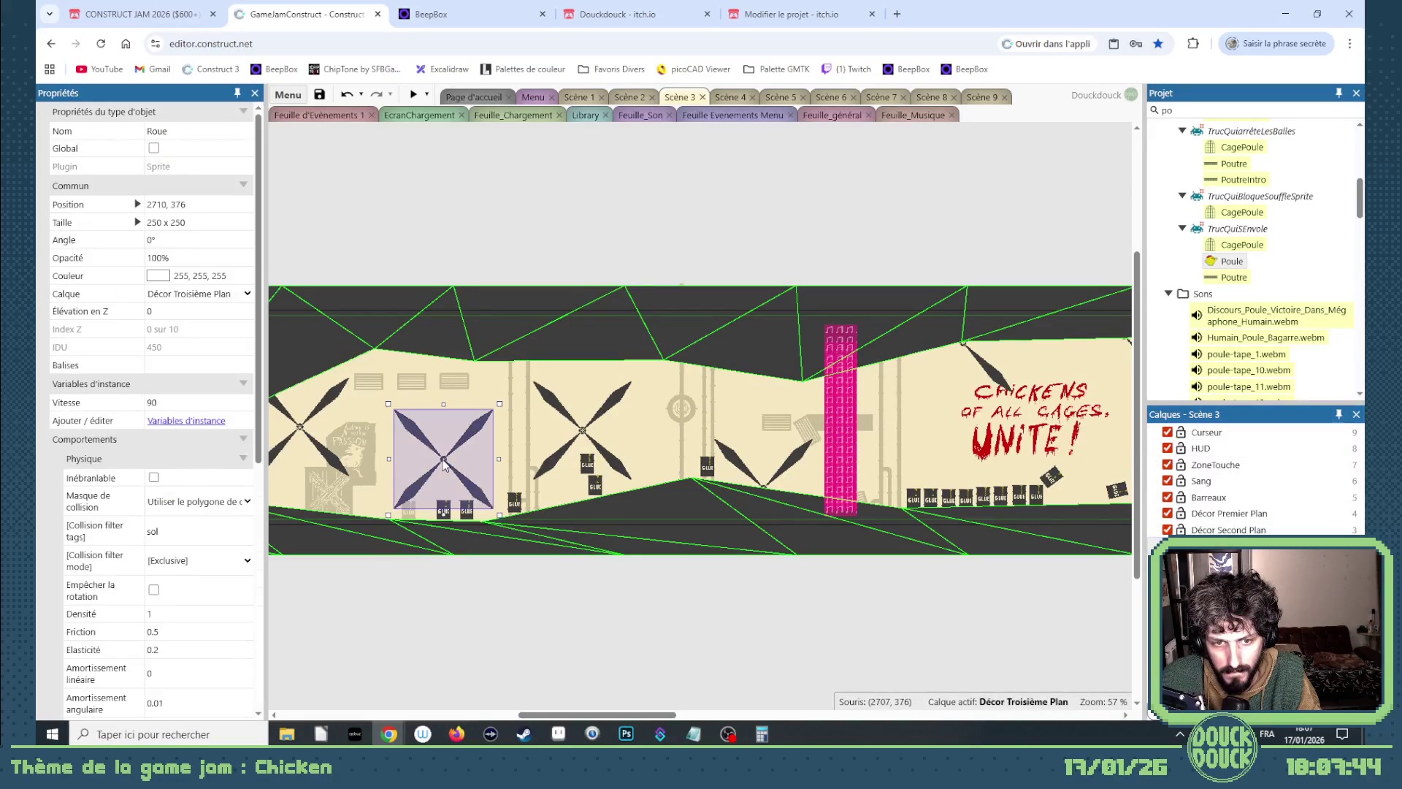
# In Scène 9, select the Roue wheel and raise its Frame initiale.
pyautogui.click(980, 98)
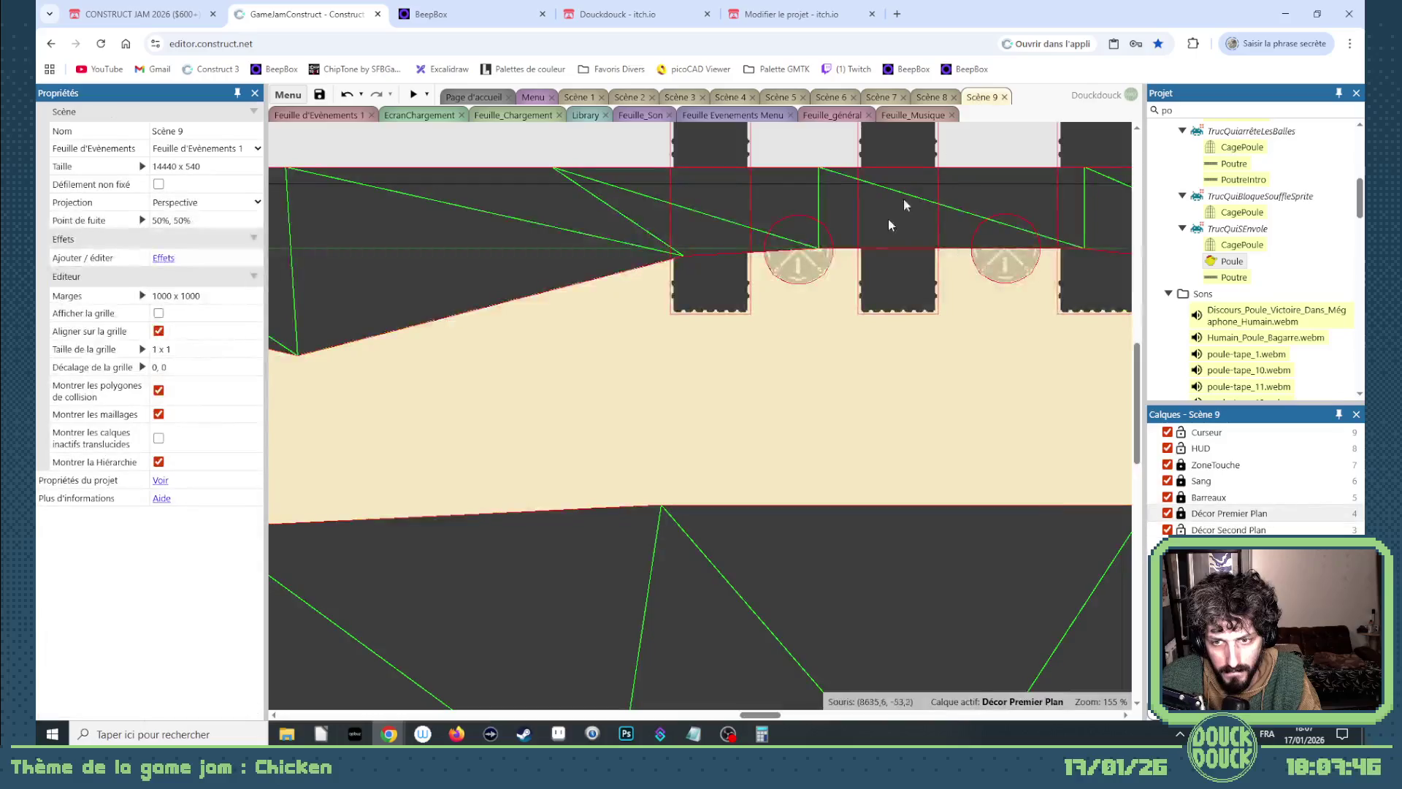
pyautogui.click(581, 394)
pyautogui.scroll(-6, 250, 619)
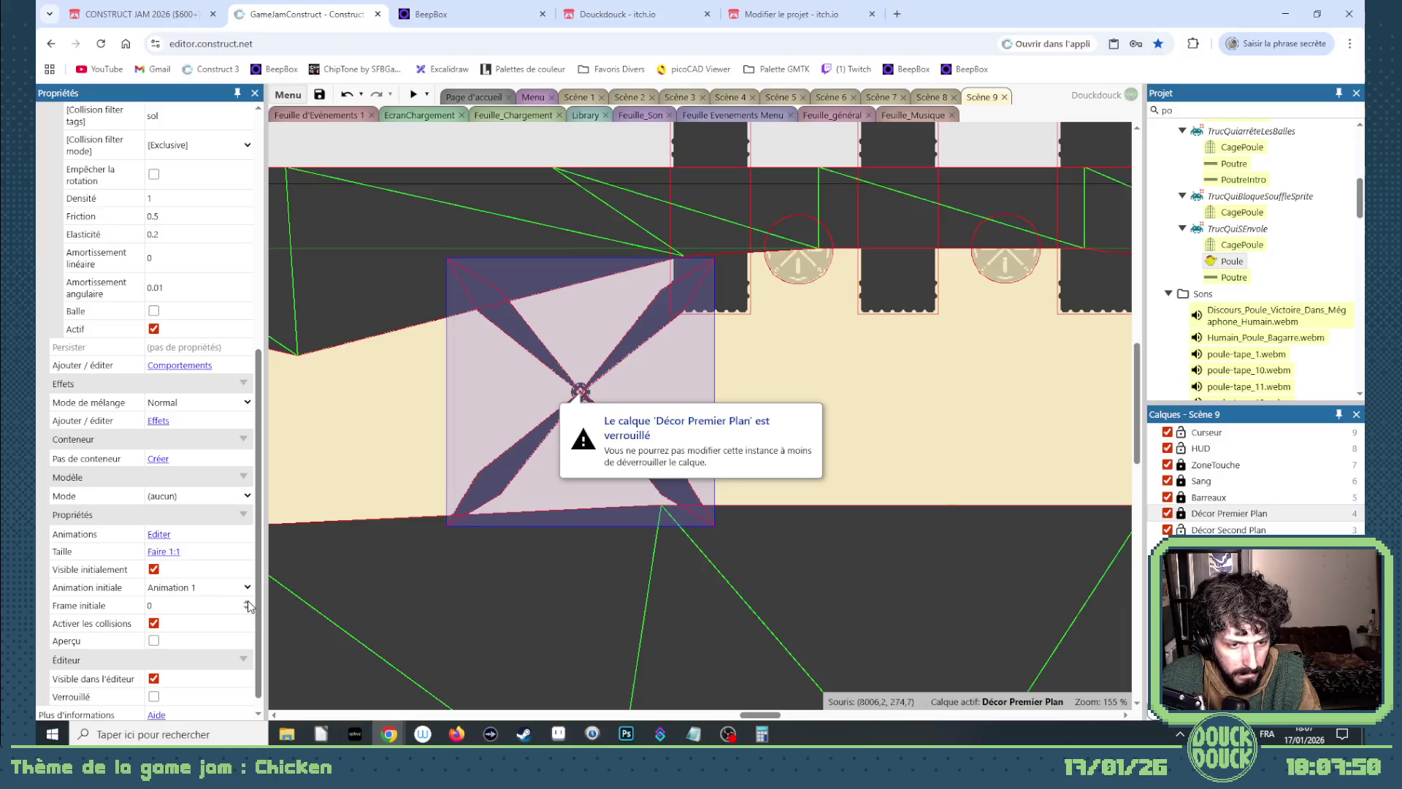
pyautogui.click(248, 603)
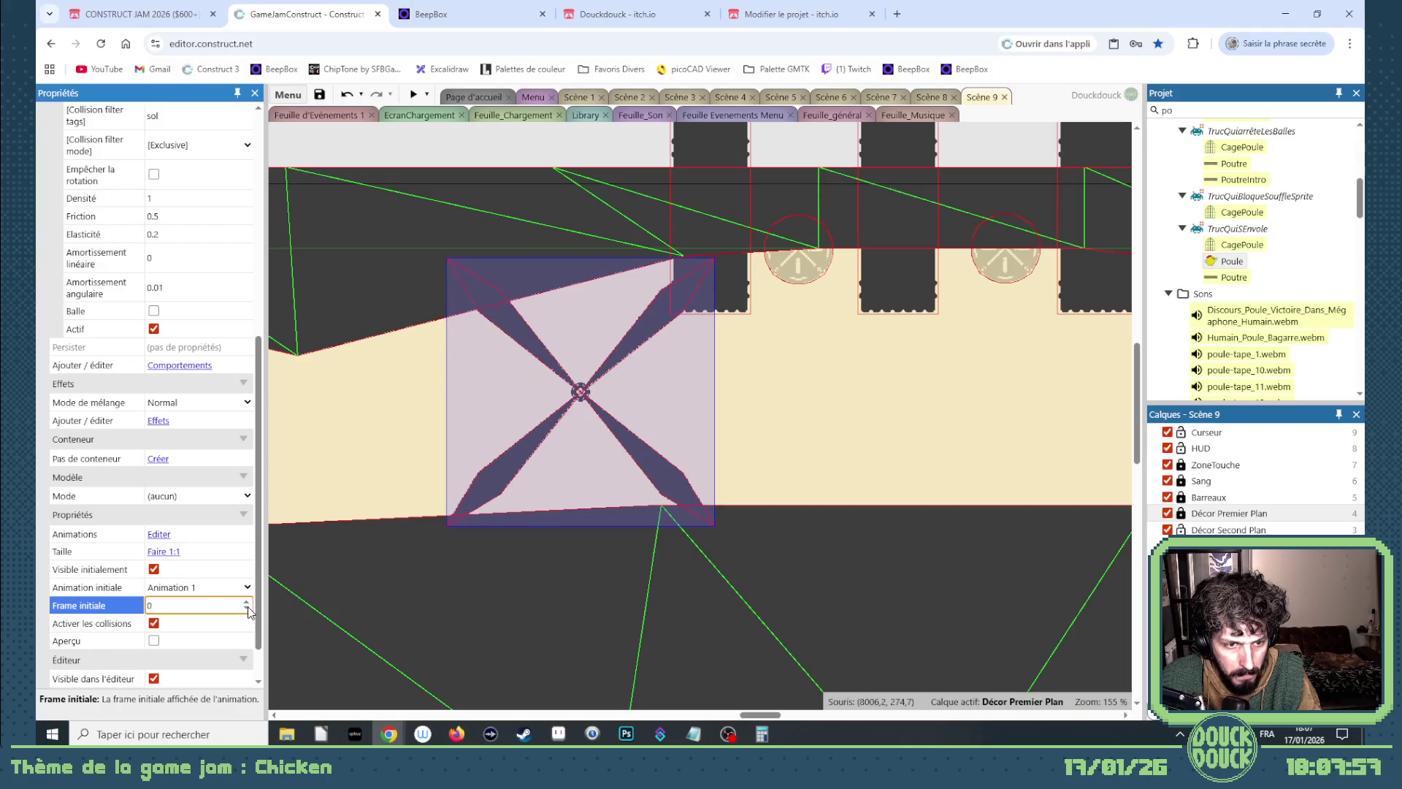
pyautogui.doubleClick(550, 432)
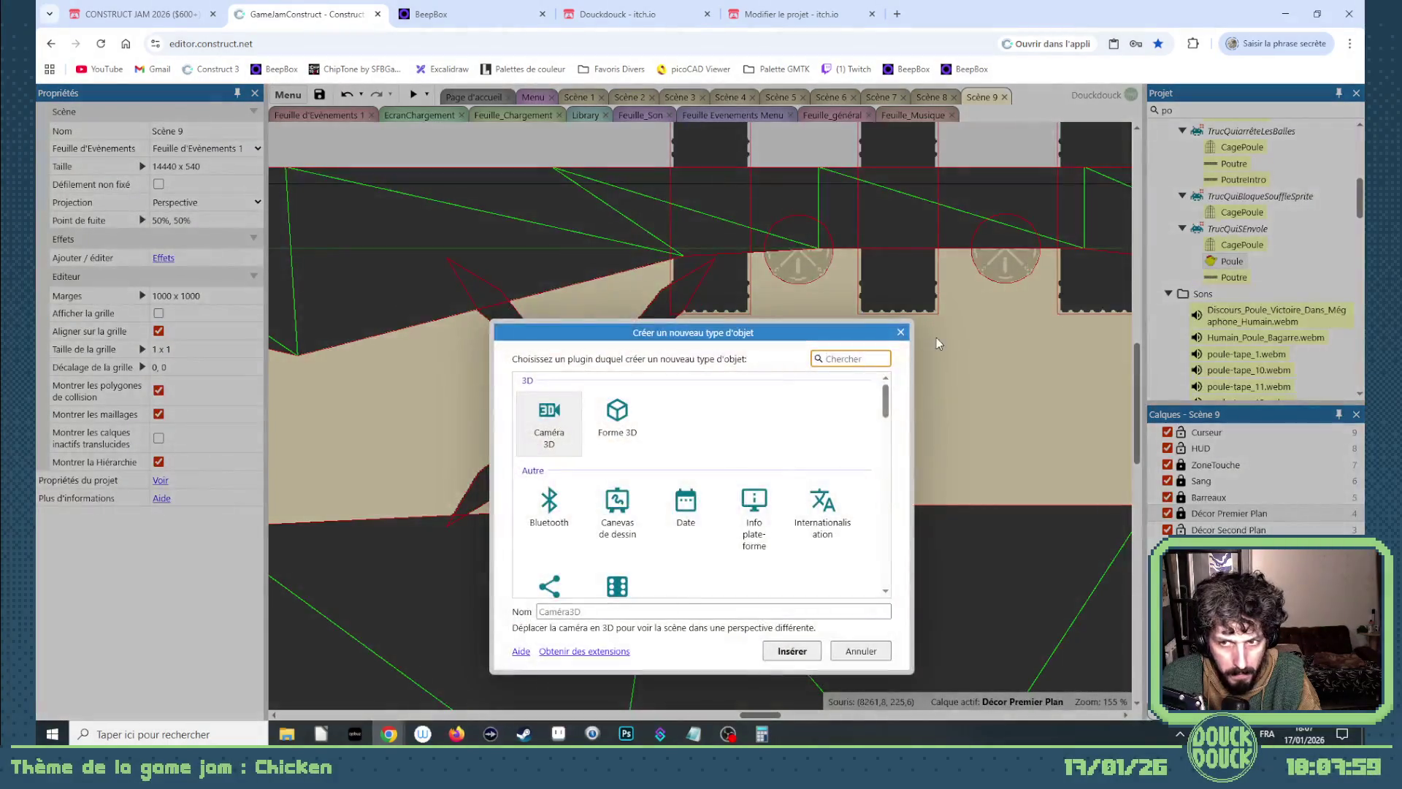
# Dismiss the stray new-object dialog, select Décor Premier Plan, and open Roue's Animation 1 frames.
pyautogui.click(901, 333)
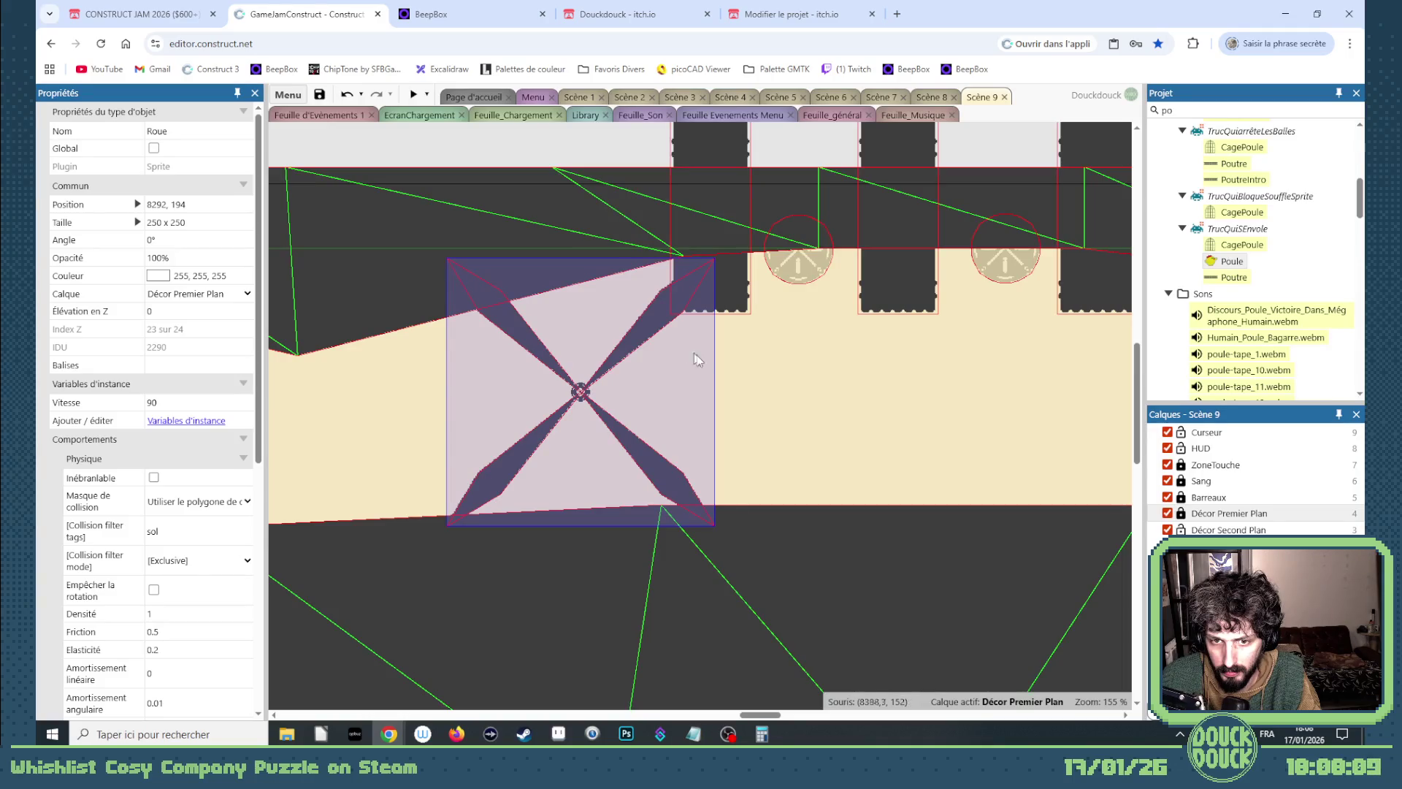
pyautogui.scroll(-2, 730, 404)
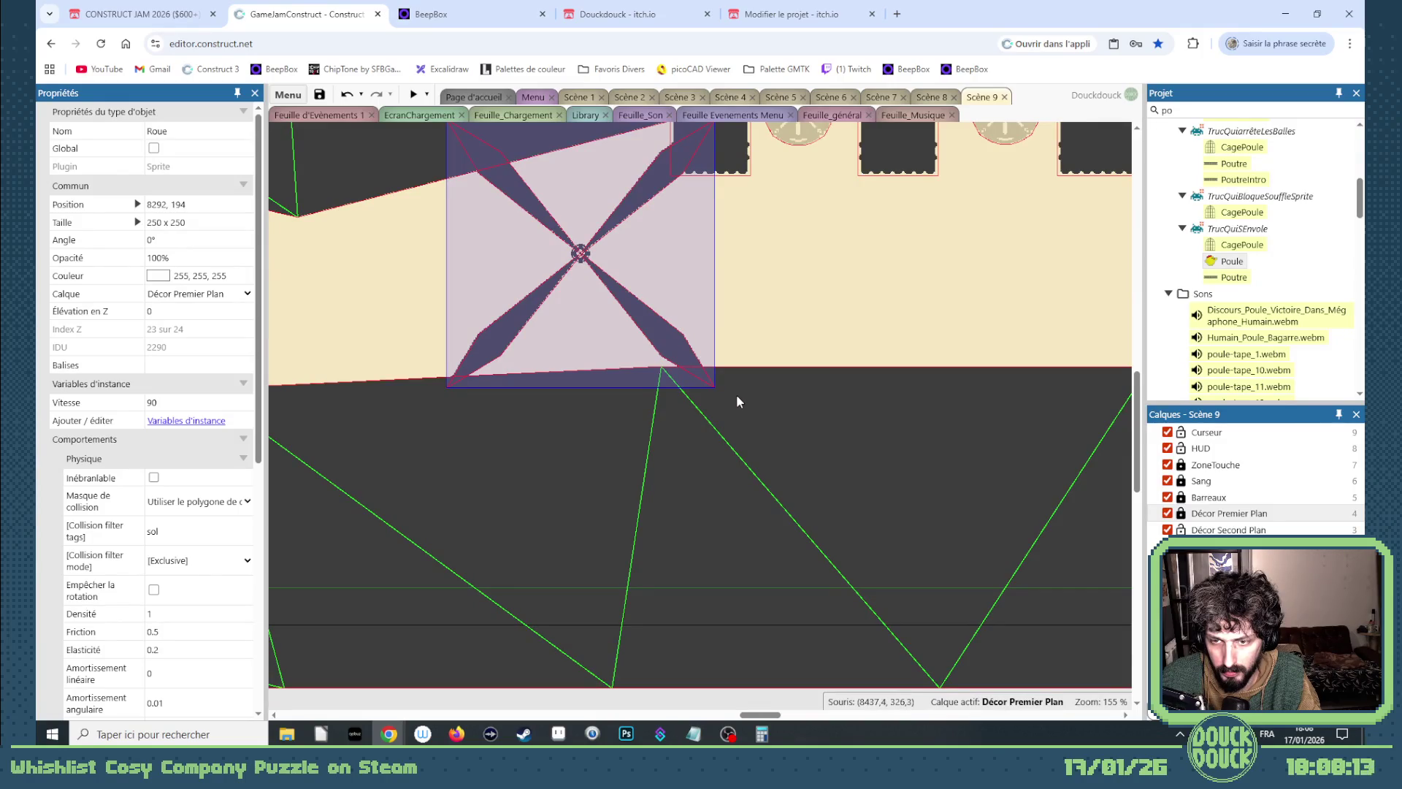
pyautogui.scroll(-3, 699, 383)
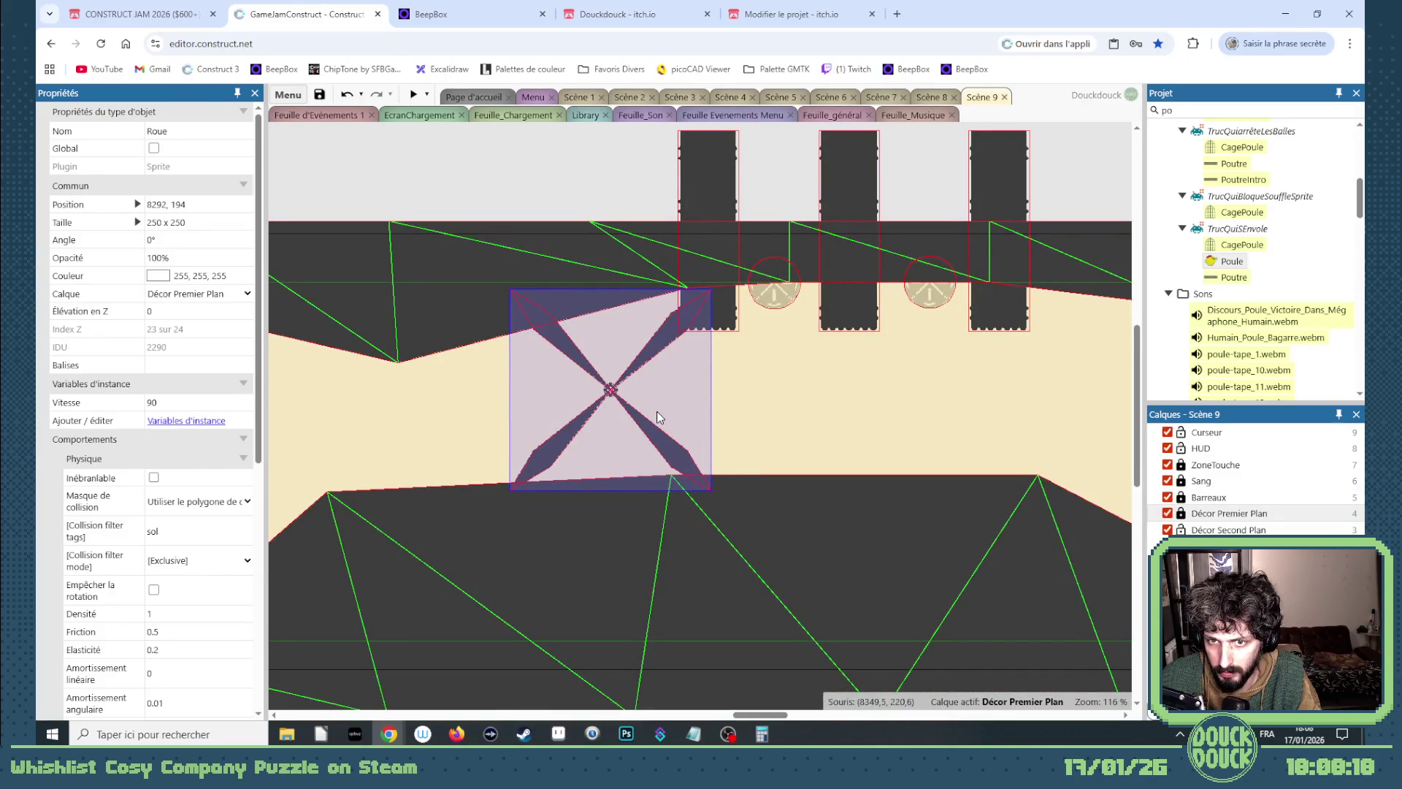
pyautogui.doubleClick(631, 417)
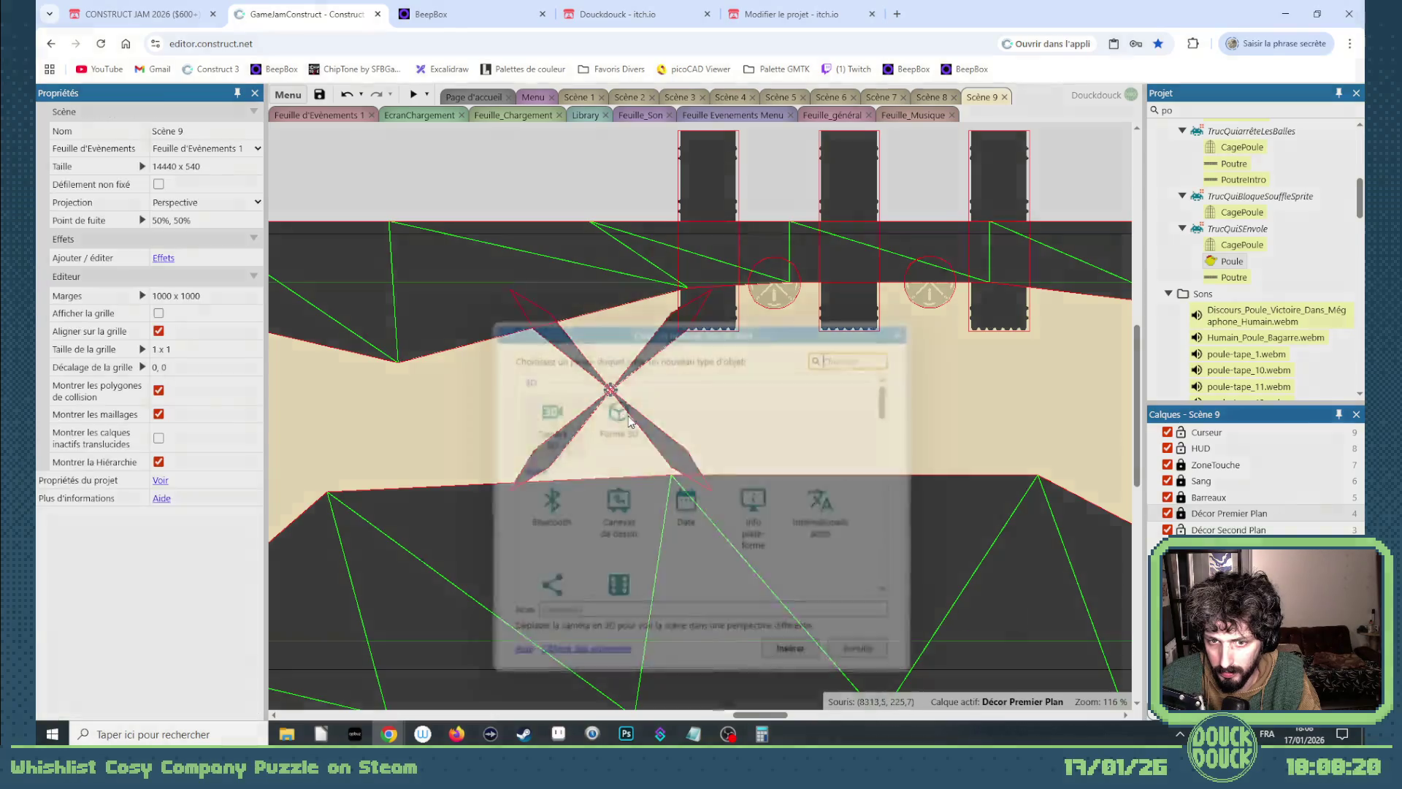
pyautogui.press('Escape')
pyautogui.click(1192, 516)
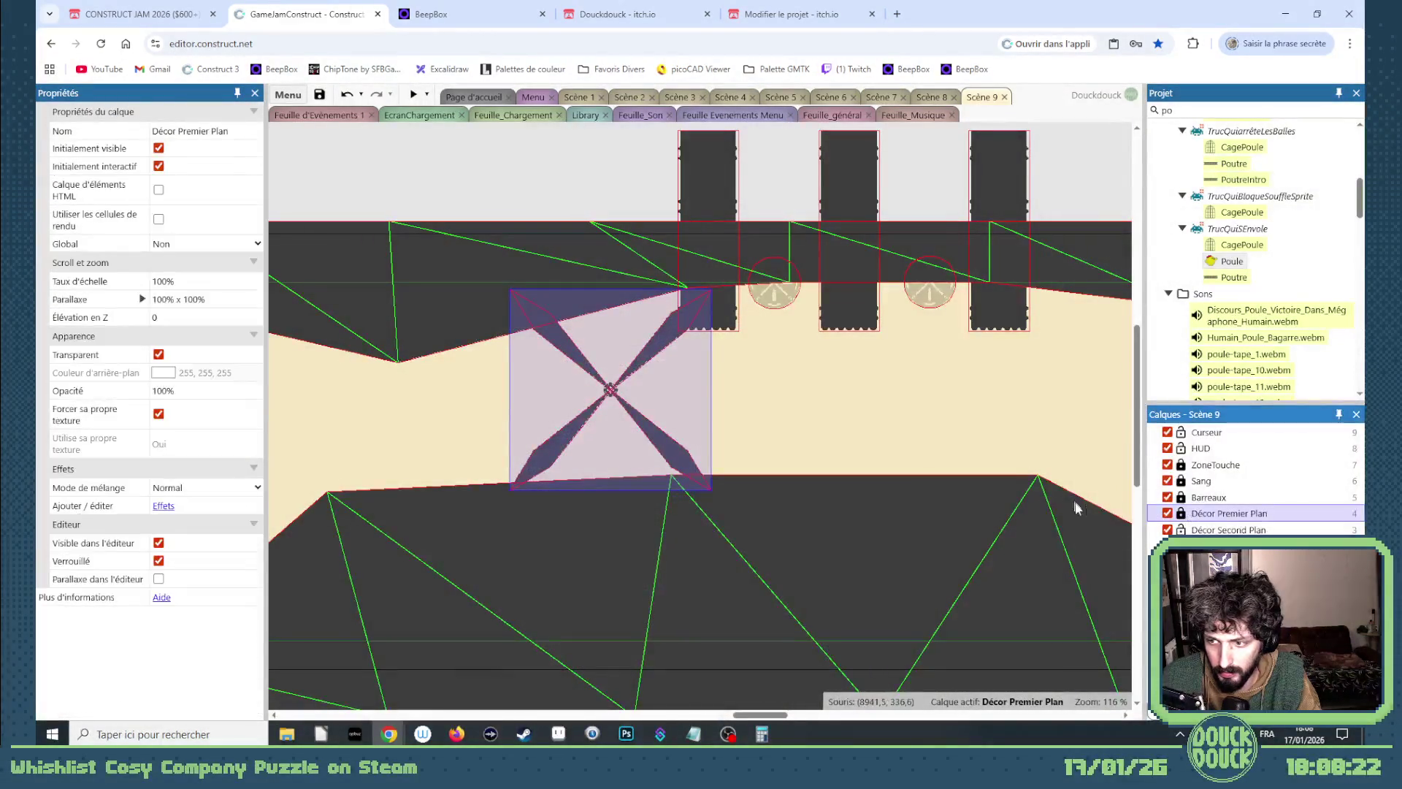
pyautogui.doubleClick(532, 414)
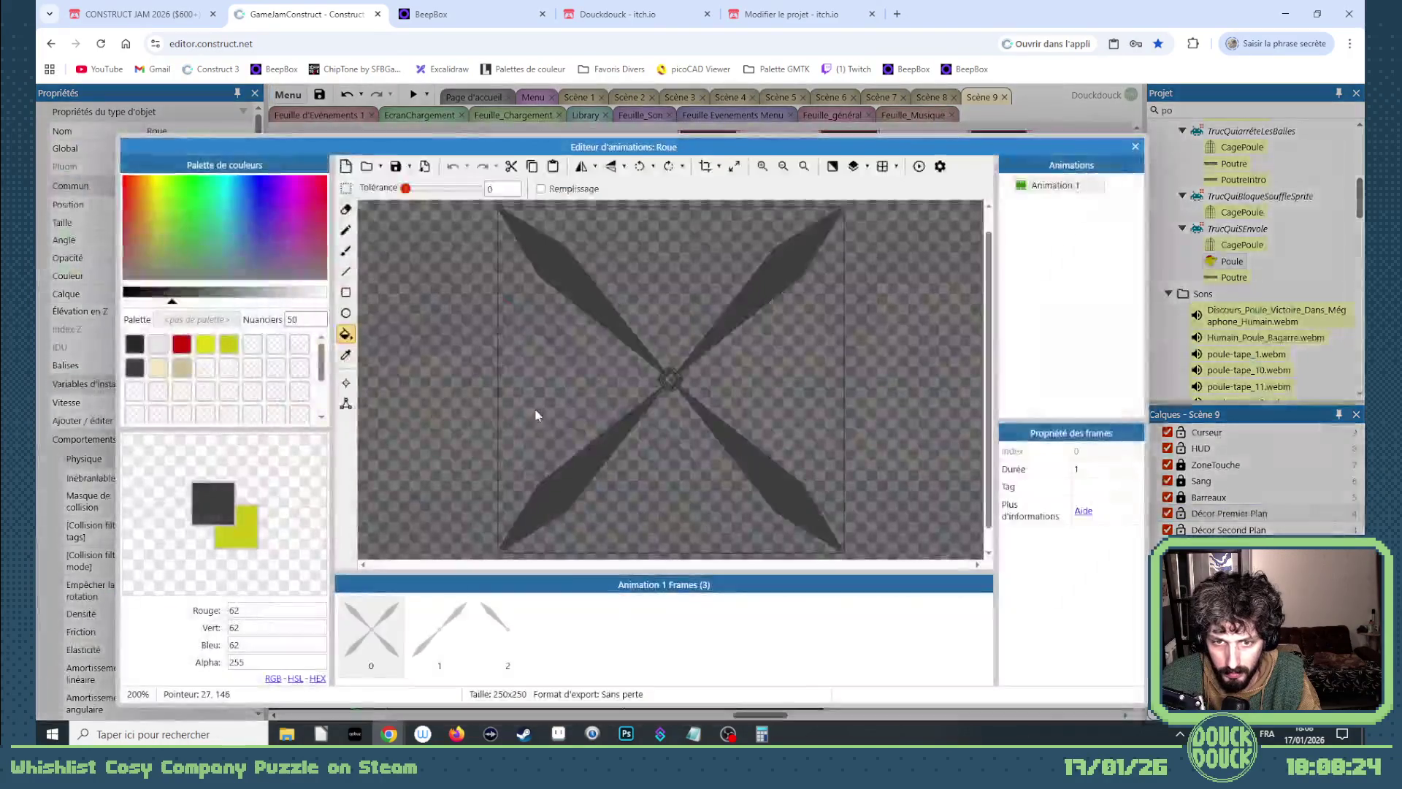
# Duplicate the first Roue frame as a new last frame and erase its upper-left blade.
pyautogui.rightClick(394, 625)
pyautogui.click(431, 532)
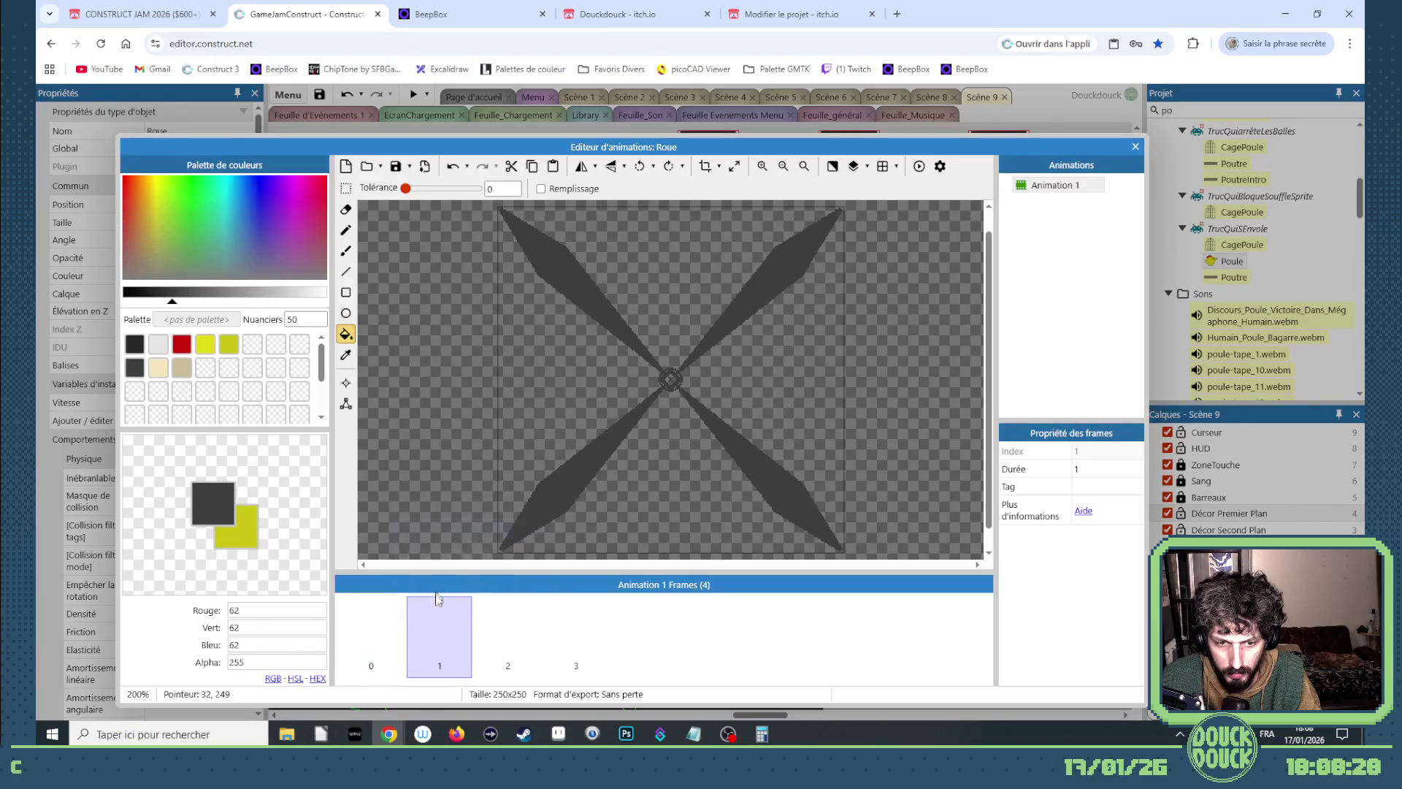
pyautogui.moveTo(438, 629); pyautogui.dragTo(598, 622)
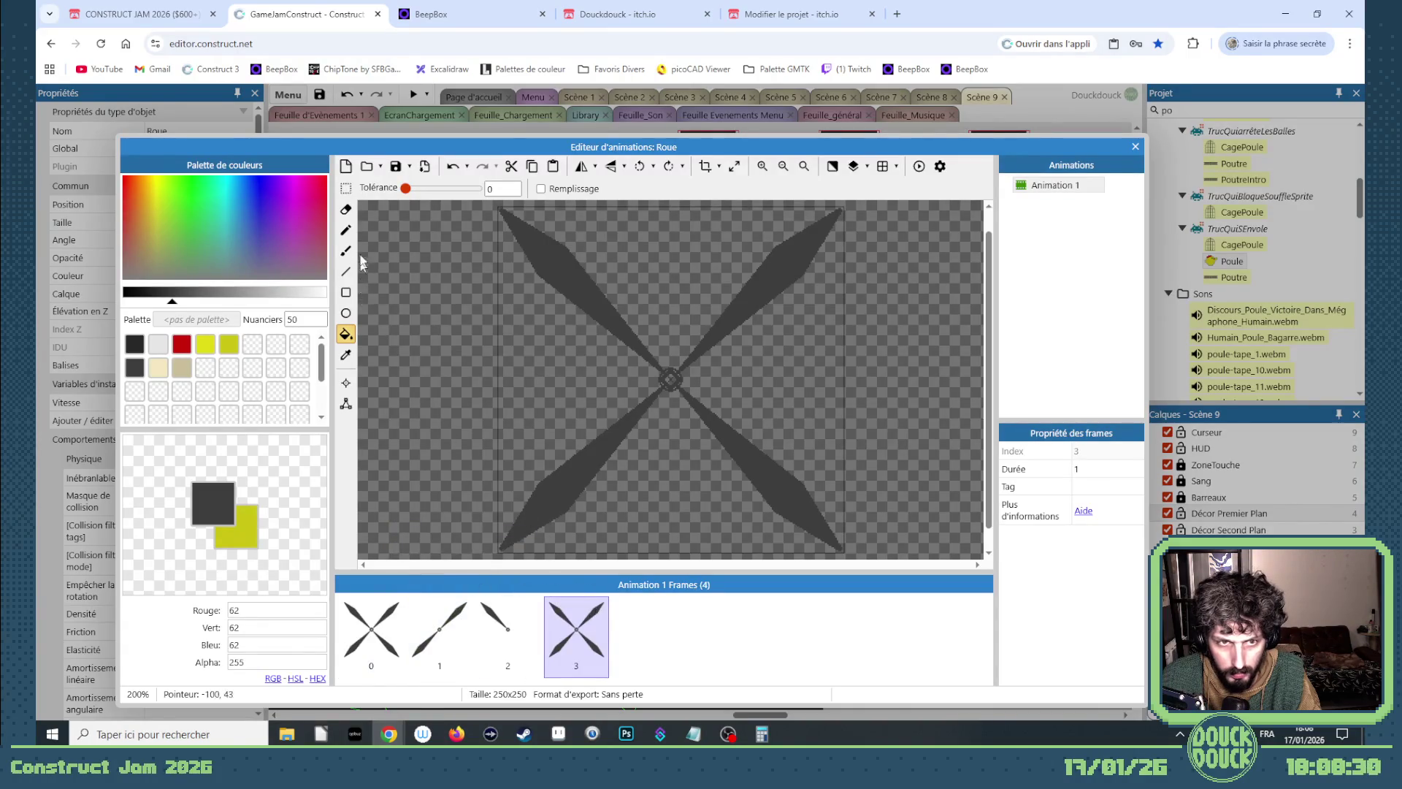
pyautogui.click(346, 189)
pyautogui.scroll(2, 612, 479)
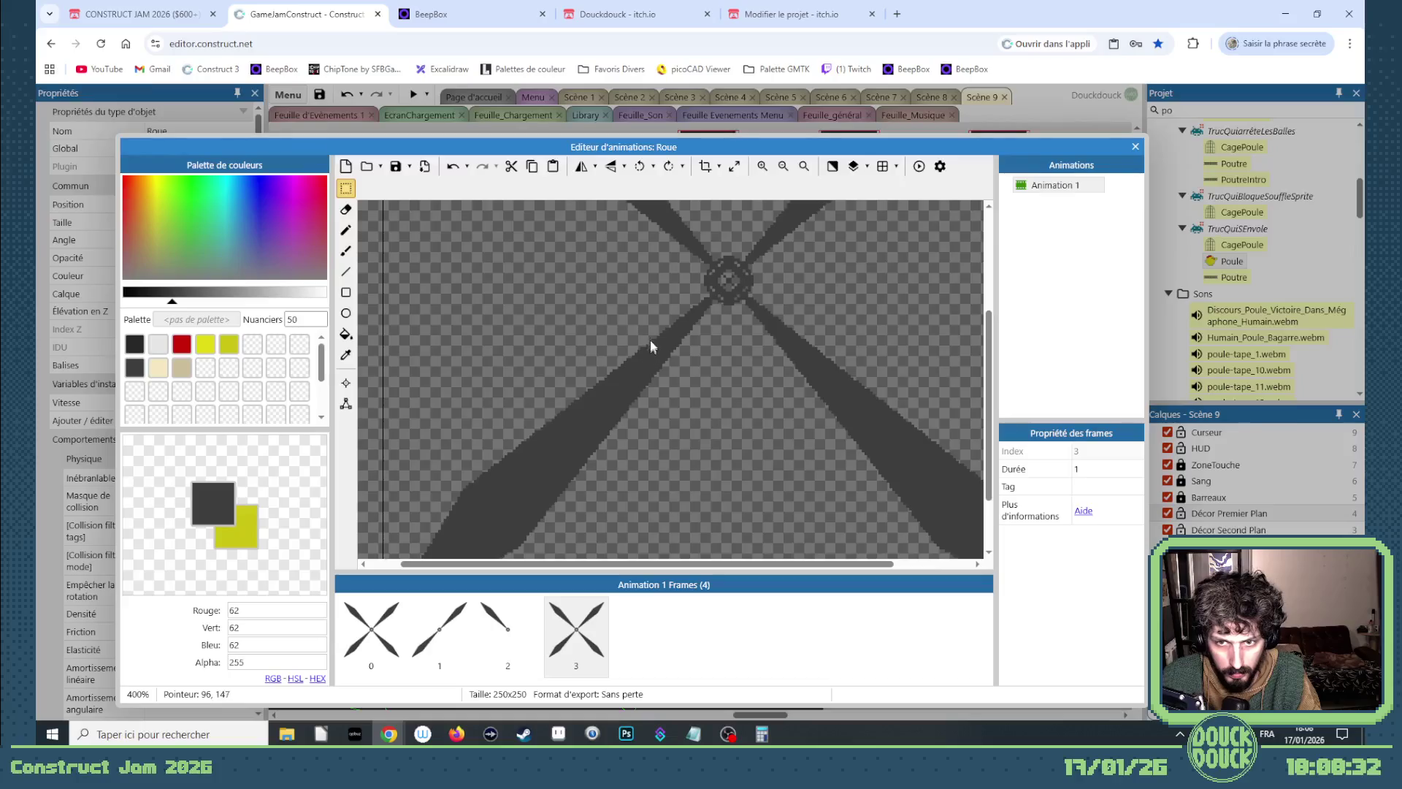
pyautogui.scroll(3, 683, 376)
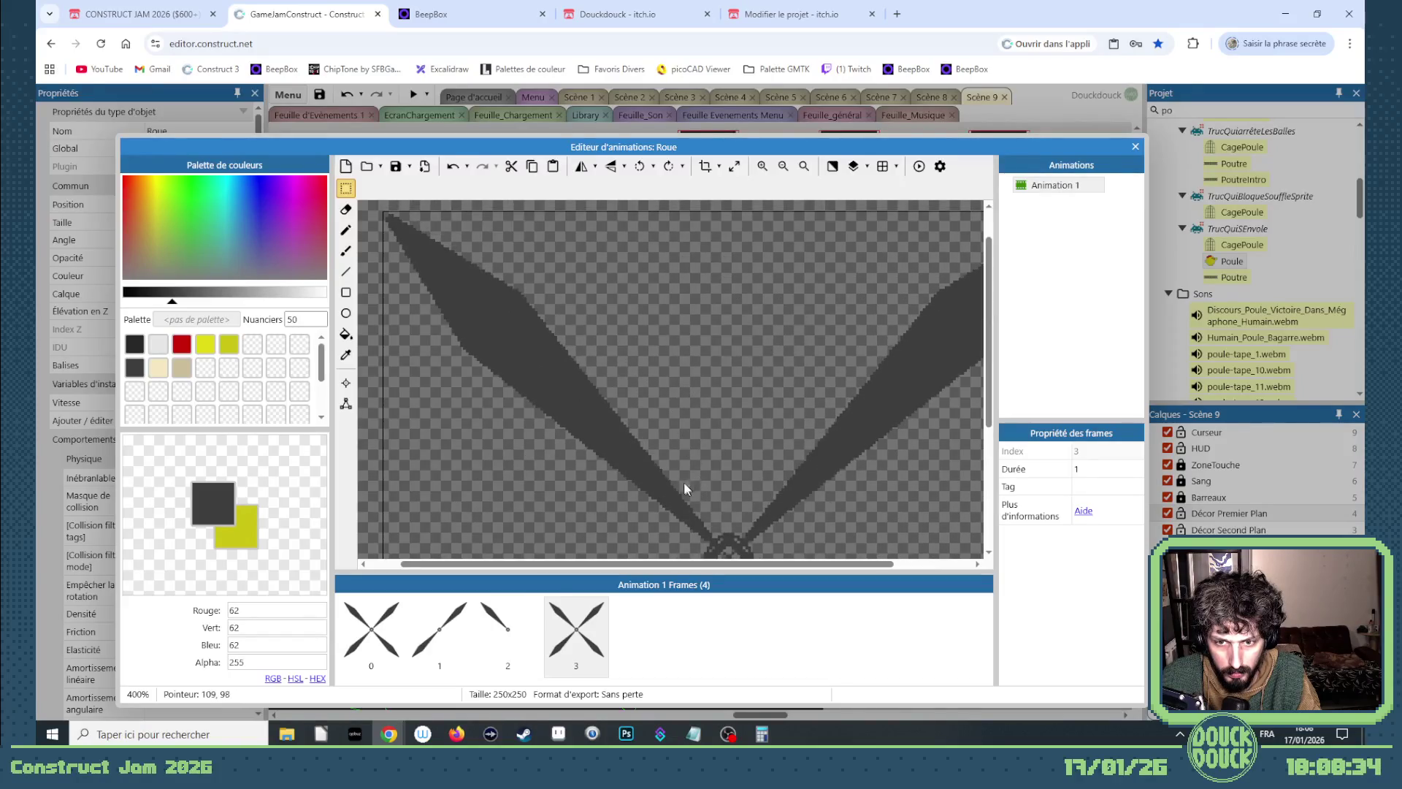
pyautogui.moveTo(384, 212)
pyautogui.mouseDown()
pyautogui.moveTo(599, 482)
pyautogui.moveTo(674, 511)
pyautogui.mouseUp()
pyautogui.press('Delete')
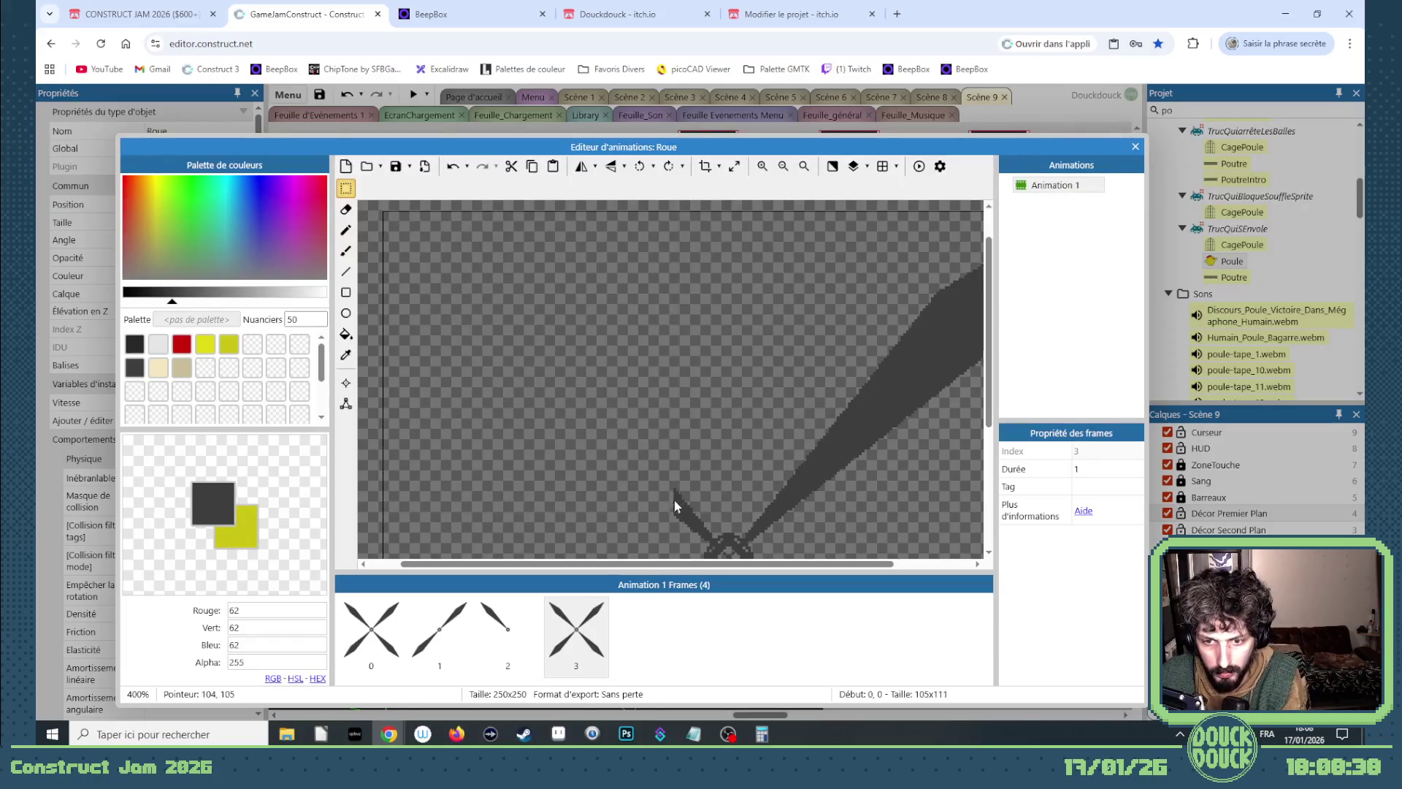
# Erase the upper-right blade too and clean leftover pixels at the broken stub.
pyautogui.scroll(-2, 690, 450)
pyautogui.moveTo(683, 285); pyautogui.dragTo(768, 367)
pyautogui.press('Delete')
pyautogui.scroll(2, 659, 375)
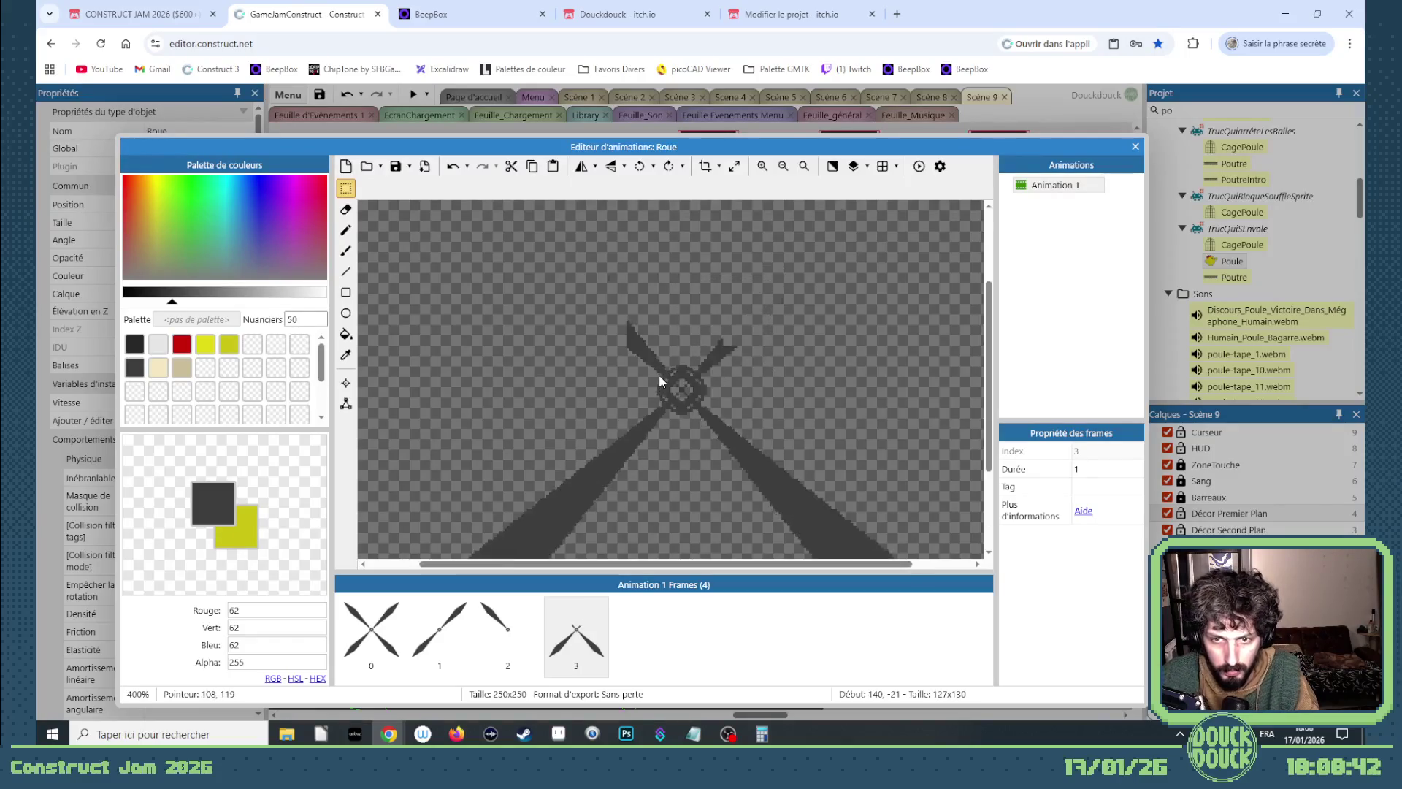
pyautogui.scroll(1, 659, 375)
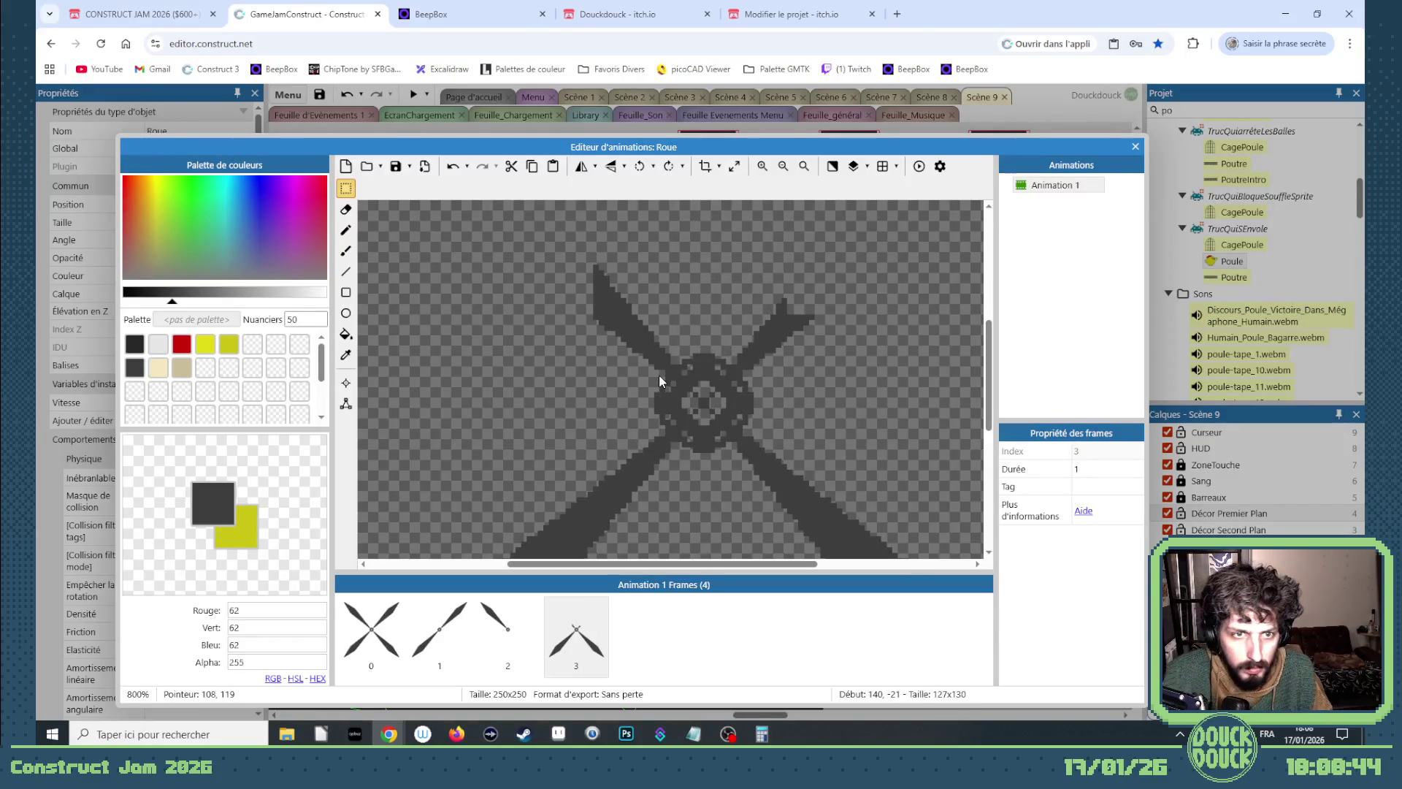
pyautogui.click(348, 211)
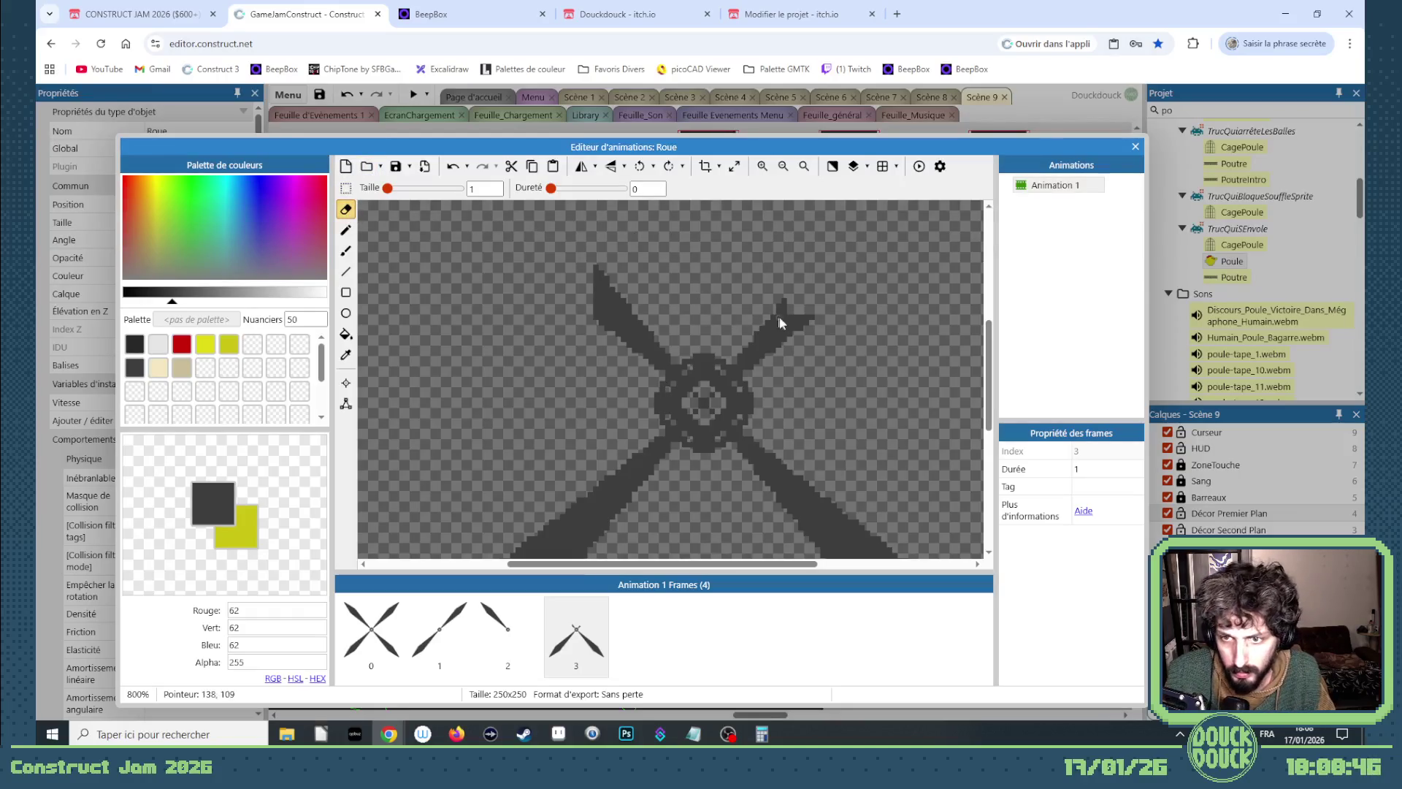
pyautogui.moveTo(816, 319); pyautogui.dragTo(805, 319)
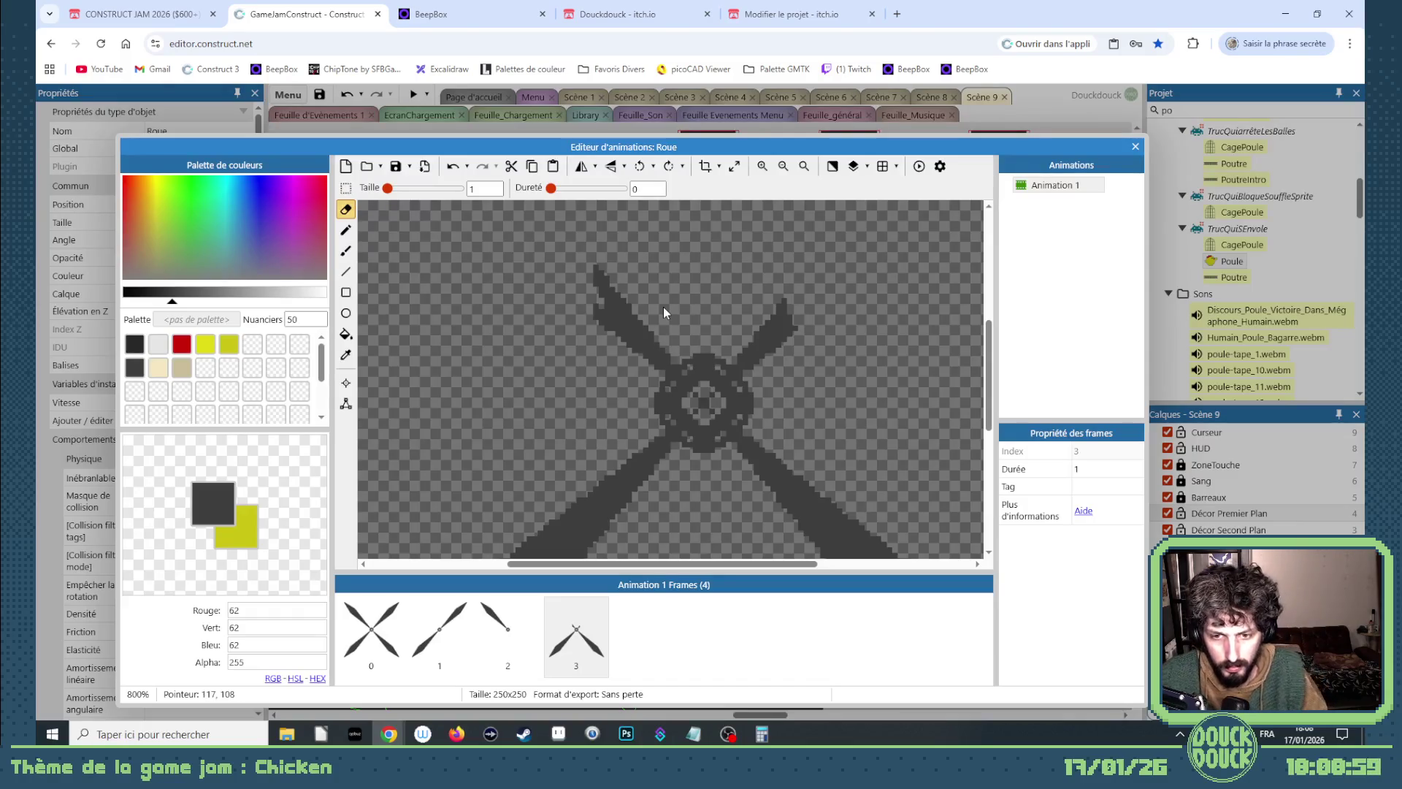
pyautogui.scroll(-3, 589, 393)
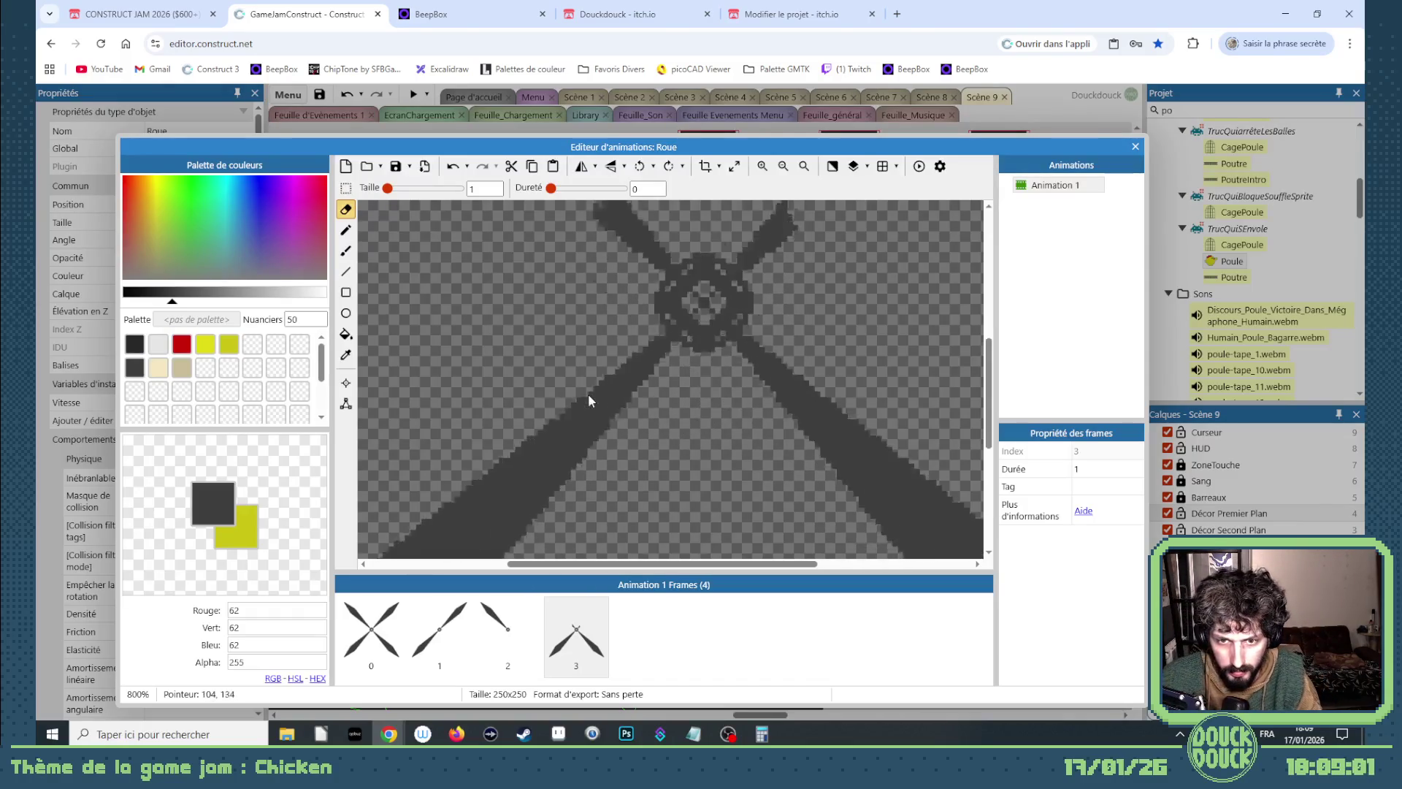
pyautogui.scroll(1, 595, 427)
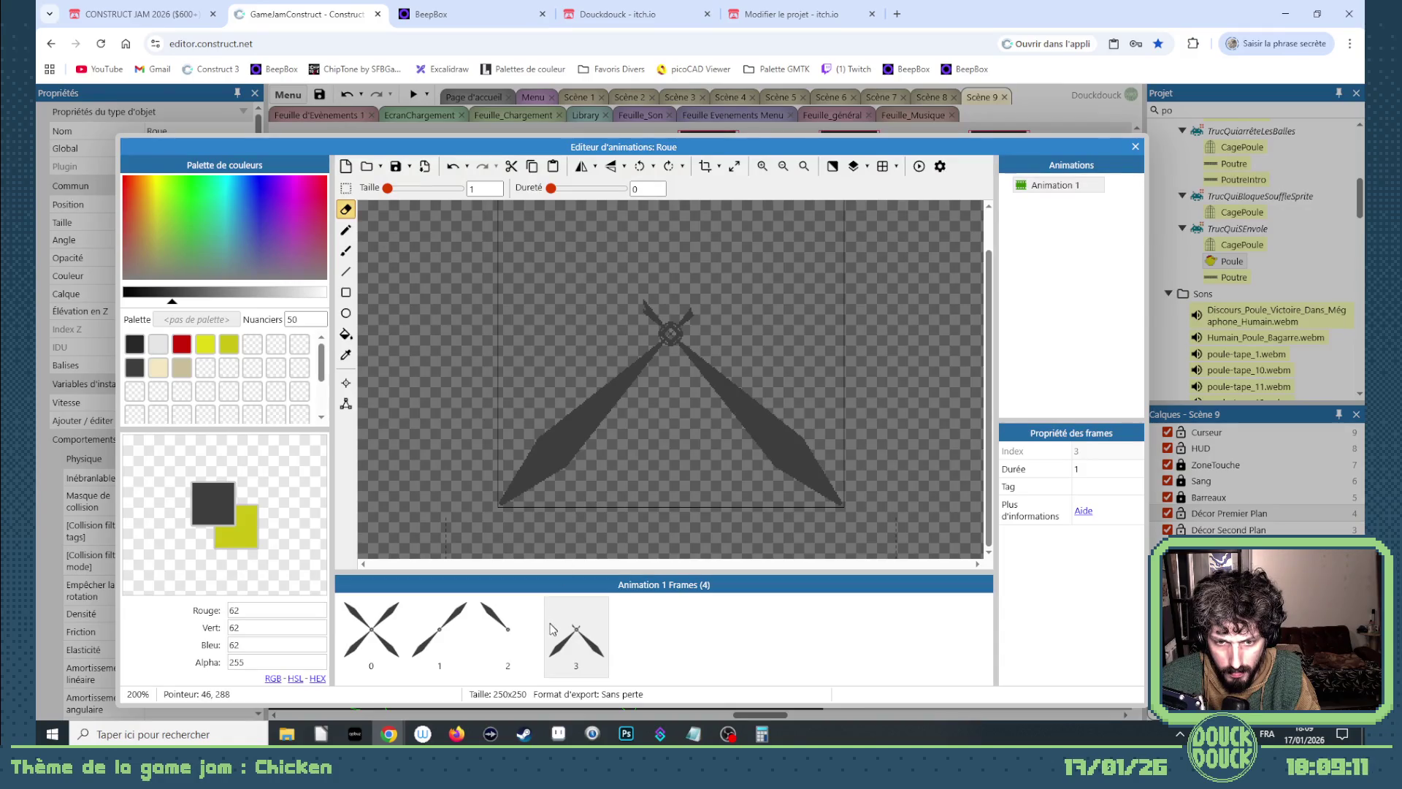
pyautogui.click(348, 411)
# Collapse frame 3's upper-left and upper-right collision points into the pivot.
pyautogui.scroll(1, 660, 366)
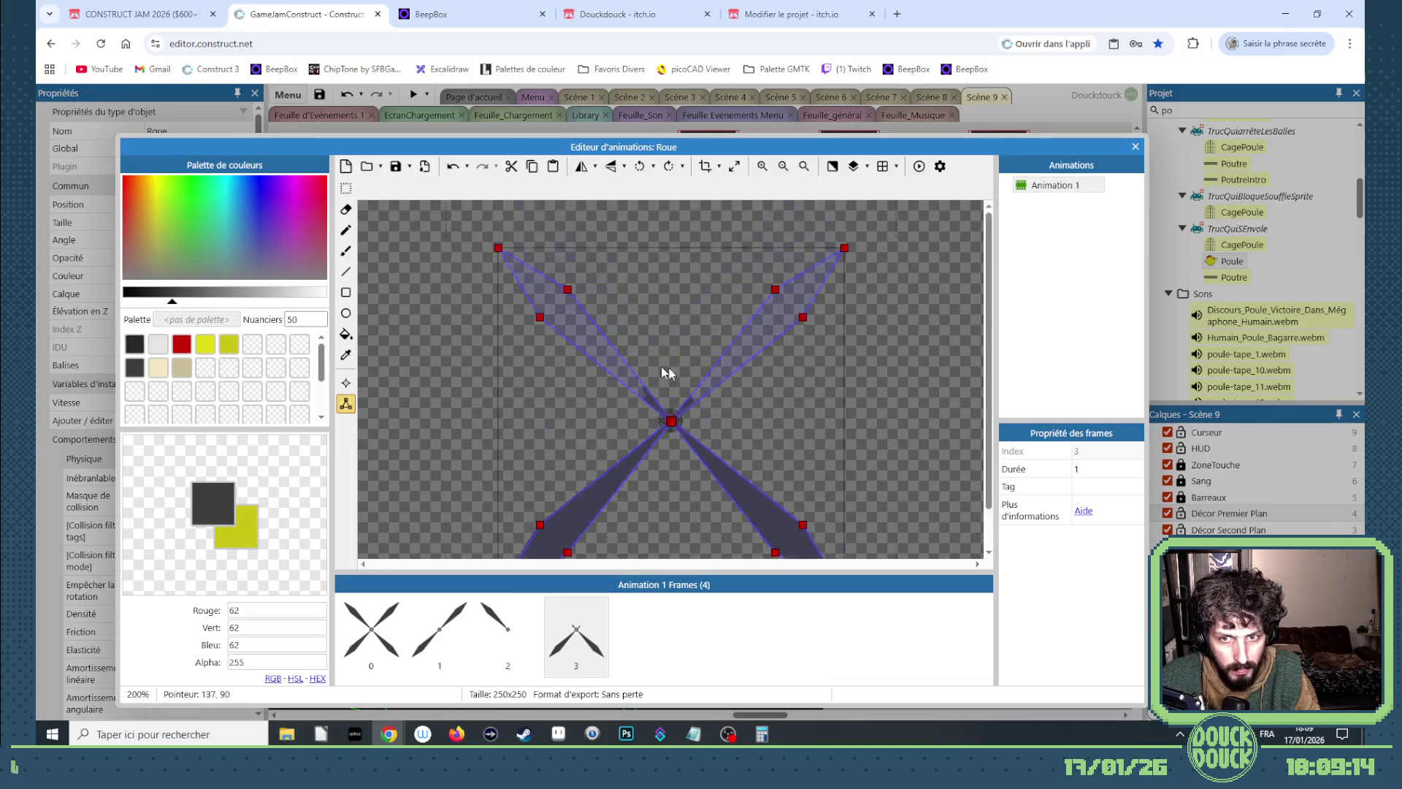
pyautogui.moveTo(540, 321)
pyautogui.mouseDown()
pyautogui.moveTo(501, 259)
pyautogui.moveTo(671, 425)
pyautogui.mouseUp()
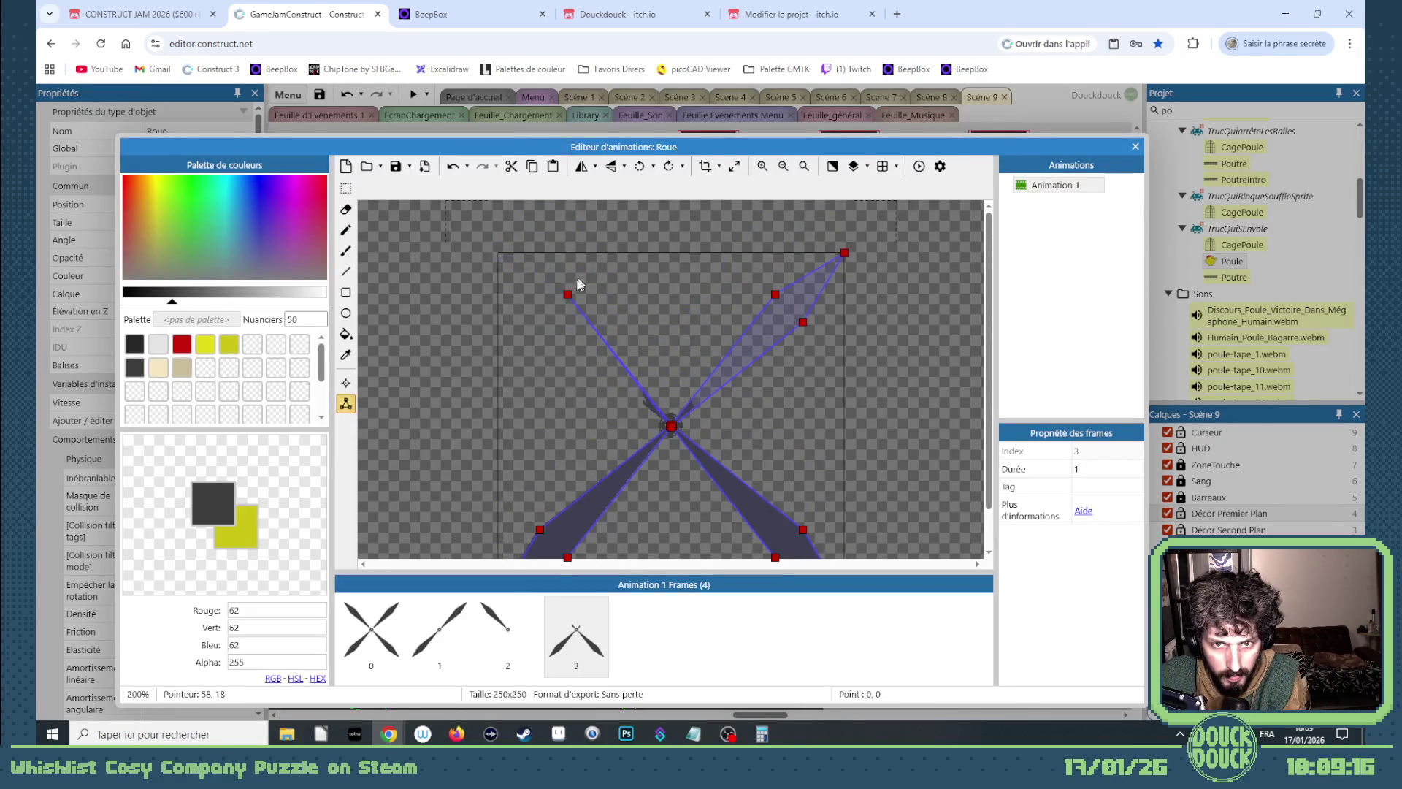
pyautogui.moveTo(569, 296); pyautogui.dragTo(669, 421)
pyautogui.moveTo(776, 295); pyautogui.dragTo(670, 425)
pyautogui.moveTo(844, 254); pyautogui.dragTo(671, 425)
pyautogui.click(803, 323)
pyautogui.moveTo(803, 323); pyautogui.dragTo(670, 425)
# Fine-tune the collision points around the pivot and return to the Scène 9 layout.
pyautogui.scroll(4, 665, 439)
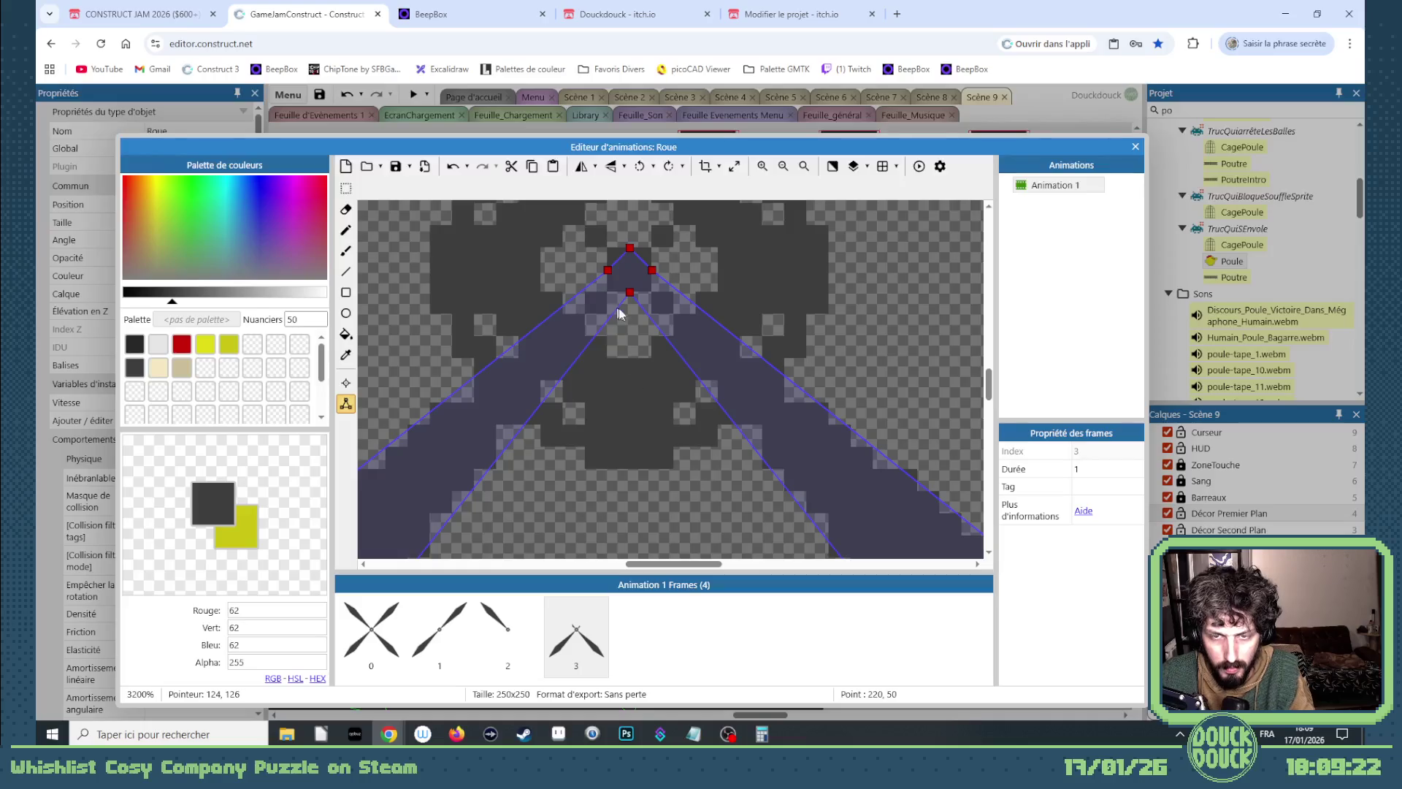
pyautogui.scroll(2, 621, 325)
pyautogui.click(630, 388)
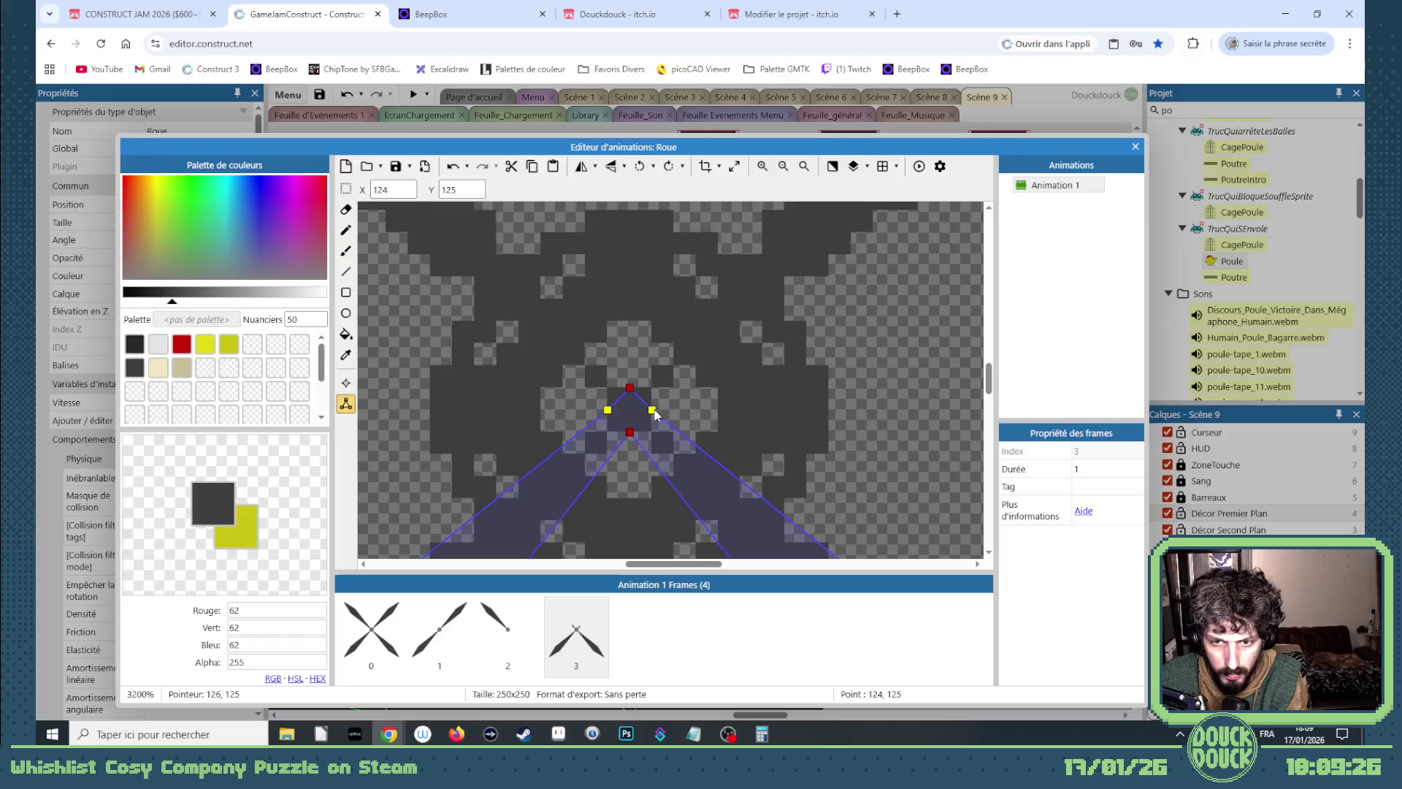
pyautogui.click(630, 433)
pyautogui.press('Down')
pyautogui.press('Up')
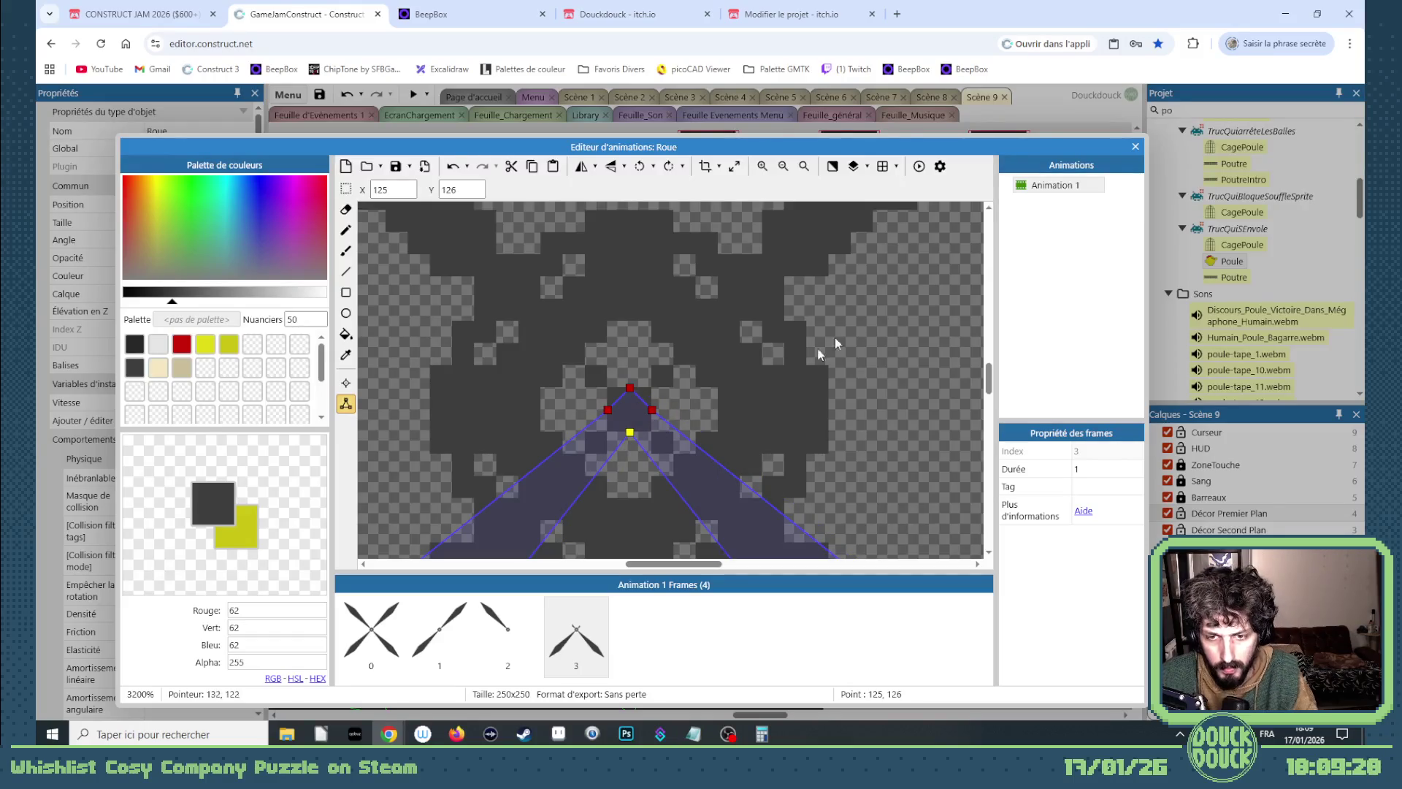
pyautogui.click(1136, 146)
pyautogui.scroll(-5, 220, 622)
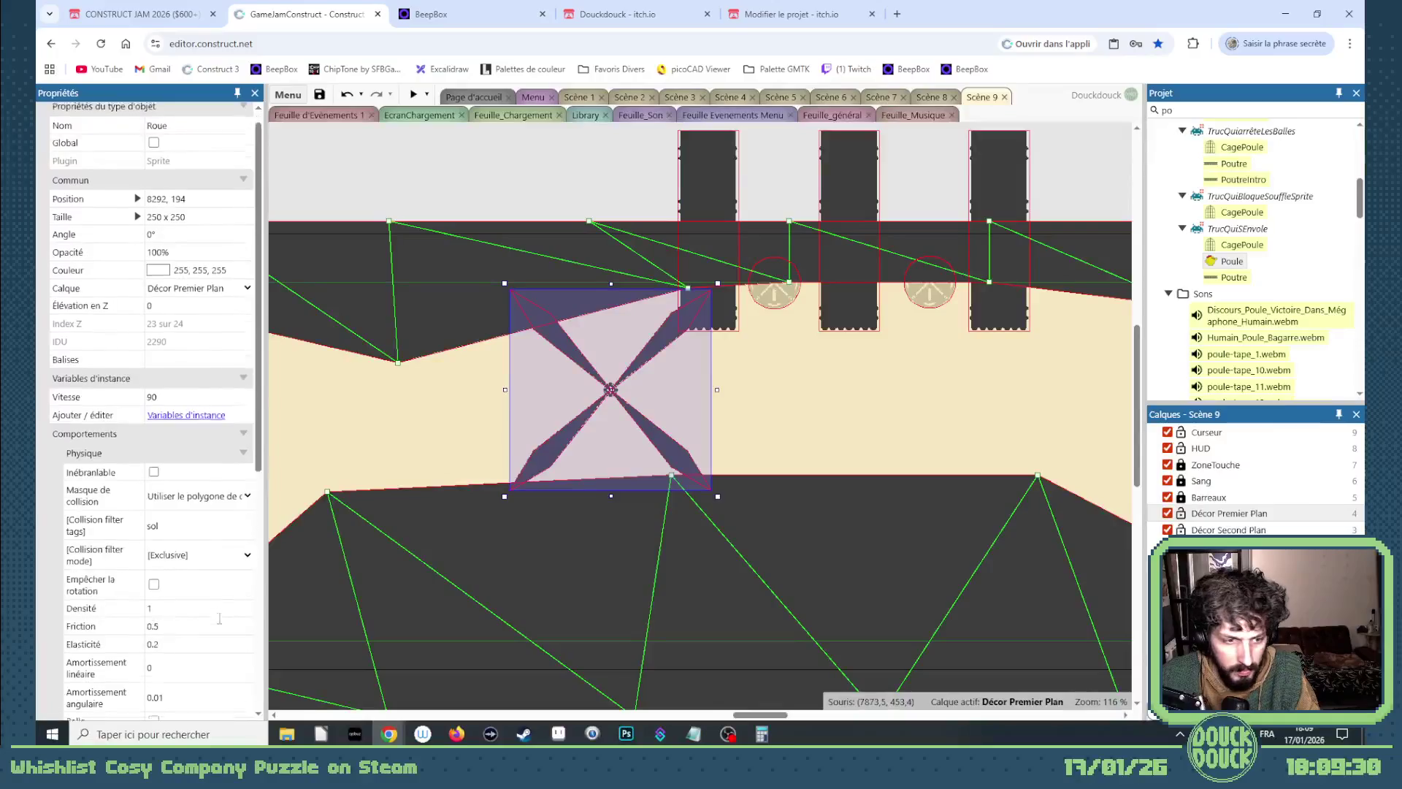
# Make the Roue wheel start on broken frame 3 with Vitesse set to 0.
pyautogui.scroll(-1, 220, 622)
pyautogui.click(247, 586)
pyautogui.click(246, 585)
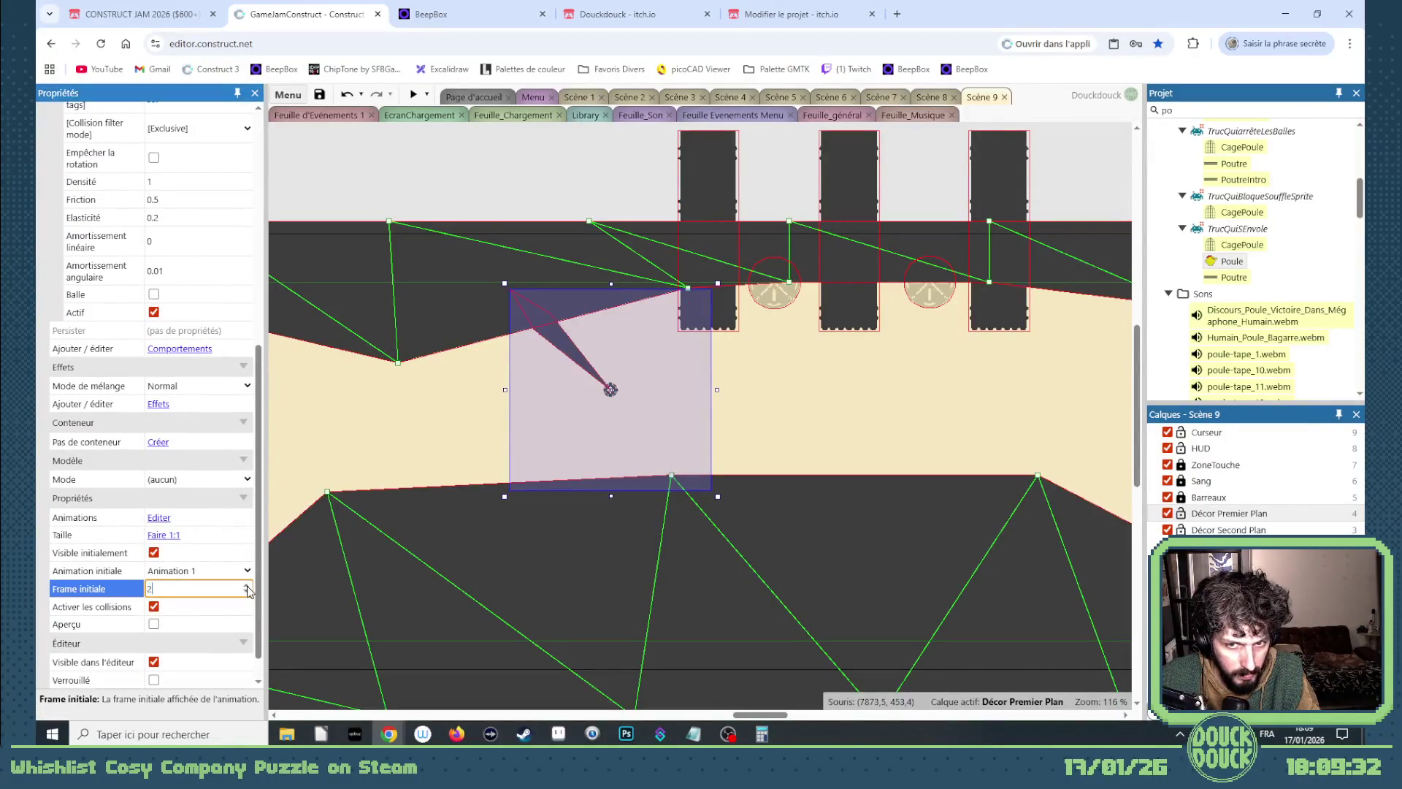
pyautogui.click(246, 586)
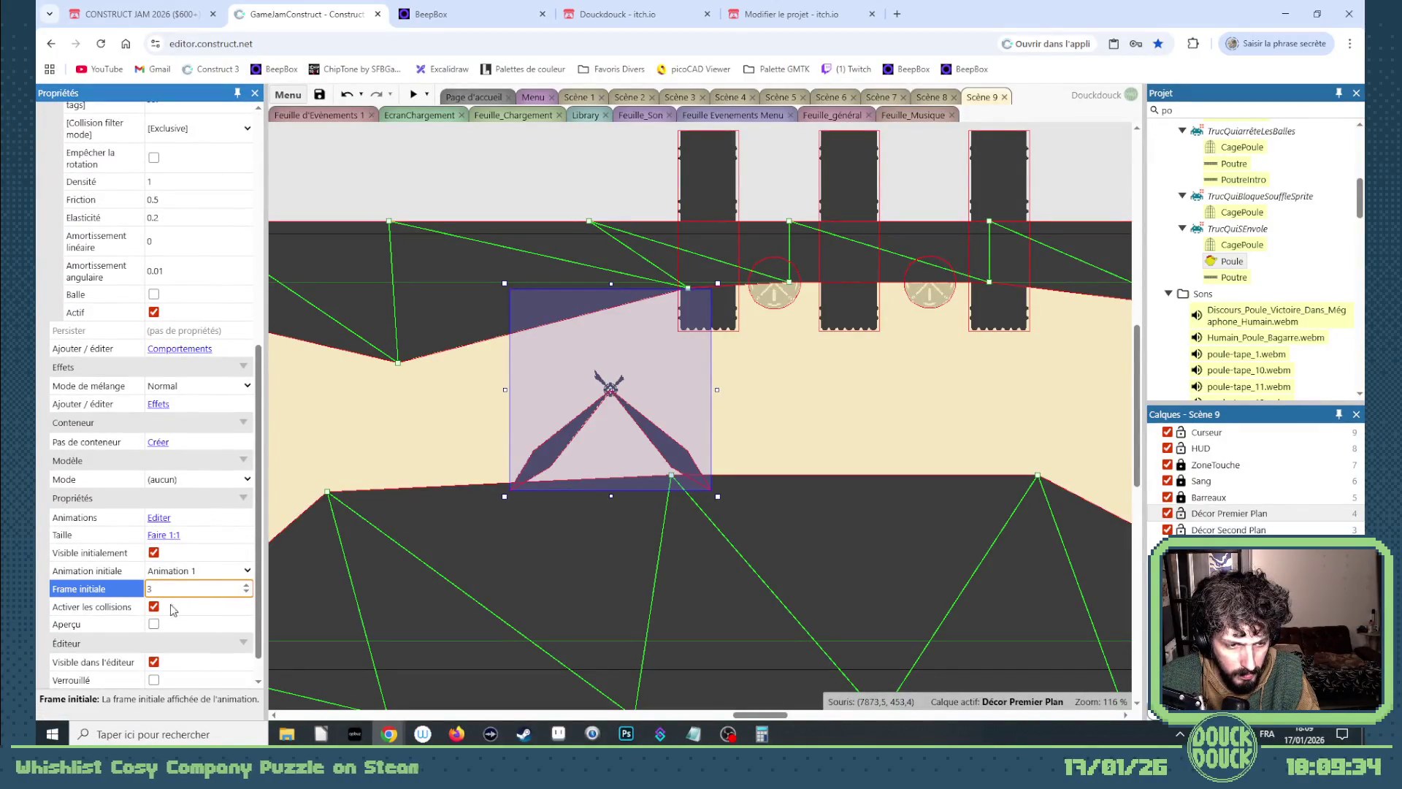
pyautogui.scroll(3, 183, 308)
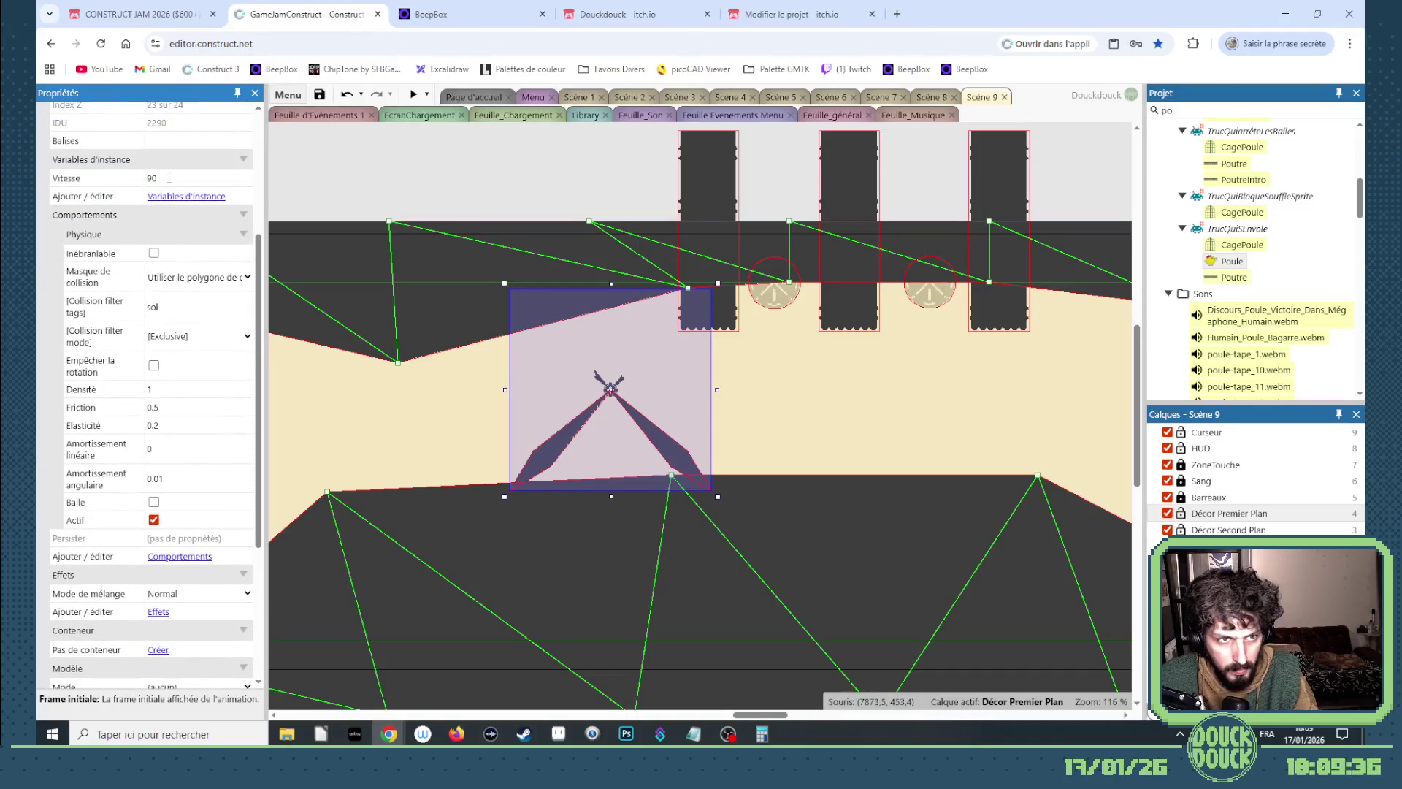
pyautogui.click(170, 178)
pyautogui.write('0')
pyautogui.press('Tab')
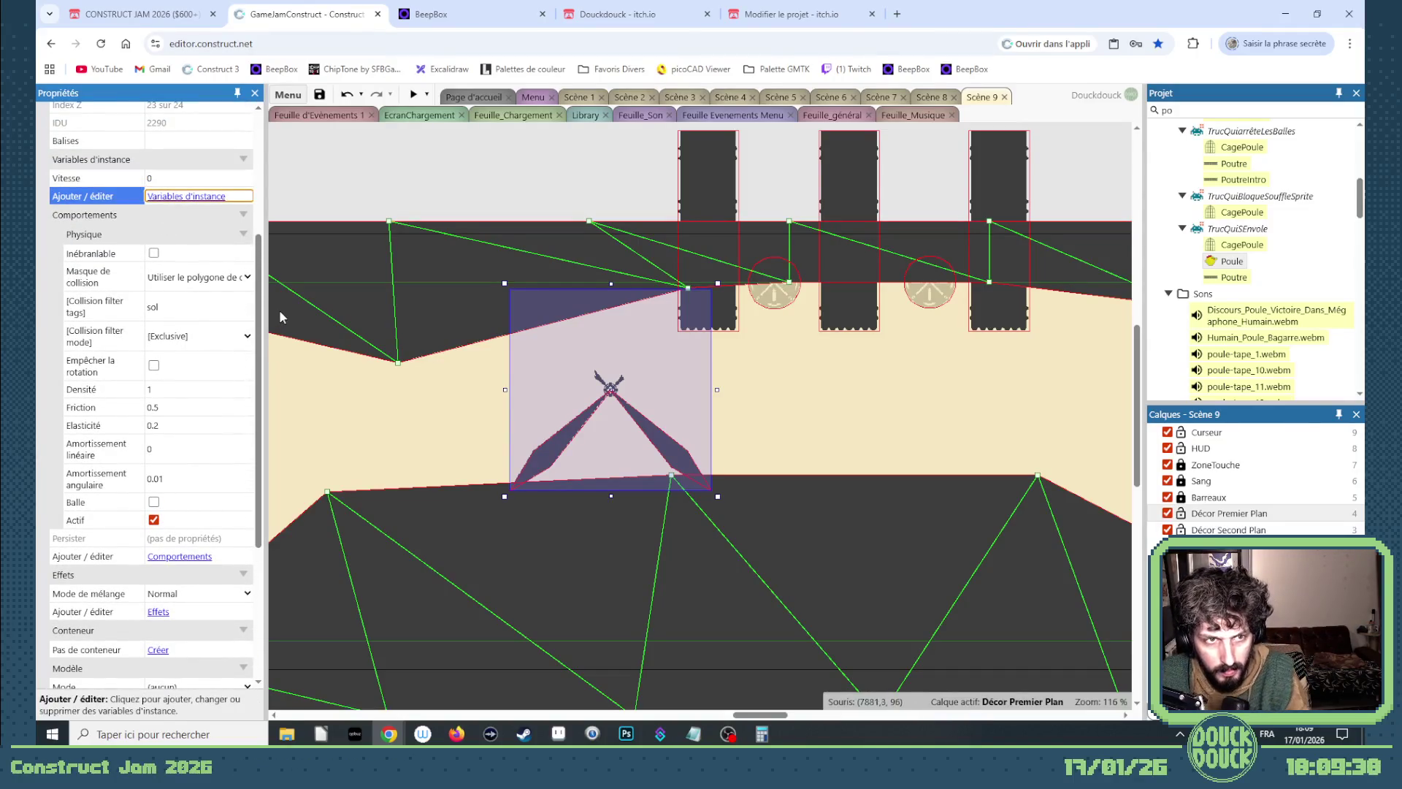
# Nudge and tilt the wheel into place between the corridor's ceiling and floor.
pyautogui.scroll(2, 611, 495)
pyautogui.scroll(-1, 610, 495)
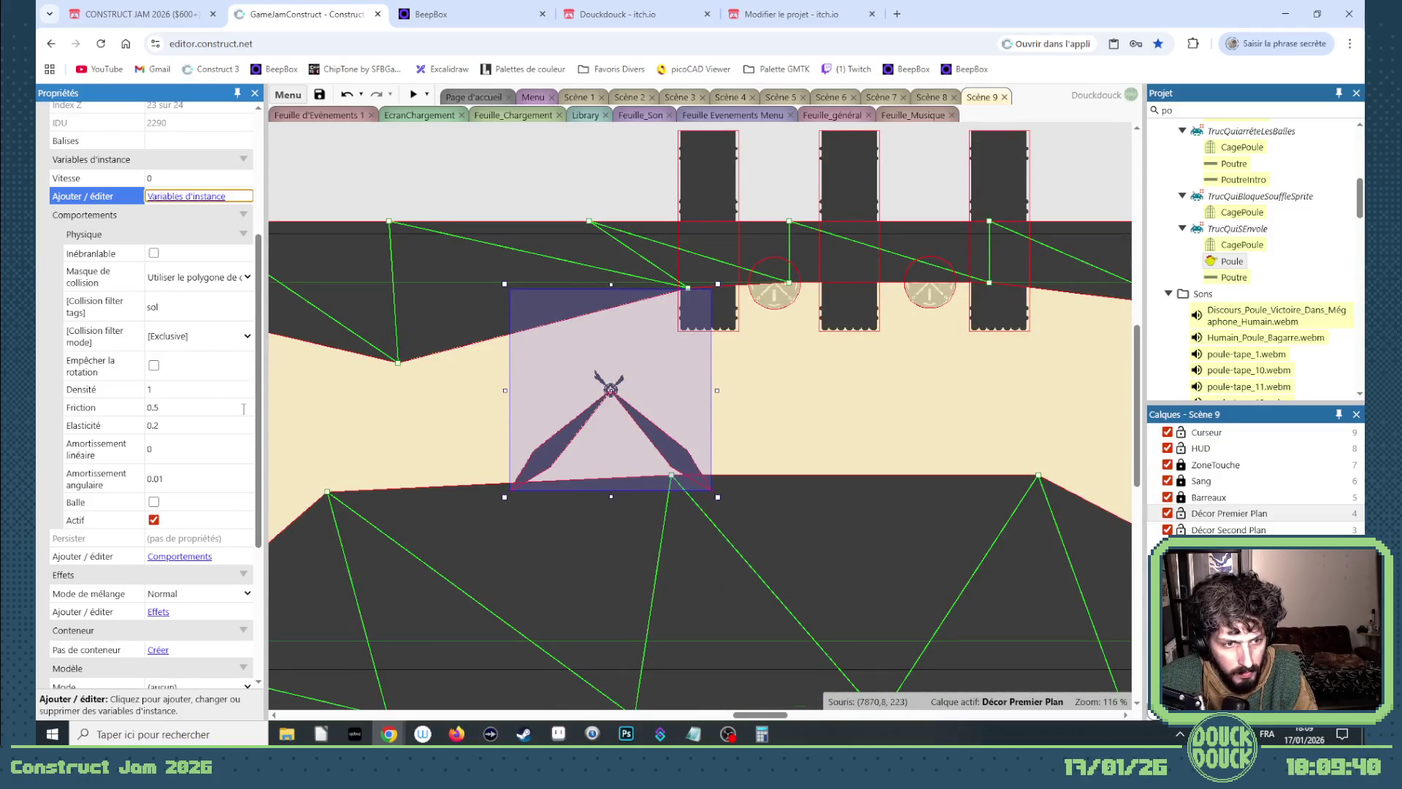
pyautogui.moveTo(677, 452); pyautogui.dragTo(656, 436)
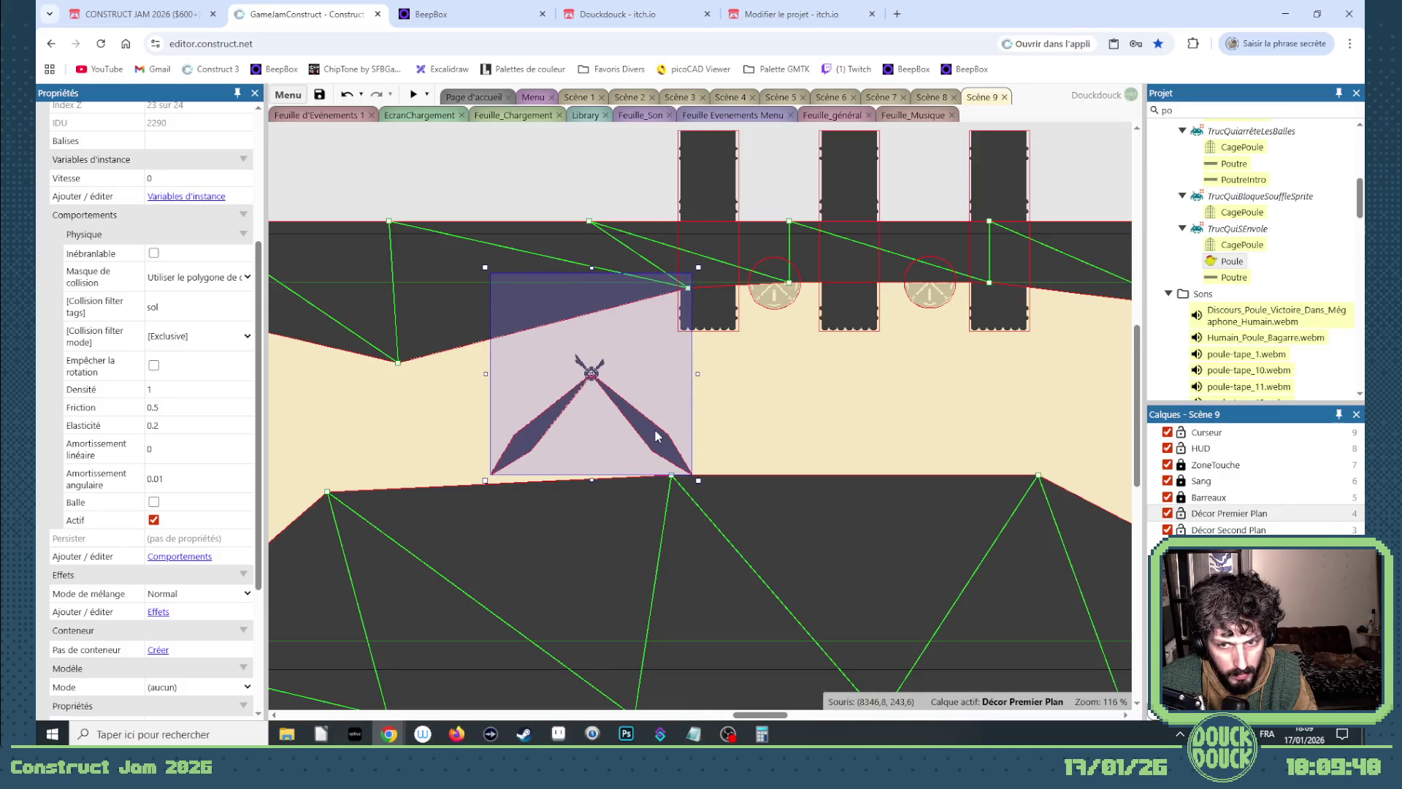
pyautogui.moveTo(699, 488); pyautogui.dragTo(682, 455)
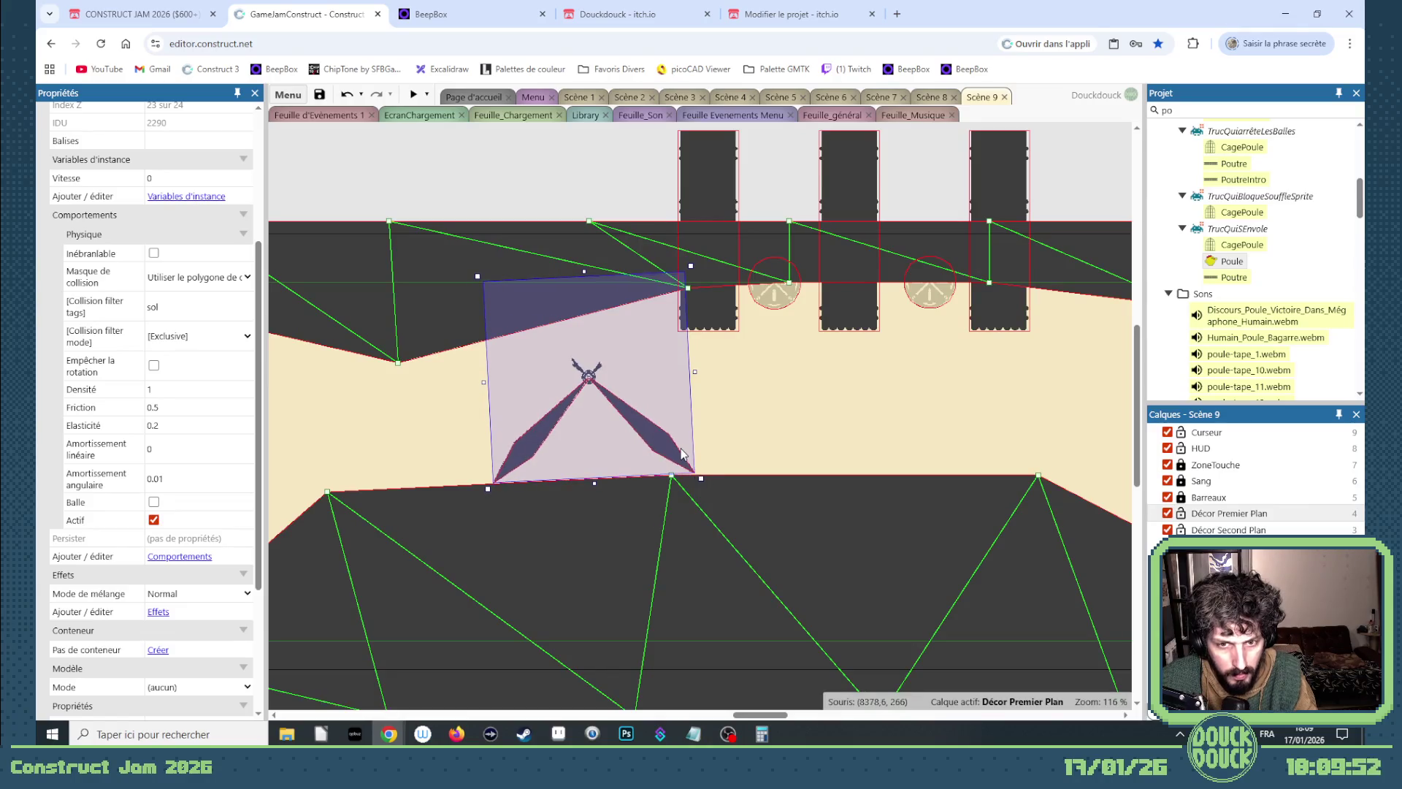
pyautogui.hotkey('ctrl', 'z')
pyautogui.moveTo(676, 457); pyautogui.dragTo(675, 459)
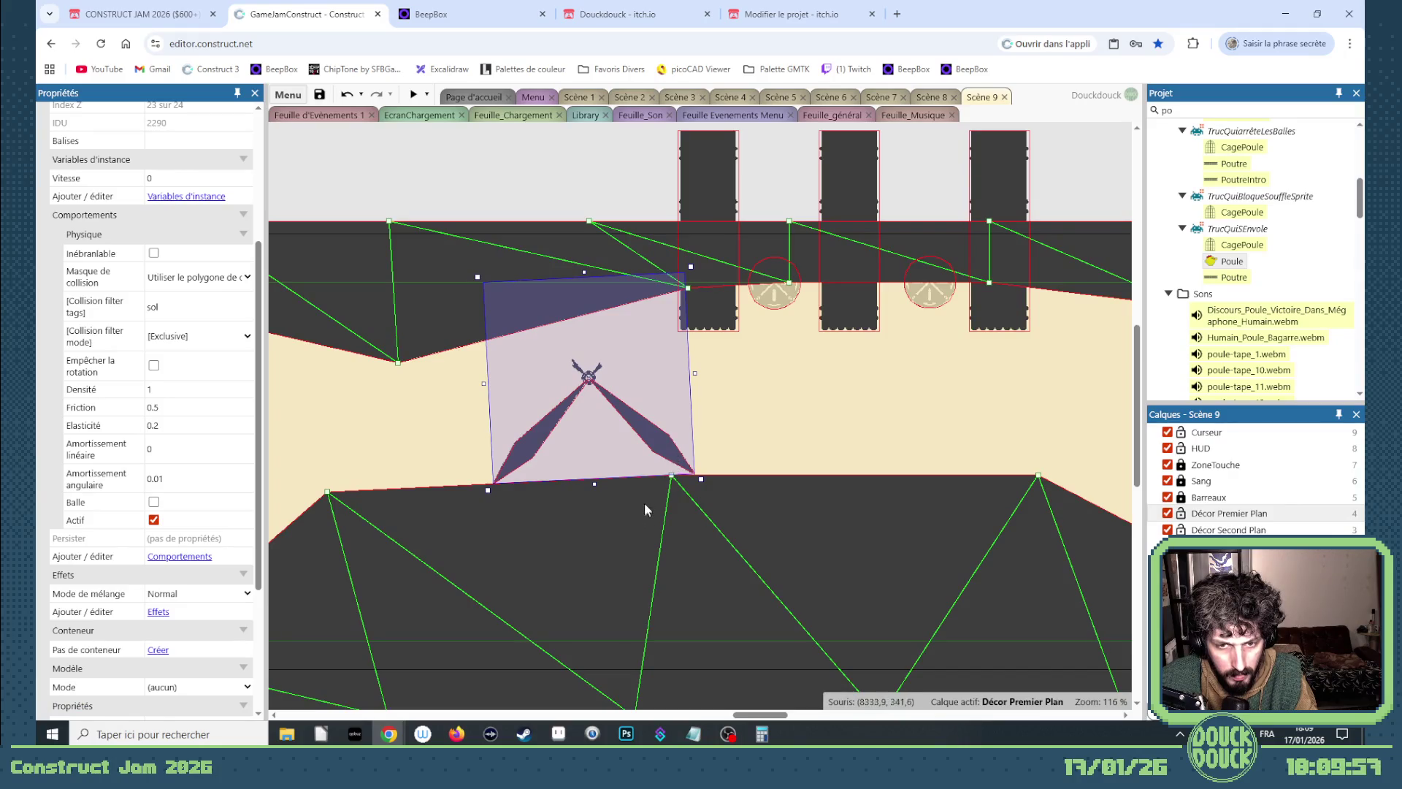
pyautogui.scroll(-5, 647, 487)
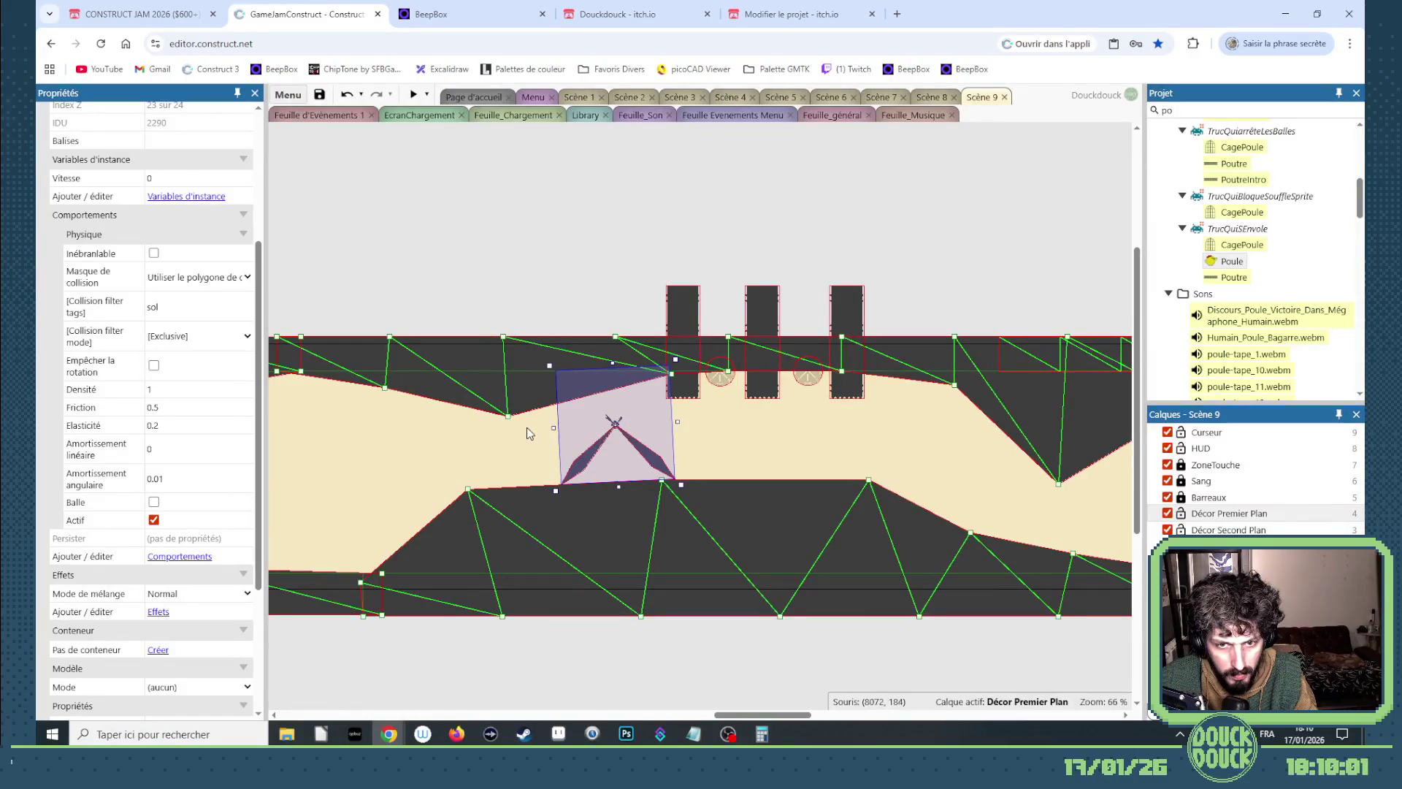
# Pull ceiling mesh points 7,0 and 6,0 down to meet the wheel's top corner.
pyautogui.moveTo(508, 416)
pyautogui.mouseDown()
pyautogui.moveTo(601, 428)
pyautogui.moveTo(562, 431)
pyautogui.mouseUp()
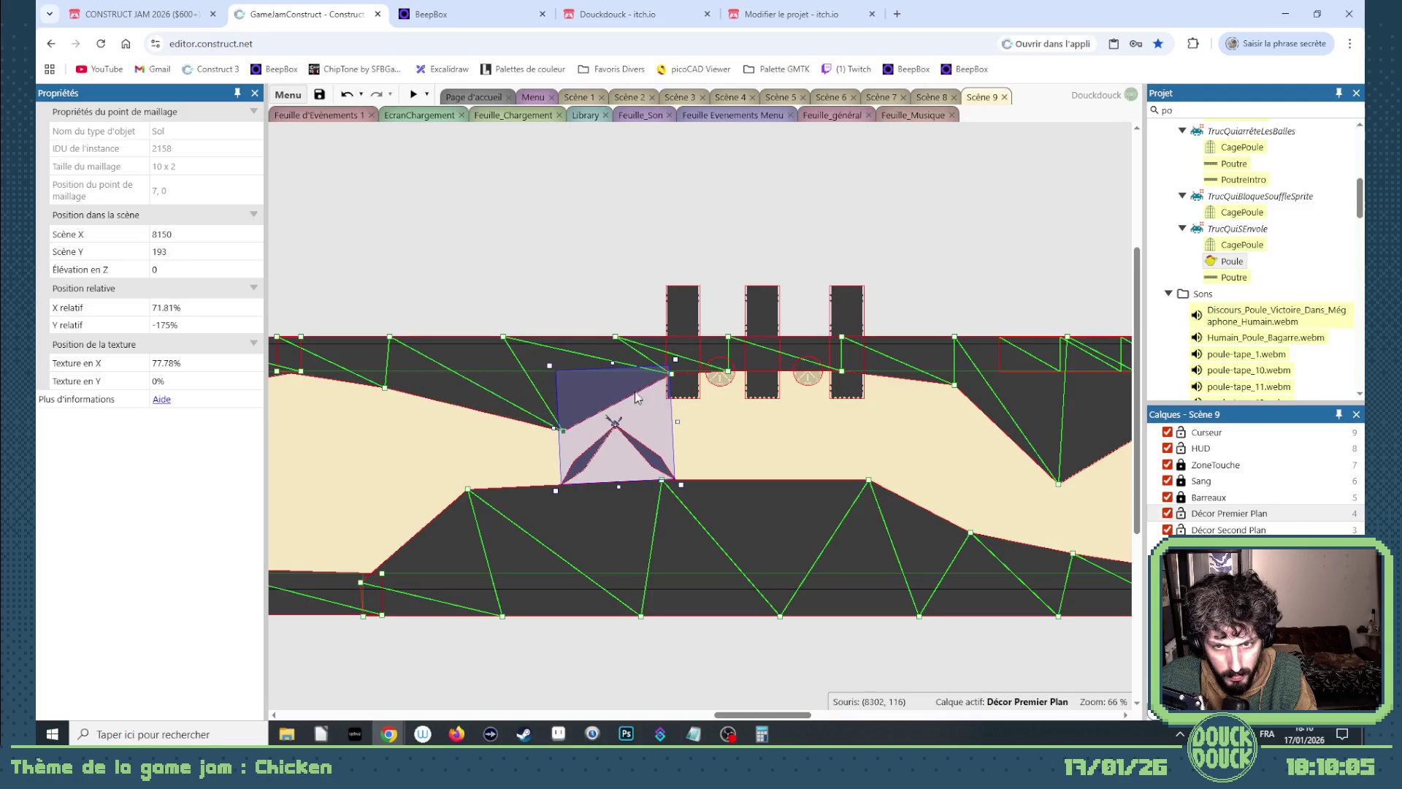
pyautogui.moveTo(670, 373); pyautogui.dragTo(603, 380)
pyautogui.moveTo(563, 431)
pyautogui.mouseDown()
pyautogui.moveTo(559, 398)
pyautogui.moveTo(584, 385)
pyautogui.moveTo(562, 398)
pyautogui.moveTo(597, 428)
pyautogui.mouseUp()
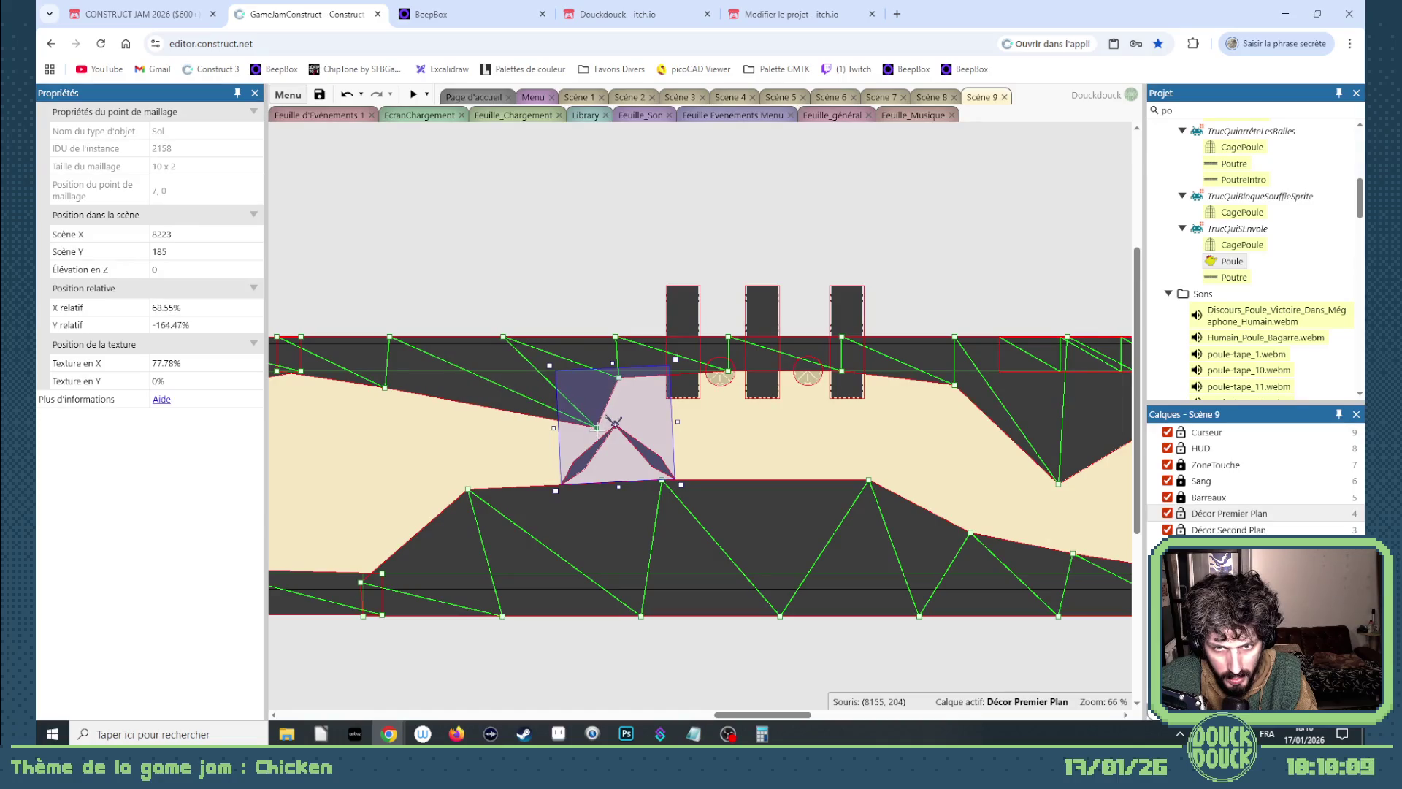
pyautogui.moveTo(618, 377); pyautogui.dragTo(600, 380)
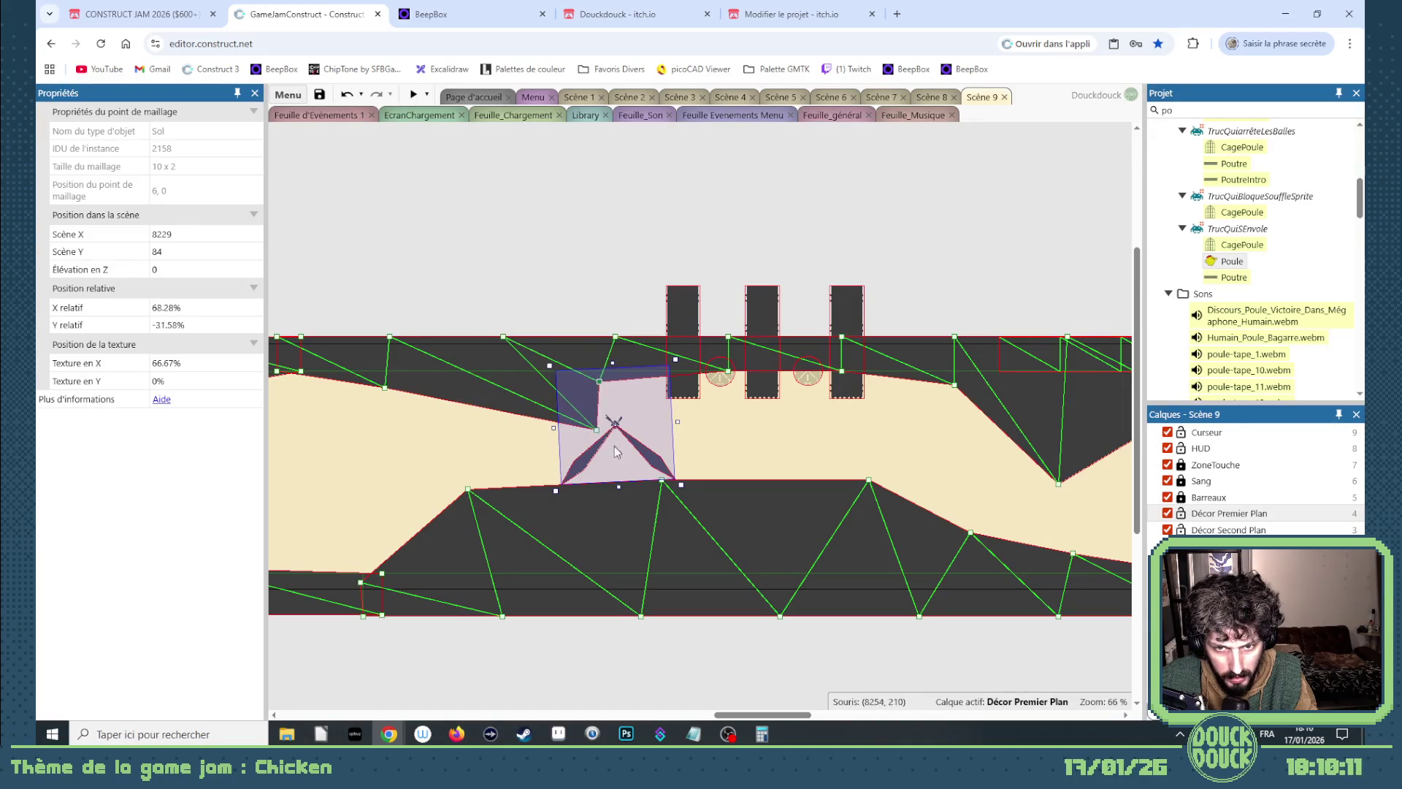
# Reselect the Roue wheel and bring up its four animation frames.
pyautogui.click(616, 450)
pyautogui.scroll(-3, 189, 543)
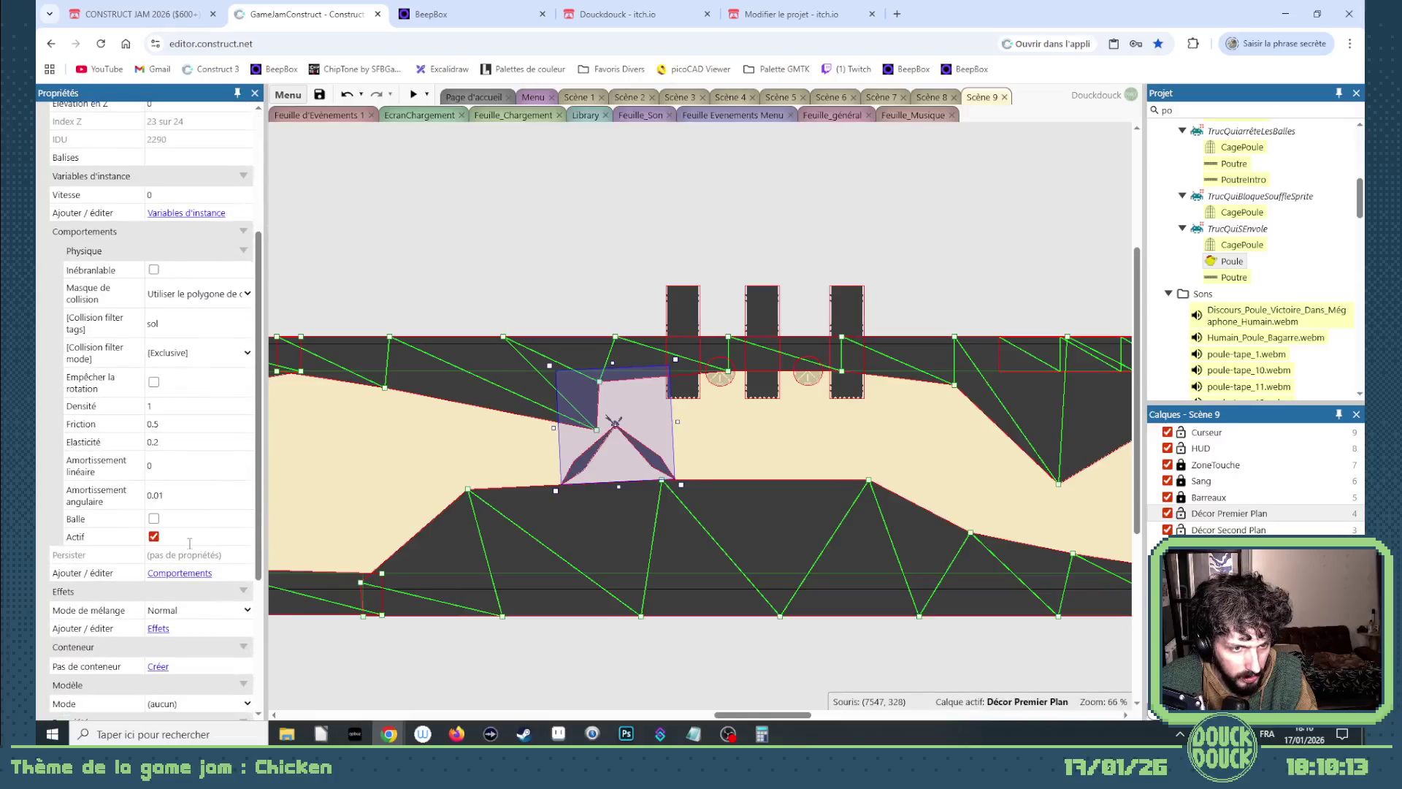
pyautogui.scroll(3, 559, 512)
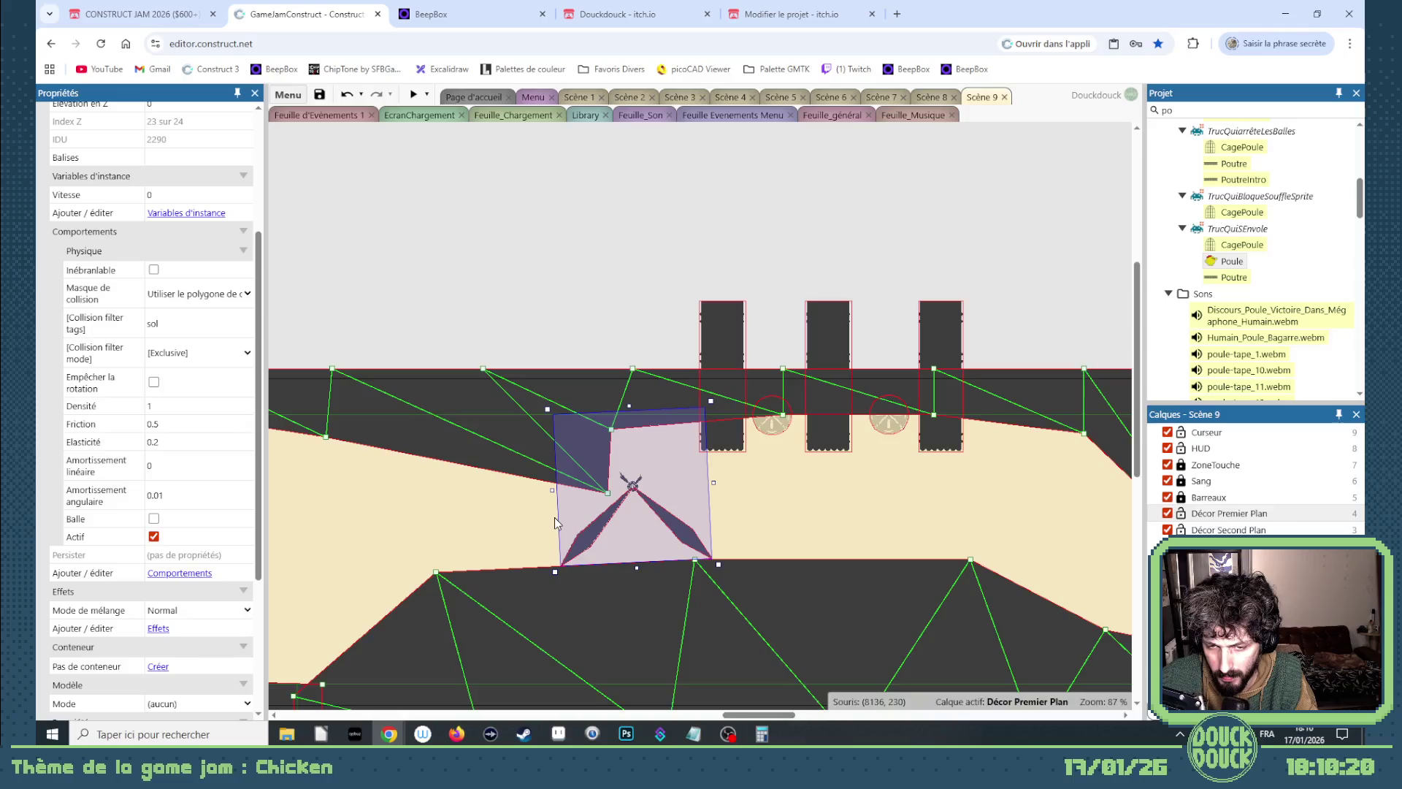
pyautogui.moveTo(734, 715)
pyautogui.mouseDown()
pyautogui.moveTo(401, 719)
pyautogui.moveTo(611, 718)
pyautogui.moveTo(584, 718)
pyautogui.mouseUp()
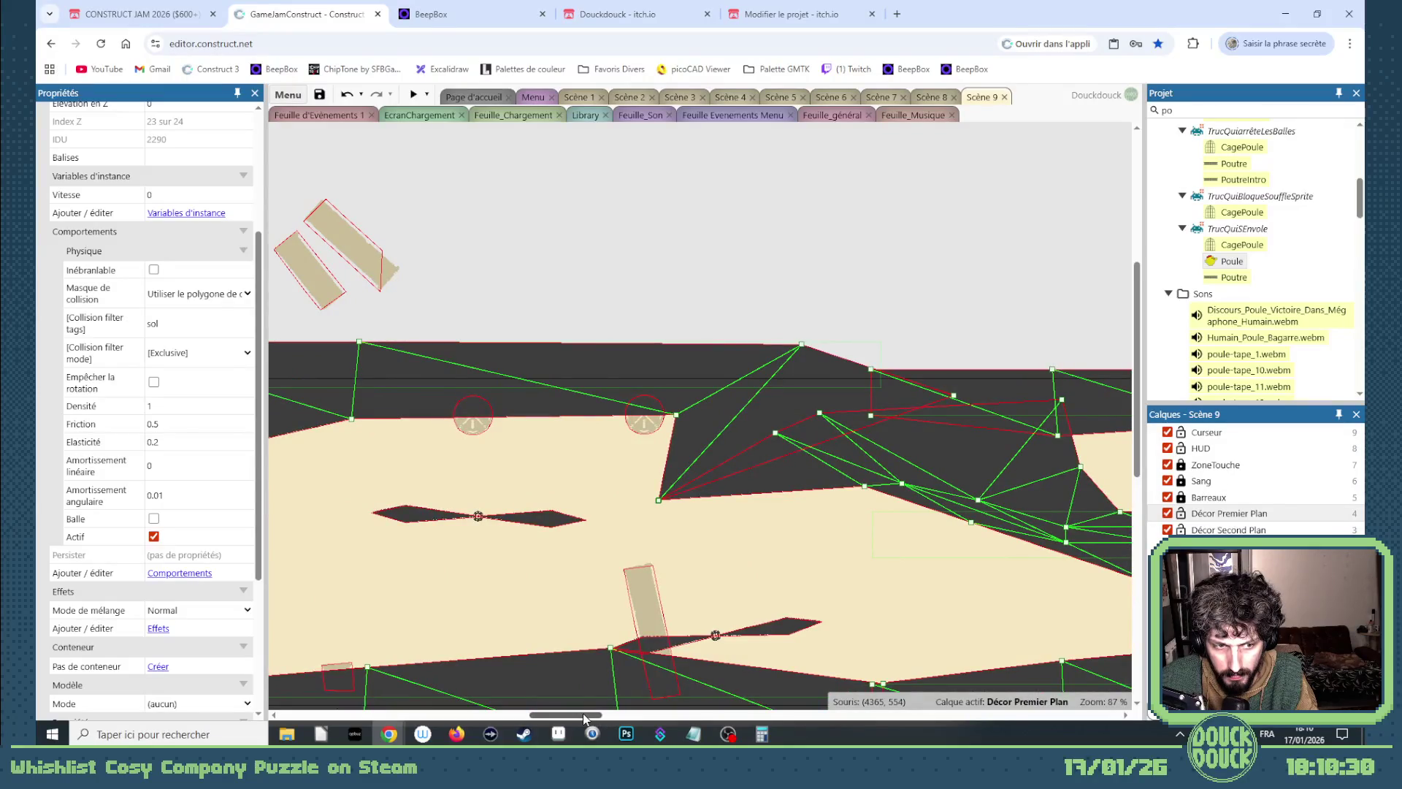
pyautogui.moveTo(583, 713); pyautogui.dragTo(780, 707)
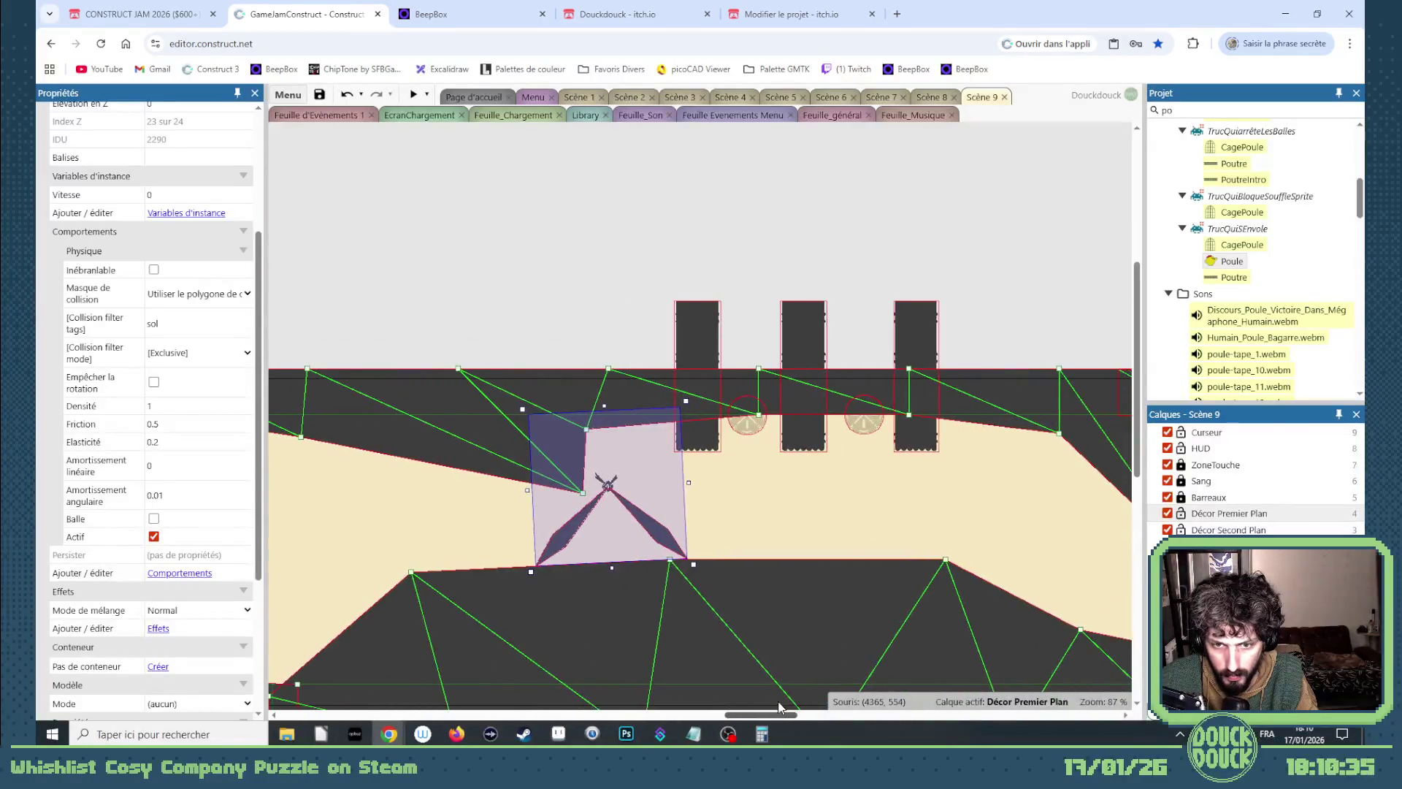
pyautogui.doubleClick(650, 508)
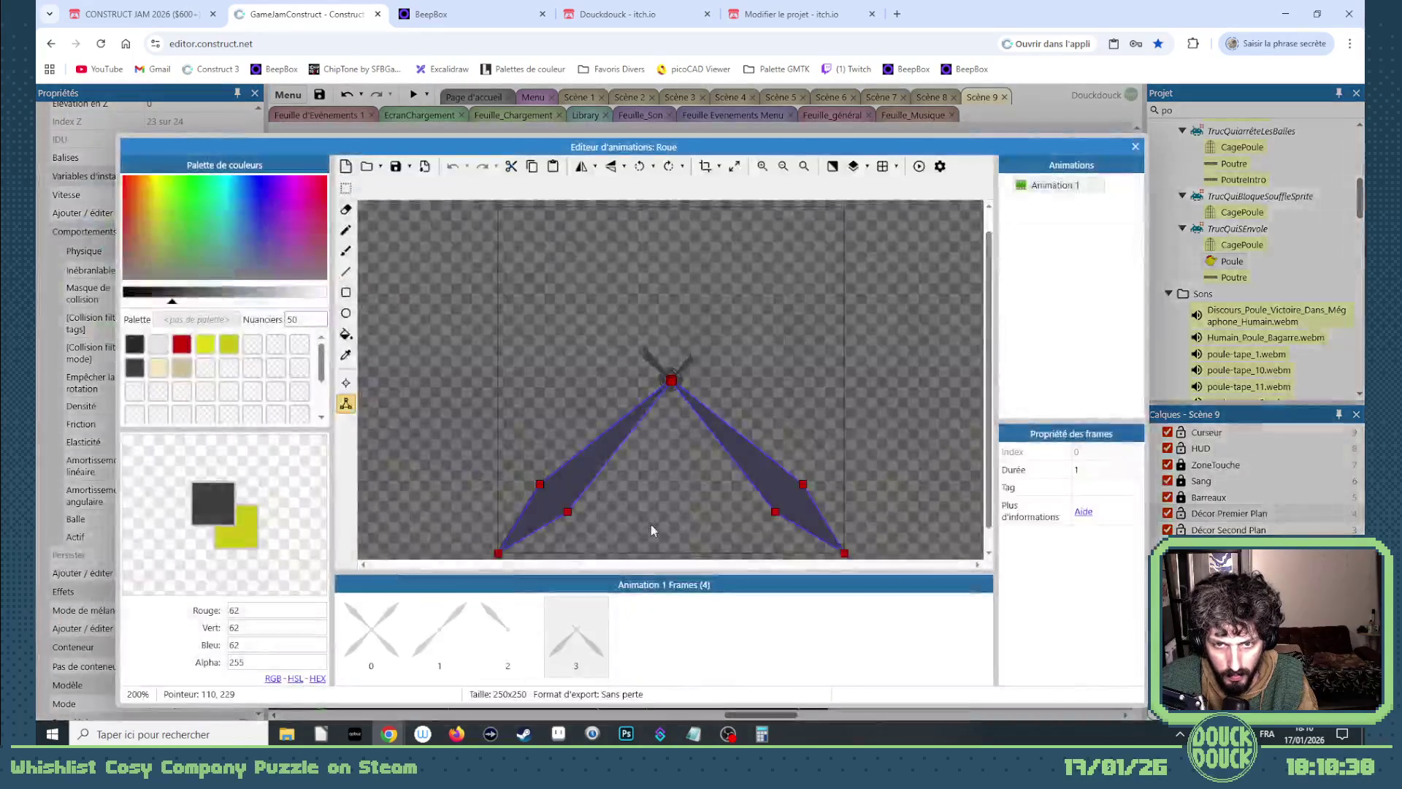
# Remove the broken two-blade frame 3 from Roue's Animation 1 and close the editor.
pyautogui.click(590, 622)
pyautogui.rightClick(590, 622)
pyautogui.press('Escape')
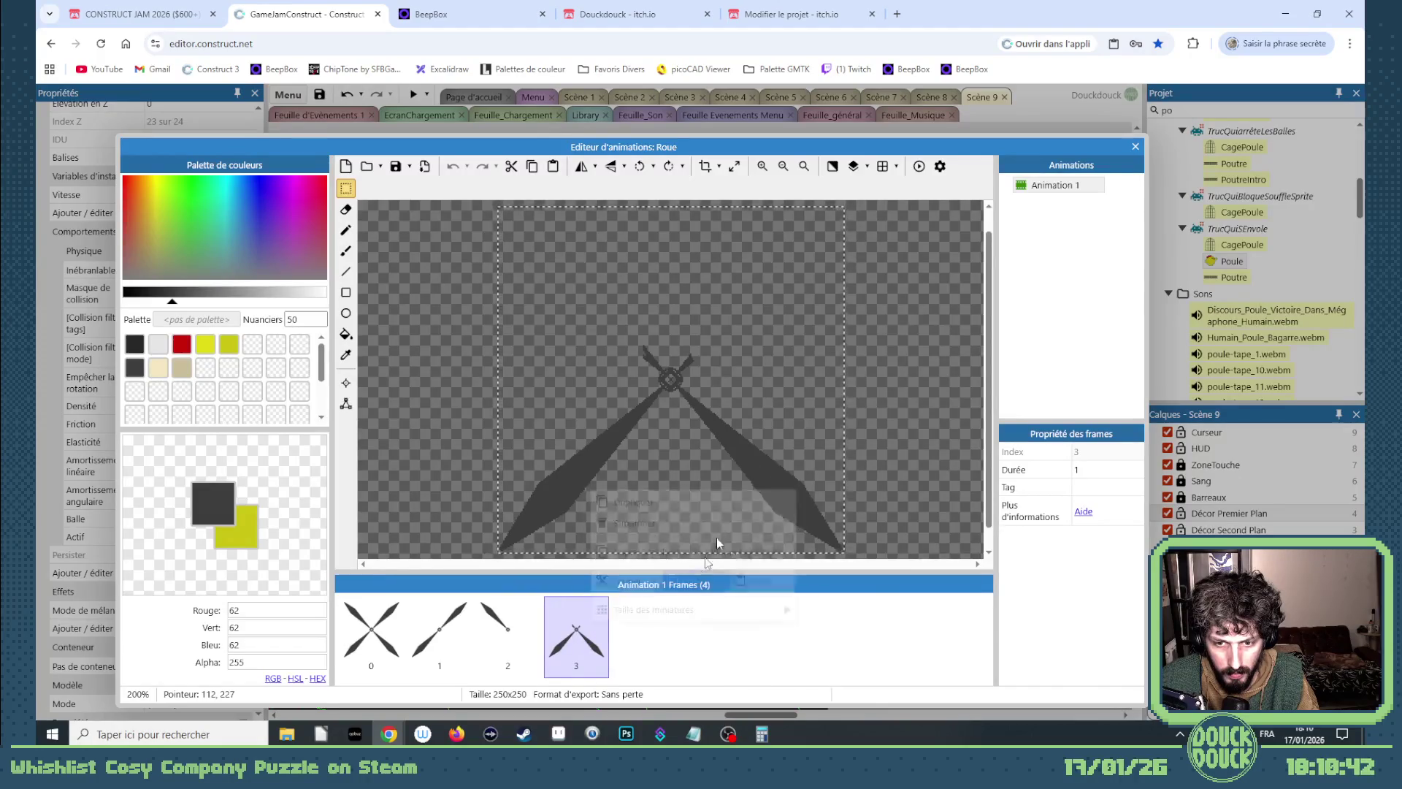
pyautogui.click(1136, 146)
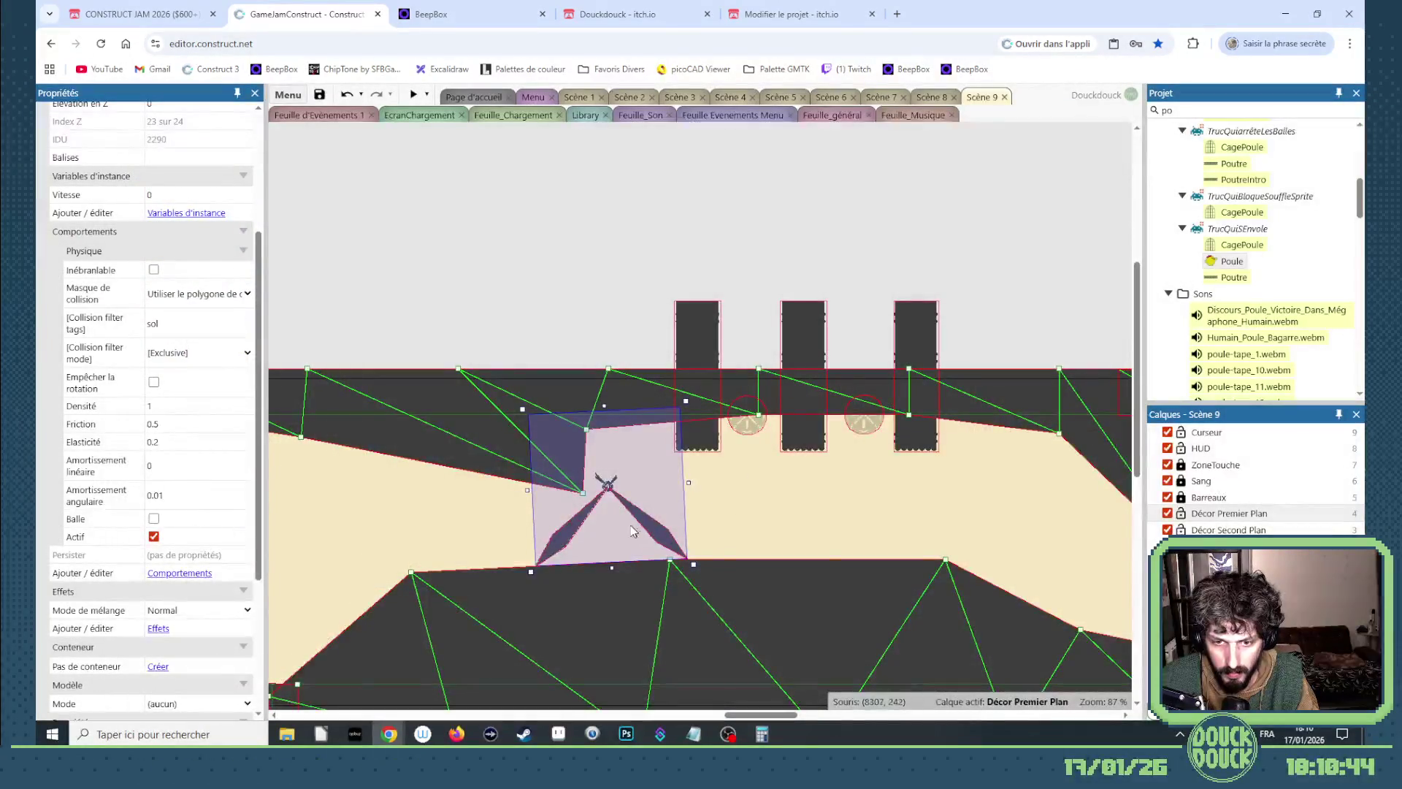
pyautogui.doubleClick(633, 518)
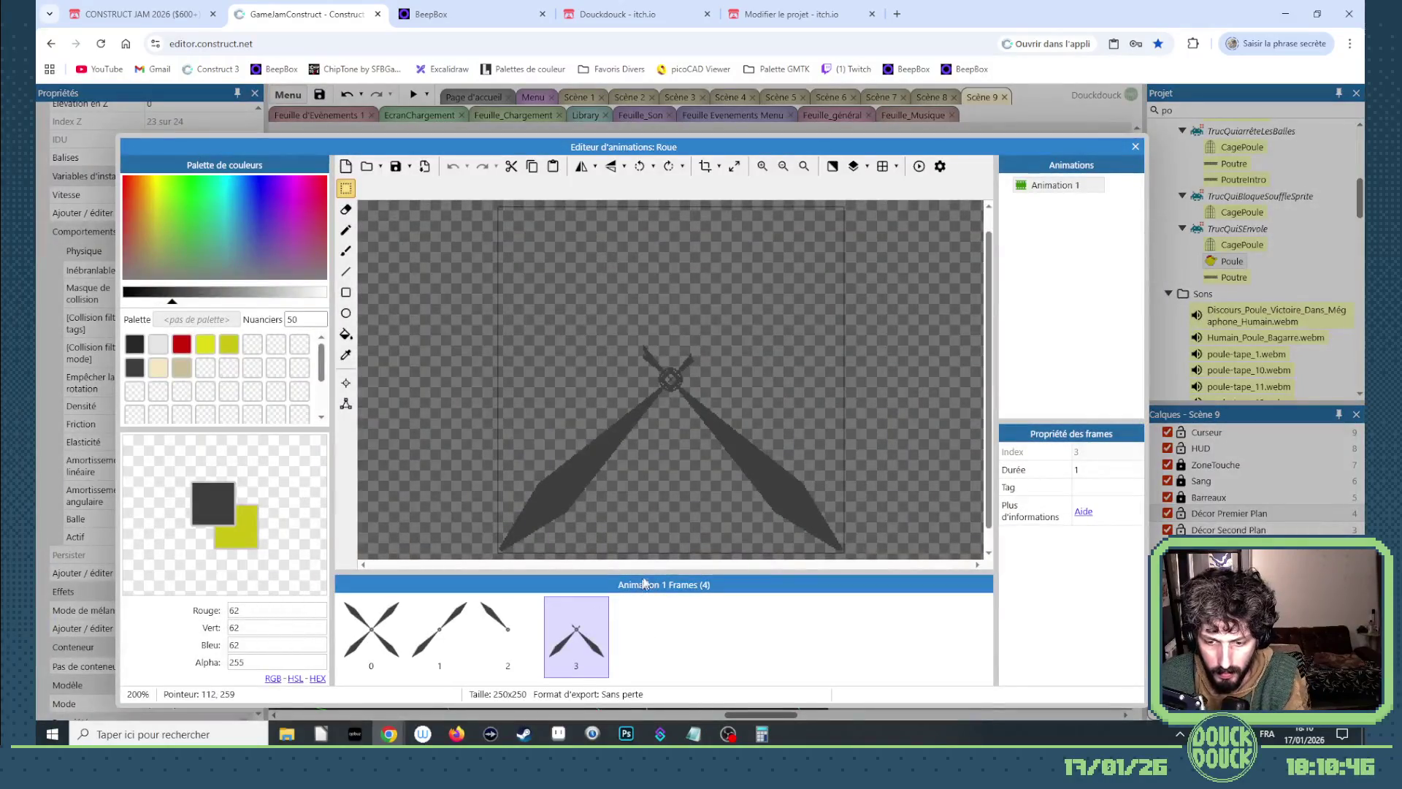
pyautogui.press('Delete')
pyautogui.click(1136, 146)
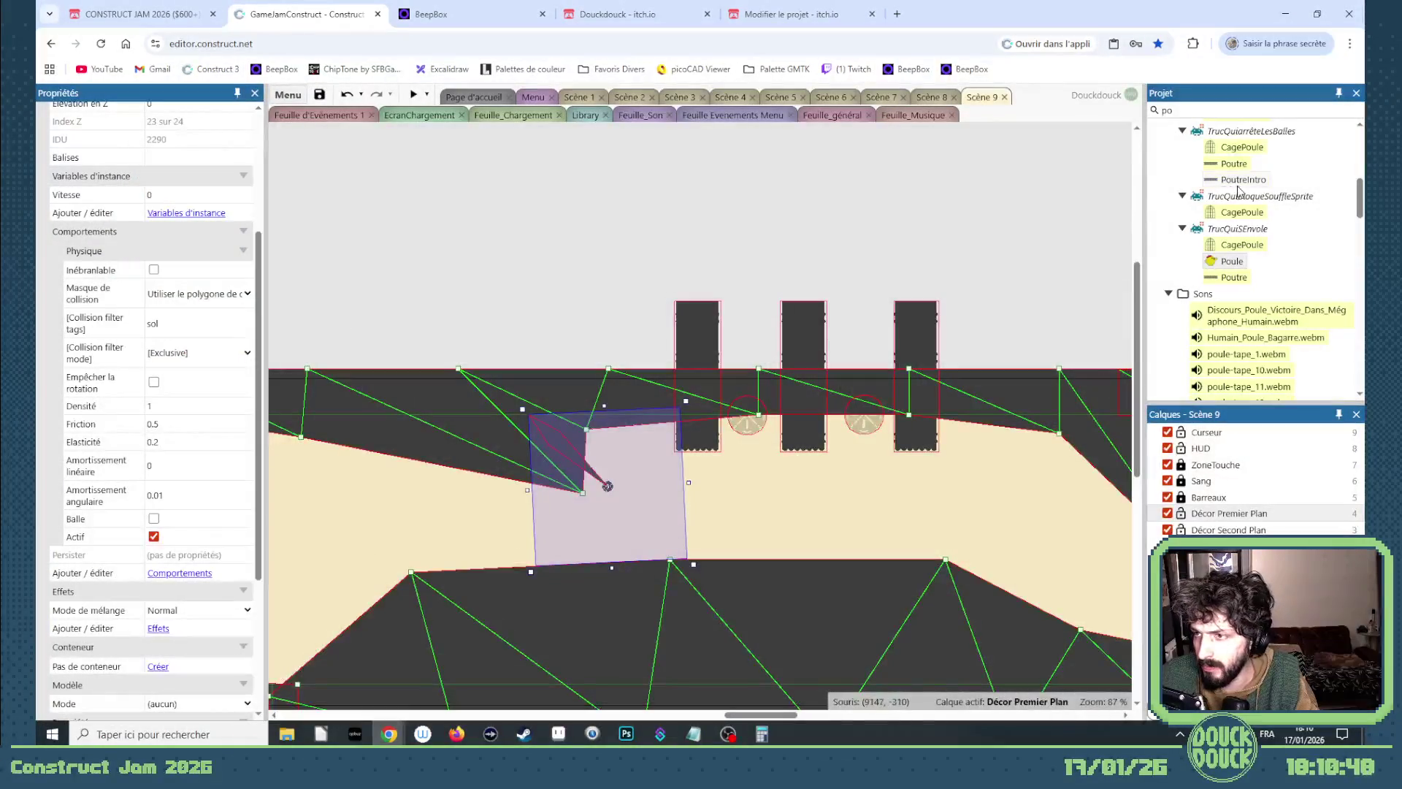
# Clear the 'po' search filter in the Project bar and scroll the object list.
pyautogui.scroll(3, 1242, 214)
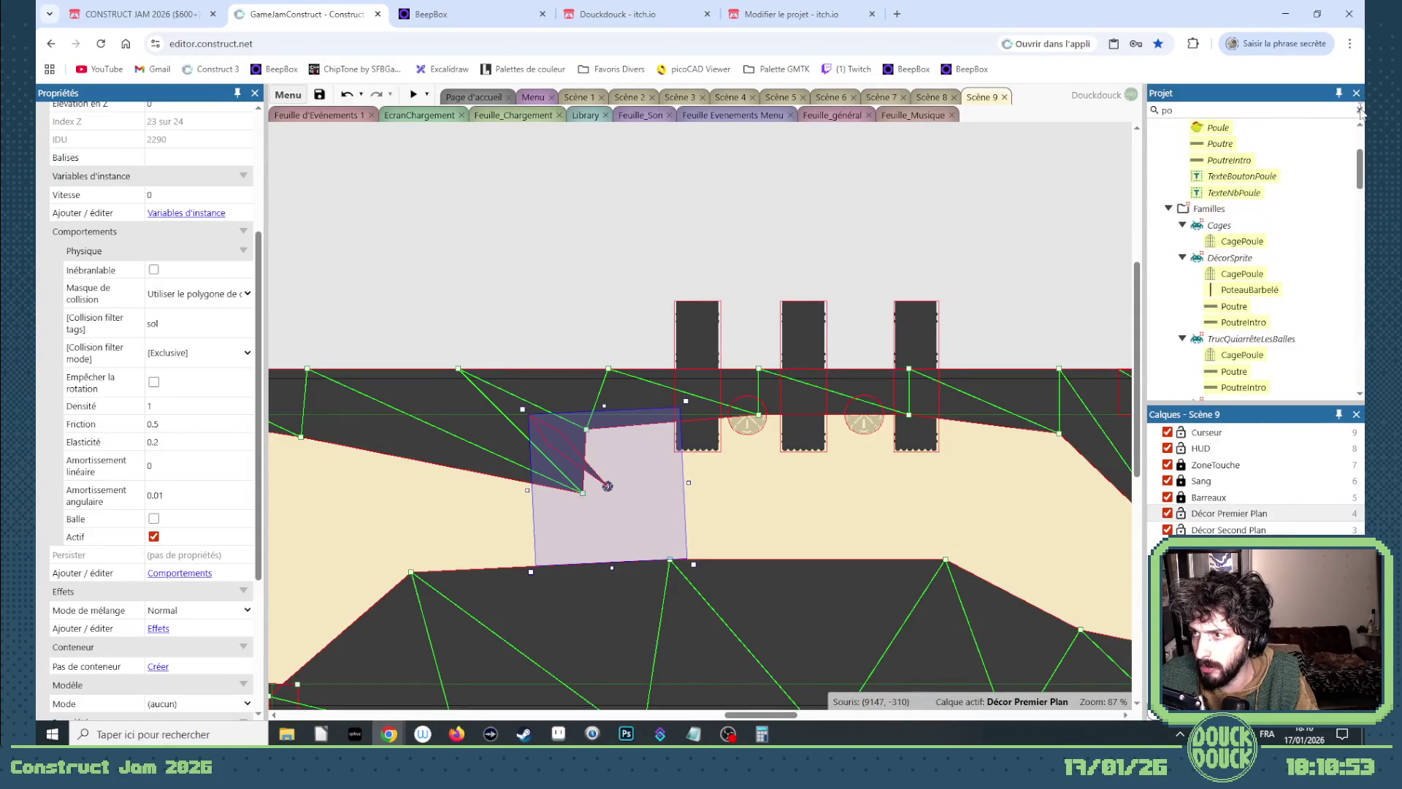
pyautogui.press('BackSpace')
pyautogui.press('BackSpace')
pyautogui.scroll(3, 1268, 211)
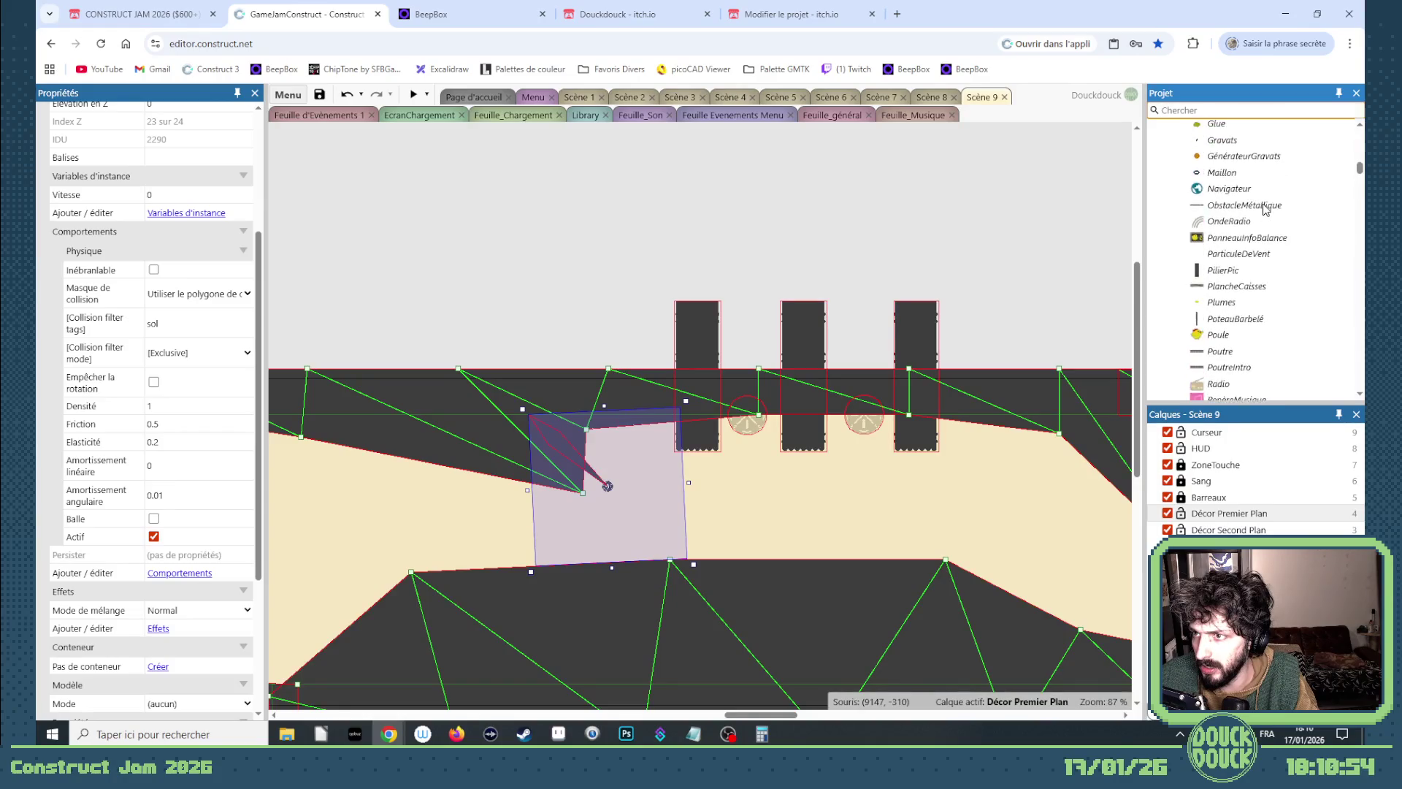
pyautogui.scroll(-4, 1266, 209)
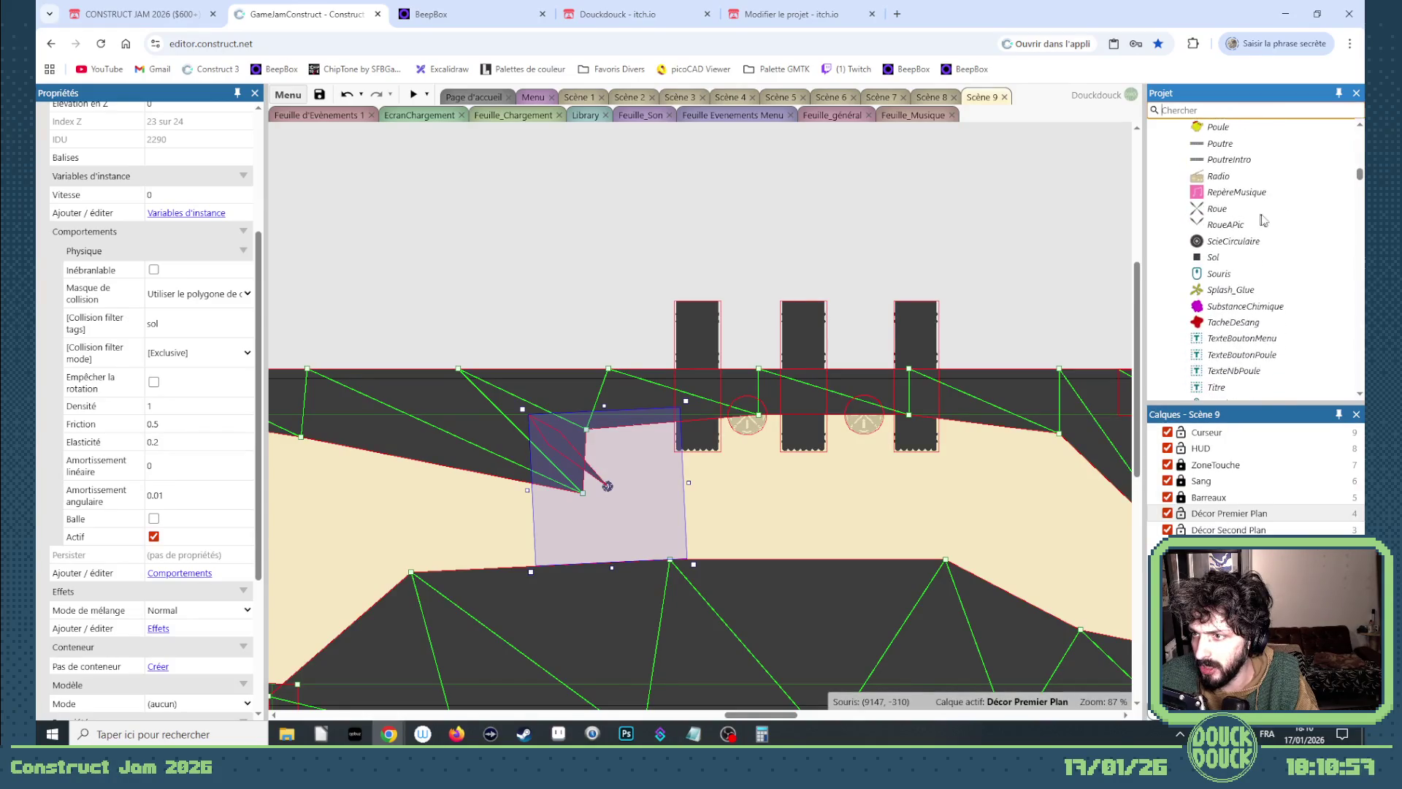
pyautogui.scroll(-3, 1262, 217)
pyautogui.scroll(15, 1261, 214)
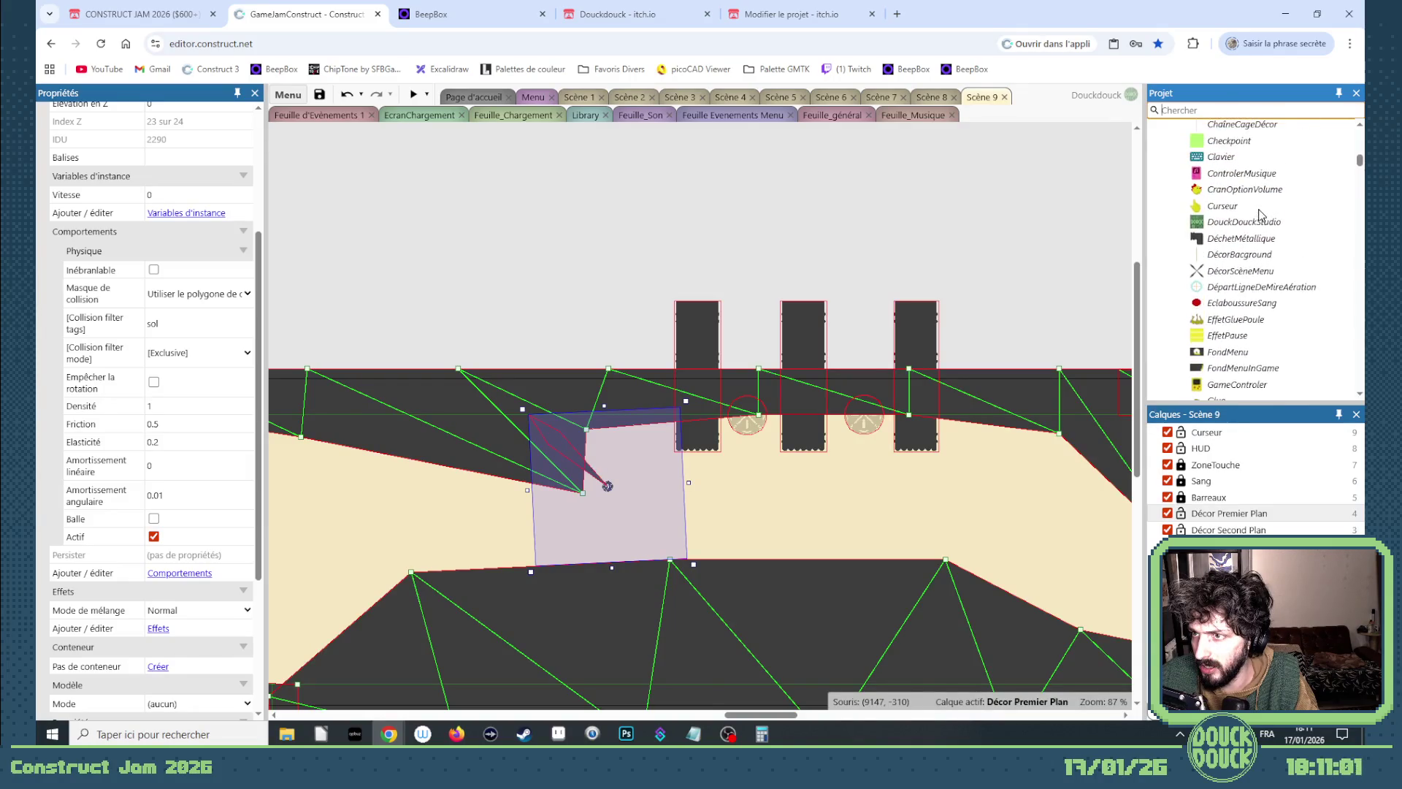
pyautogui.scroll(3, 1251, 249)
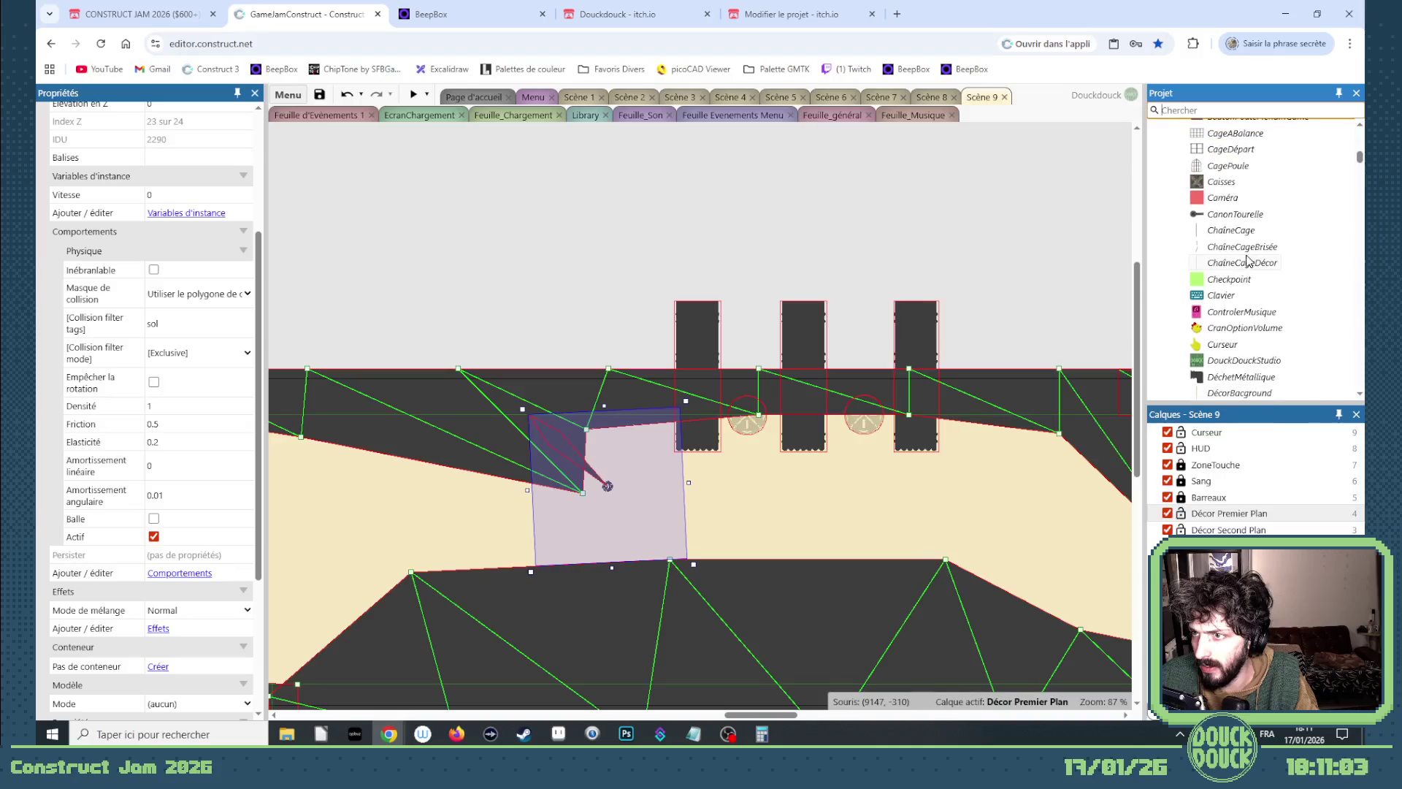
# Paste the two-blade frame into DéchetMétallique's animation after frame 6.
pyautogui.scroll(-3, 1249, 252)
pyautogui.moveTo(1242, 238); pyautogui.dragTo(573, 282)
pyautogui.doubleClick(574, 283)
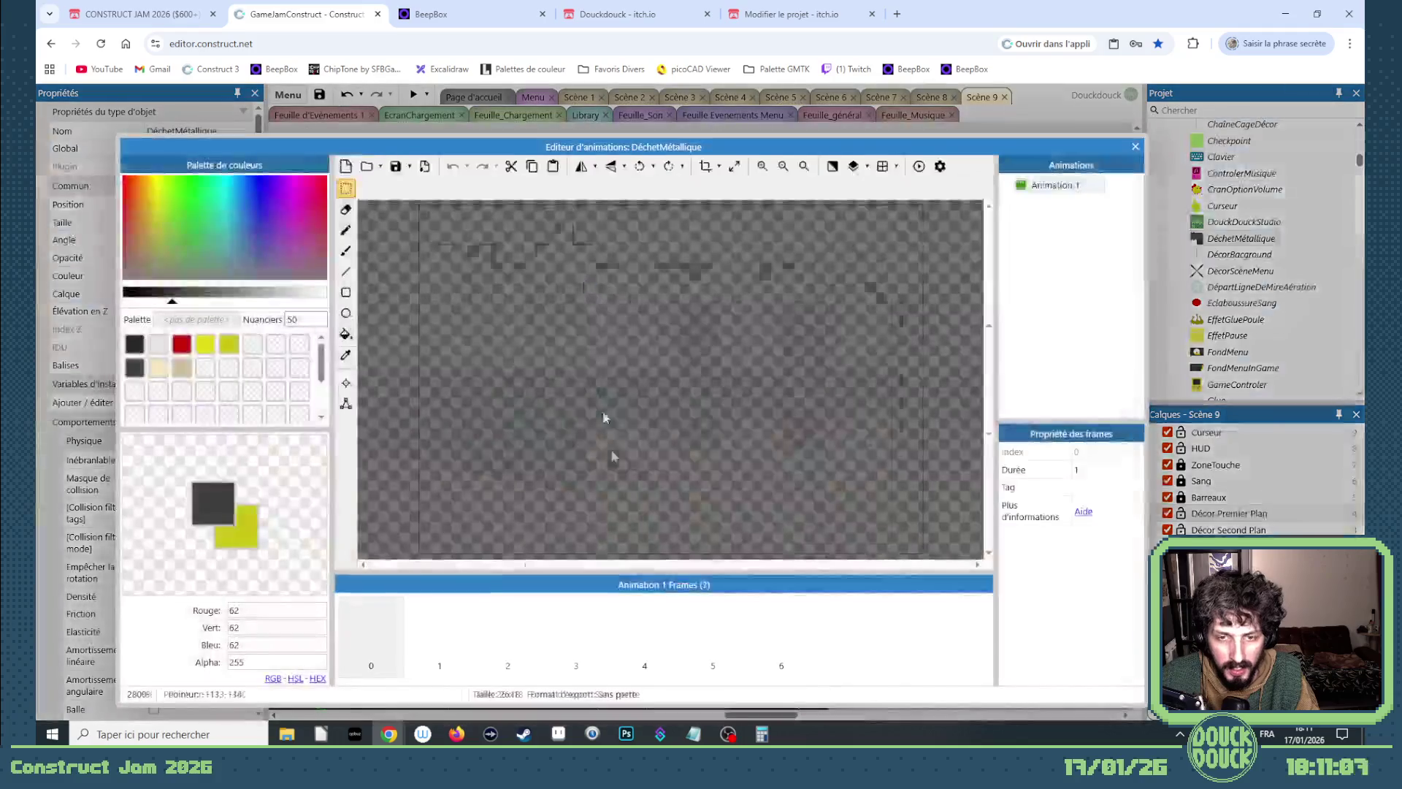
pyautogui.click(782, 632)
pyautogui.rightClick(831, 621)
pyautogui.click(942, 553)
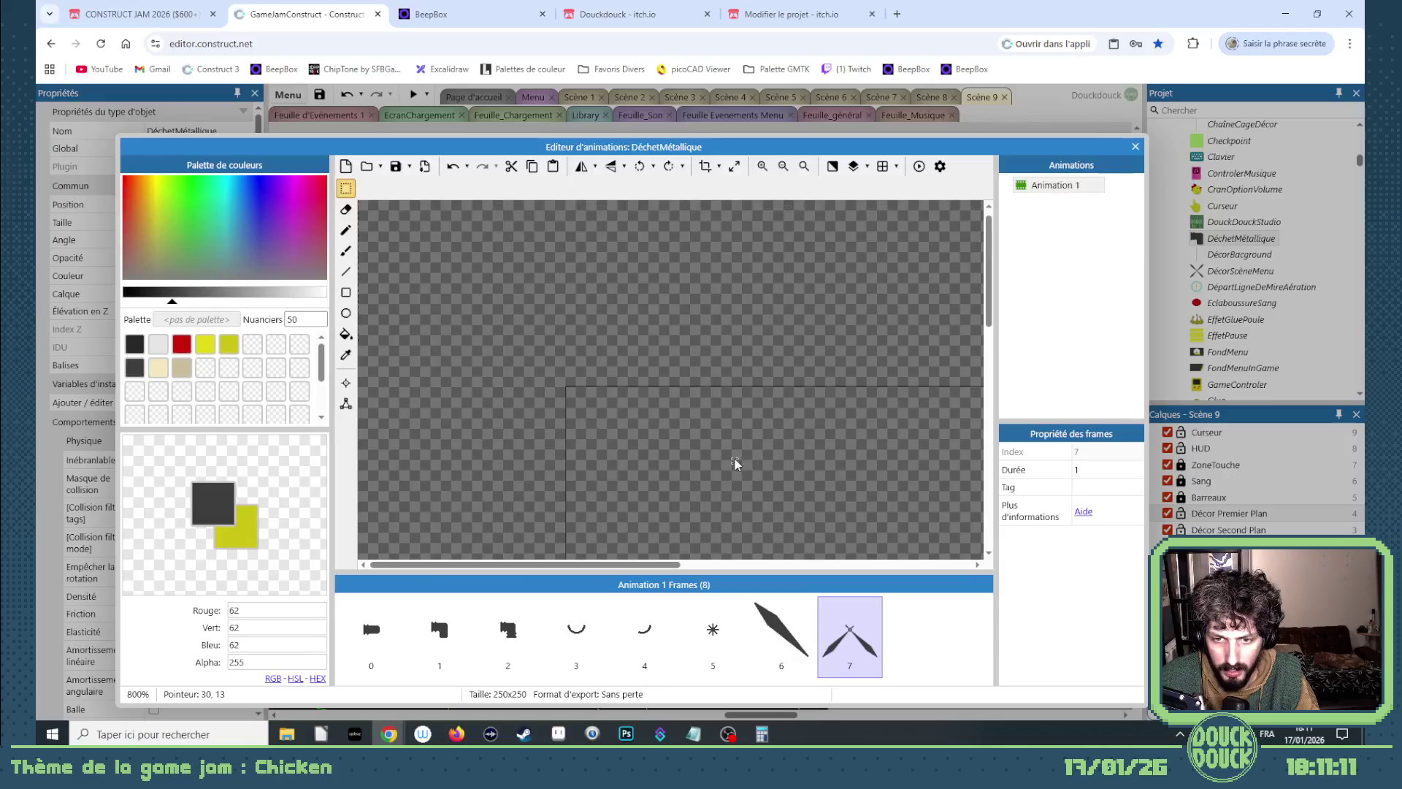
# Fit the new frame's collision polygon vertices onto the upper-left blade.
pyautogui.scroll(-3, 728, 462)
pyautogui.click(346, 403)
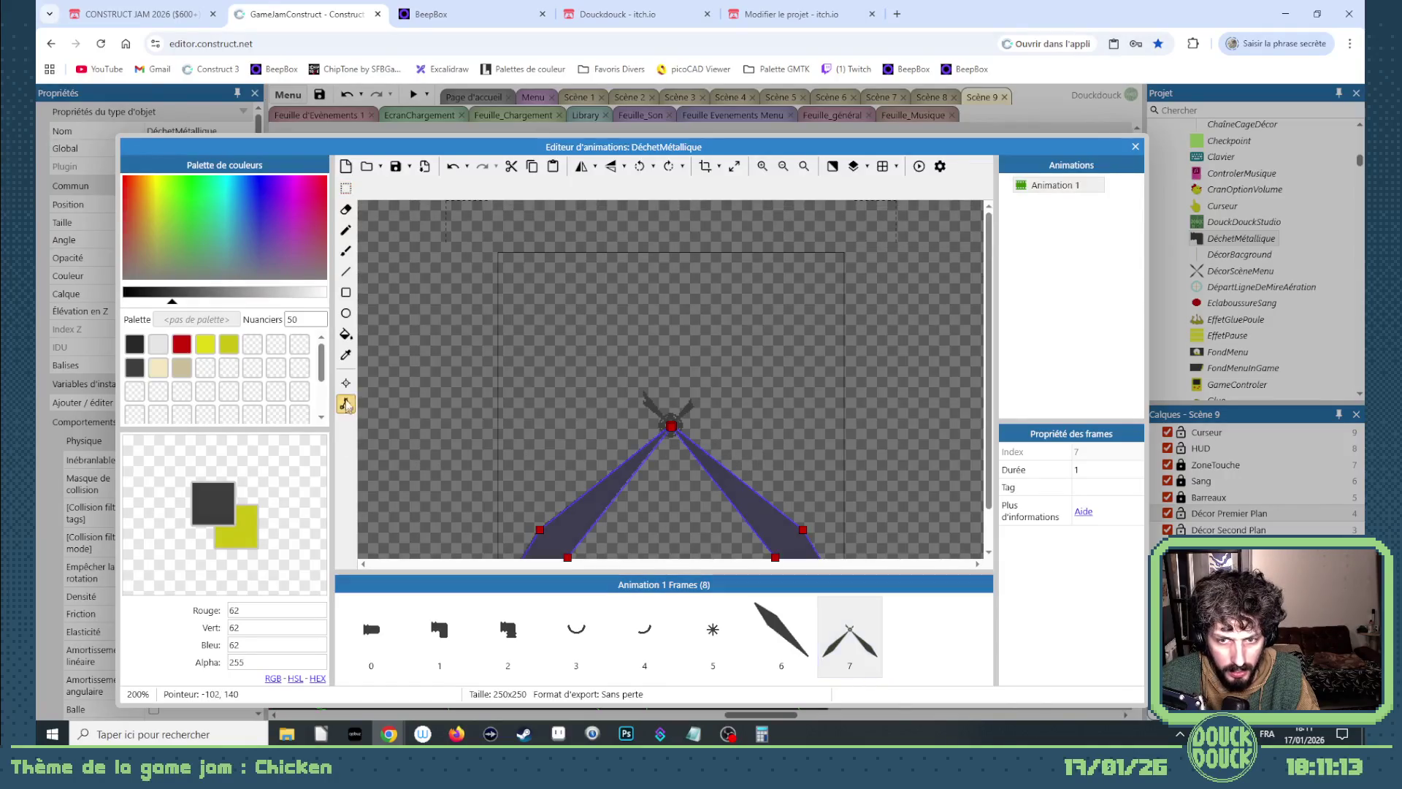
pyautogui.click(346, 383)
pyautogui.click(346, 403)
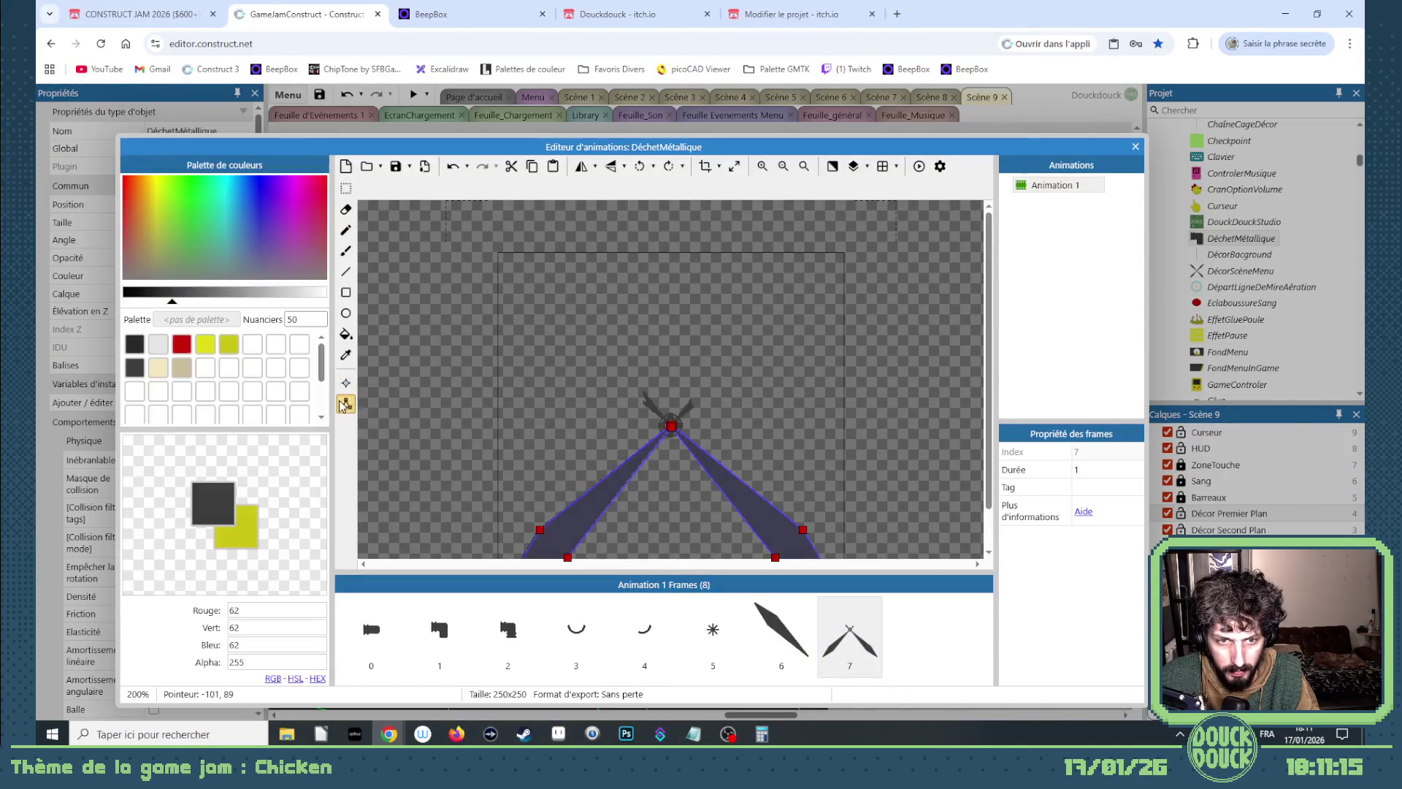
pyautogui.scroll(1, 638, 442)
pyautogui.scroll(1, 638, 442)
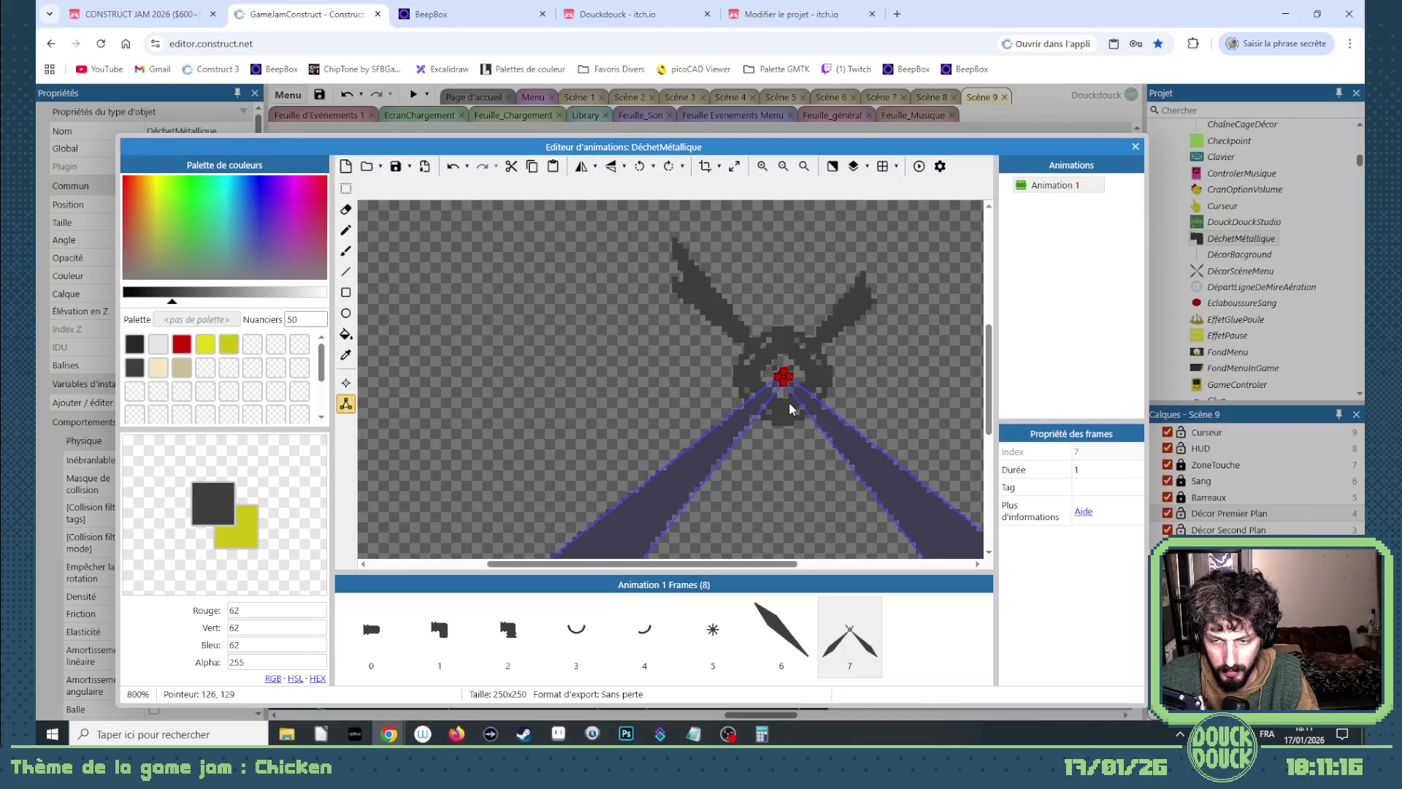
pyautogui.click(779, 379)
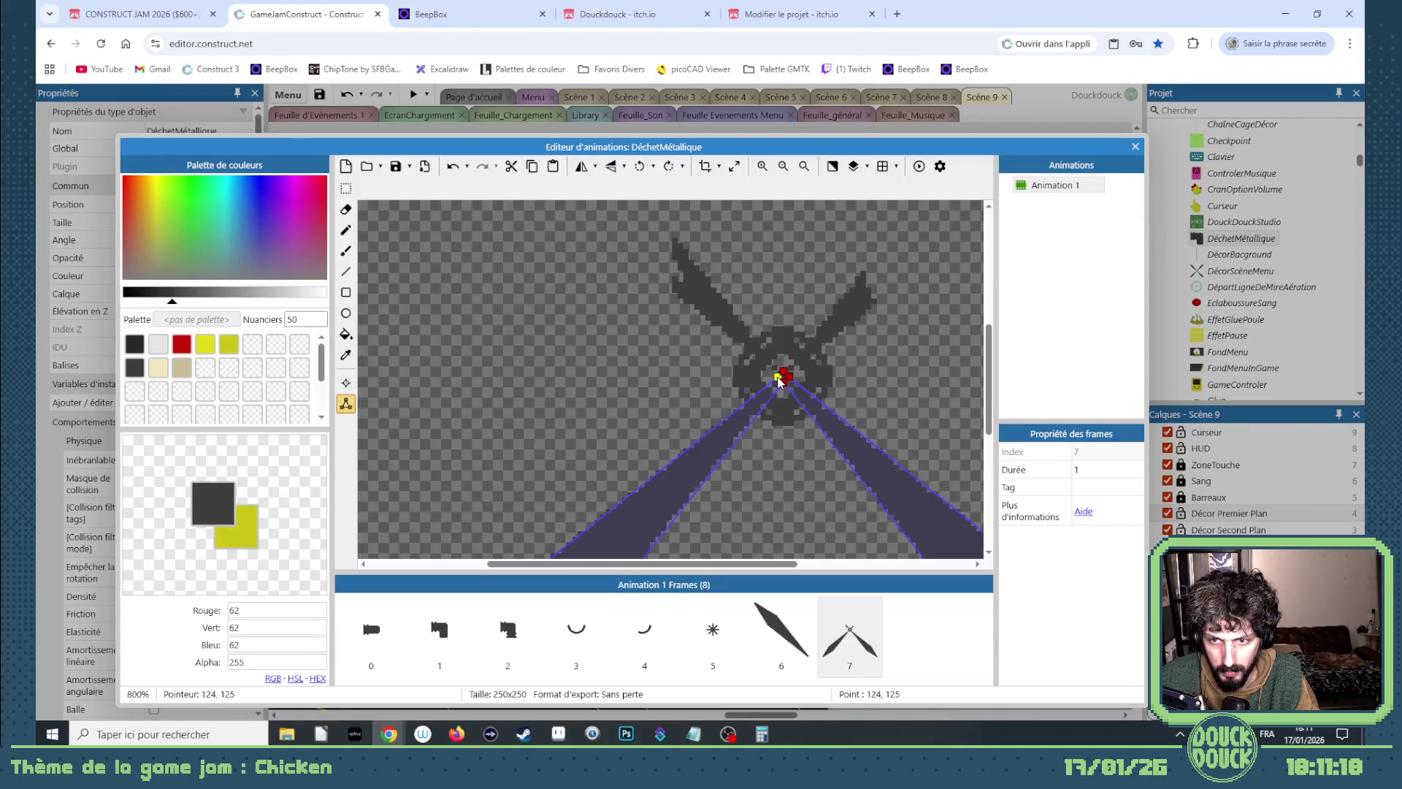
pyautogui.moveTo(780, 380); pyautogui.dragTo(688, 295)
pyautogui.doubleClick(701, 290)
pyautogui.moveTo(706, 294); pyautogui.dragTo(714, 302)
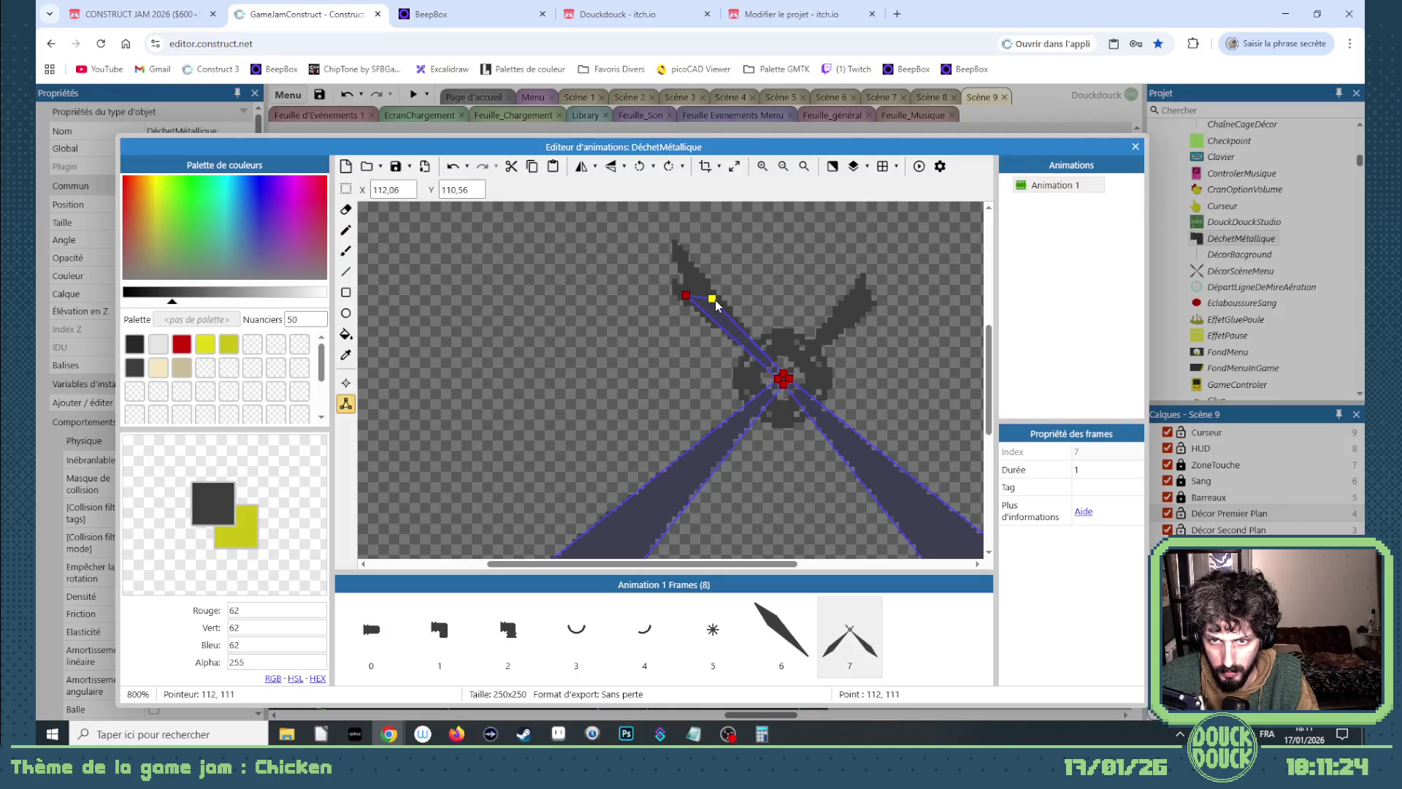
# Add collision vertices extending the outline onto the upper-right blade.
pyautogui.doubleClick(793, 372)
pyautogui.moveTo(804, 353); pyautogui.dragTo(857, 299)
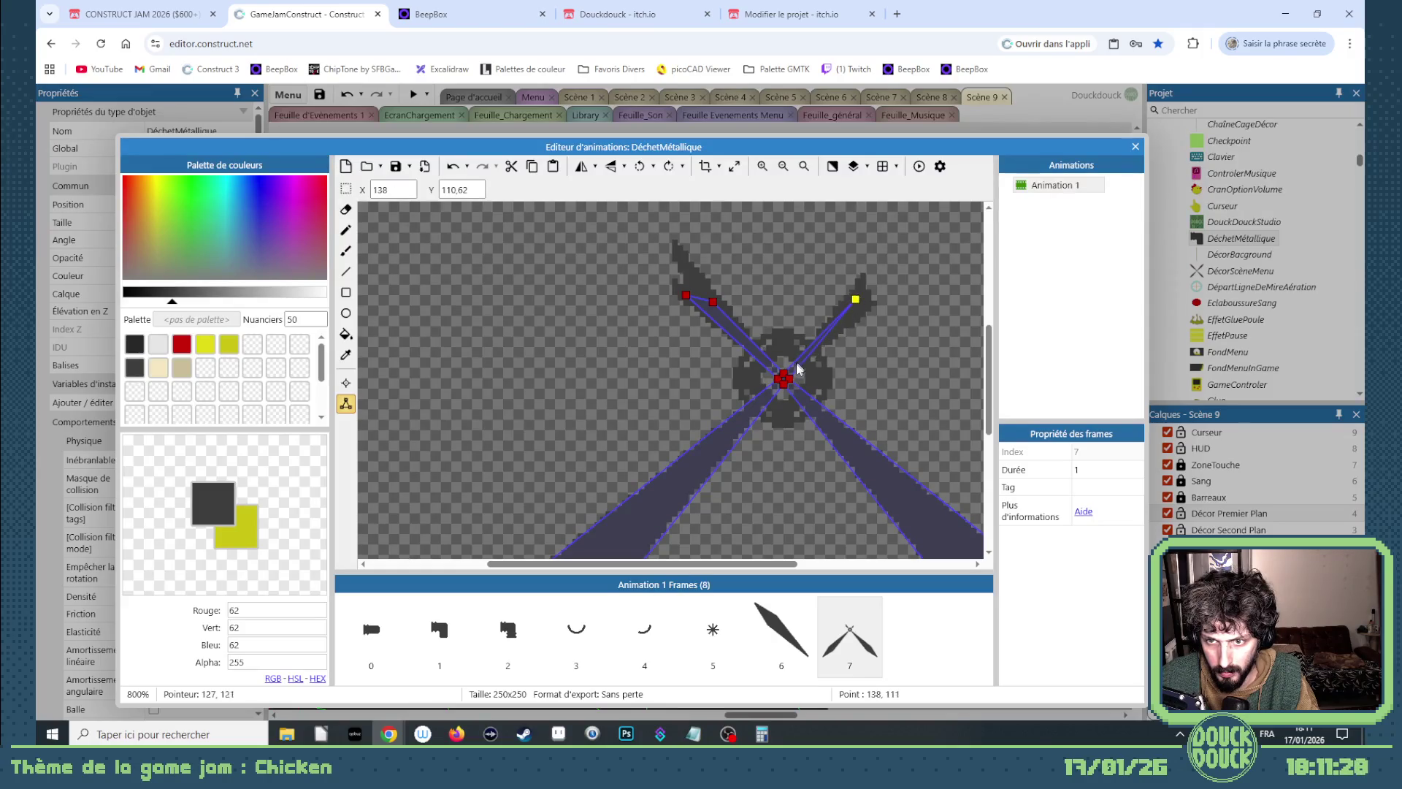
pyautogui.doubleClick(825, 345)
pyautogui.moveTo(825, 345); pyautogui.dragTo(845, 329)
# Round the collision points to whole pixels, e.g. Y 115, Y 110 and X 112.
pyautogui.tripleClick(456, 190)
pyautogui.write('115')
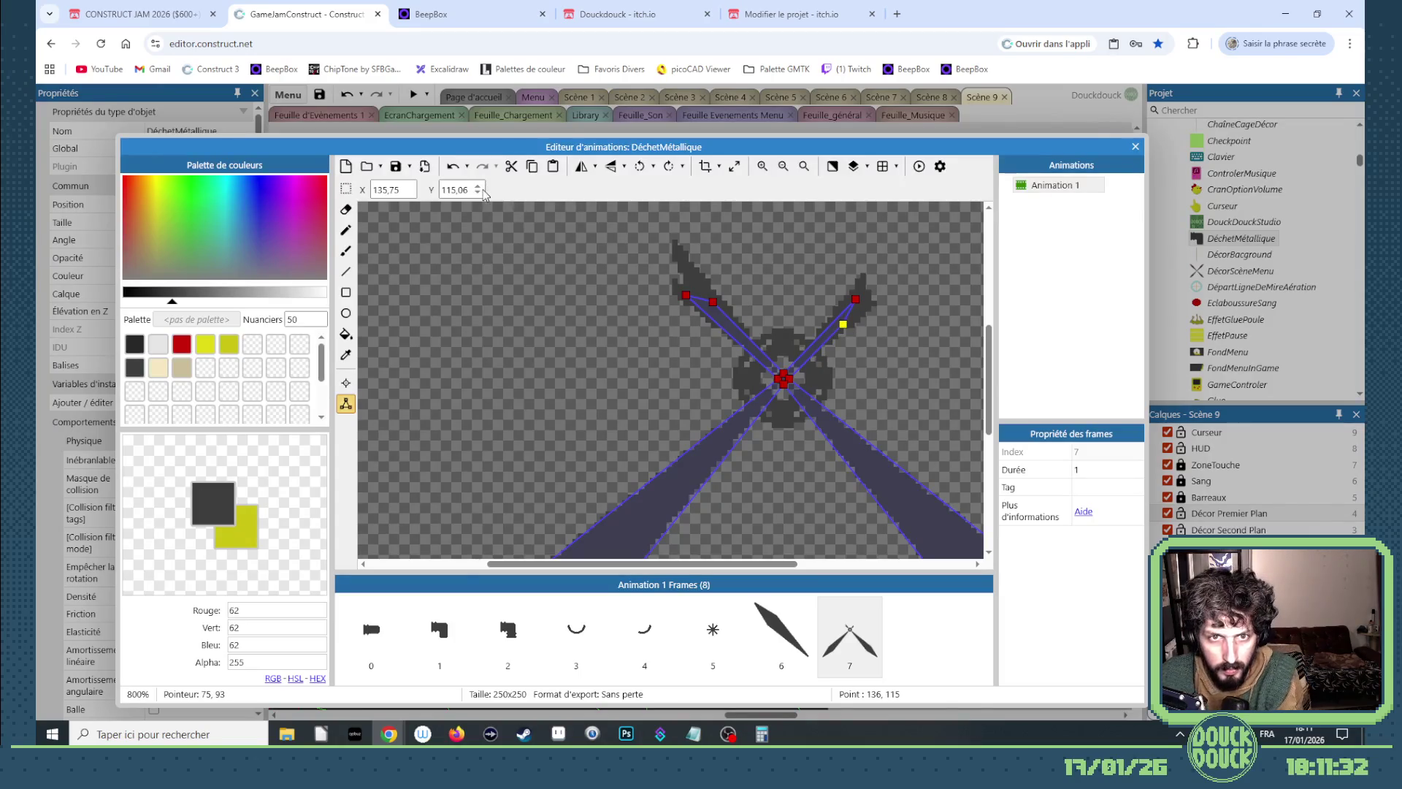
pyautogui.write('135')
pyautogui.press('Return')
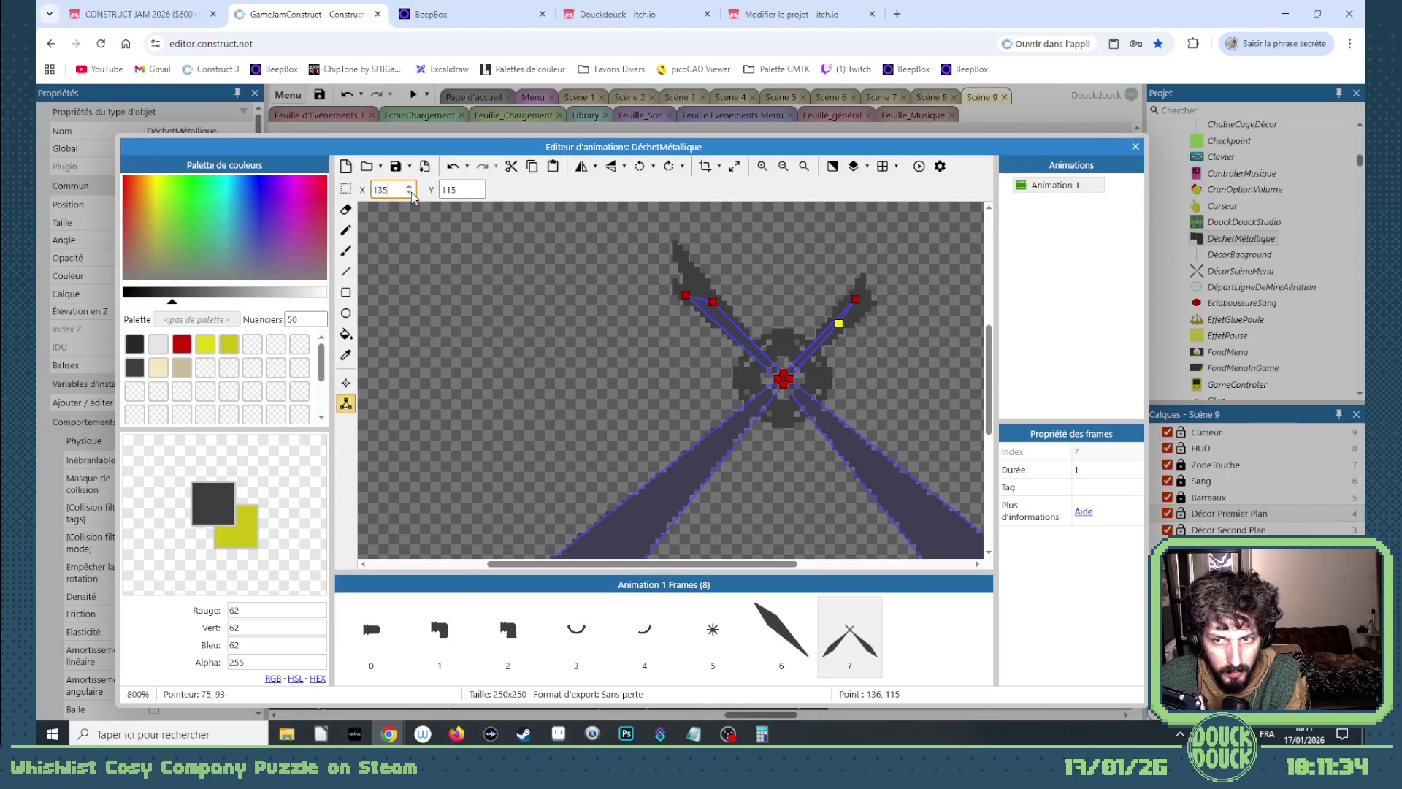
pyautogui.click(856, 300)
pyautogui.click(479, 192)
pyautogui.click(713, 301)
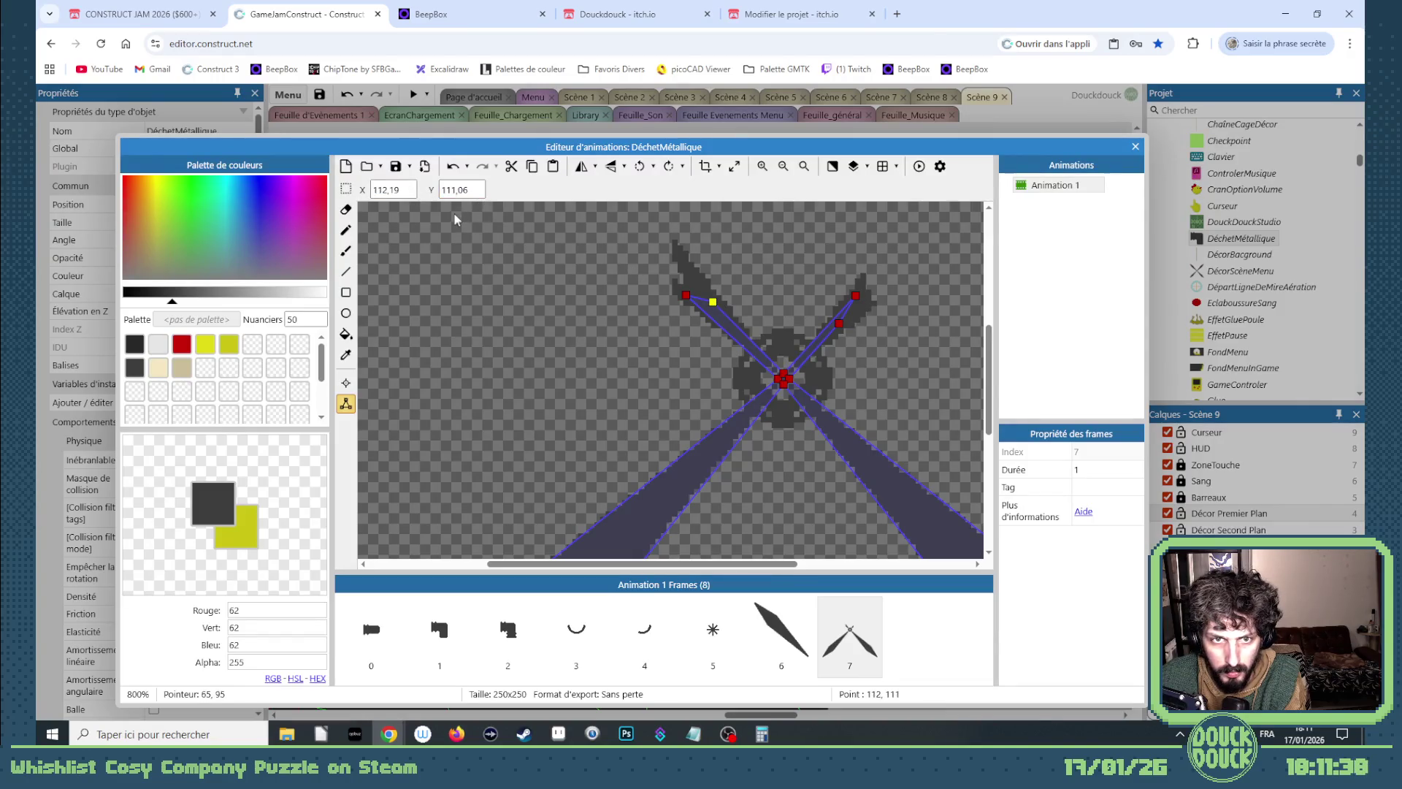
pyautogui.click(409, 193)
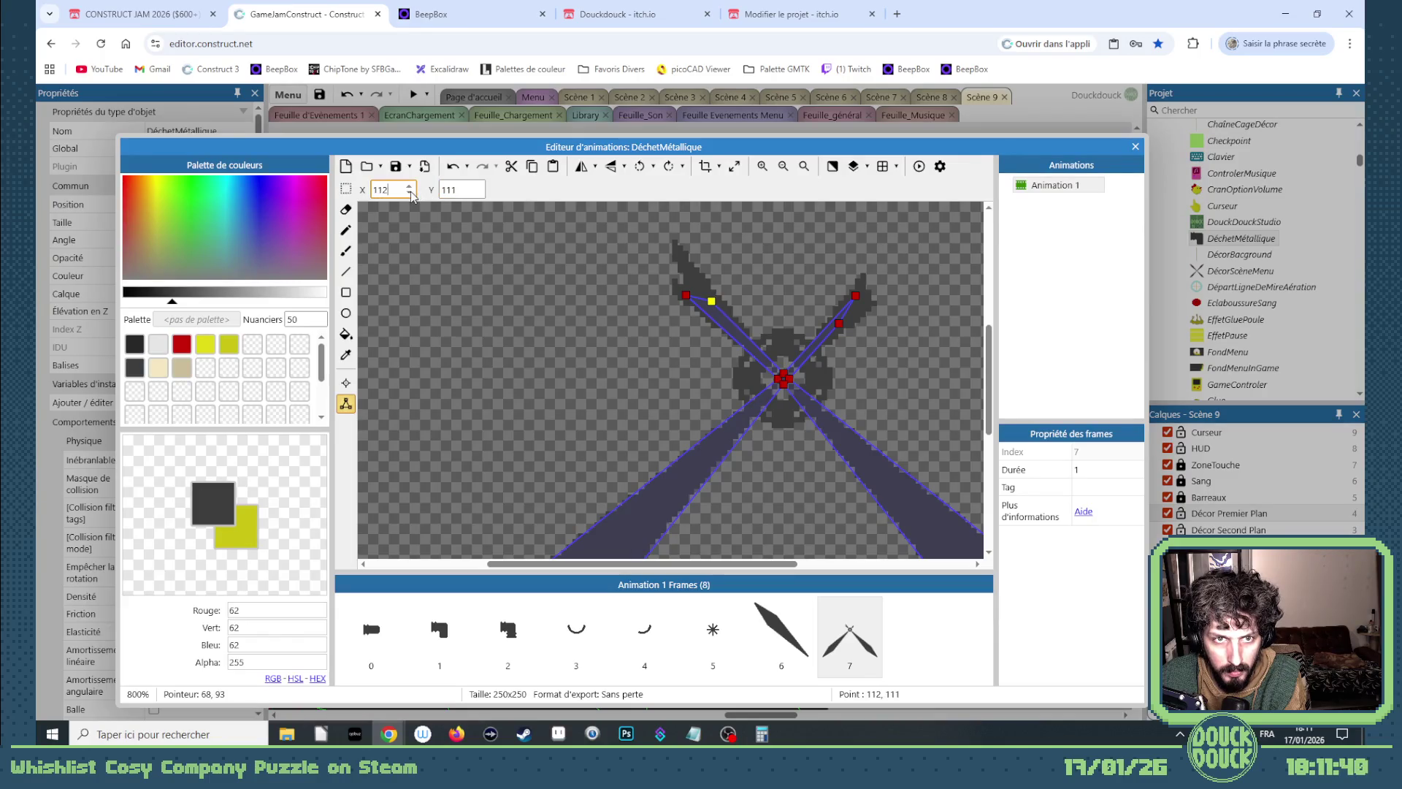
pyautogui.click(686, 295)
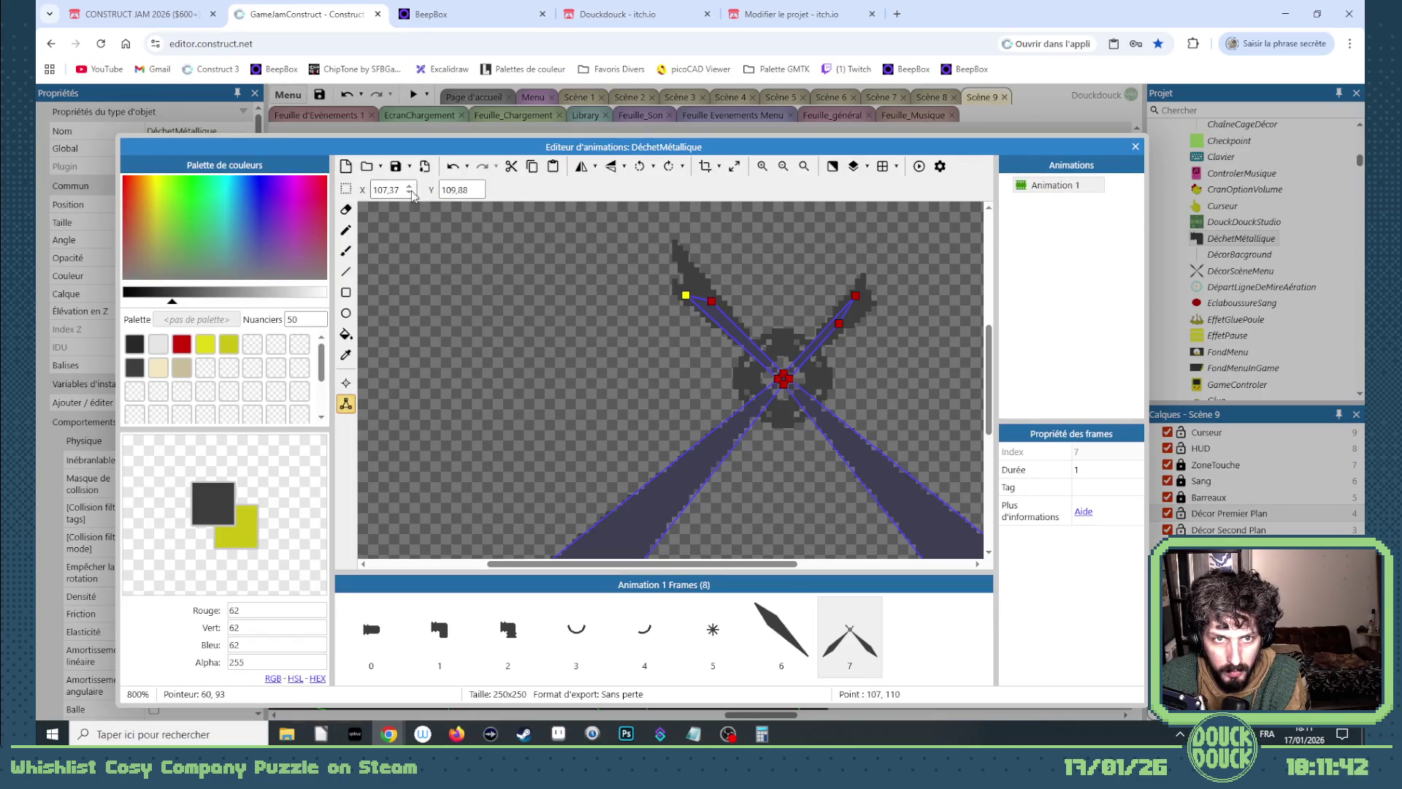
pyautogui.click(478, 193)
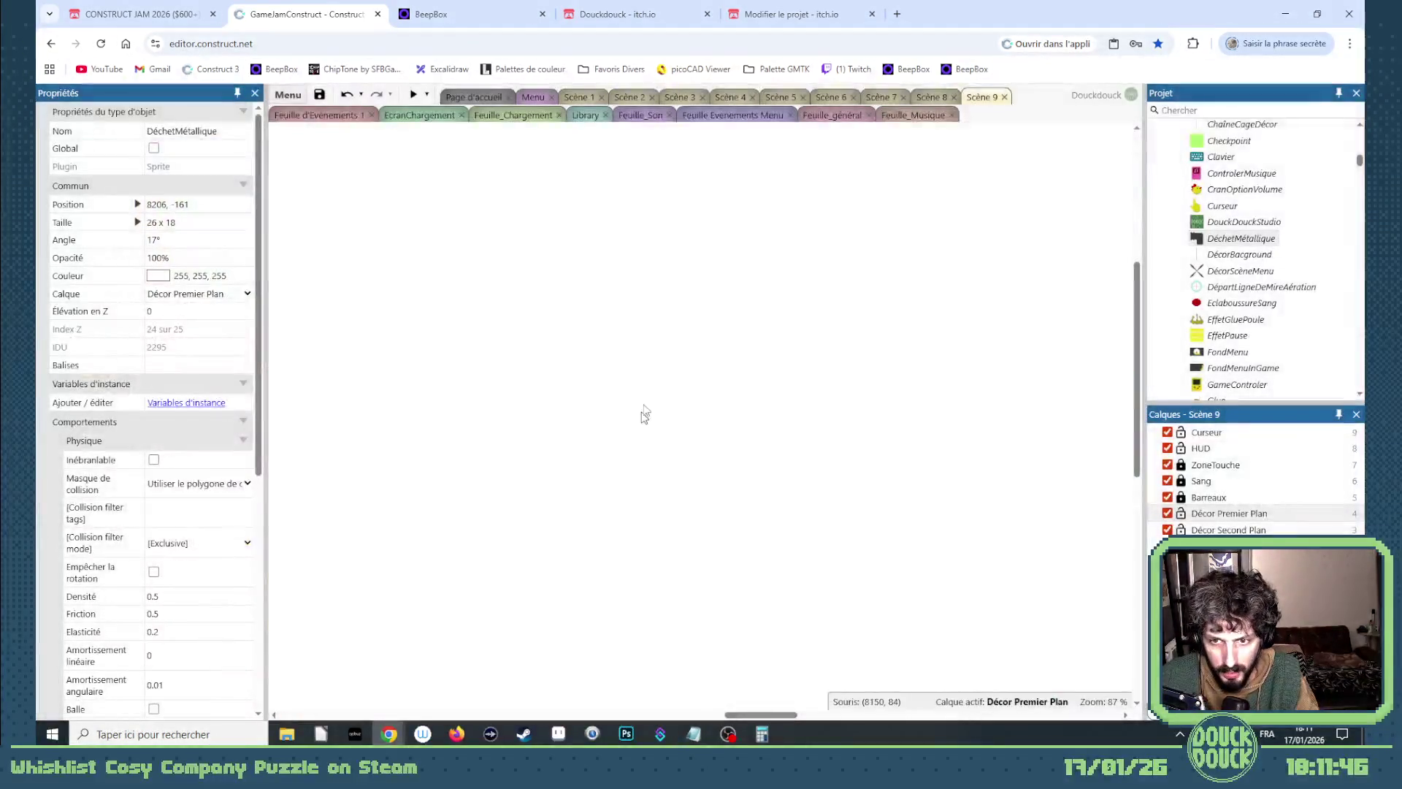
# Set the sprite's Frame initiale to 7.
pyautogui.scroll(-3, 169, 562)
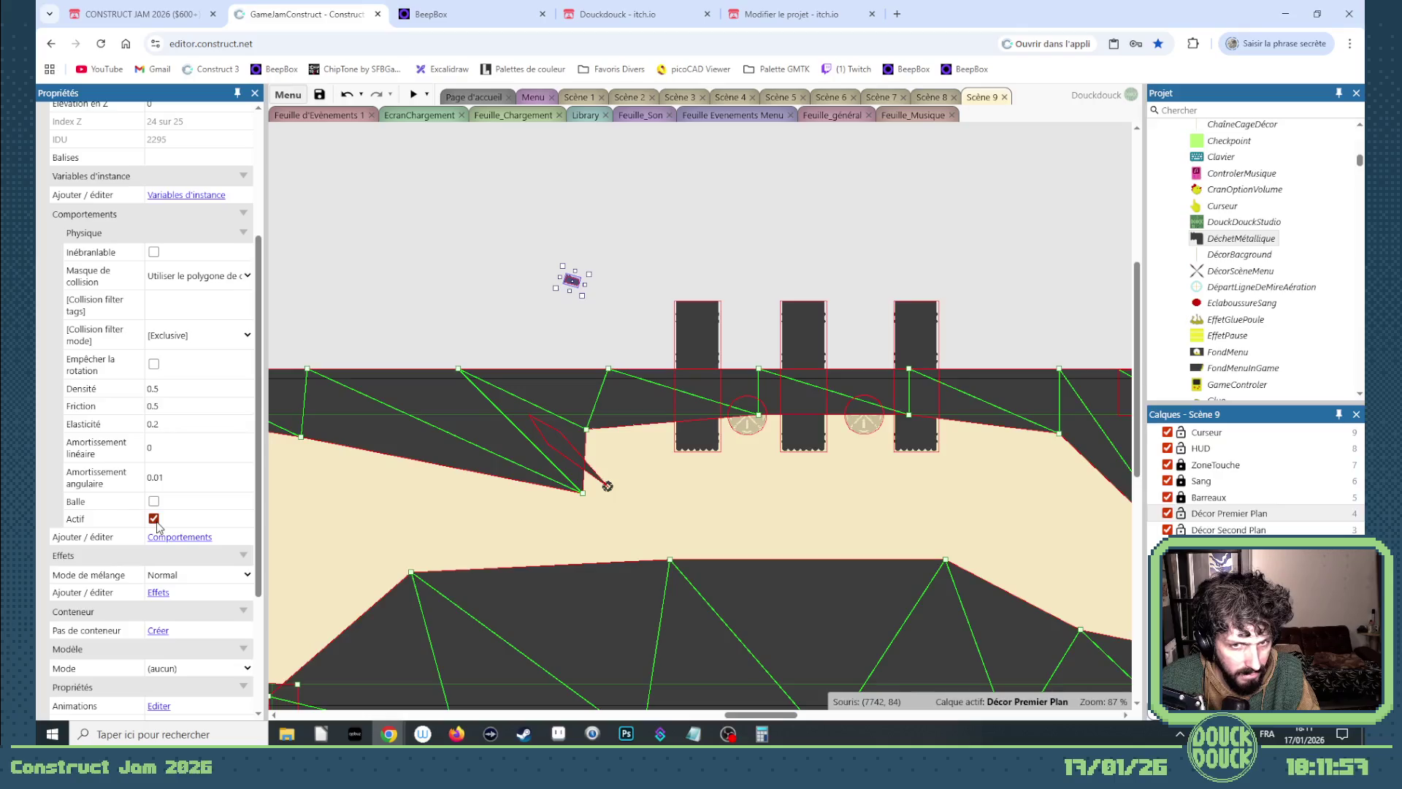
pyautogui.scroll(-3, 168, 552)
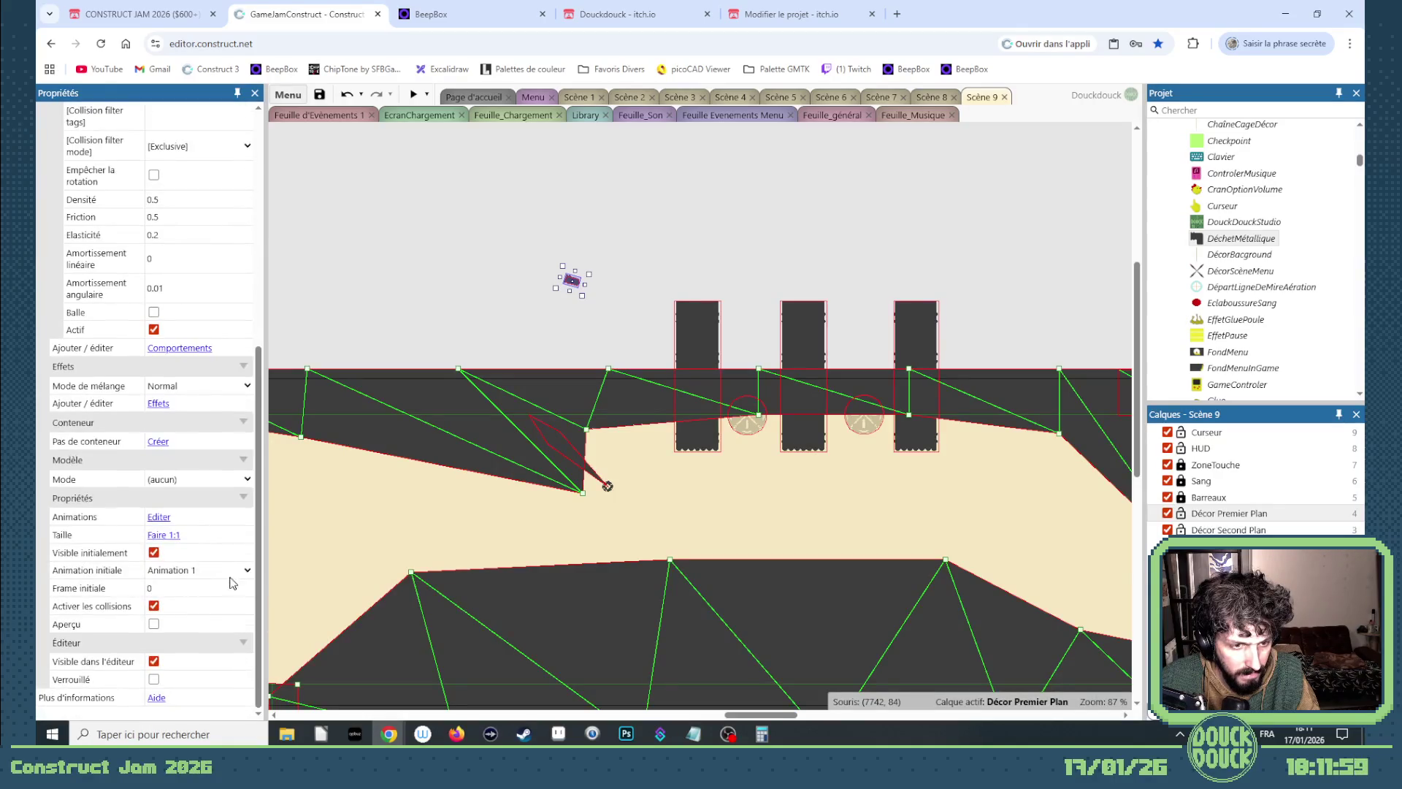
pyautogui.doubleClick(247, 585)
pyautogui.doubleClick(247, 585)
pyautogui.write('7')
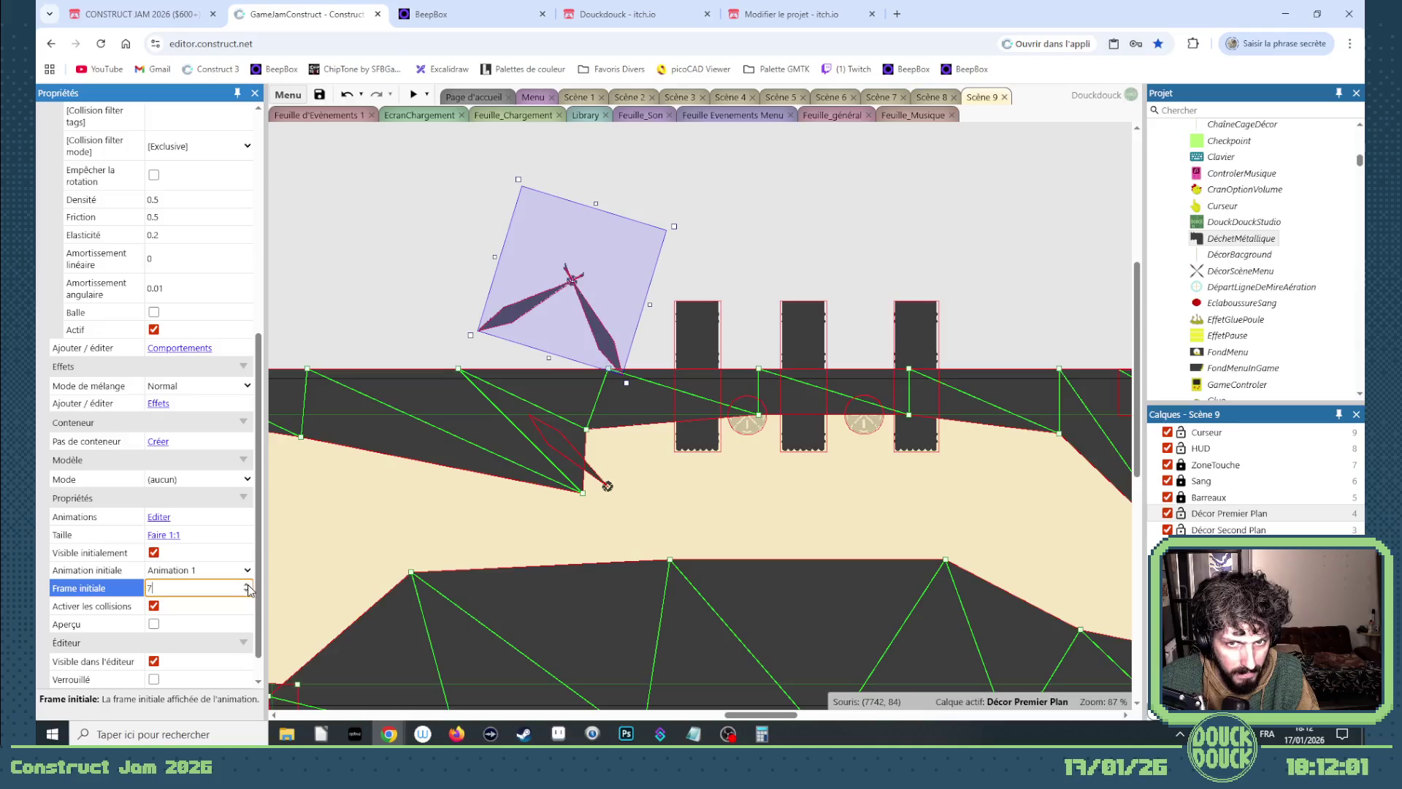
# Set its Angle to 0° and move it to 8245, 177 beneath the ceiling's V point.
pyautogui.scroll(5, 175, 251)
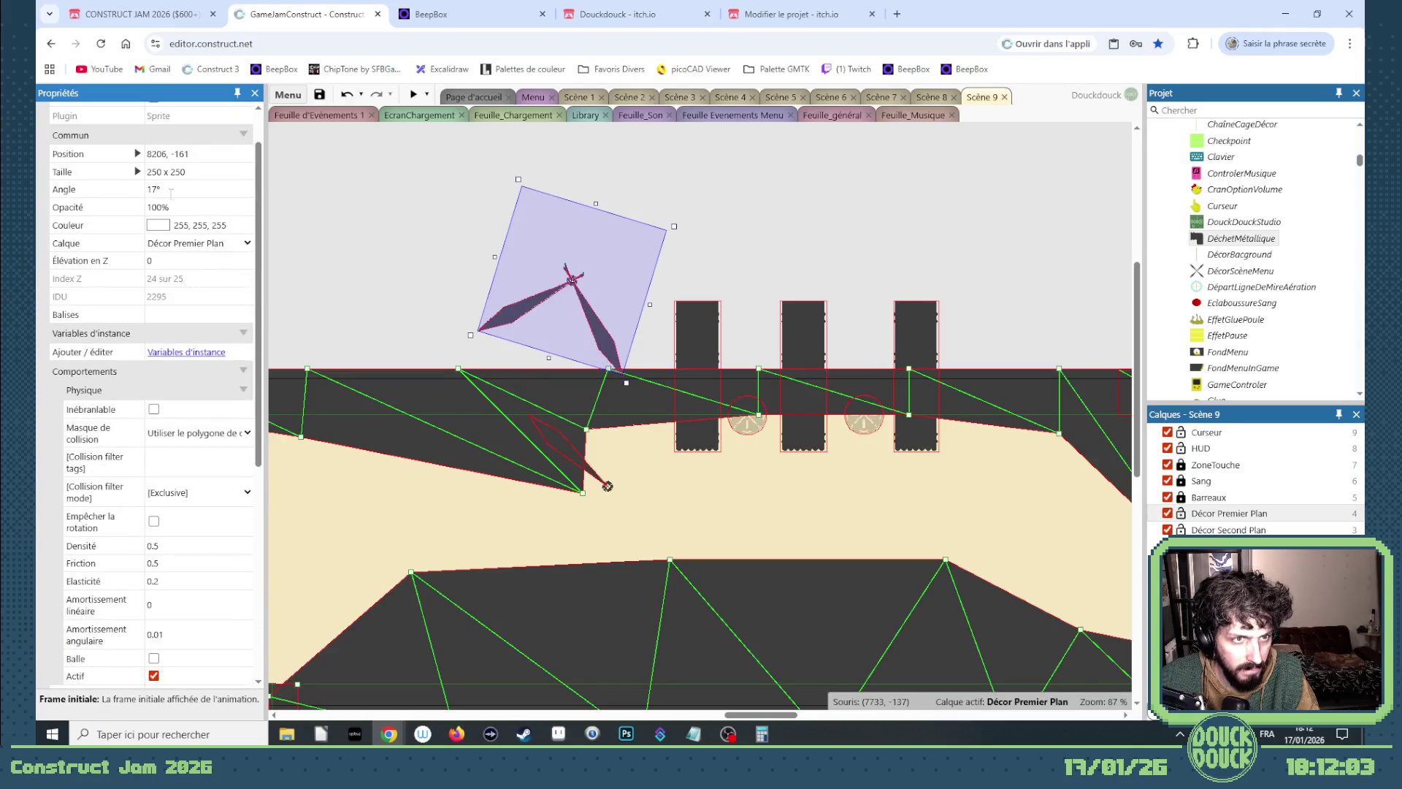
pyautogui.click(170, 192)
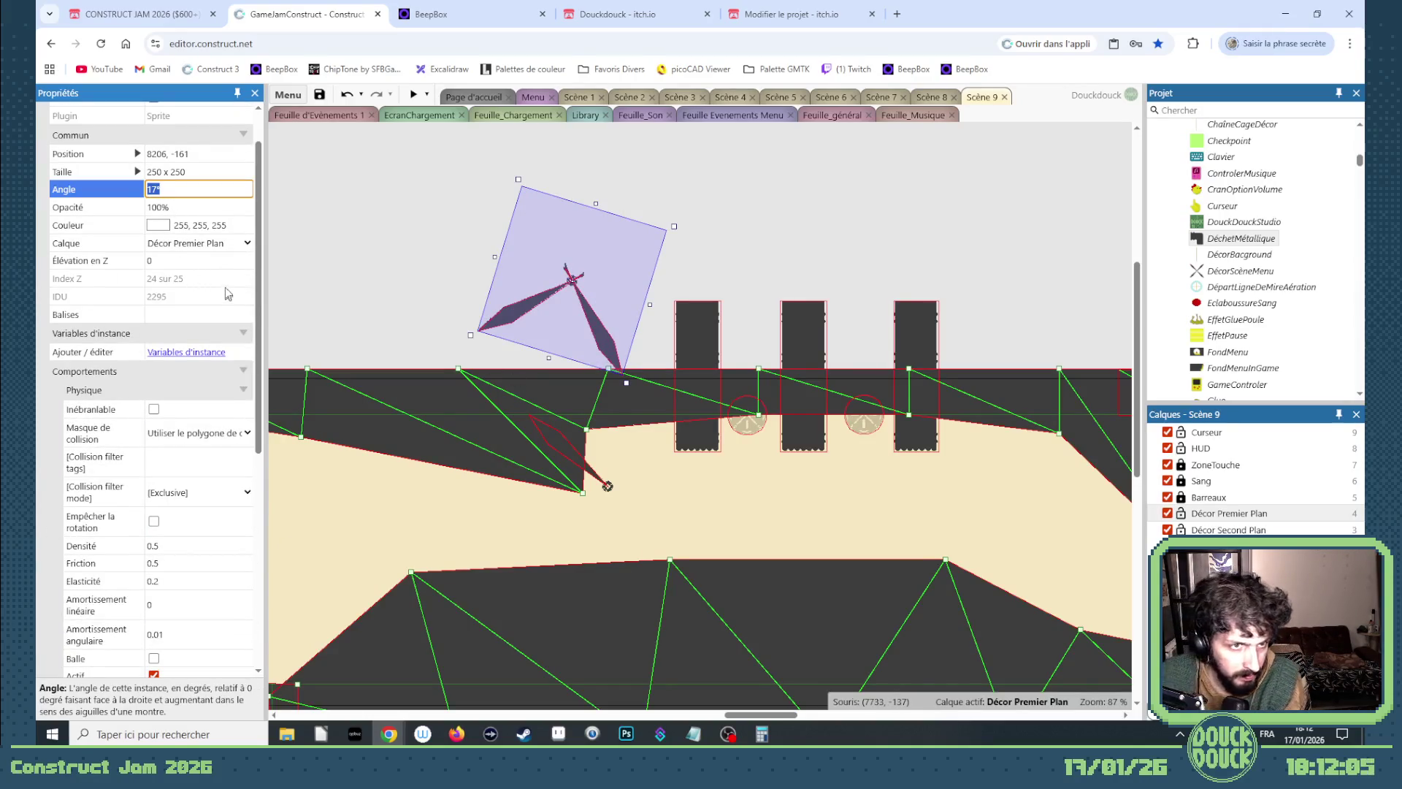
pyautogui.write('0')
pyautogui.press('Tab')
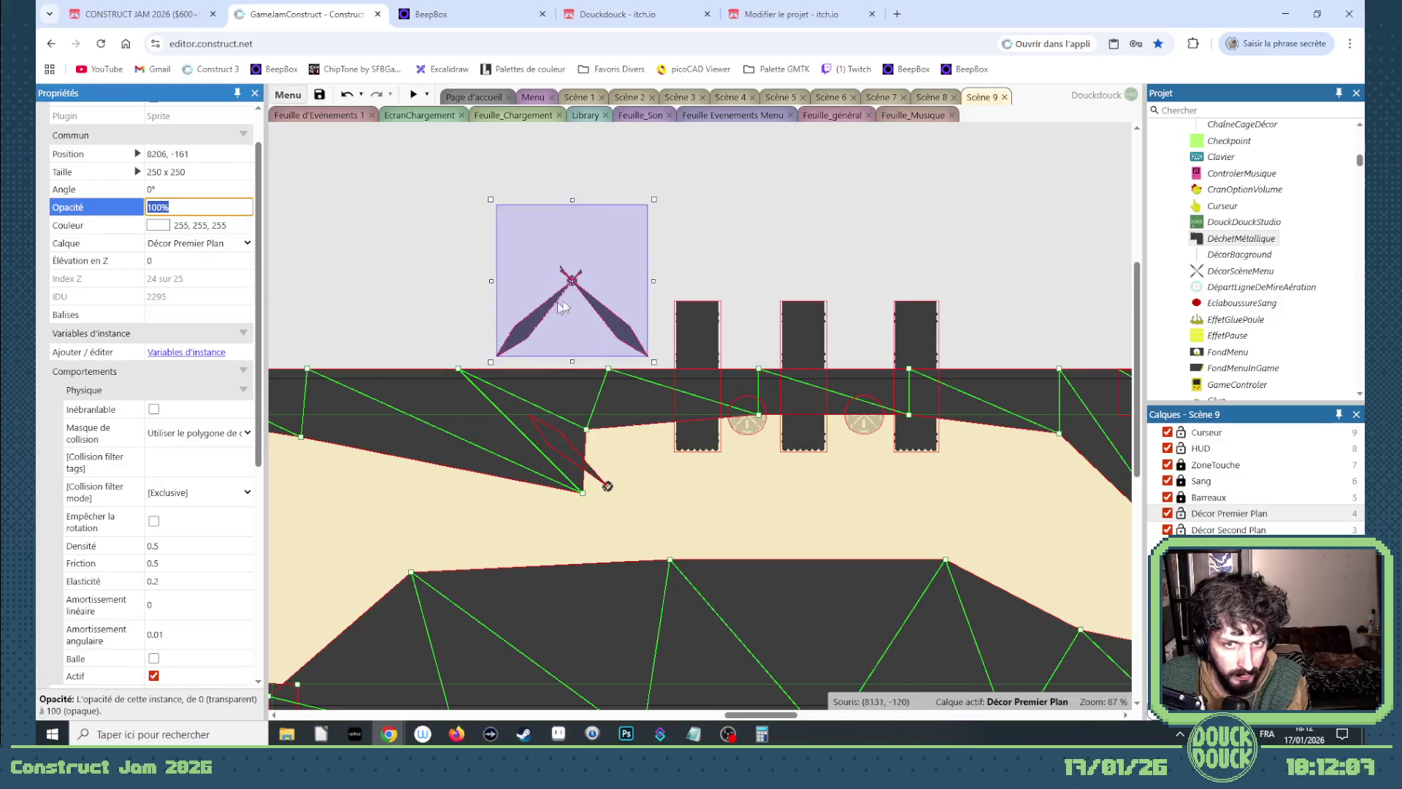
pyautogui.moveTo(606, 308)
pyautogui.mouseDown()
pyautogui.moveTo(655, 449)
pyautogui.moveTo(564, 245)
pyautogui.moveTo(660, 540)
pyautogui.moveTo(643, 538)
pyautogui.mouseUp()
pyautogui.click(550, 283)
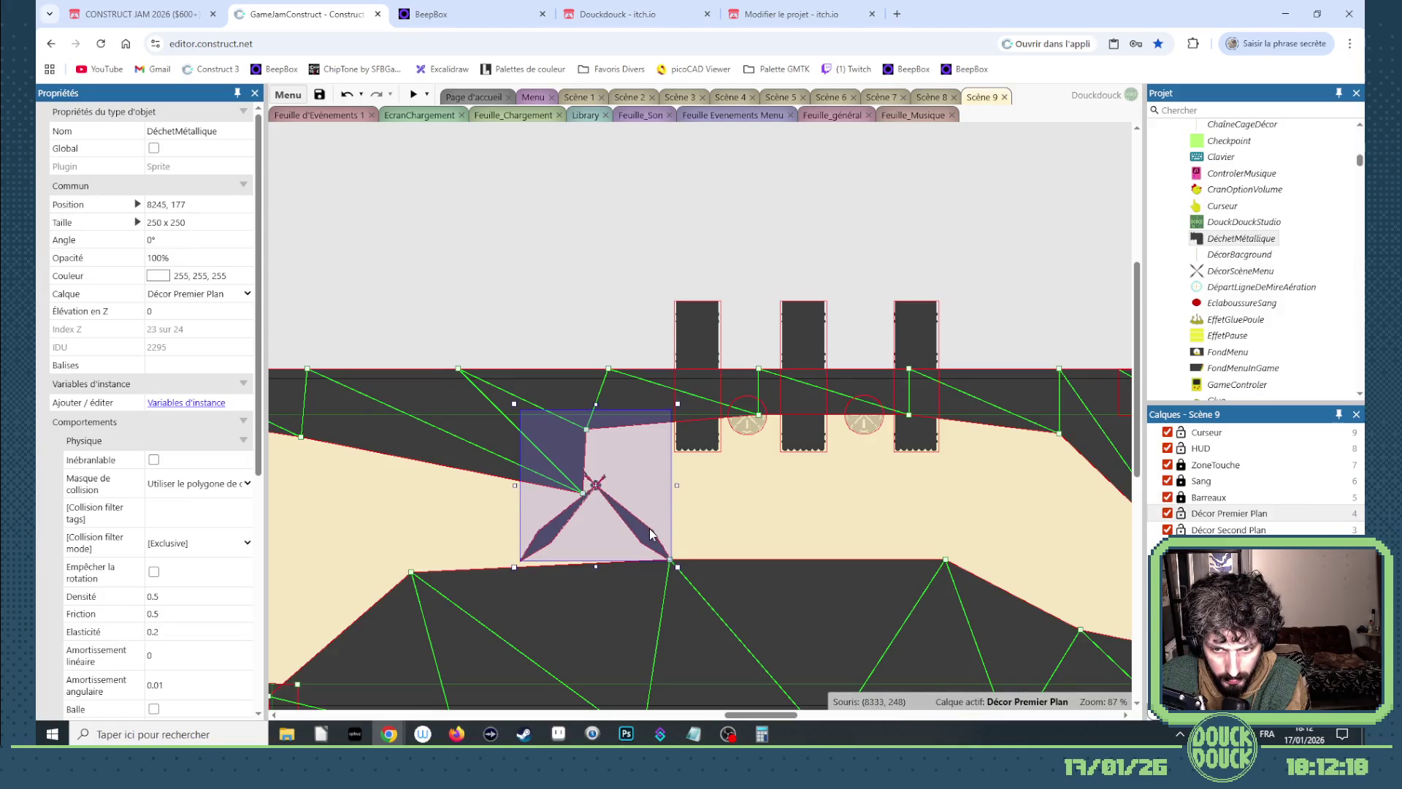
# Nudge the DéchetMétallique wheel sprite up to 8245, 174.
pyautogui.scroll(5, 621, 530)
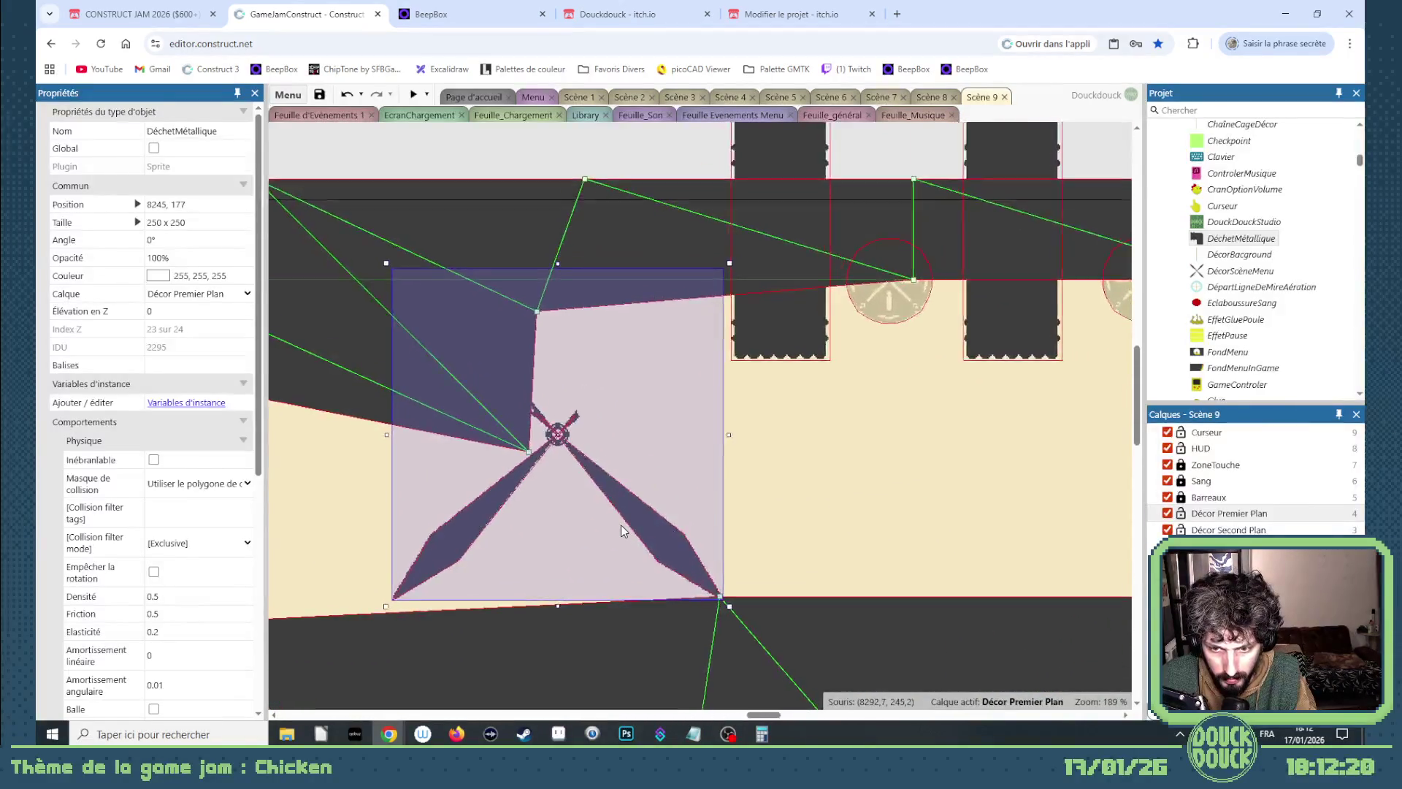
pyautogui.press('Up')
pyautogui.press('Up')
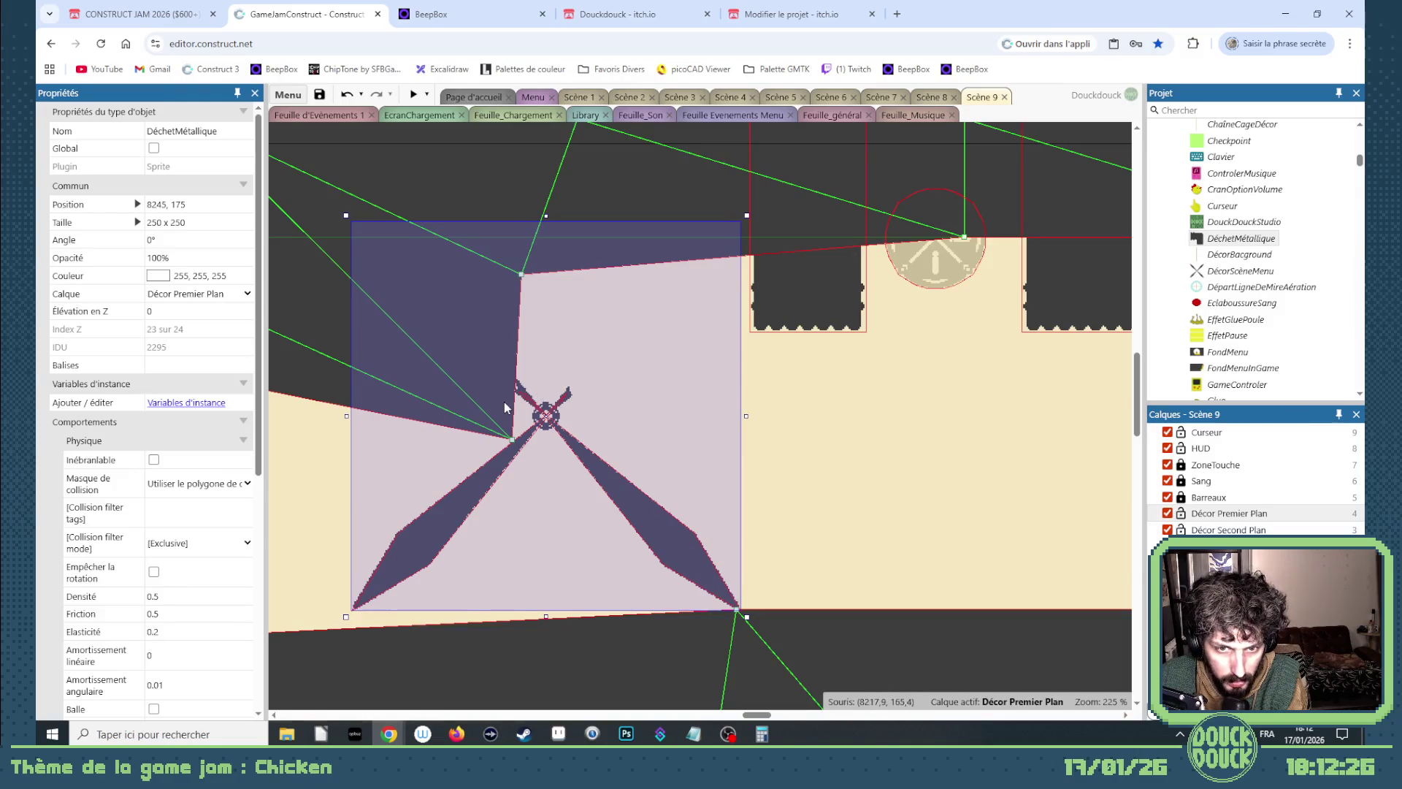
pyautogui.scroll(3, 507, 419)
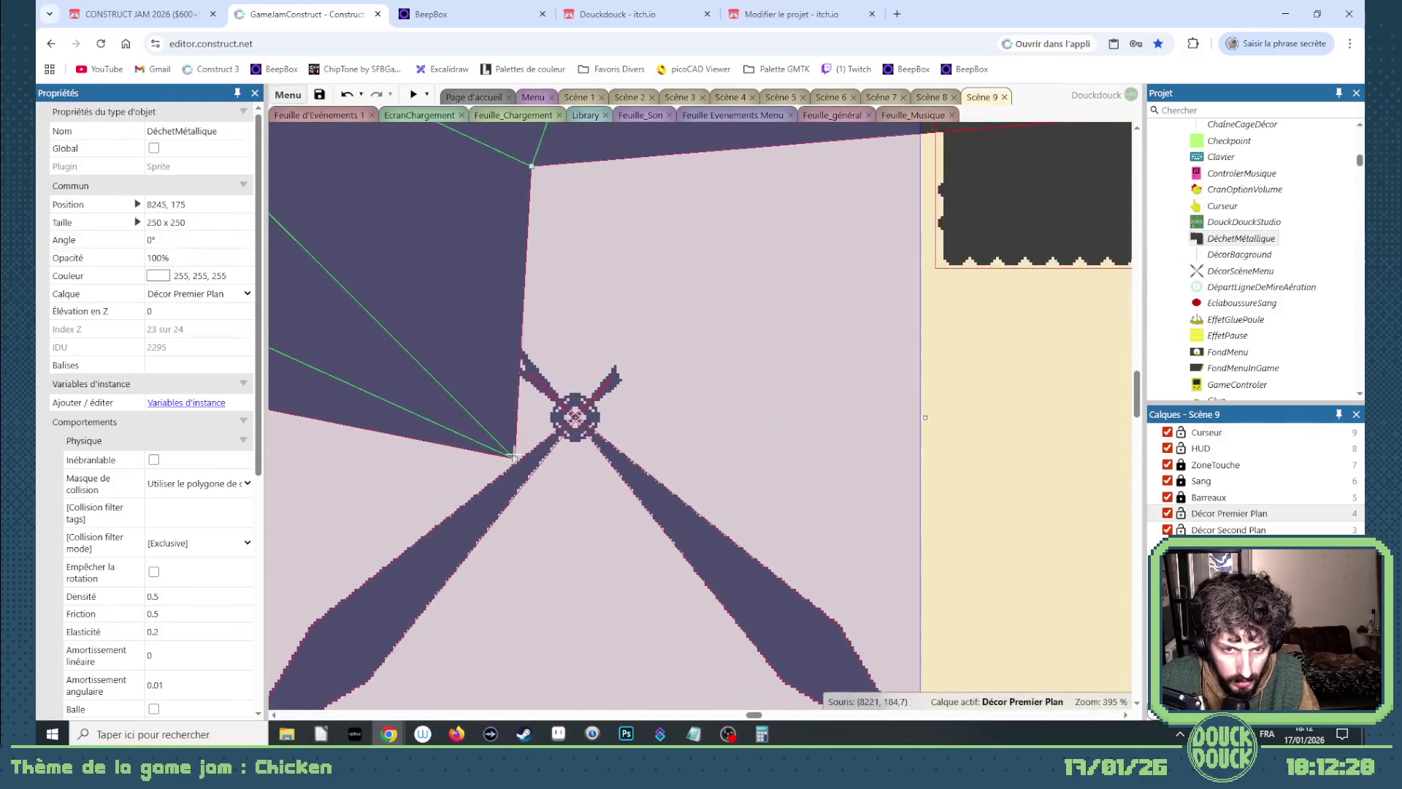
# Move the ceiling's V tip to 8226, 188 so it sits against the wheel hub.
pyautogui.click(517, 457)
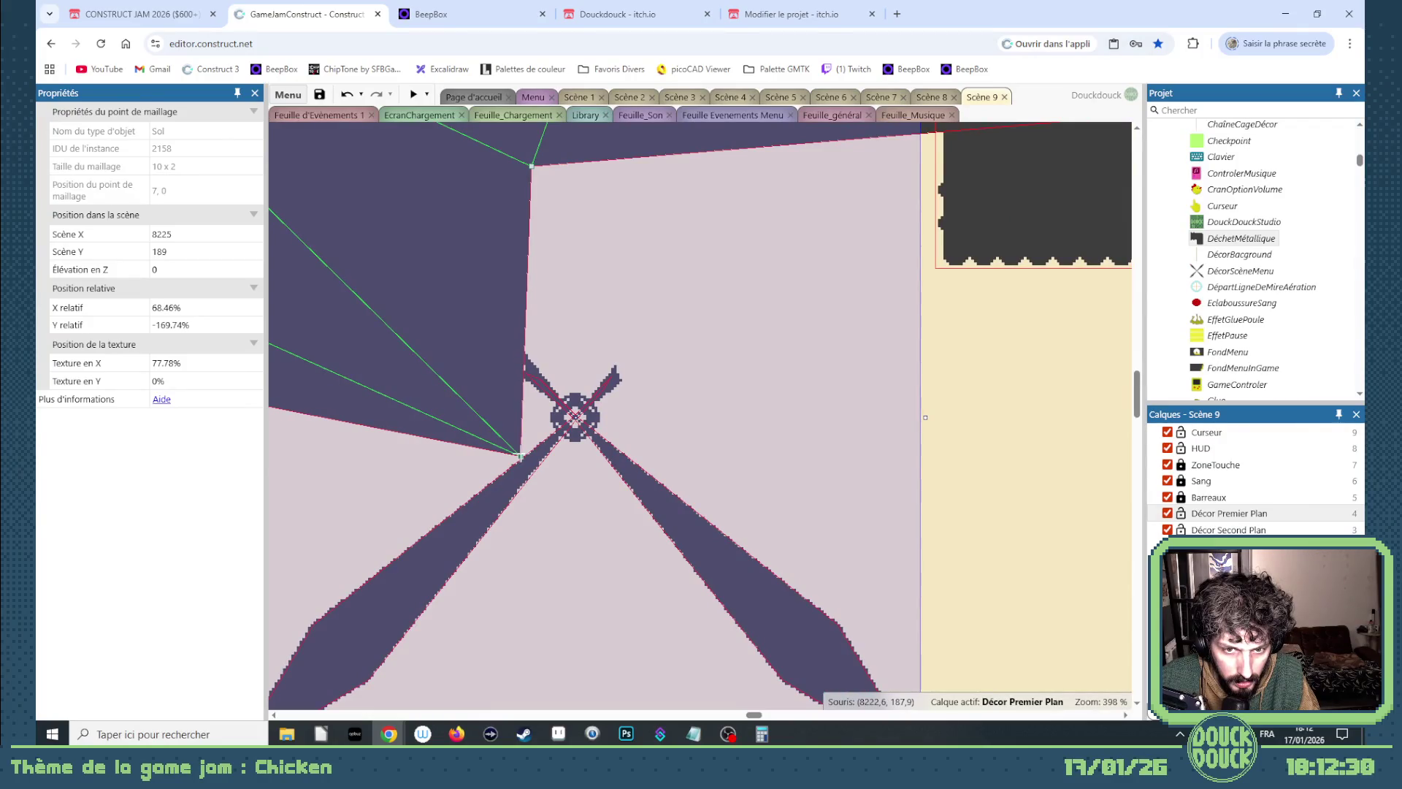
pyautogui.scroll(-2, 605, 420)
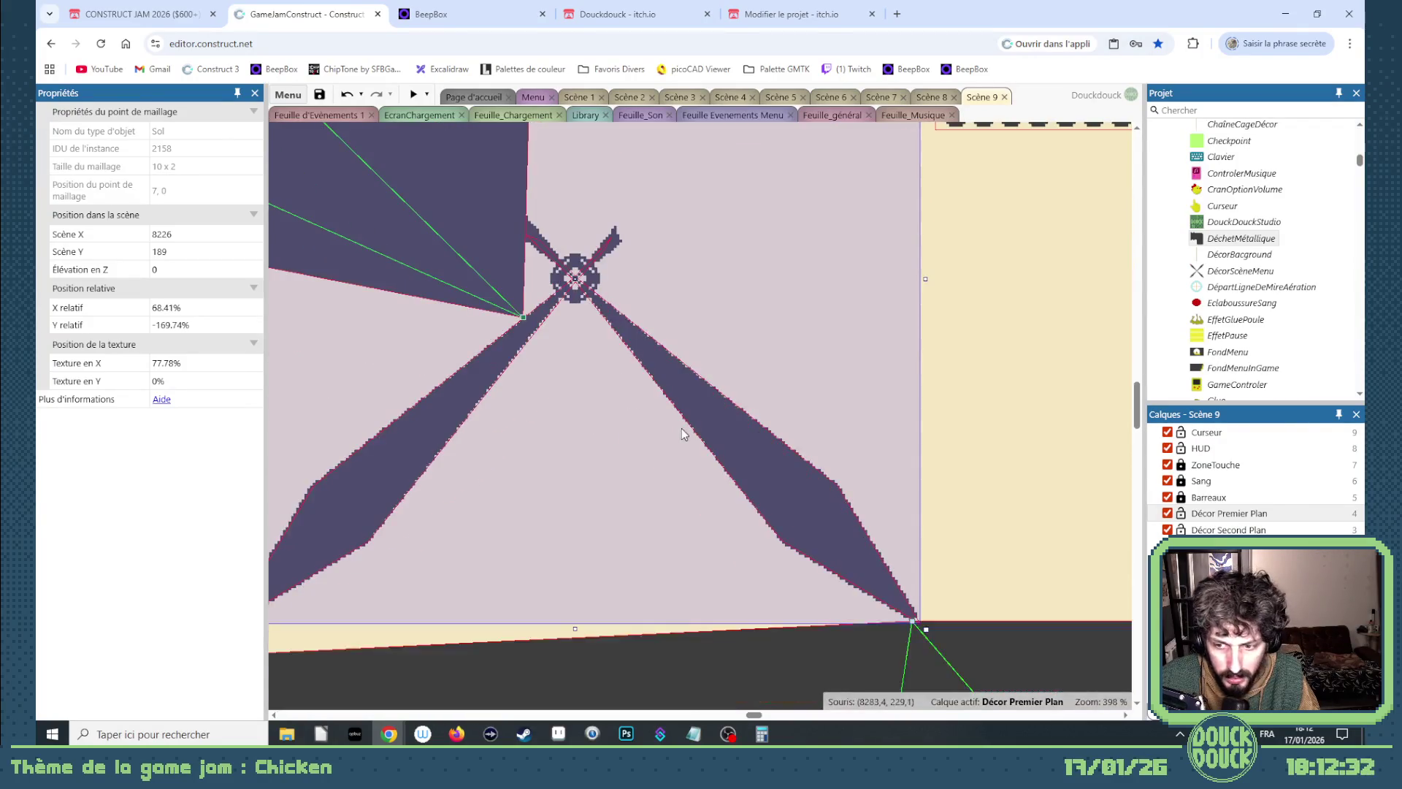
pyautogui.click(838, 532)
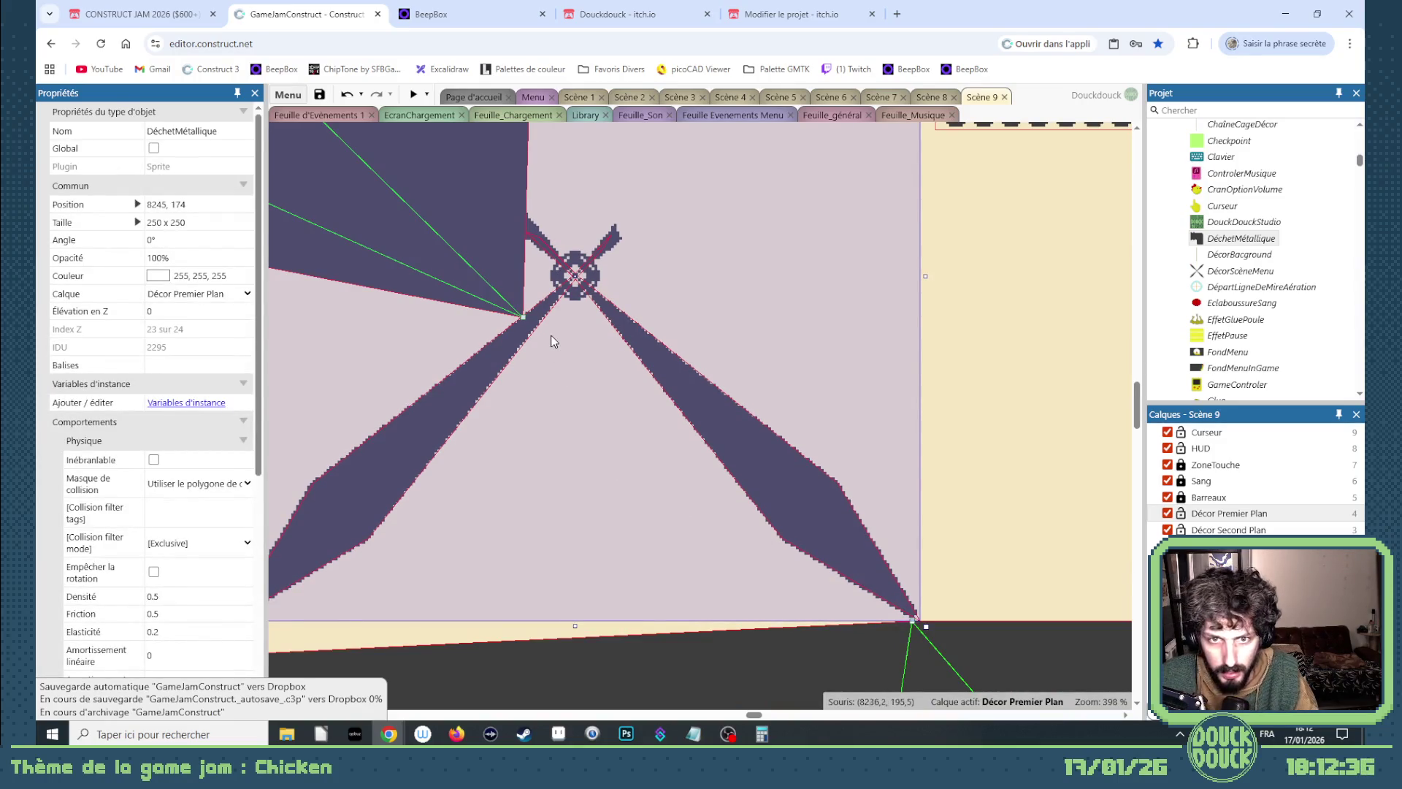
pyautogui.moveTo(523, 316); pyautogui.dragTo(522, 316)
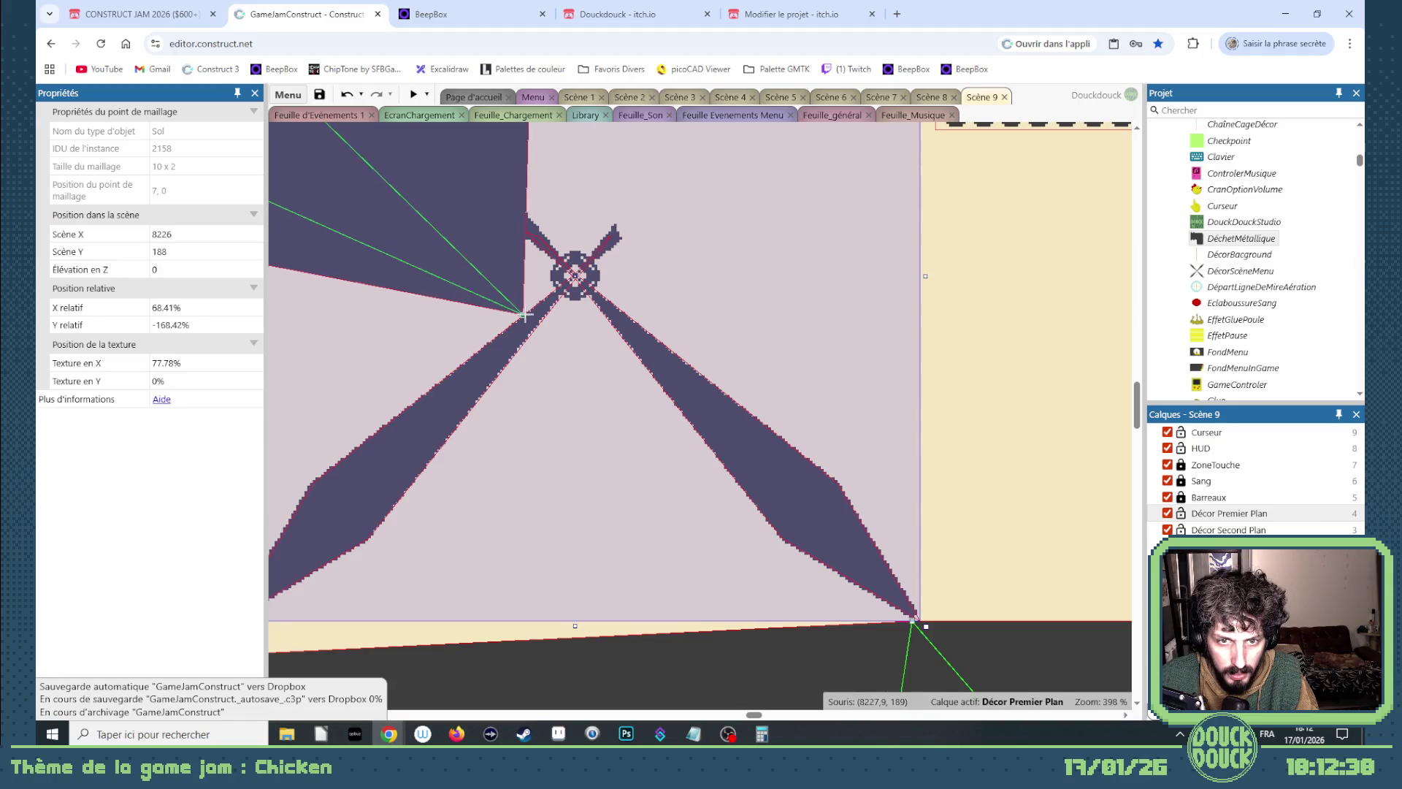
pyautogui.scroll(-10, 599, 355)
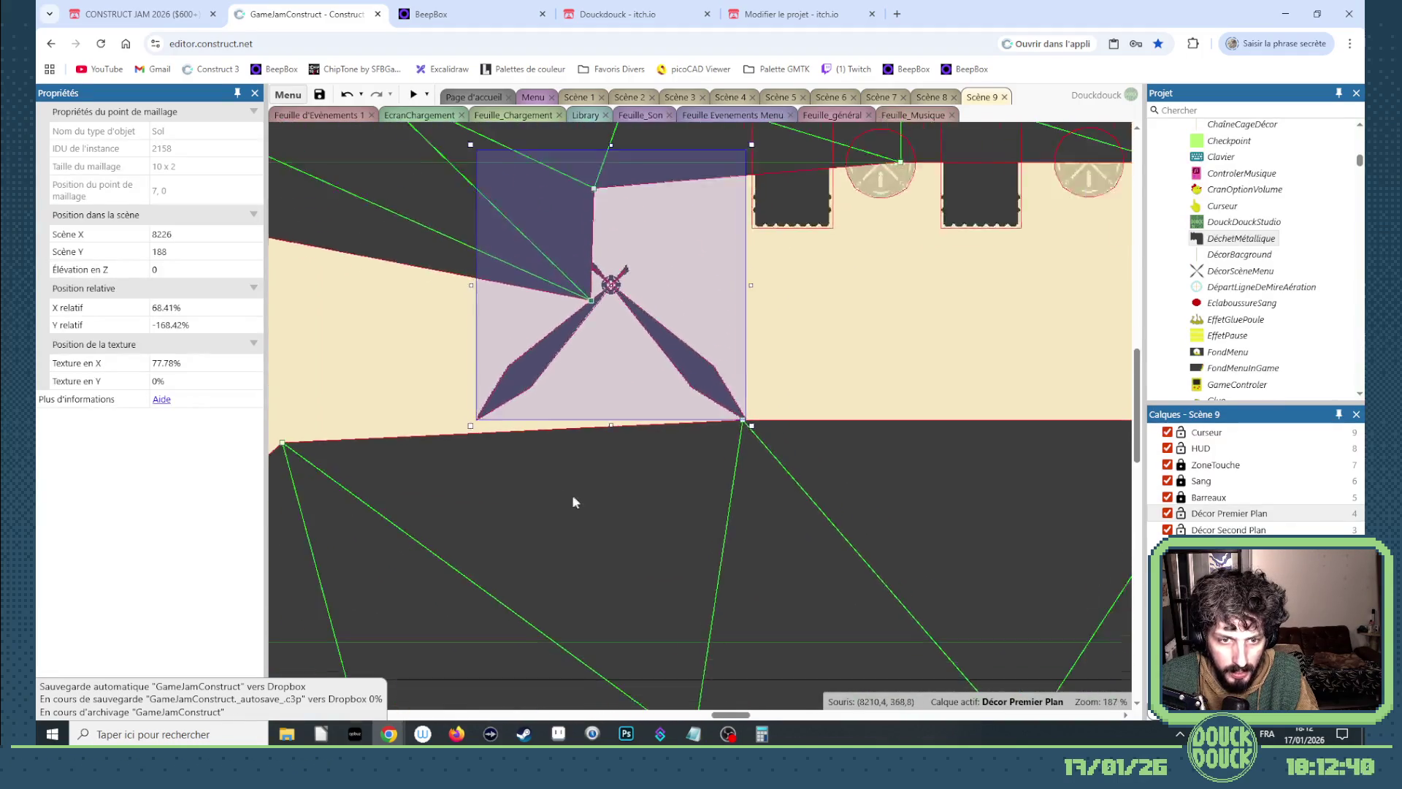
pyautogui.click(393, 482)
pyautogui.scroll(-3, 445, 483)
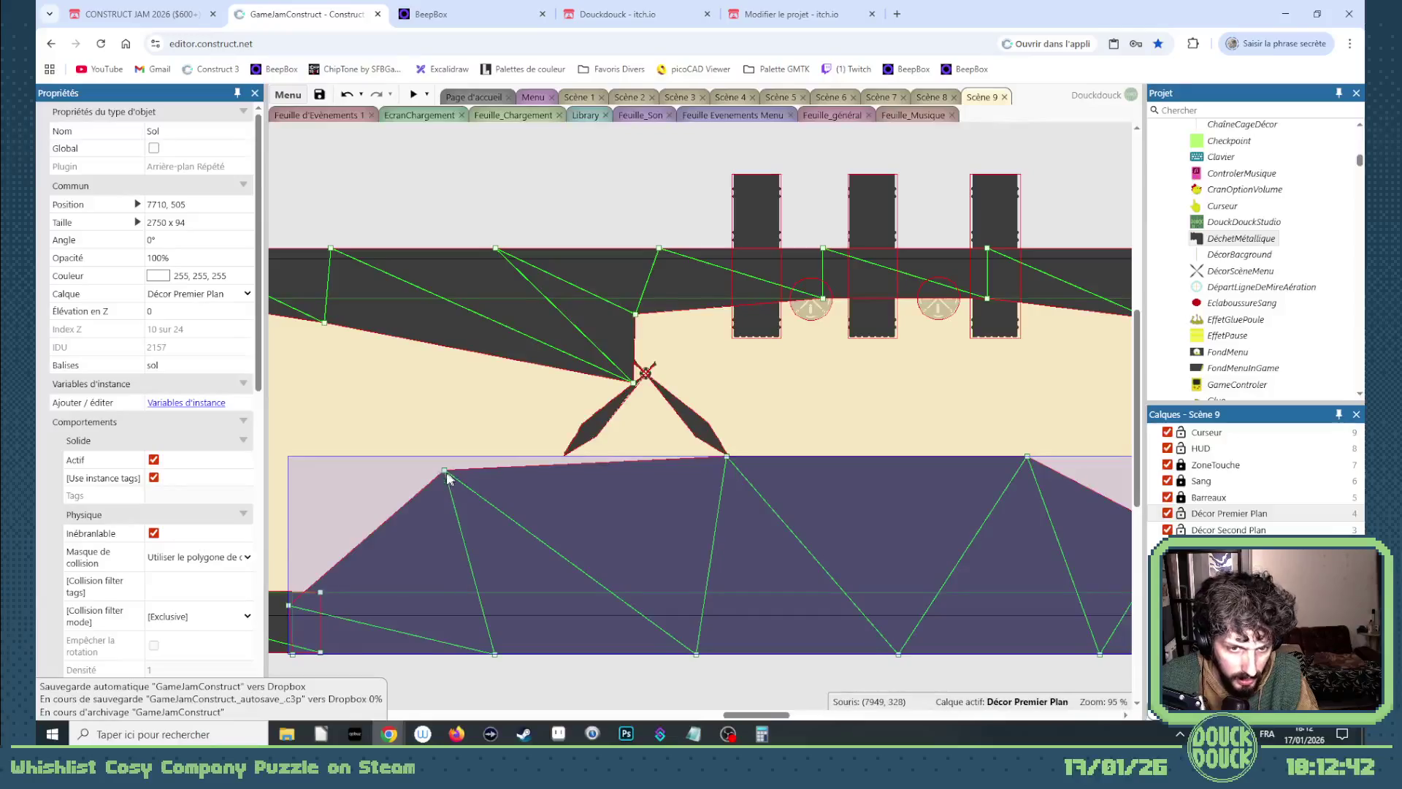
# Drag the Sol floor mesh points up to the blade tips, left point at 8127, 457.
pyautogui.click(531, 506)
pyautogui.moveTo(529, 507); pyautogui.dragTo(532, 500)
pyautogui.moveTo(727, 457); pyautogui.dragTo(711, 457)
pyautogui.scroll(7, 712, 457)
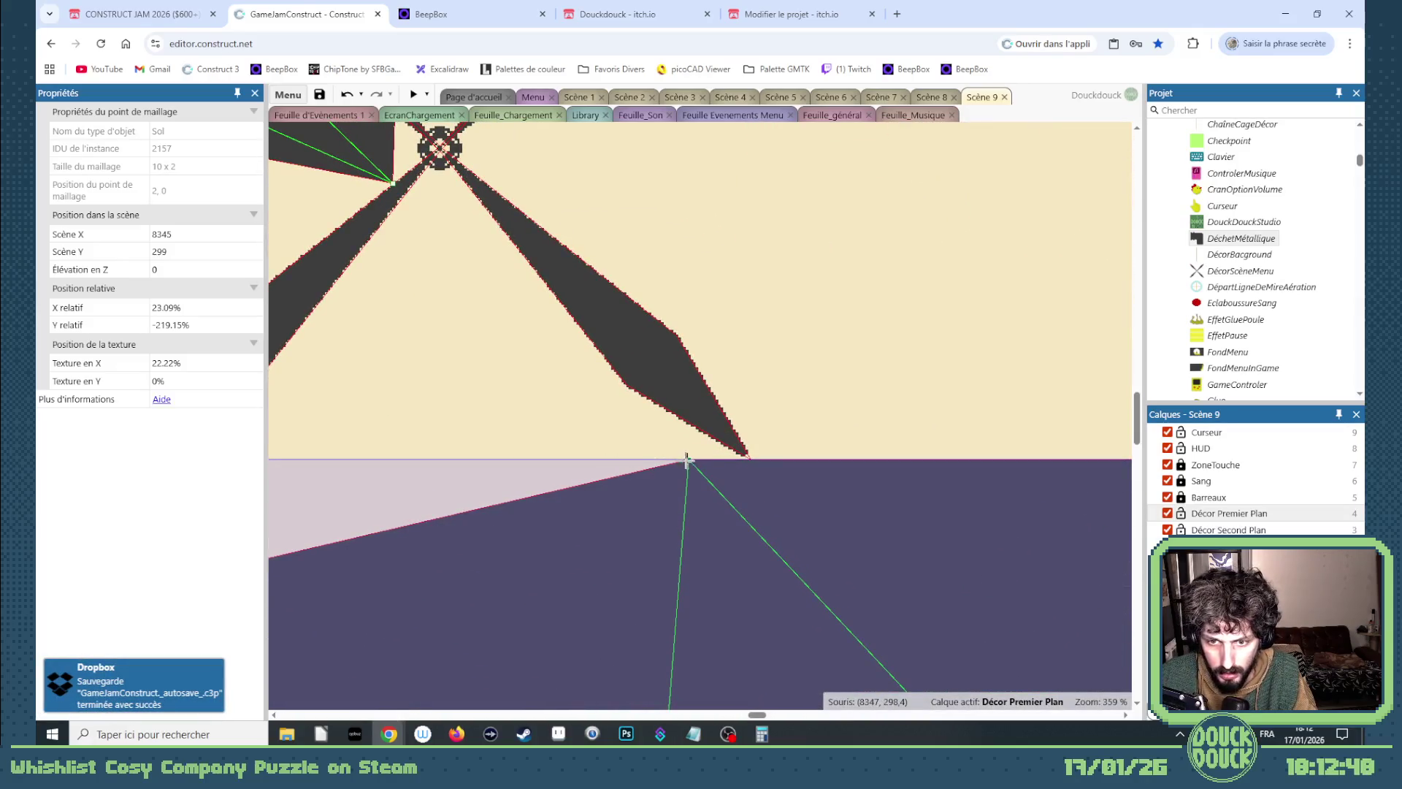
pyautogui.scroll(-7, 686, 459)
pyautogui.moveTo(455, 514); pyautogui.dragTo(496, 580)
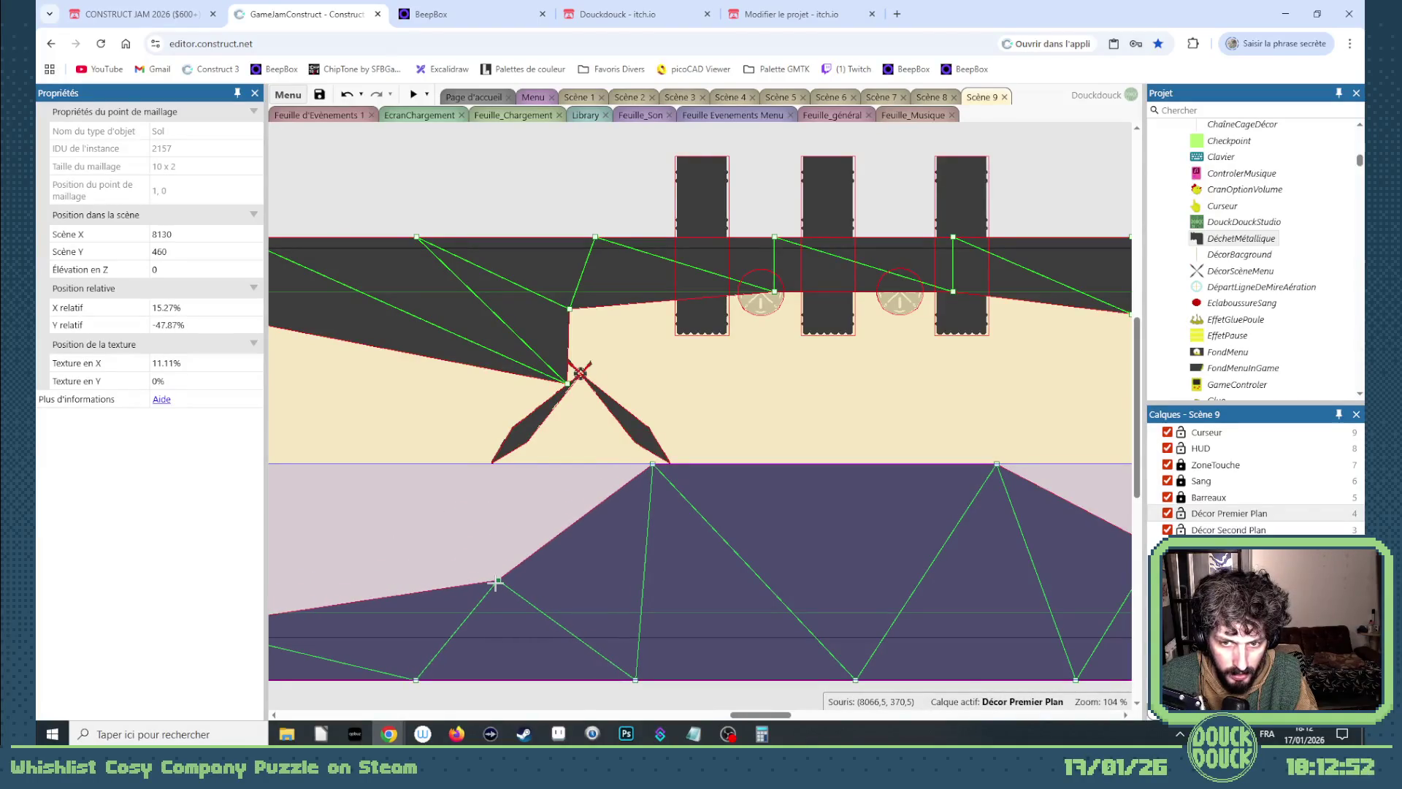
pyautogui.scroll(-2, 647, 469)
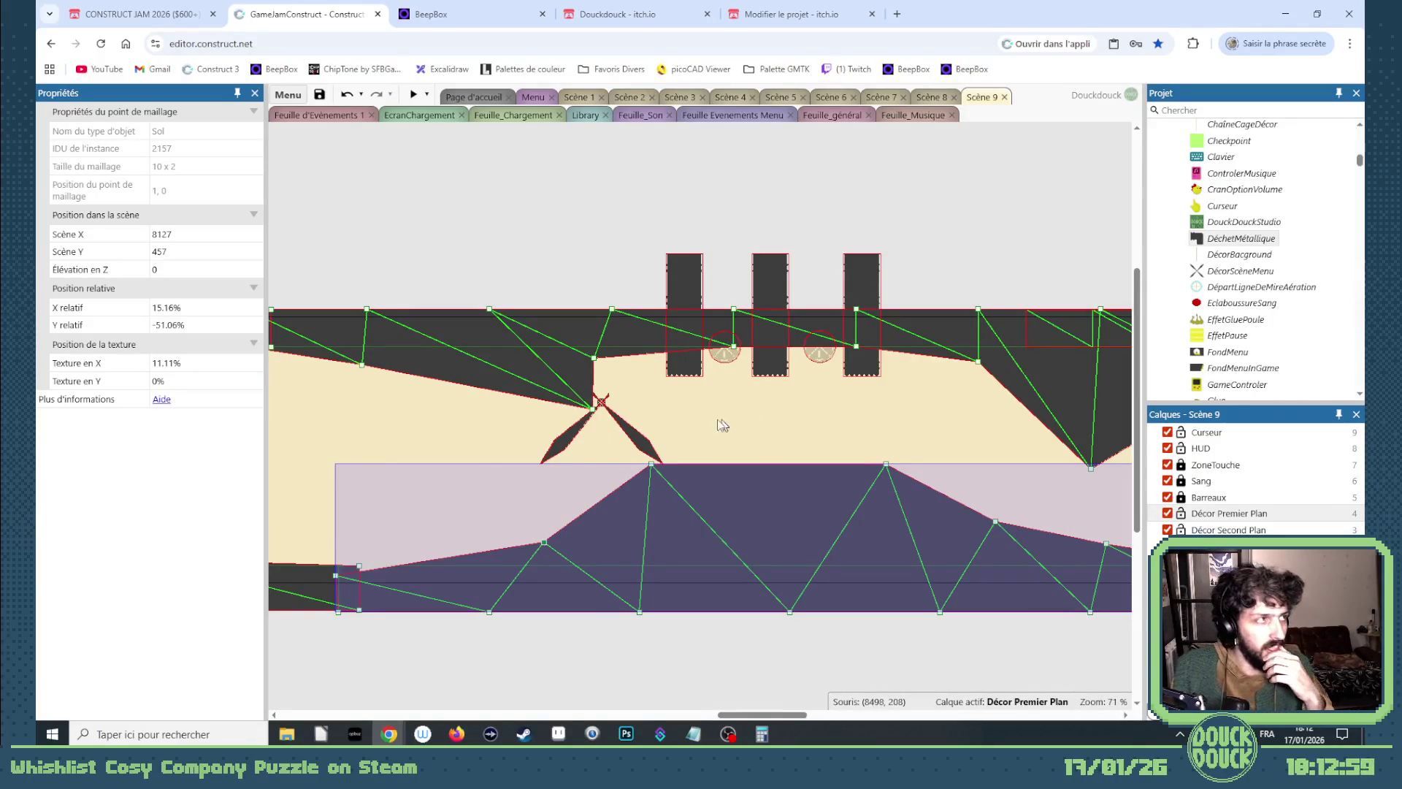
pyautogui.click(622, 429)
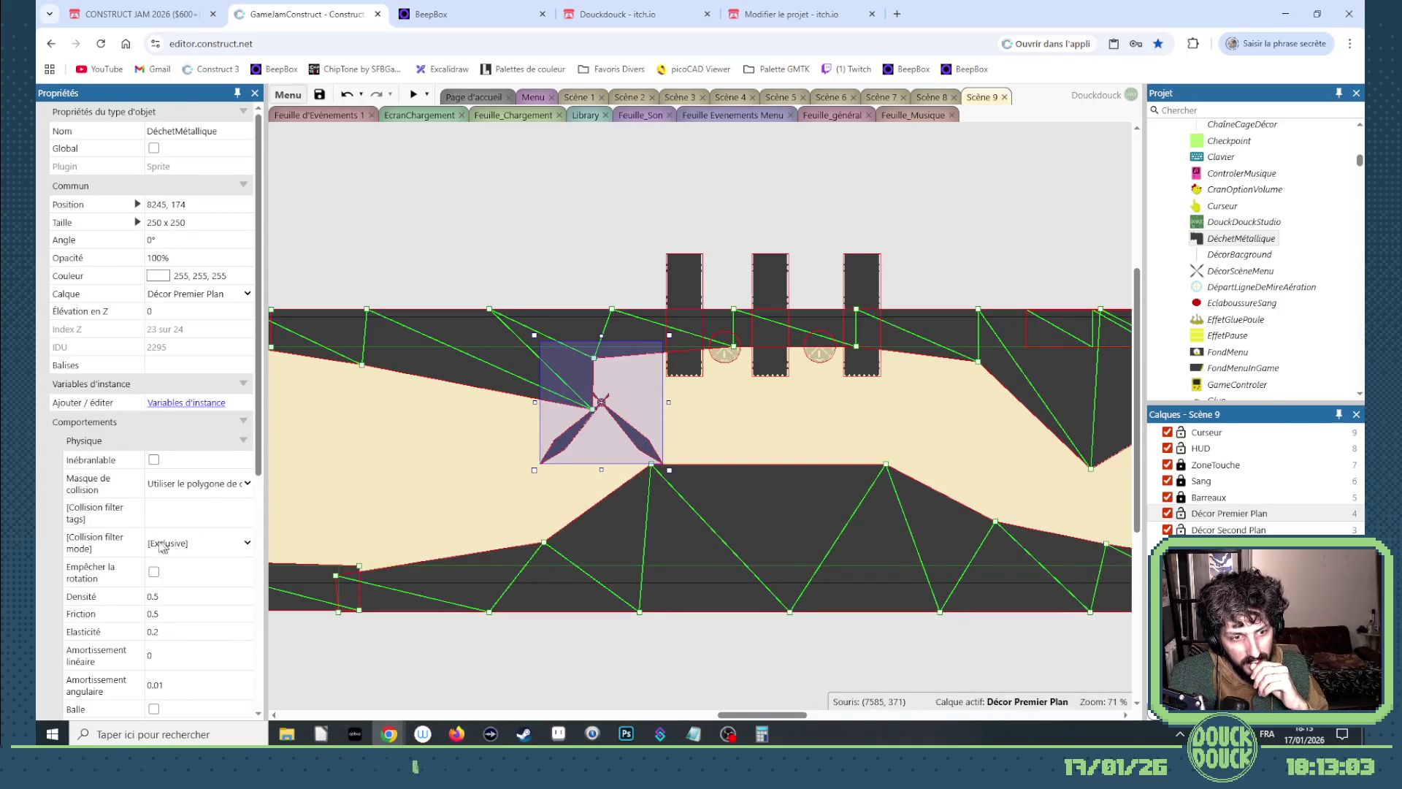
pyautogui.scroll(-2, 162, 548)
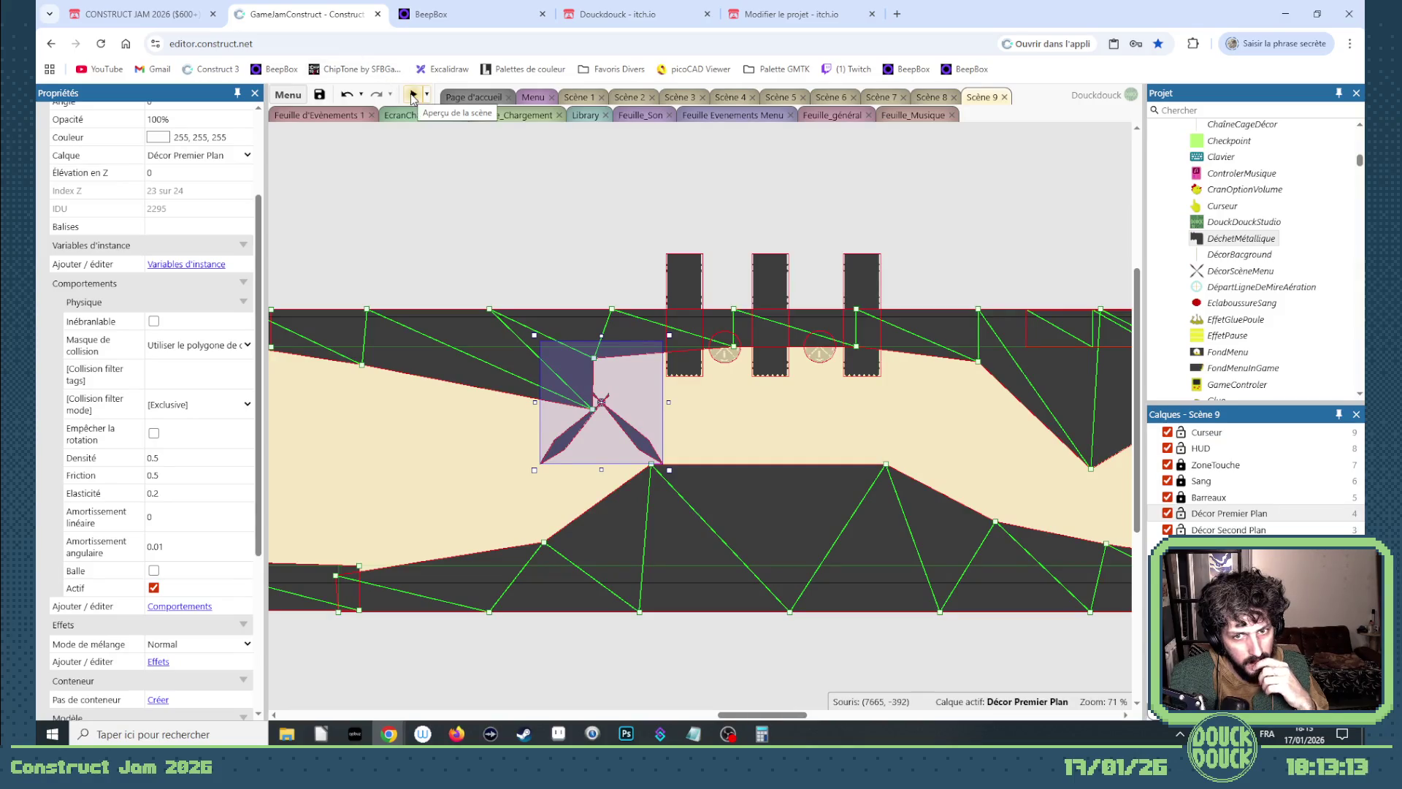
# Preview the level and switch the preview window to full screen.
pyautogui.click(413, 96)
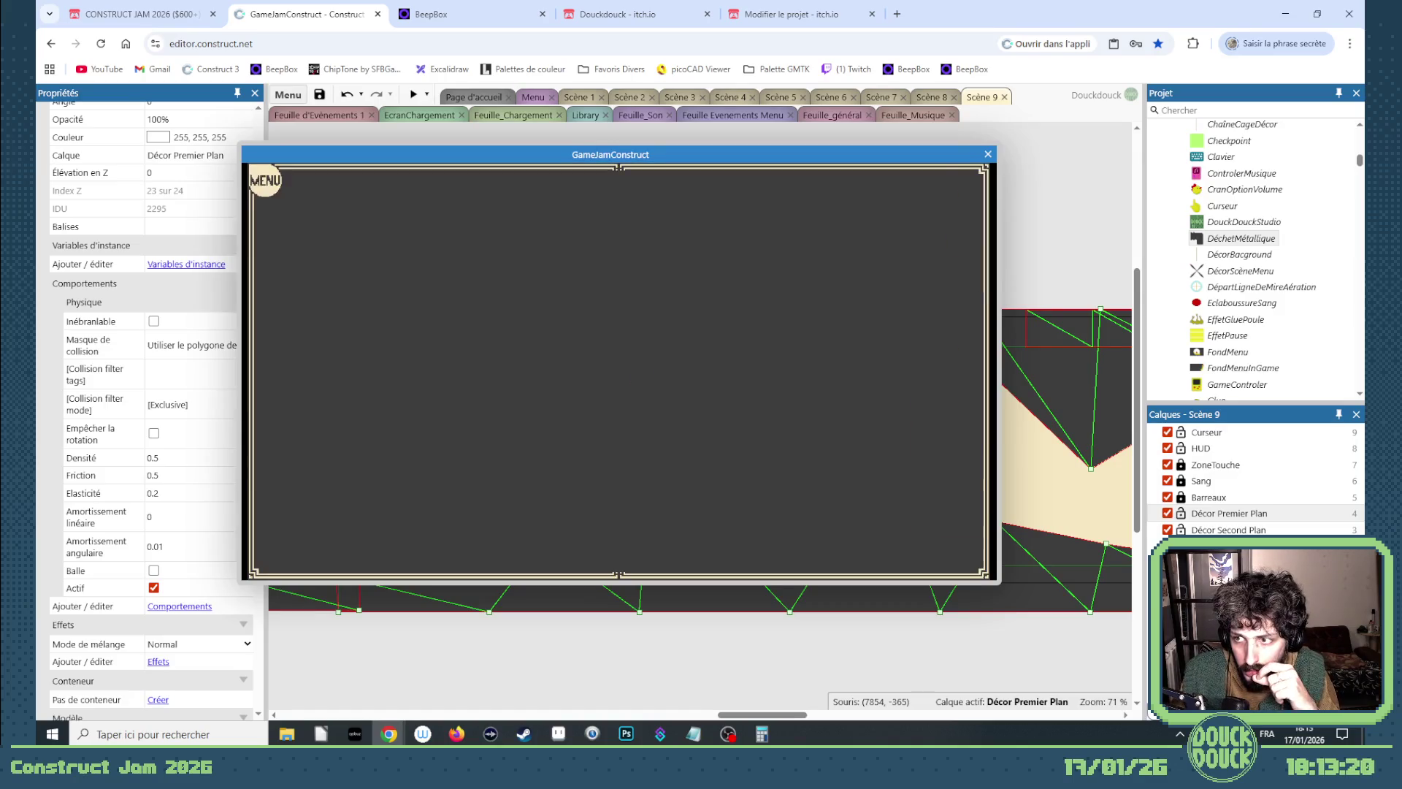
pyautogui.click(569, 334)
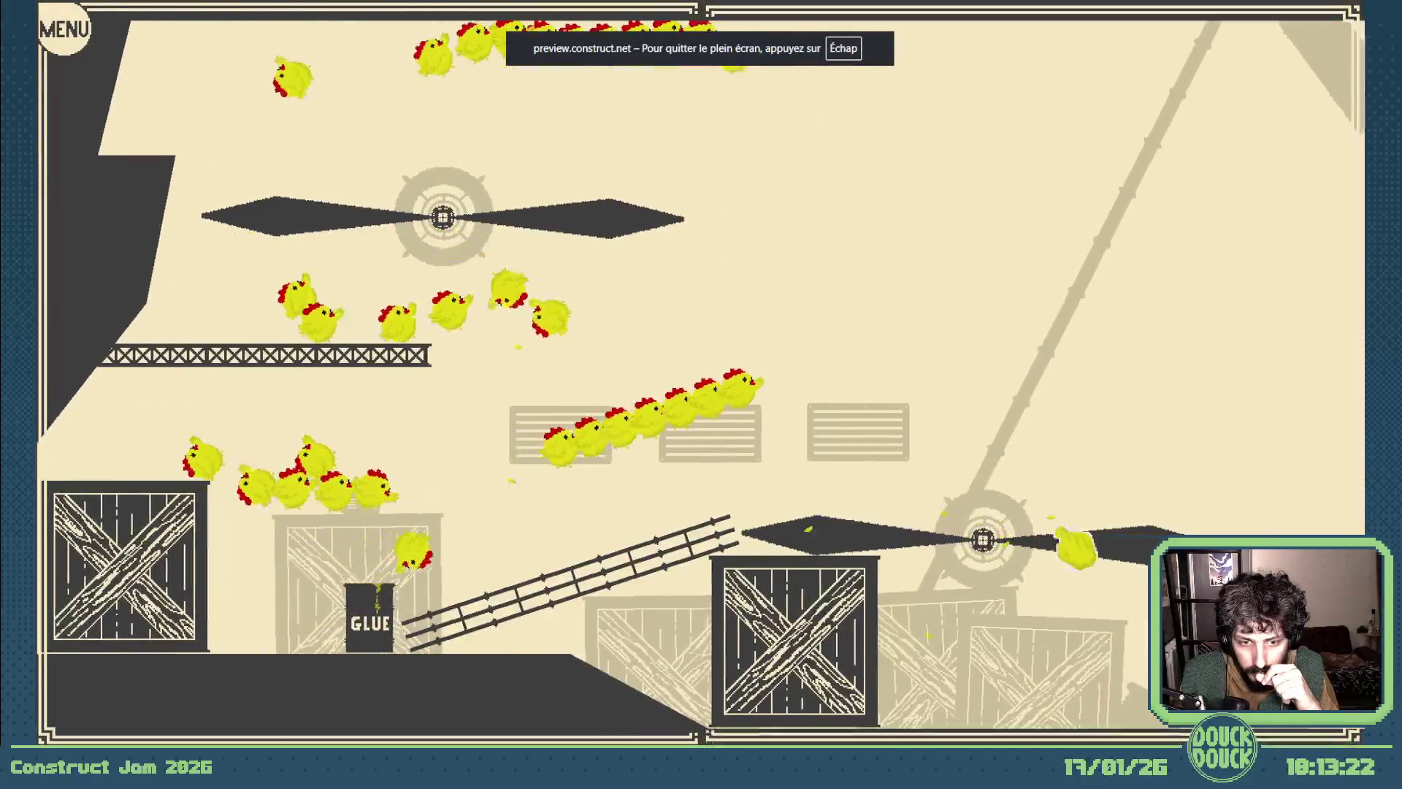
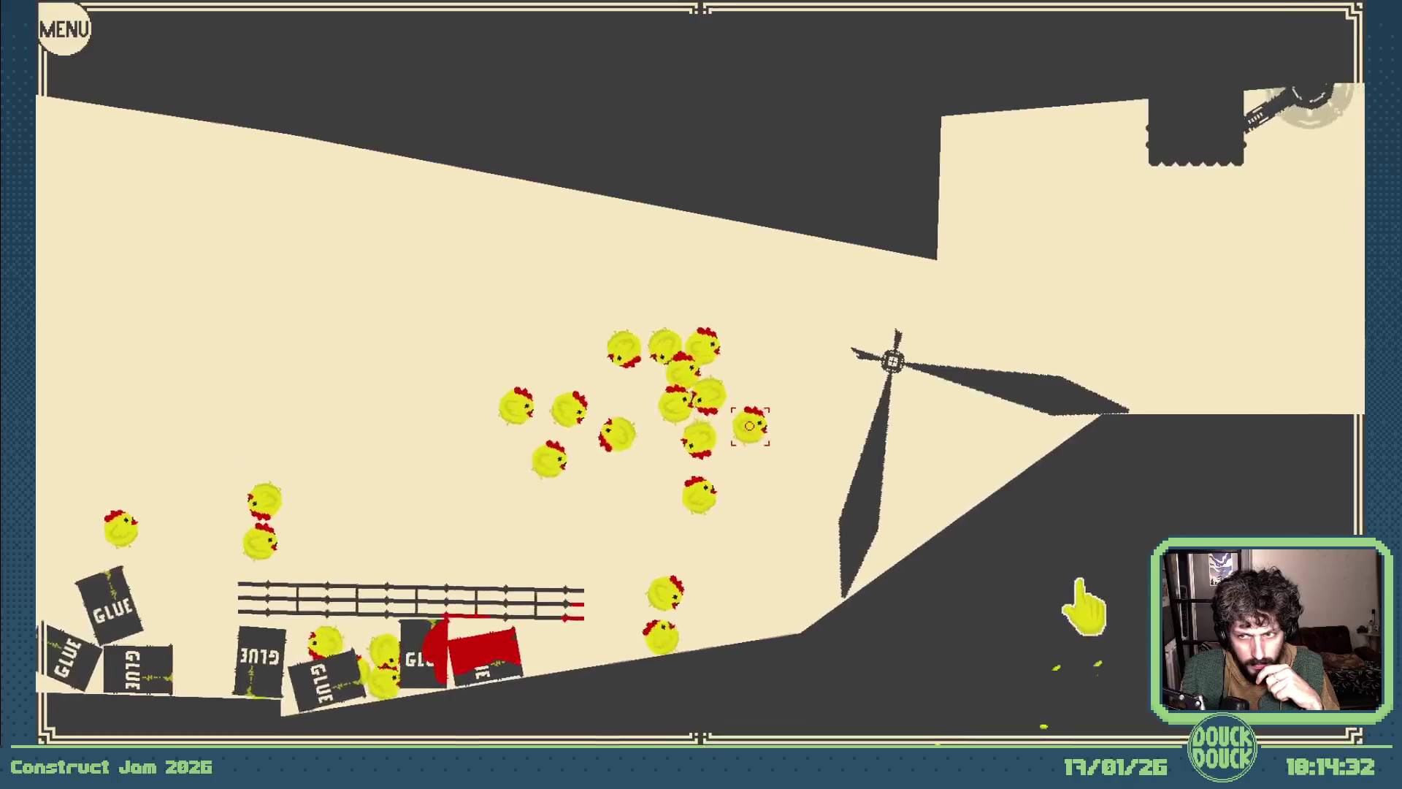
# Exit the fullscreen game preview, close its window, and zoom into the layout.
pyautogui.press('Escape')
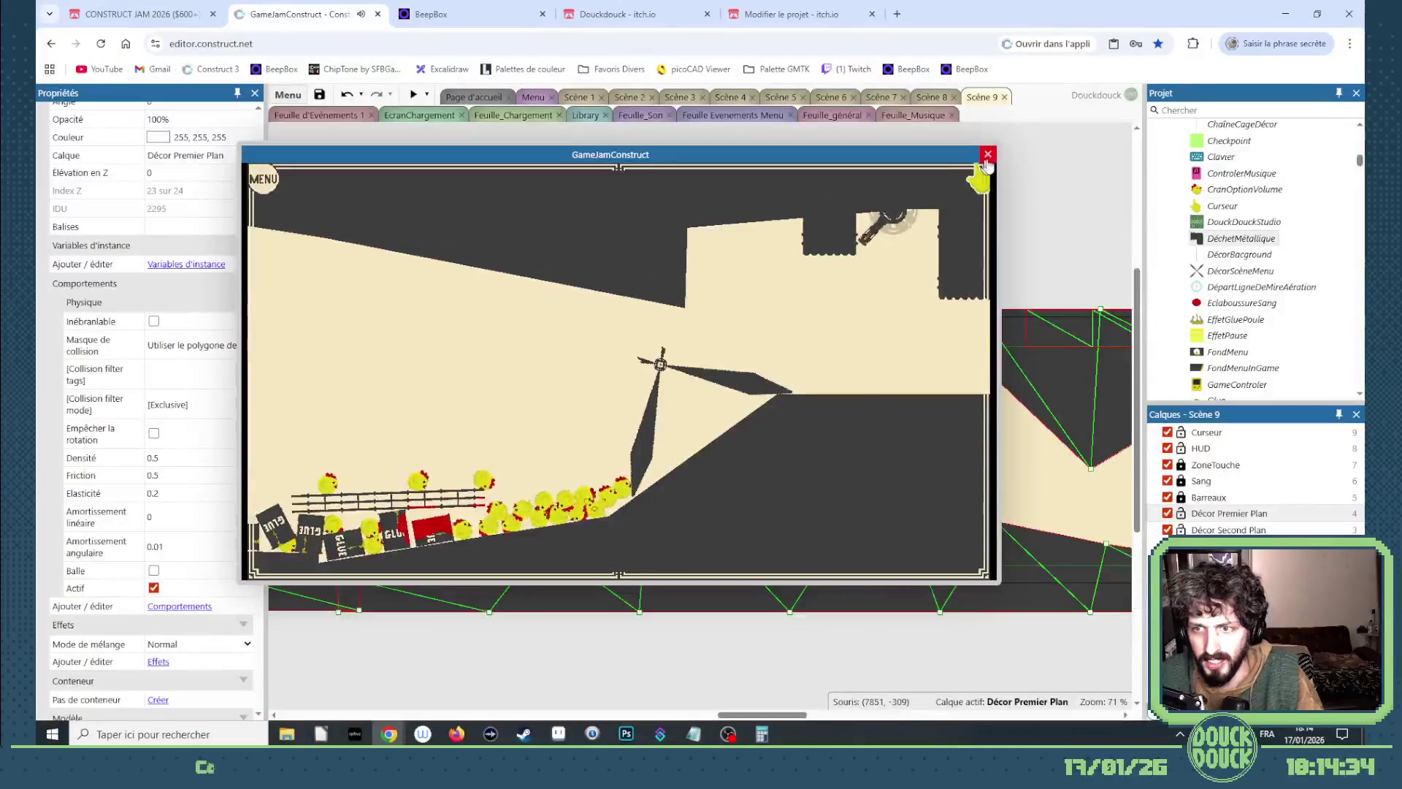
pyautogui.click(983, 153)
pyautogui.scroll(5, 615, 432)
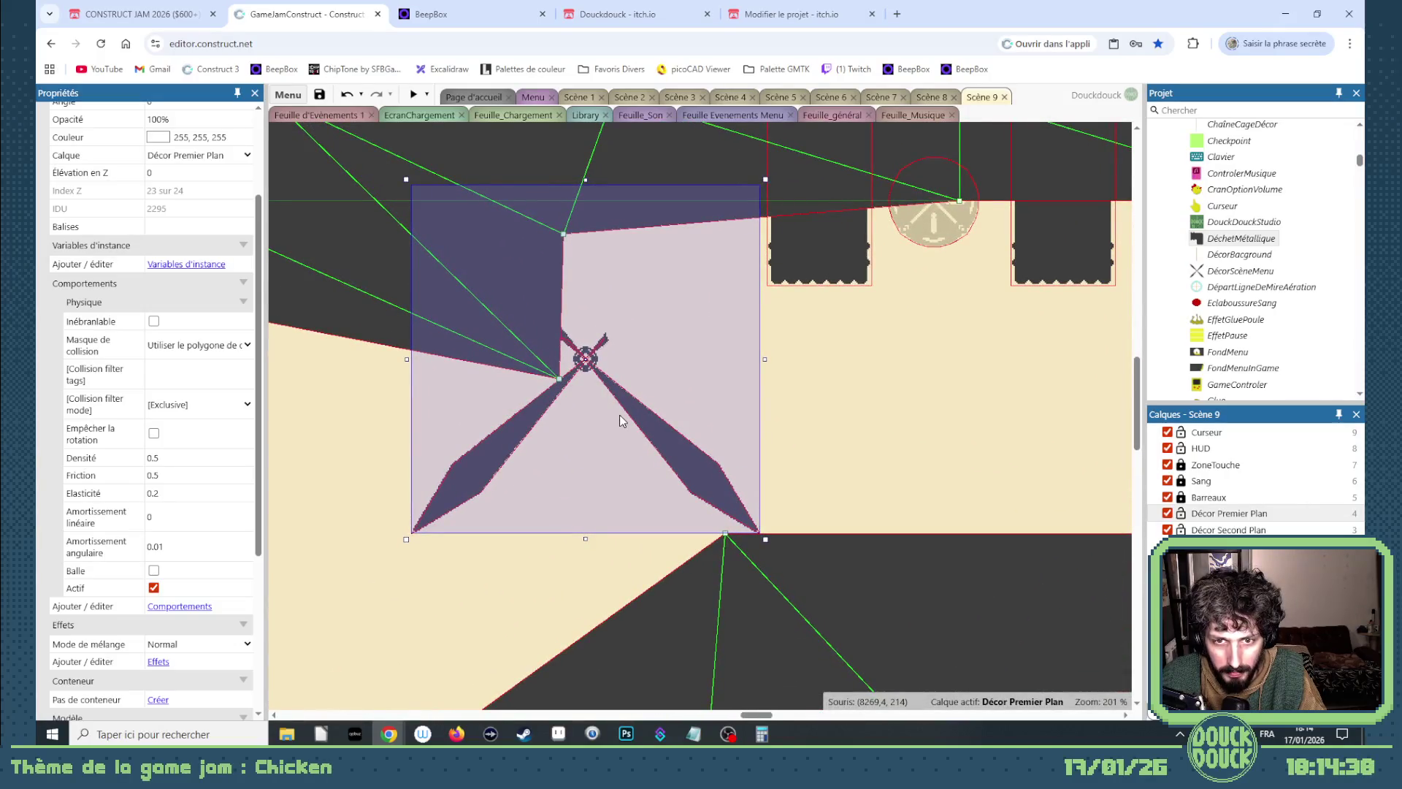
# Reshape the Sol ground mesh so a point sits at 8142, 254 against DéchetMétallique.
pyautogui.moveTo(556, 378); pyautogui.dragTo(557, 375)
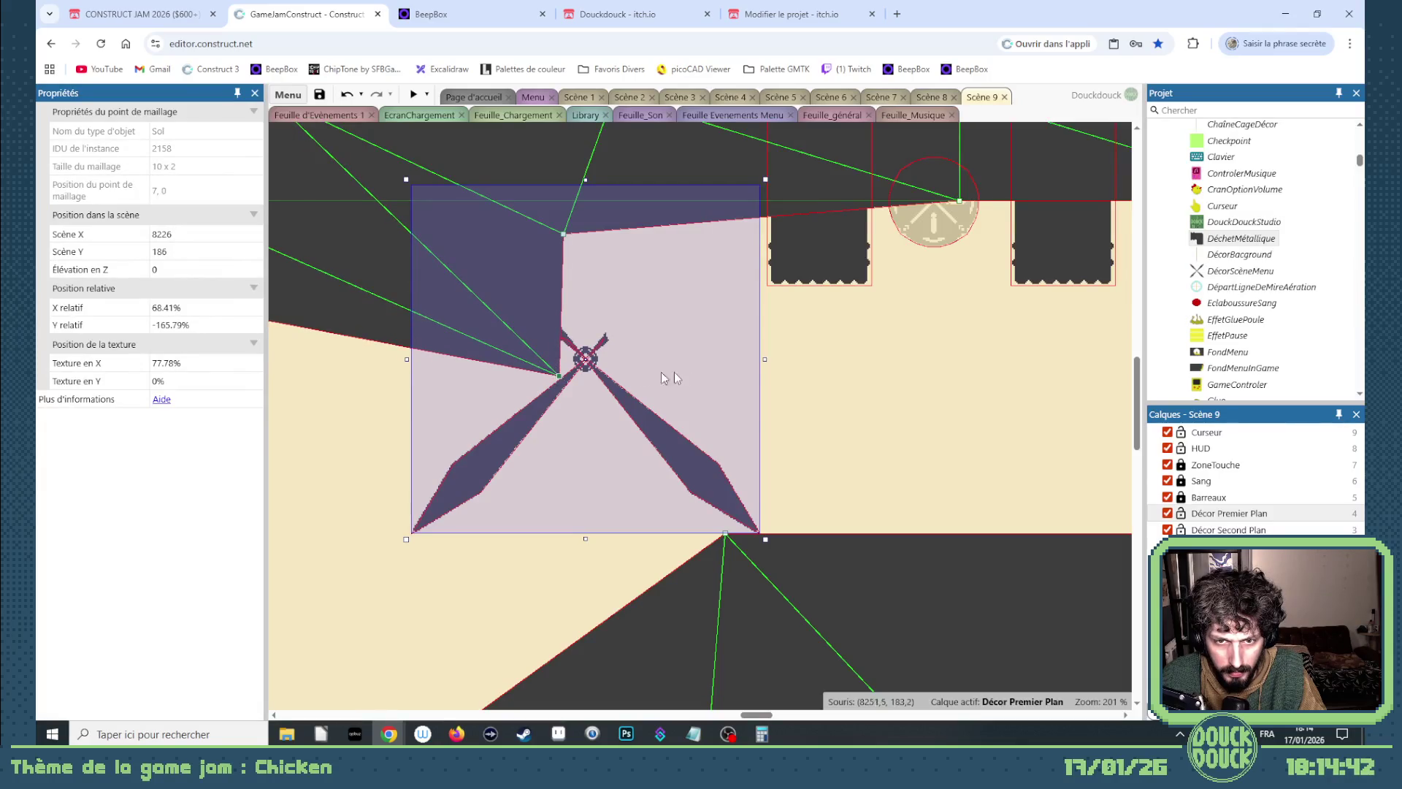
pyautogui.moveTo(752, 722); pyautogui.dragTo(725, 720)
pyautogui.scroll(-3, 730, 672)
pyautogui.moveTo(689, 341); pyautogui.dragTo(1054, 488)
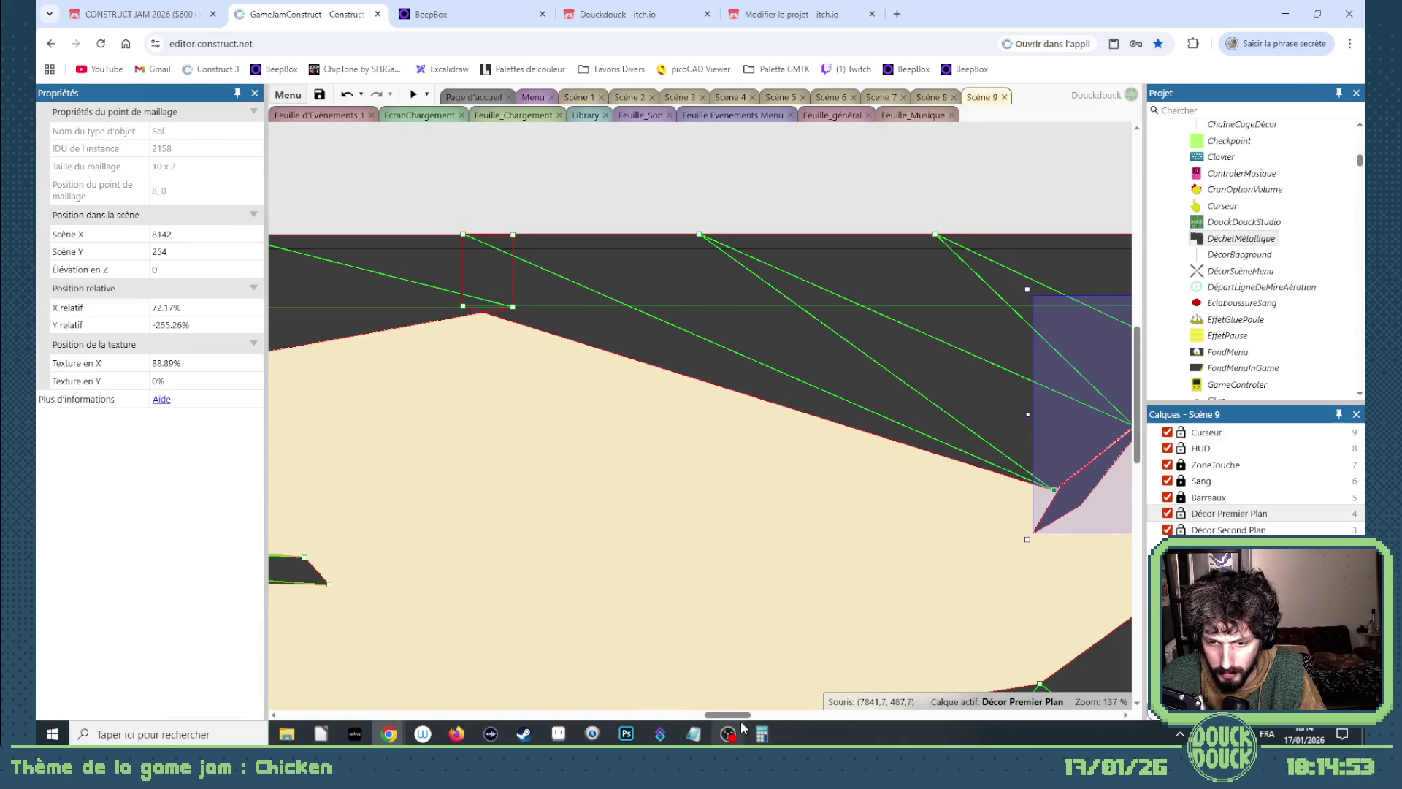
pyautogui.moveTo(748, 717); pyautogui.dragTo(755, 717)
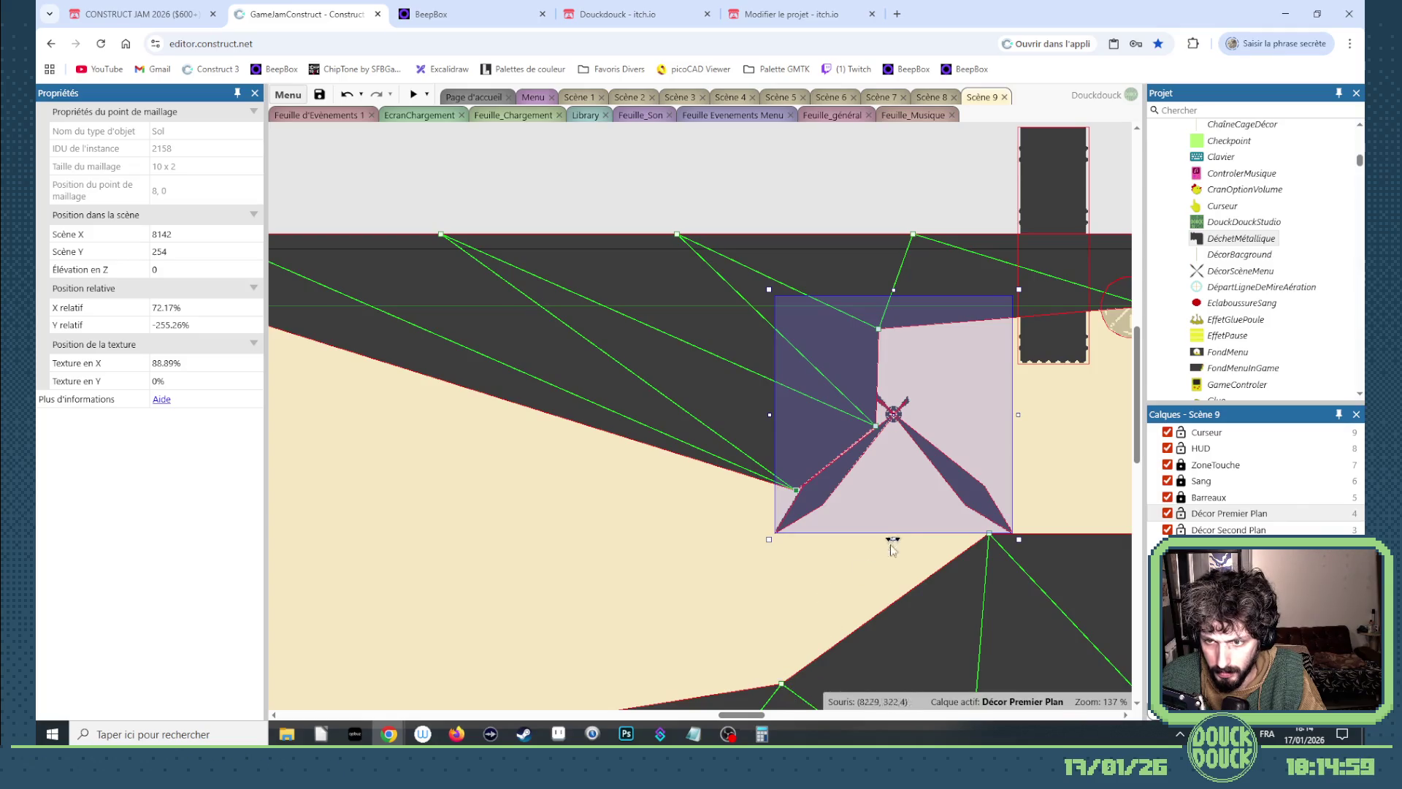
pyautogui.click(1214, 190)
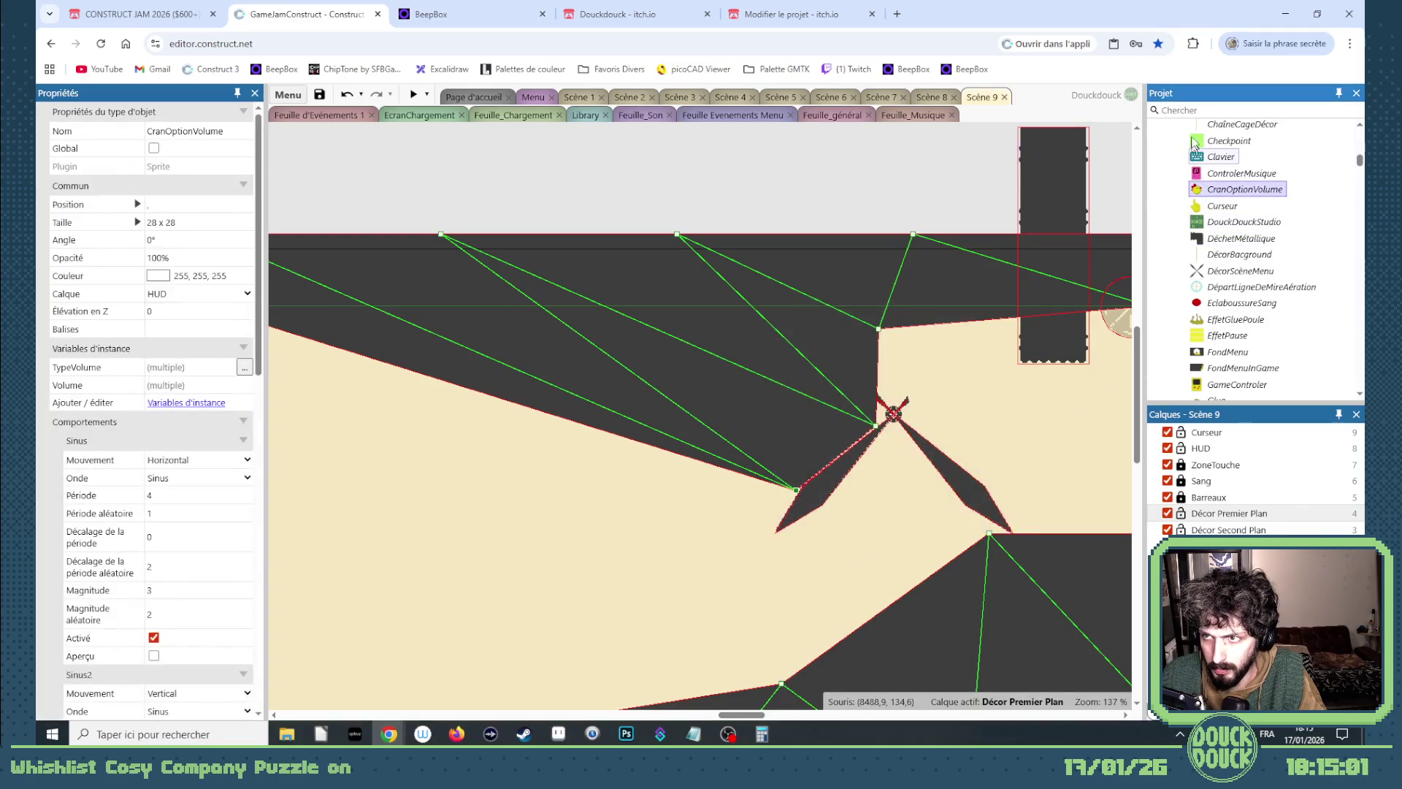
# Drop a Poule chicken below the windmill on the Player layer, then run and close a preview.
pyautogui.scroll(-3, 1241, 241)
pyautogui.scroll(-5, 1249, 254)
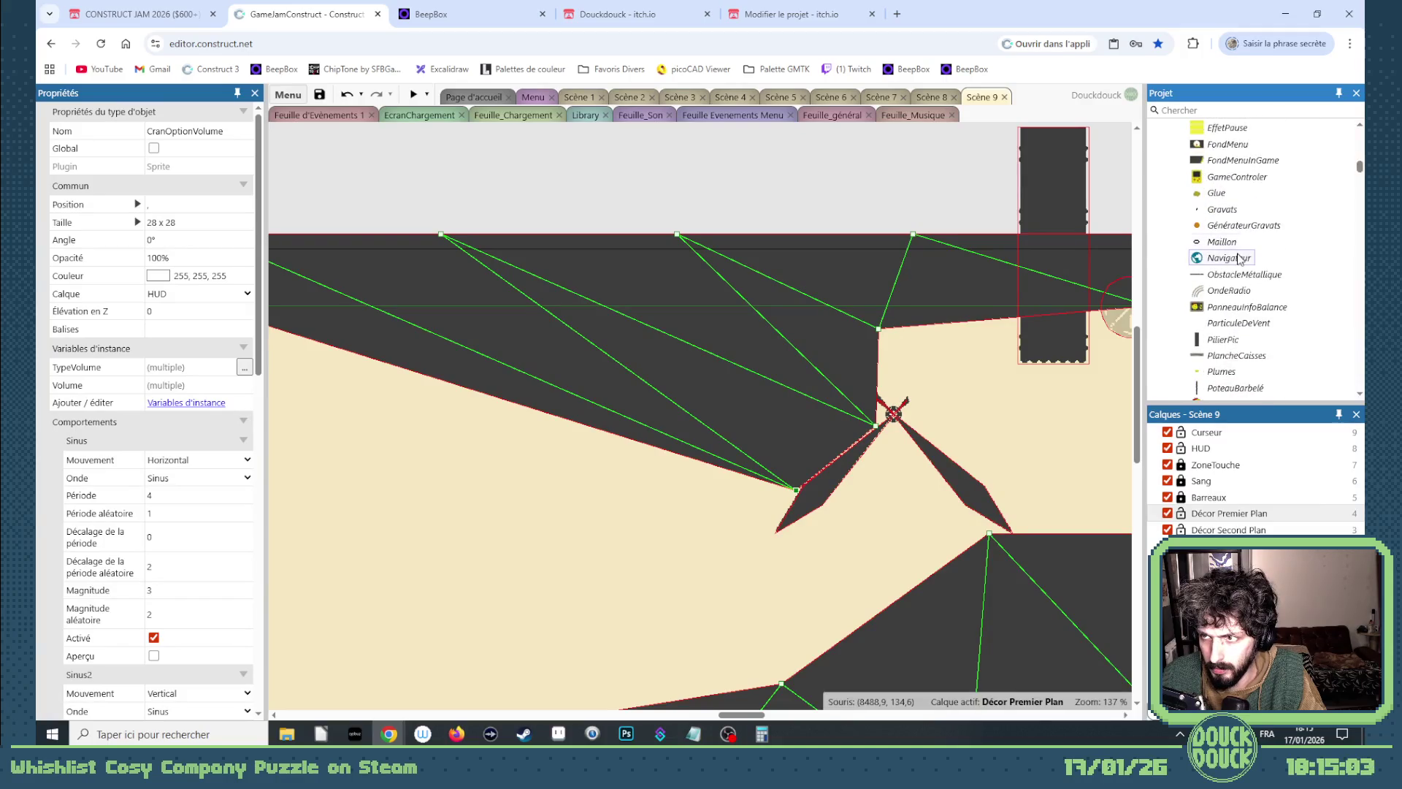
pyautogui.moveTo(1230, 137); pyautogui.dragTo(672, 595)
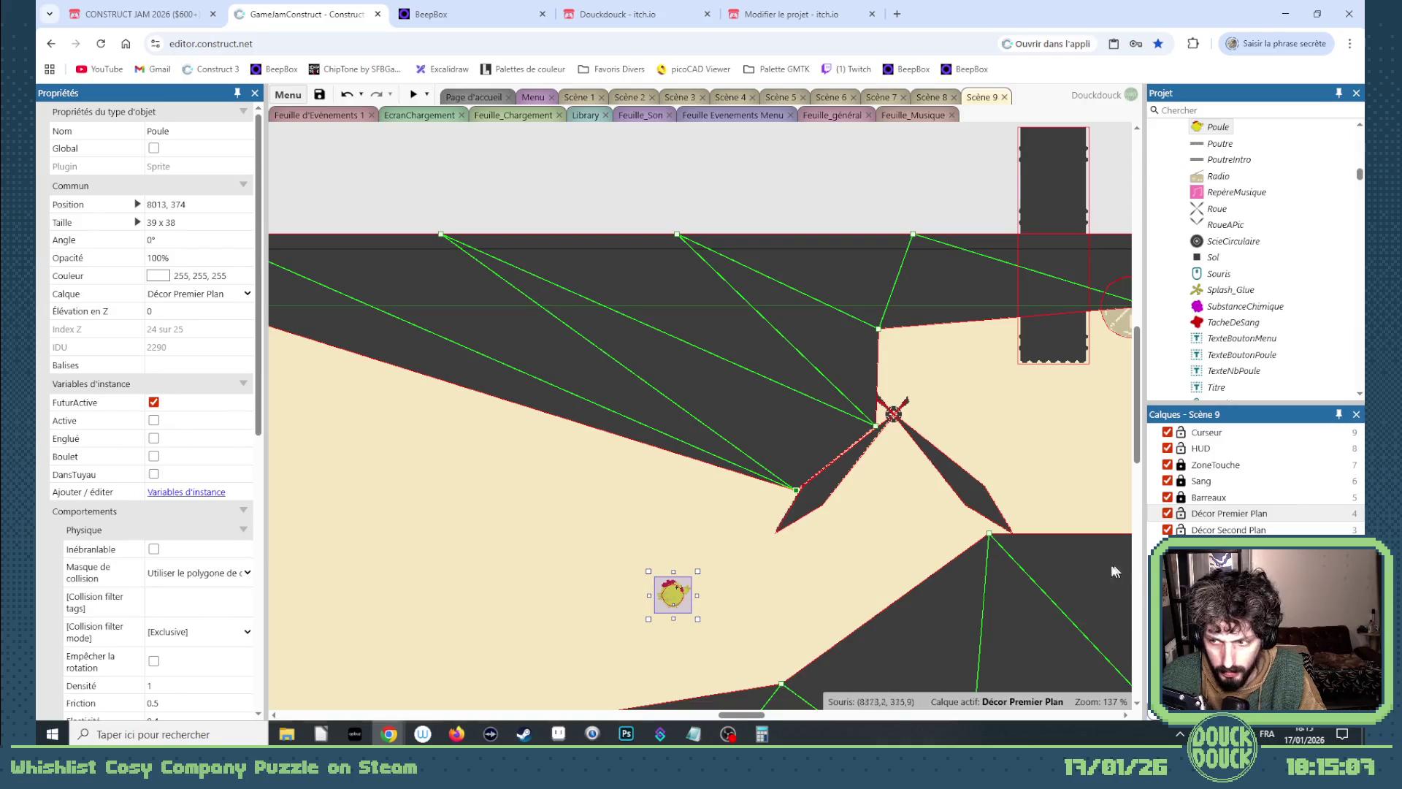
pyautogui.click(187, 295)
pyautogui.click(169, 452)
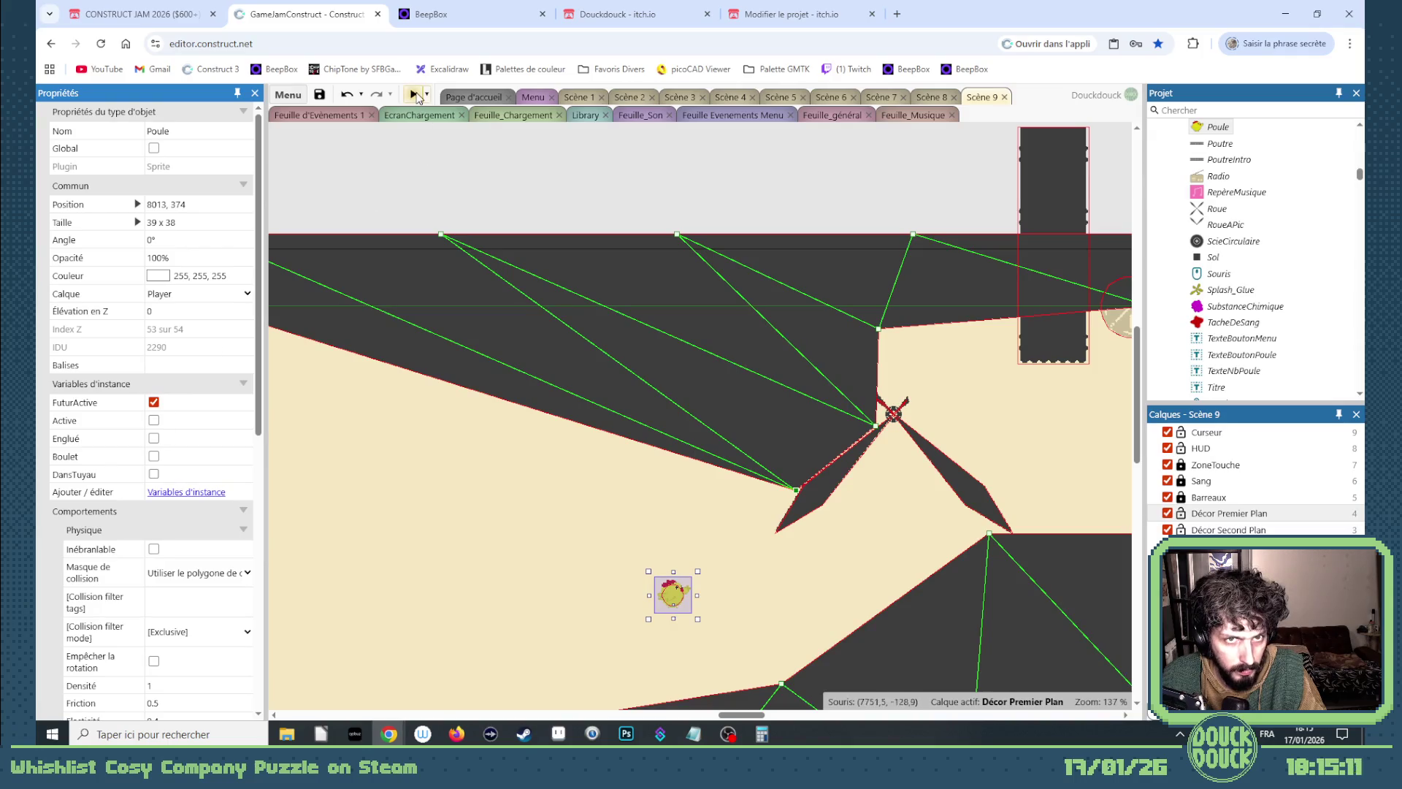
pyautogui.click(415, 95)
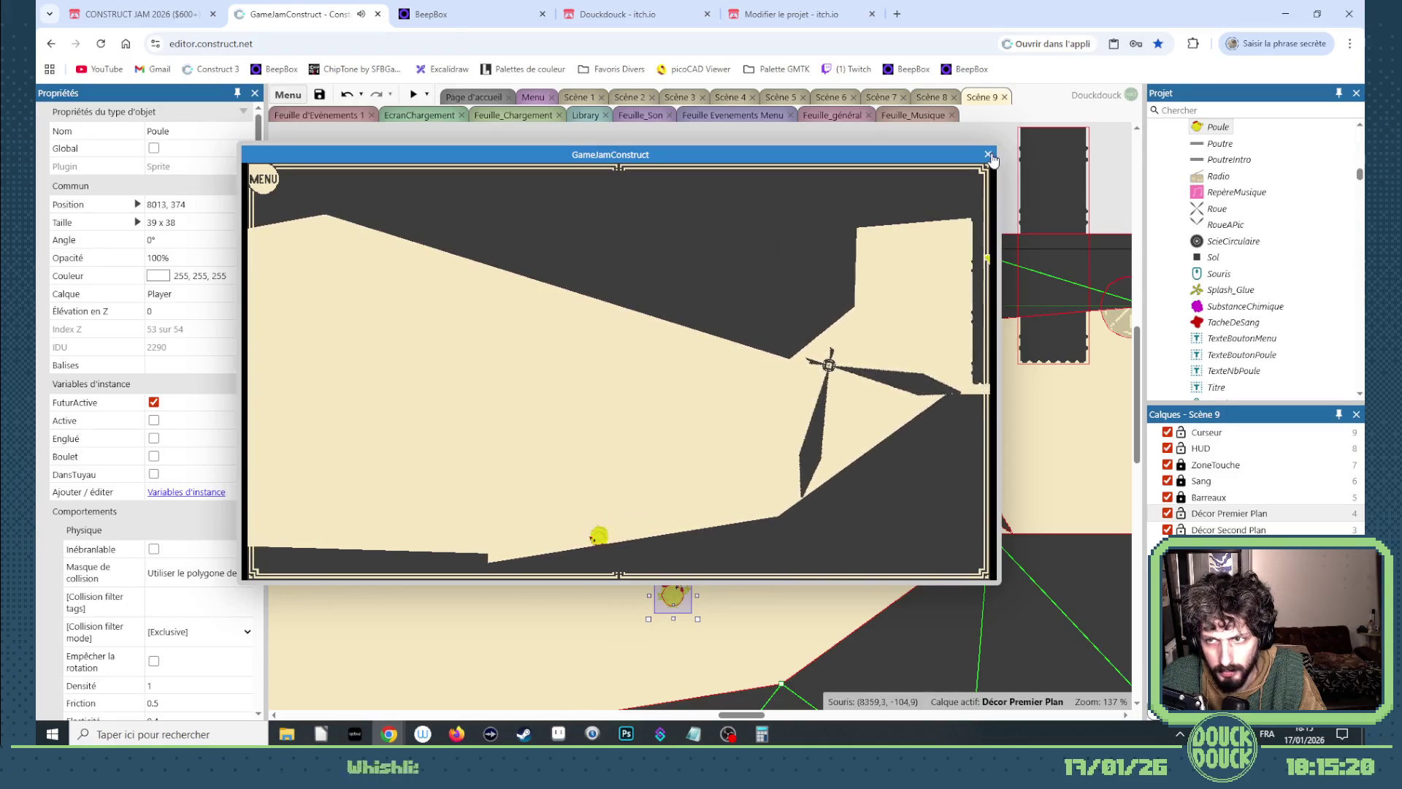
pyautogui.click(989, 154)
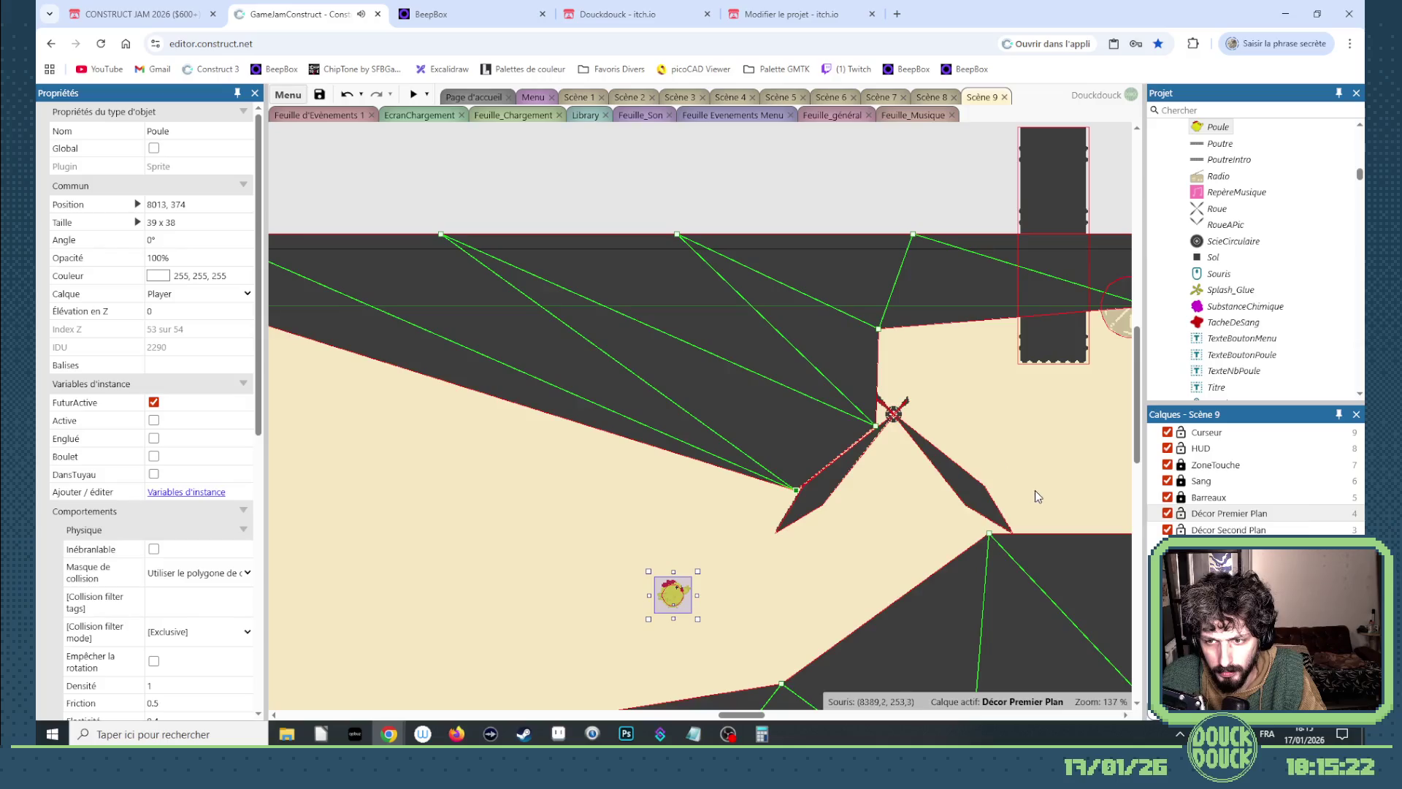
# Pull the Sol ground vertices beside the windmill so the edge reaches the hub.
pyautogui.scroll(5, 1030, 488)
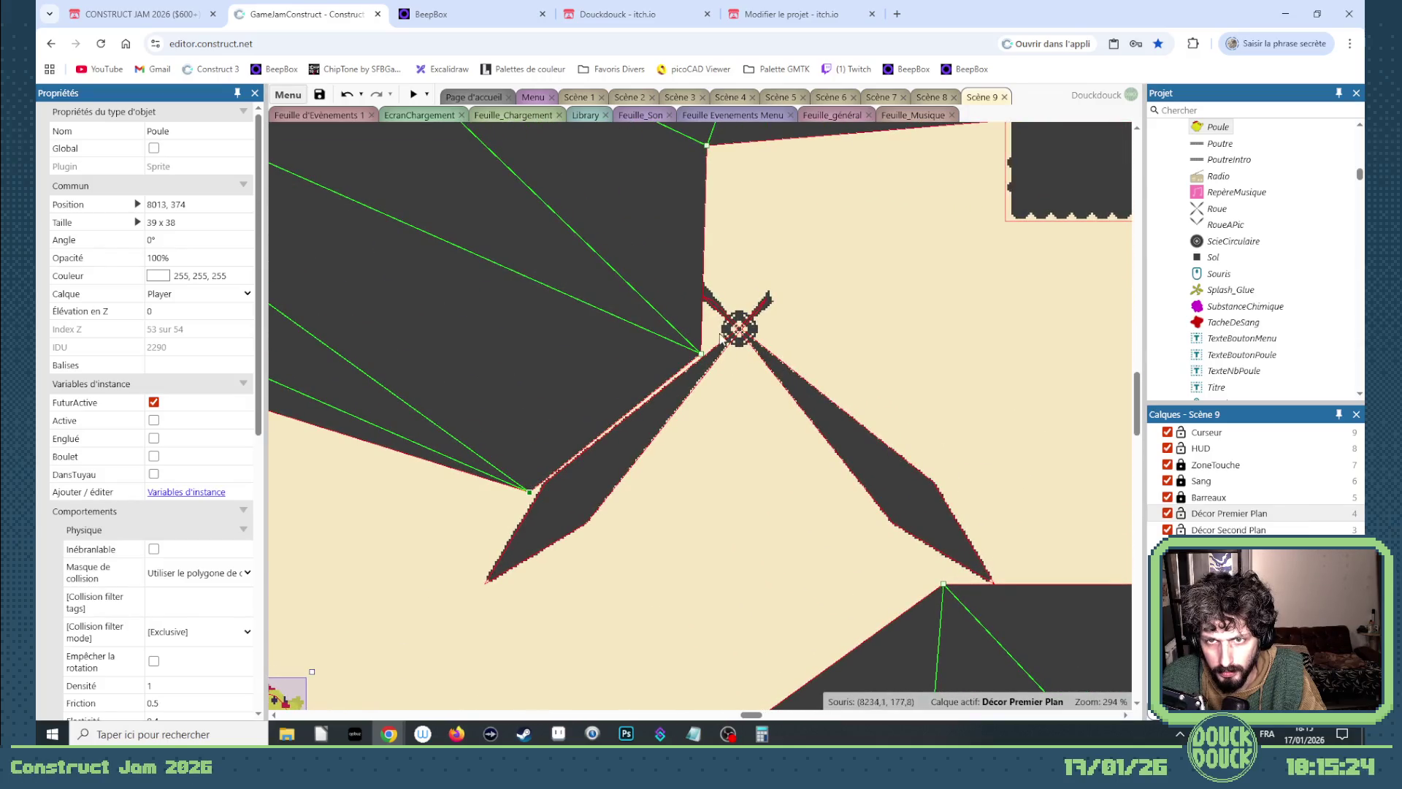
pyautogui.scroll(2, 710, 387)
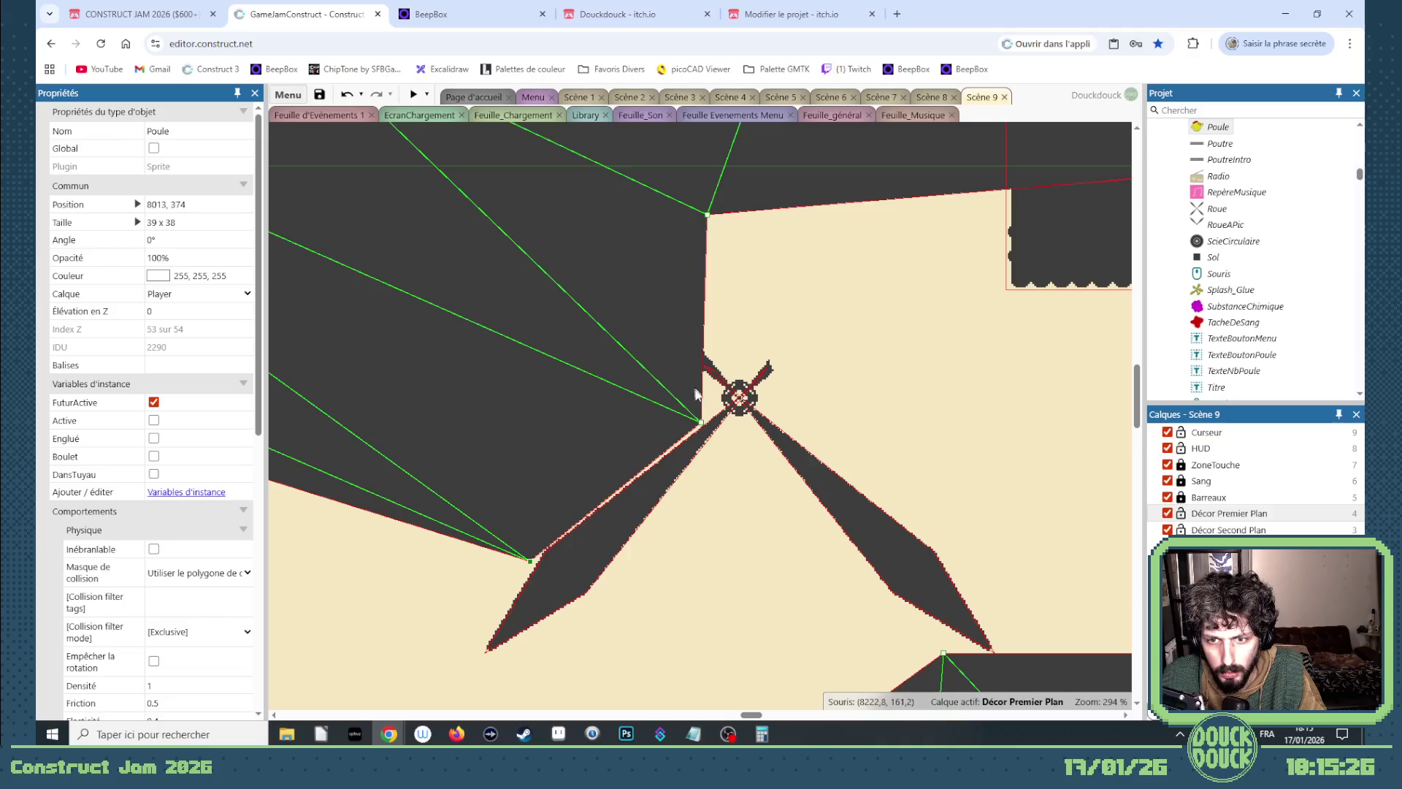
pyautogui.moveTo(699, 422); pyautogui.dragTo(717, 412)
pyautogui.moveTo(707, 214)
pyautogui.mouseDown()
pyautogui.moveTo(644, 263)
pyautogui.moveTo(663, 269)
pyautogui.mouseUp()
pyautogui.moveTo(717, 415); pyautogui.dragTo(713, 408)
pyautogui.moveTo(673, 276)
pyautogui.mouseDown()
pyautogui.moveTo(647, 273)
pyautogui.moveTo(671, 273)
pyautogui.mouseUp()
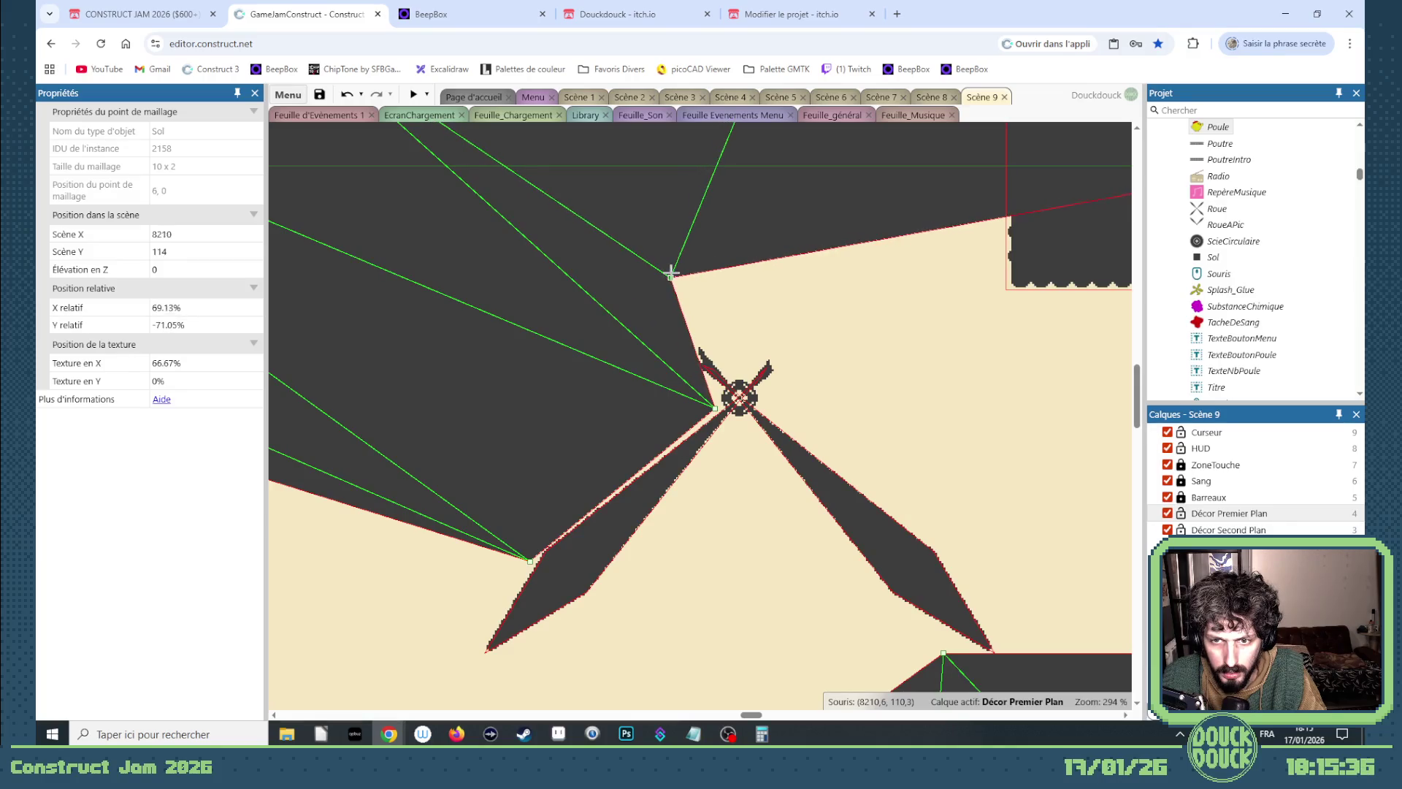
# Fine-tune Sol mesh points 6,0 and 7,0, leaving one at 8242, 175.
pyautogui.scroll(-4, 673, 365)
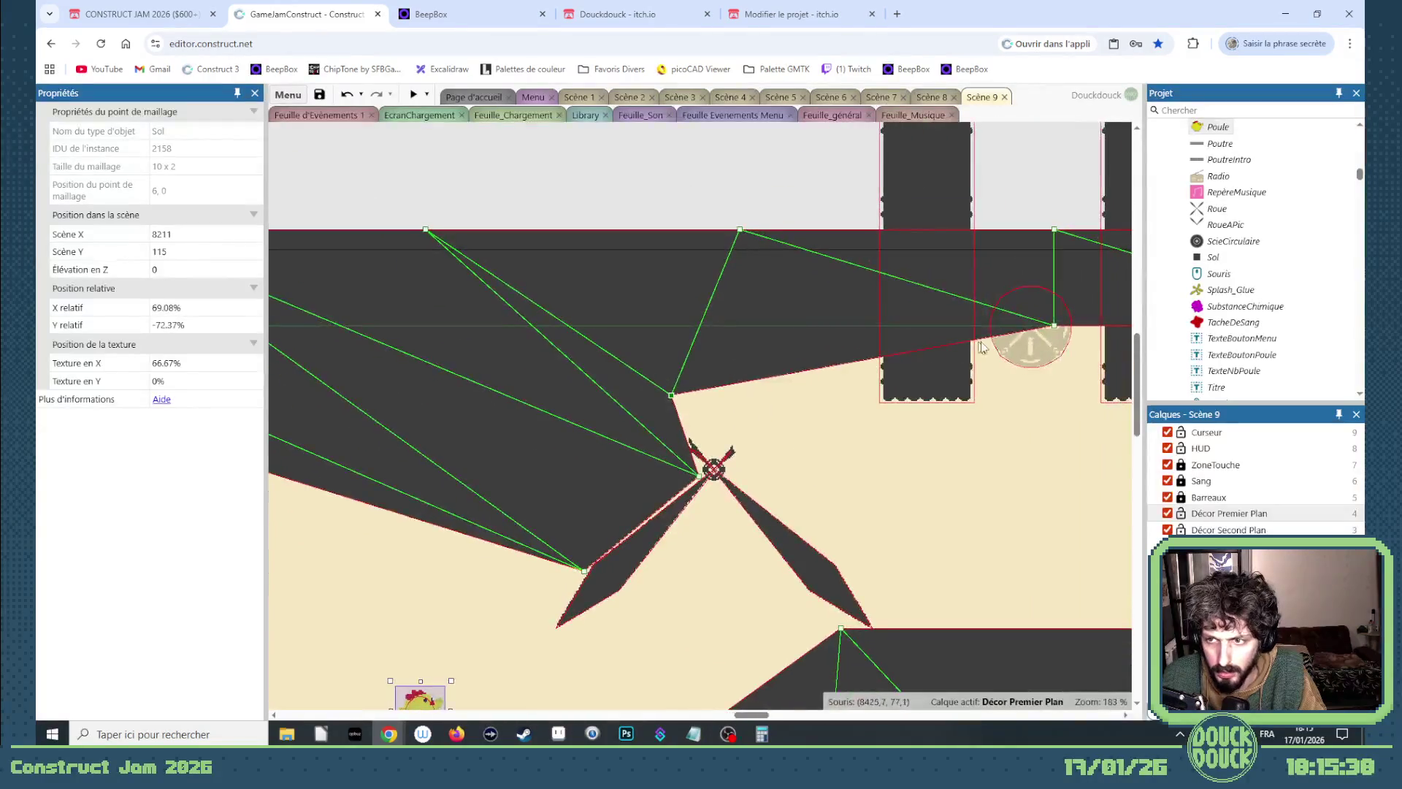
pyautogui.moveTo(1056, 322); pyautogui.dragTo(851, 326)
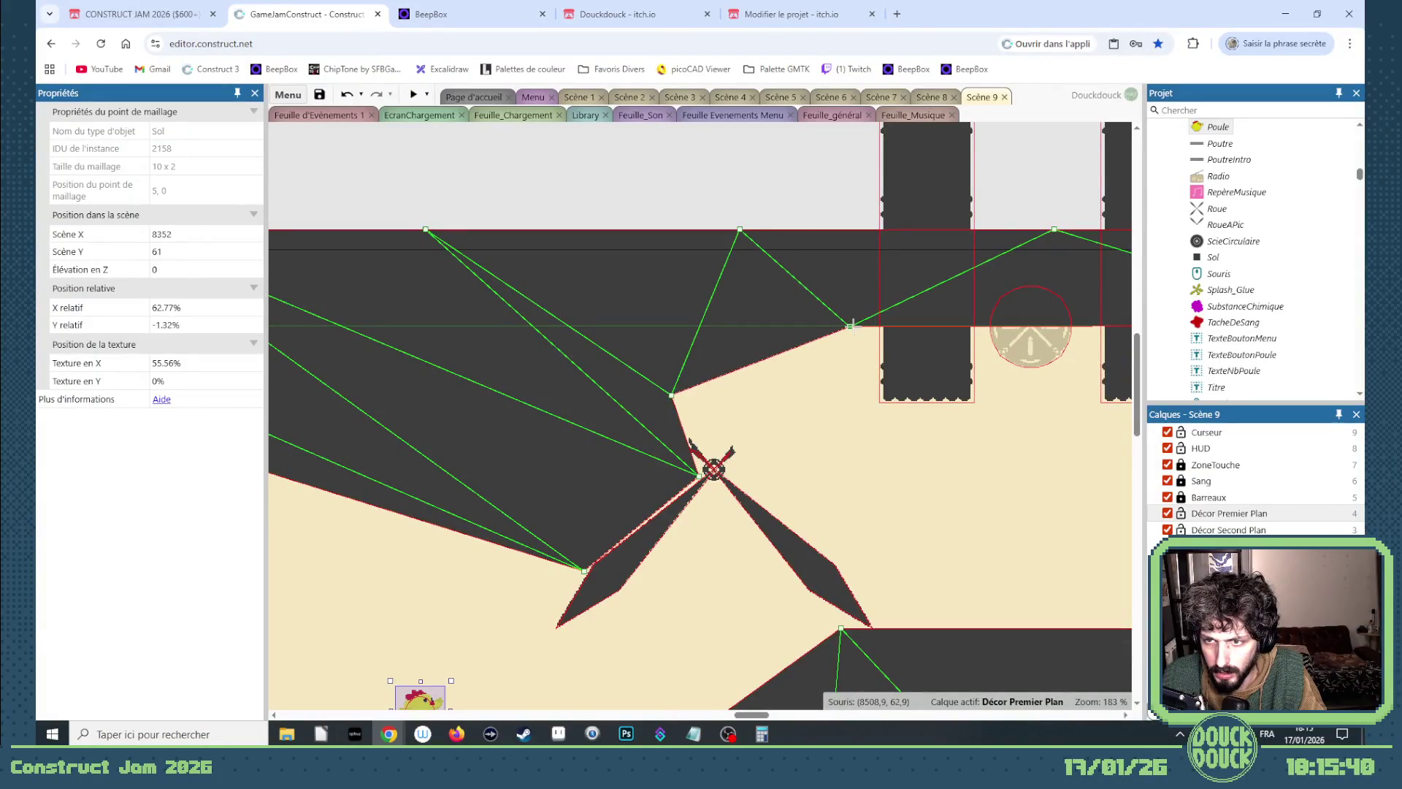
pyautogui.scroll(-4, 761, 392)
pyautogui.moveTo(655, 323); pyautogui.dragTo(635, 343)
pyautogui.click(700, 427)
pyautogui.moveTo(692, 426); pyautogui.dragTo(695, 423)
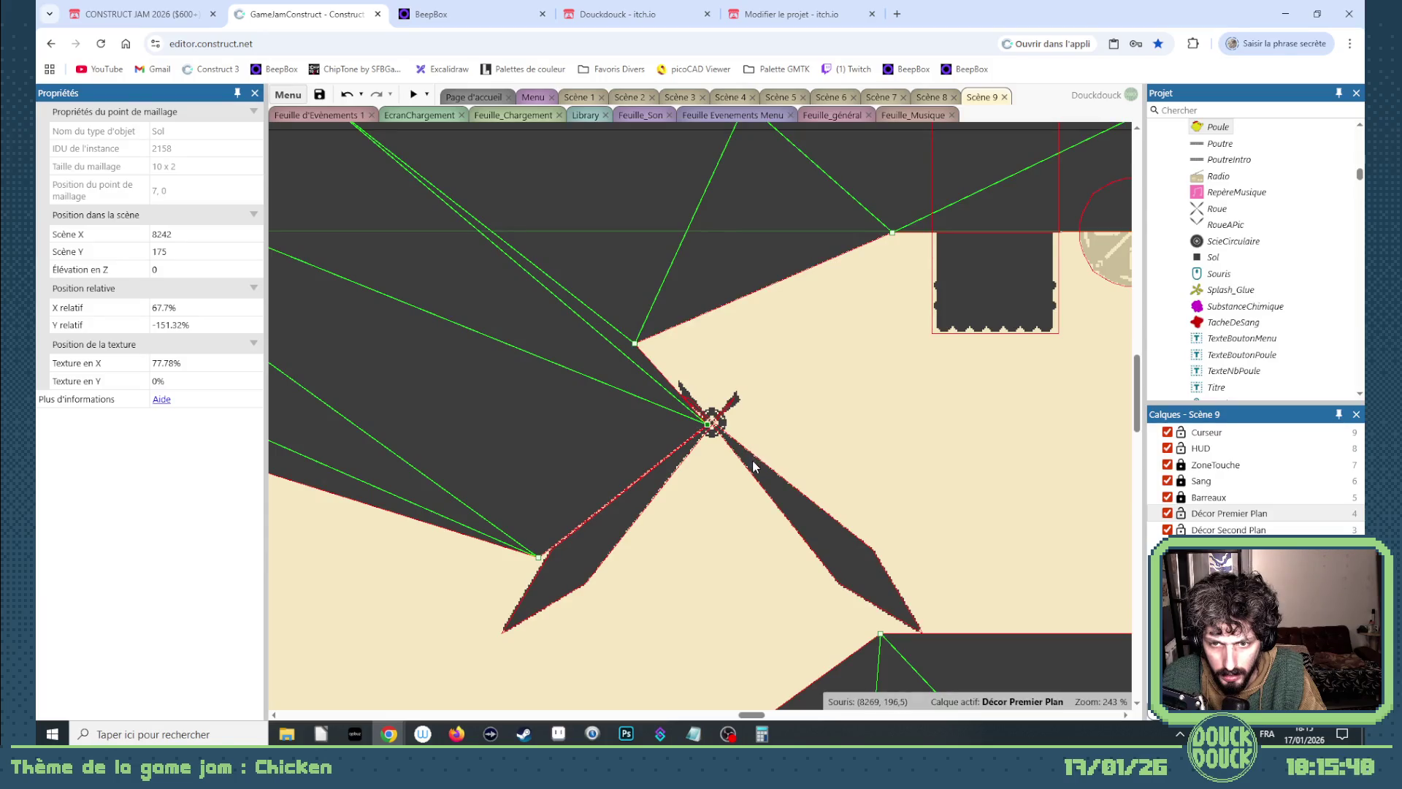
pyautogui.doubleClick(754, 466)
# Move DéchetMétallique frame 7's blade collision points to trace the blades, then start a preview.
pyautogui.scroll(10, 713, 429)
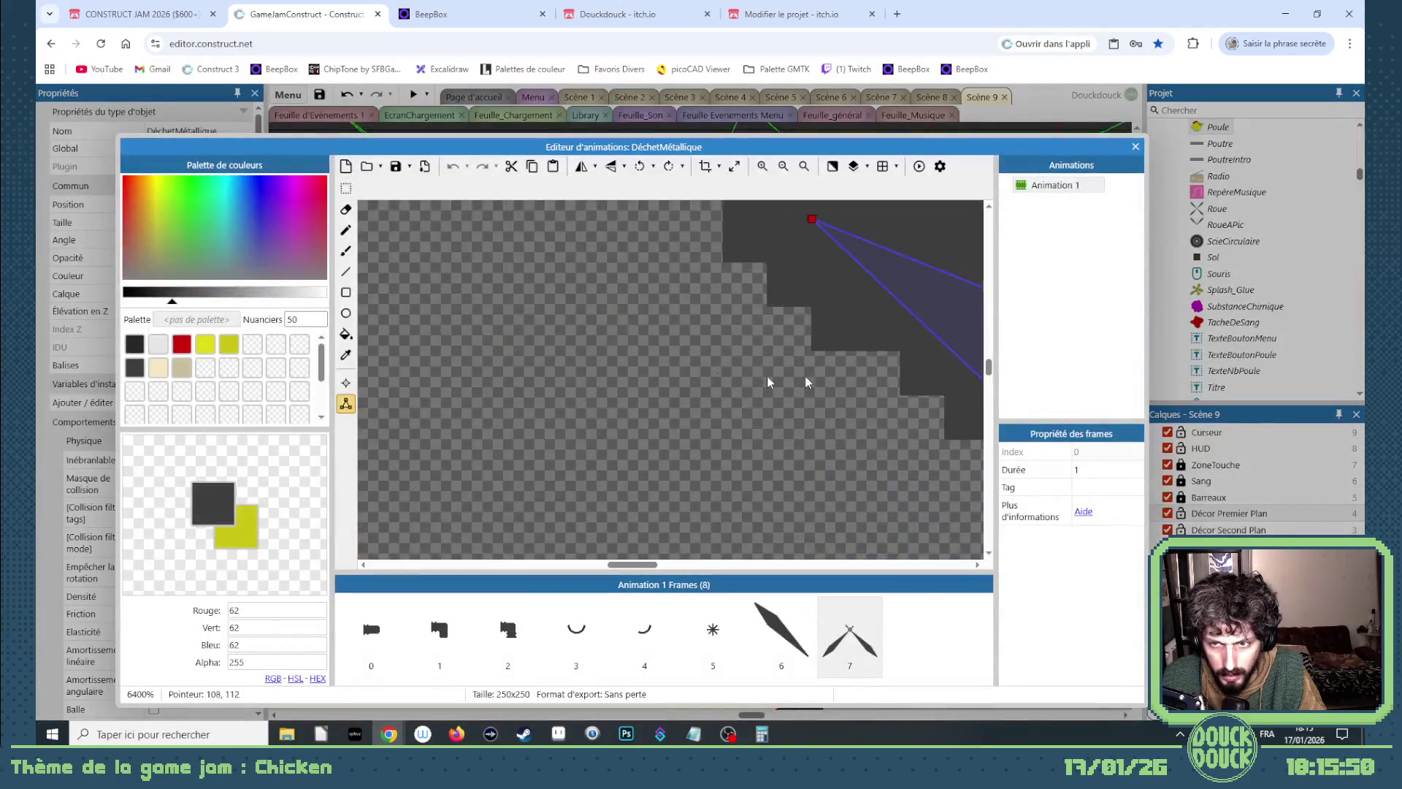
pyautogui.scroll(-3, 767, 377)
pyautogui.click(783, 357)
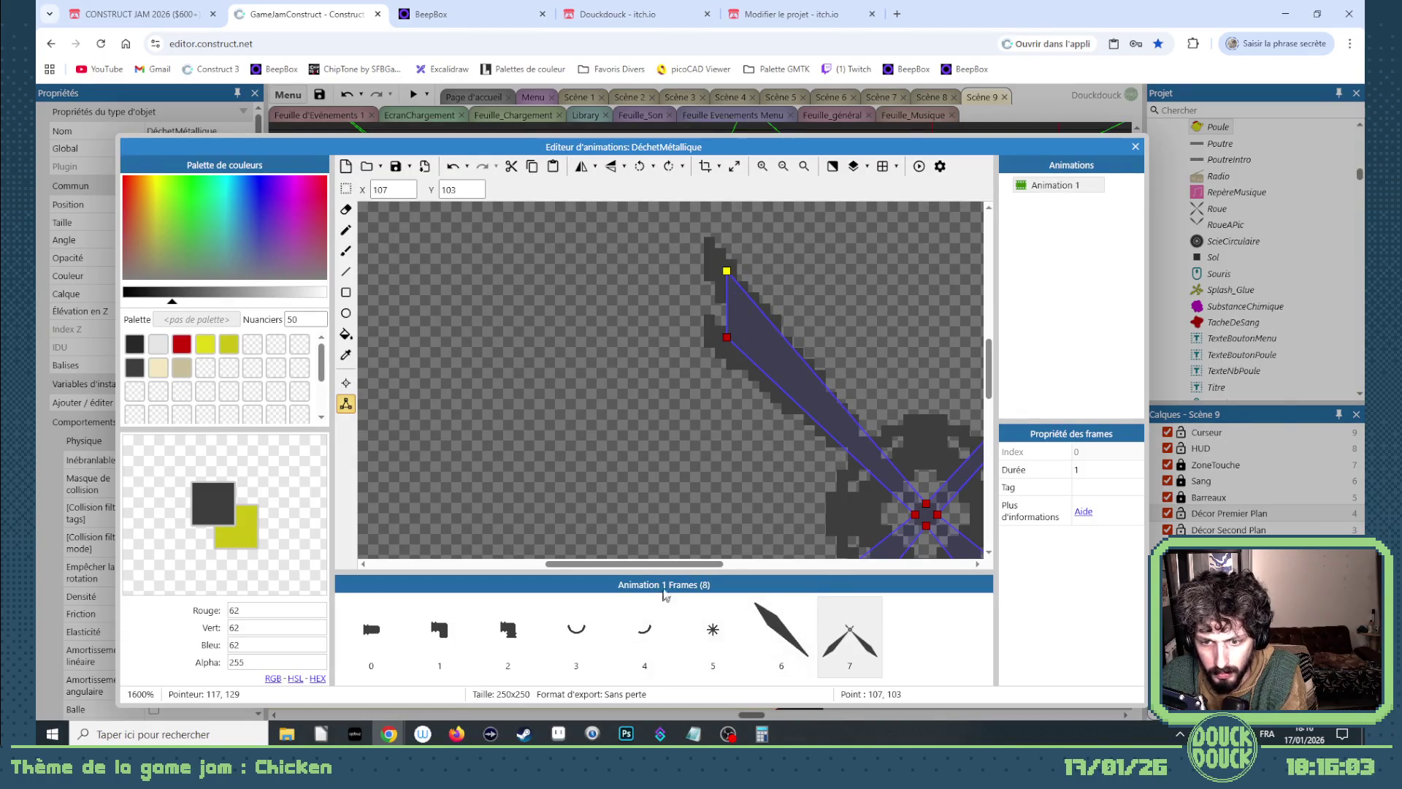
pyautogui.click(686, 571)
pyautogui.moveTo(704, 572); pyautogui.dragTo(734, 572)
pyautogui.moveTo(858, 352); pyautogui.dragTo(868, 342)
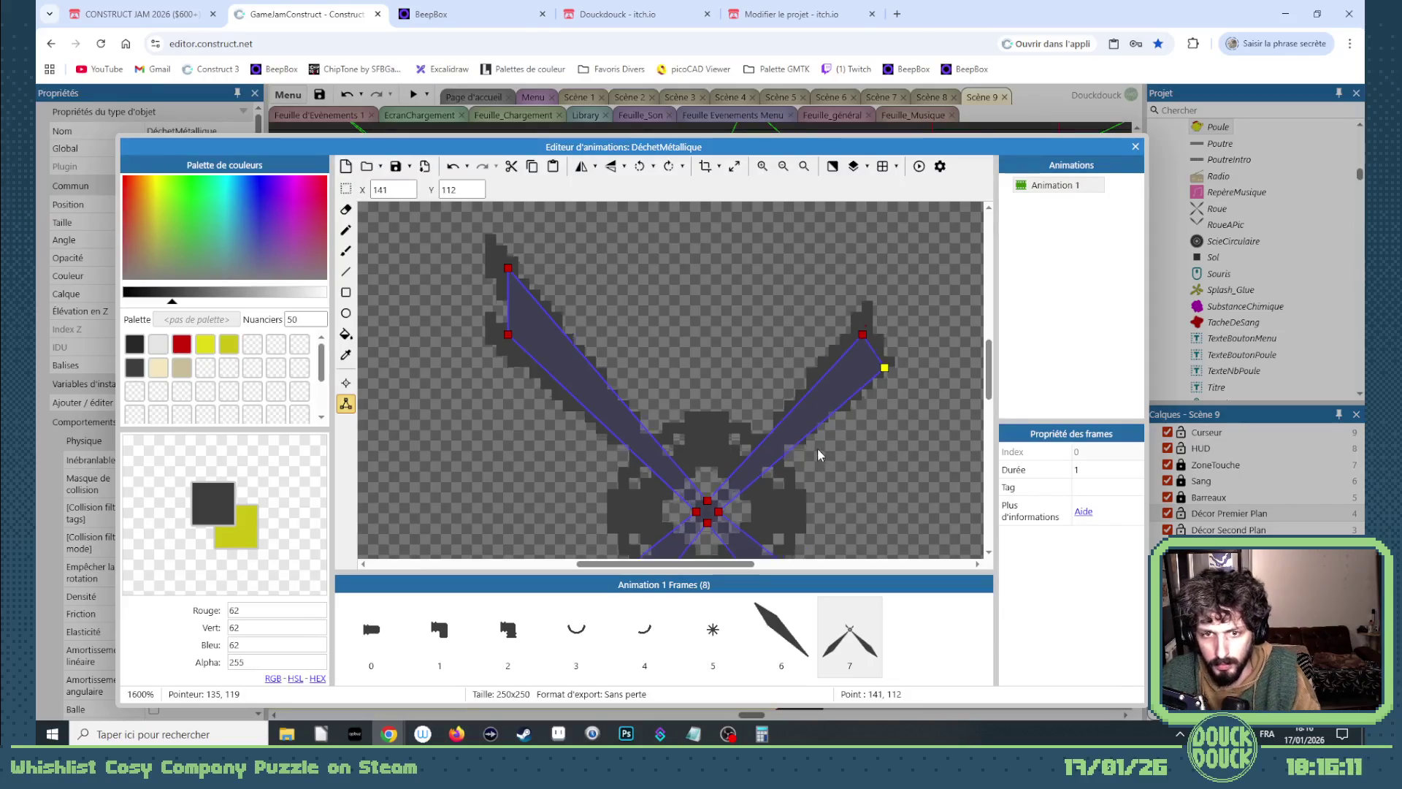
pyautogui.scroll(-3, 811, 442)
pyautogui.scroll(-3, 803, 440)
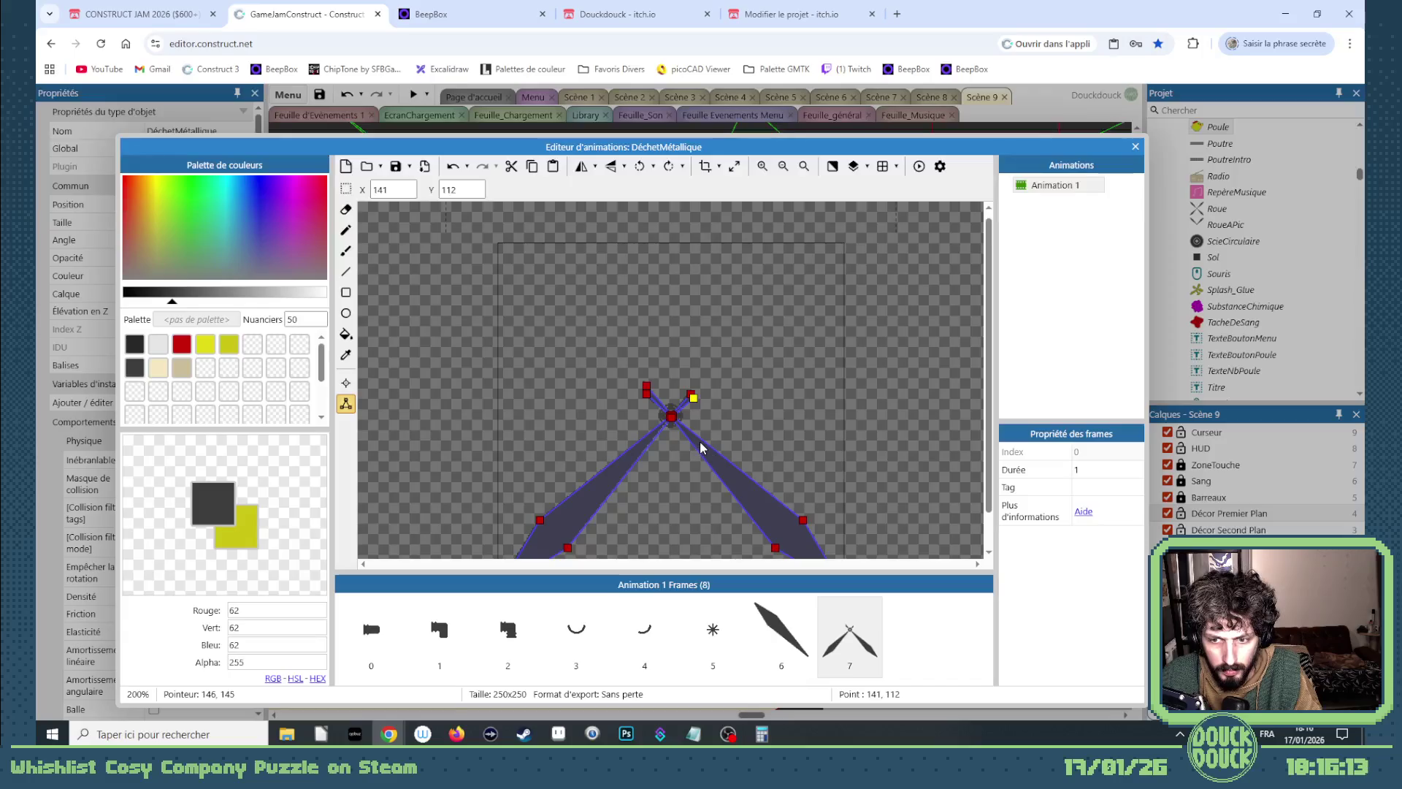
pyautogui.click(1136, 146)
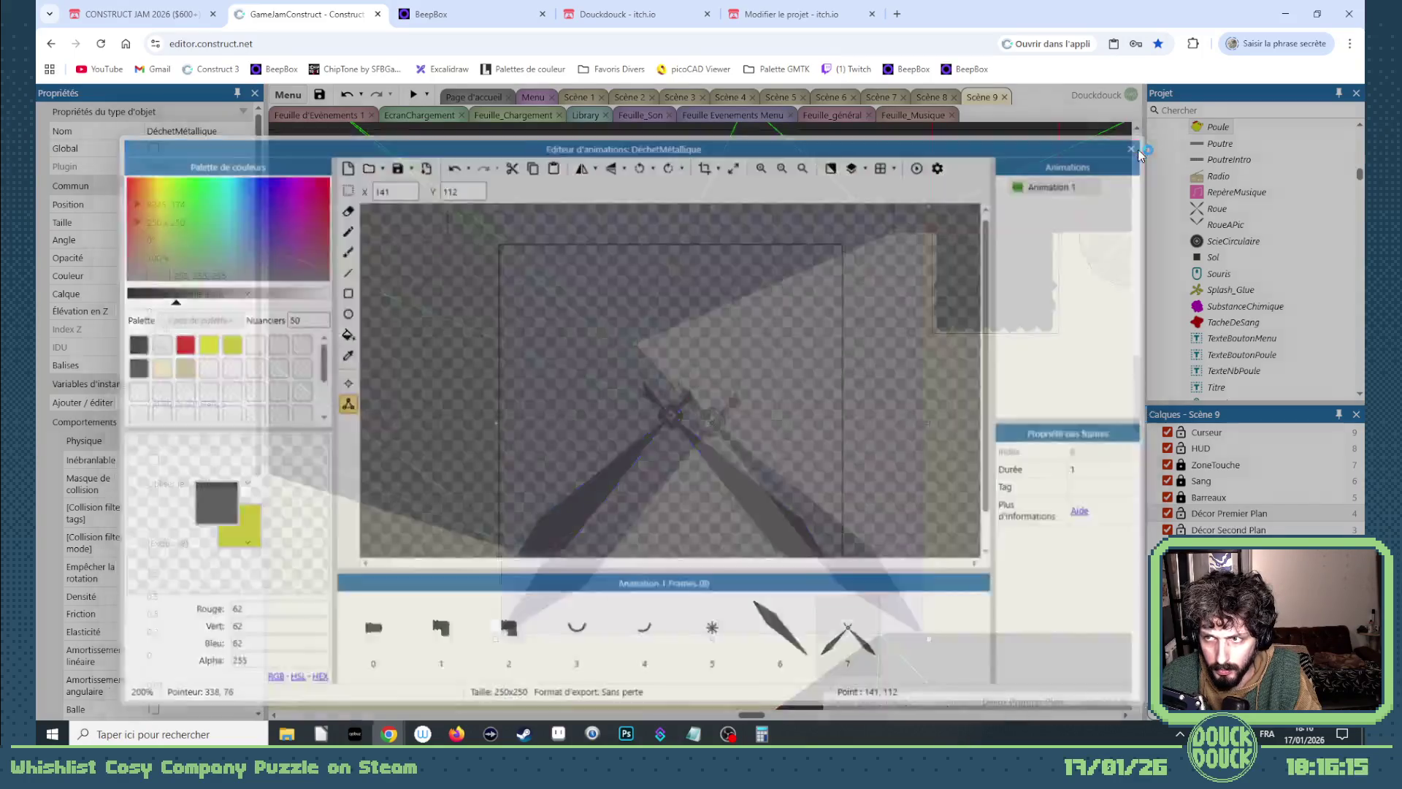
pyautogui.click(419, 92)
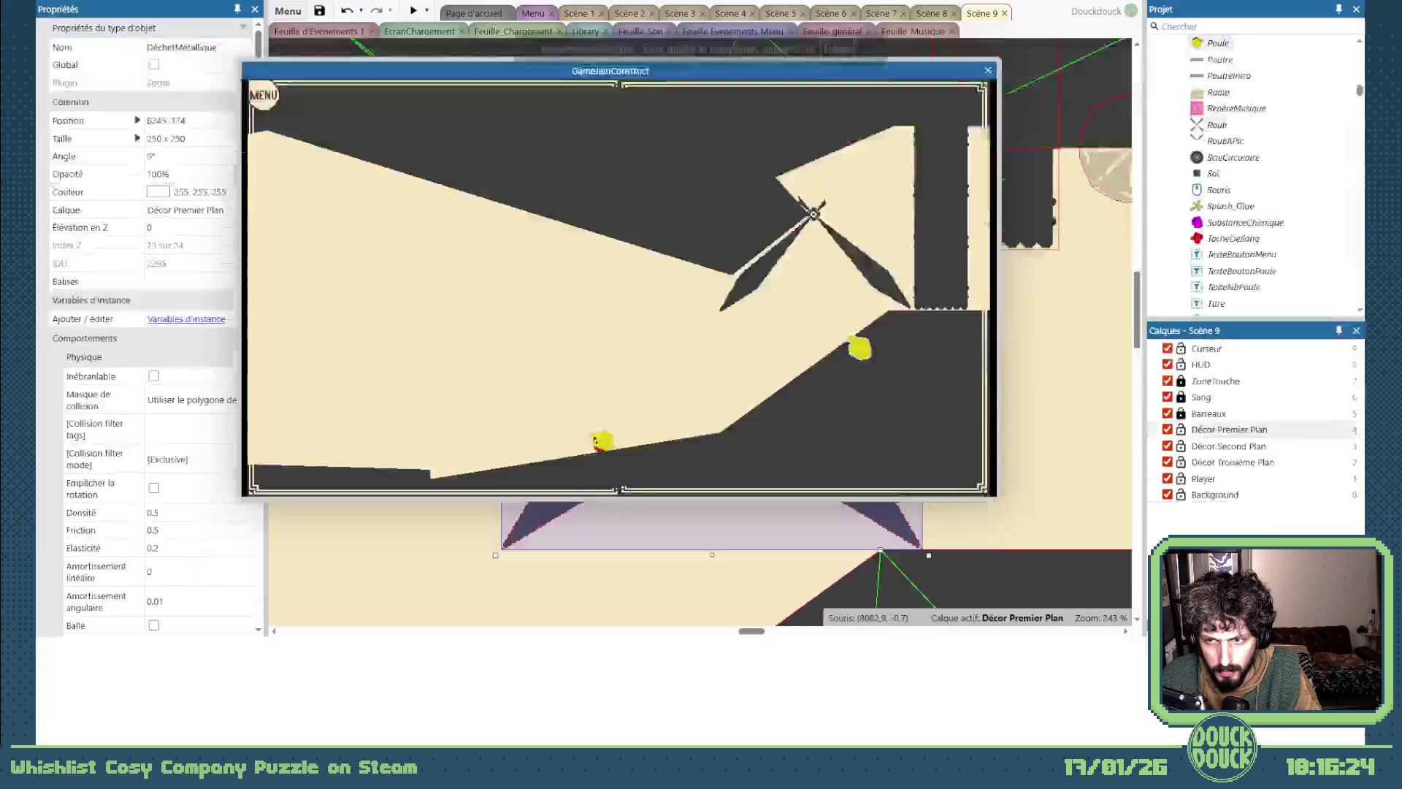
# Play the Scène 9 preview fullscreen with the chicken rolling to the windmill, then close it.
pyautogui.click(861, 344)
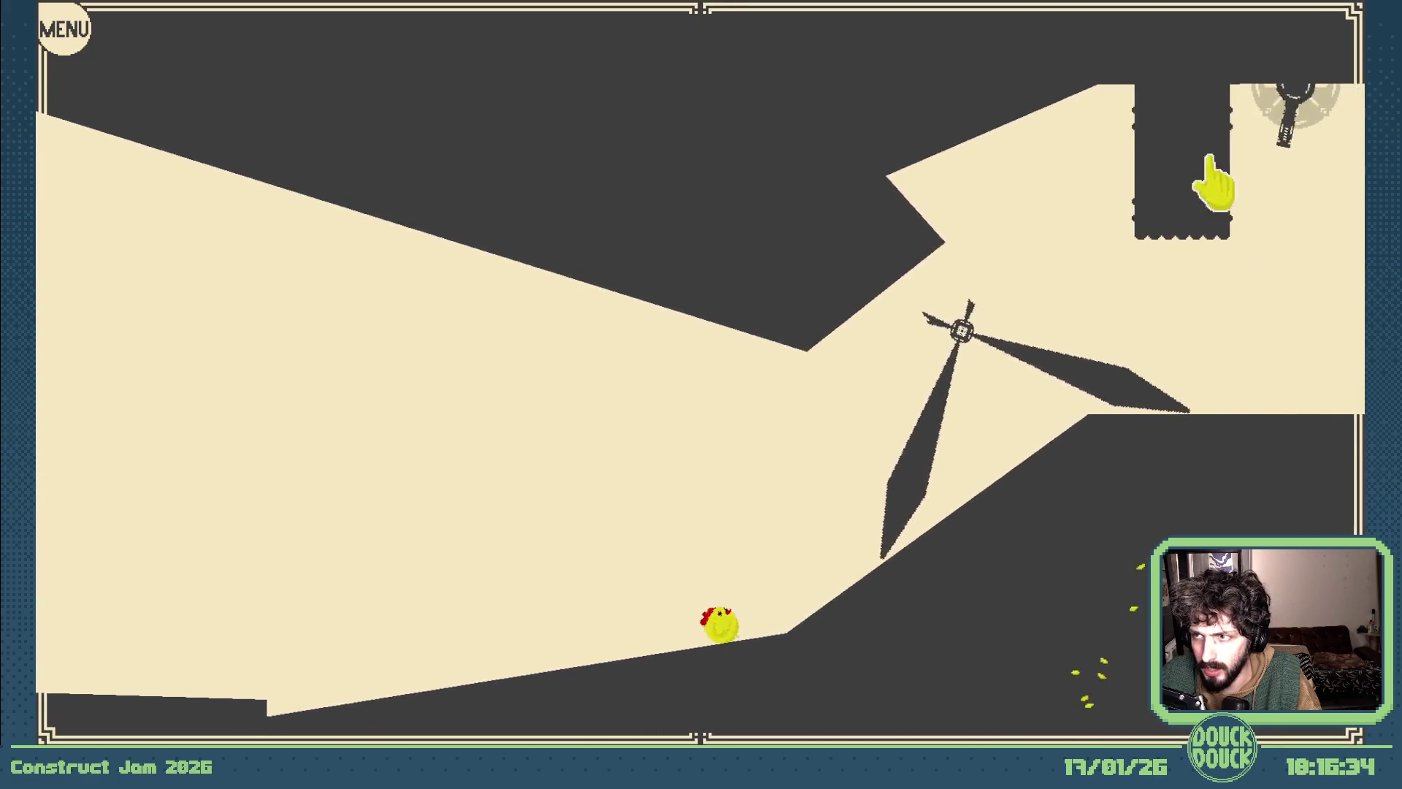
pyautogui.press('Escape')
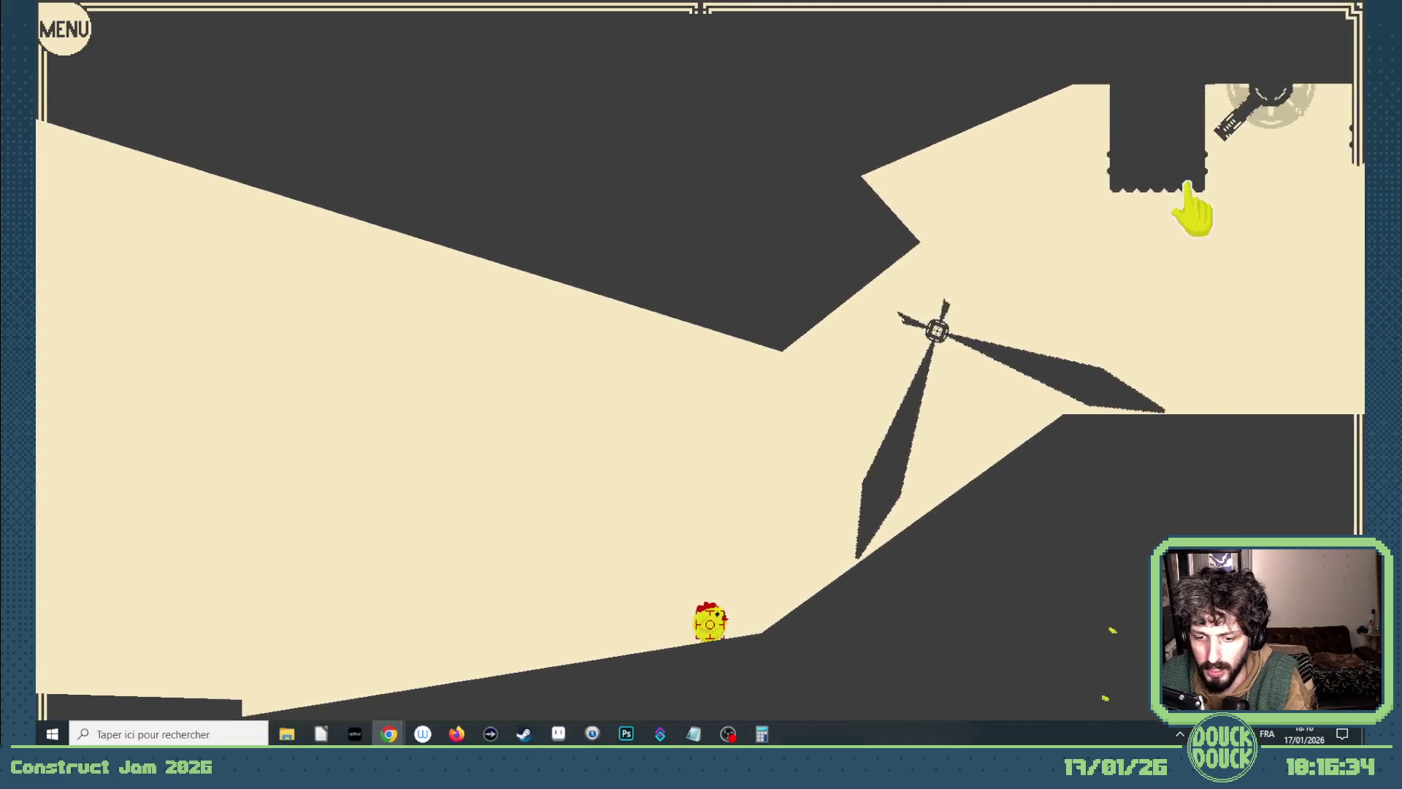
pyautogui.click(1356, 95)
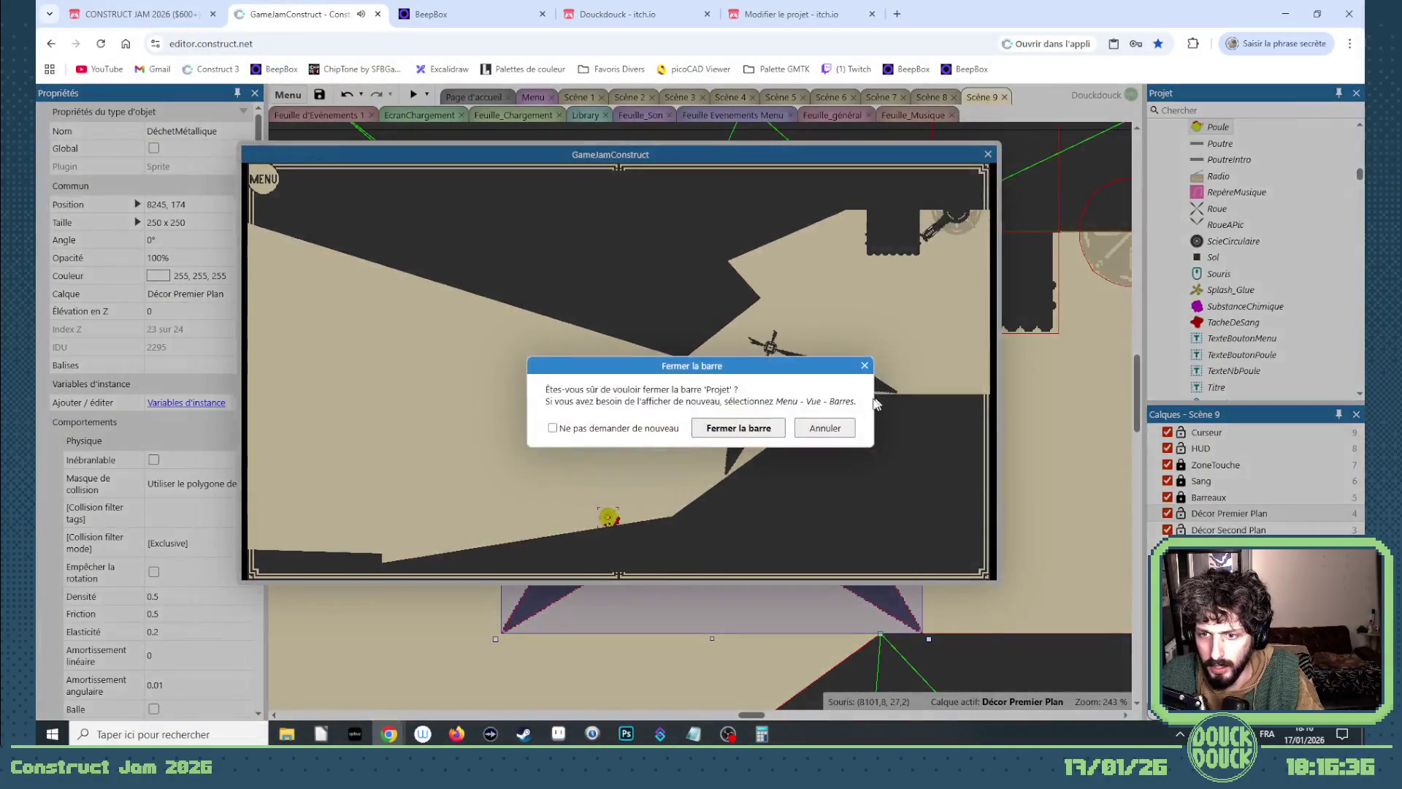
pyautogui.press('Escape')
pyautogui.press('Escape')
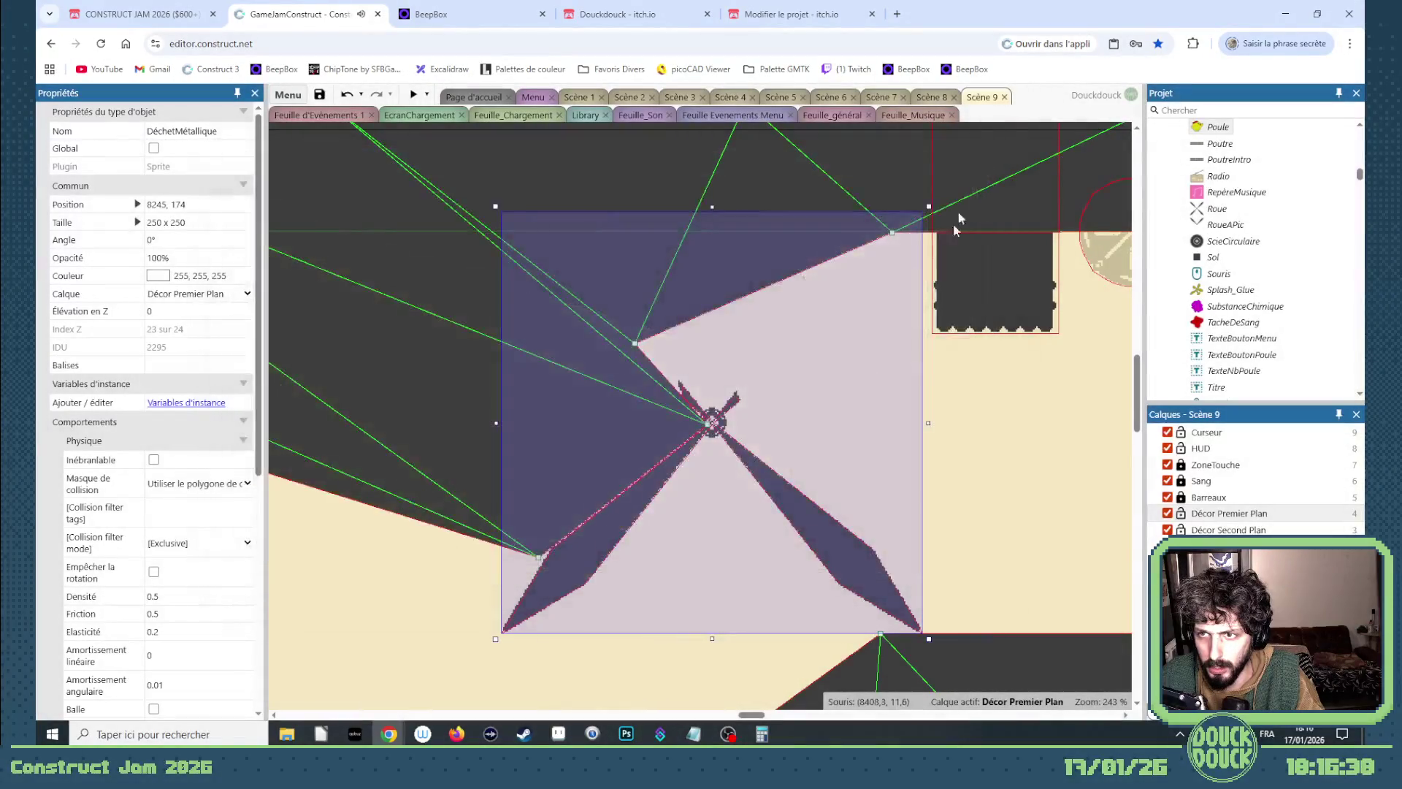
# Nudge the three crusher pillars and two saws right twice and move a Sol point to 8940, 298.
pyautogui.scroll(-5, 708, 491)
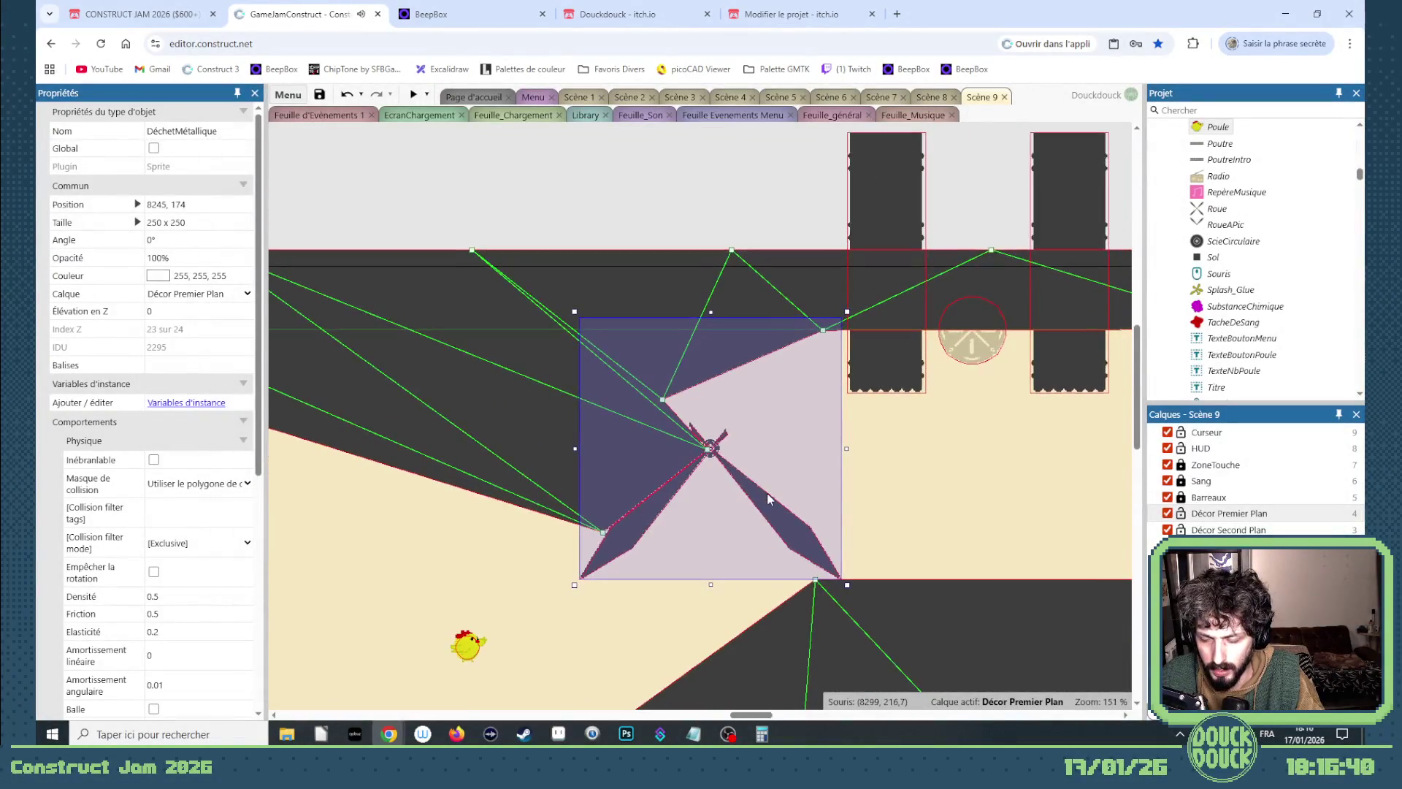
pyautogui.scroll(-4, 742, 498)
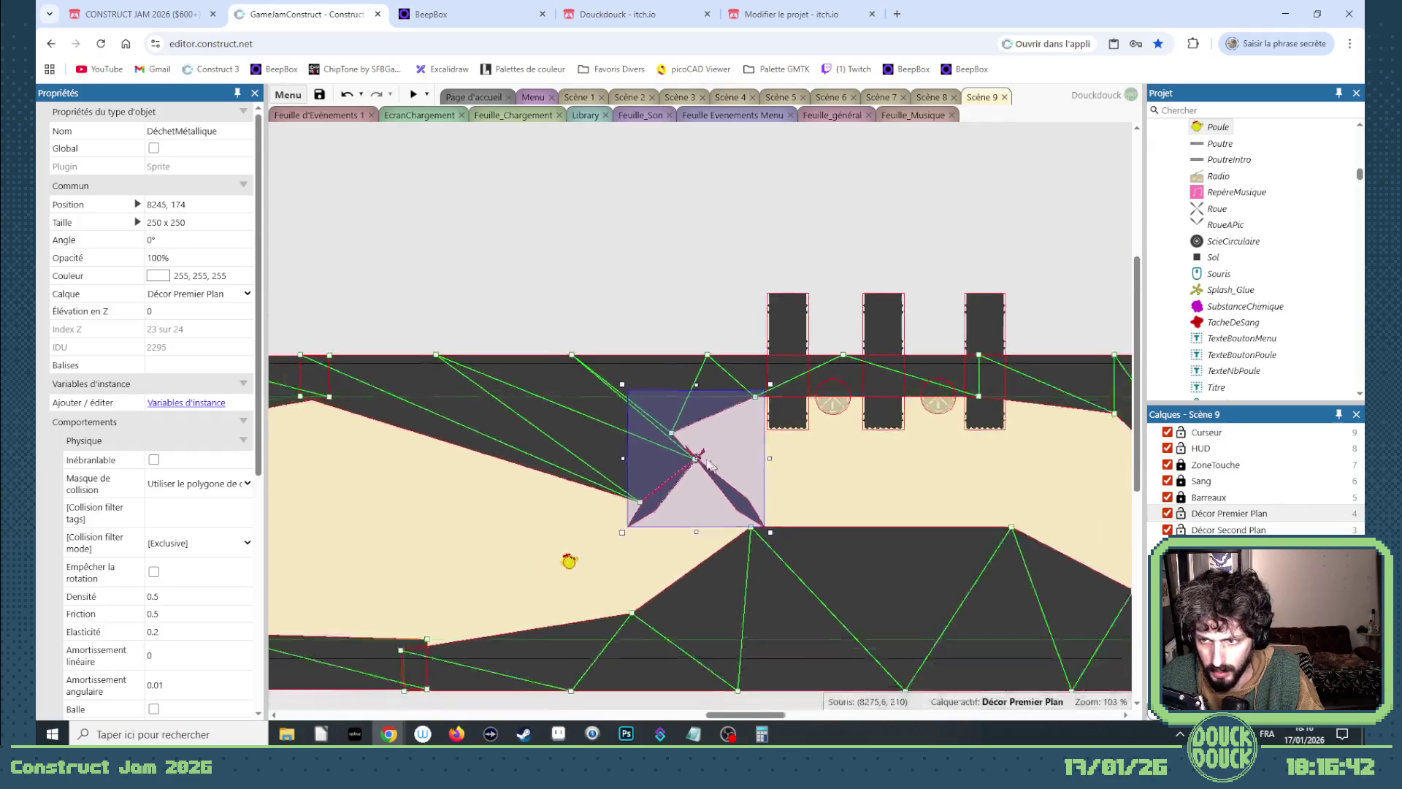
pyautogui.moveTo(1072, 566); pyautogui.dragTo(794, 465)
pyautogui.scroll(1, 794, 464)
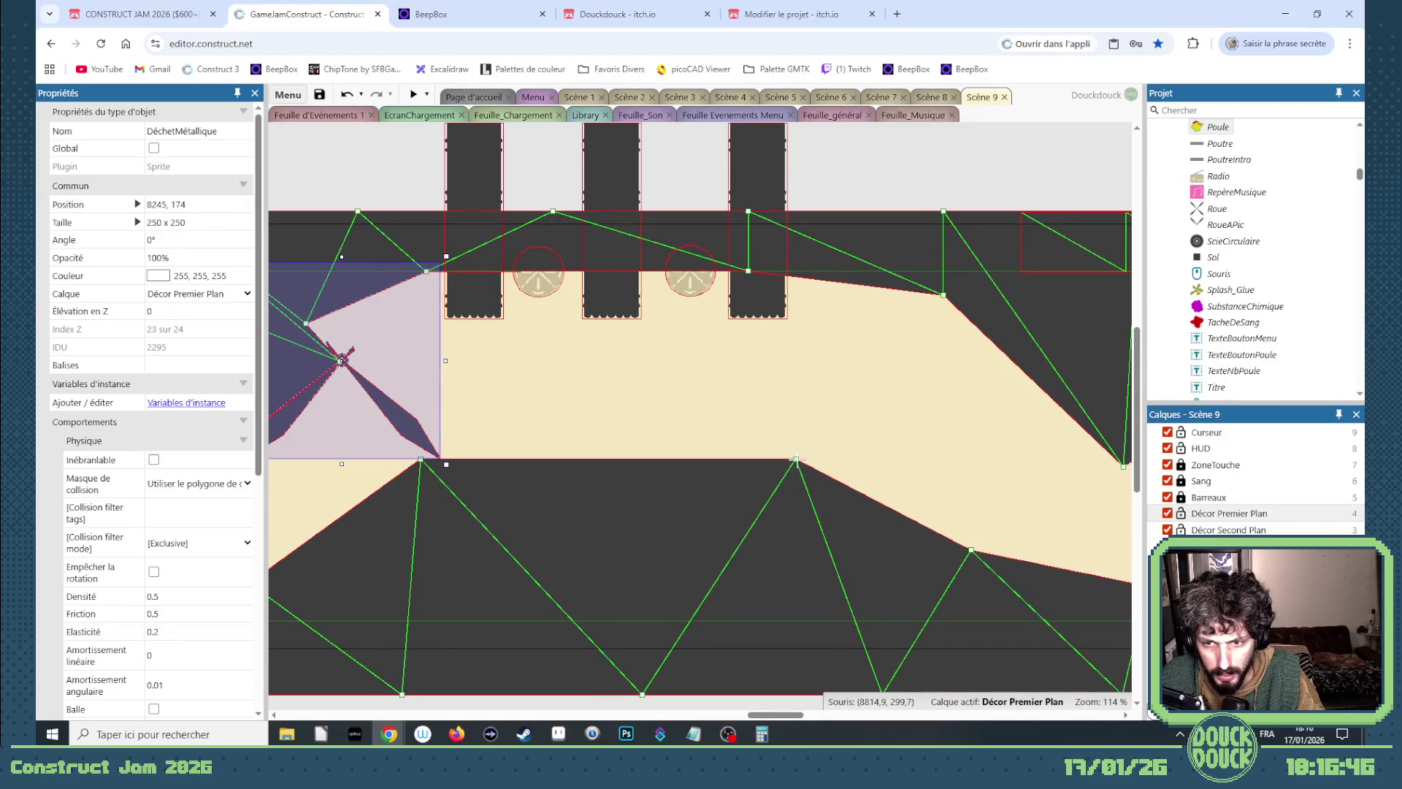
pyautogui.click(797, 461)
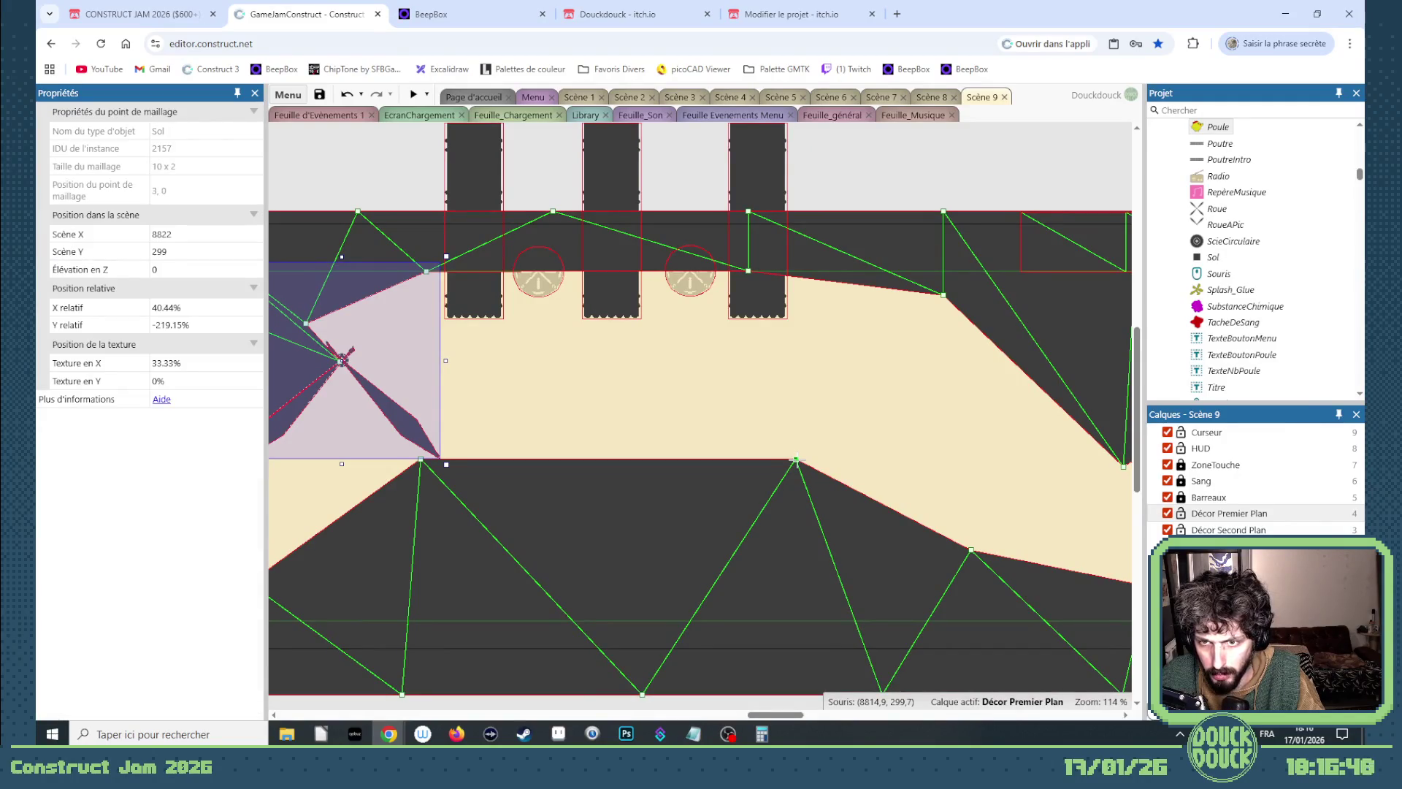
pyautogui.scroll(2, 780, 422)
pyautogui.moveTo(410, 219)
pyautogui.mouseDown()
pyautogui.moveTo(538, 304)
pyautogui.moveTo(942, 503)
pyautogui.moveTo(909, 497)
pyautogui.mouseUp()
pyautogui.press('Right')
pyautogui.press('Right')
pyautogui.press('Right')
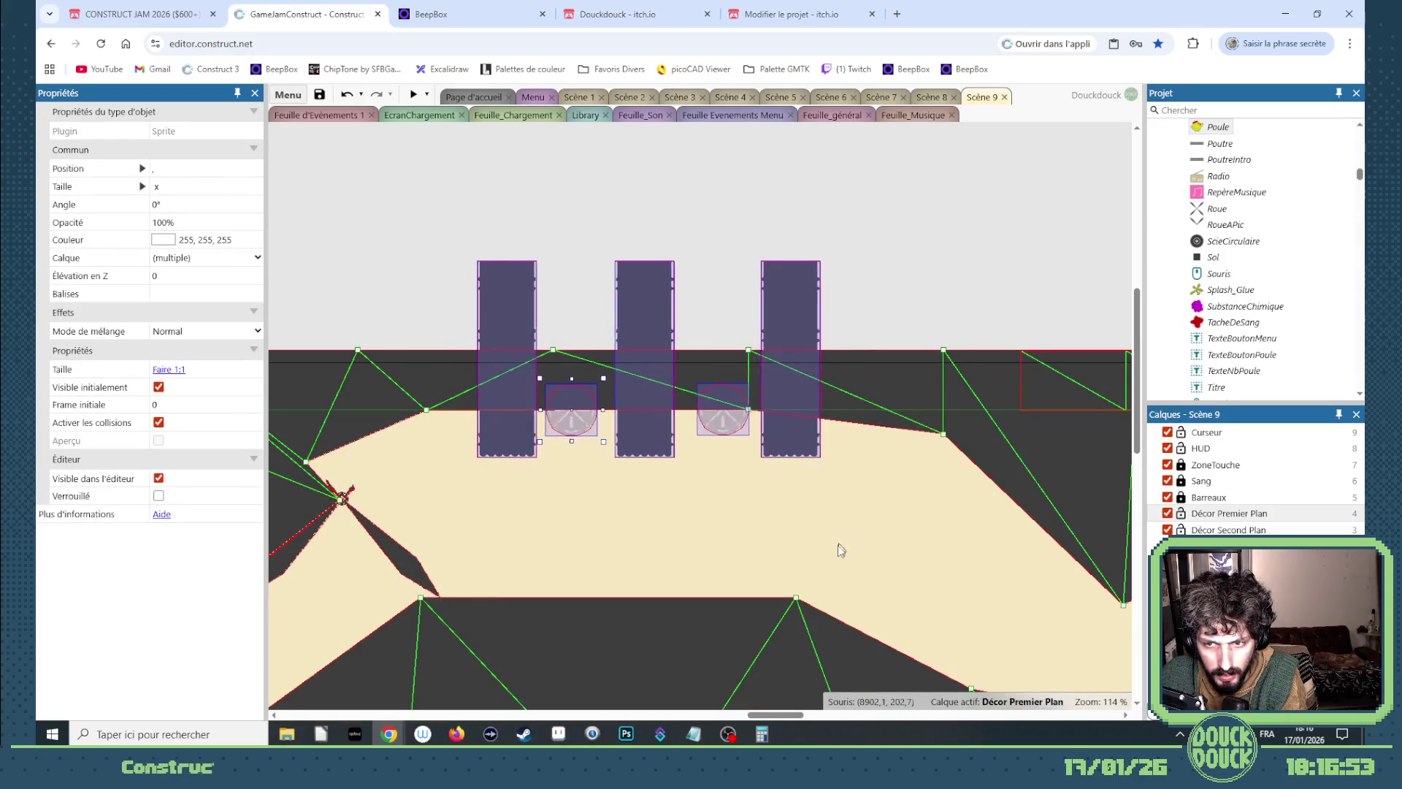
pyautogui.press('Right')
pyautogui.press('Right')
pyautogui.press('Right')
pyautogui.moveTo(796, 597); pyautogui.dragTo(889, 598)
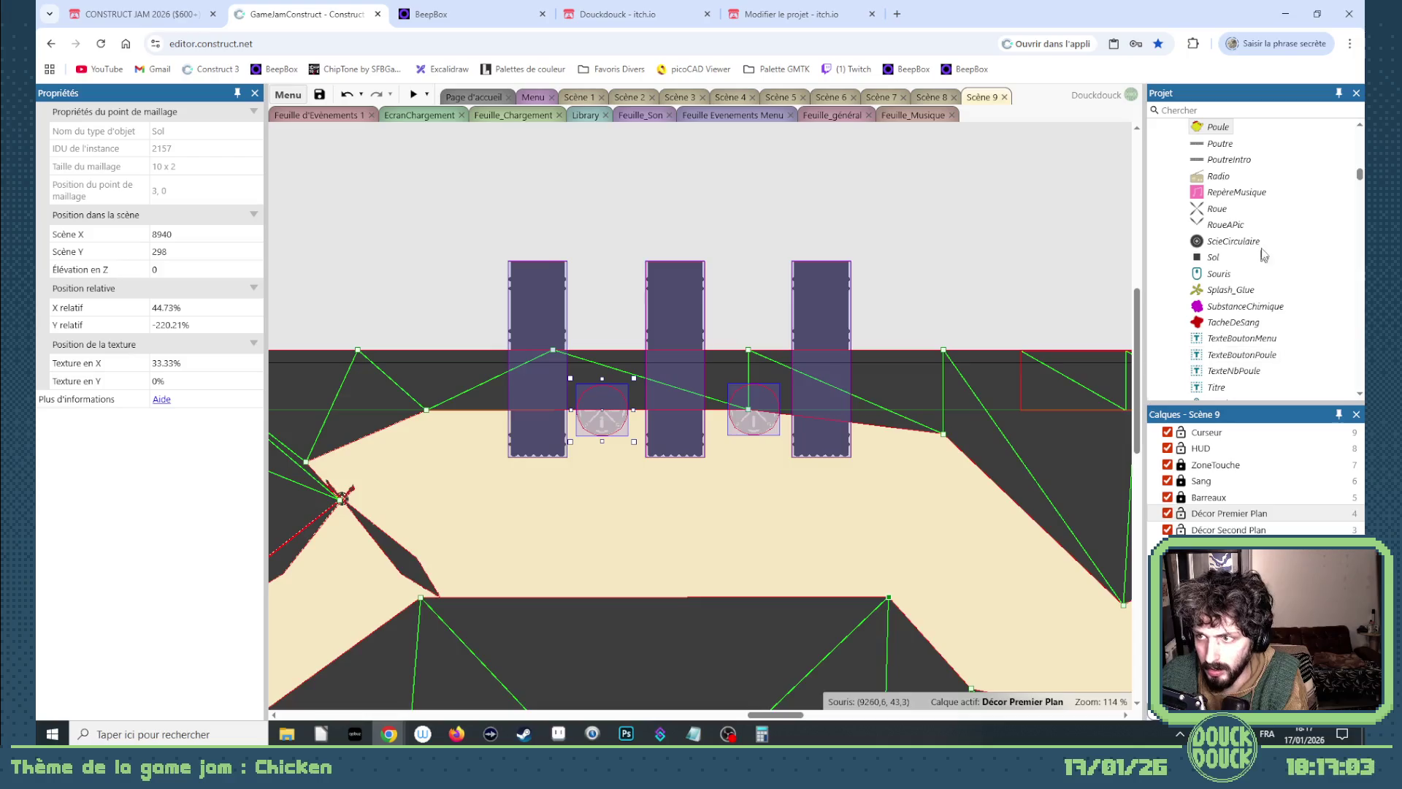
pyautogui.click(1202, 110)
pyautogui.write('b')
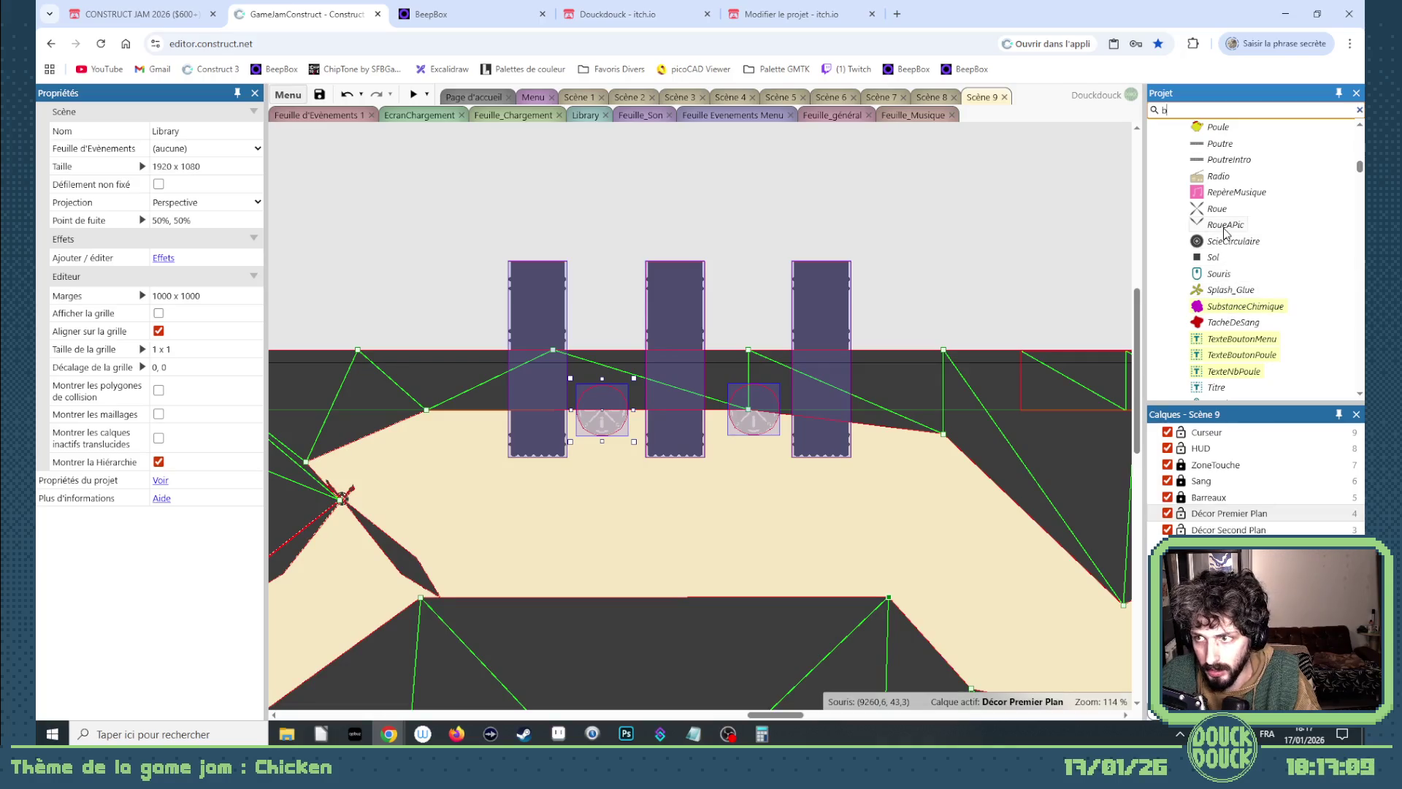
# Place a Poutre beam rotated to 186.4° on the ground edge below the spinning blades.
pyautogui.click(830, 485)
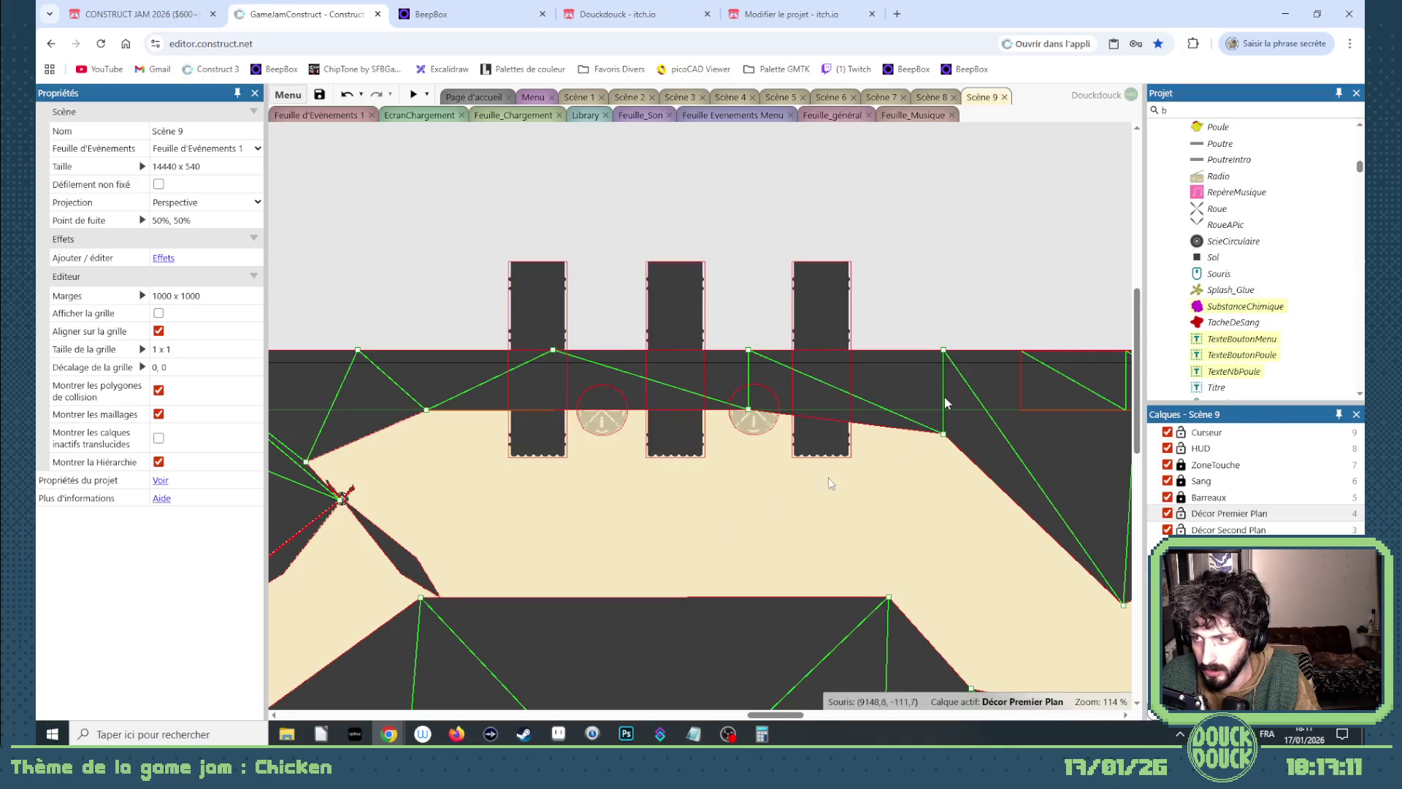
pyautogui.scroll(4, 438, 577)
pyautogui.scroll(-4, 393, 543)
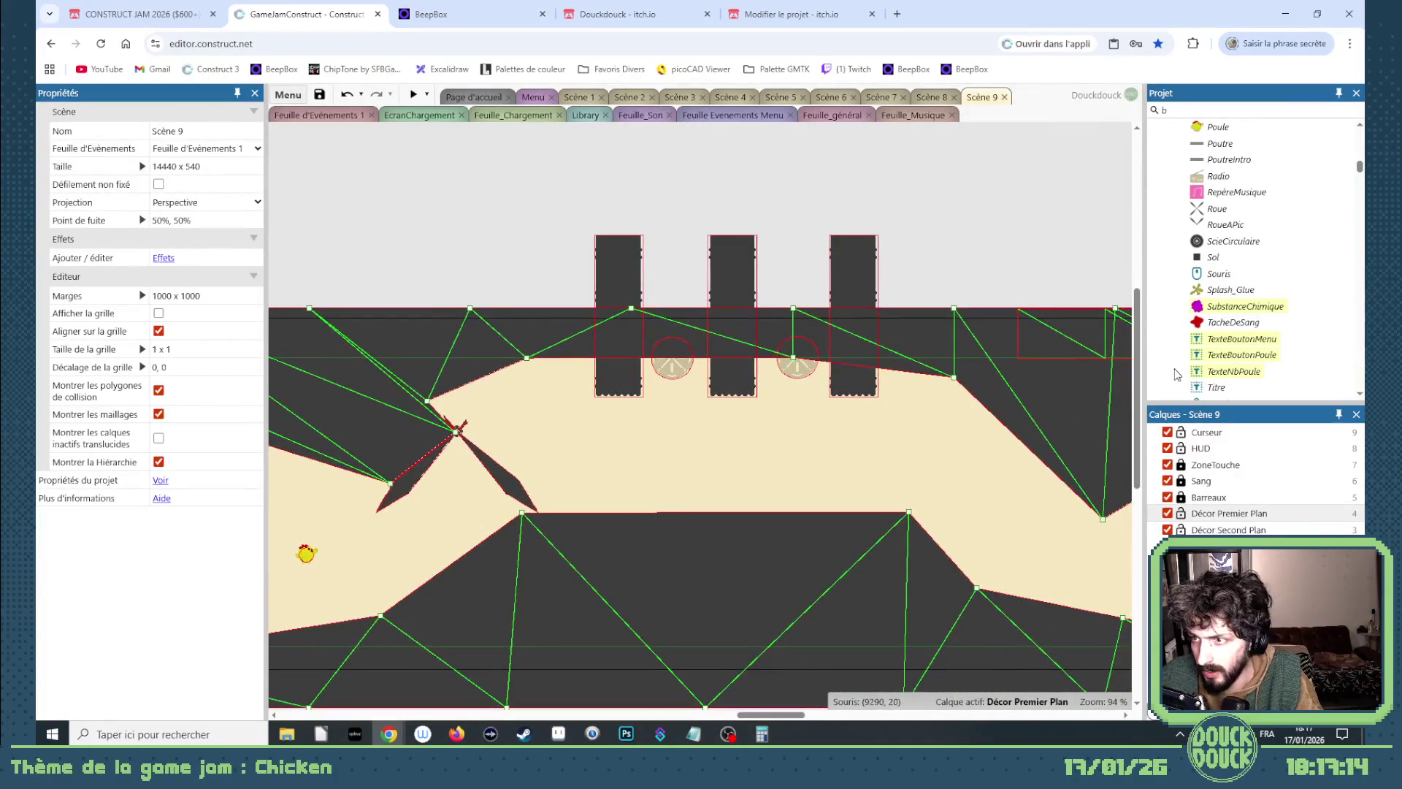
pyautogui.scroll(2, 1234, 307)
pyautogui.moveTo(1233, 282)
pyautogui.mouseDown()
pyautogui.moveTo(851, 227)
pyautogui.moveTo(942, 208)
pyautogui.moveTo(753, 359)
pyautogui.moveTo(869, 188)
pyautogui.moveTo(970, 220)
pyautogui.moveTo(870, 186)
pyautogui.moveTo(805, 304)
pyautogui.moveTo(862, 363)
pyautogui.moveTo(497, 599)
pyautogui.mouseUp()
pyautogui.scroll(3, 869, 186)
pyautogui.scroll(-5, 532, 280)
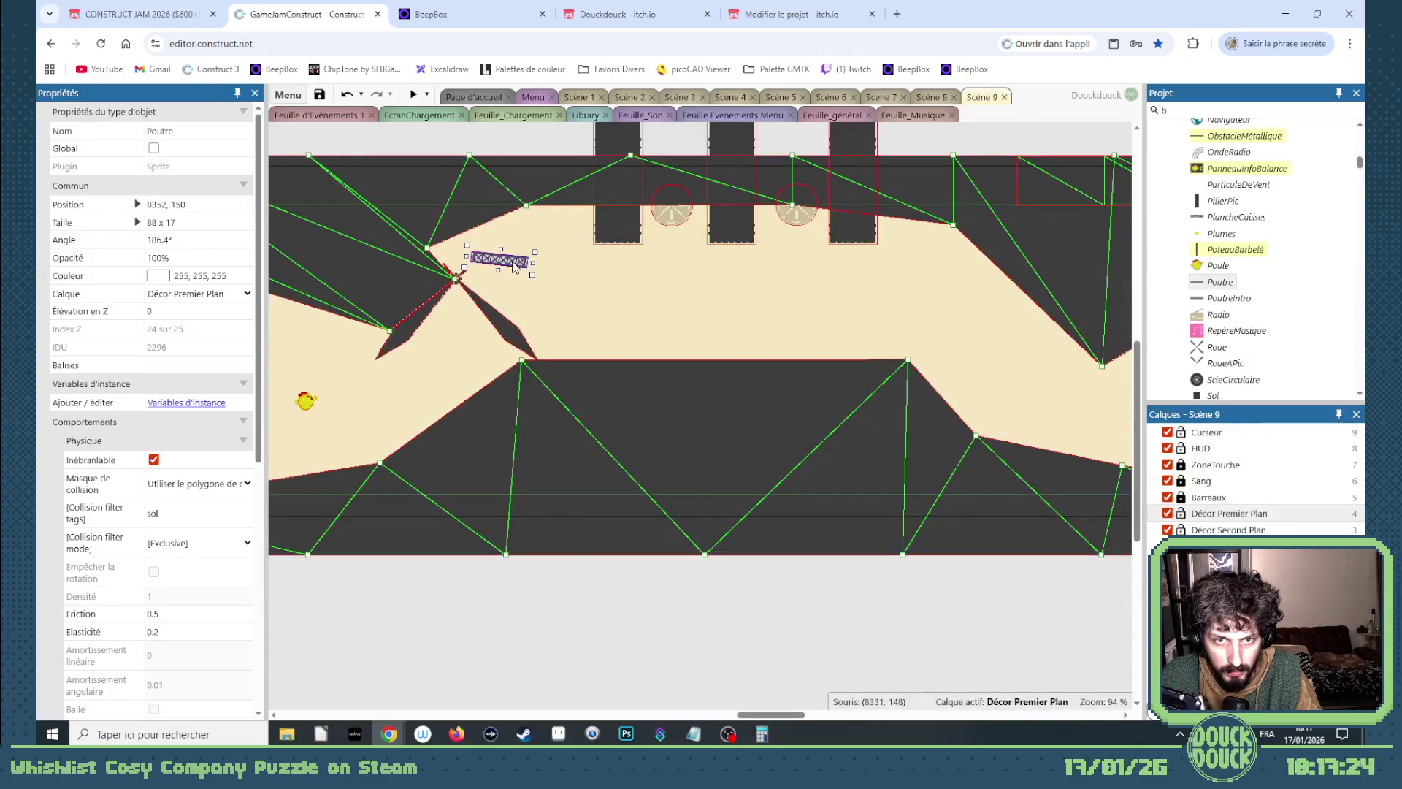
pyautogui.moveTo(515, 267); pyautogui.dragTo(574, 366)
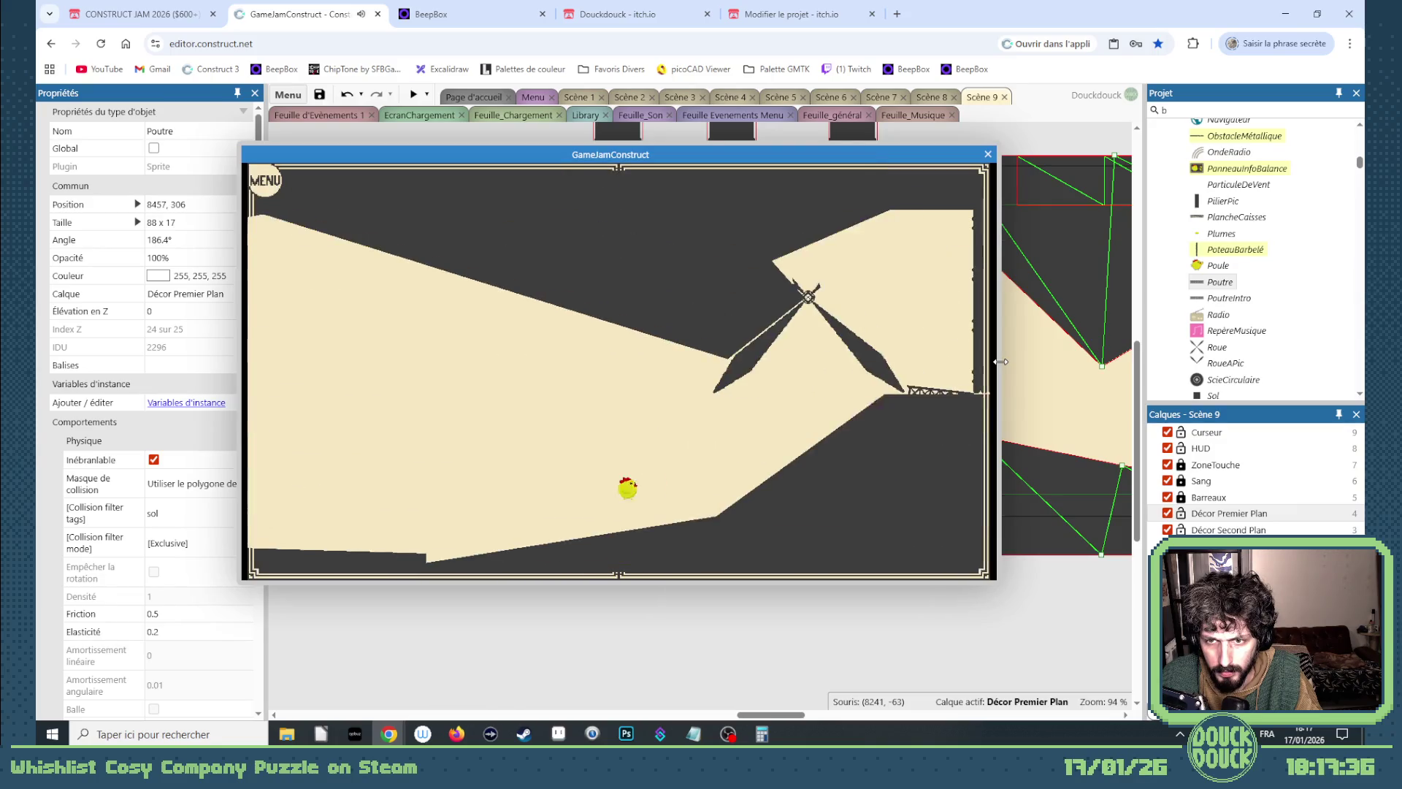
# Playtest Scène 9 fullscreen past the windmill, close the preview, and open the EcranChargement layout.
pyautogui.click(964, 409)
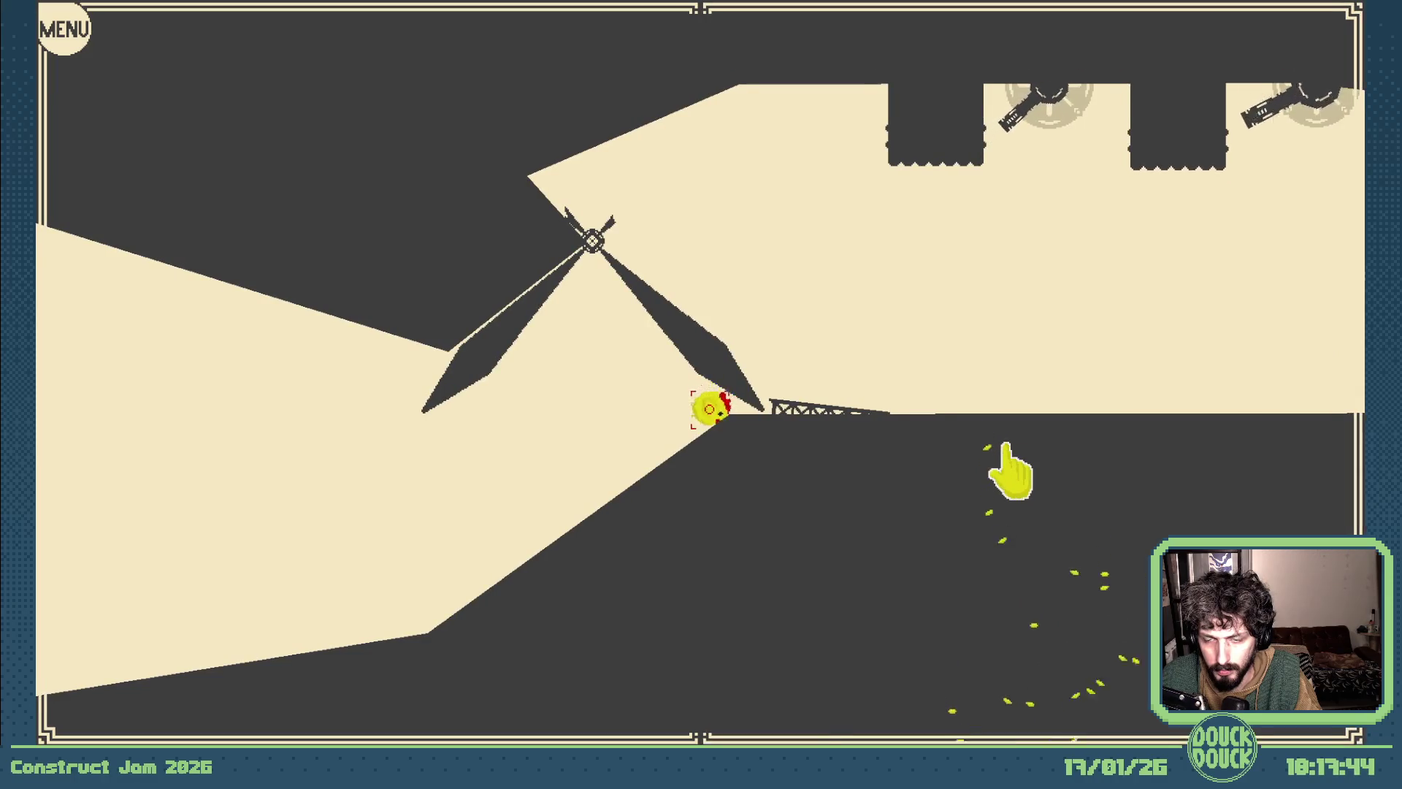
pyautogui.press('Escape')
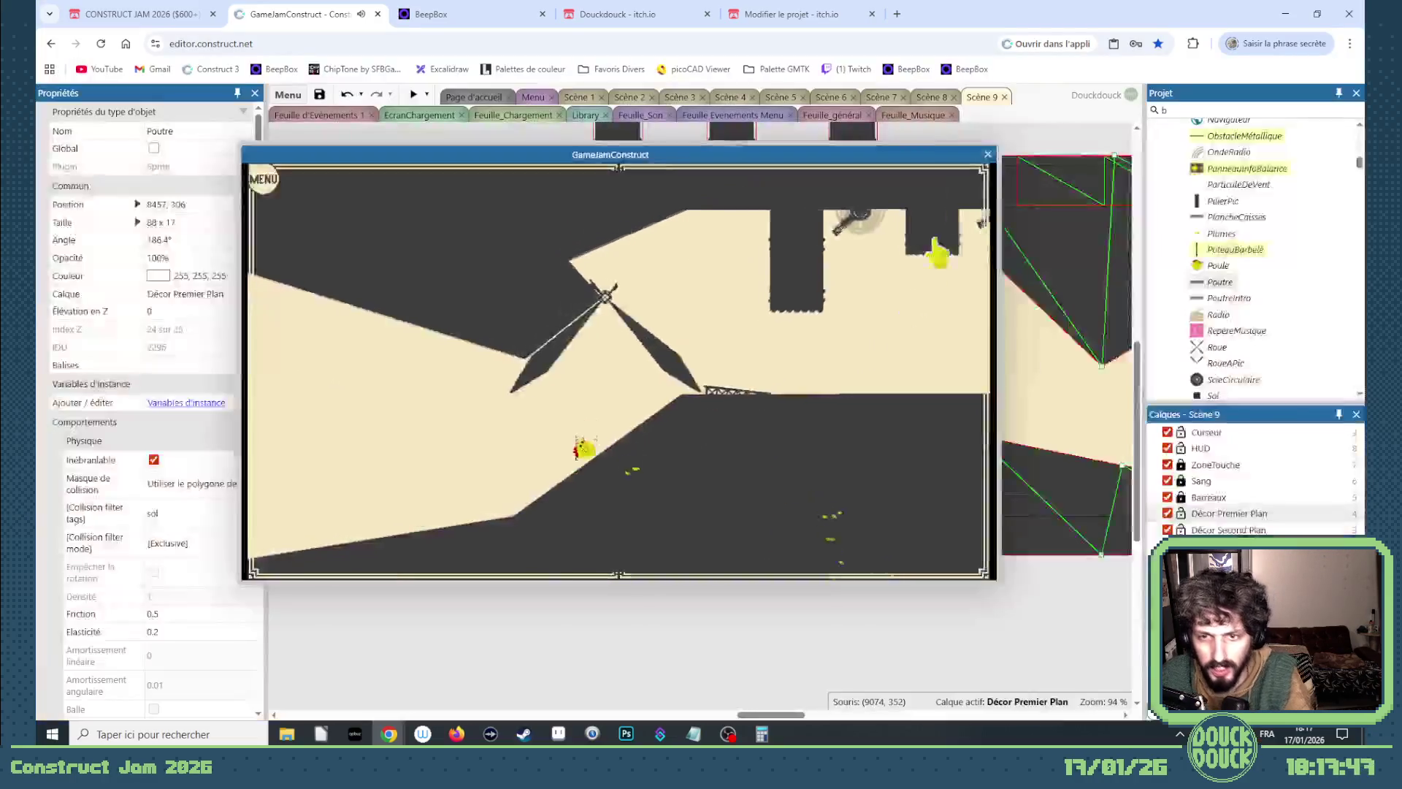
pyautogui.click(988, 154)
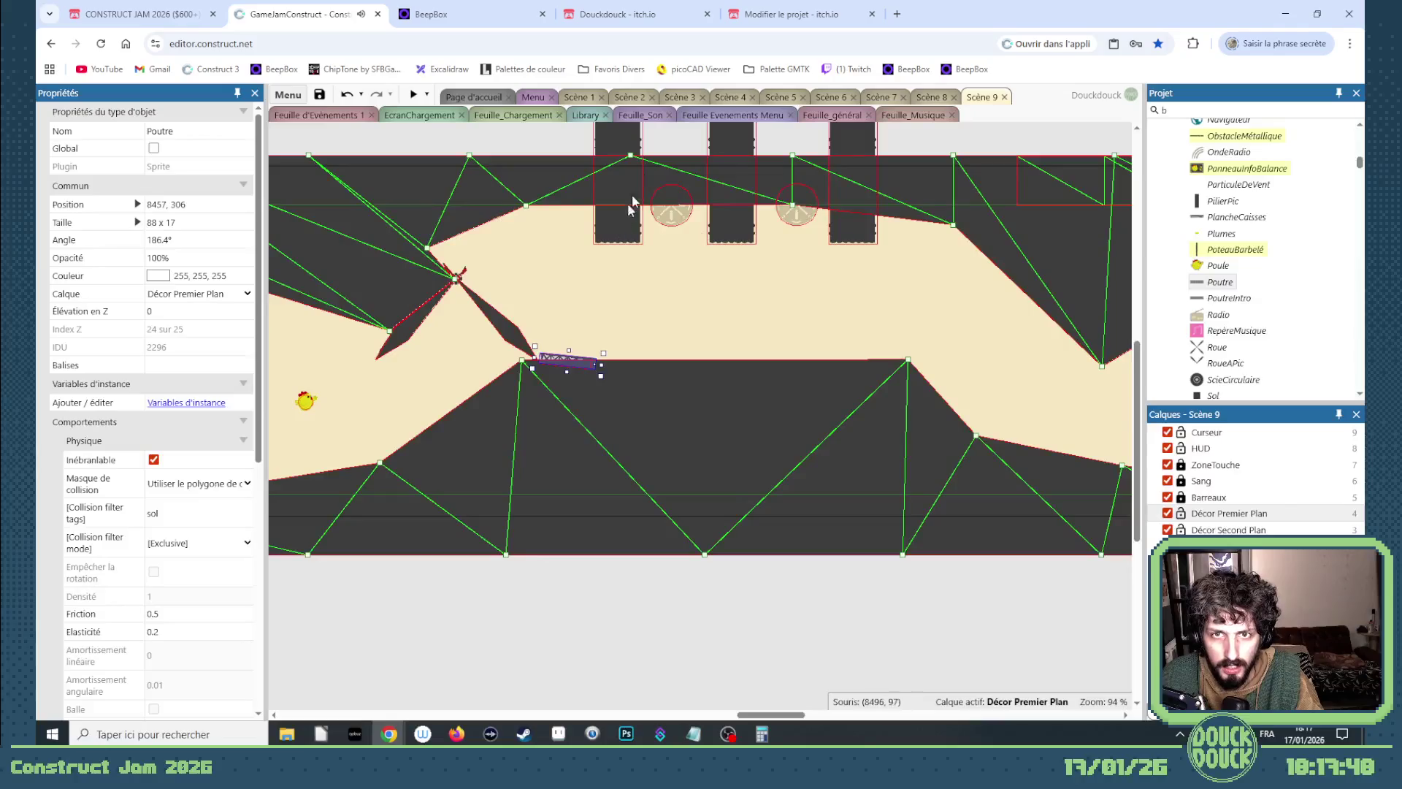
pyautogui.click(589, 94)
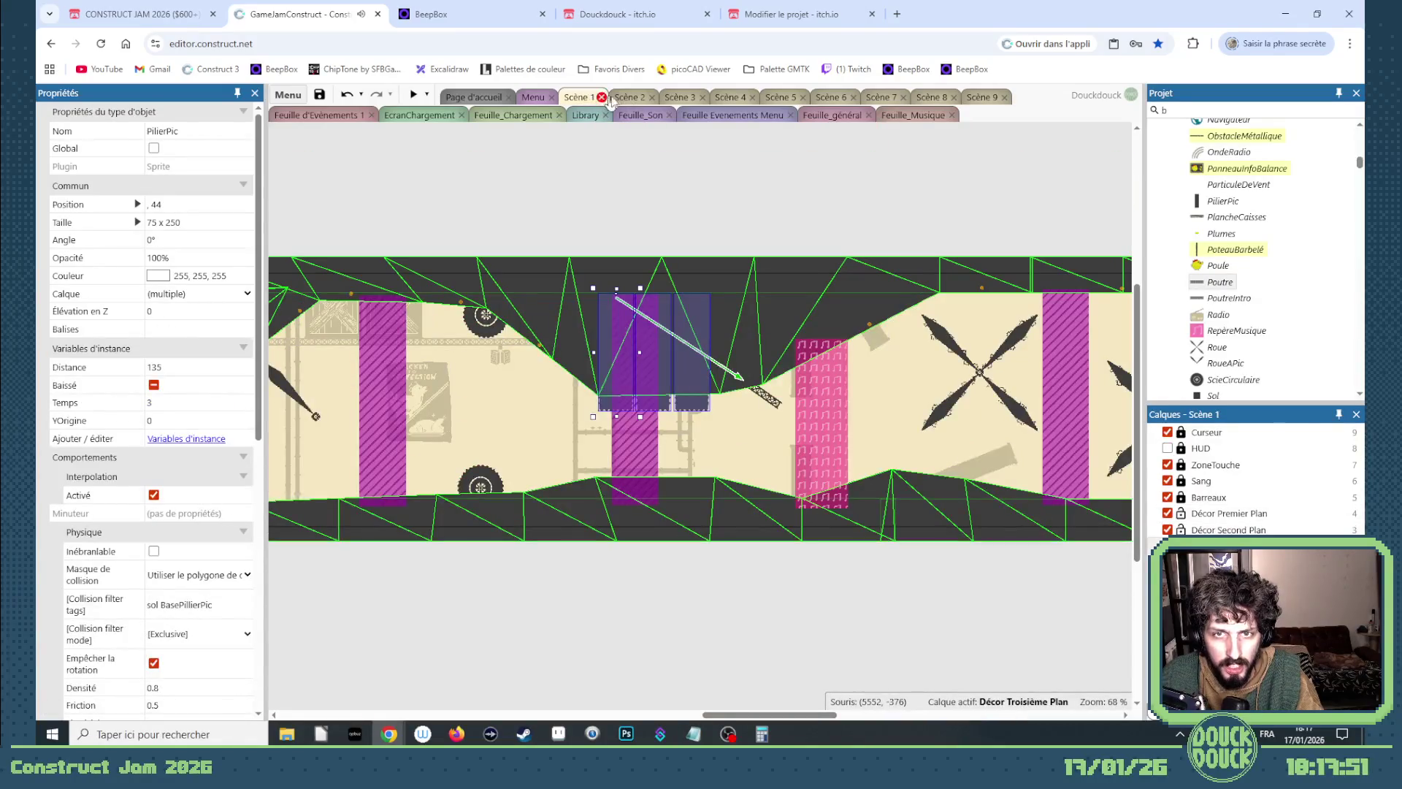
pyautogui.click(409, 115)
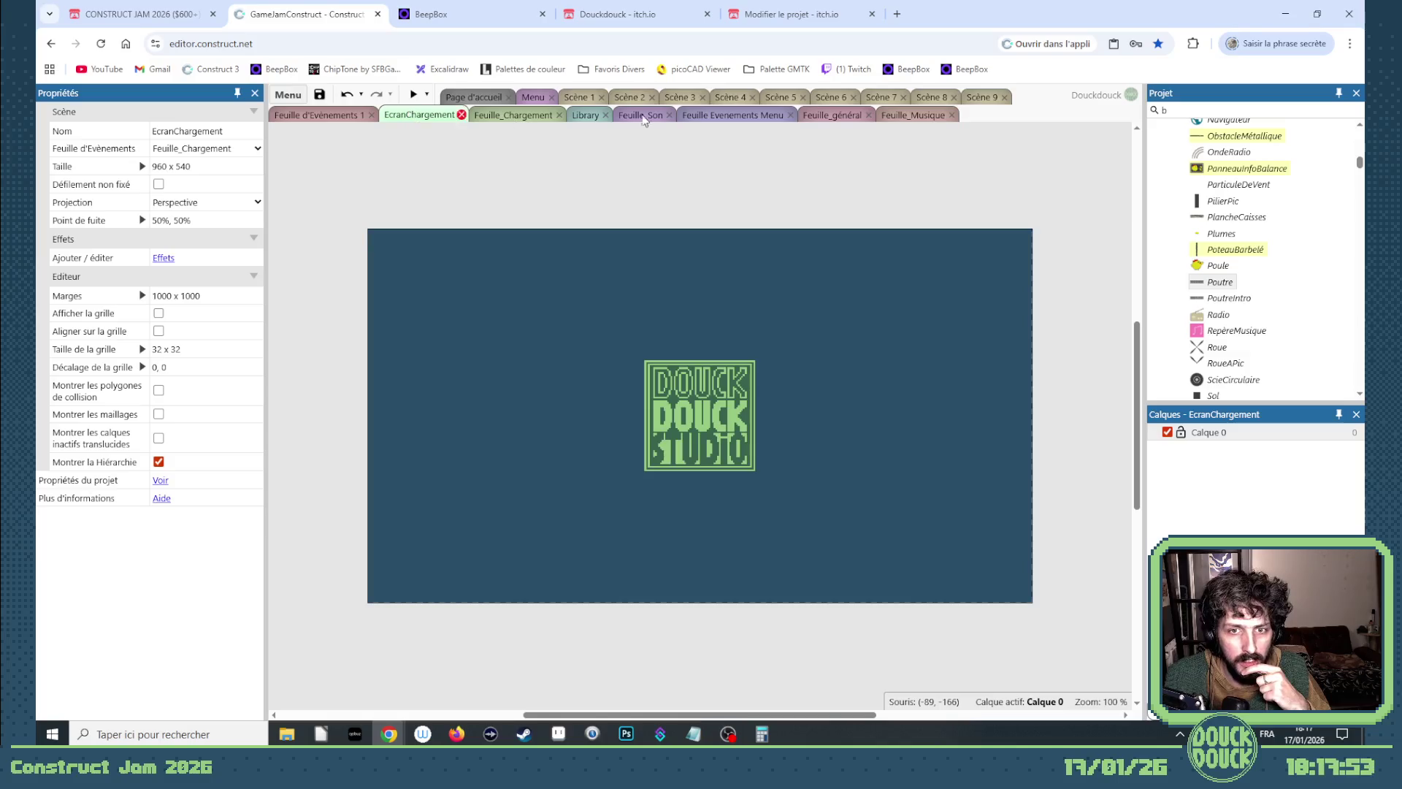
# In Feuille d'Evènements 1, replace Balance with DéchetMétallique in event 220's aeration force.
pyautogui.click(328, 116)
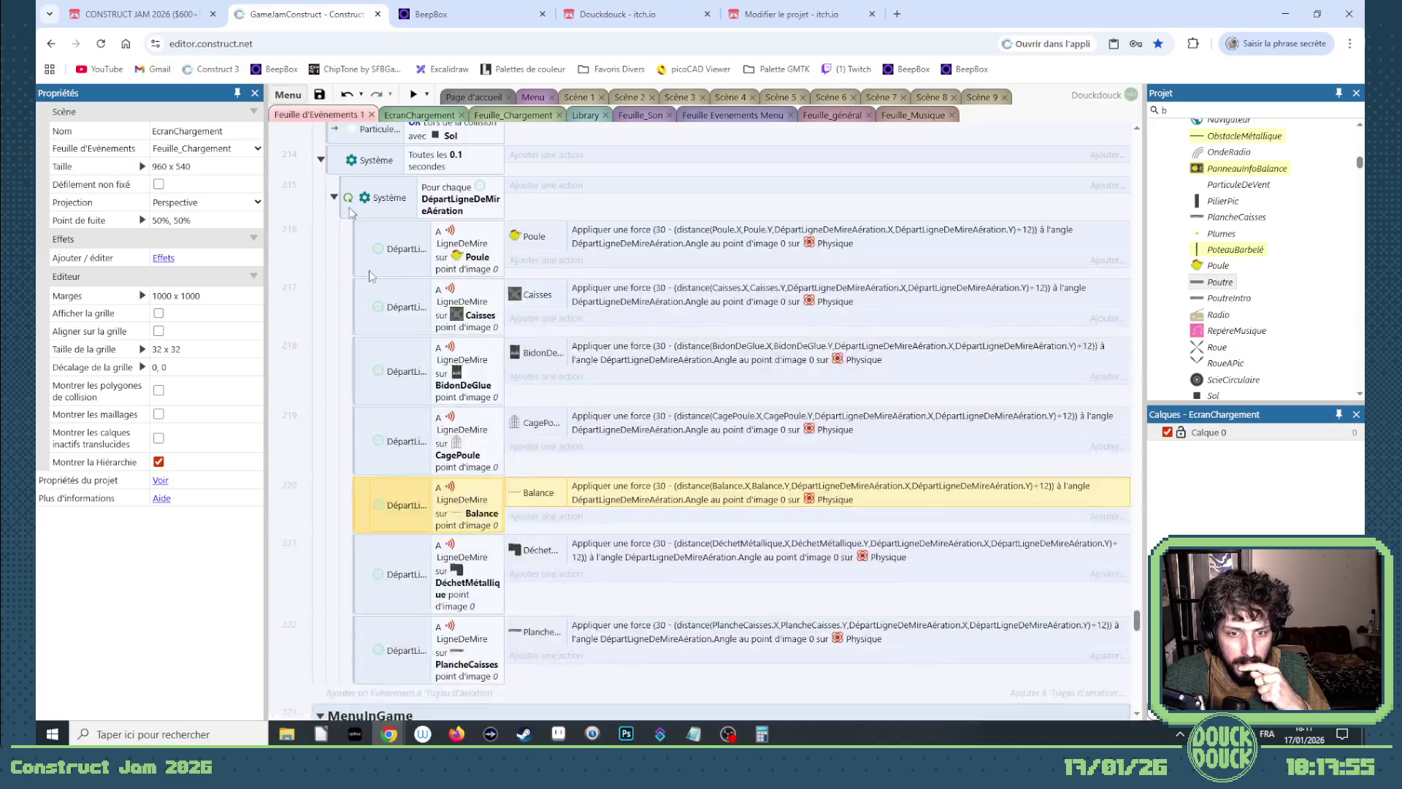
pyautogui.rightClick(390, 501)
pyautogui.click(420, 535)
pyautogui.doubleClick(685, 295)
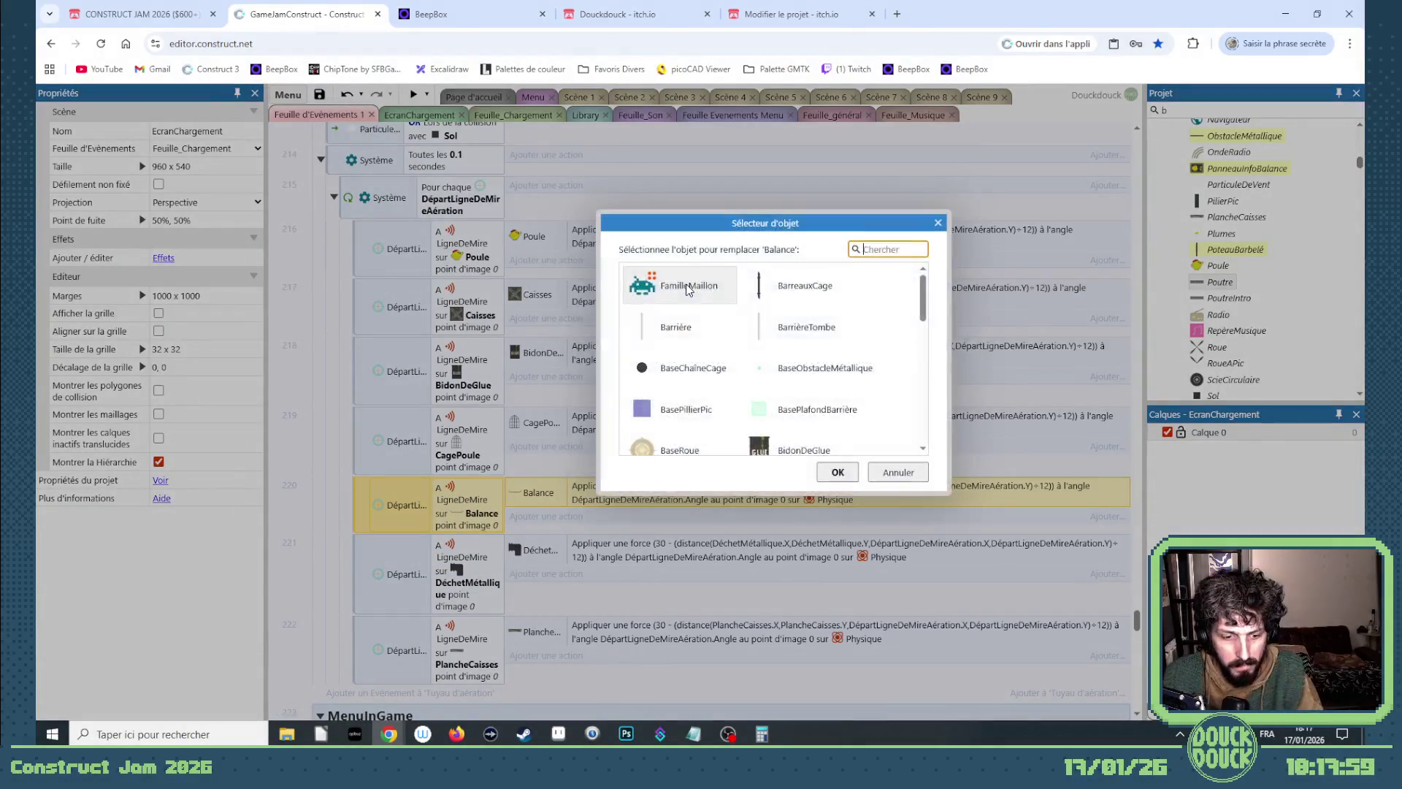
pyautogui.write('d')
pyautogui.click(676, 292)
pyautogui.doubleClick(676, 292)
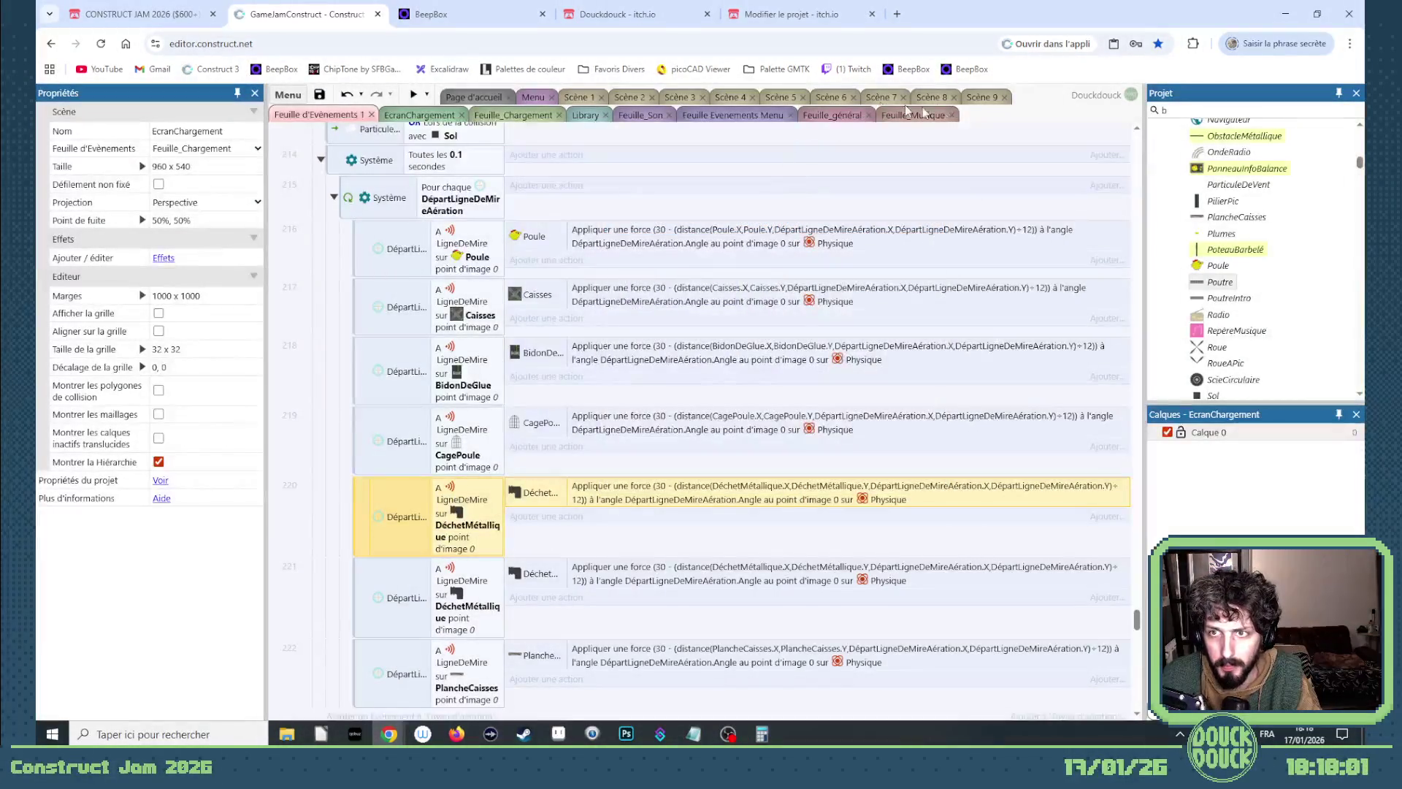
pyautogui.click(981, 100)
# Lock the Décor Premier Plan layer and select the Player layer.
pyautogui.click(306, 405)
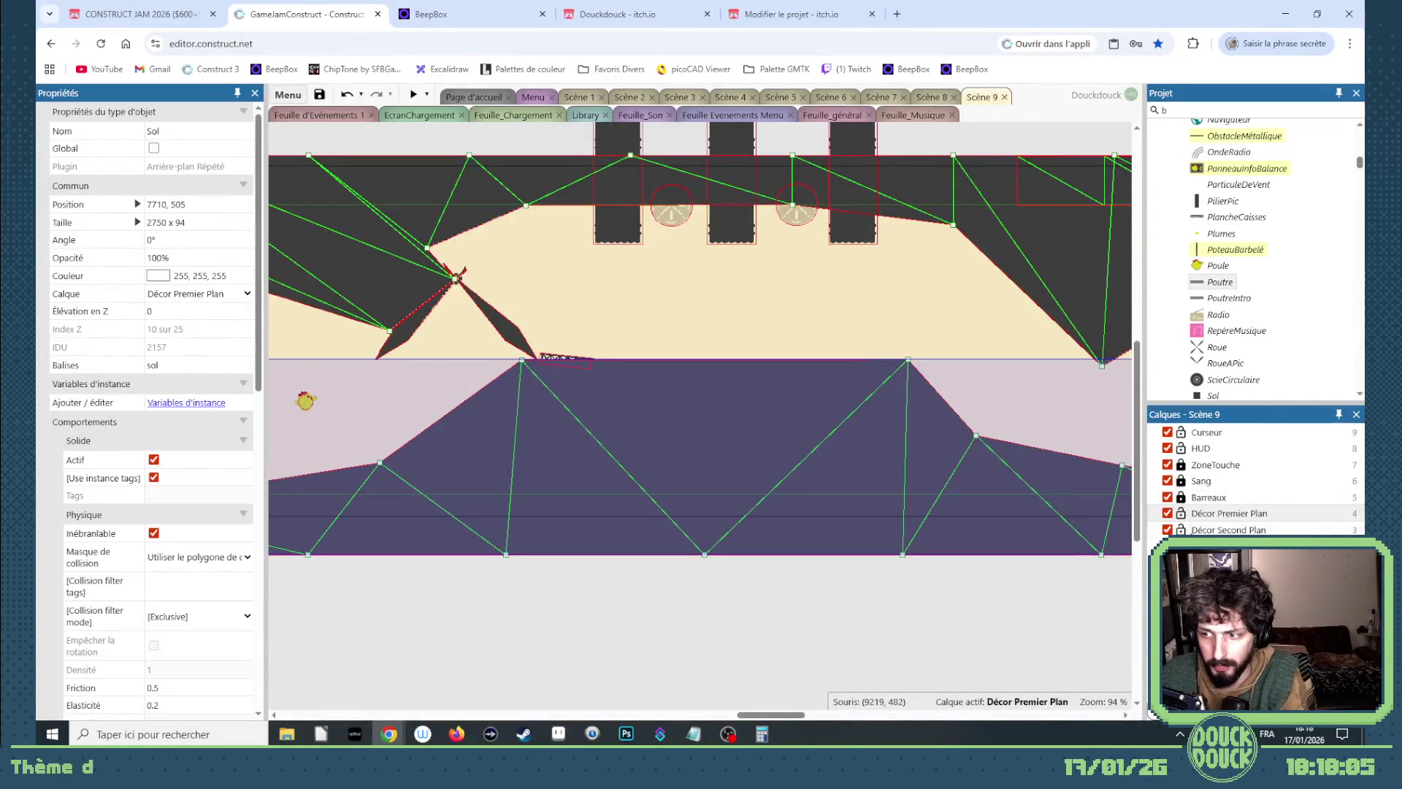
pyautogui.click(1181, 513)
pyautogui.click(312, 402)
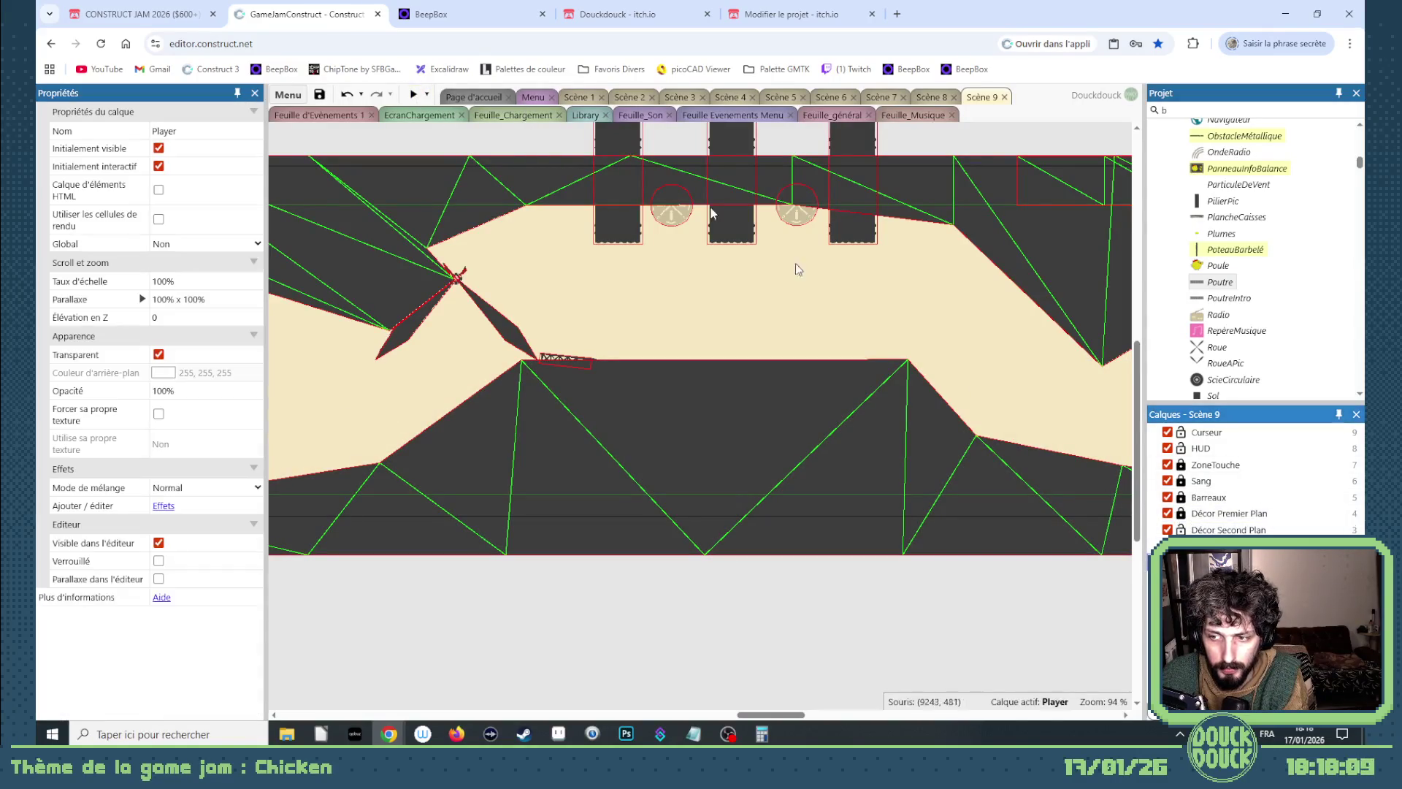
# Run a fullscreen Scène 9 preview and slam the nearest crusher pillar onto the chickens.
pyautogui.click(414, 94)
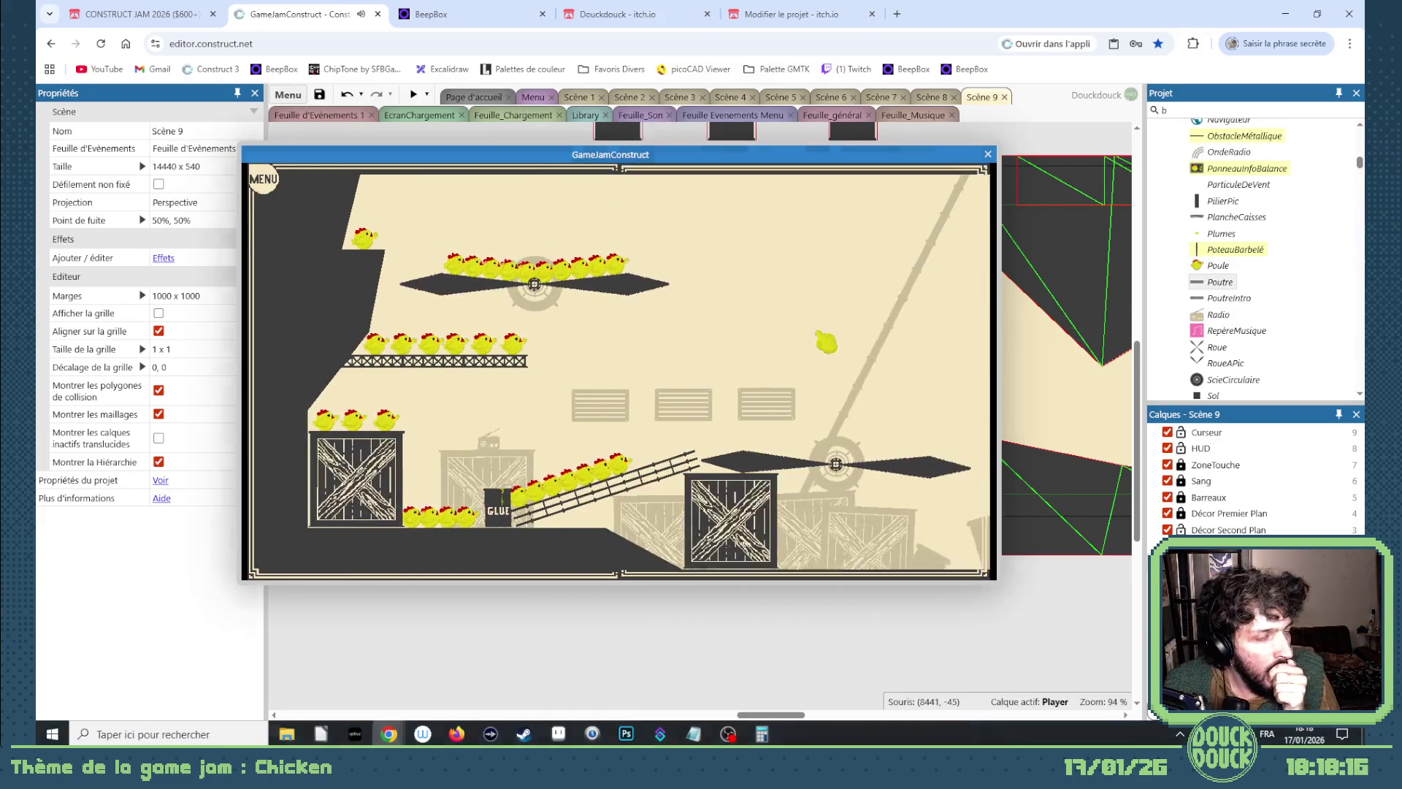
pyautogui.click(823, 338)
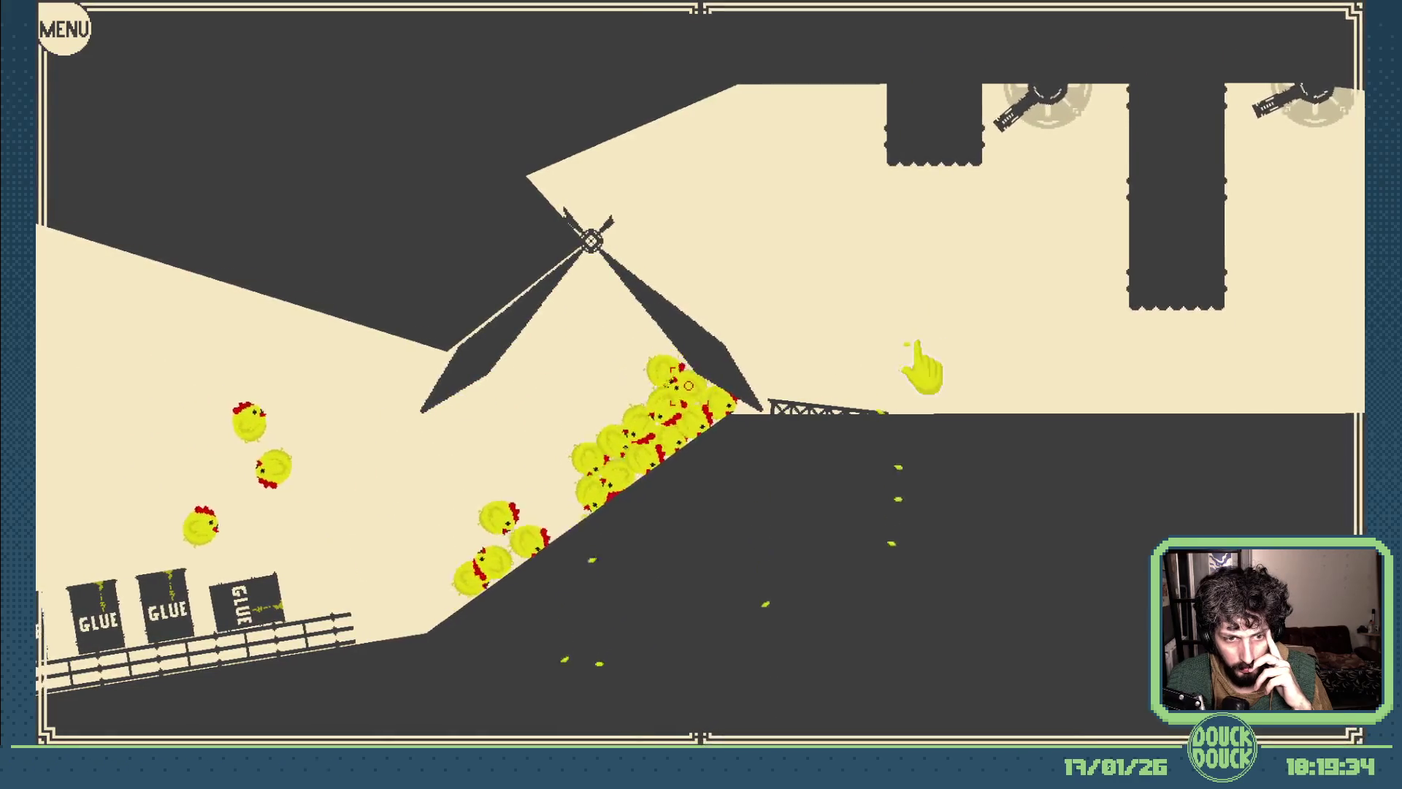
pyautogui.click(922, 372)
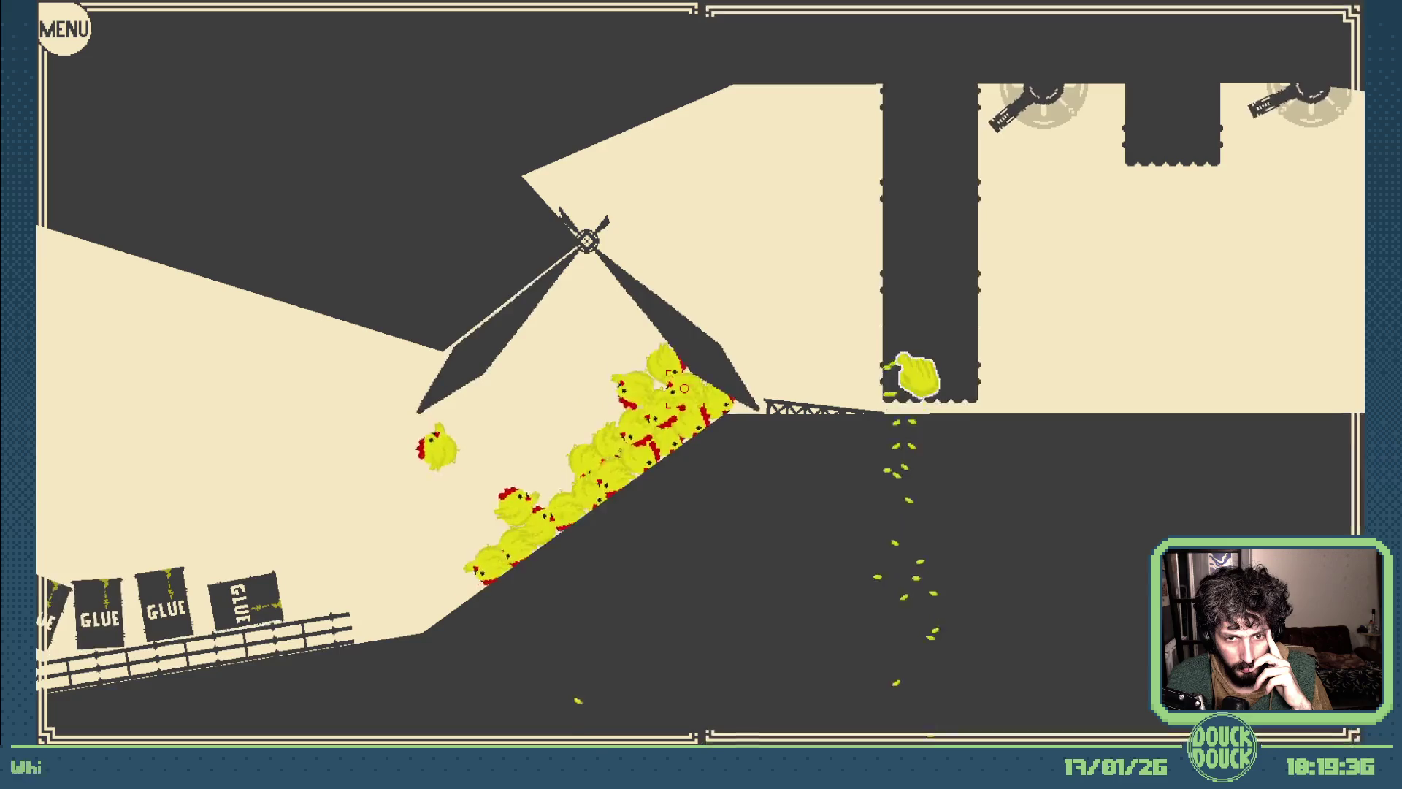
# Slam the right and left crusher pillars onto the chickens, then return to a windowed preview.
pyautogui.click(1069, 388)
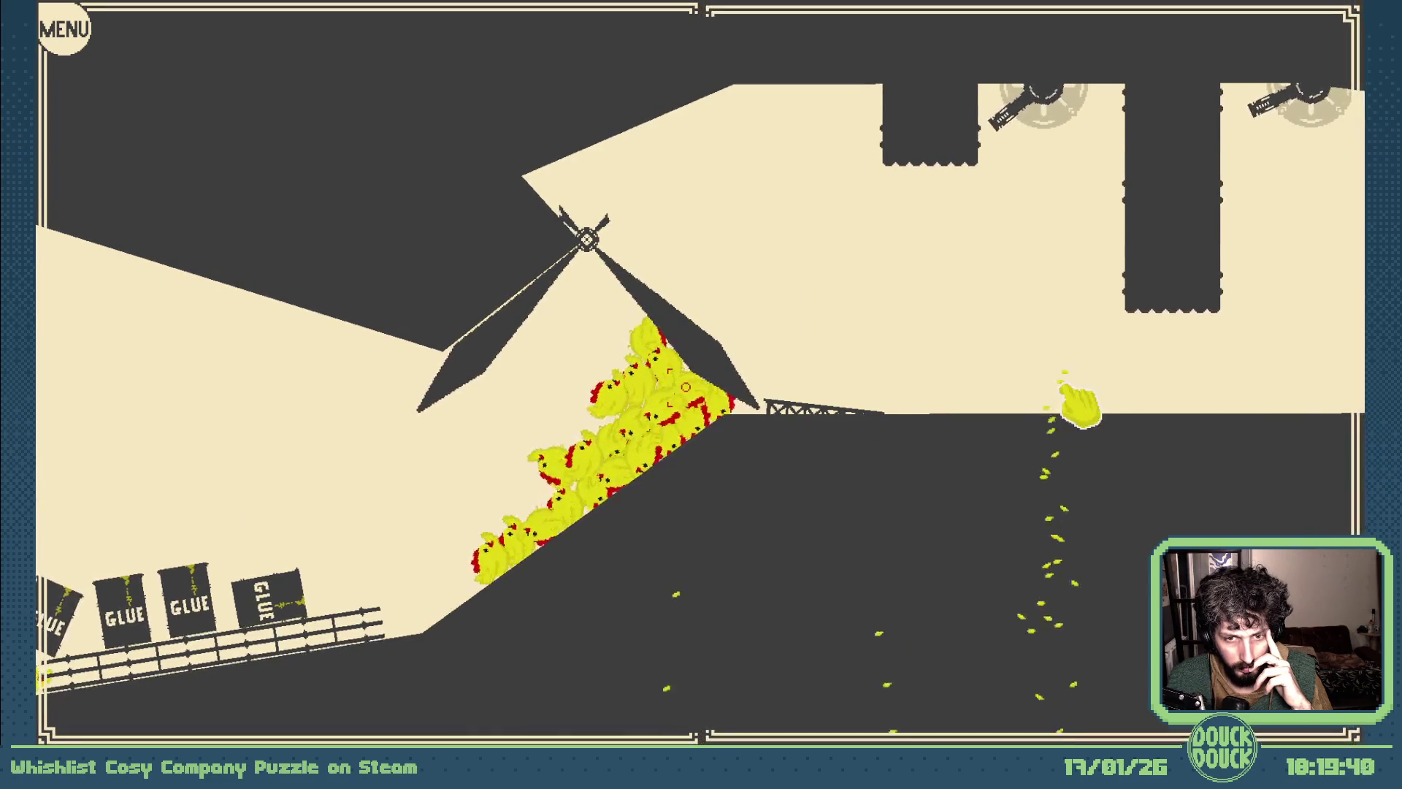
pyautogui.click(877, 307)
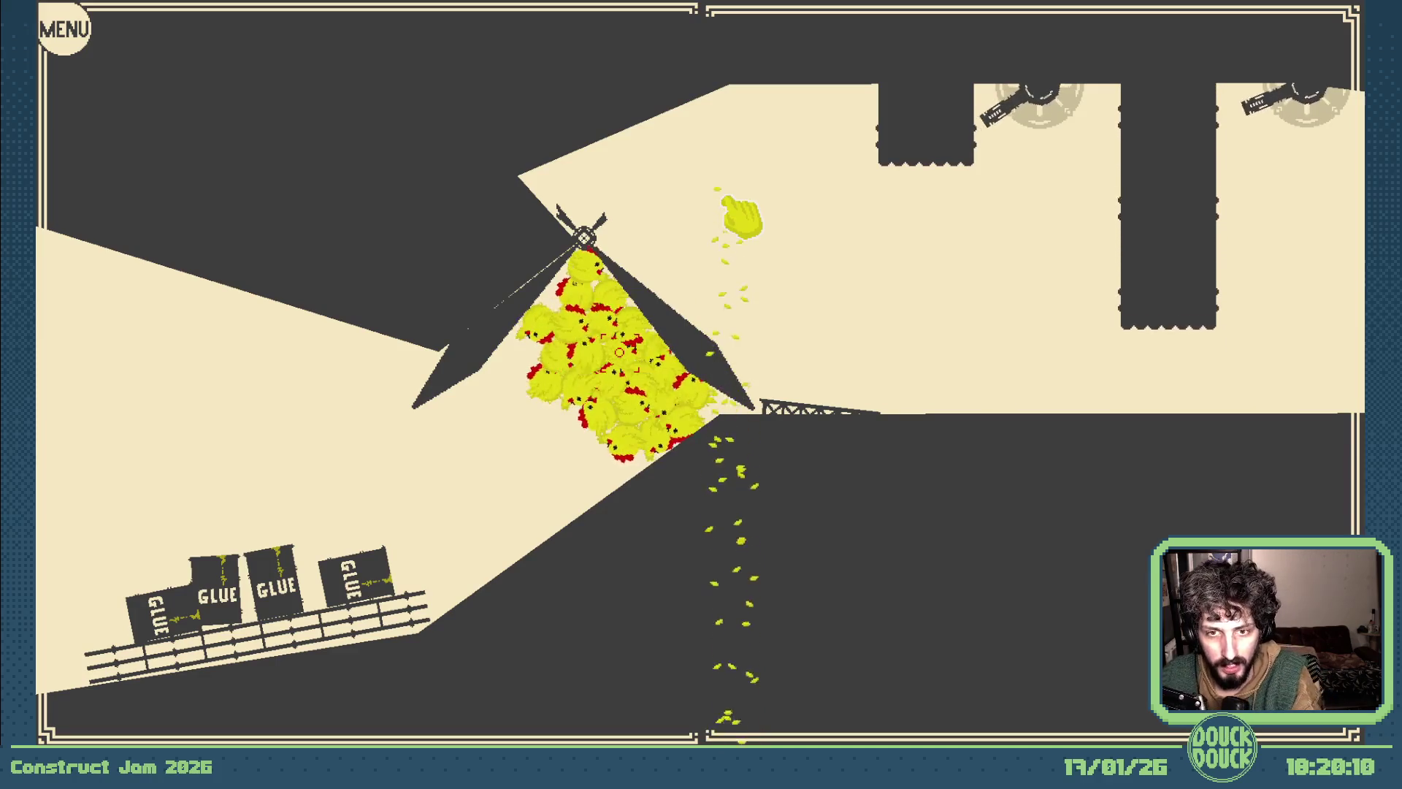
pyautogui.press('Escape')
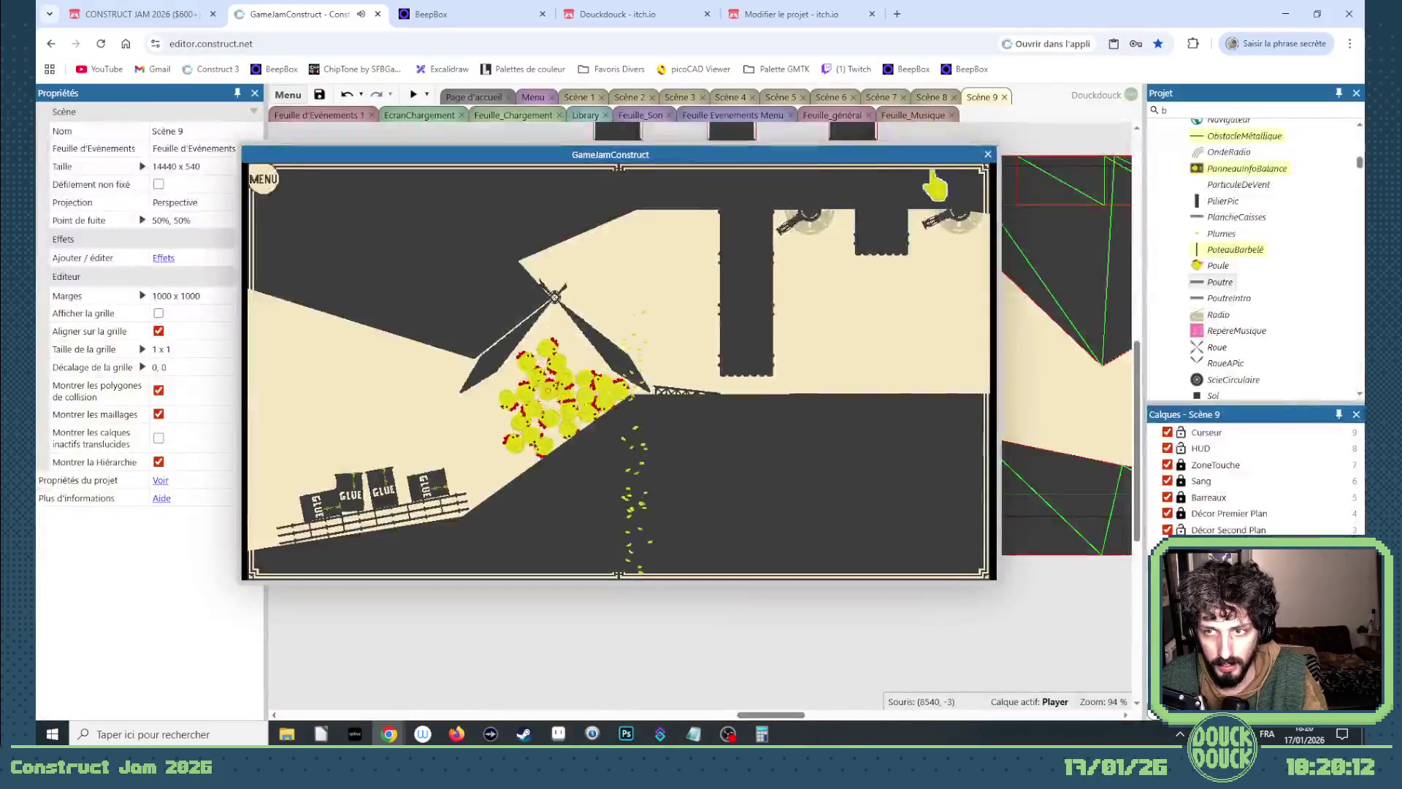
# Close the running preview and pull a Décor Premier Plan ground mesh point down-left.
pyautogui.click(989, 155)
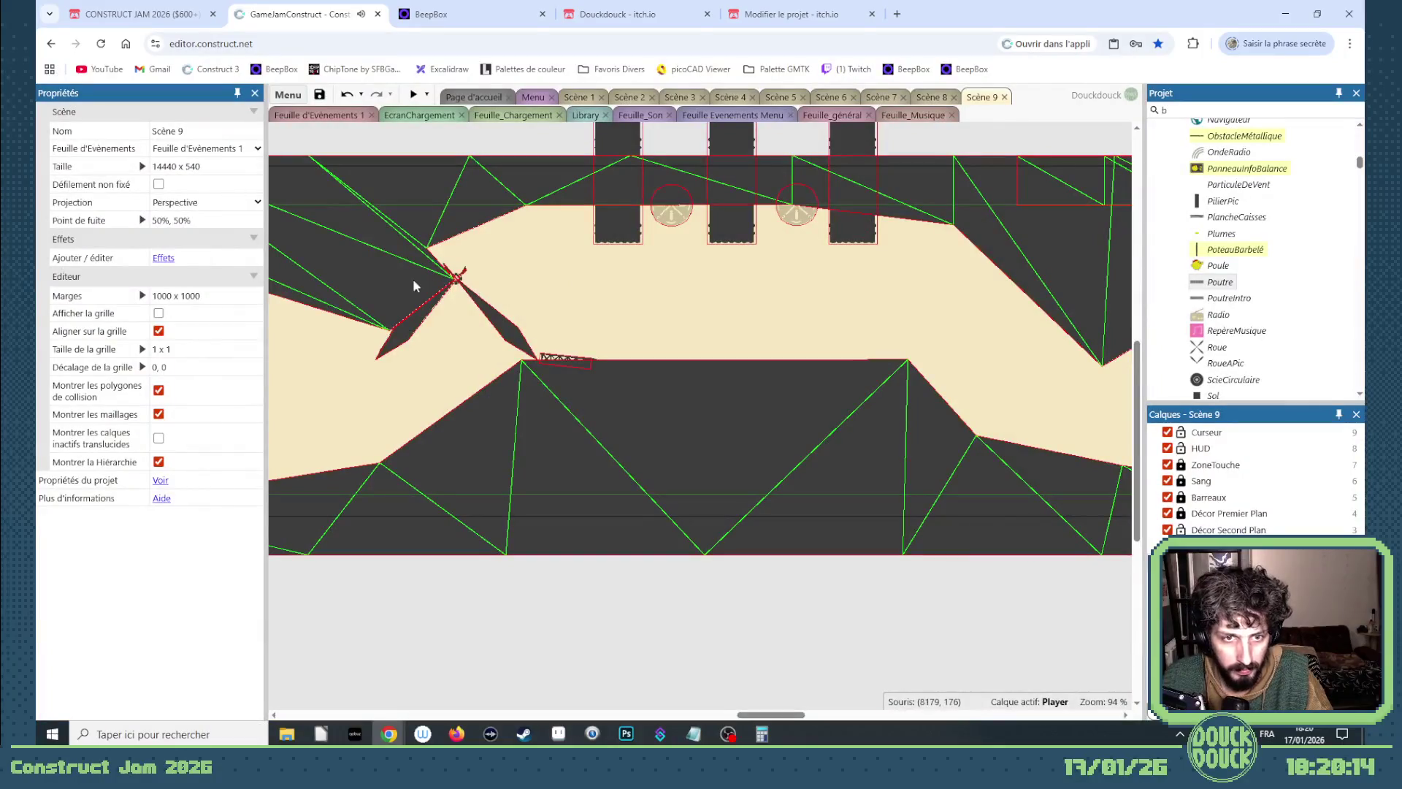
pyautogui.click(1184, 516)
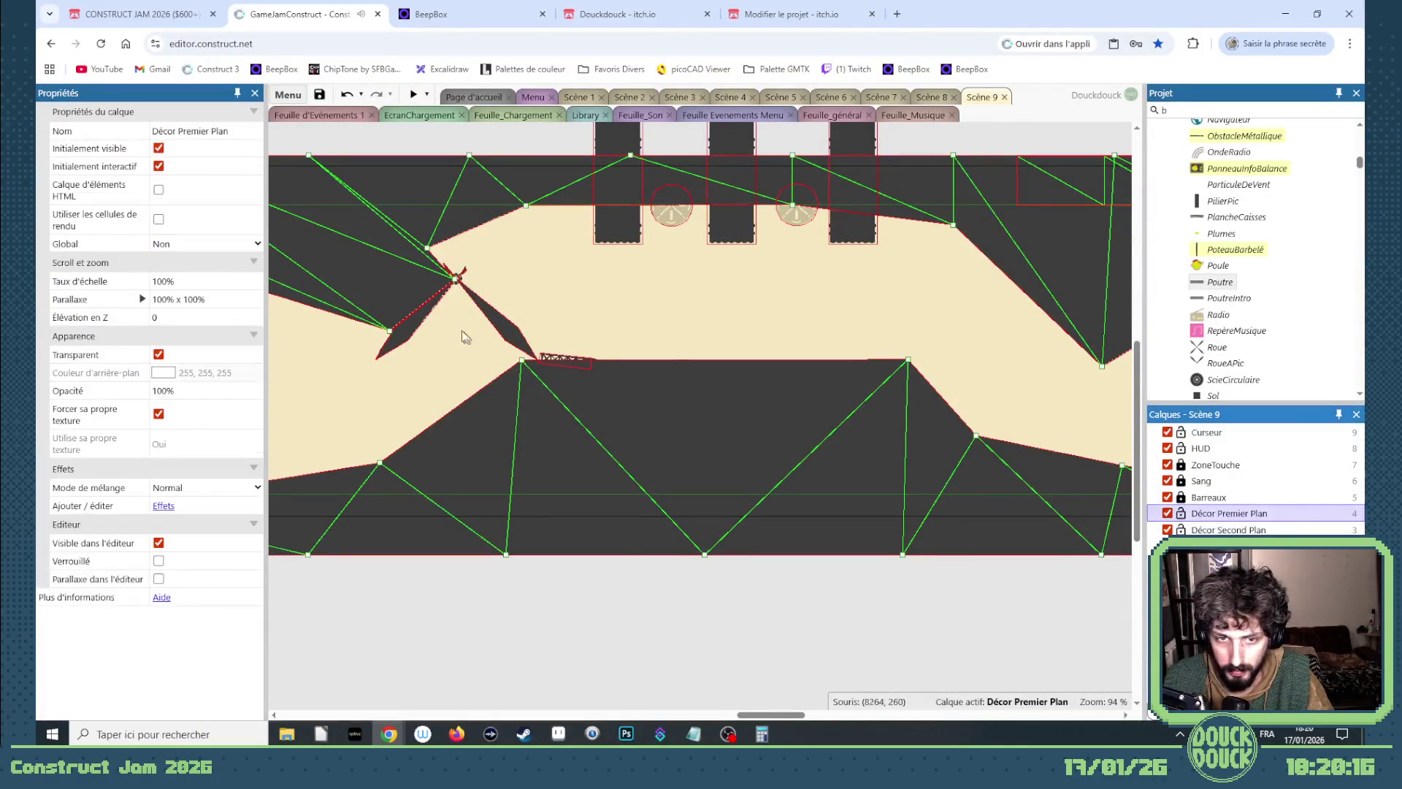
pyautogui.scroll(2, 383, 331)
pyautogui.moveTo(414, 346); pyautogui.dragTo(393, 411)
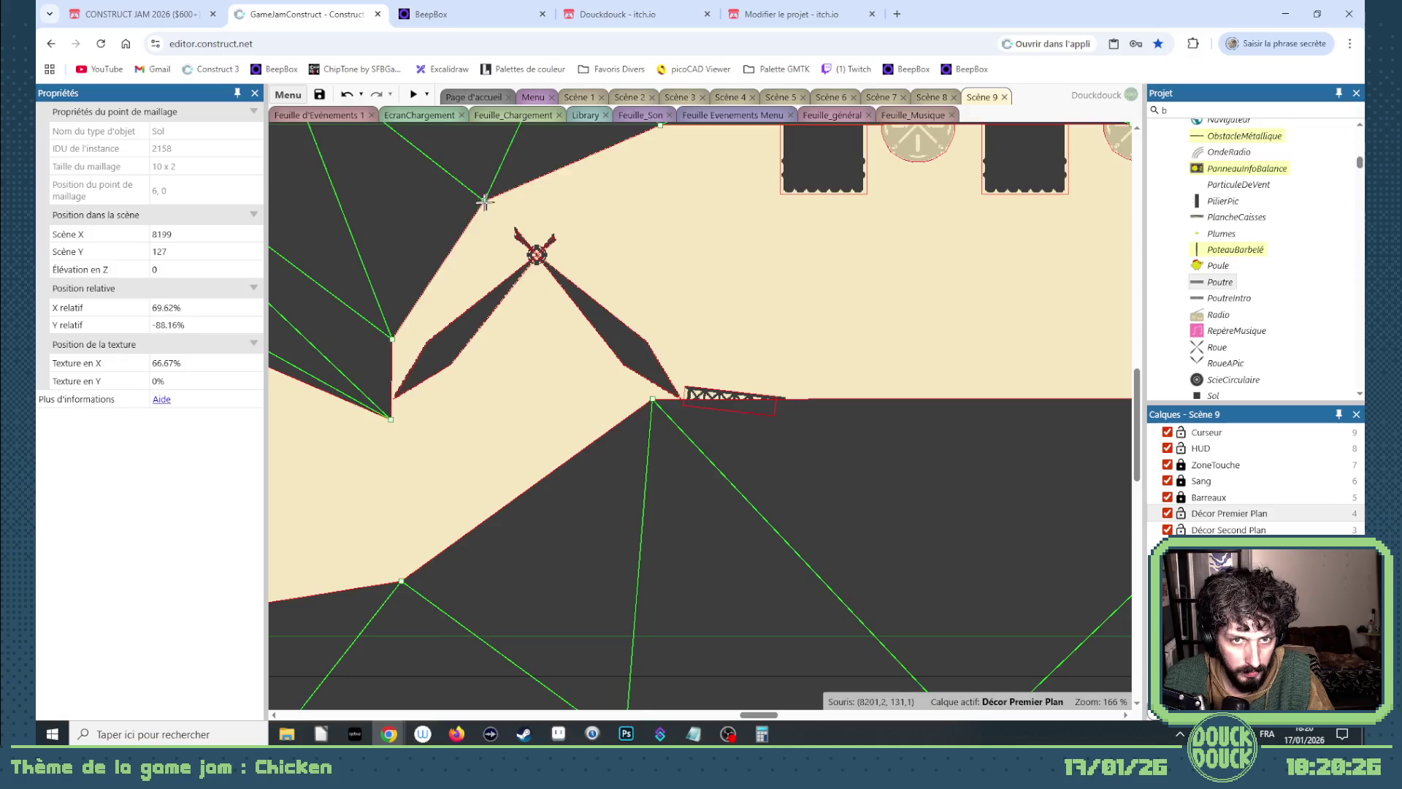
pyautogui.moveTo(763, 718); pyautogui.dragTo(756, 718)
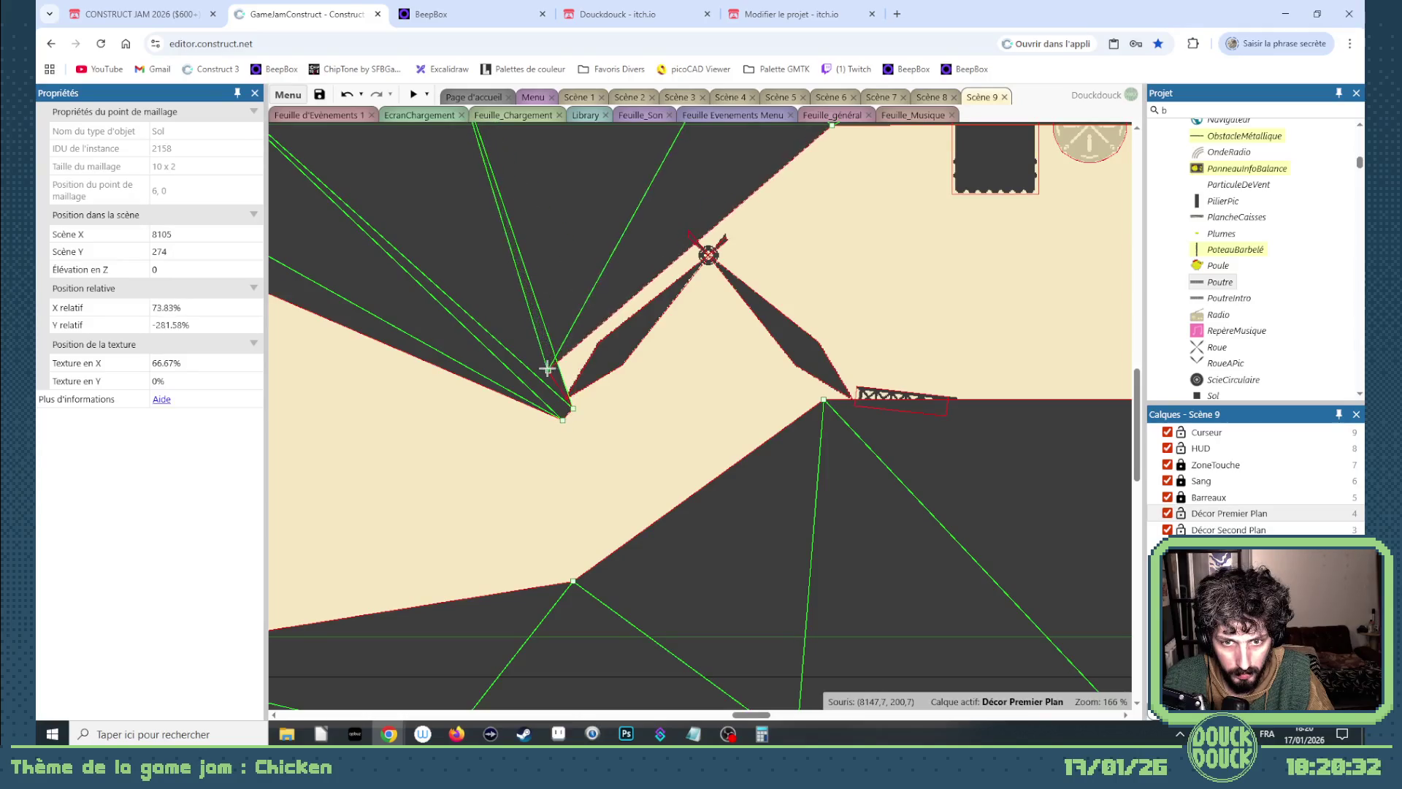
# Check the windmill area and launch a fullscreen preview of Scène 9.
pyautogui.scroll(2, 566, 325)
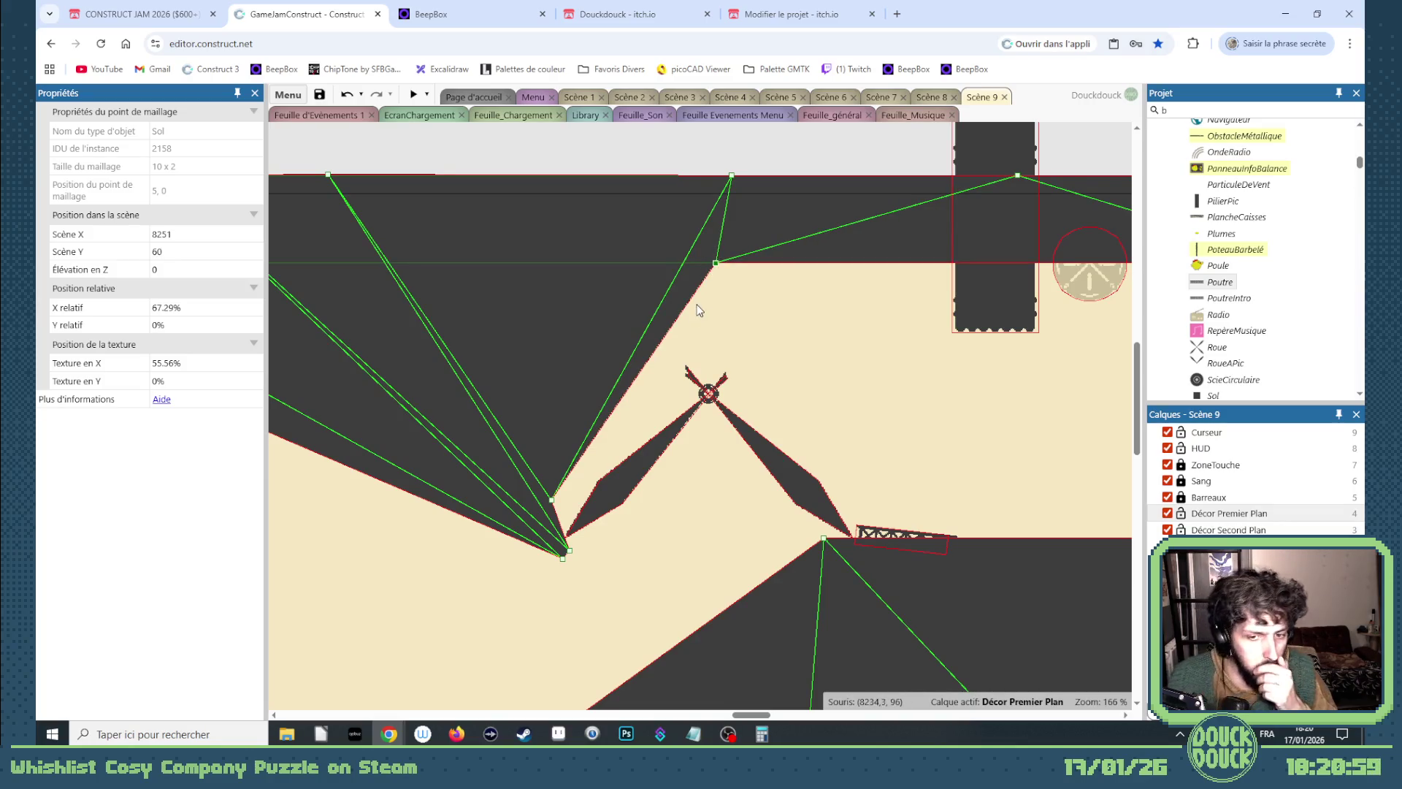
pyautogui.click(415, 96)
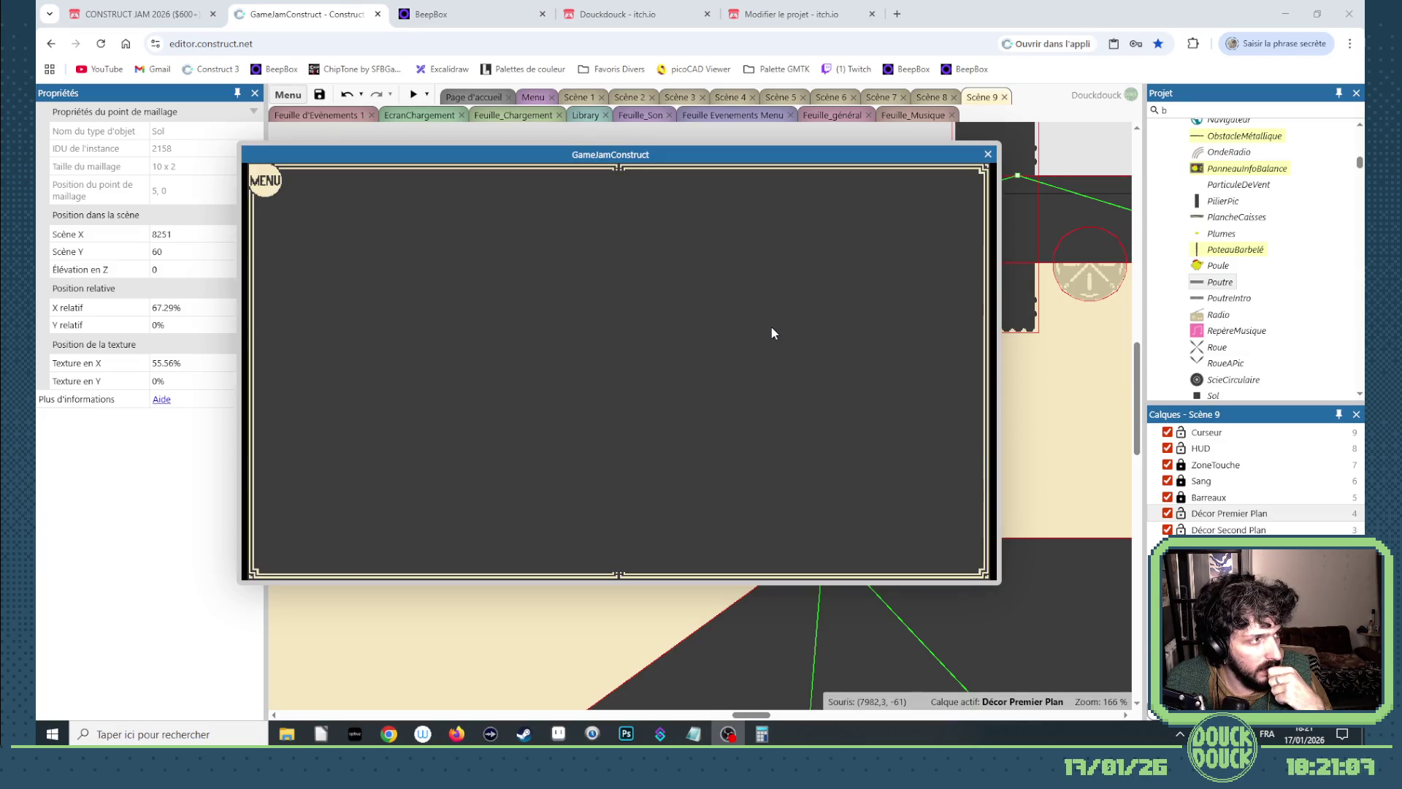
pyautogui.click(761, 351)
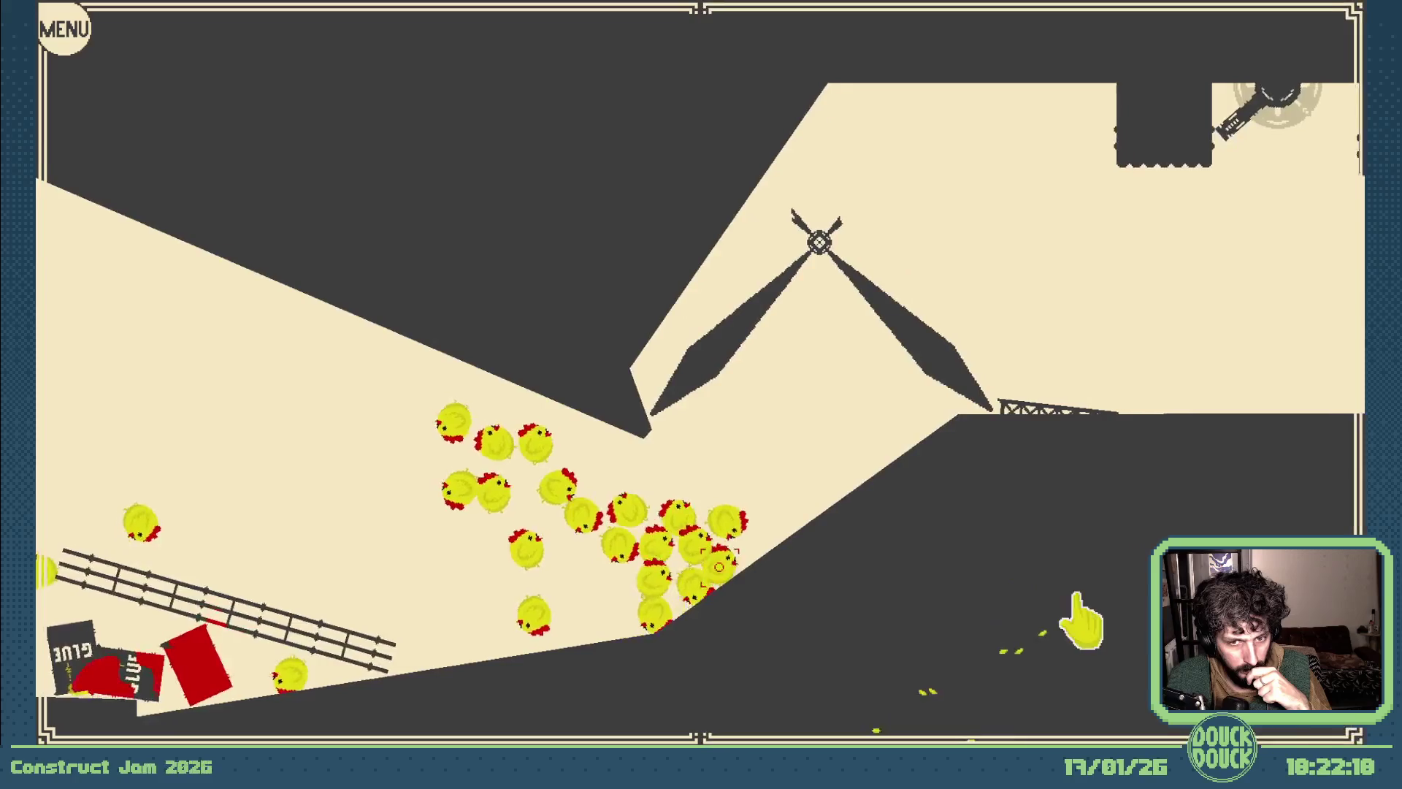
# Grab the chicken flock and push it up the slope into the windmill blades.
pyautogui.click(975, 581)
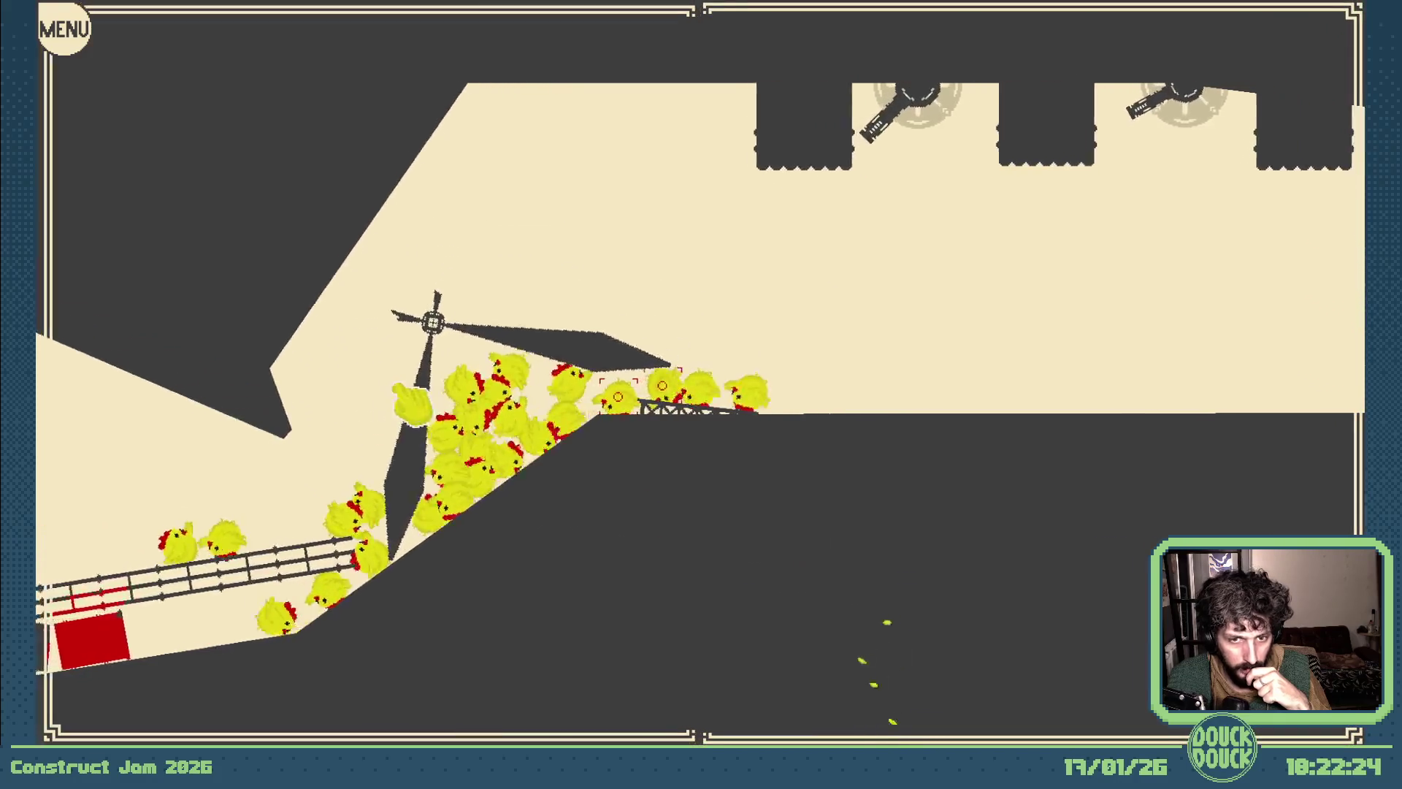
# Fling the chicken pile past the blades toward the crusher pillars, then exit fullscreen and close the preview.
pyautogui.moveTo(252, 394)
pyautogui.mouseDown()
pyautogui.moveTo(554, 405)
pyautogui.moveTo(628, 204)
pyautogui.mouseUp()
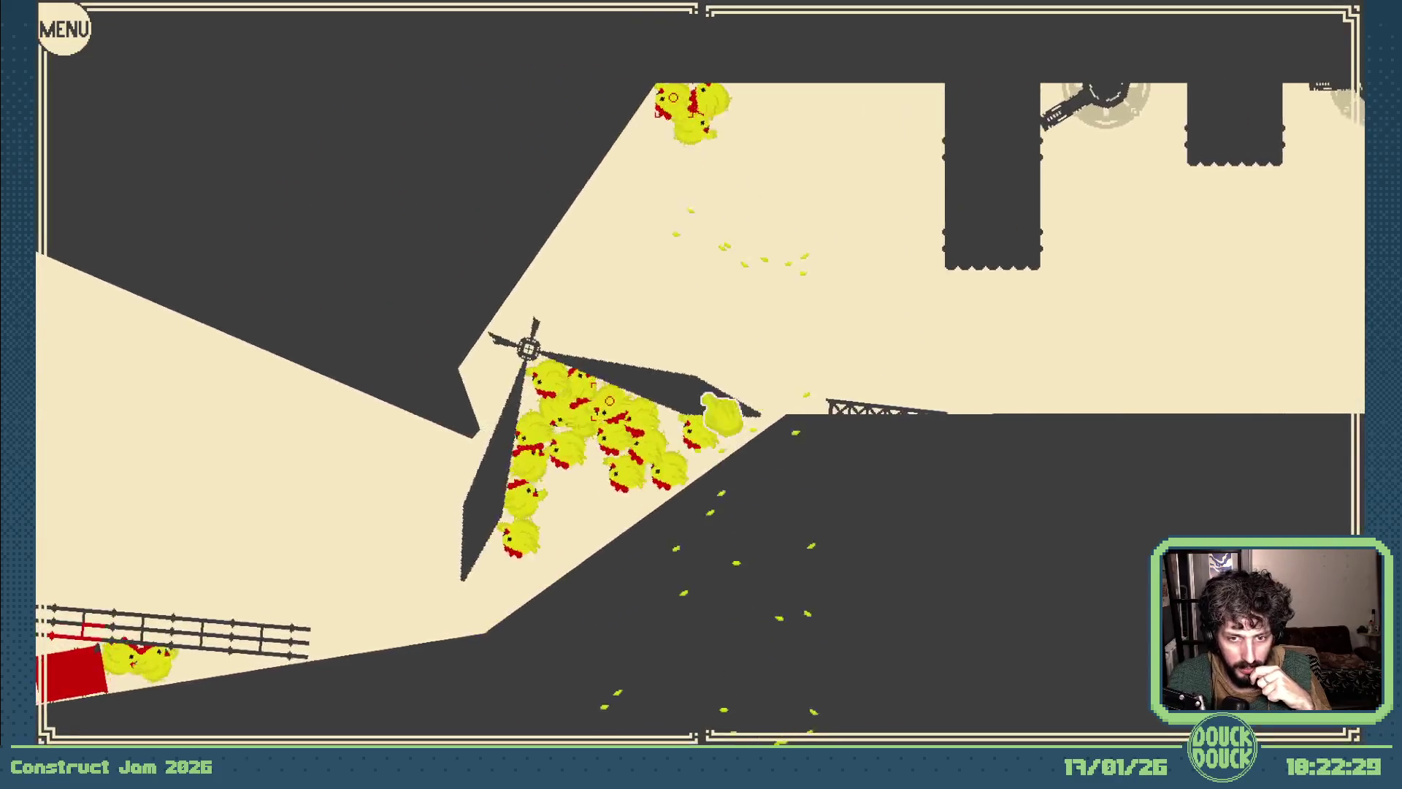
pyautogui.moveTo(723, 412)
pyautogui.mouseDown()
pyautogui.moveTo(741, 335)
pyautogui.moveTo(886, 275)
pyautogui.moveTo(731, 244)
pyautogui.moveTo(745, 354)
pyautogui.mouseUp()
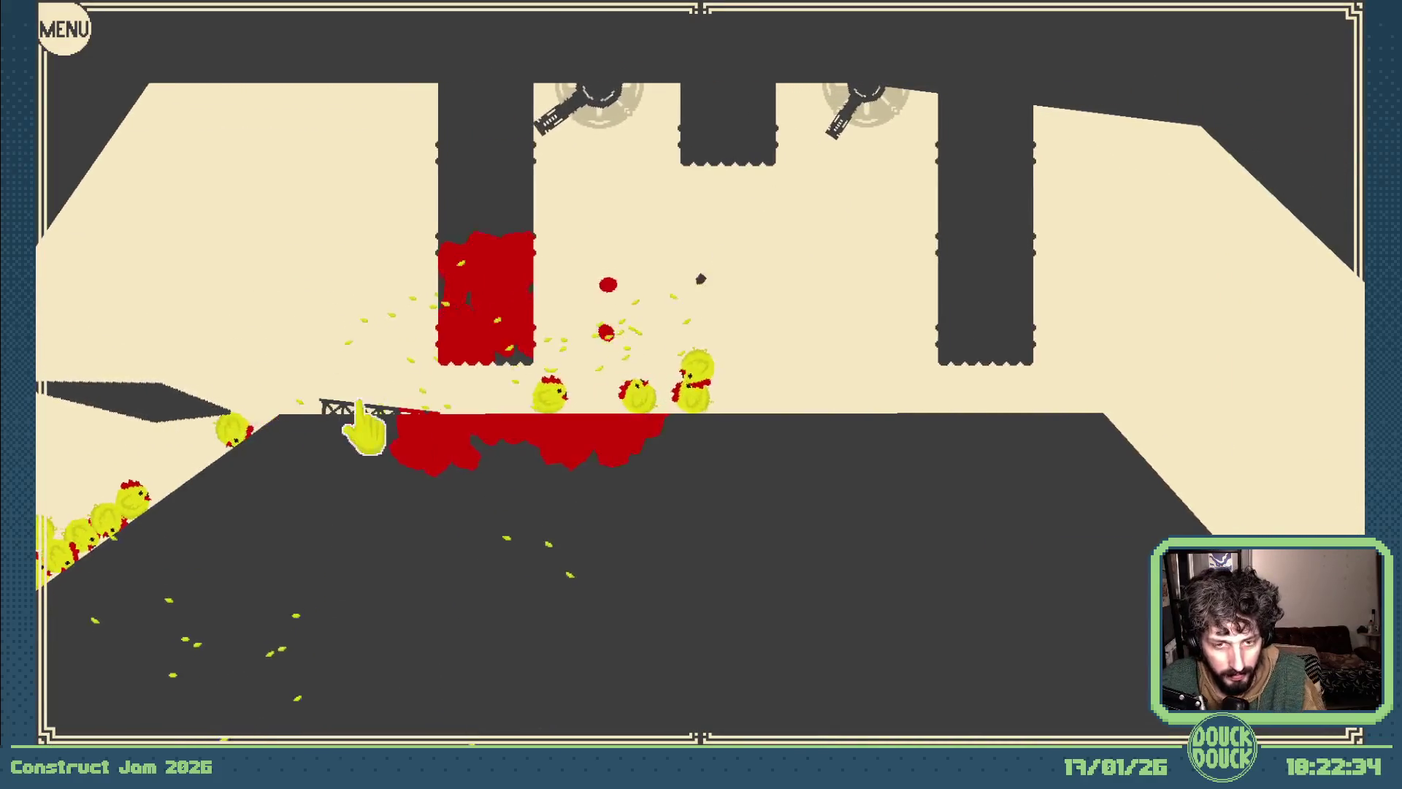
pyautogui.press('Escape')
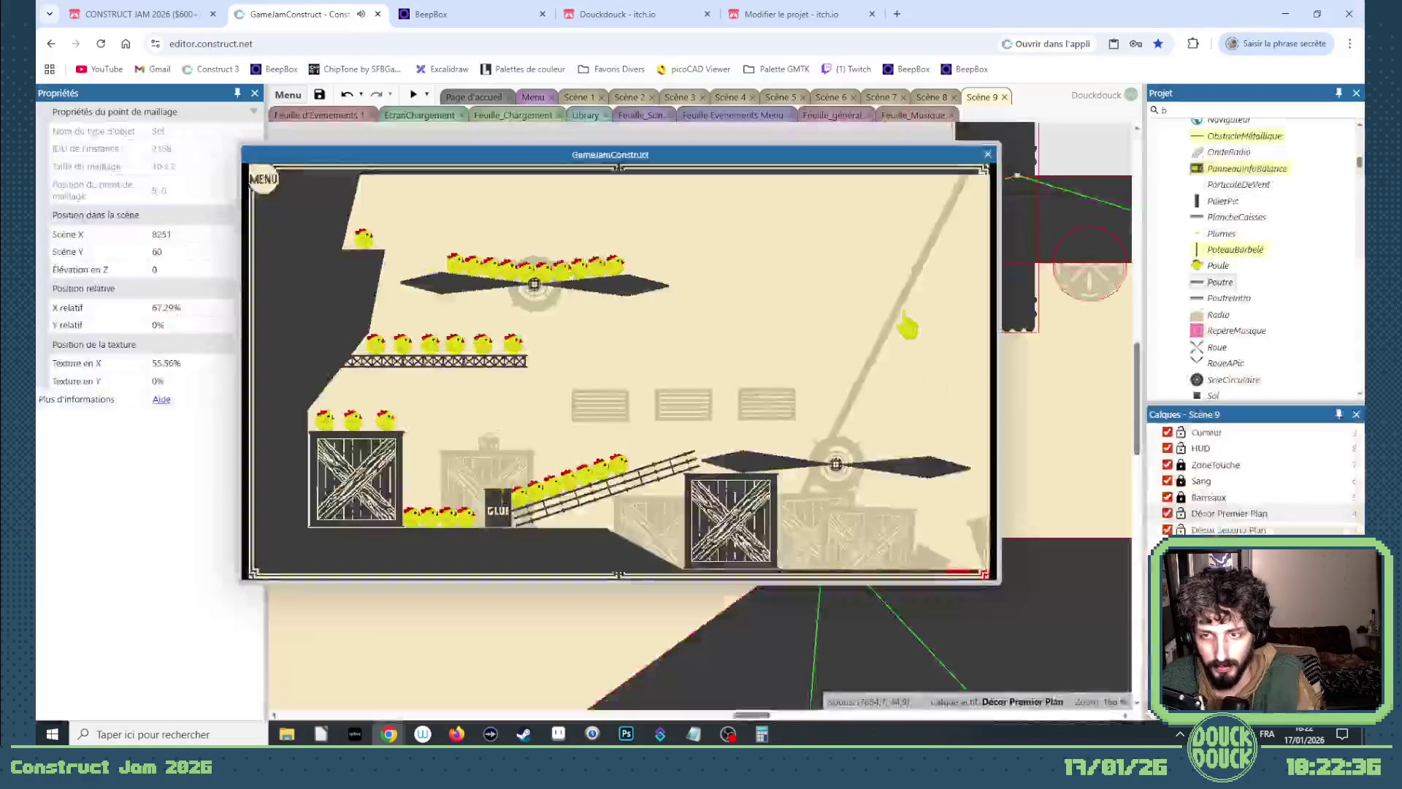
pyautogui.click(987, 151)
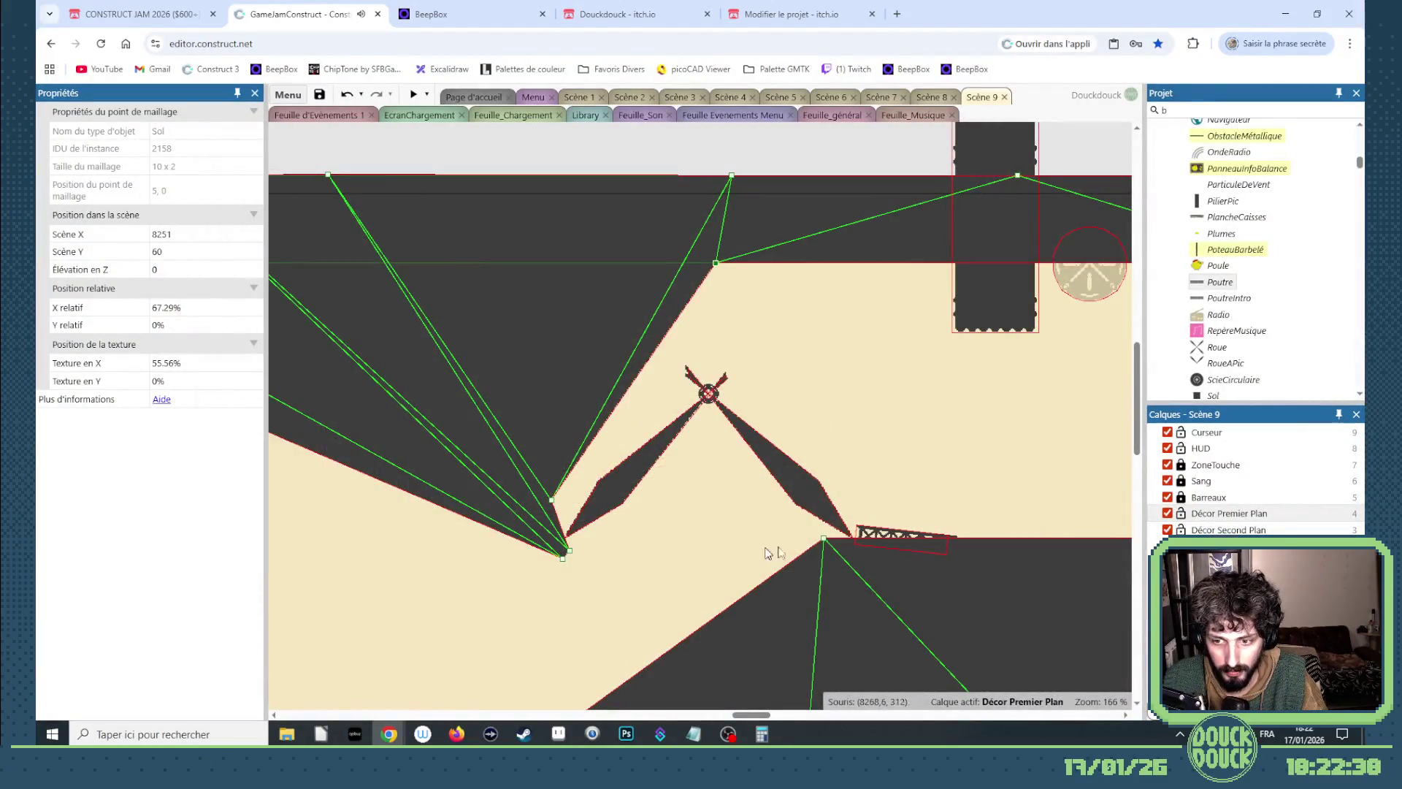
# Rotate the DéchetMétallique blades to 22.4° and shift them up and to the right.
pyautogui.scroll(-3, 817, 604)
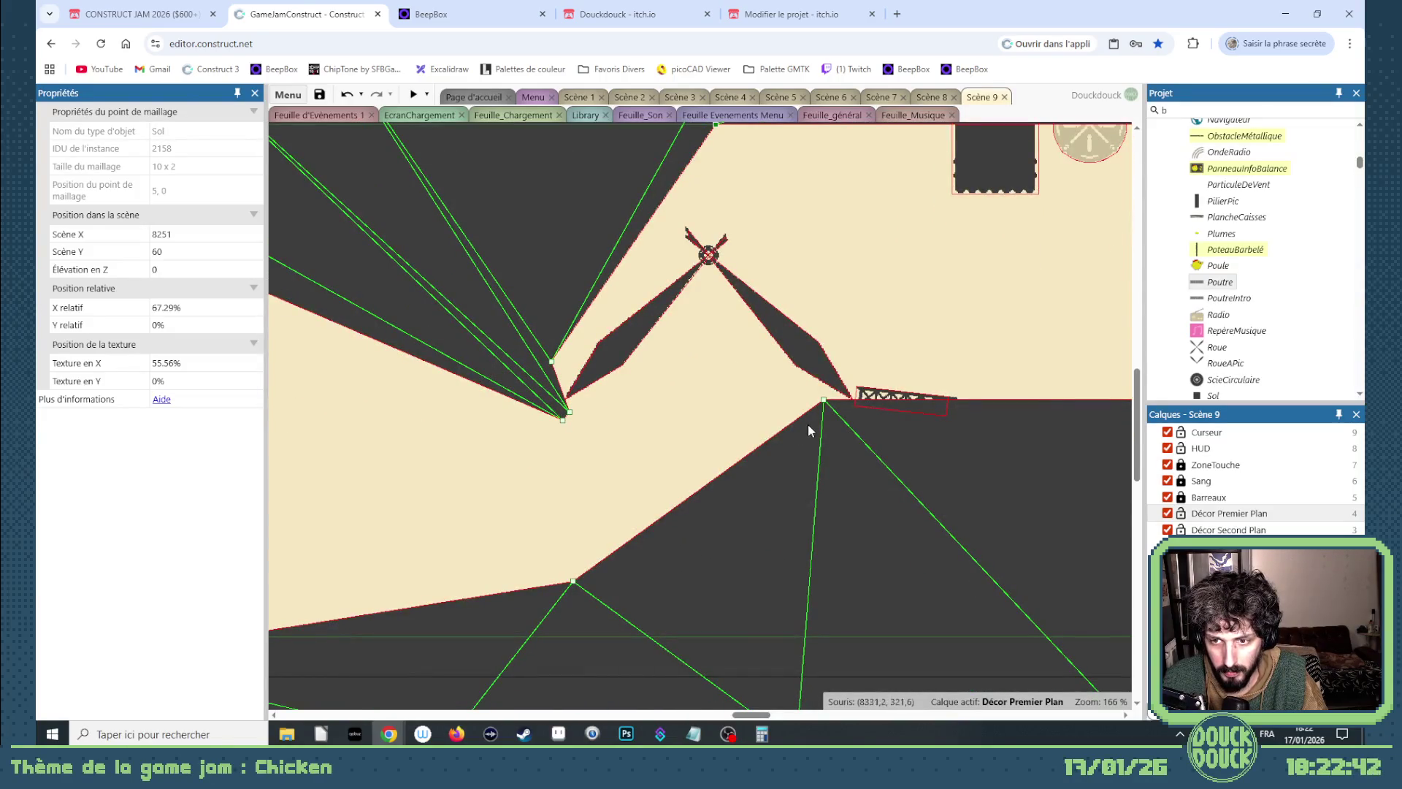
pyautogui.scroll(2, 605, 363)
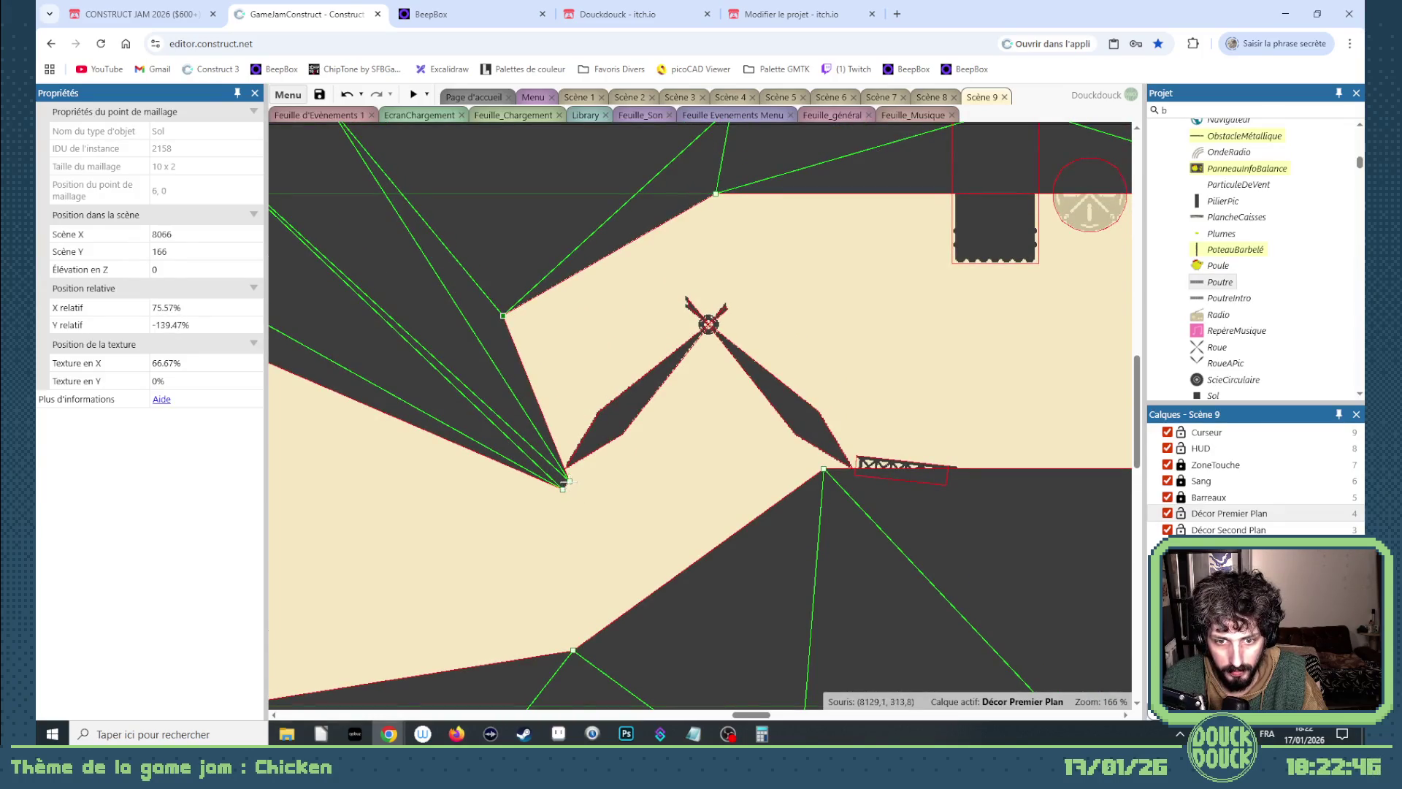
pyautogui.click(601, 428)
pyautogui.moveTo(556, 478); pyautogui.dragTo(558, 411)
pyautogui.moveTo(747, 415); pyautogui.dragTo(774, 391)
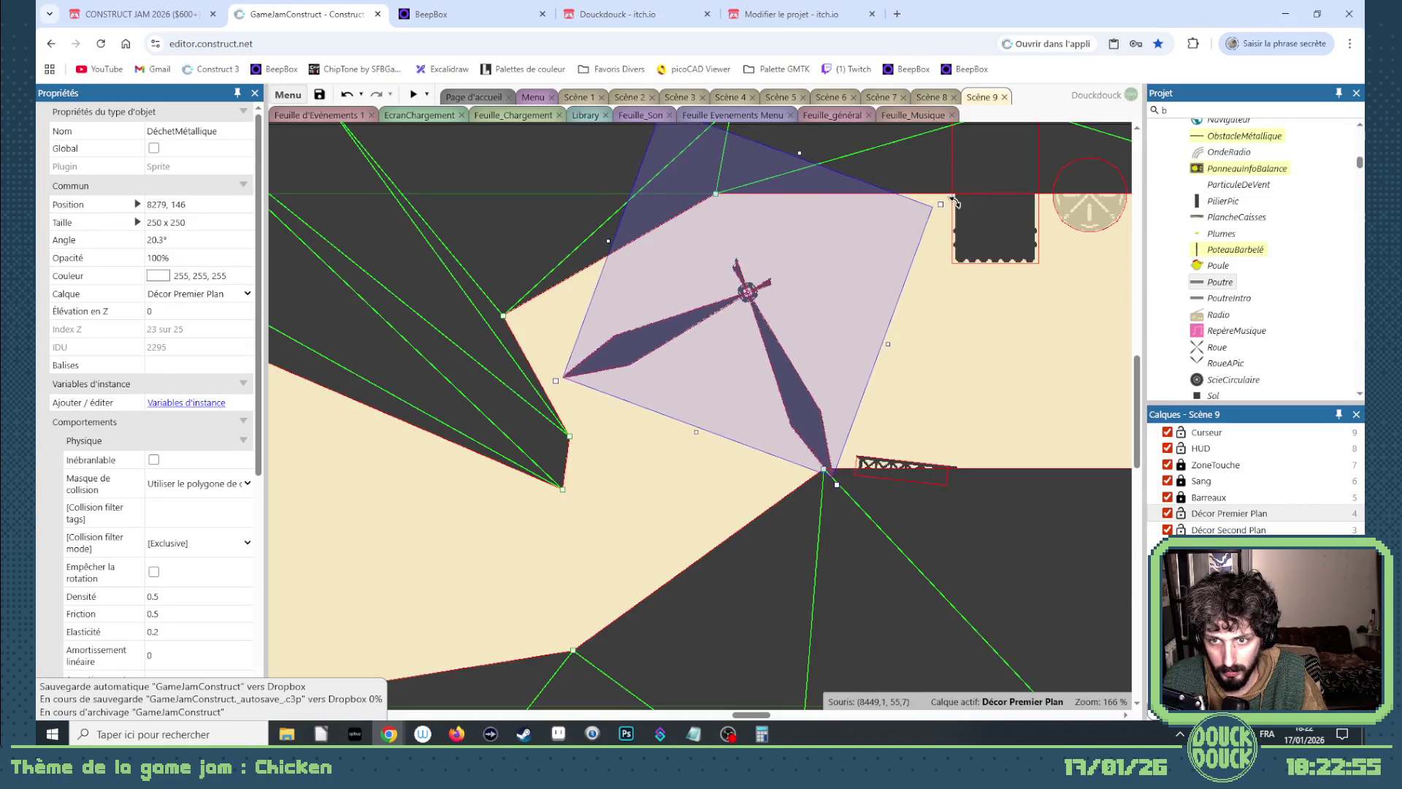
pyautogui.moveTo(837, 302); pyautogui.dragTo(836, 305)
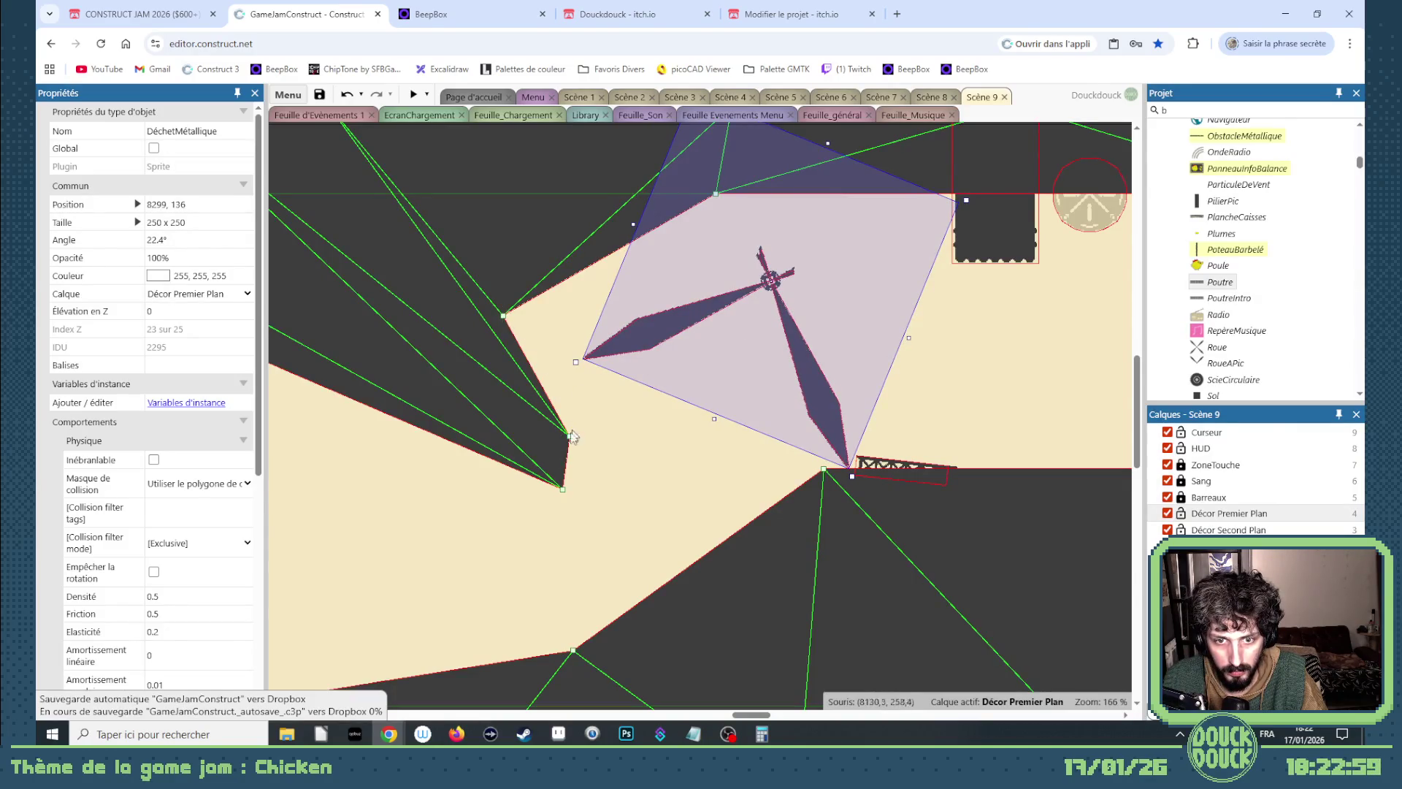
# Raise the Sol mesh points beside the blades to 8103, 159 and settle the blades at 8301, 136.
pyautogui.moveTo(571, 433); pyautogui.dragTo(585, 377)
pyautogui.moveTo(563, 491); pyautogui.dragTo(580, 422)
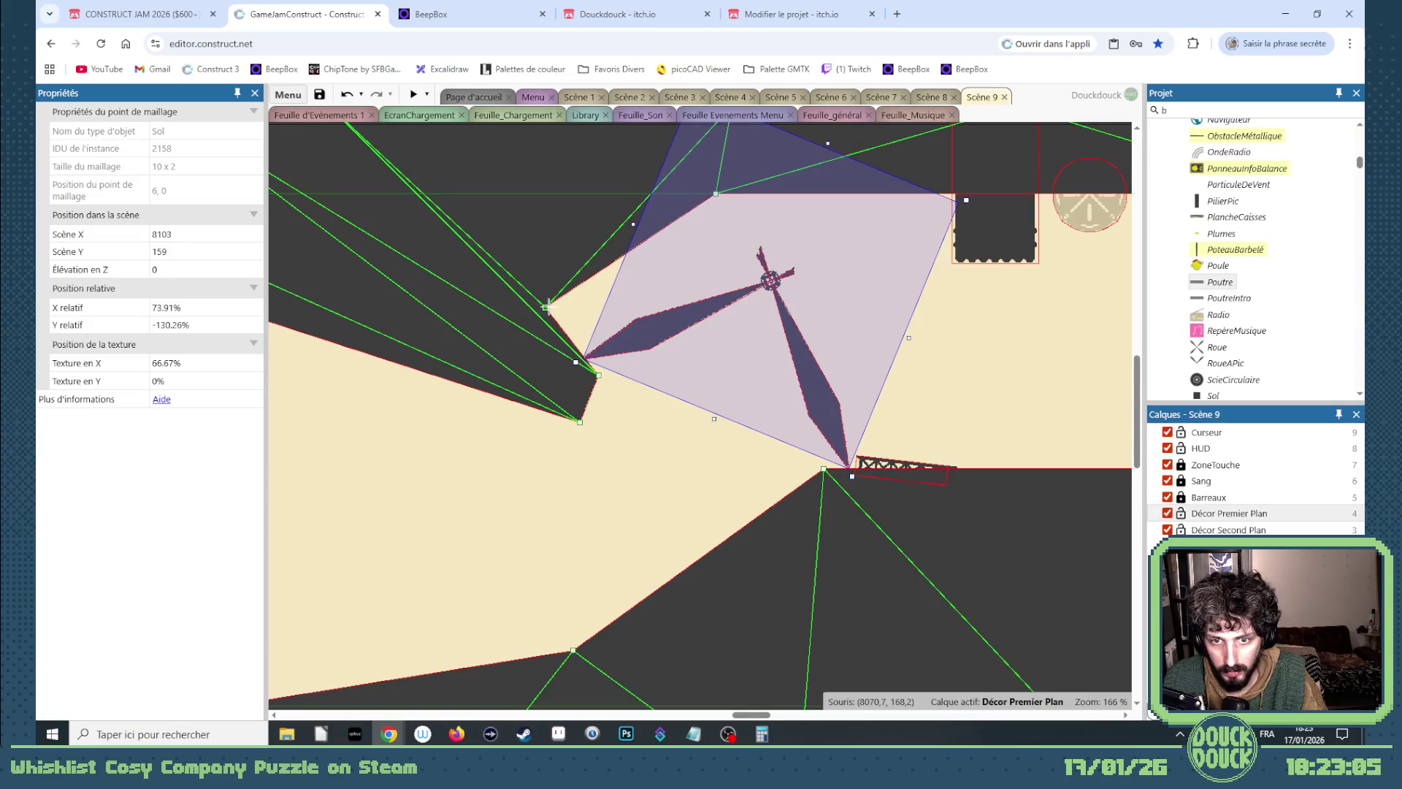
pyautogui.click(677, 365)
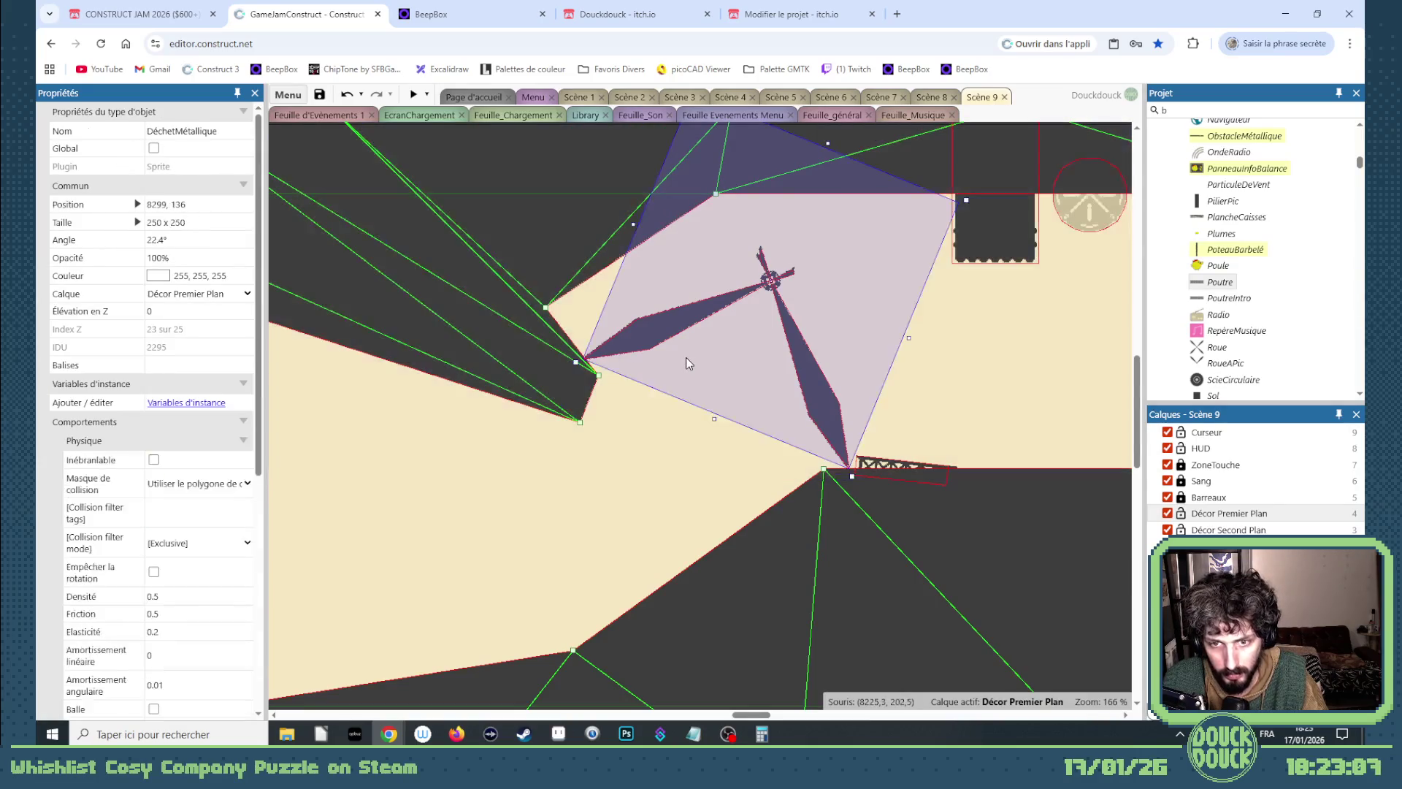
pyautogui.moveTo(692, 354); pyautogui.dragTo(694, 355)
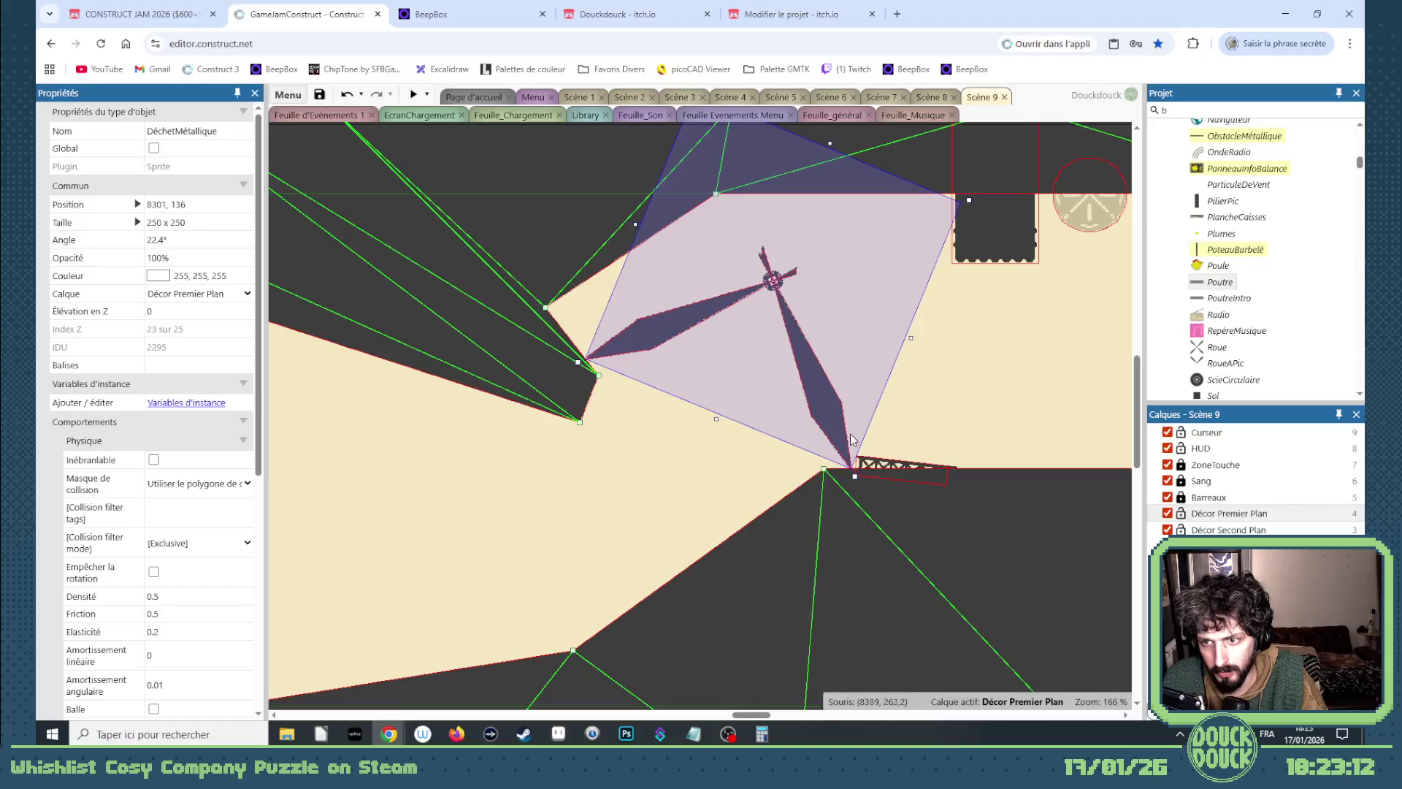
pyautogui.scroll(-4, 688, 410)
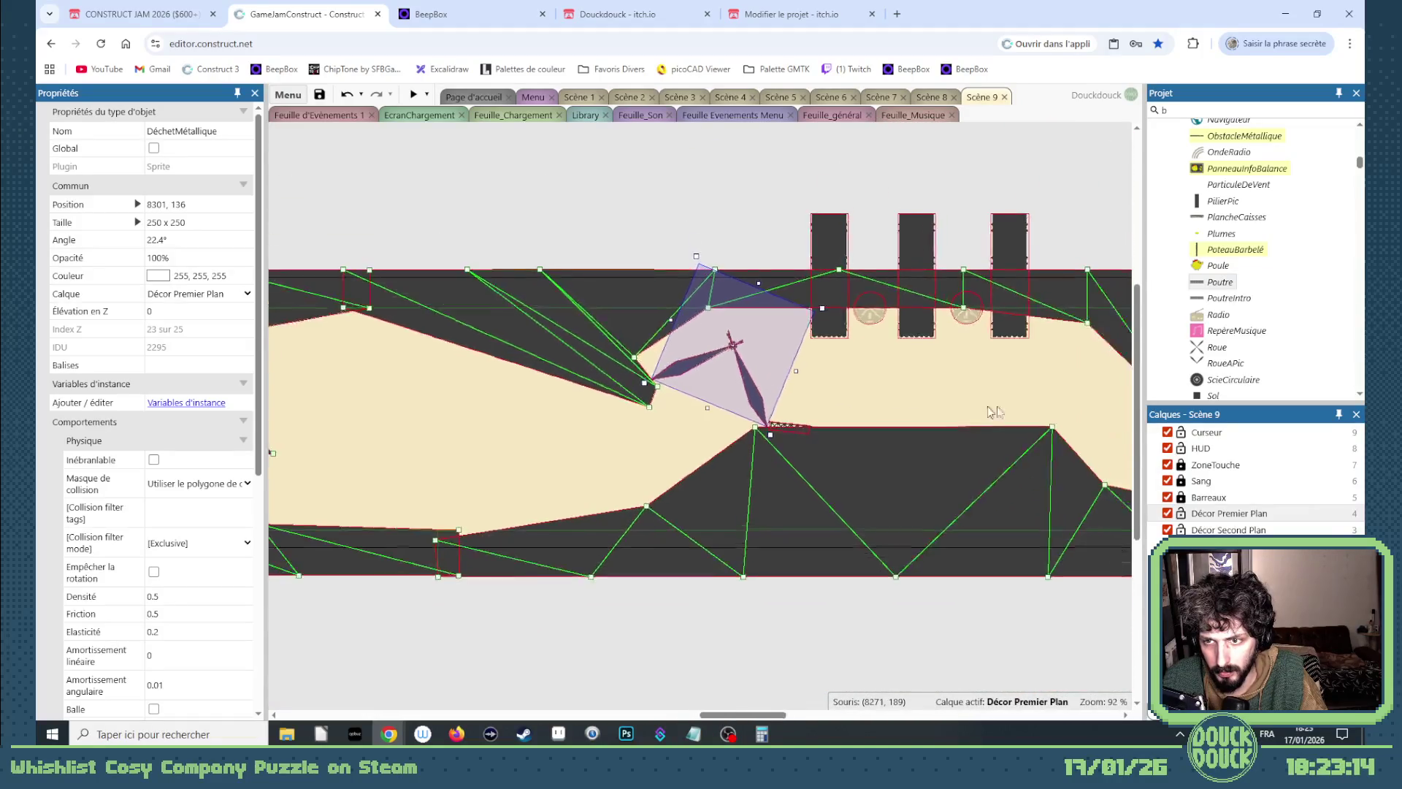
# Select the three PilierPic crusher pillars, now at Y -157, and bring up the Calculator showing 178.
pyautogui.scroll(3, 993, 412)
pyautogui.click(675, 279)
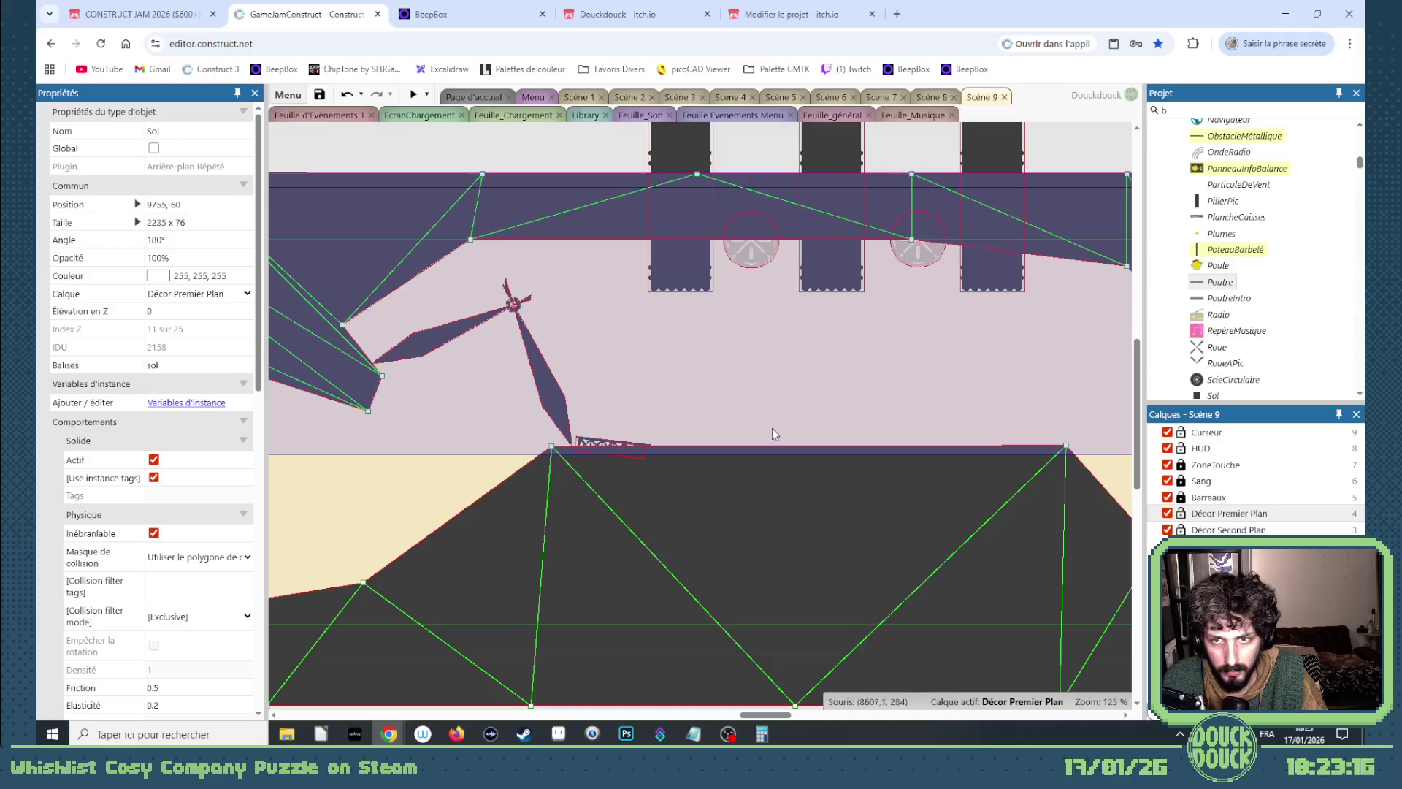
pyautogui.scroll(2, 775, 433)
pyautogui.click(693, 250)
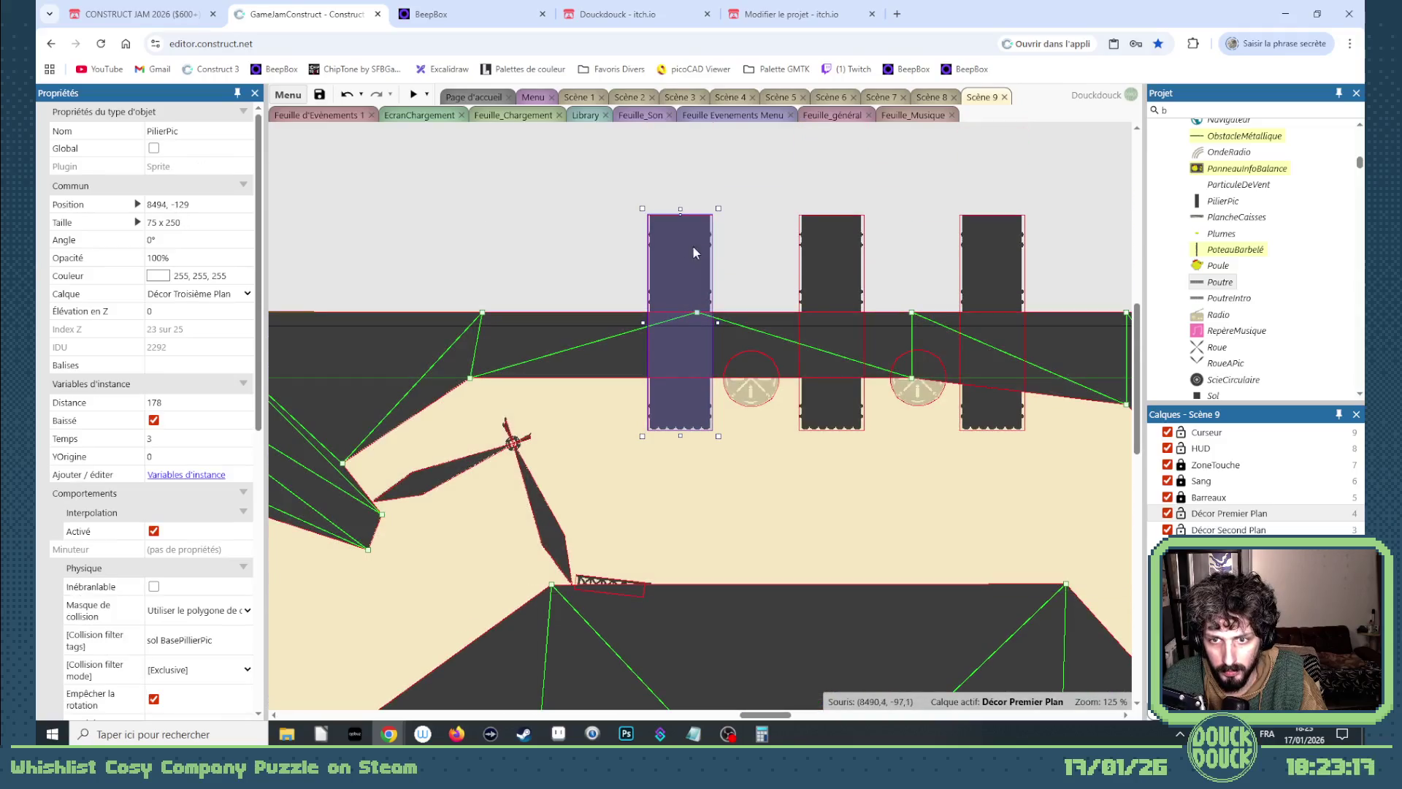
pyautogui.keyDown('shift'); pyautogui.click(831, 276); pyautogui.keyUp('shift')
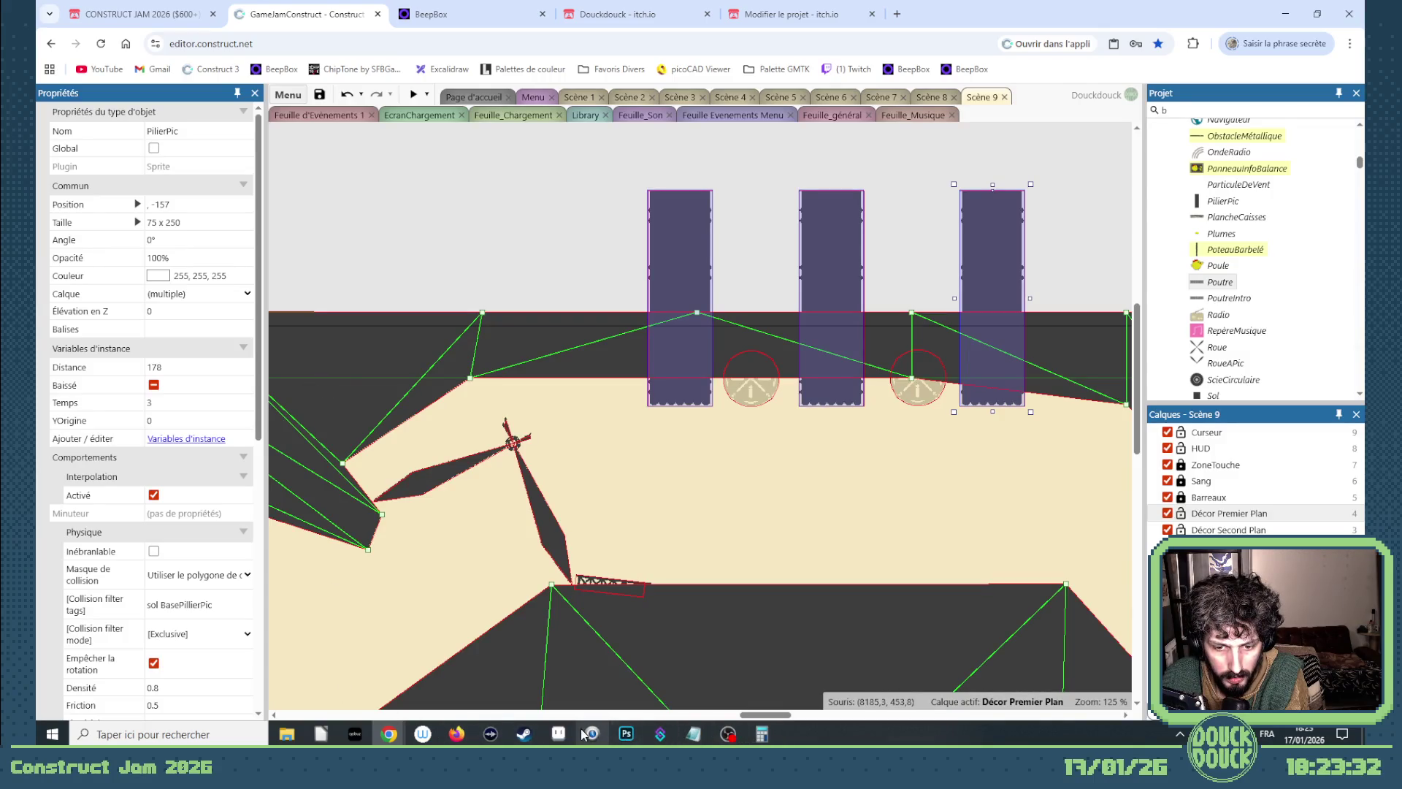
pyautogui.click(760, 735)
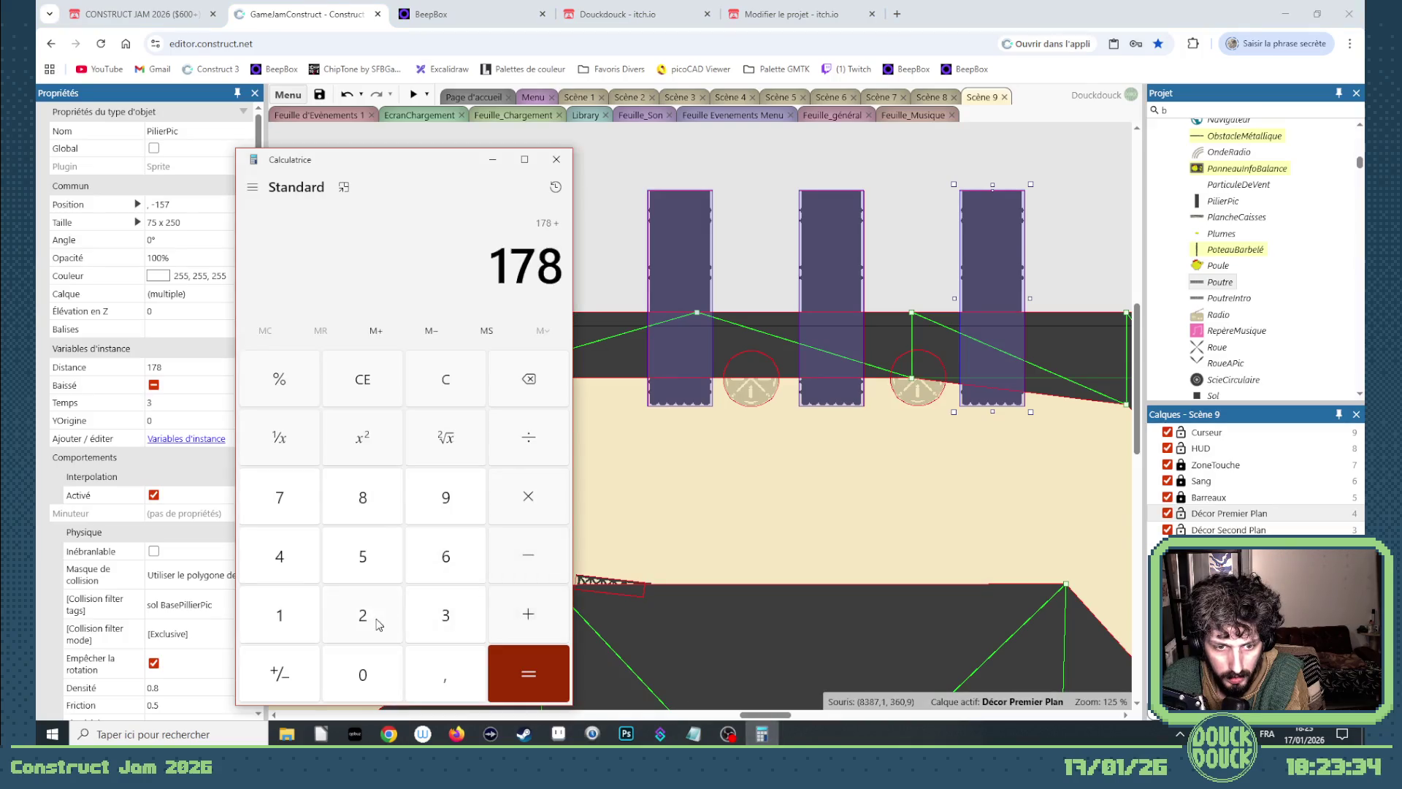
# Change the pillars' Distance from 178 to 206 and start a new level preview.
pyautogui.click(160, 368)
pyautogui.write('206')
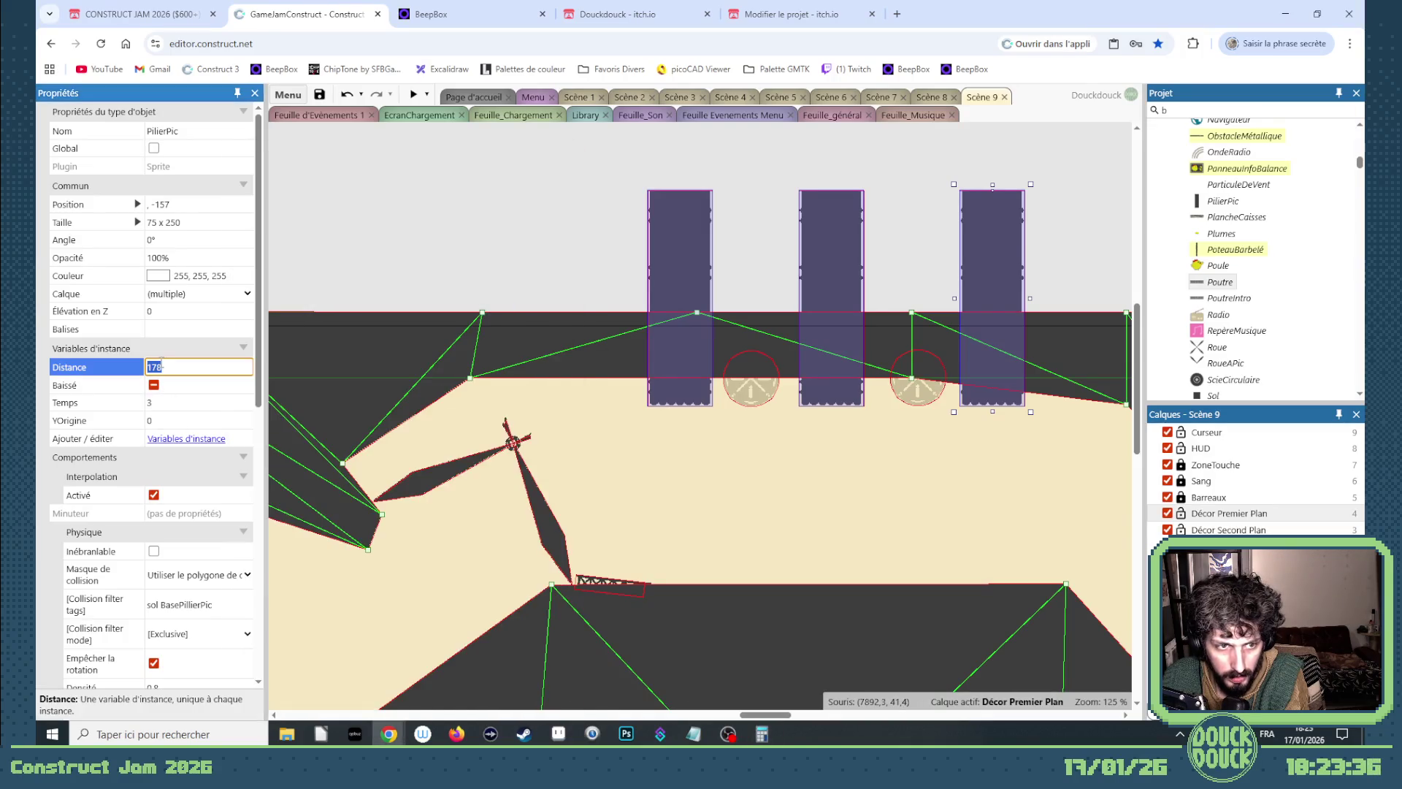
pyautogui.click(415, 94)
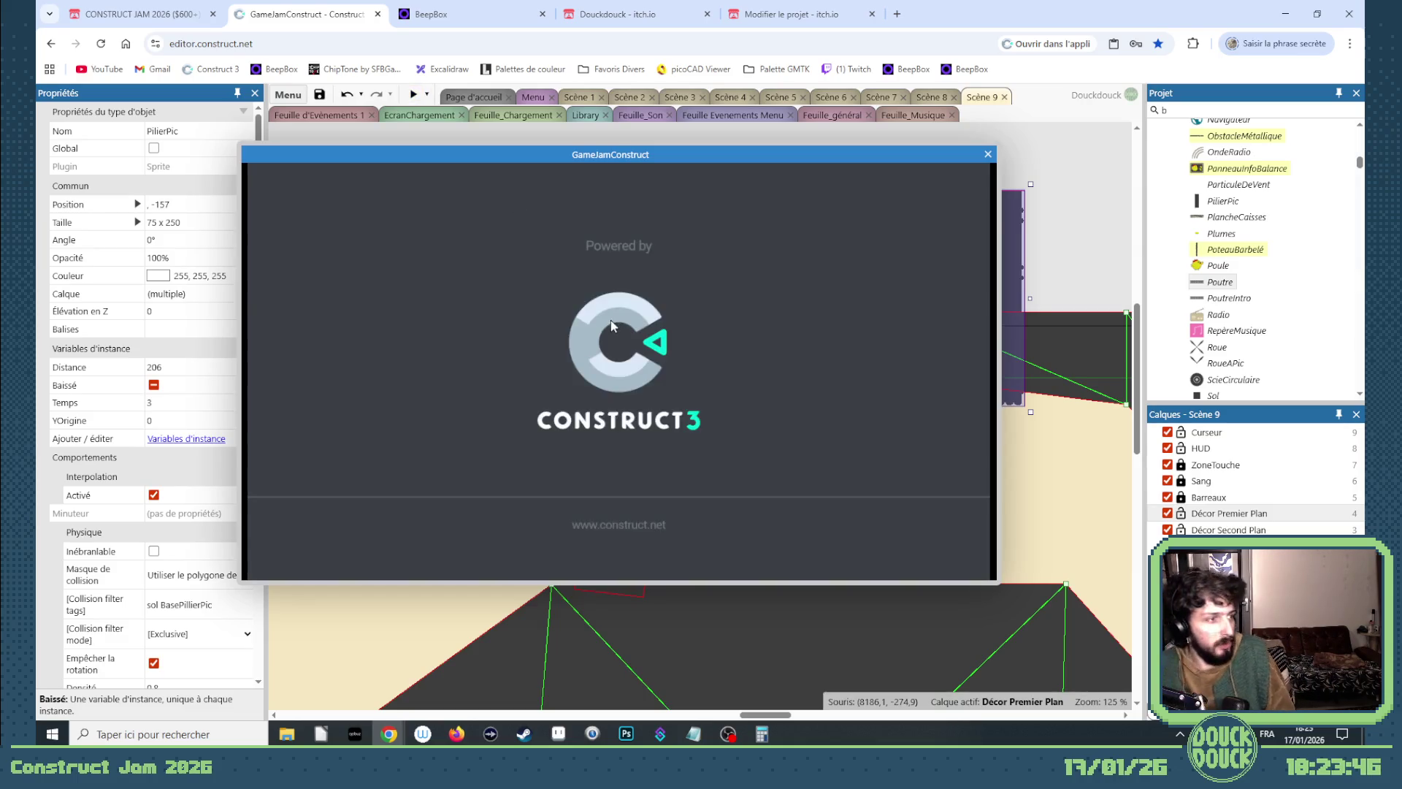
# Play the preview fullscreen, dragging the chickens through the pillars as the glue barrels topple down the slope.
pyautogui.click(642, 325)
pyautogui.moveTo(700, 354)
pyautogui.mouseDown()
pyautogui.moveTo(1058, 454)
pyautogui.moveTo(1086, 447)
pyautogui.moveTo(1070, 448)
pyautogui.moveTo(1108, 616)
pyautogui.moveTo(1020, 601)
pyautogui.moveTo(977, 626)
pyautogui.moveTo(940, 601)
pyautogui.moveTo(989, 601)
pyautogui.moveTo(1001, 584)
pyautogui.moveTo(1083, 642)
pyautogui.moveTo(1096, 634)
pyautogui.moveTo(1083, 645)
pyautogui.moveTo(1098, 634)
pyautogui.moveTo(1084, 642)
pyautogui.moveTo(1132, 648)
pyautogui.moveTo(1143, 613)
pyautogui.moveTo(1139, 643)
pyautogui.mouseUp()
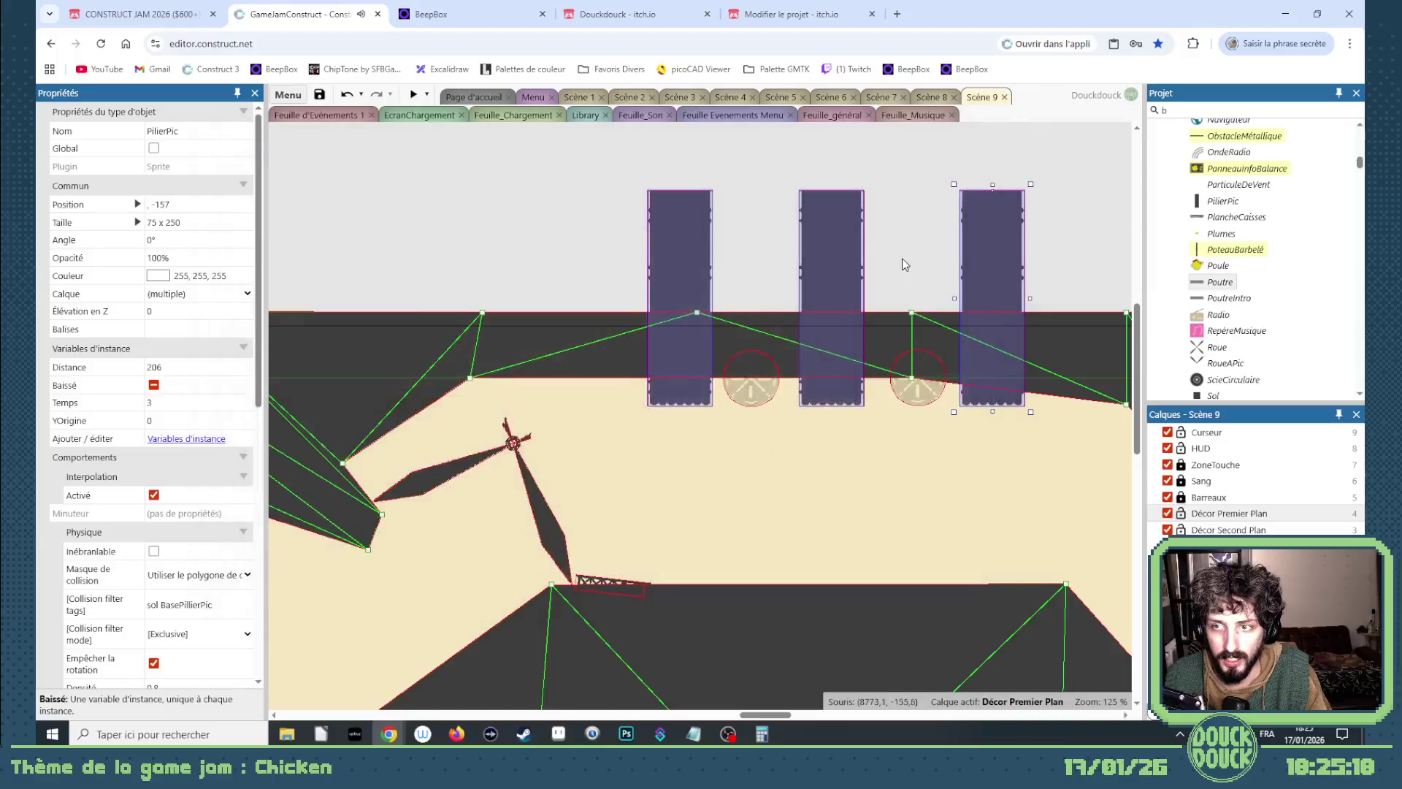
# In Feuille d'Événements 1, delete the duplicate DéchetMétallique force event 220 so PlancheCaisses becomes 221.
pyautogui.click(336, 116)
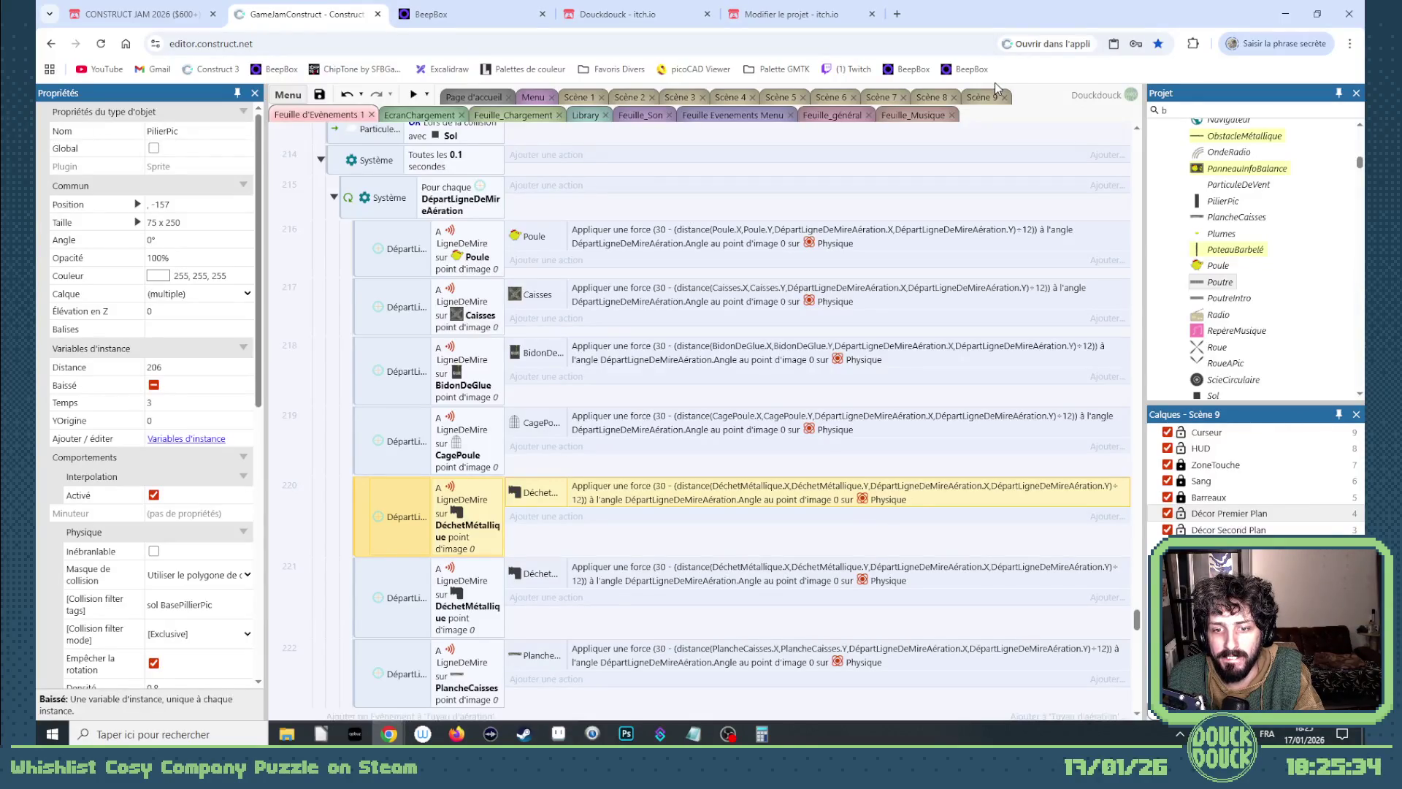
pyautogui.scroll(2, 472, 374)
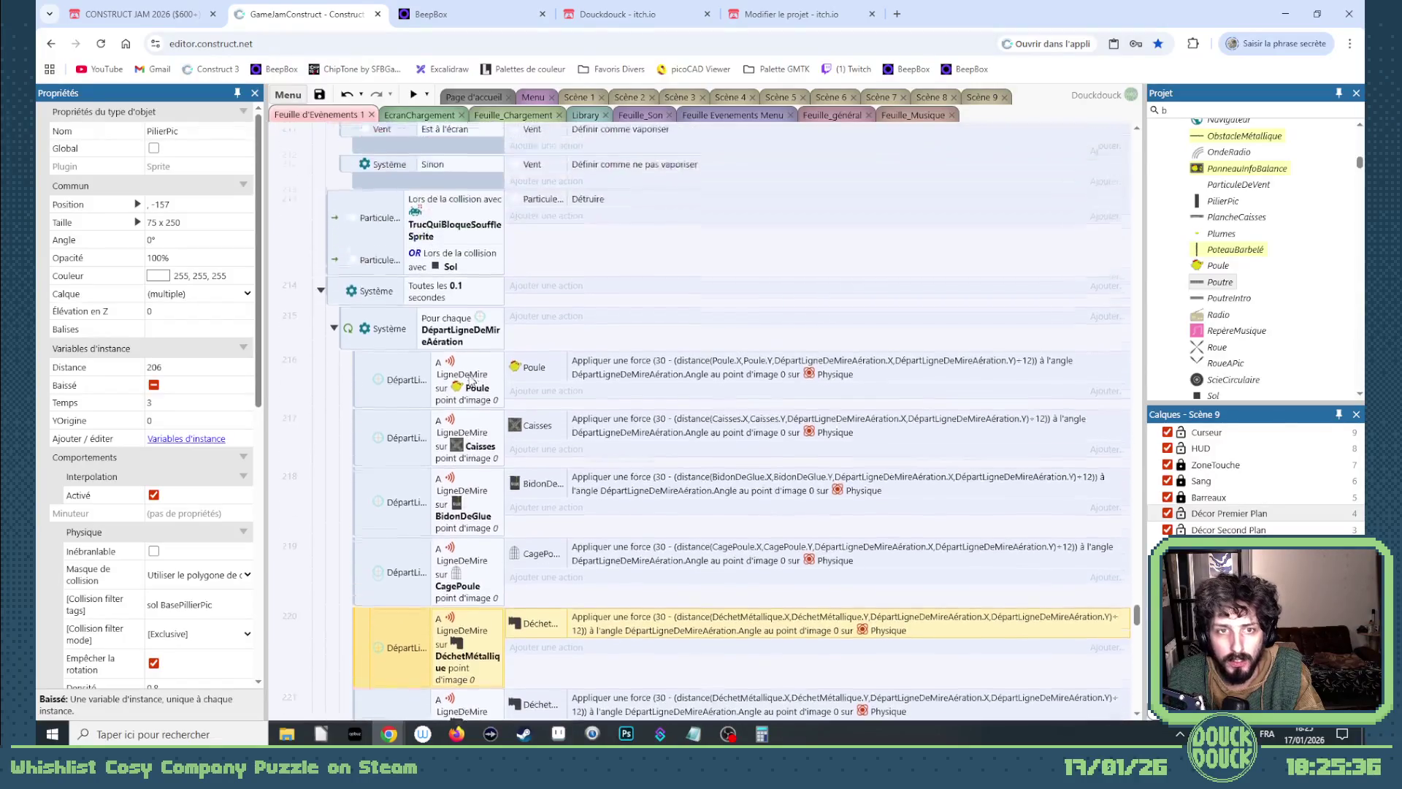
pyautogui.scroll(-3, 482, 375)
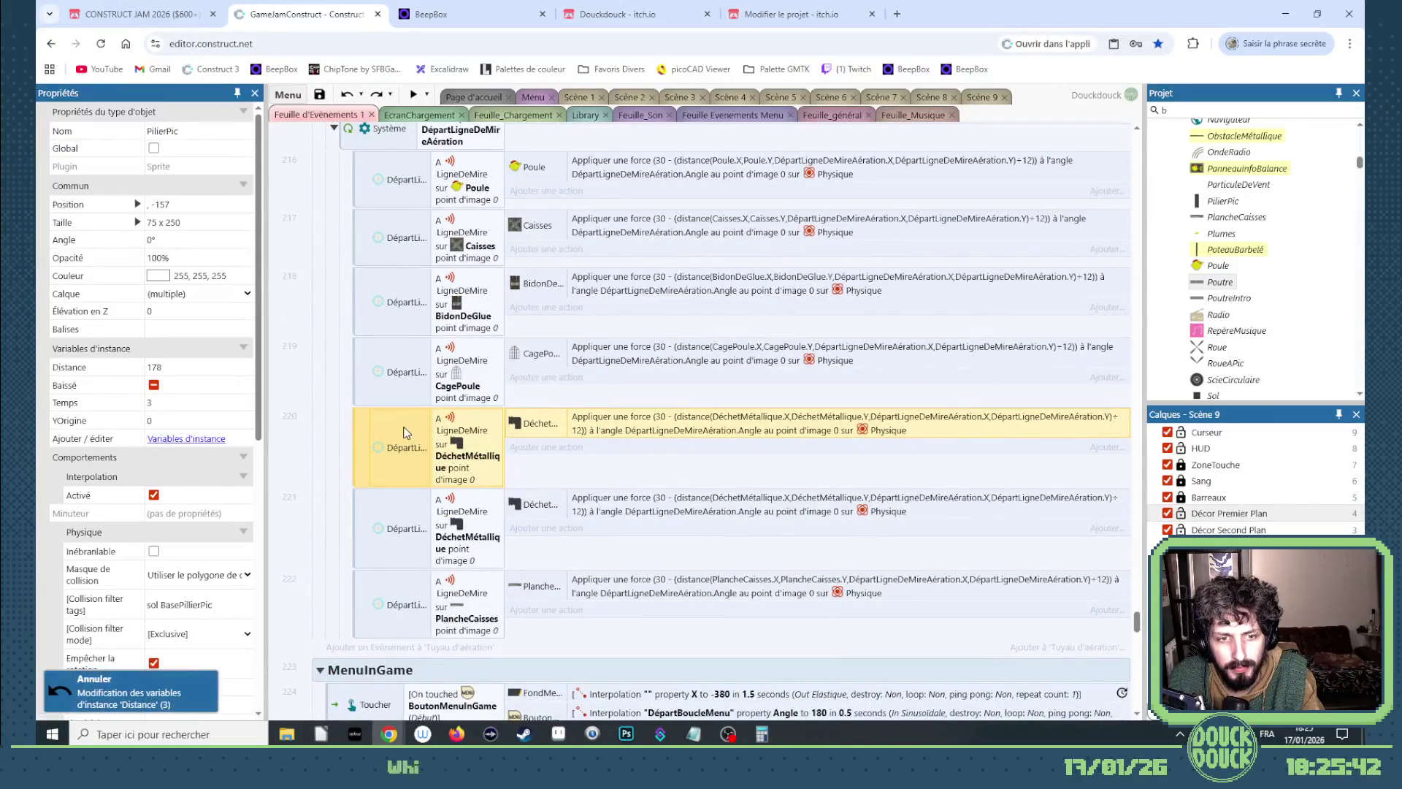
pyautogui.click(377, 95)
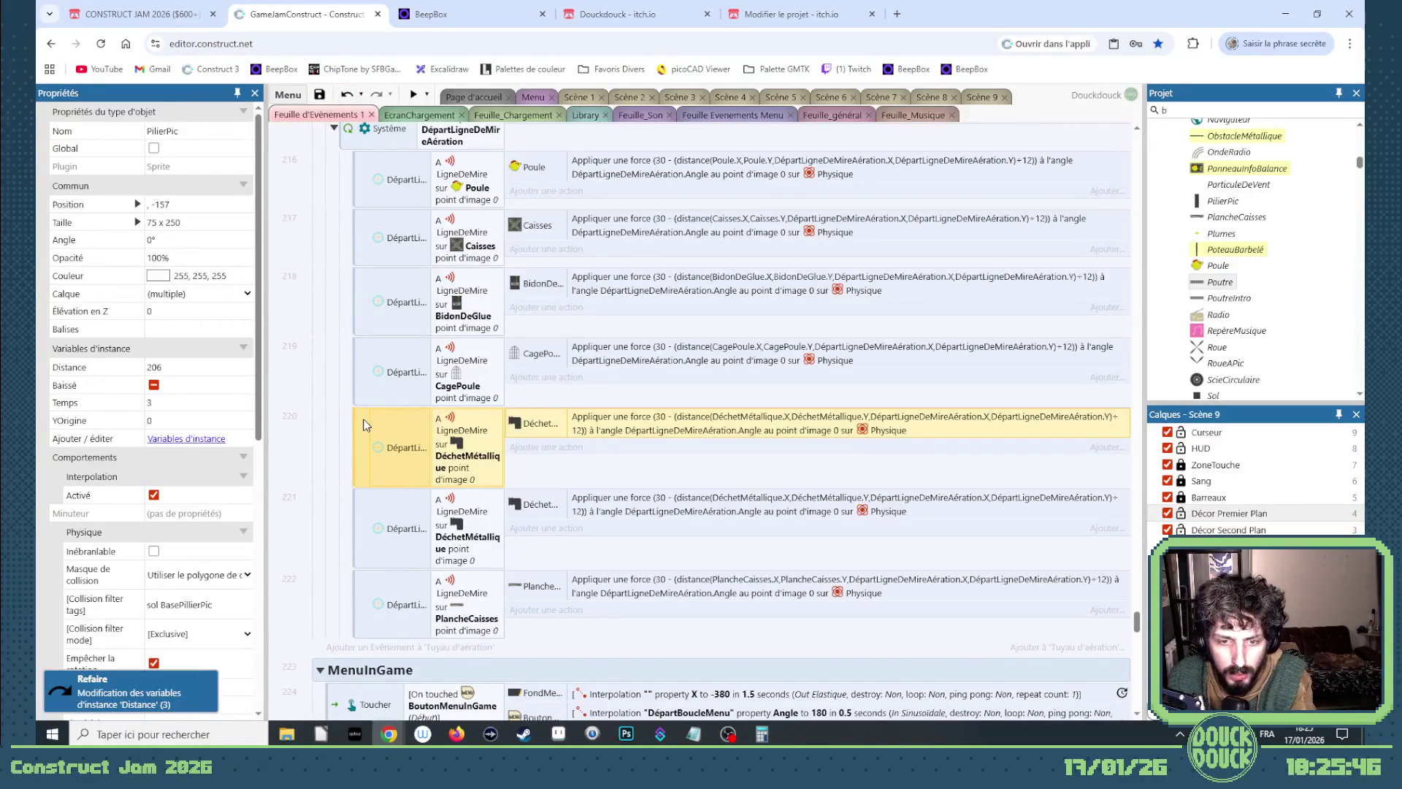
pyautogui.press('Delete')
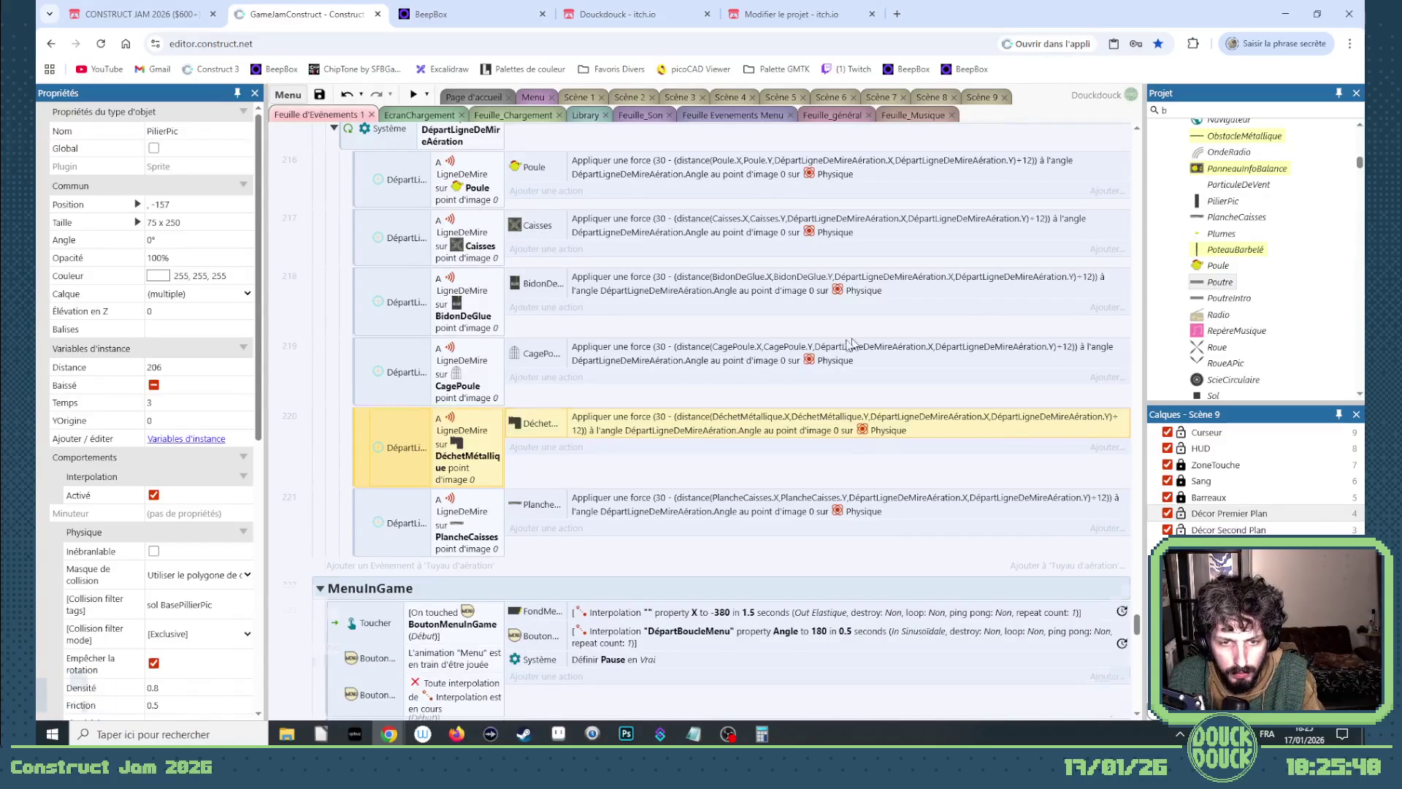
pyautogui.hotkey('ctrl', 'z')
pyautogui.click(369, 445)
pyautogui.press('Delete')
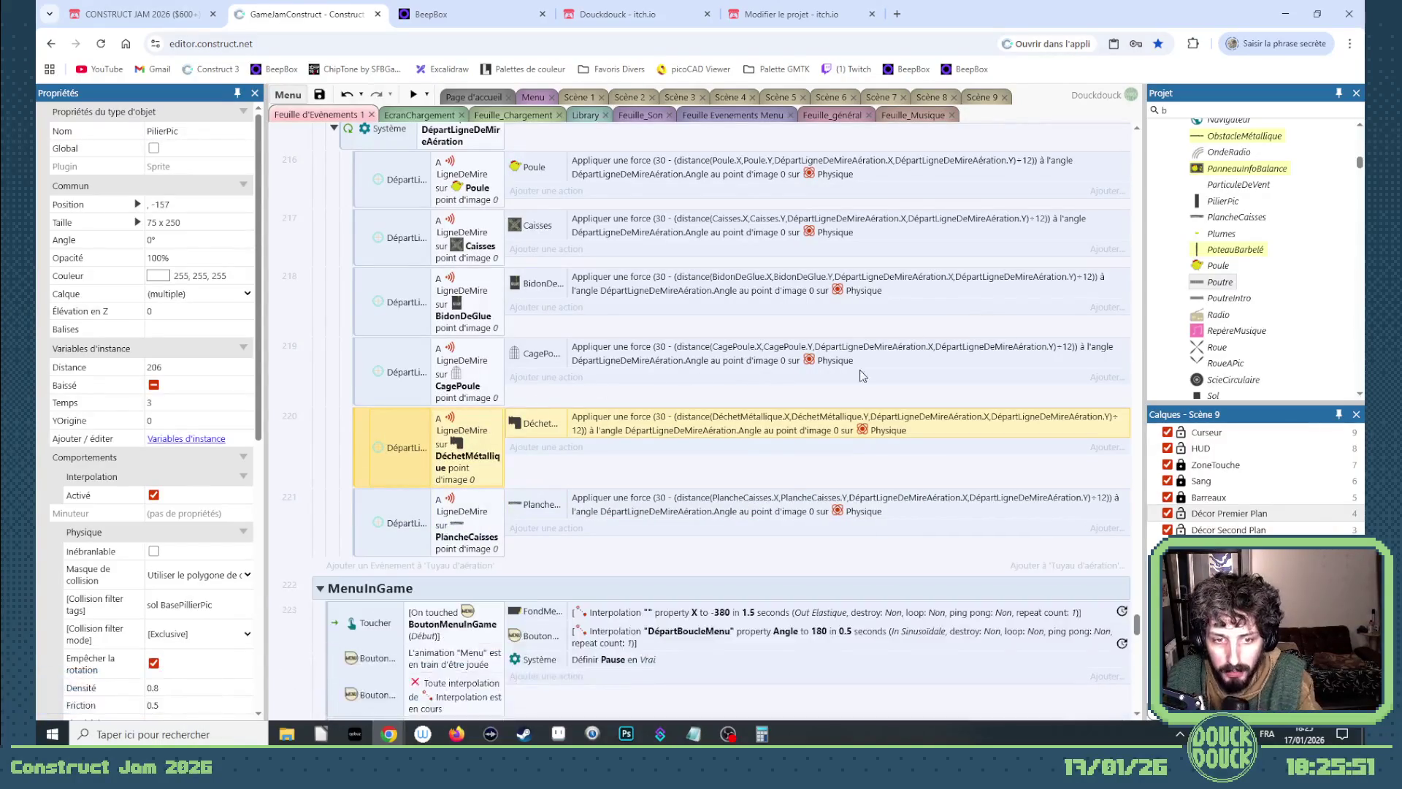
# Scroll the Project bar and bring up the TrucQuiArrêteLesBalles family's context menu.
pyautogui.scroll(-15, 728, 423)
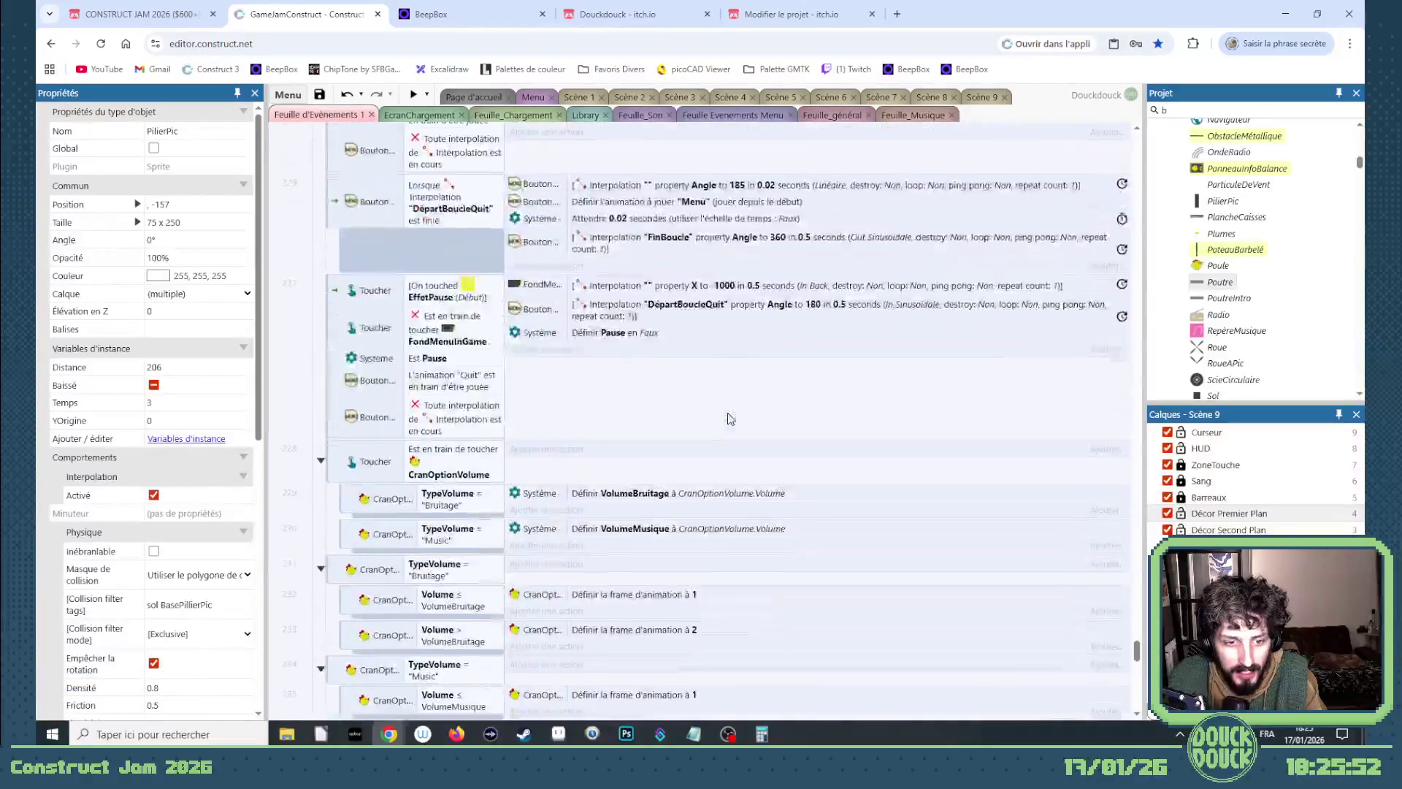
pyautogui.scroll(-5, 1277, 265)
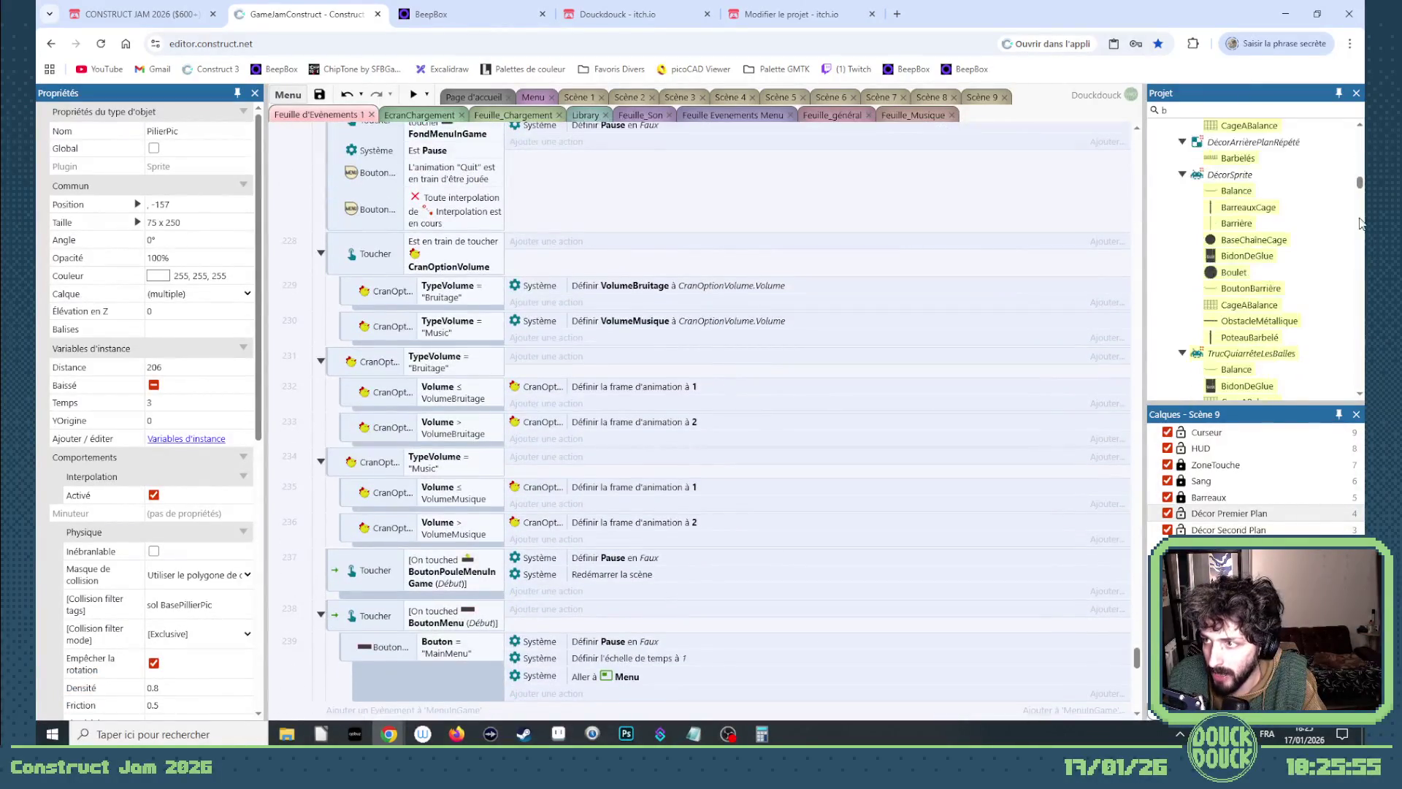
pyautogui.moveTo(1361, 187); pyautogui.dragTo(1362, 191)
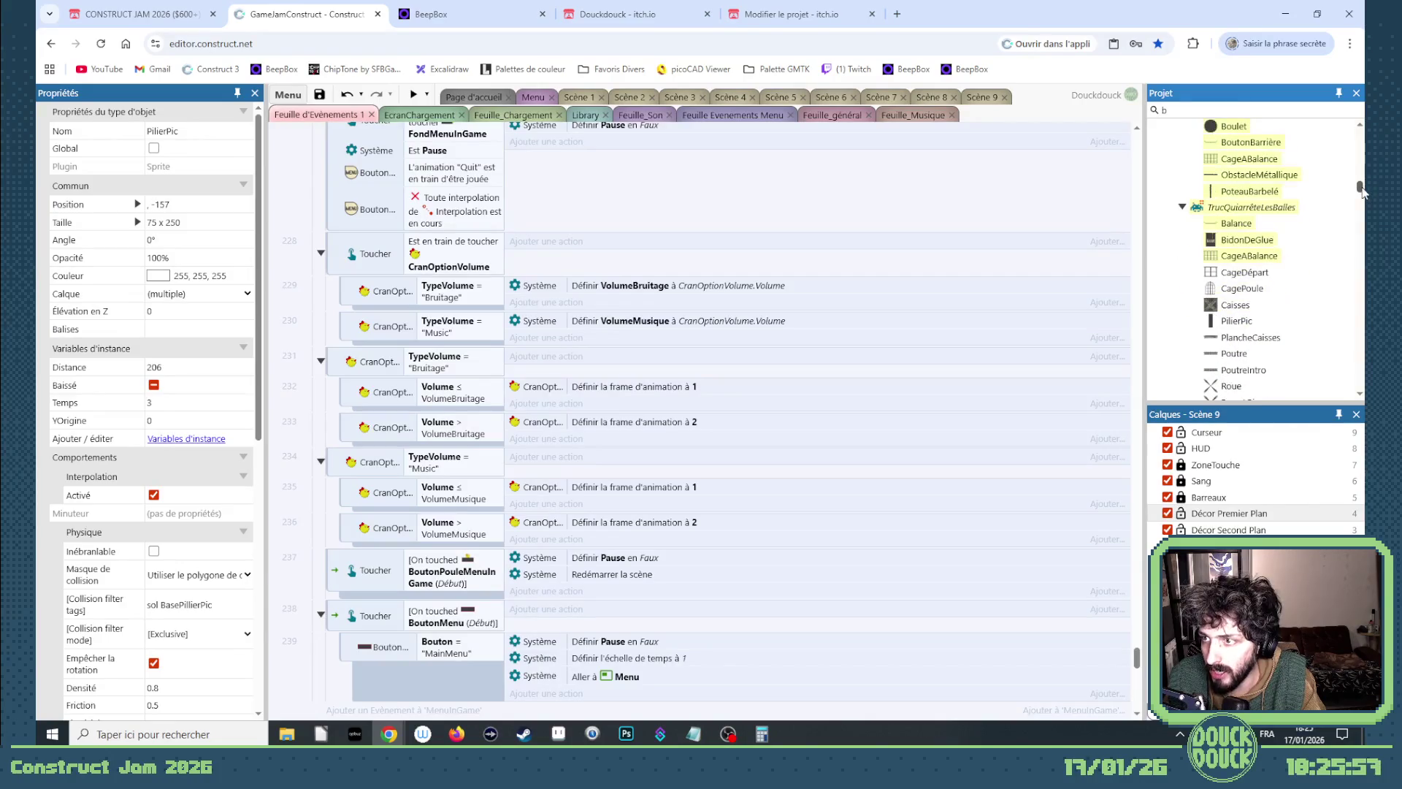
pyautogui.rightClick(1233, 210)
# Review the TrucQuiArrêteLesBalles family members filtered by 'dé', close the editor, and return to Scène 9.
pyautogui.click(1193, 226)
pyautogui.write('dé')
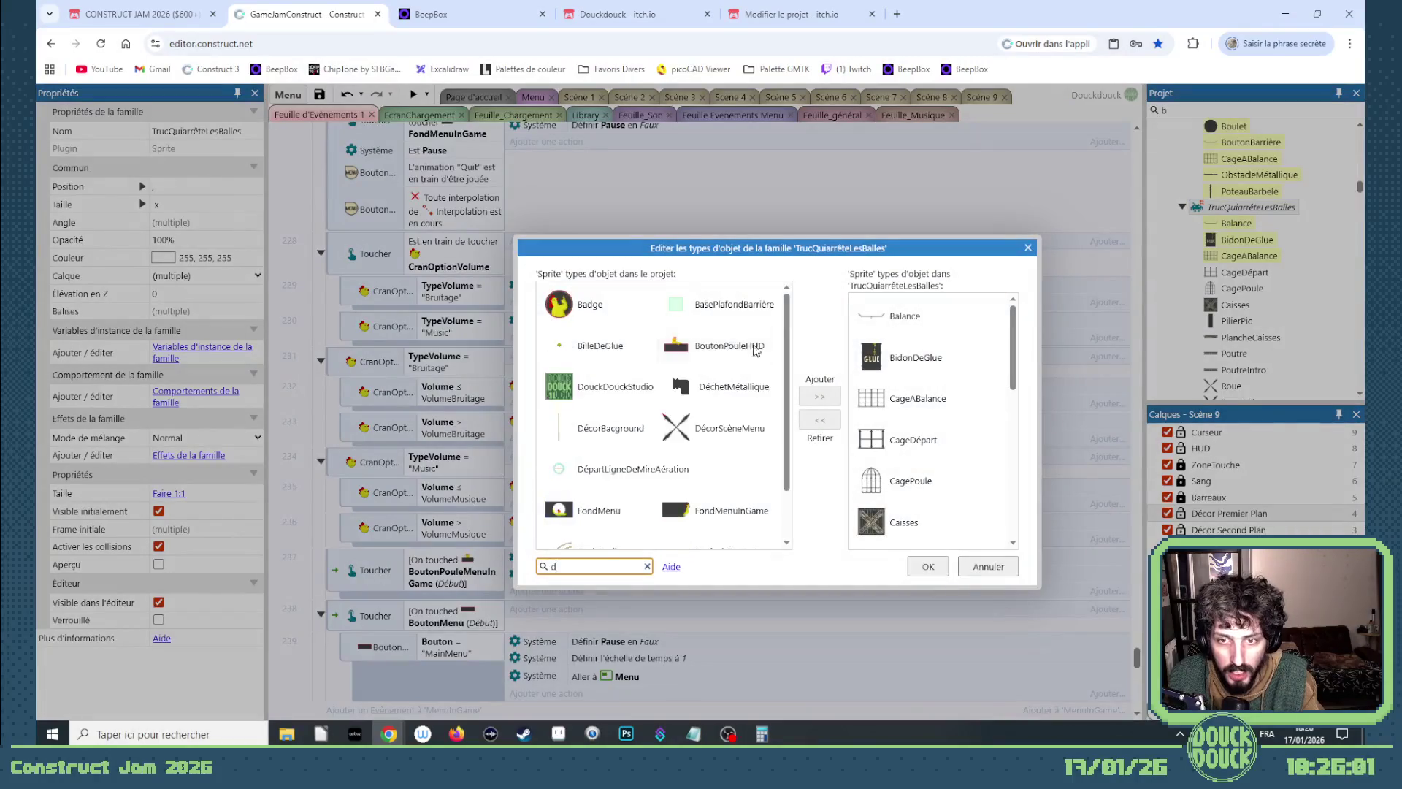
pyautogui.click(1028, 248)
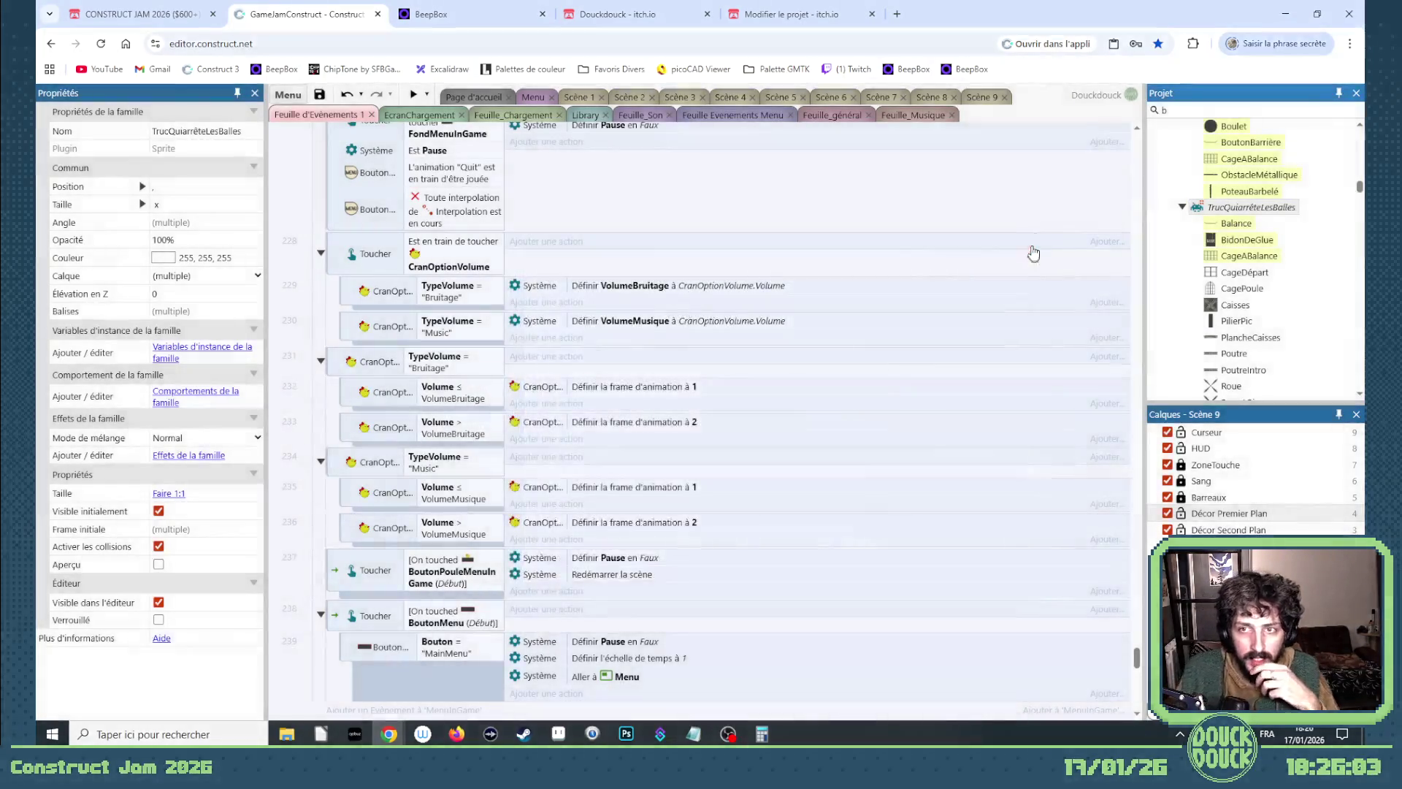
pyautogui.click(916, 116)
pyautogui.click(979, 97)
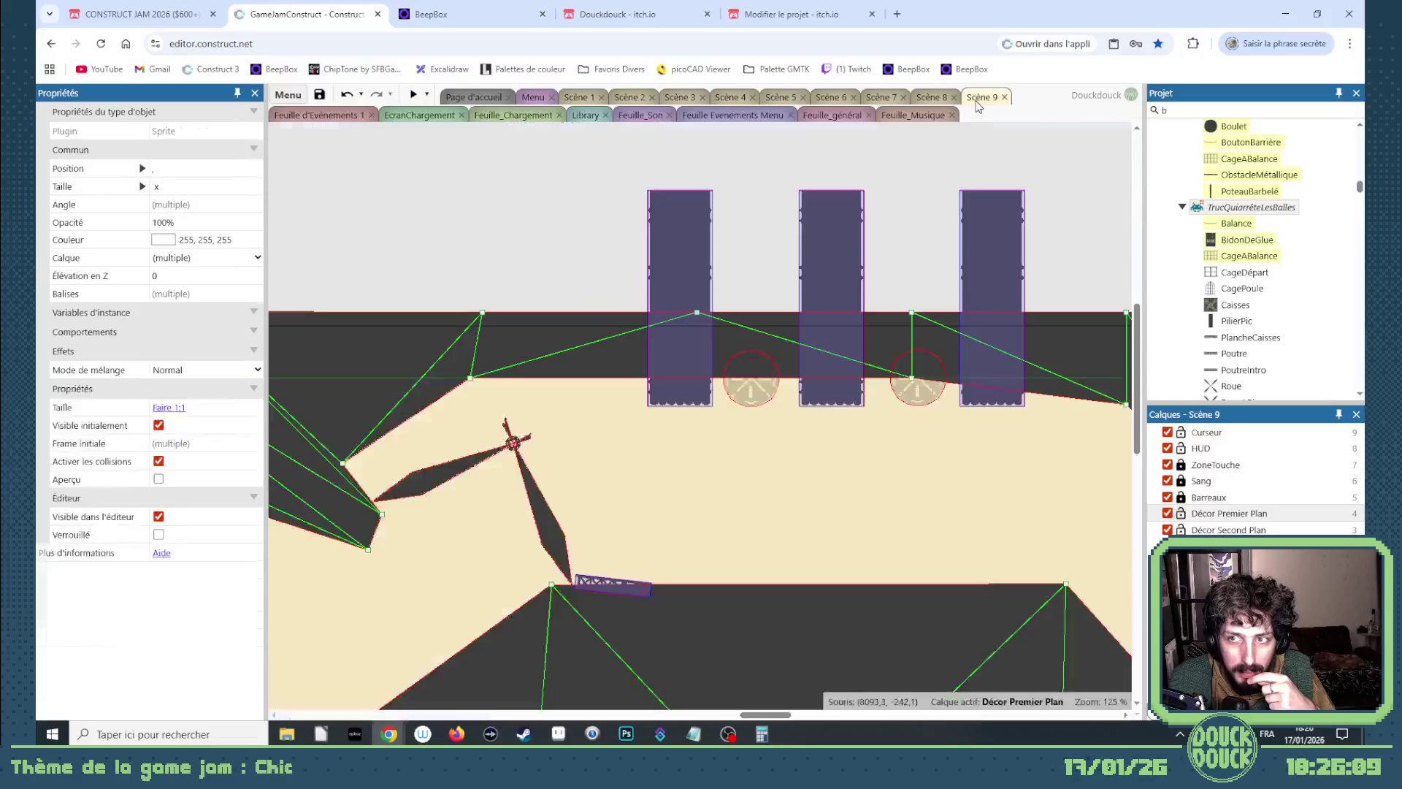
# Nudge a Sol ground mesh point slightly up and to the right.
pyautogui.scroll(-3, 778, 614)
pyautogui.moveTo(774, 720)
pyautogui.mouseDown()
pyautogui.moveTo(848, 721)
pyautogui.moveTo(639, 709)
pyautogui.moveTo(738, 710)
pyautogui.mouseUp()
pyautogui.scroll(-2, 674, 579)
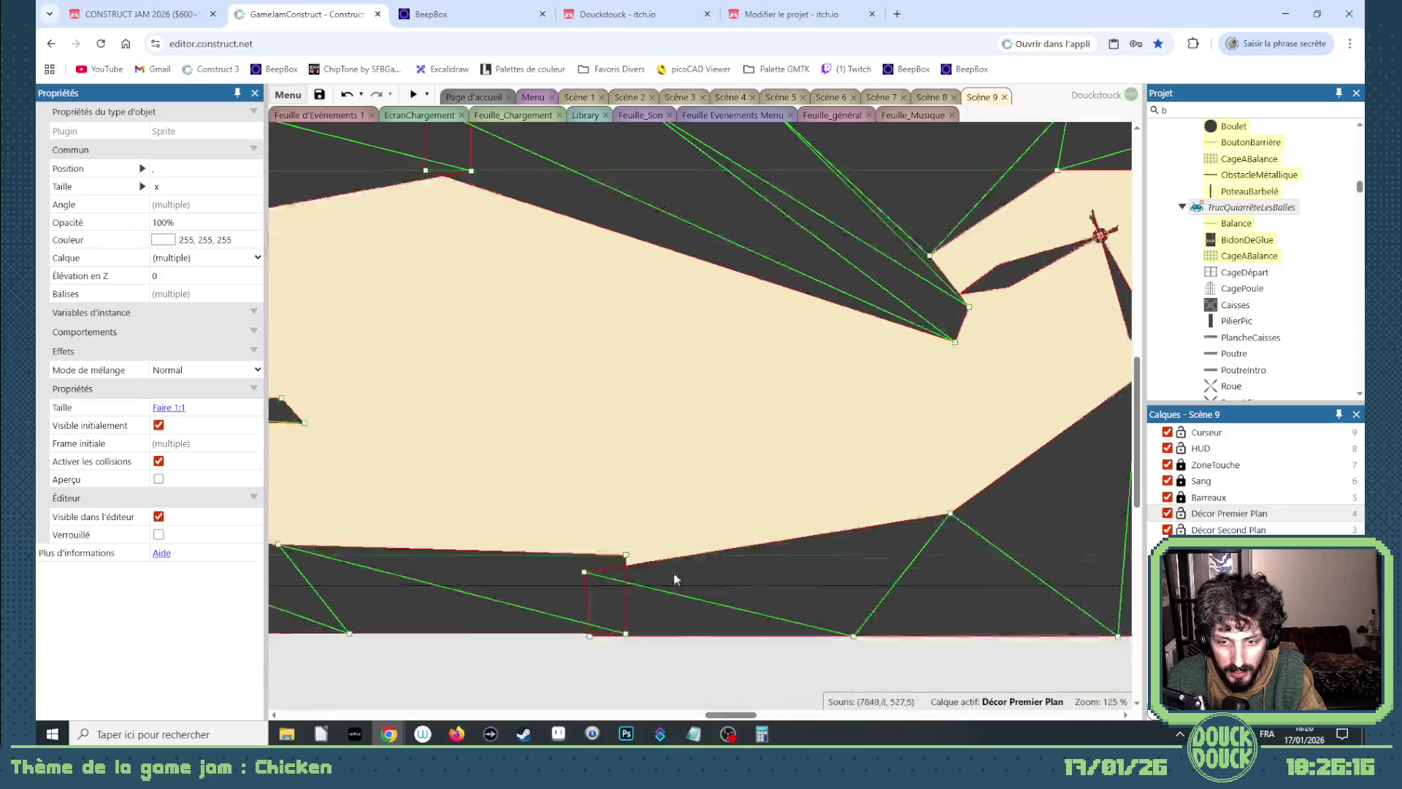
pyautogui.moveTo(584, 572); pyautogui.dragTo(603, 557)
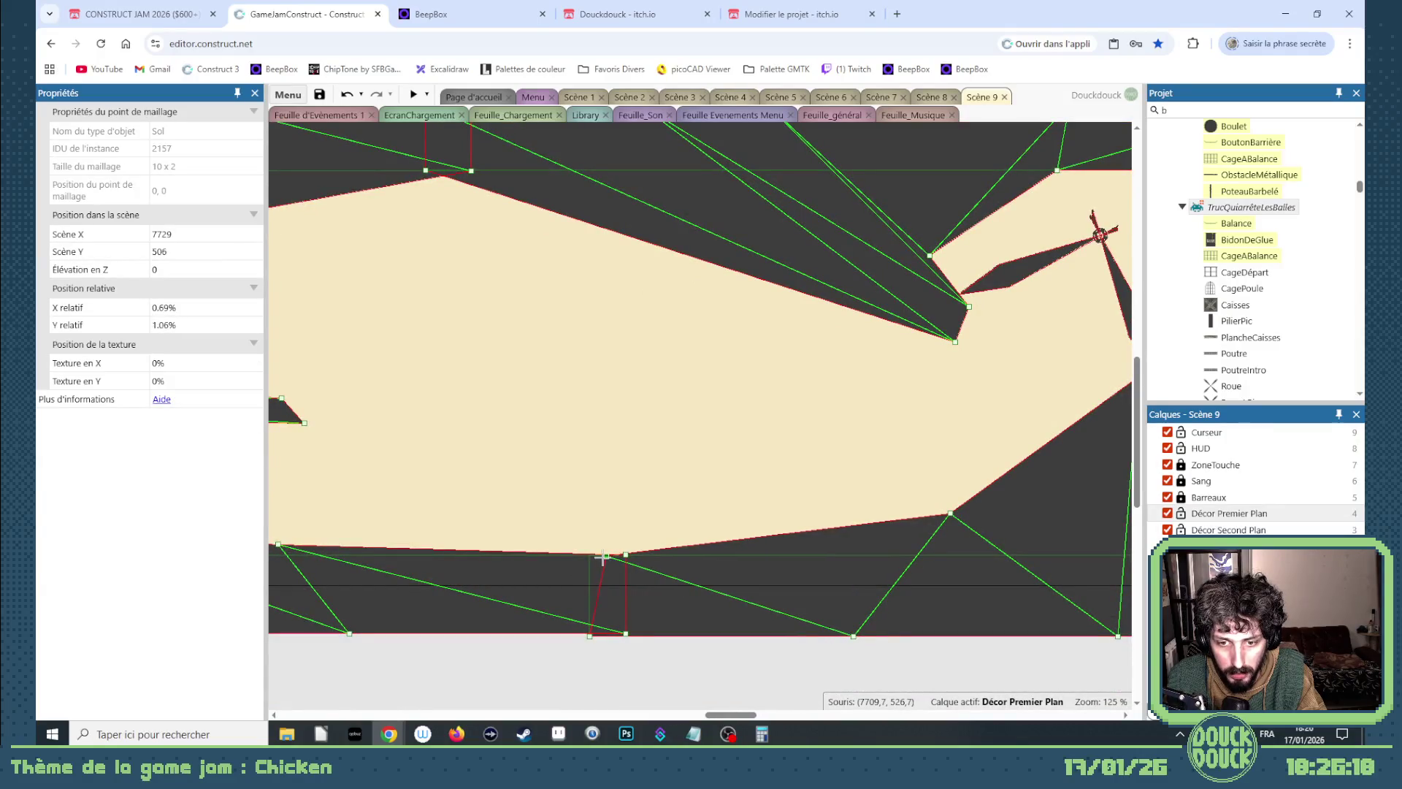
pyautogui.moveTo(734, 714); pyautogui.dragTo(771, 702)
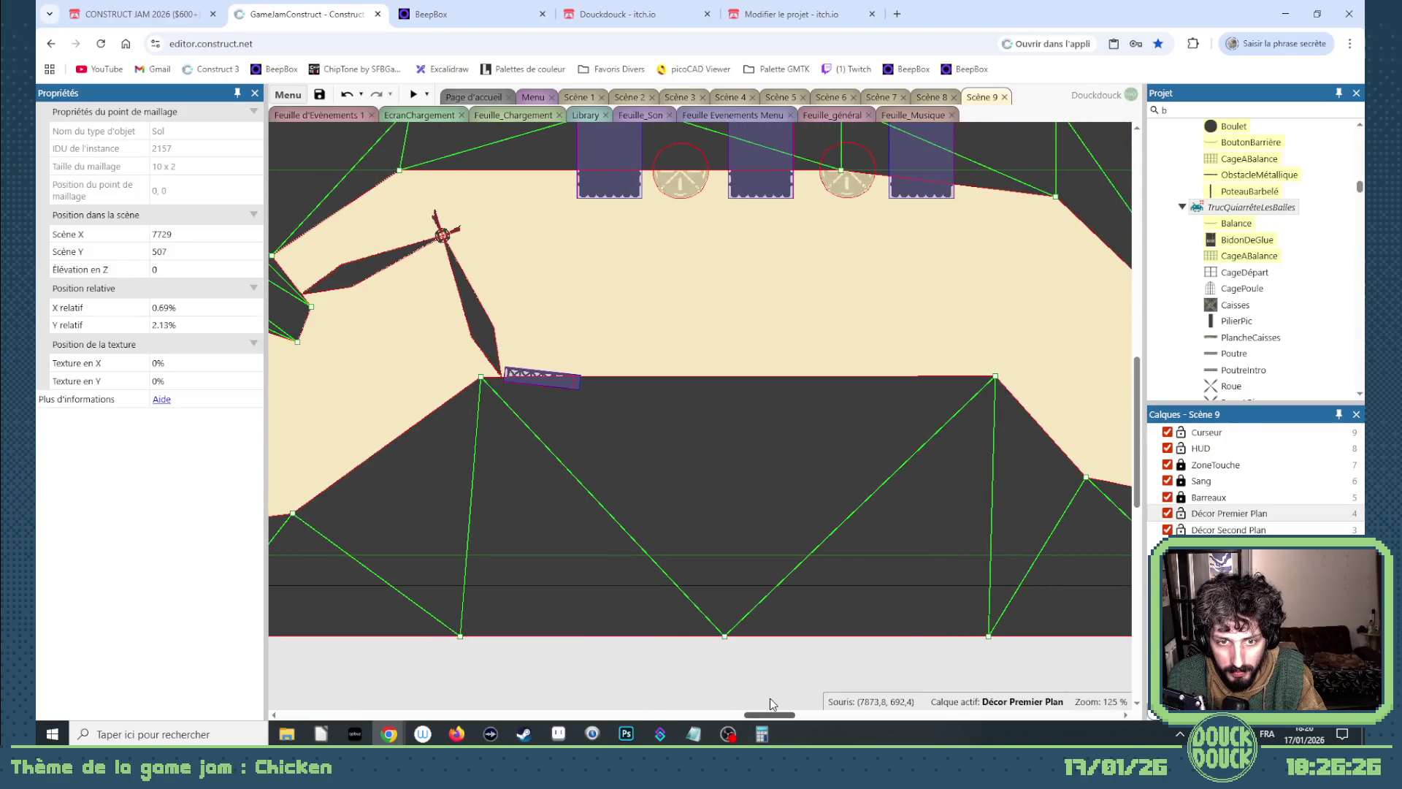
# Move the small Poutre beam down below the level floor.
pyautogui.click(486, 335)
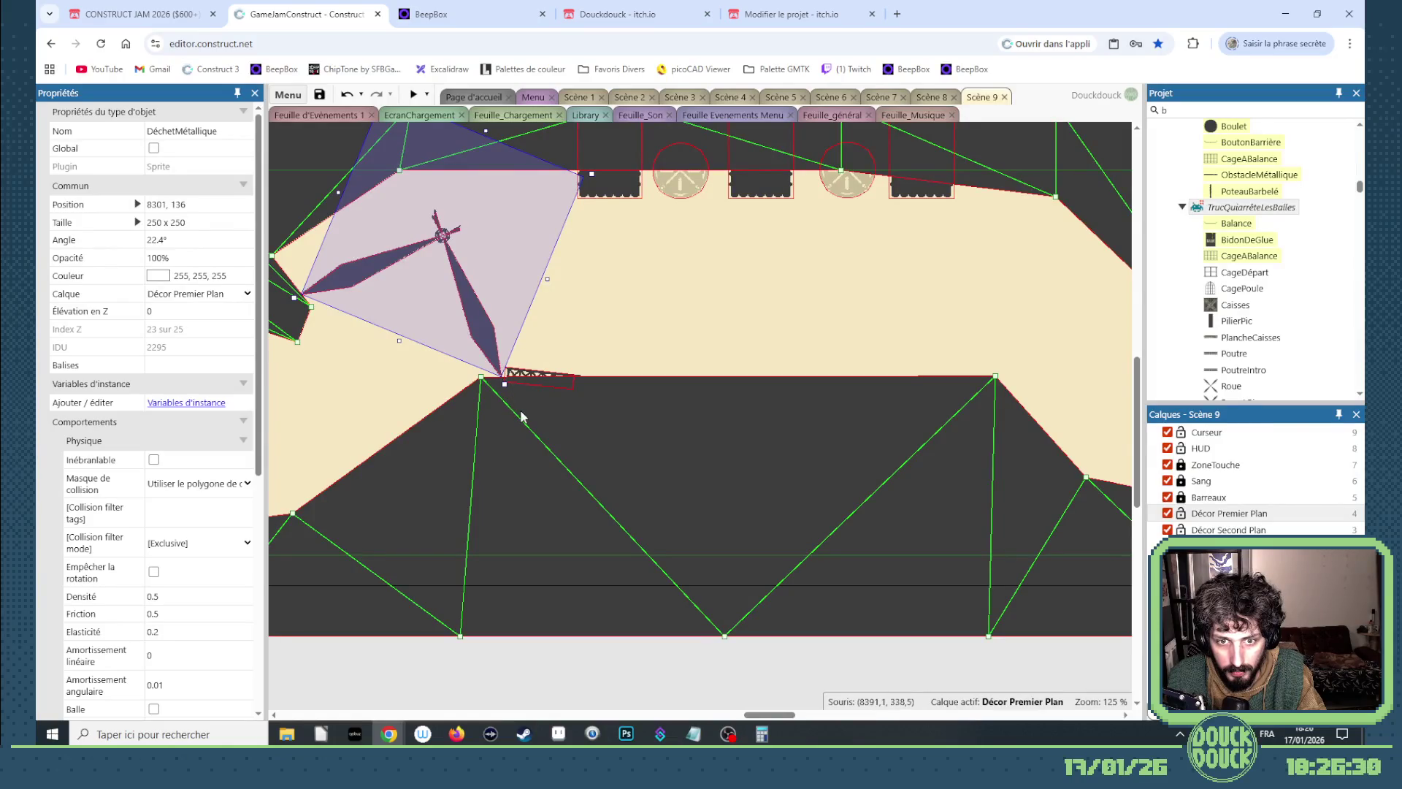
pyautogui.click(529, 378)
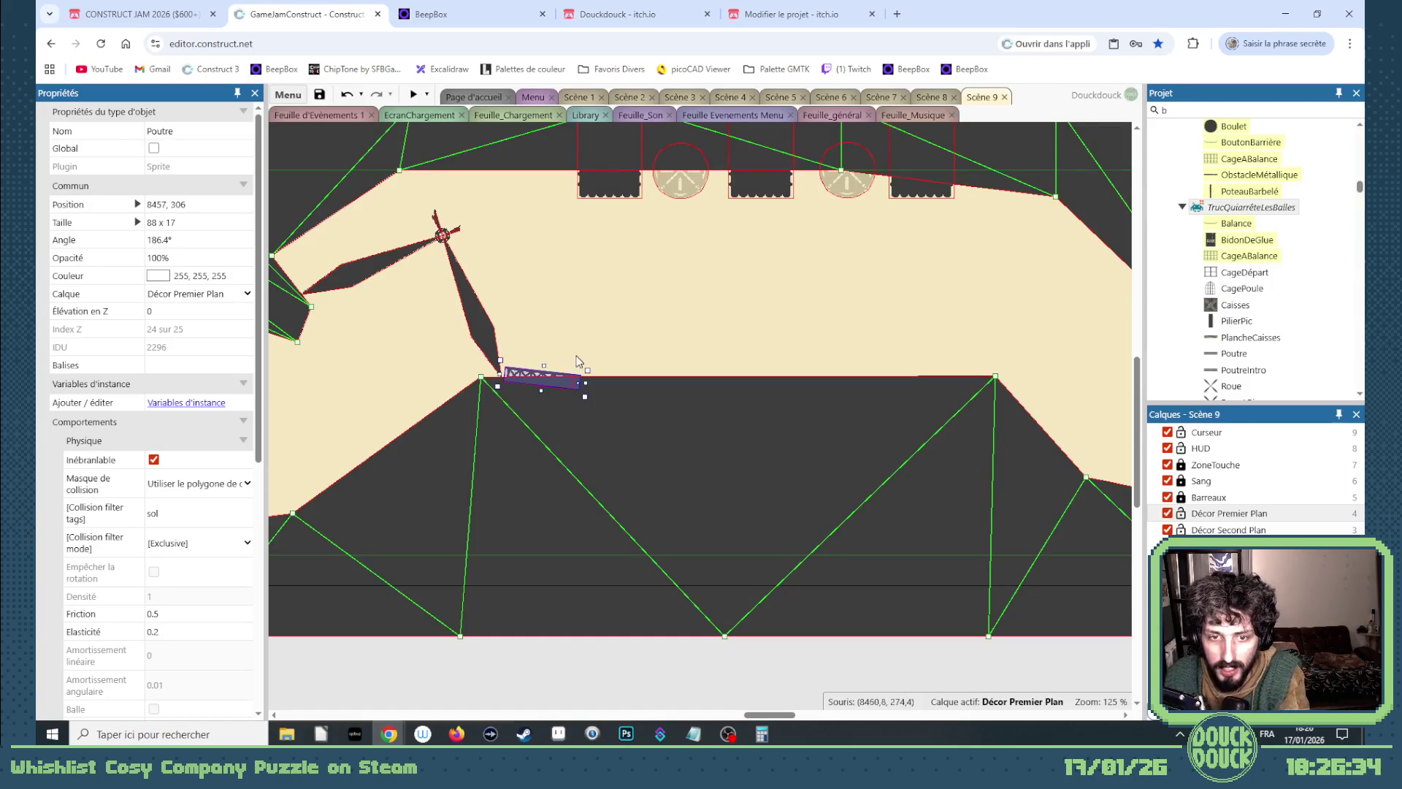
pyautogui.moveTo(545, 352)
pyautogui.mouseDown()
pyautogui.moveTo(658, 344)
pyautogui.moveTo(592, 597)
pyautogui.moveTo(622, 613)
pyautogui.mouseUp()
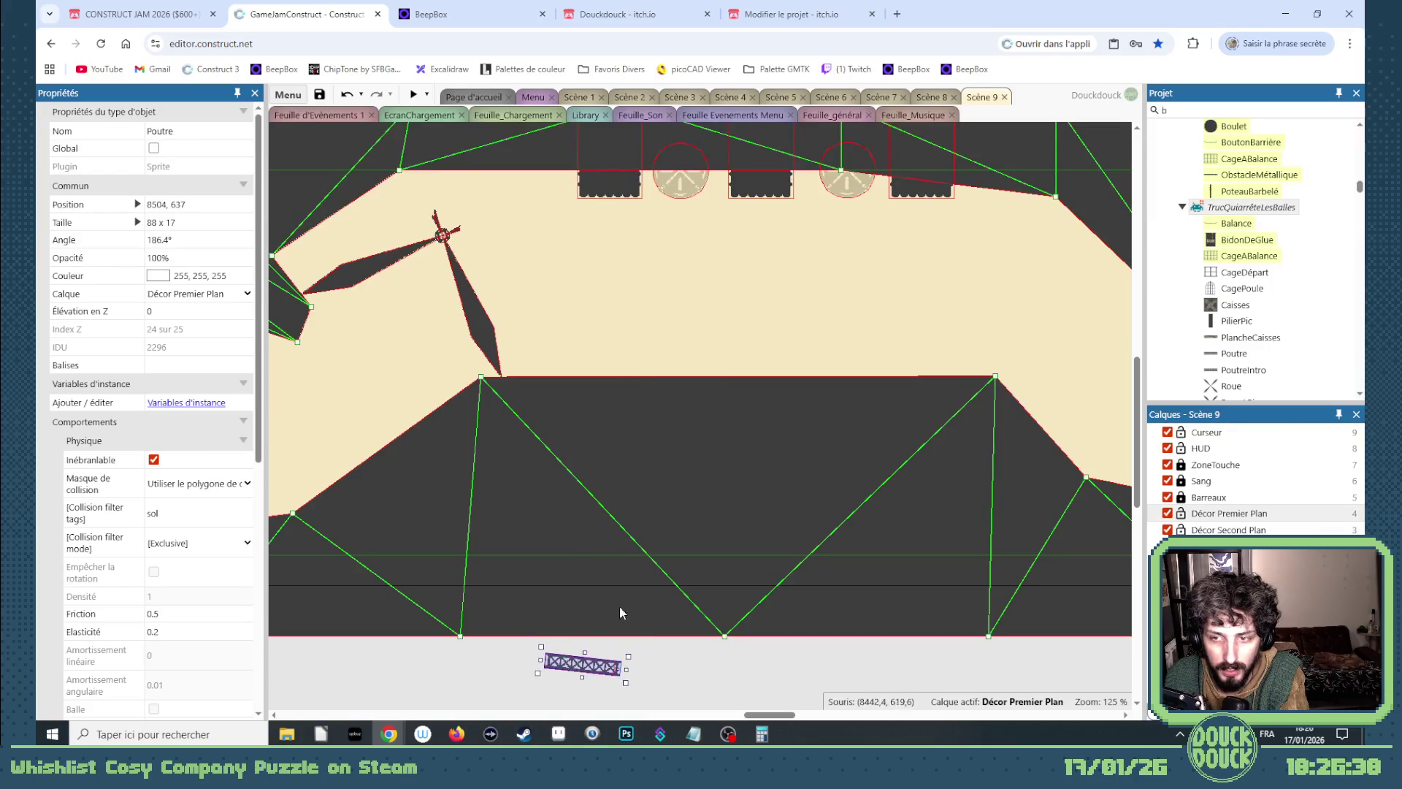
# Filter the Project bar by 'p' and place a Poule chicken at 8179, 353.
pyautogui.click(1207, 107)
pyautogui.press('BackSpace')
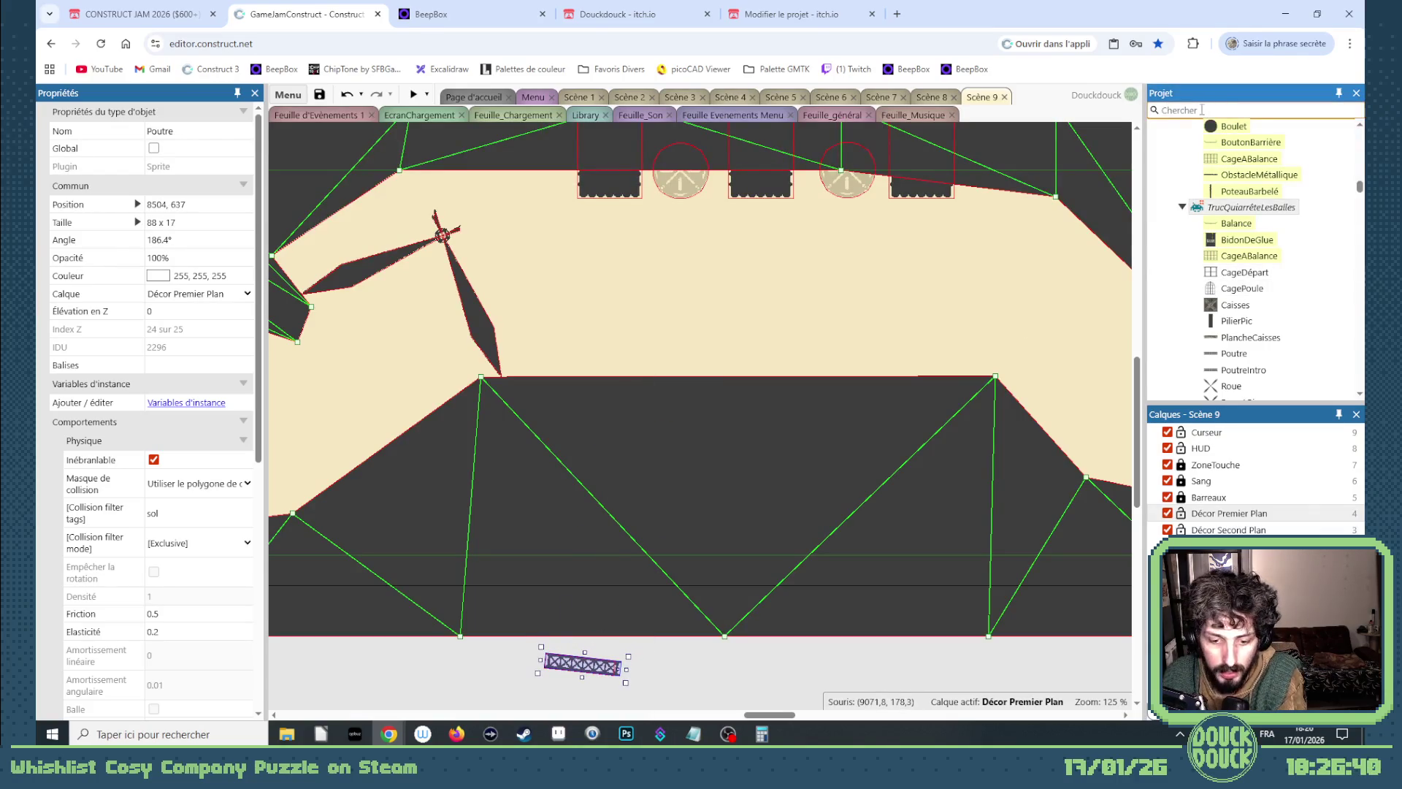
pyautogui.write('poul')
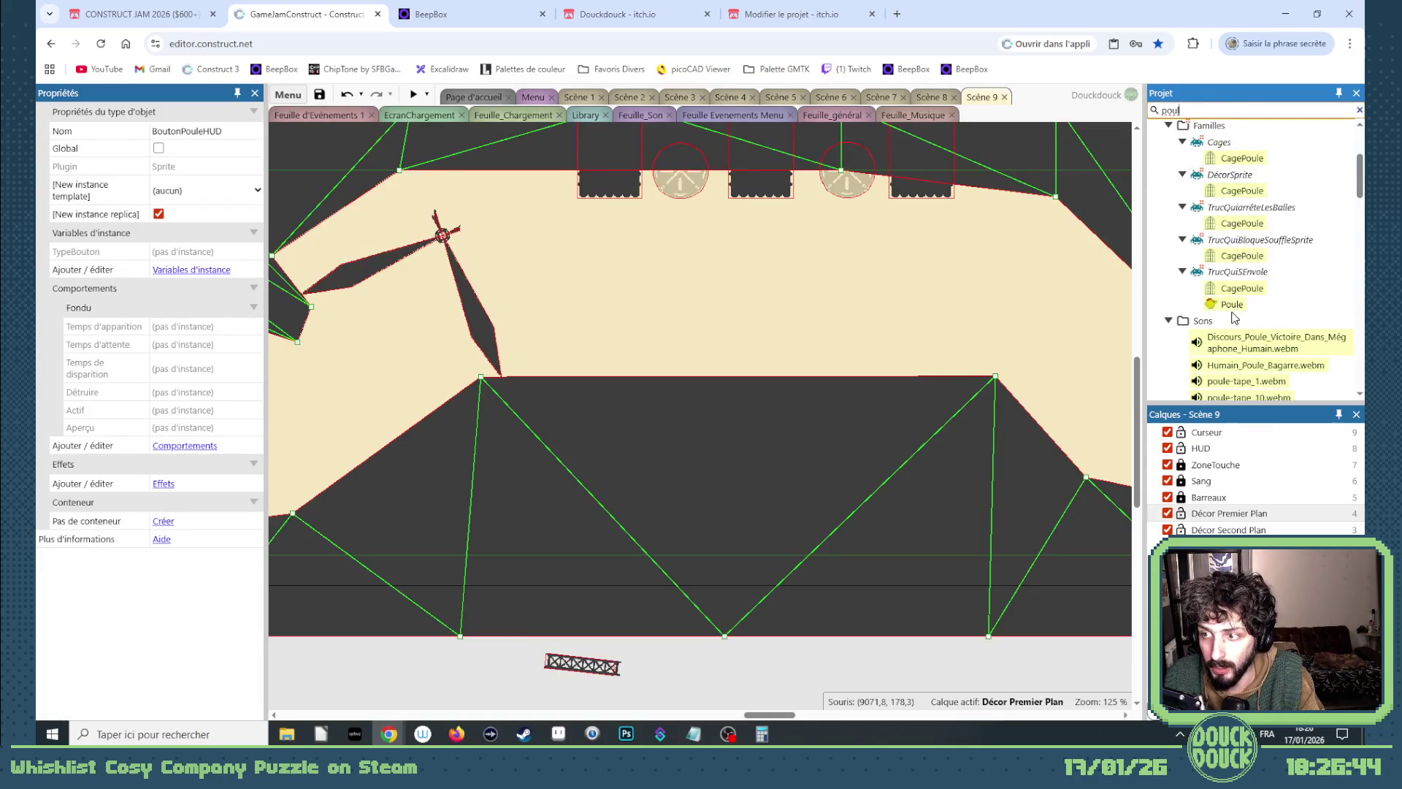
pyautogui.moveTo(1233, 306); pyautogui.dragTo(431, 411)
pyautogui.moveTo(335, 423); pyautogui.dragTo(336, 418)
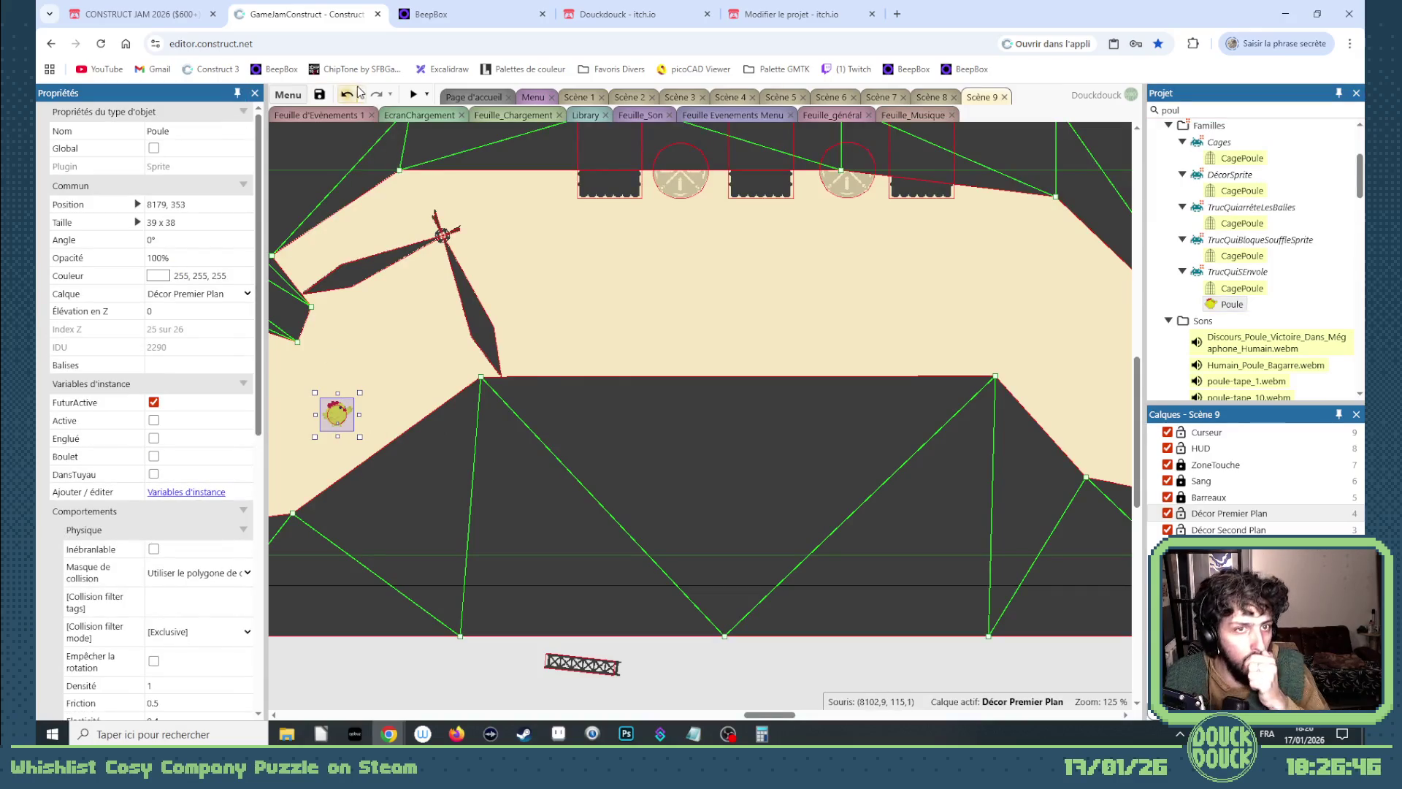
pyautogui.click(414, 97)
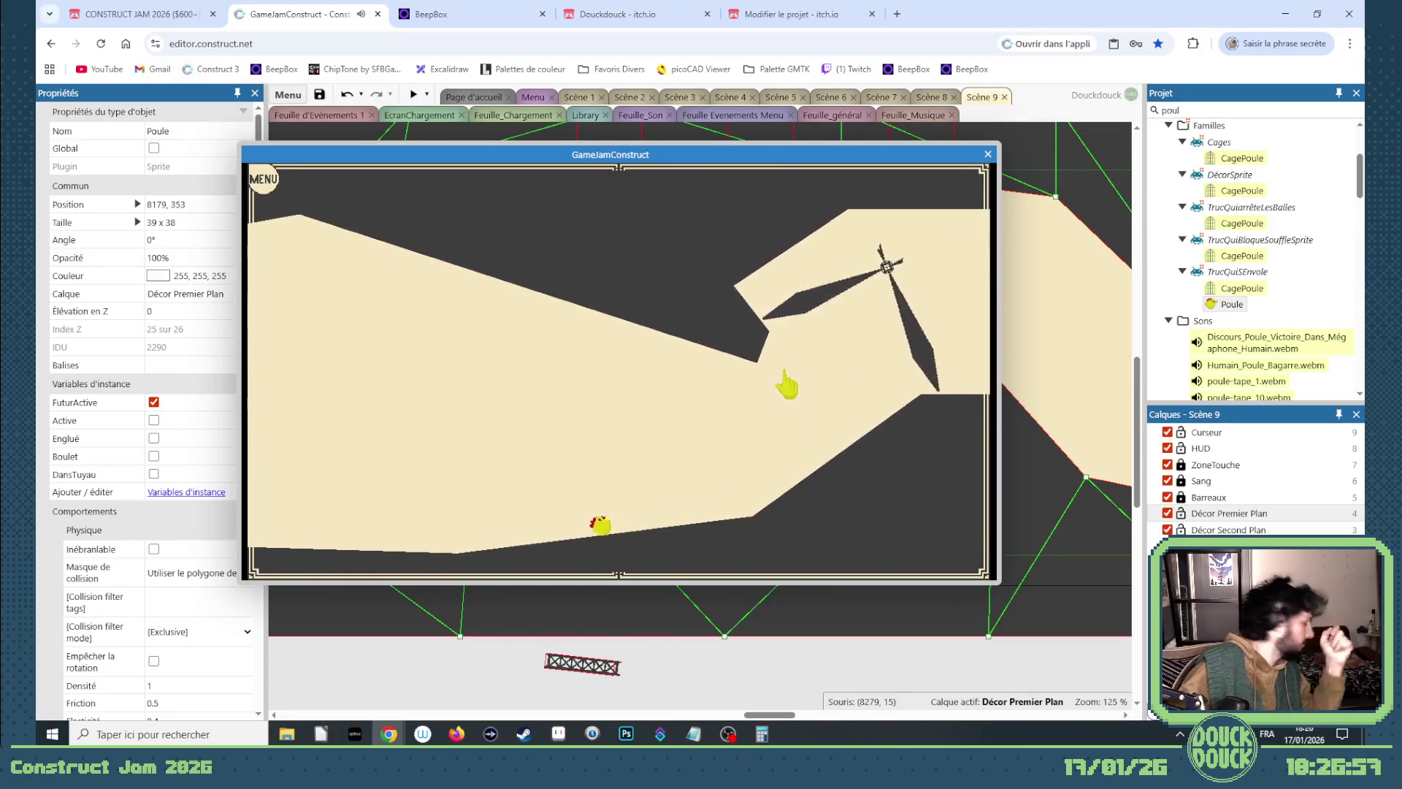
pyautogui.click(942, 424)
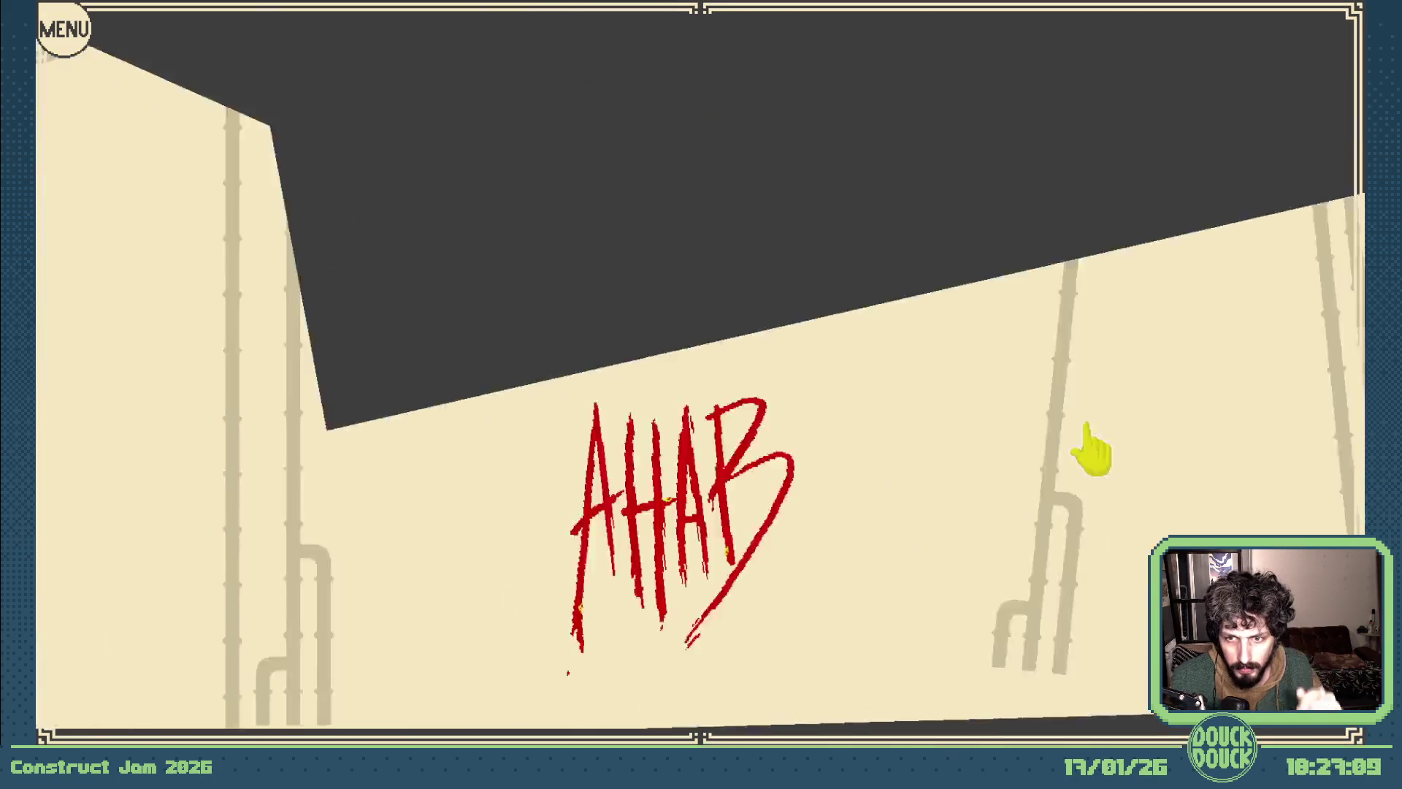
pyautogui.press('Escape')
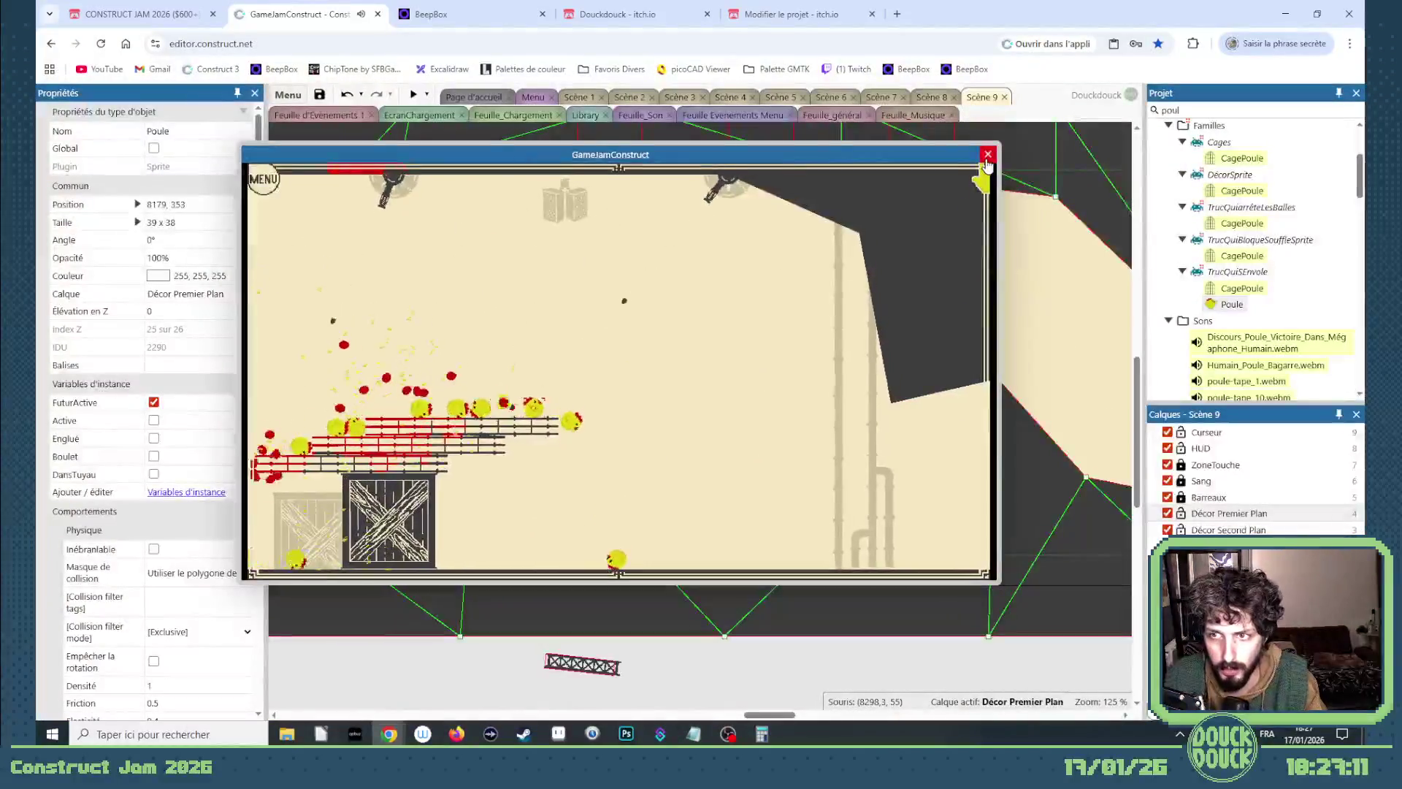
pyautogui.click(987, 155)
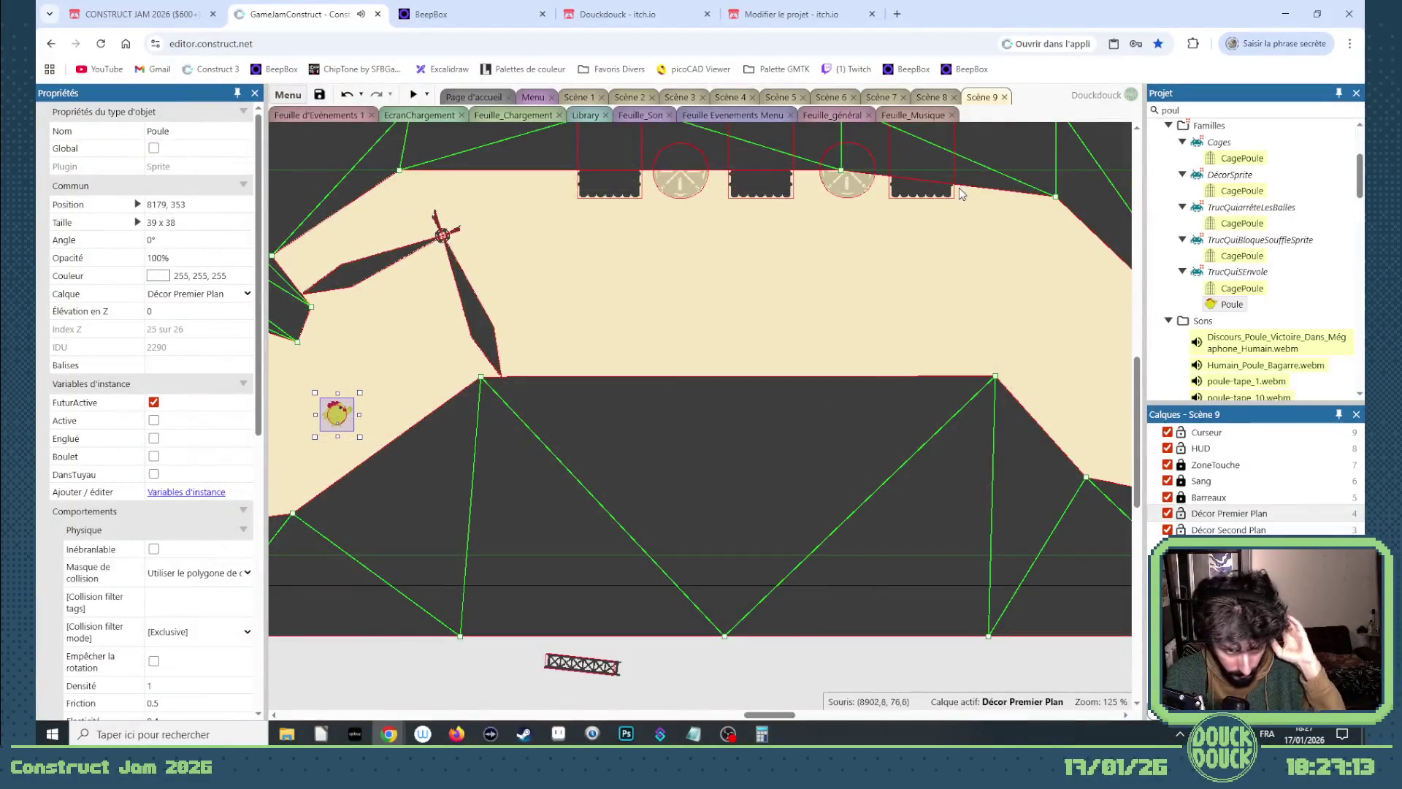
# Delete the test chicken (Poule) from the Scène 9 layout.
pyautogui.click(484, 329)
pyautogui.doubleClick(480, 322)
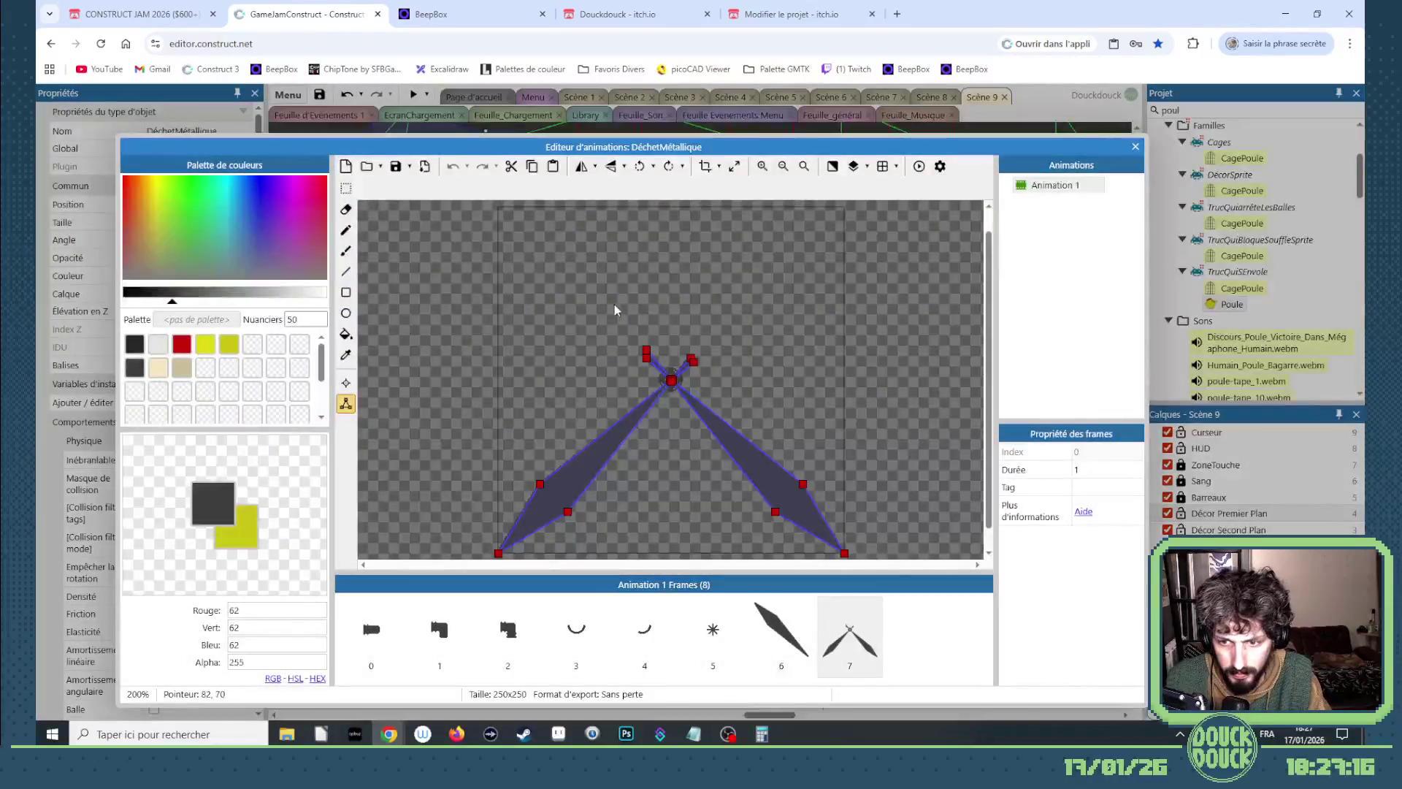
pyautogui.click(1135, 147)
pyautogui.click(602, 666)
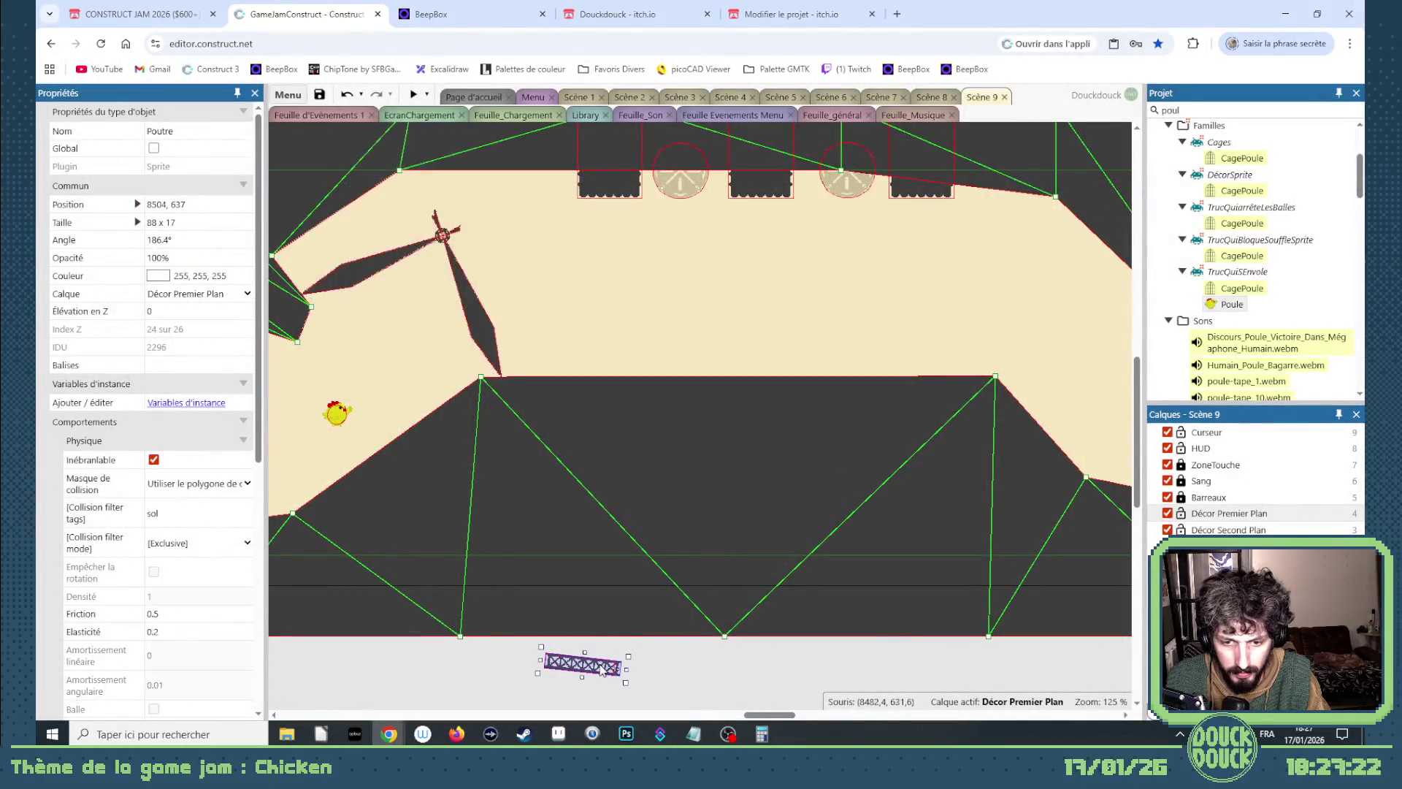
pyautogui.click(334, 418)
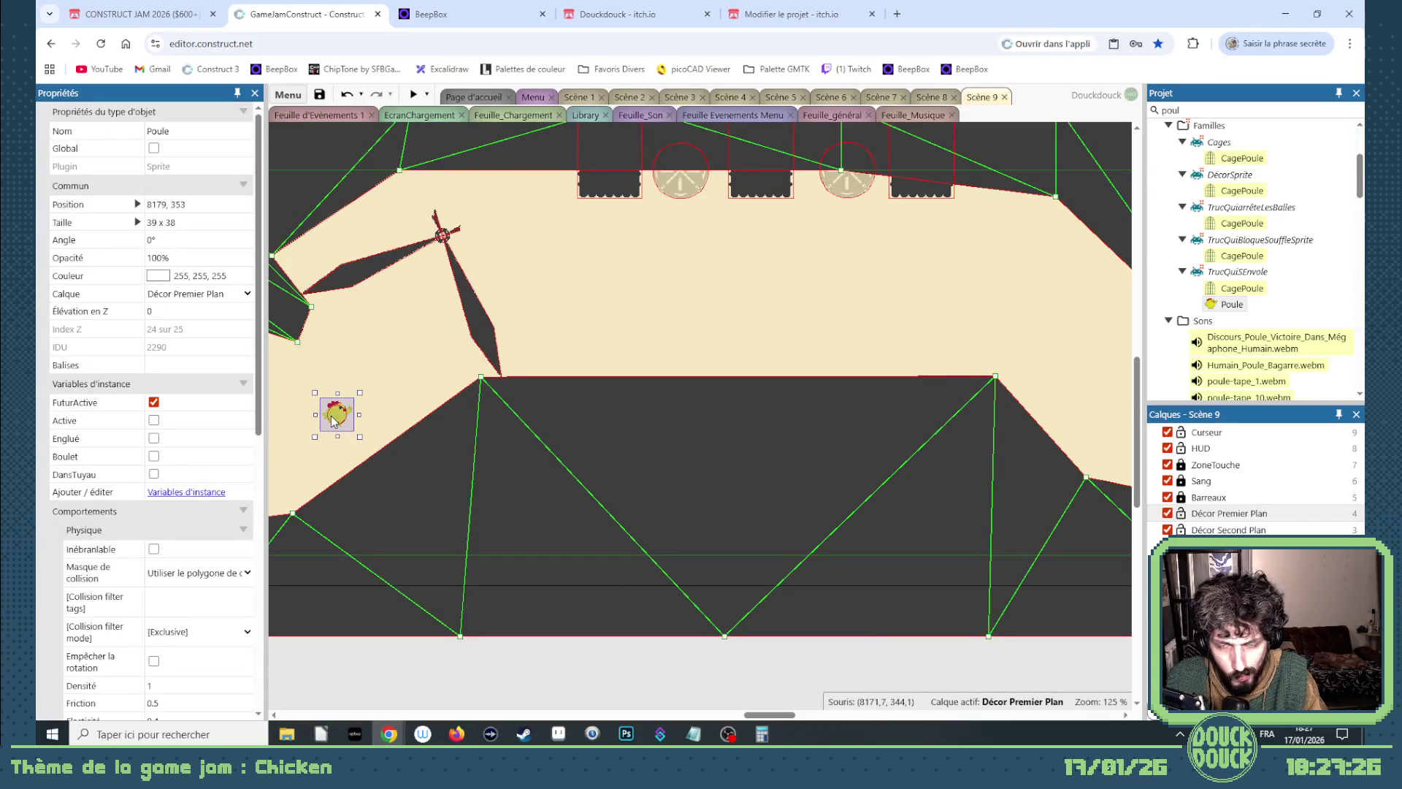
pyautogui.press('Delete')
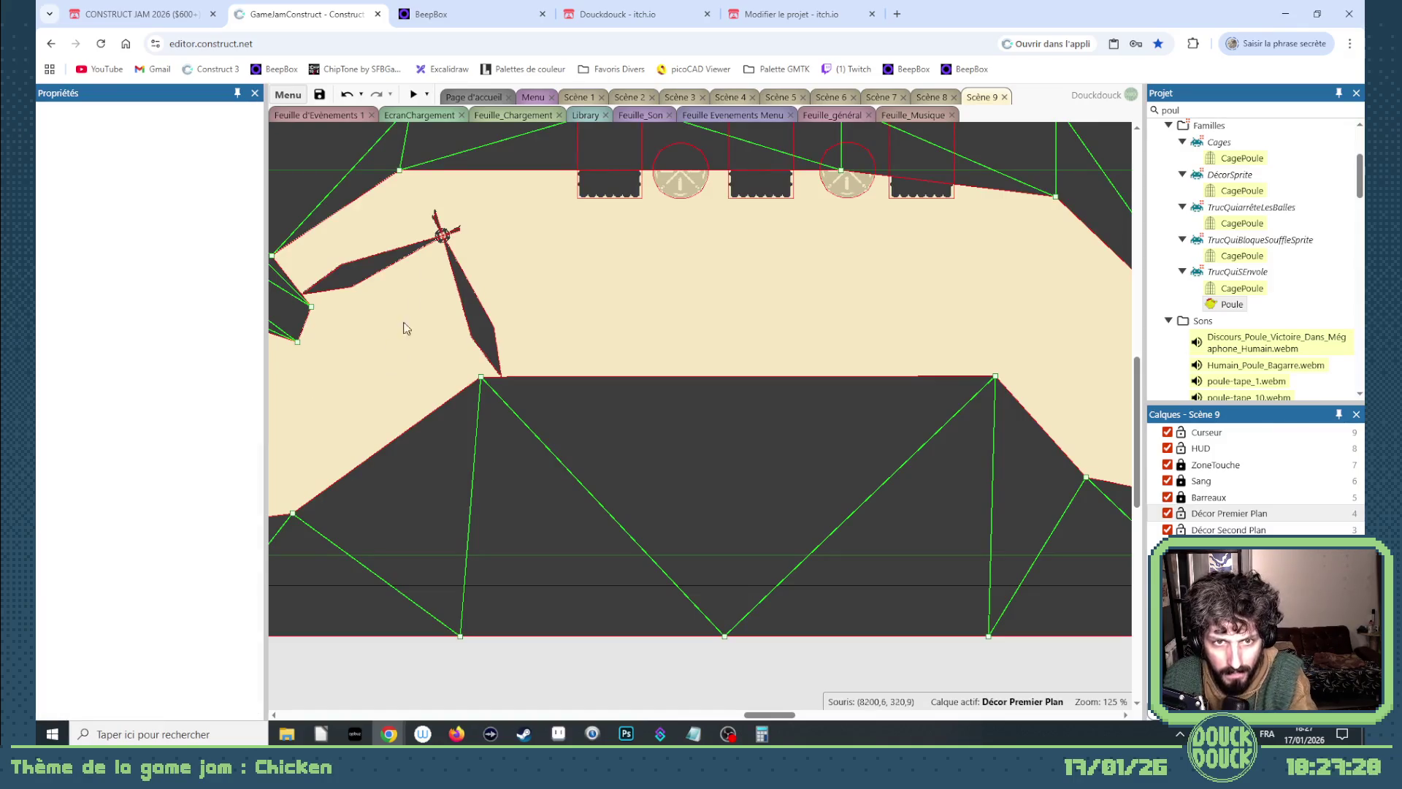
# Nudge and add collision points around the hub of DéchetMétallique's frame 7 polygon.
pyautogui.doubleClick(464, 279)
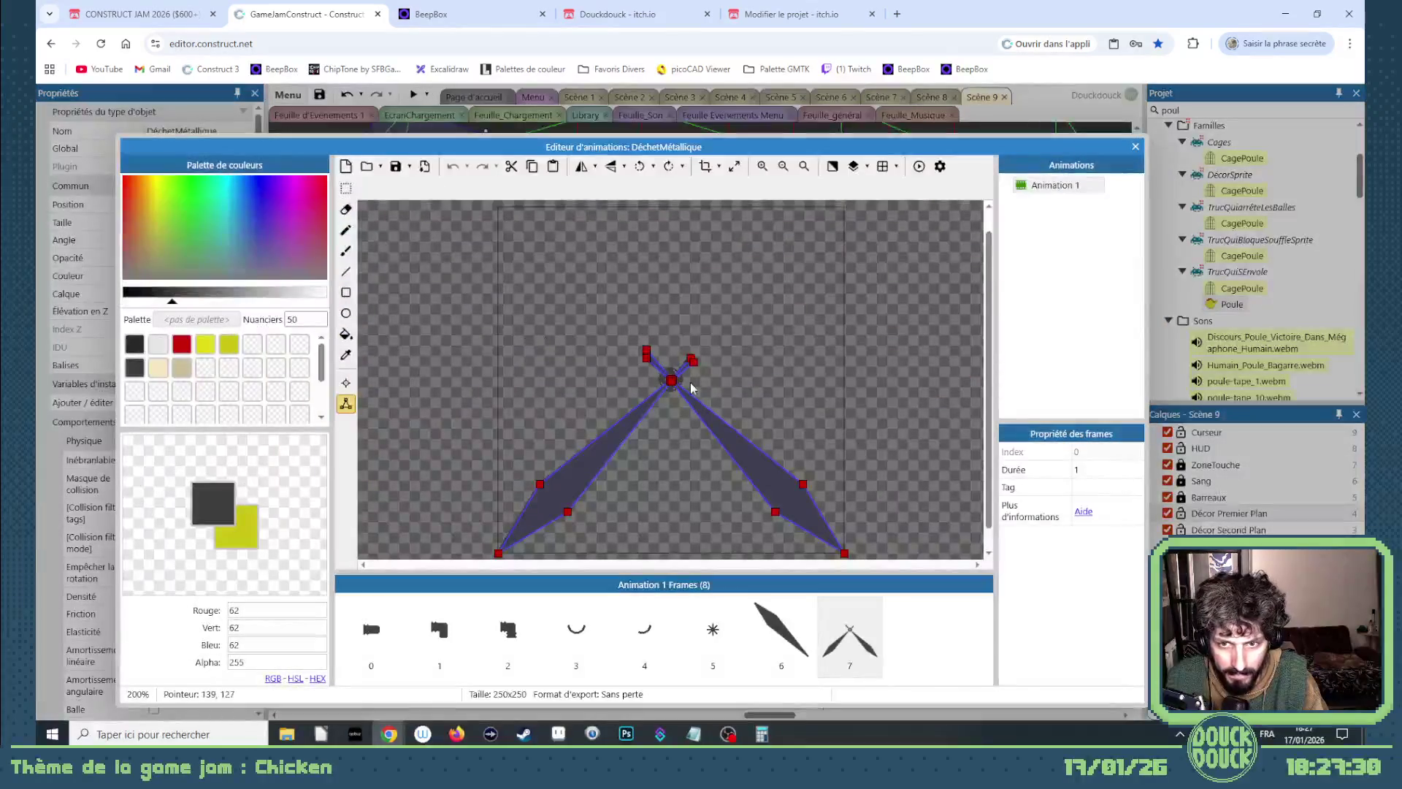
pyautogui.click(610, 374)
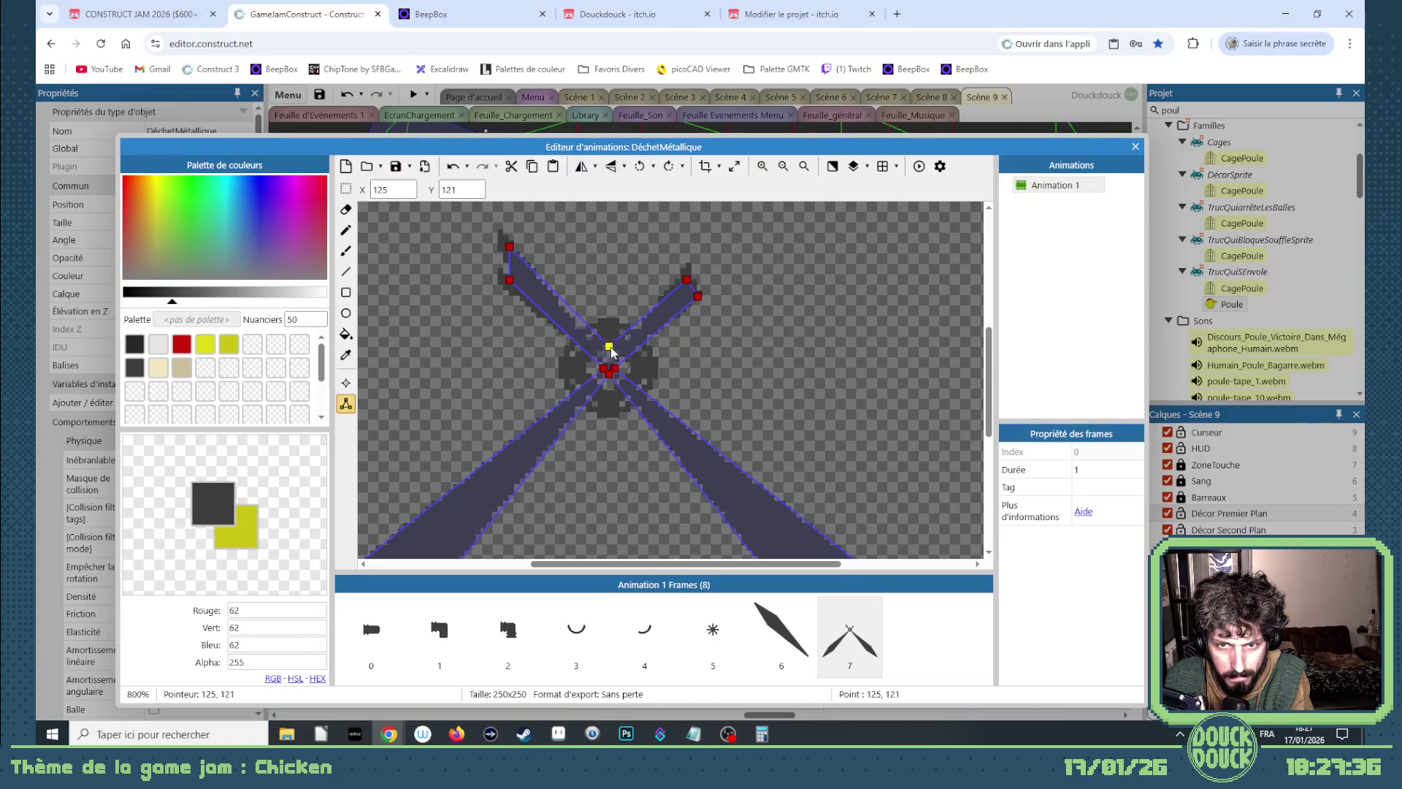
pyautogui.press('Down')
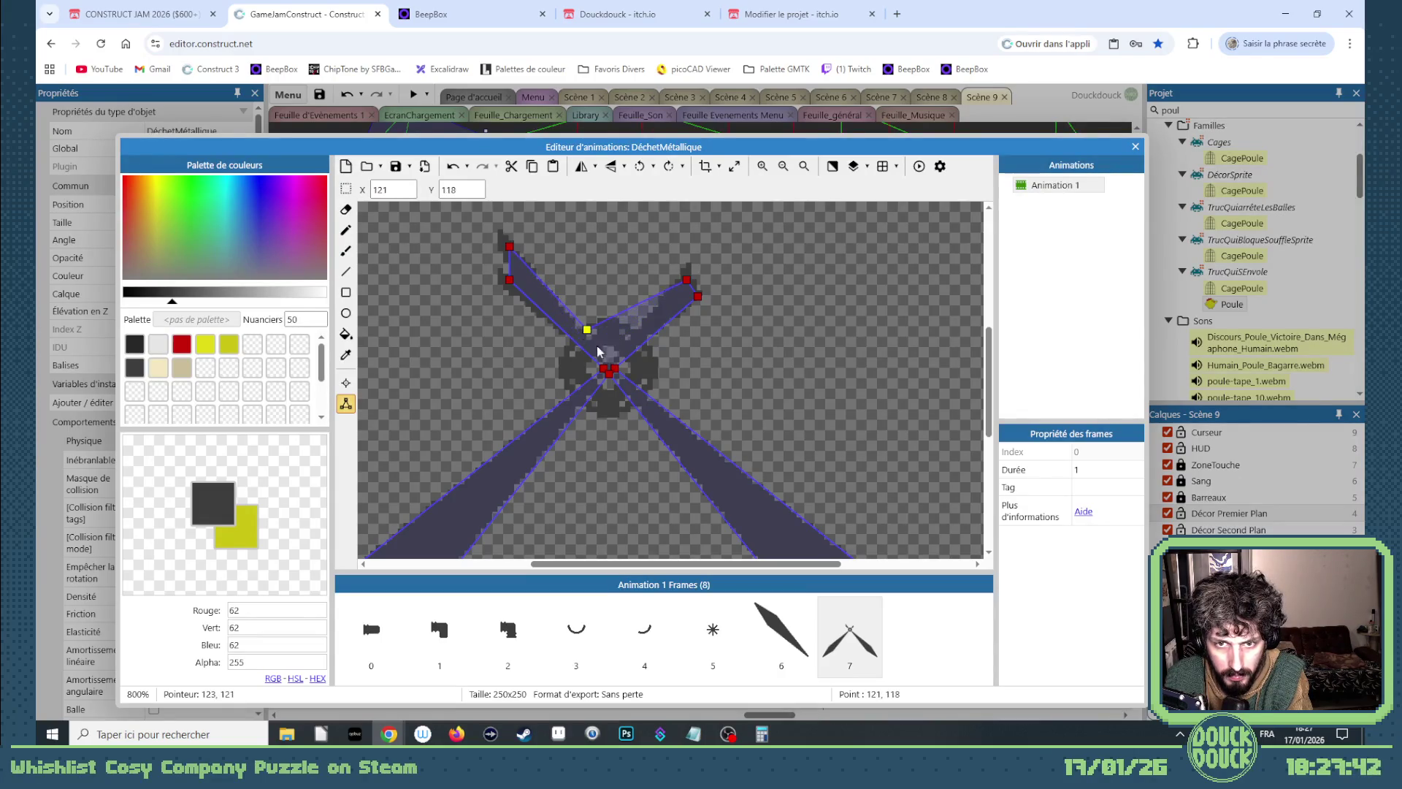
pyautogui.doubleClick(637, 310)
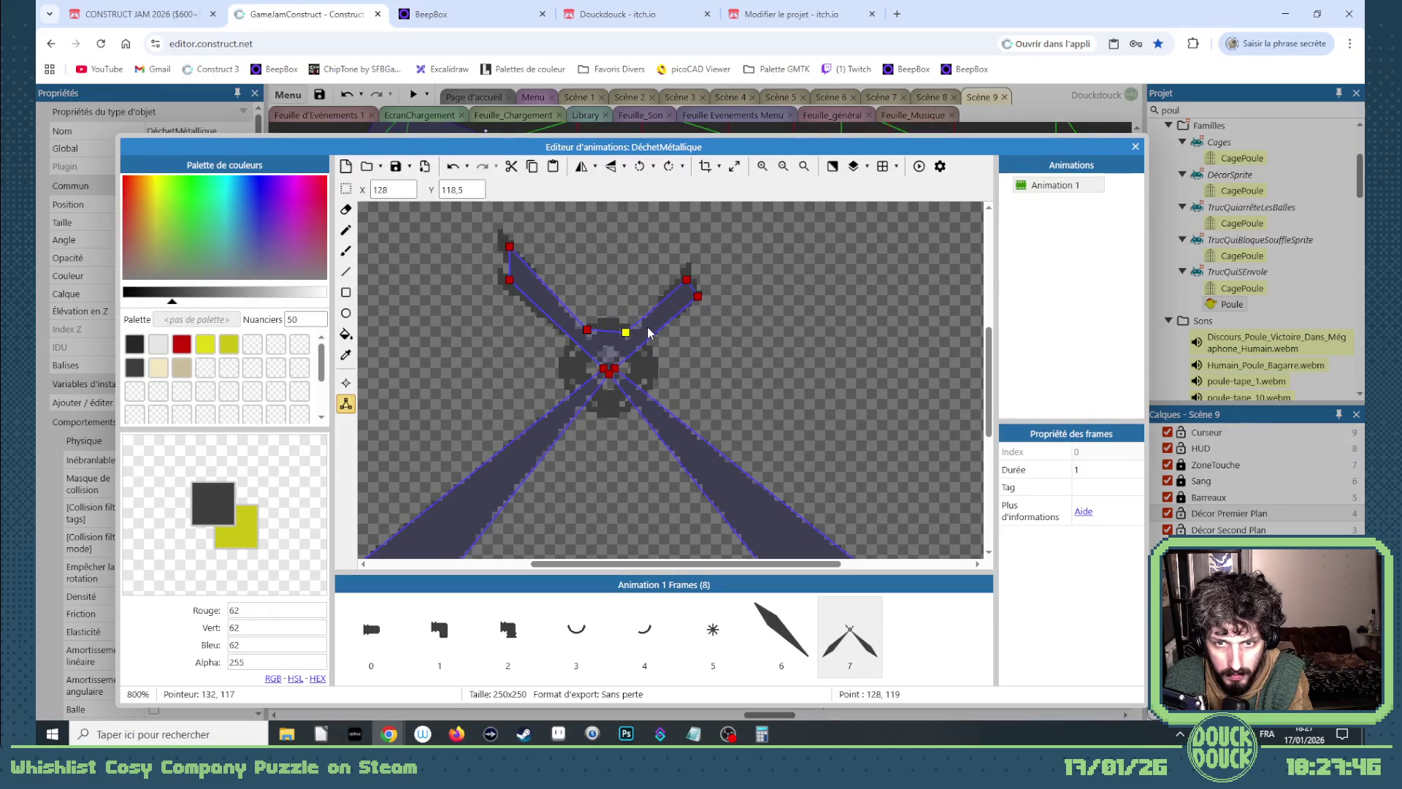
pyautogui.click(1138, 148)
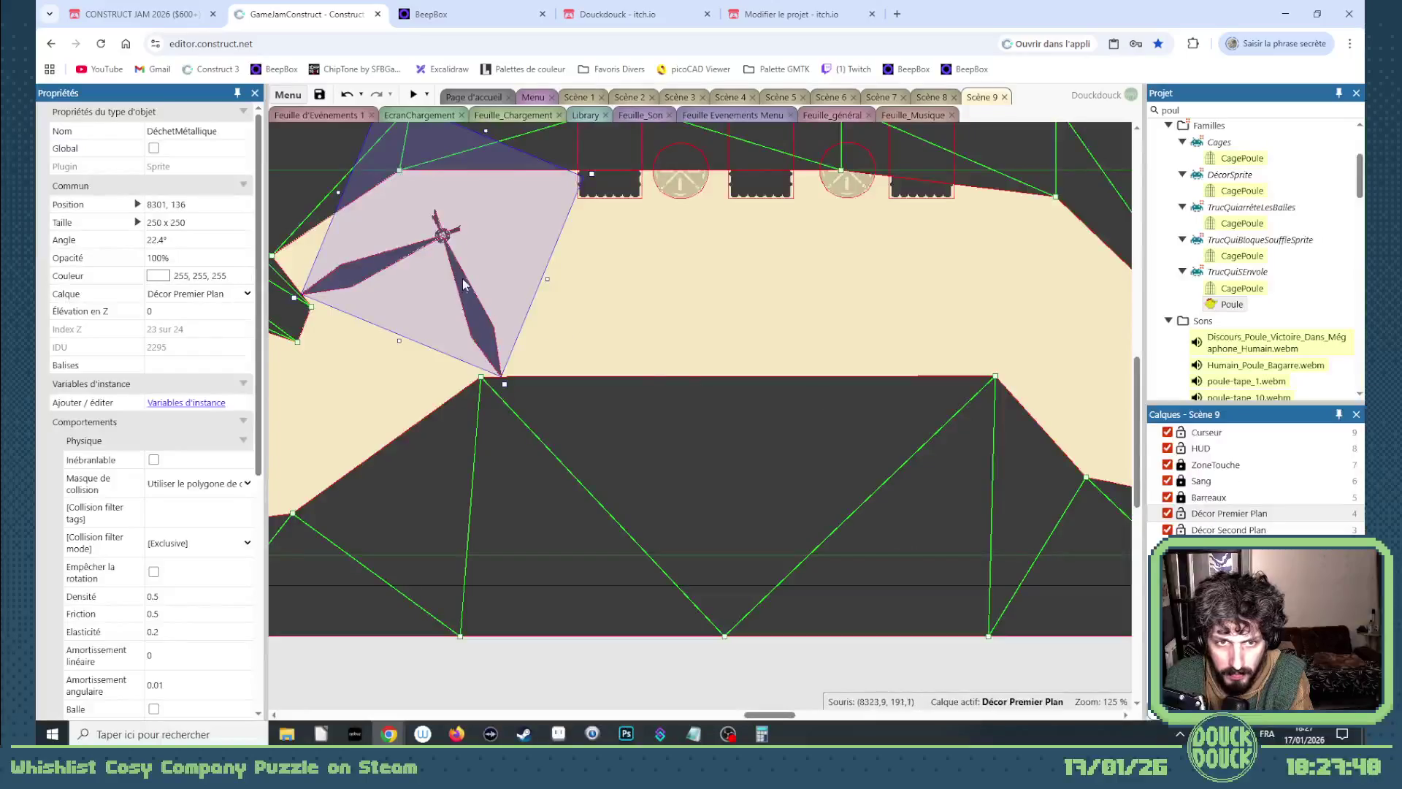
pyautogui.click(413, 97)
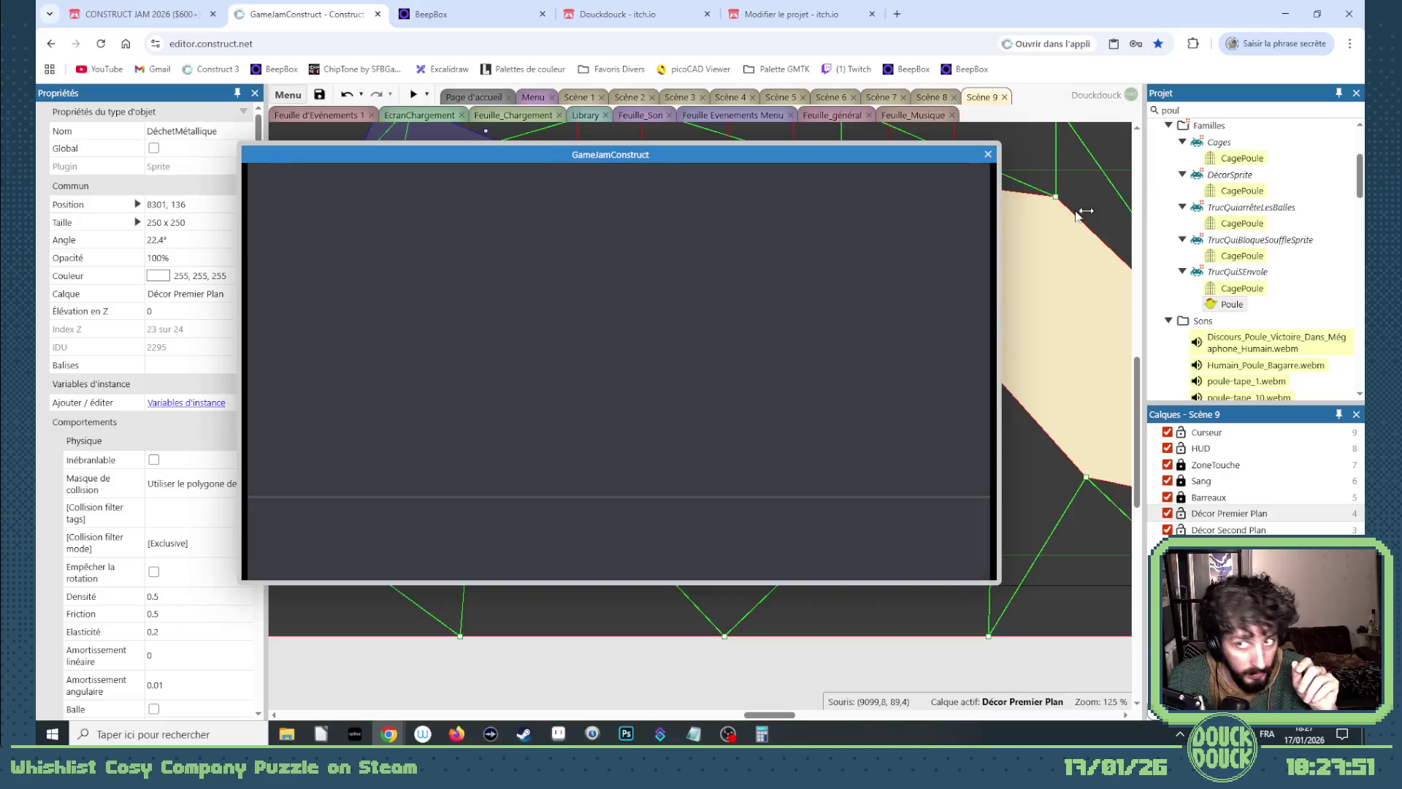
# Playtest Scène 9 fullscreen, launching the chicken flock up the slope into the windmill blades.
pyautogui.click(987, 155)
pyautogui.moveTo(761, 715); pyautogui.dragTo(746, 715)
pyautogui.click(413, 95)
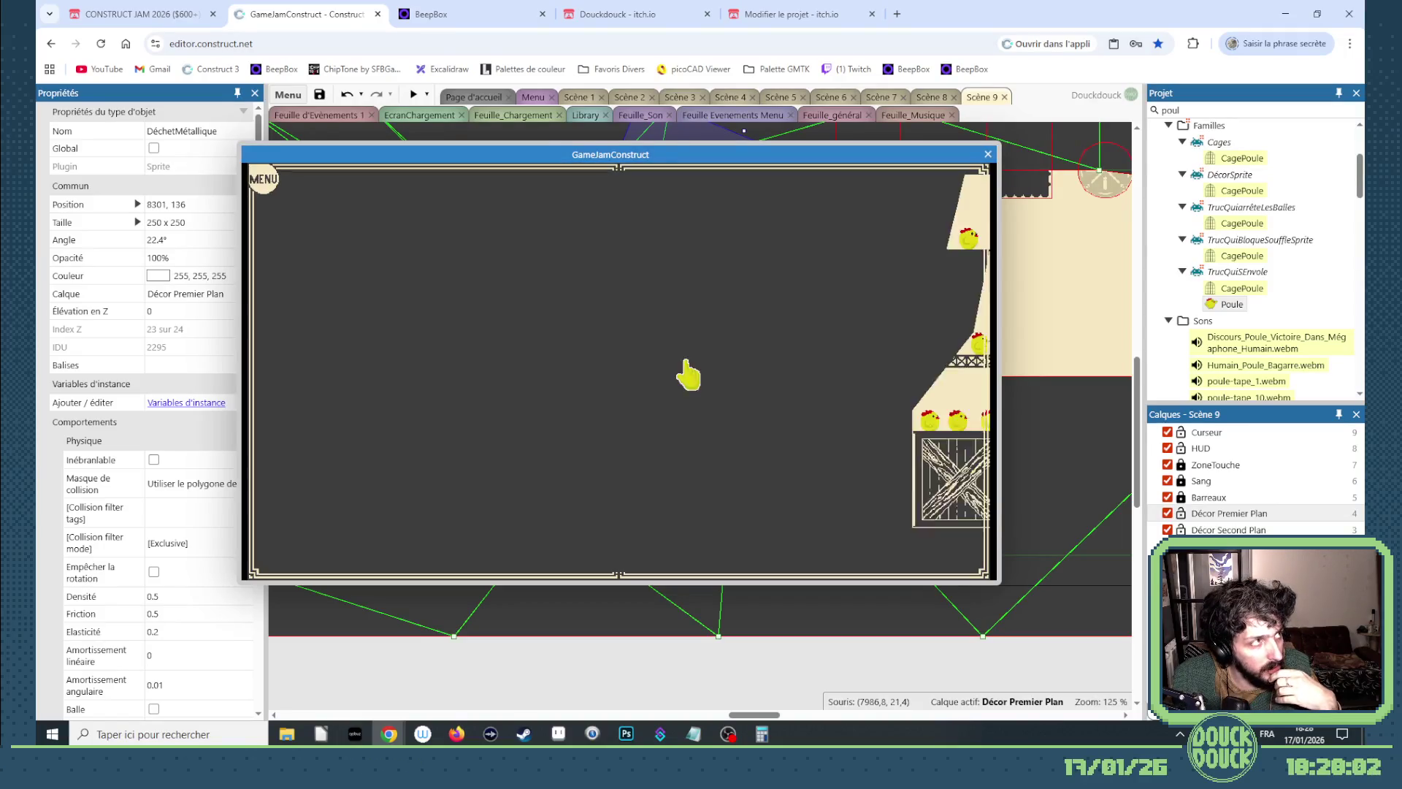
pyautogui.click(848, 423)
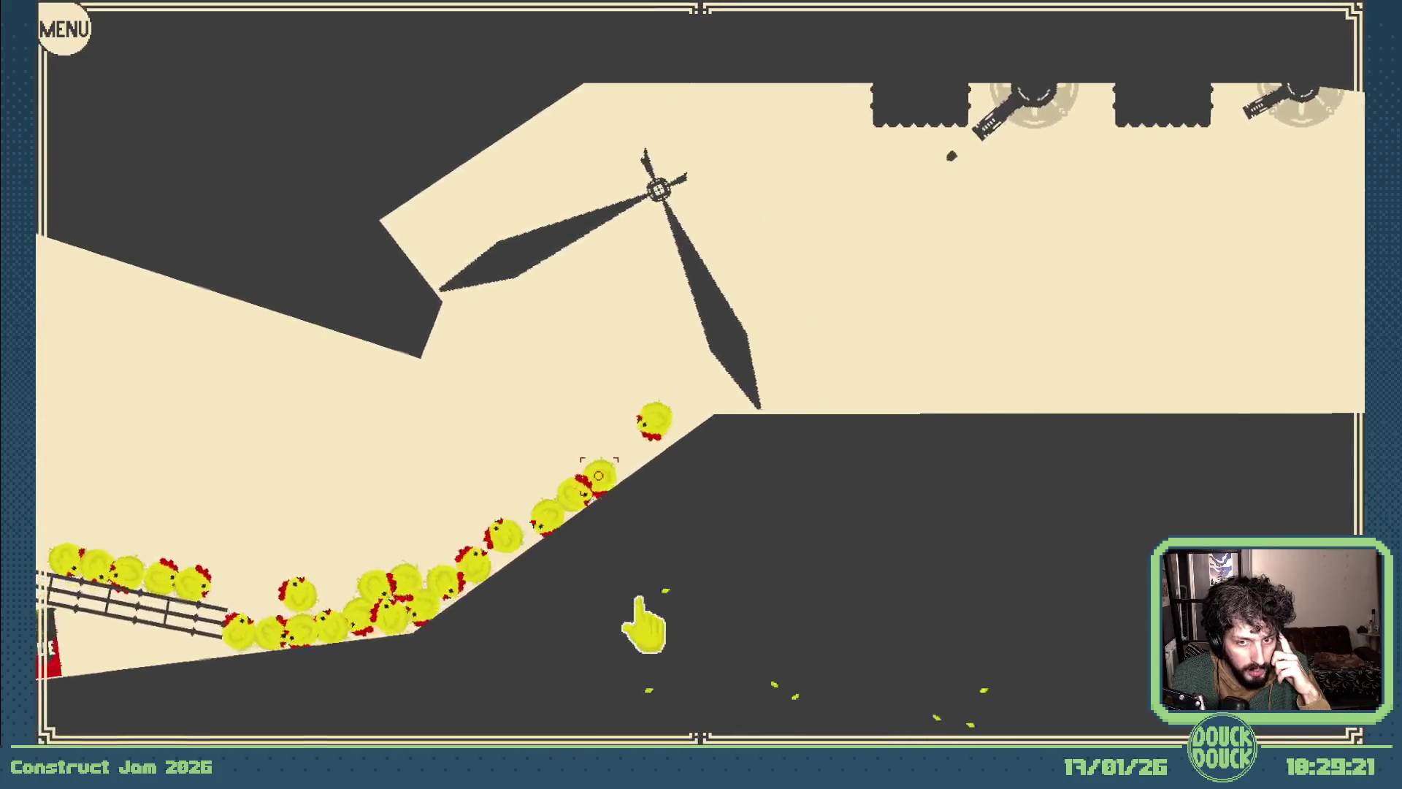
pyautogui.click(752, 519)
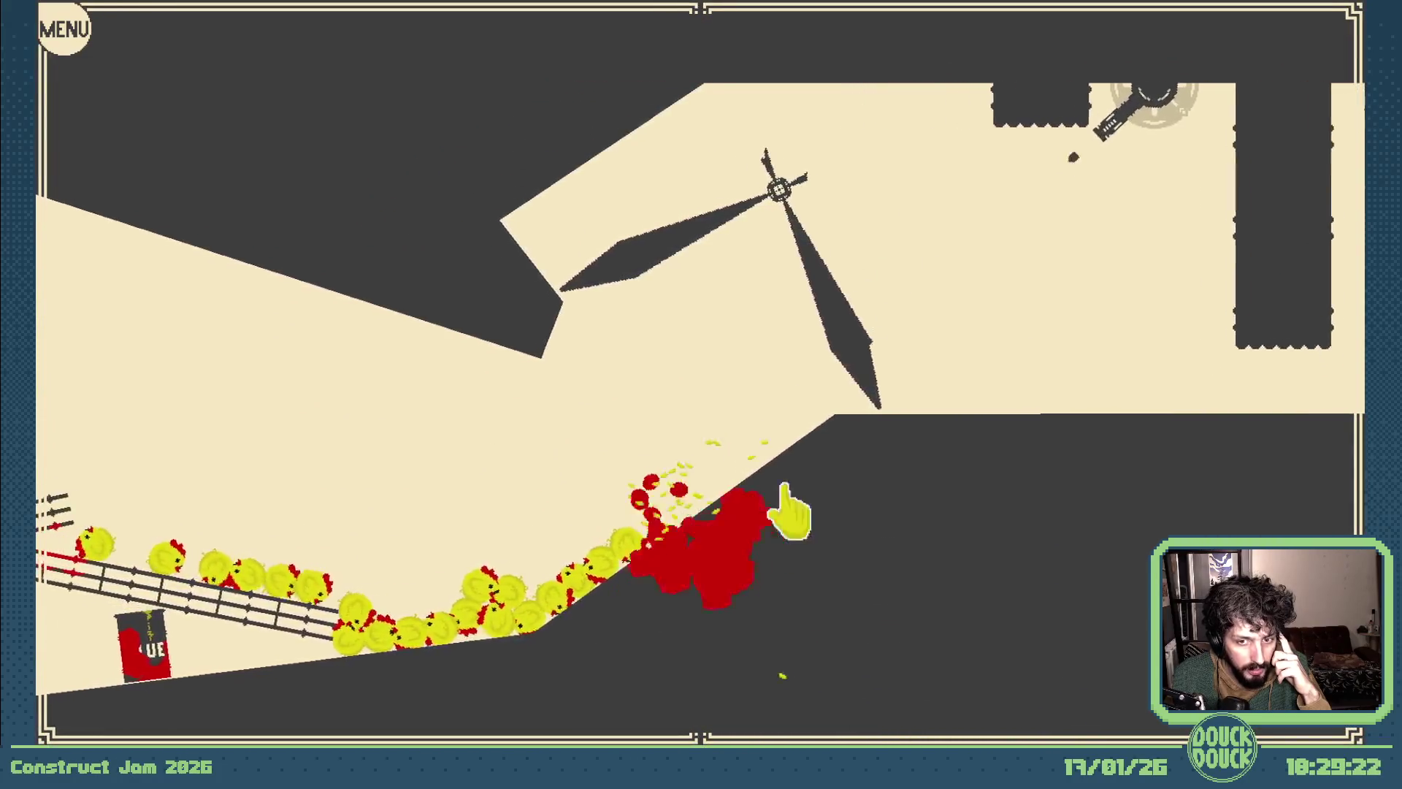
pyautogui.click(894, 400)
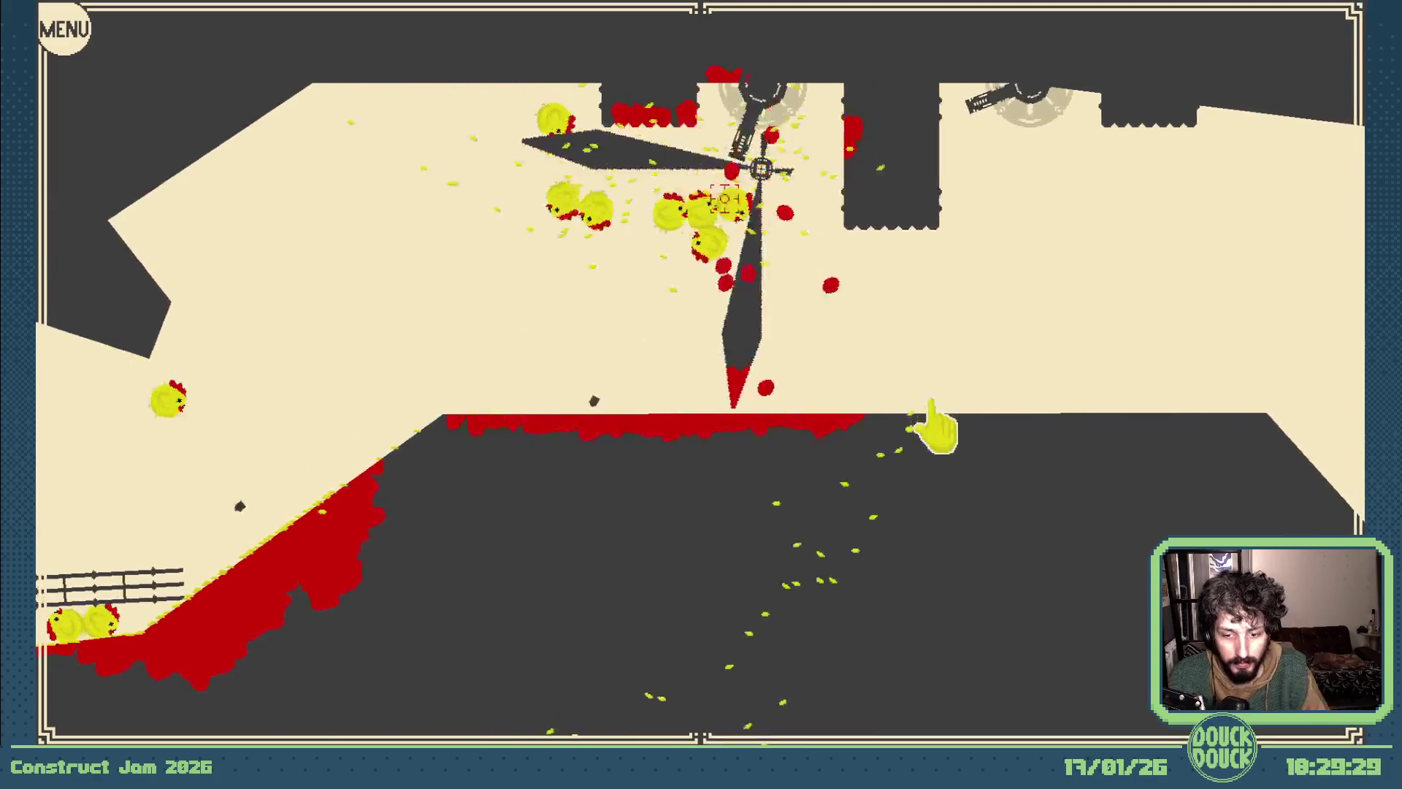
pyautogui.press('Escape')
pyautogui.click(988, 154)
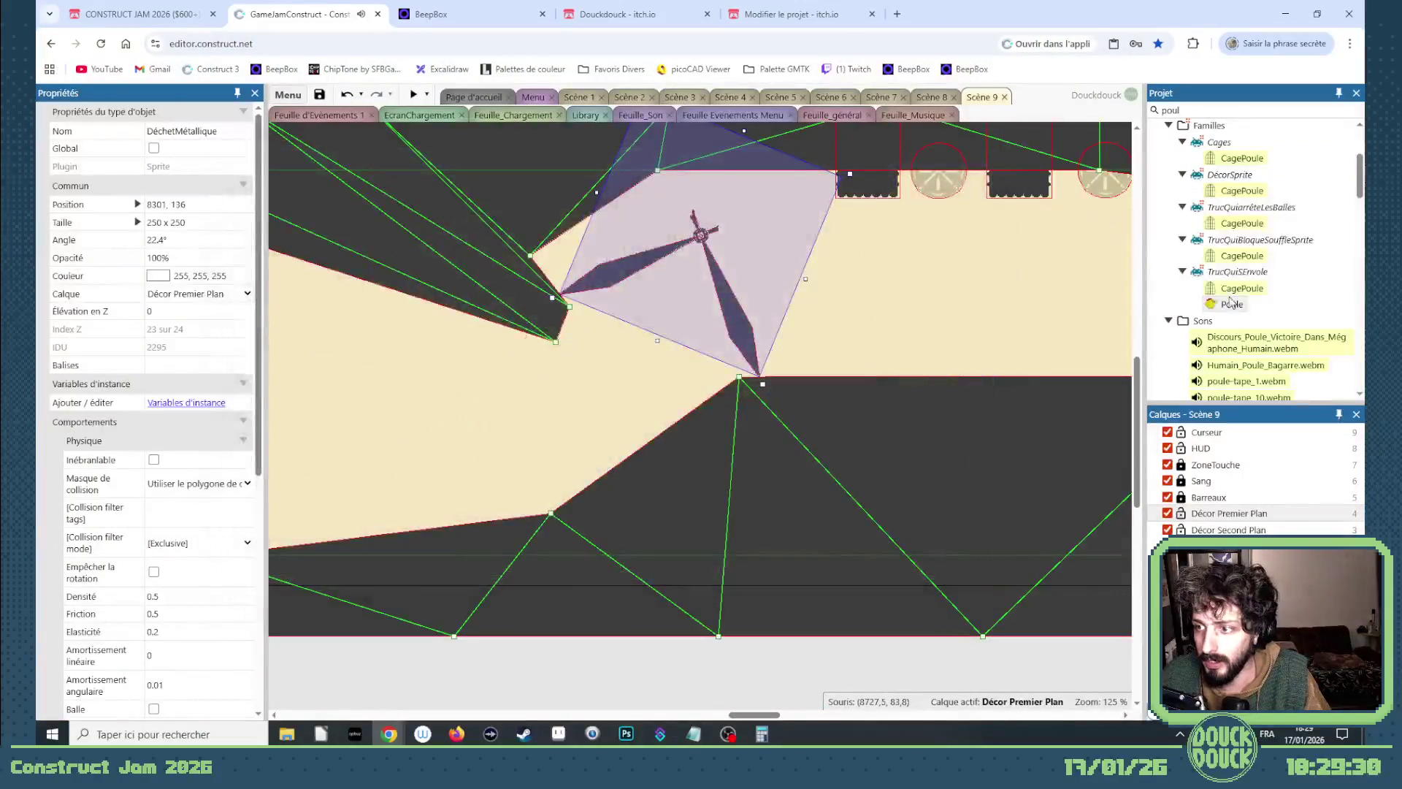
# Review the object types in the TrucQuiarrêteLesBalles family.
pyautogui.rightClick(1241, 214)
pyautogui.click(1220, 228)
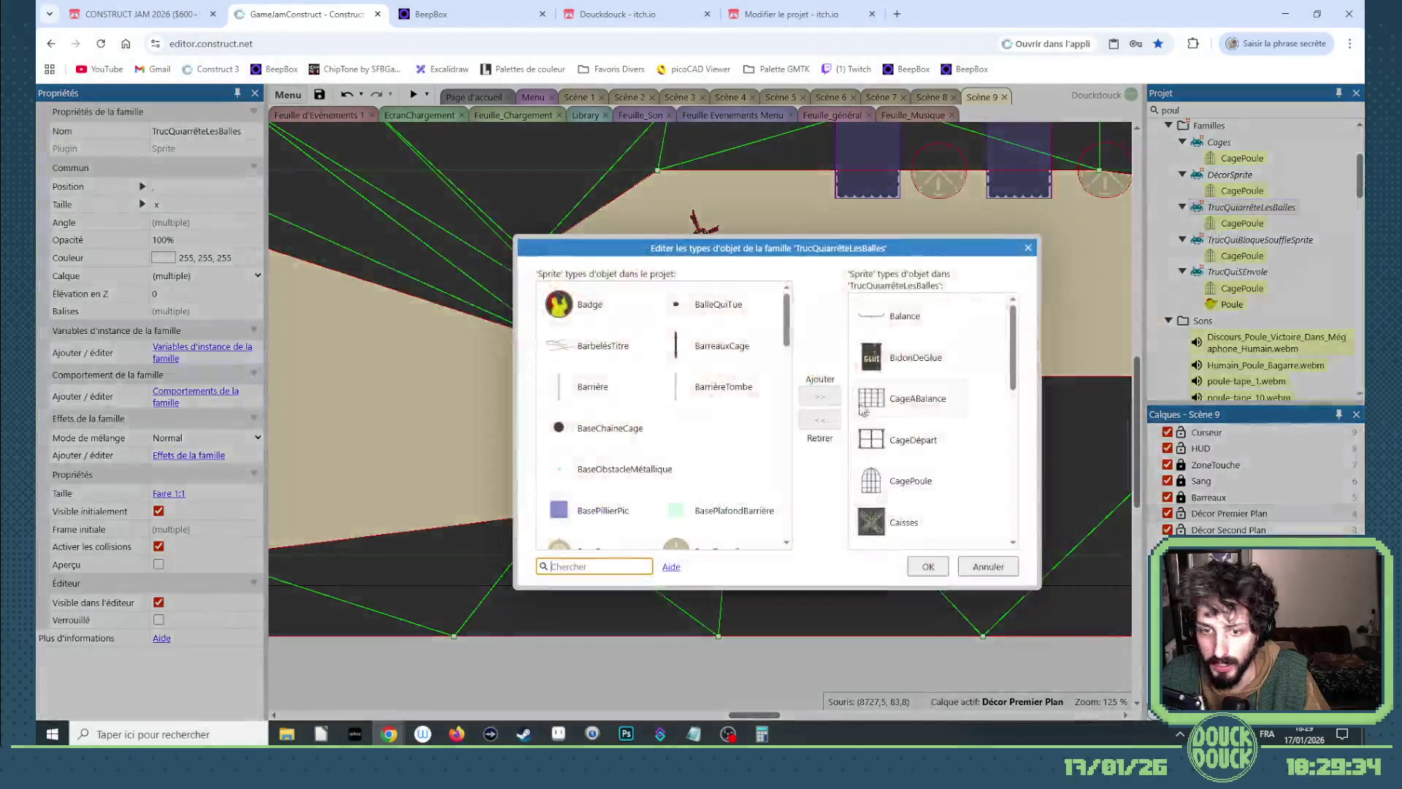
pyautogui.scroll(-3, 711, 360)
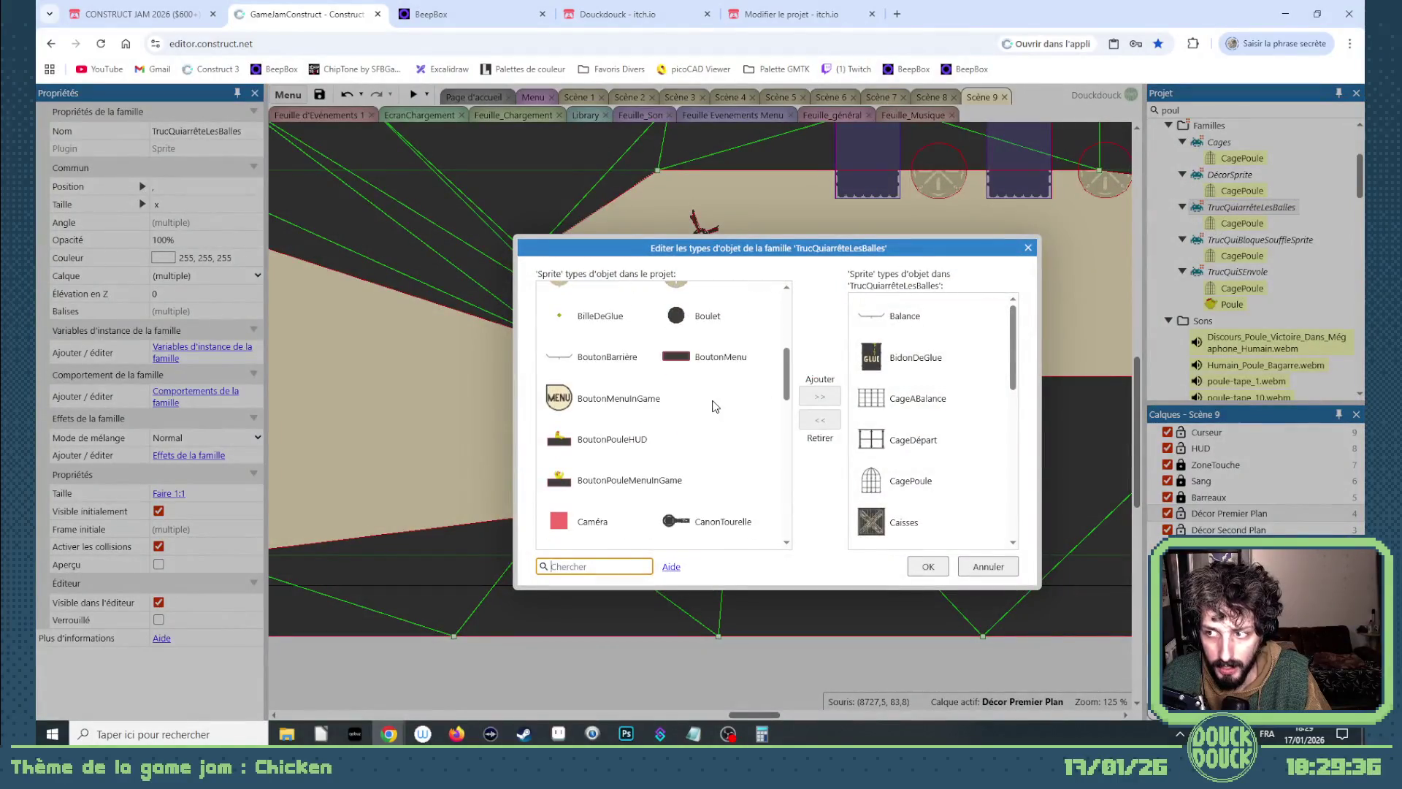
pyautogui.scroll(-5, 713, 405)
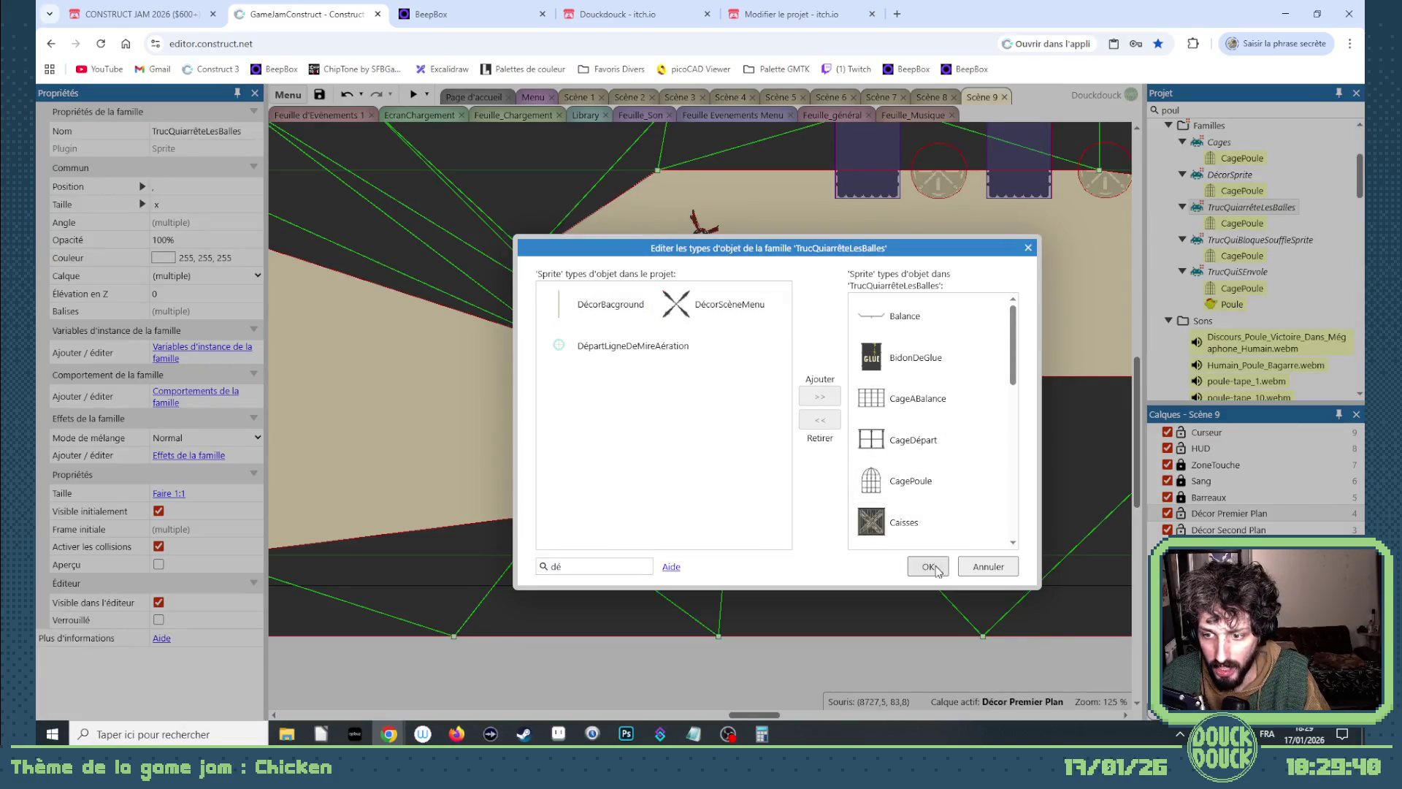
pyautogui.click(928, 566)
# Review the object types in the TrucQuiBloqueSouffleSprite family.
pyautogui.rightClick(1250, 245)
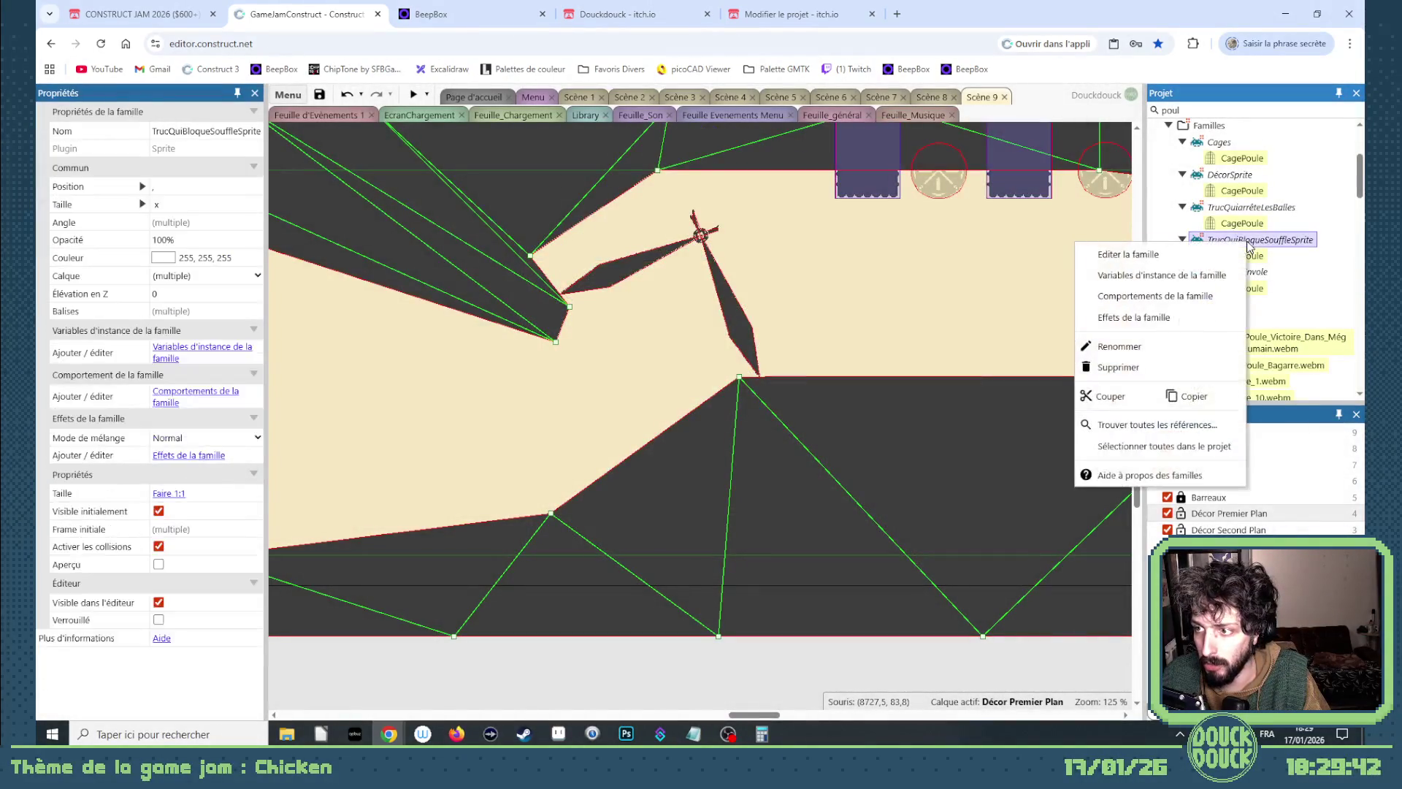
pyautogui.click(1203, 256)
pyautogui.scroll(-2, 727, 437)
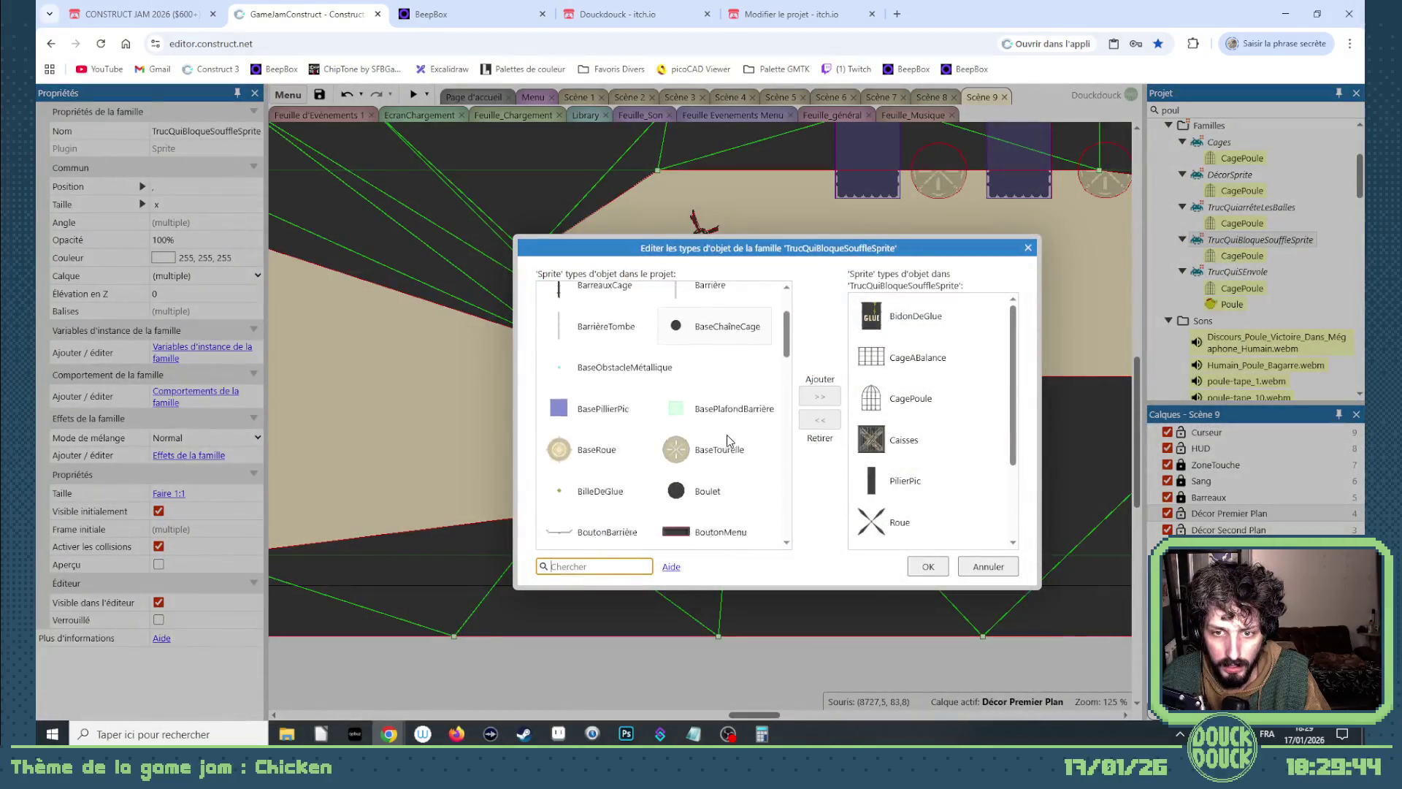
pyautogui.scroll(1, 959, 447)
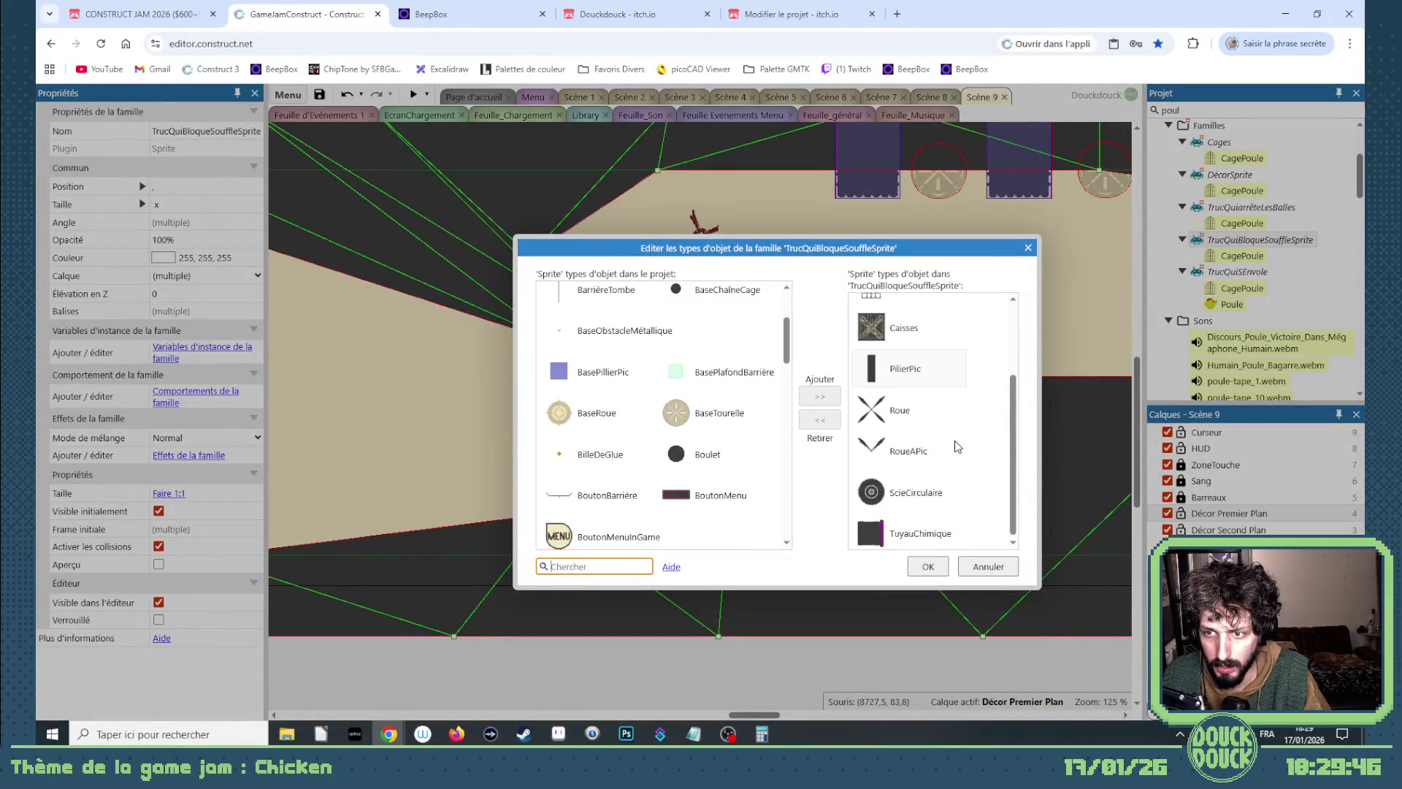
pyautogui.scroll(-1, 737, 427)
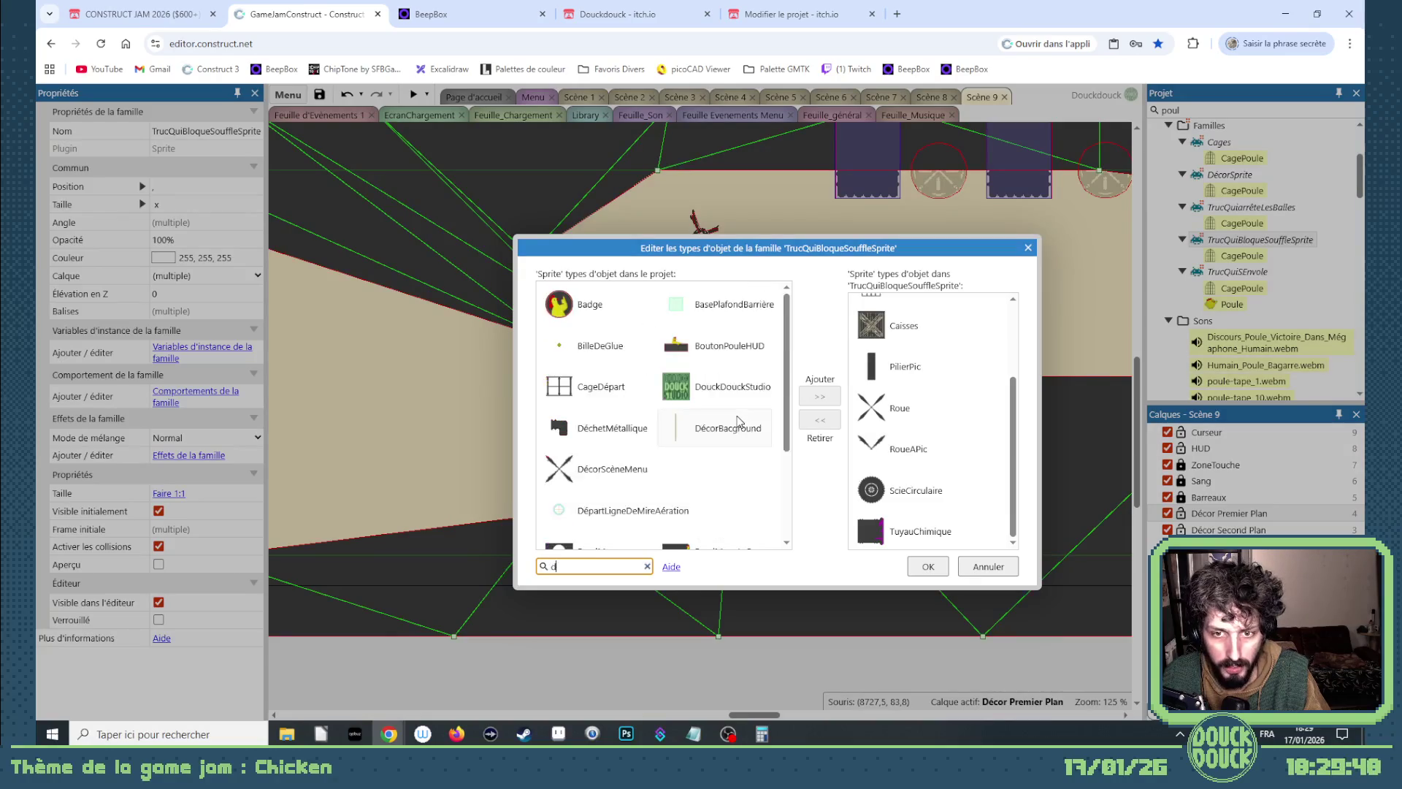
pyautogui.click(1028, 249)
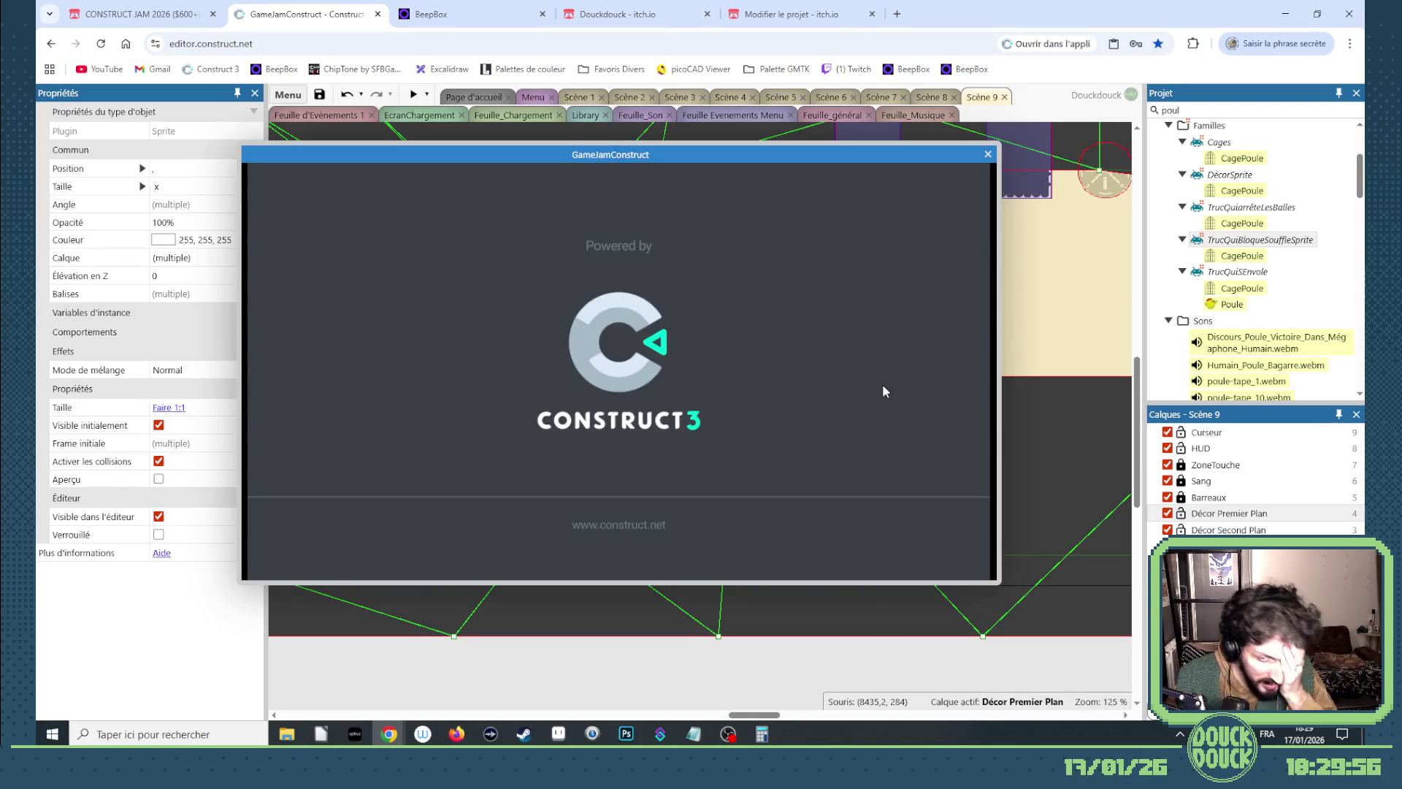
# Play Scène 9 fullscreen, watching chickens jam beneath the windmill blades, then close the preview.
pyautogui.click(826, 401)
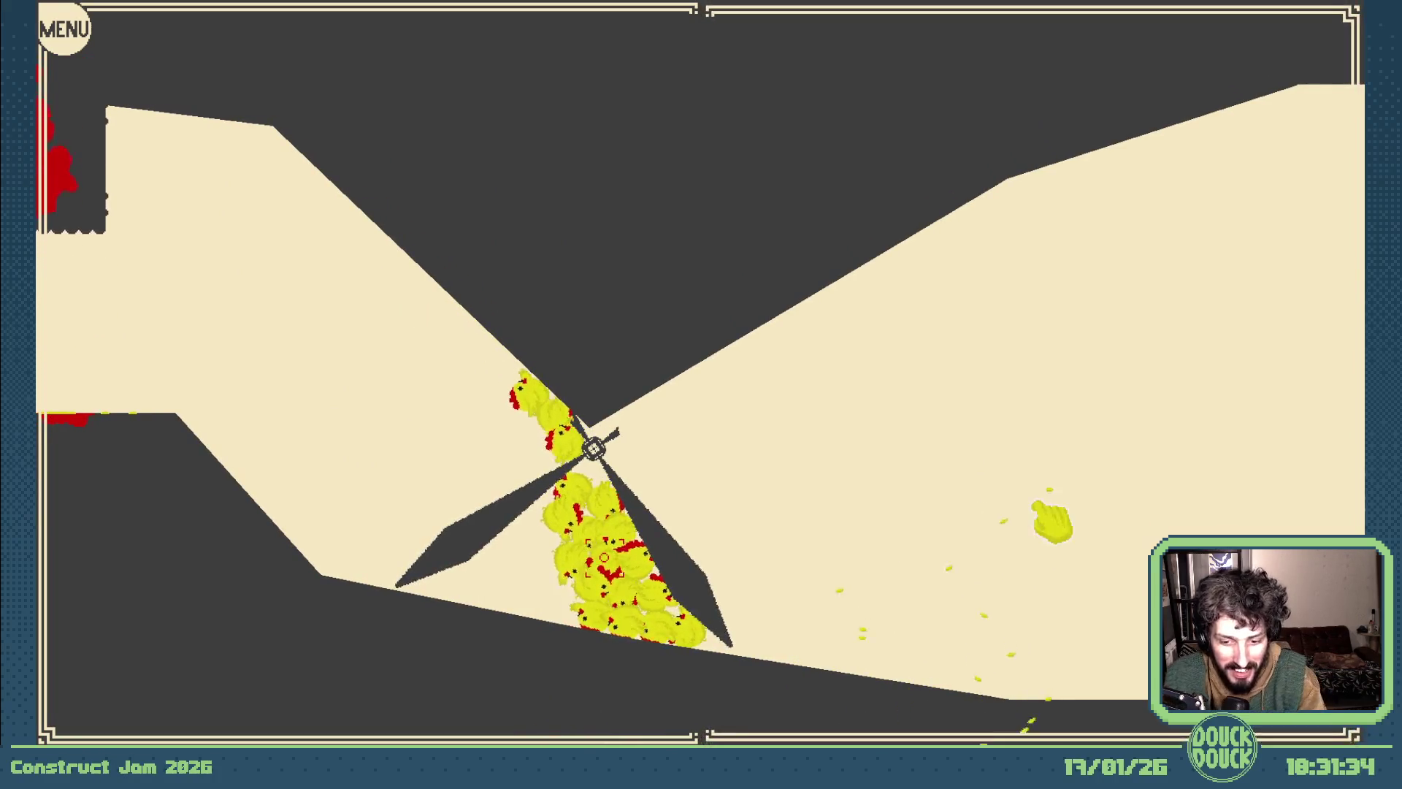
pyautogui.press('Escape')
pyautogui.hotkey('alt', 'F4')
# Drag the terrain mesh point beside the windmill blade down-right to reshape that ground edge.
pyautogui.scroll(3, 723, 276)
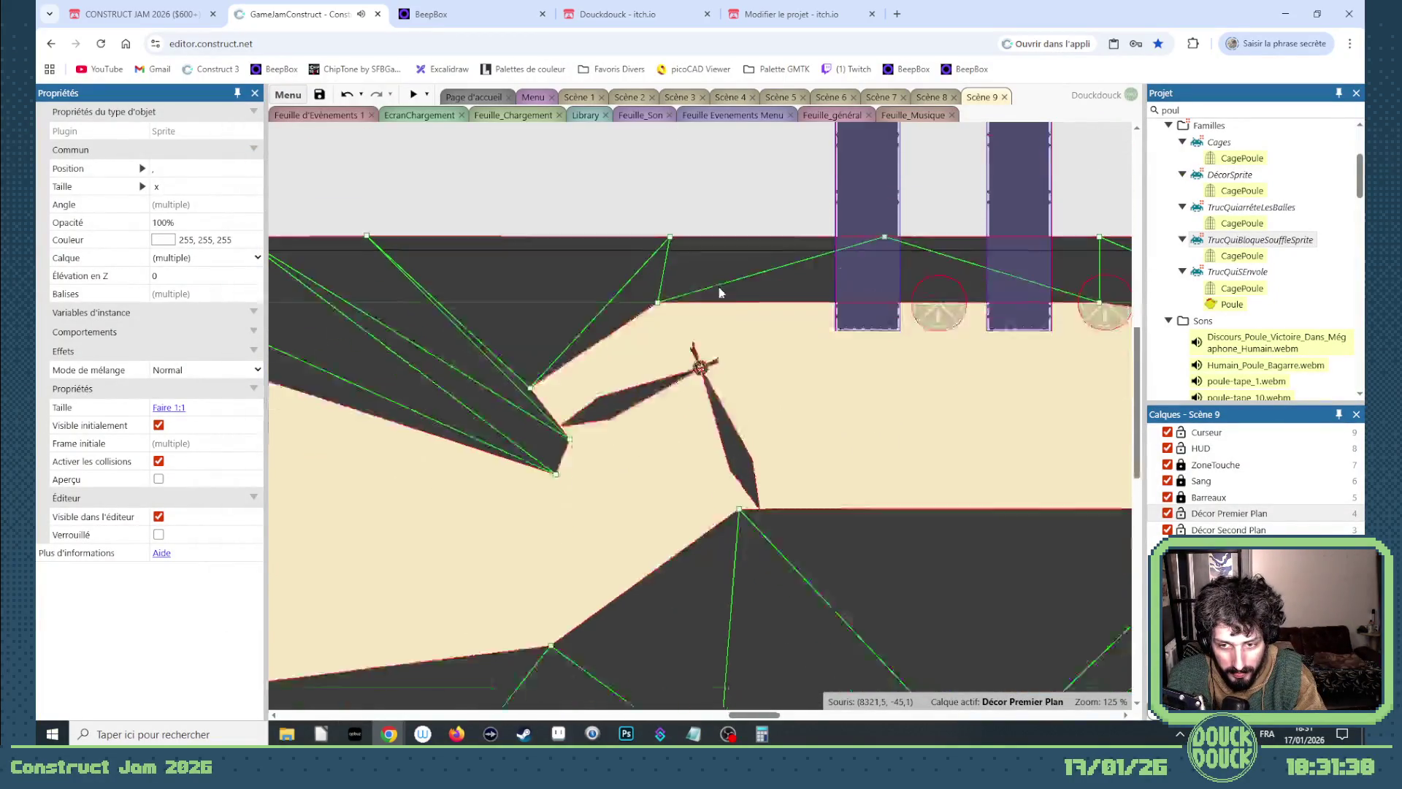
pyautogui.keyDown('ctrl'); pyautogui.scroll(-2, 721, 275); pyautogui.keyUp('ctrl')
pyautogui.scroll(-2, 650, 344)
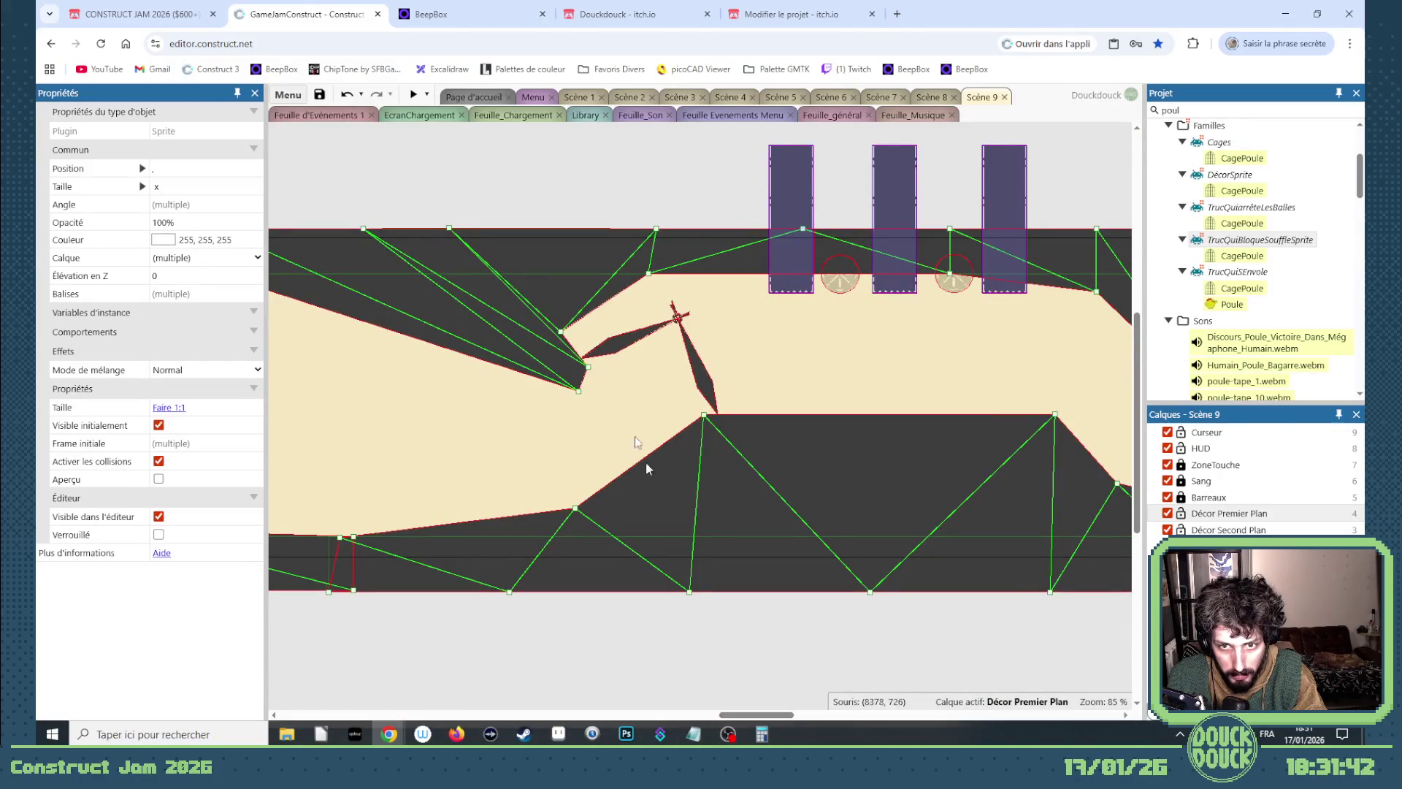
pyautogui.moveTo(562, 331); pyautogui.dragTo(574, 347)
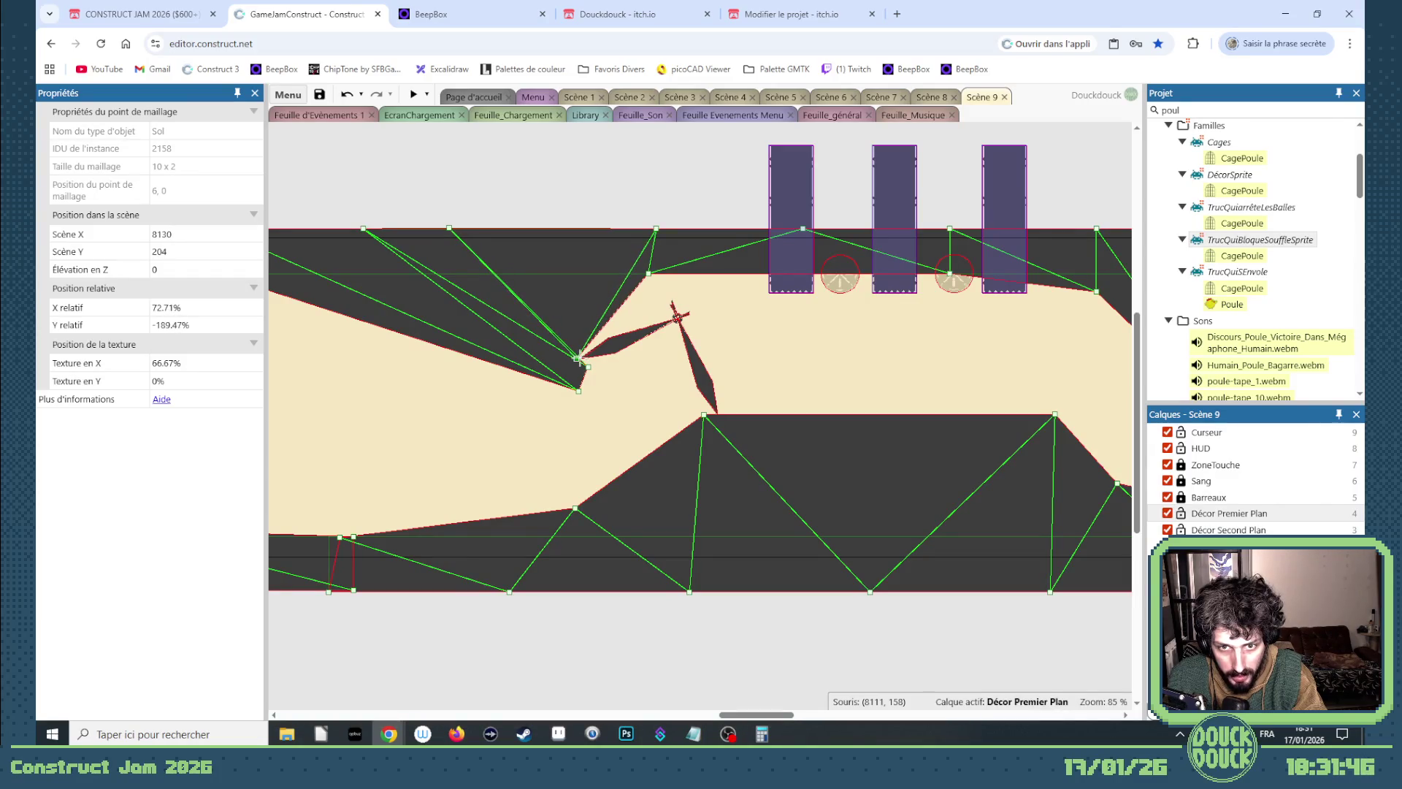
pyautogui.keyDown('ctrl'); pyautogui.scroll(5, 615, 349); pyautogui.keyUp('ctrl')
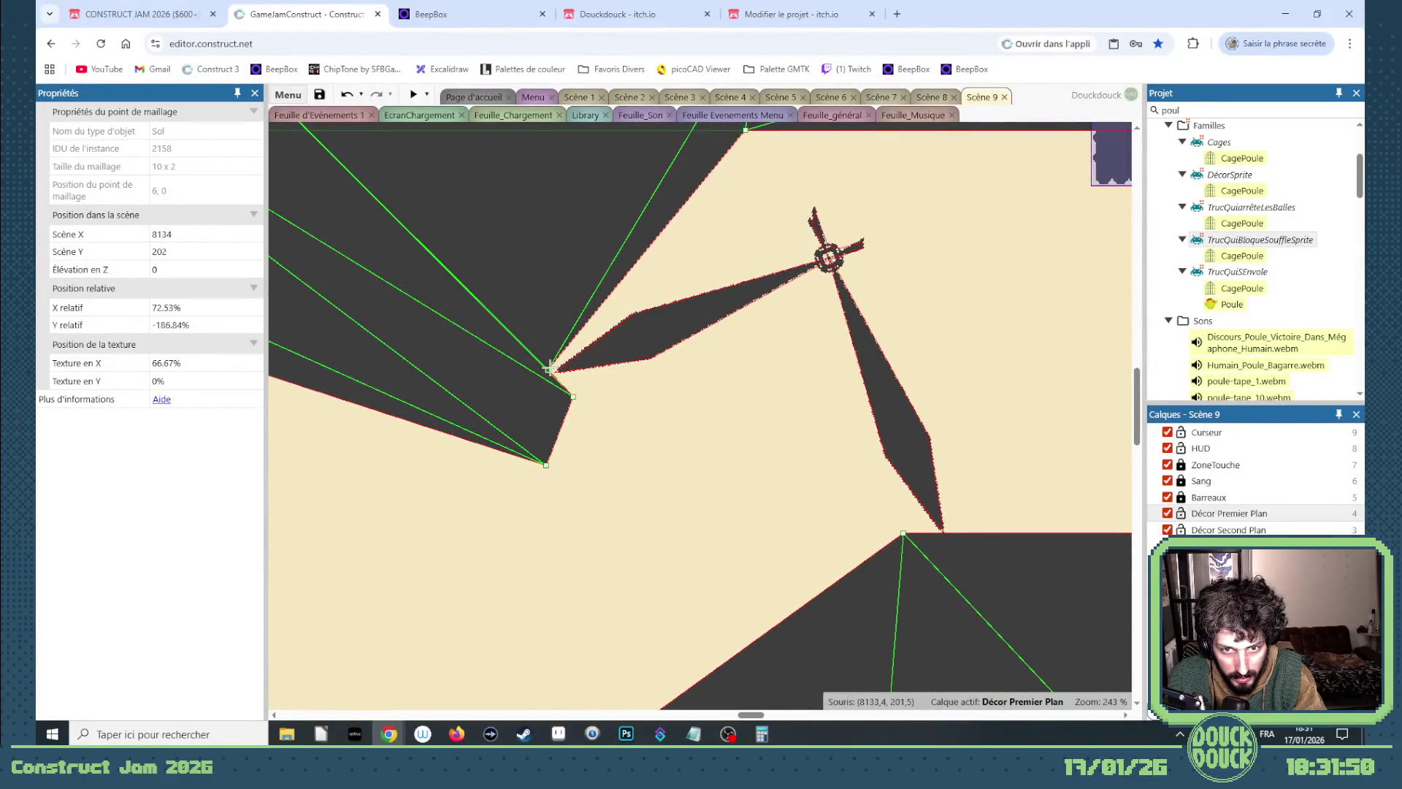
pyautogui.keyDown('ctrl'); pyautogui.scroll(-3, 373, 319); pyautogui.keyUp('ctrl')
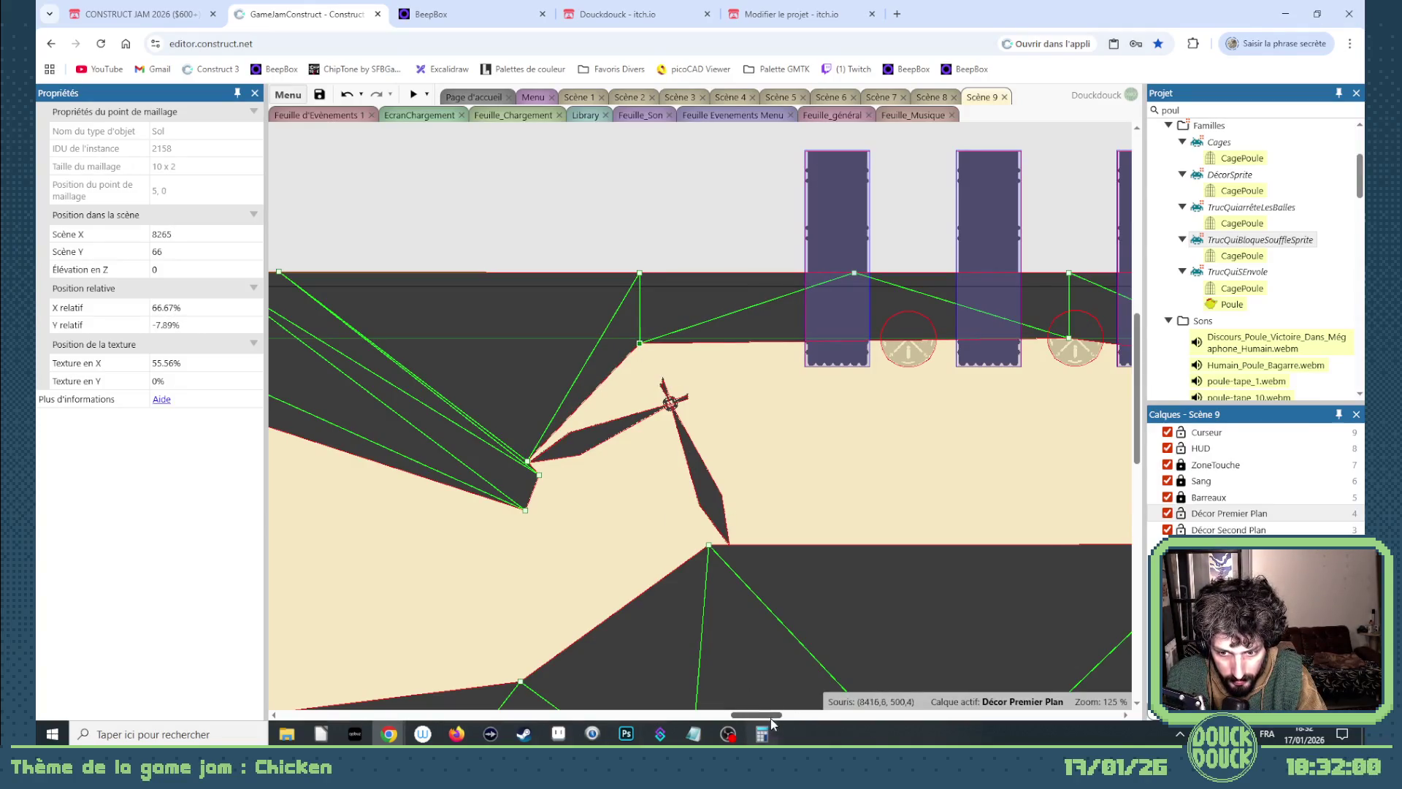
pyautogui.moveTo(771, 718); pyautogui.dragTo(818, 718)
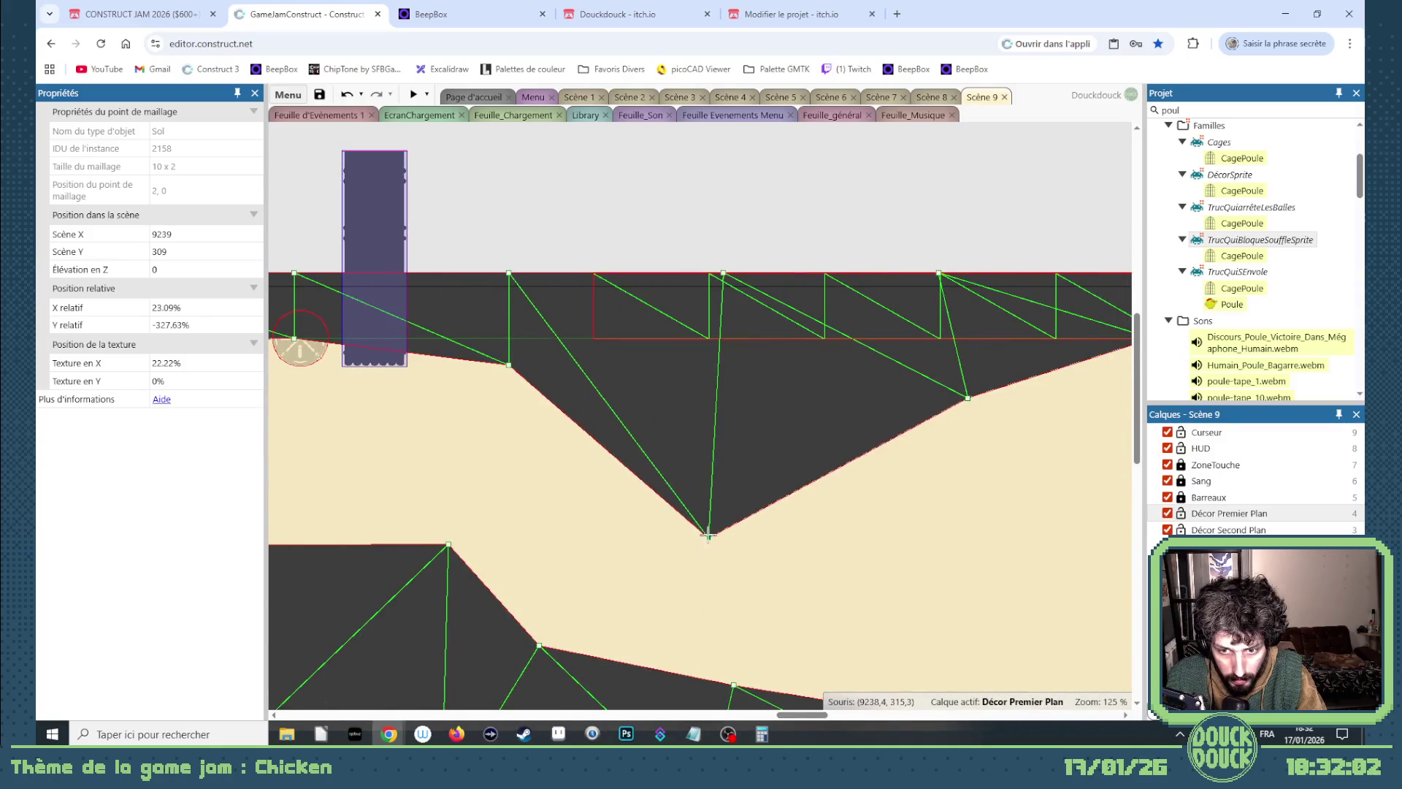
pyautogui.moveTo(793, 718); pyautogui.dragTo(611, 692)
pyautogui.moveTo(611, 692)
pyautogui.mouseDown()
pyautogui.moveTo(757, 704)
pyautogui.moveTo(469, 689)
pyautogui.moveTo(569, 691)
pyautogui.mouseUp()
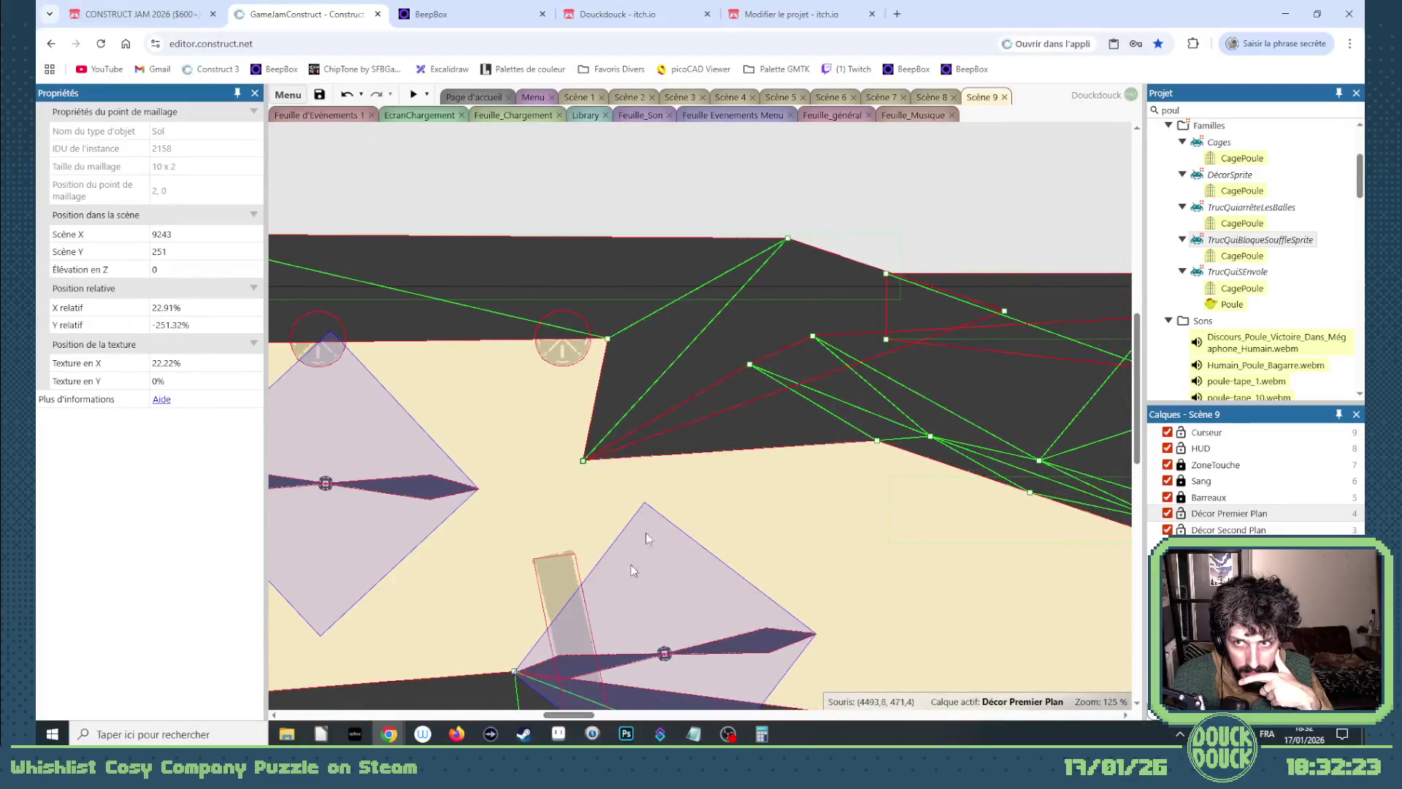
pyautogui.click(928, 98)
pyautogui.click(880, 99)
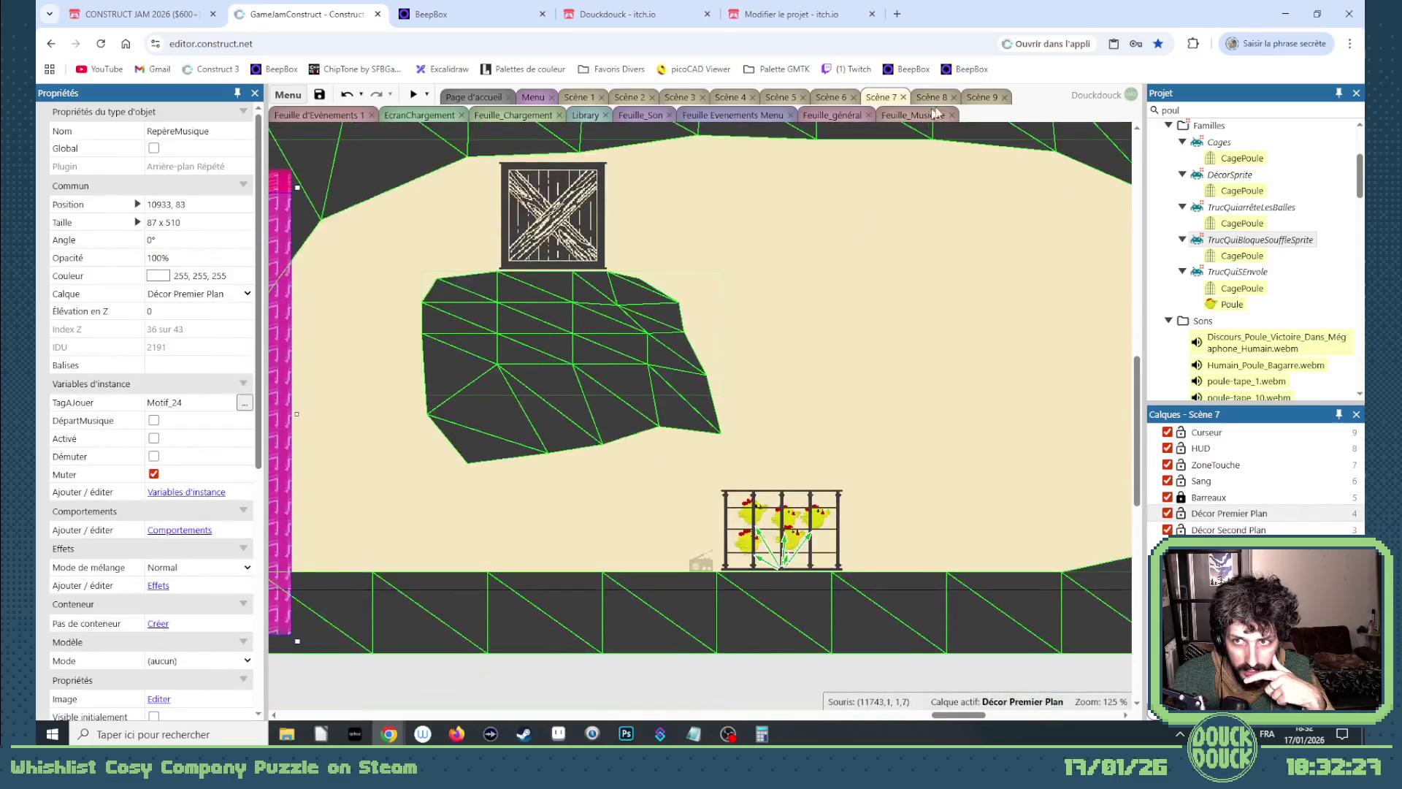
pyautogui.click(979, 98)
pyautogui.scroll(-1, 735, 352)
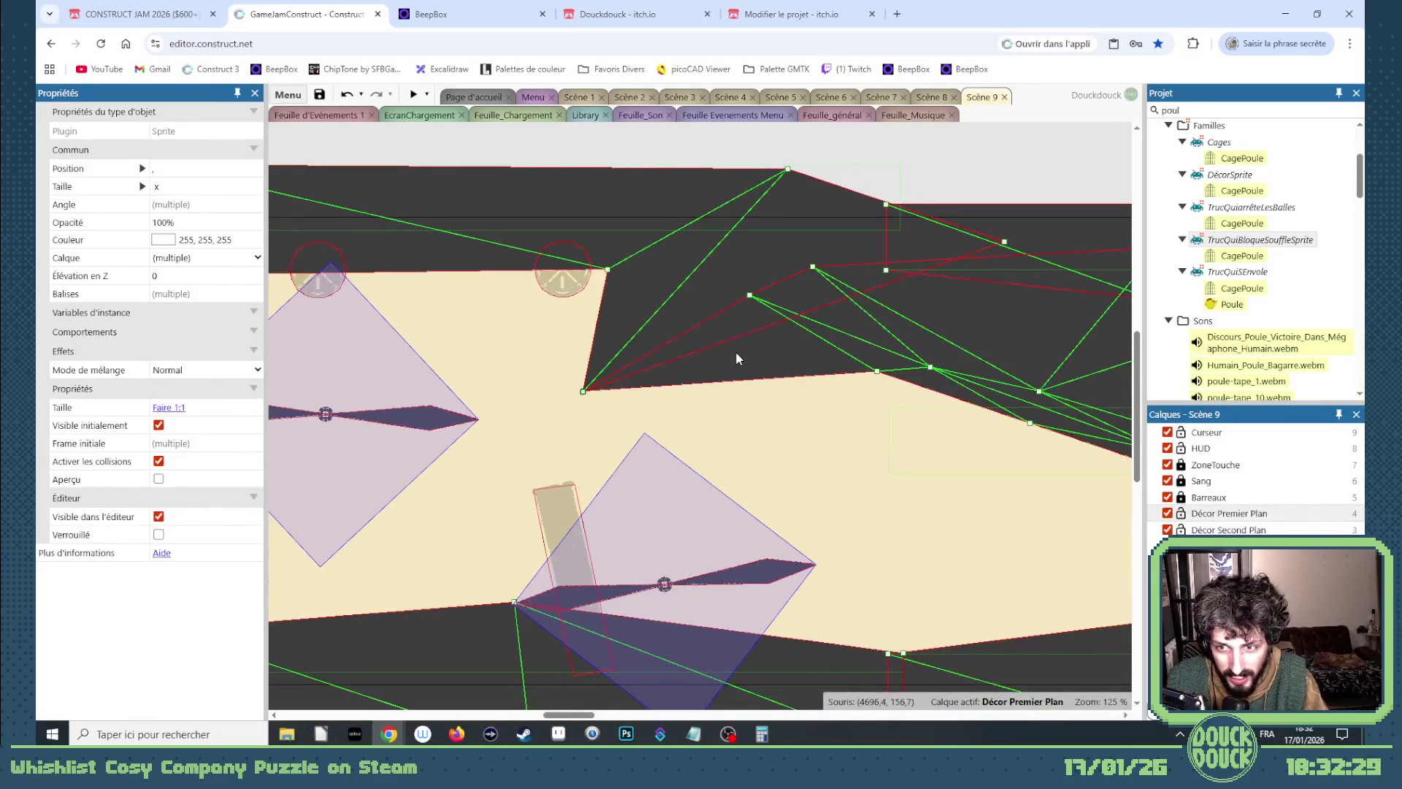
pyautogui.keyDown('ctrl'); pyautogui.scroll(-5, 735, 352); pyautogui.keyUp('ctrl')
pyautogui.moveTo(592, 714)
pyautogui.mouseDown()
pyautogui.moveTo(1022, 741)
pyautogui.moveTo(869, 701)
pyautogui.moveTo(847, 657)
pyautogui.moveTo(886, 621)
pyautogui.mouseUp()
pyautogui.scroll(1, 886, 612)
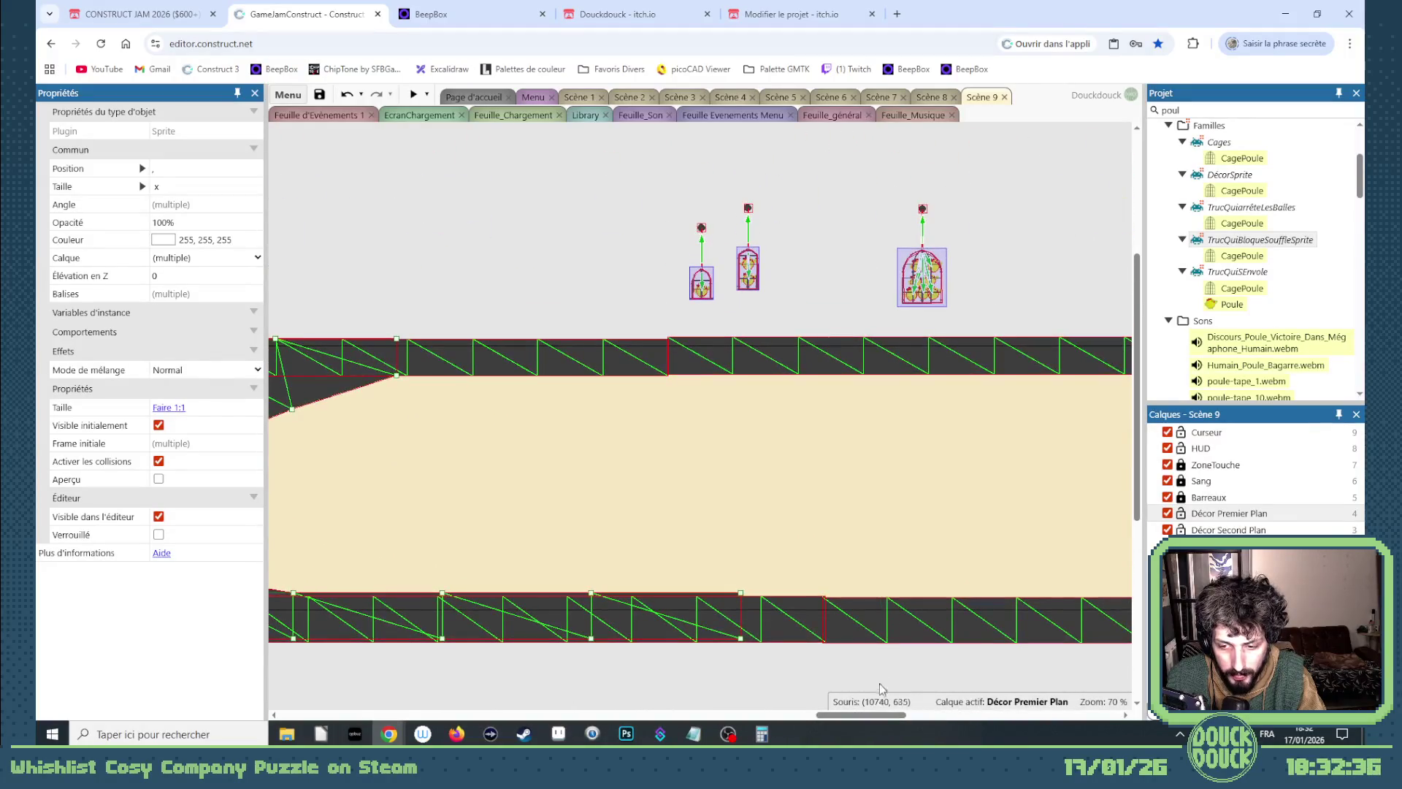
pyautogui.moveTo(873, 714)
pyautogui.mouseDown()
pyautogui.moveTo(804, 716)
pyautogui.moveTo(841, 718)
pyautogui.mouseUp()
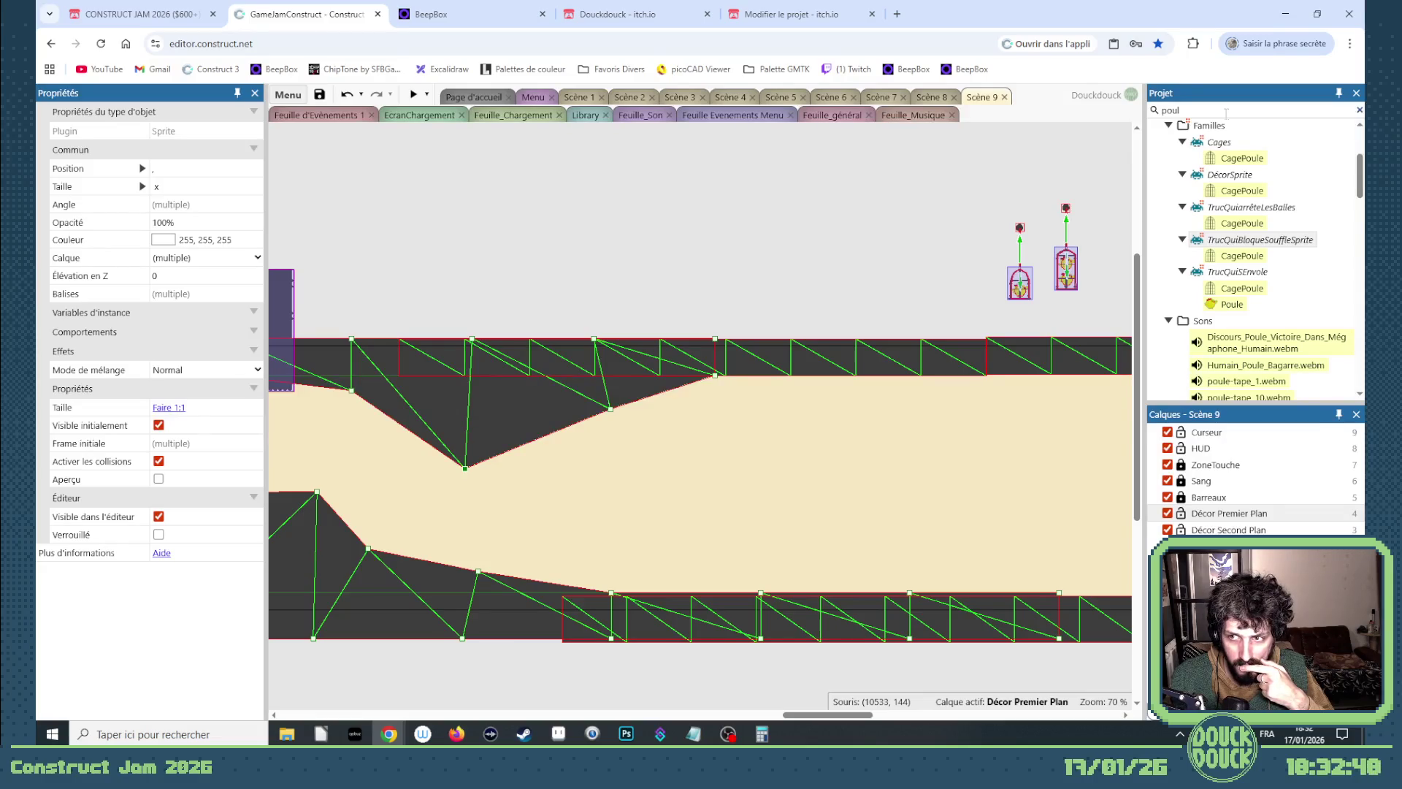
pyautogui.moveTo(838, 712)
pyautogui.mouseDown()
pyautogui.moveTo(866, 719)
pyautogui.moveTo(572, 707)
pyautogui.moveTo(869, 738)
pyautogui.moveTo(789, 735)
pyautogui.moveTo(734, 727)
pyautogui.moveTo(873, 737)
pyautogui.moveTo(880, 723)
pyautogui.mouseUp()
pyautogui.scroll(-5, 1212, 387)
pyautogui.scroll(5, 1212, 387)
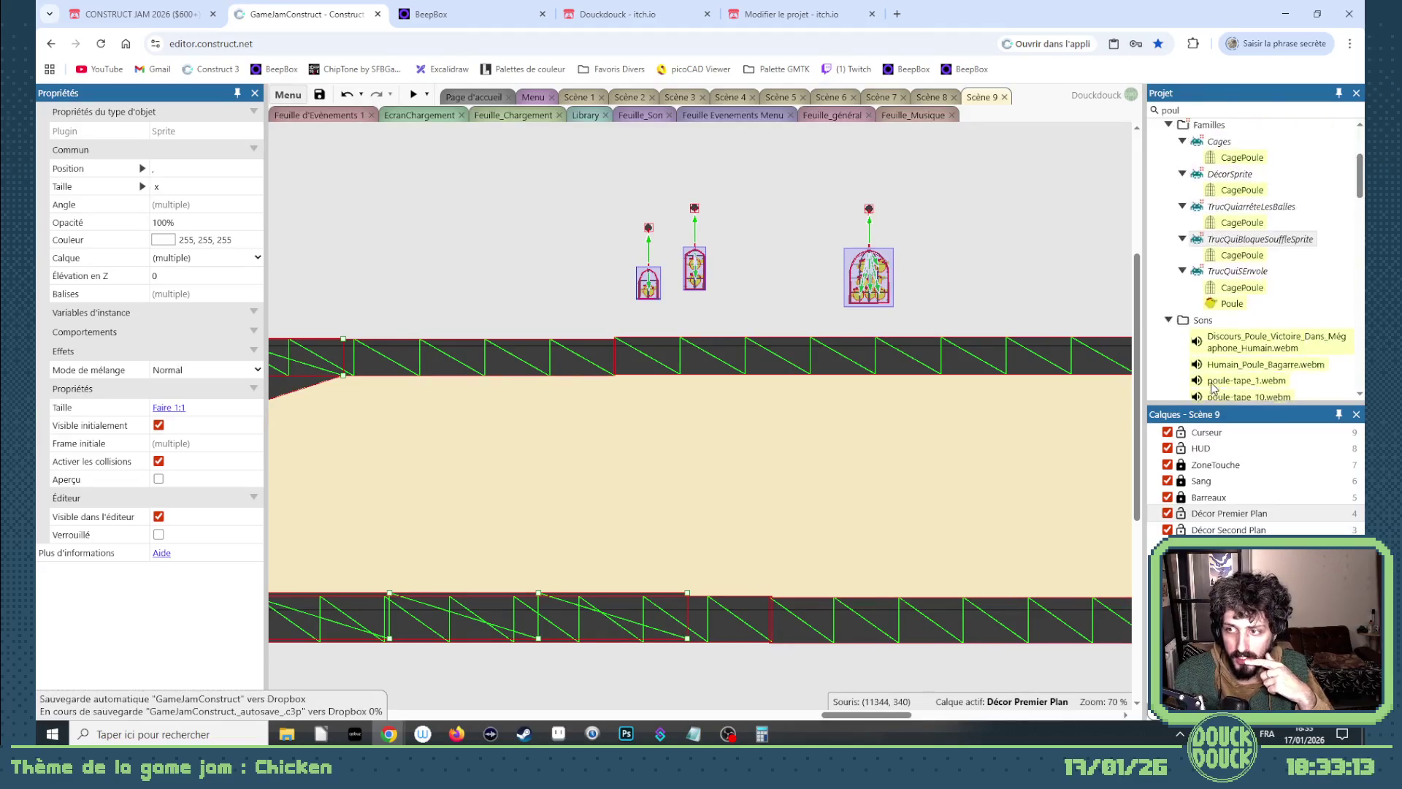
pyautogui.scroll(2, 1209, 372)
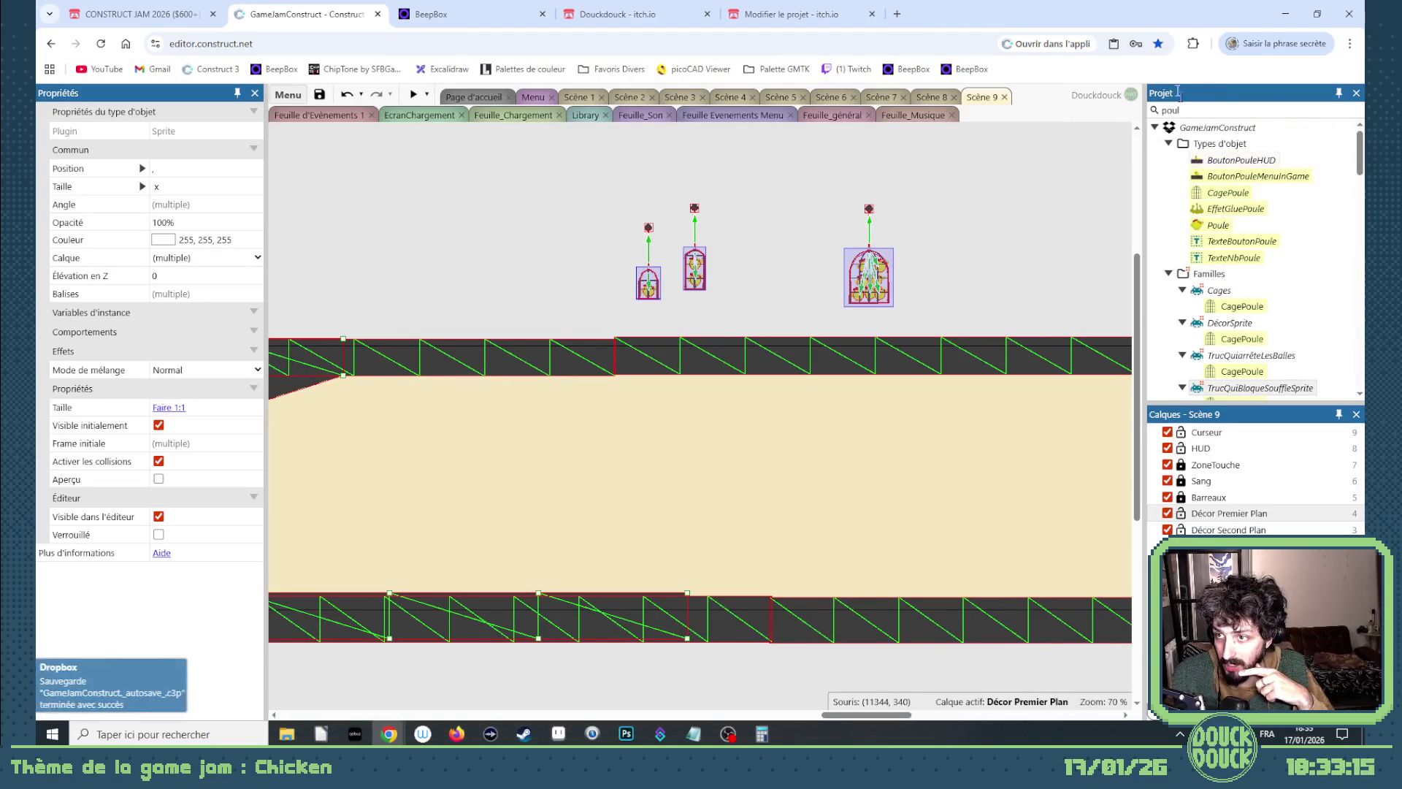
pyautogui.click(1360, 110)
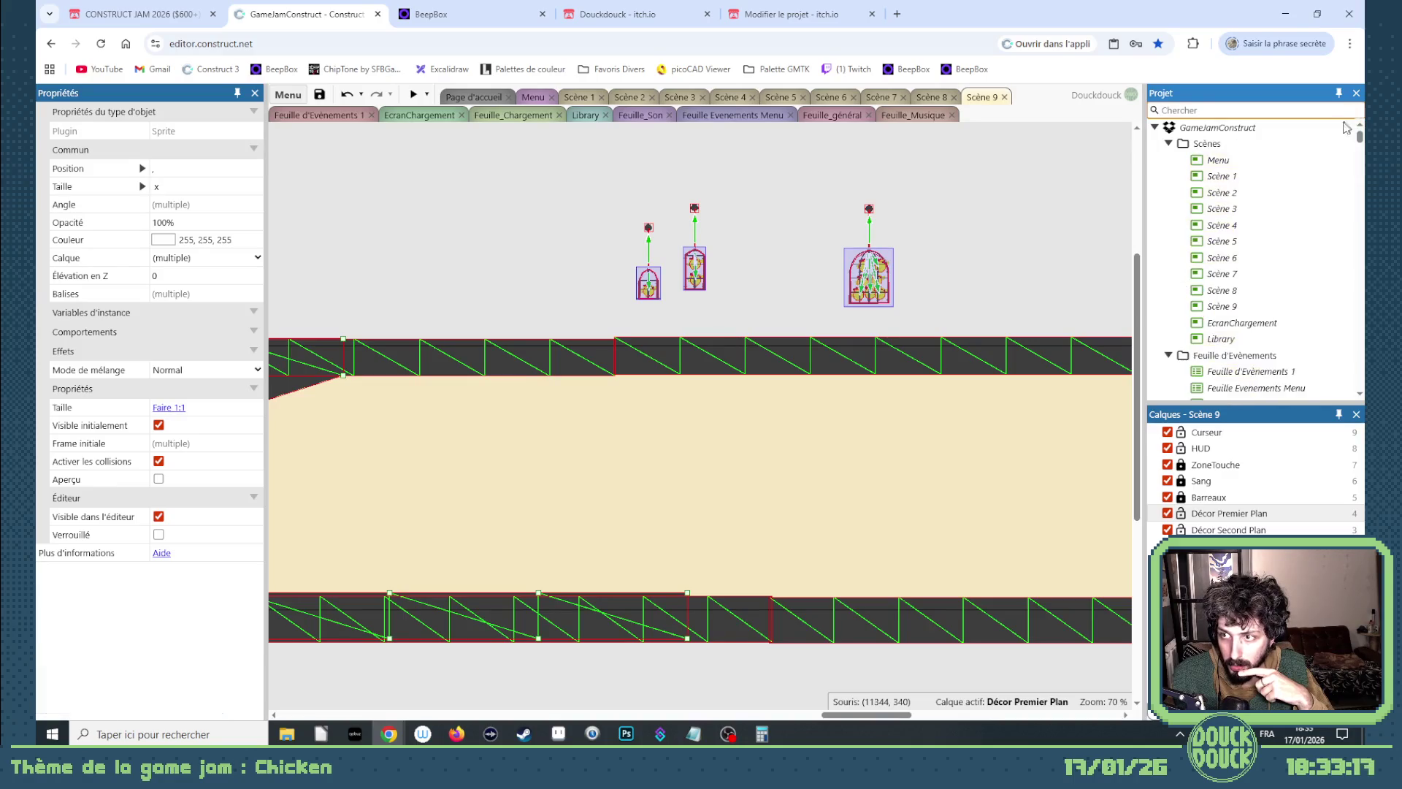
pyautogui.scroll(-10, 1241, 234)
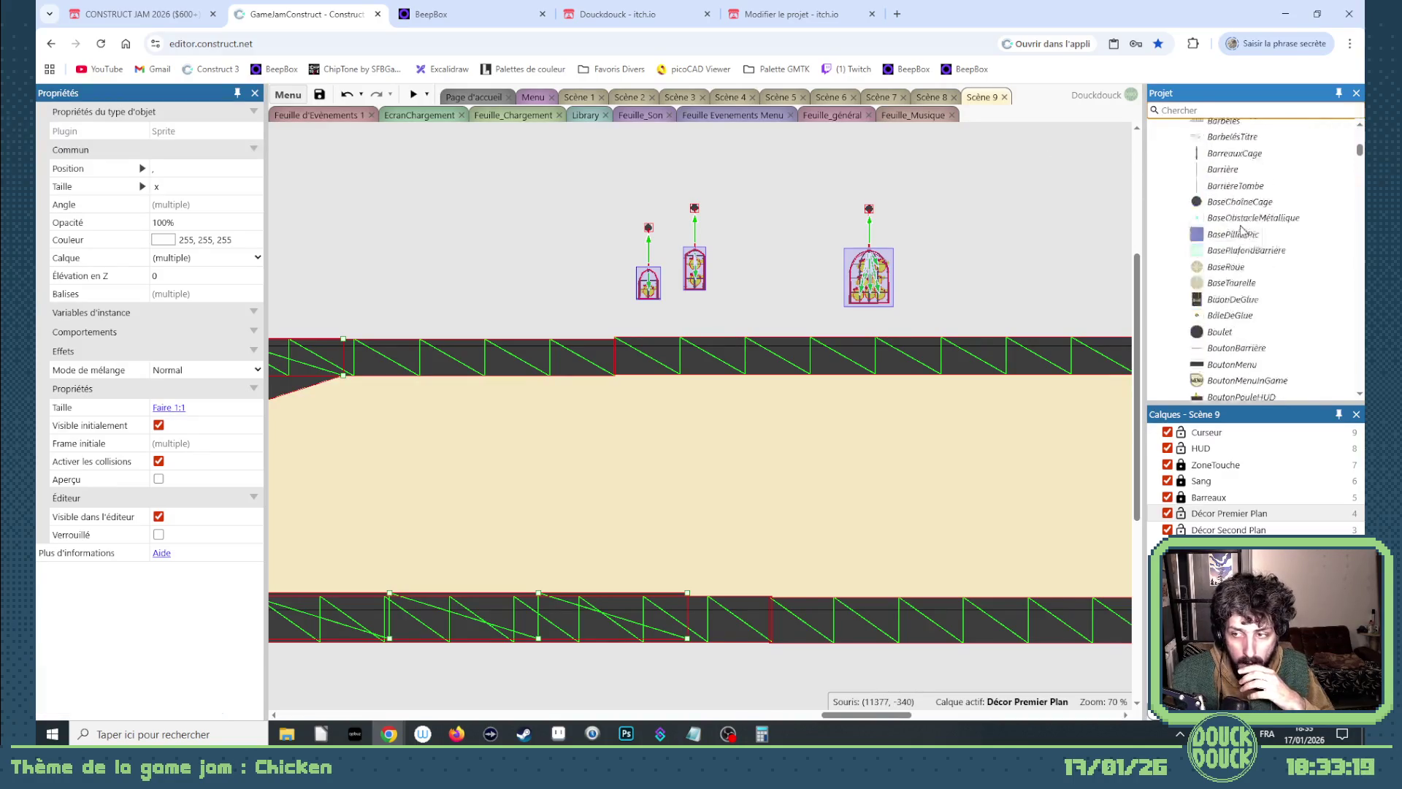
pyautogui.scroll(-4, 1246, 229)
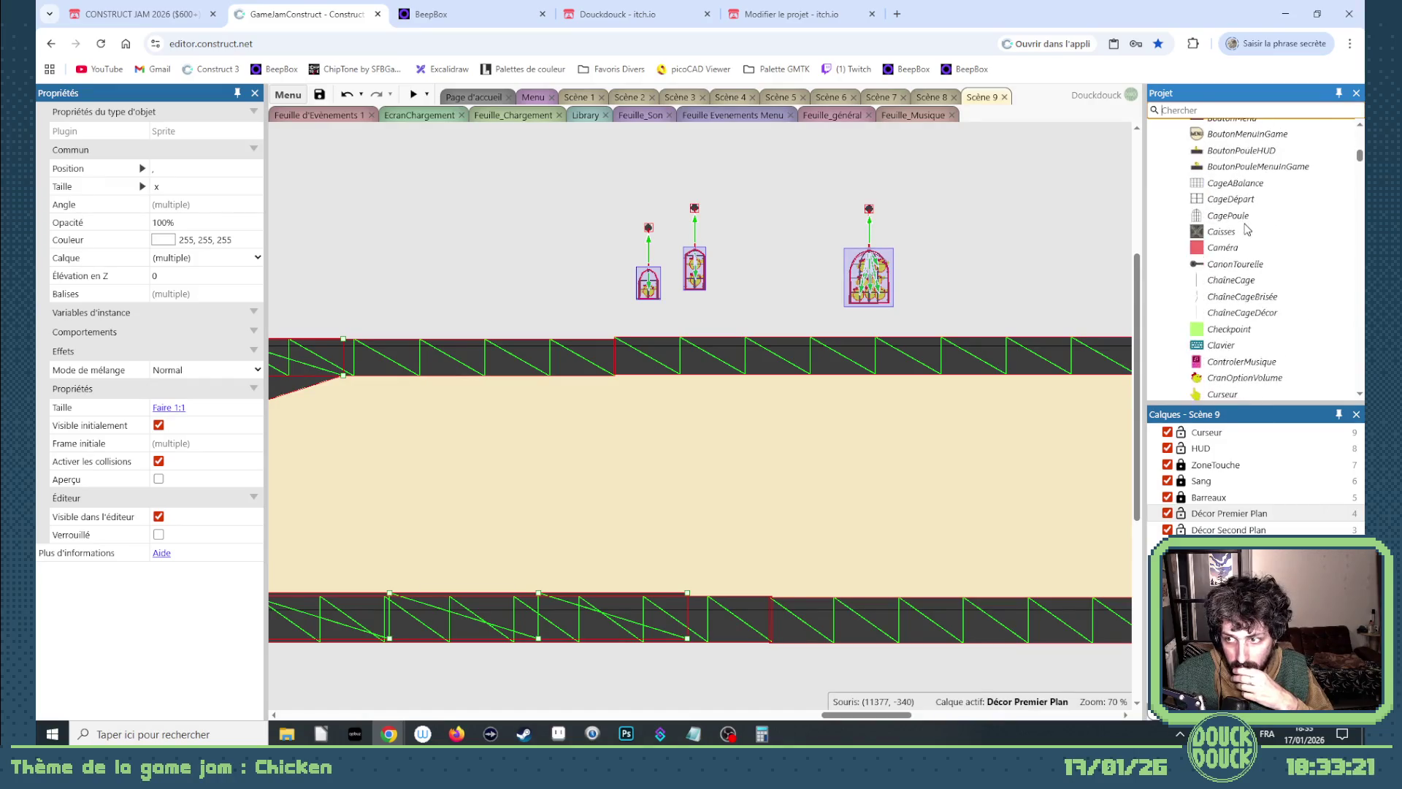
pyautogui.scroll(2, 1246, 229)
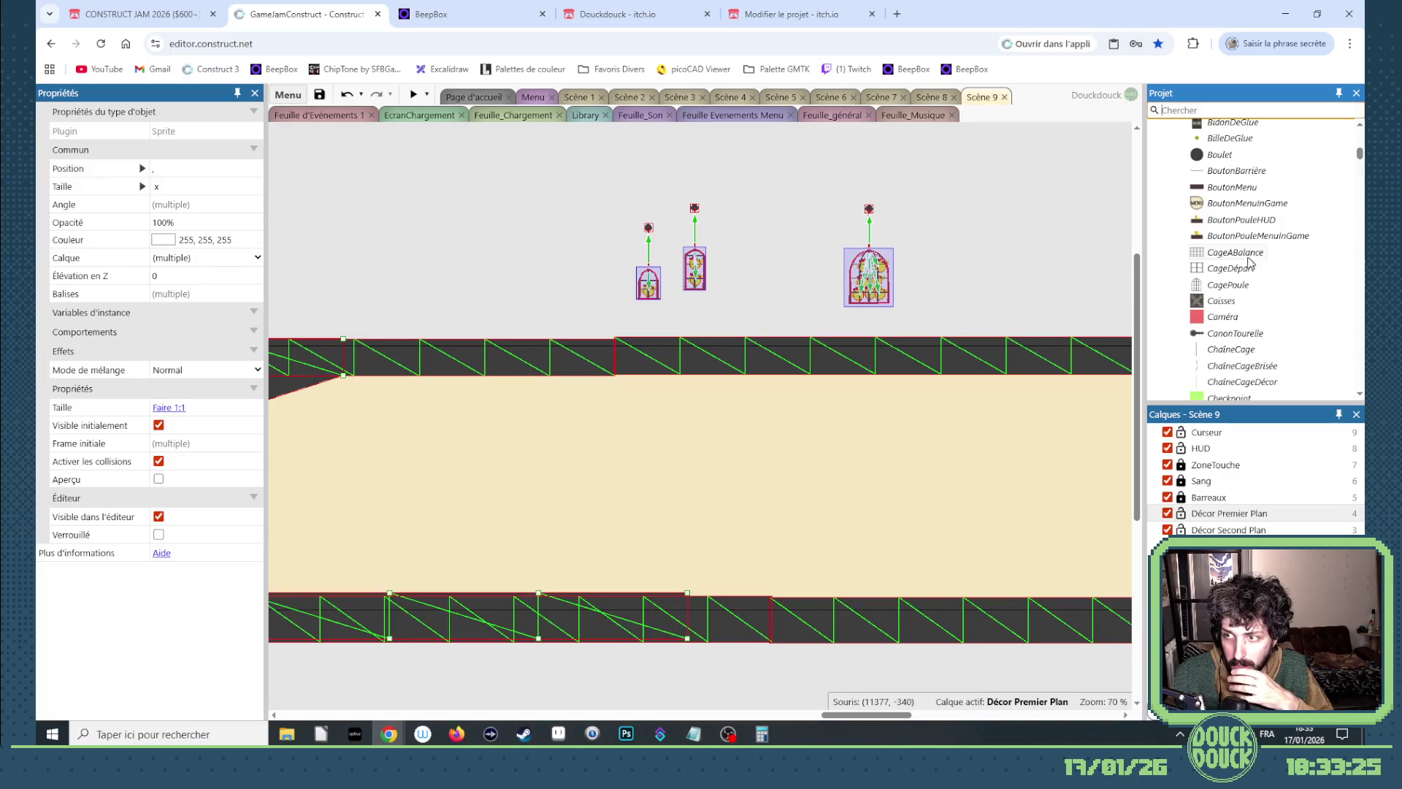
pyautogui.moveTo(1234, 256); pyautogui.dragTo(643, 443)
pyautogui.scroll(-5, 192, 543)
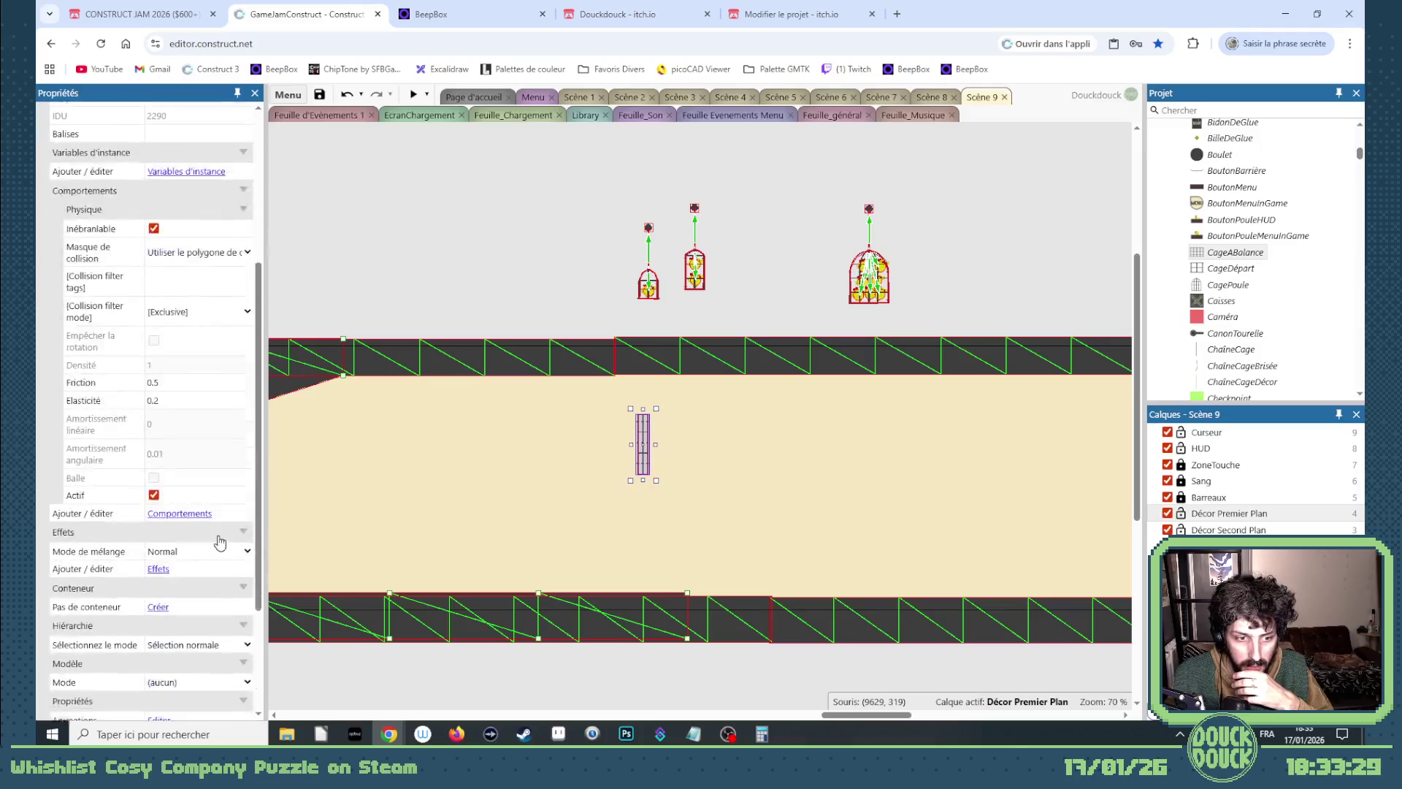
pyautogui.click(248, 606)
pyautogui.click(247, 612)
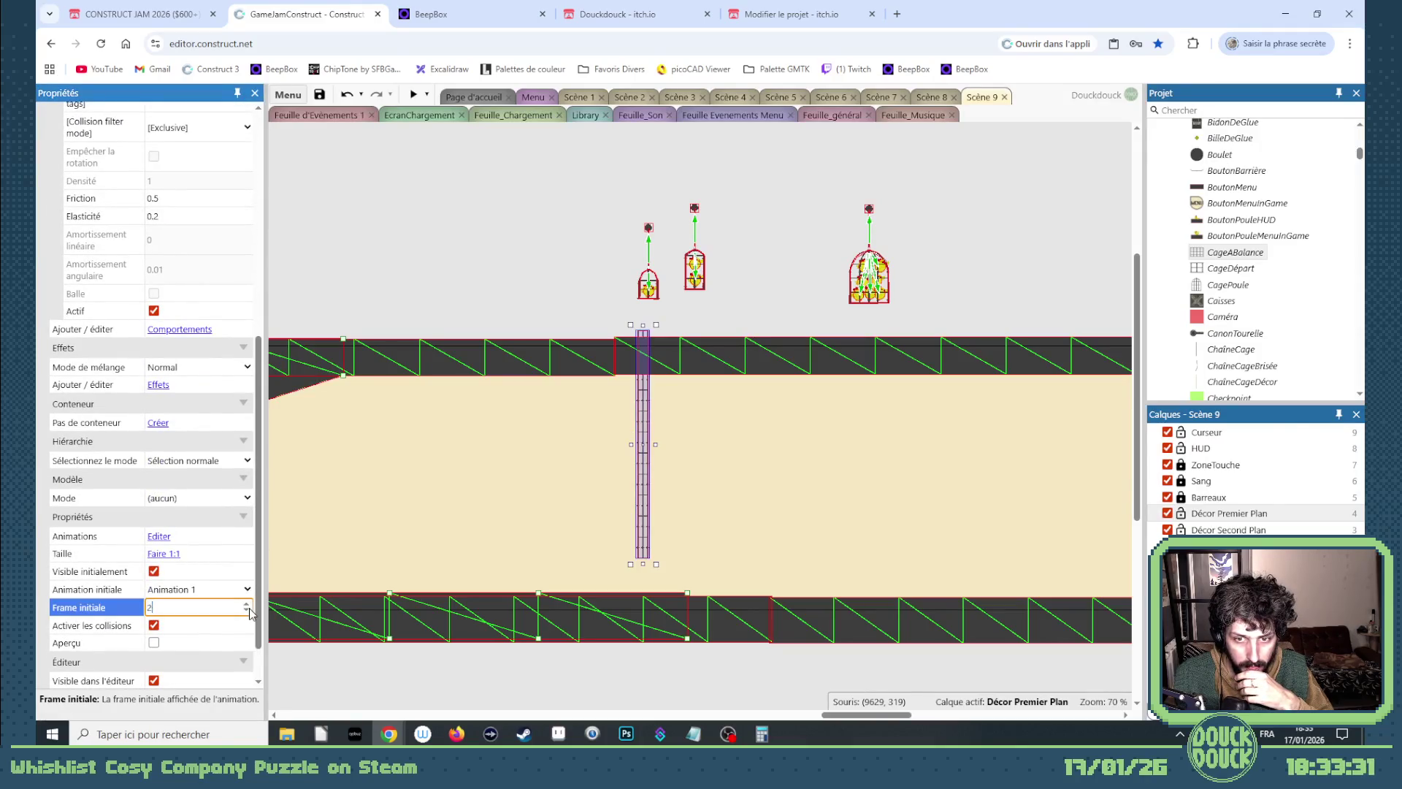
pyautogui.click(247, 613)
pyautogui.click(247, 612)
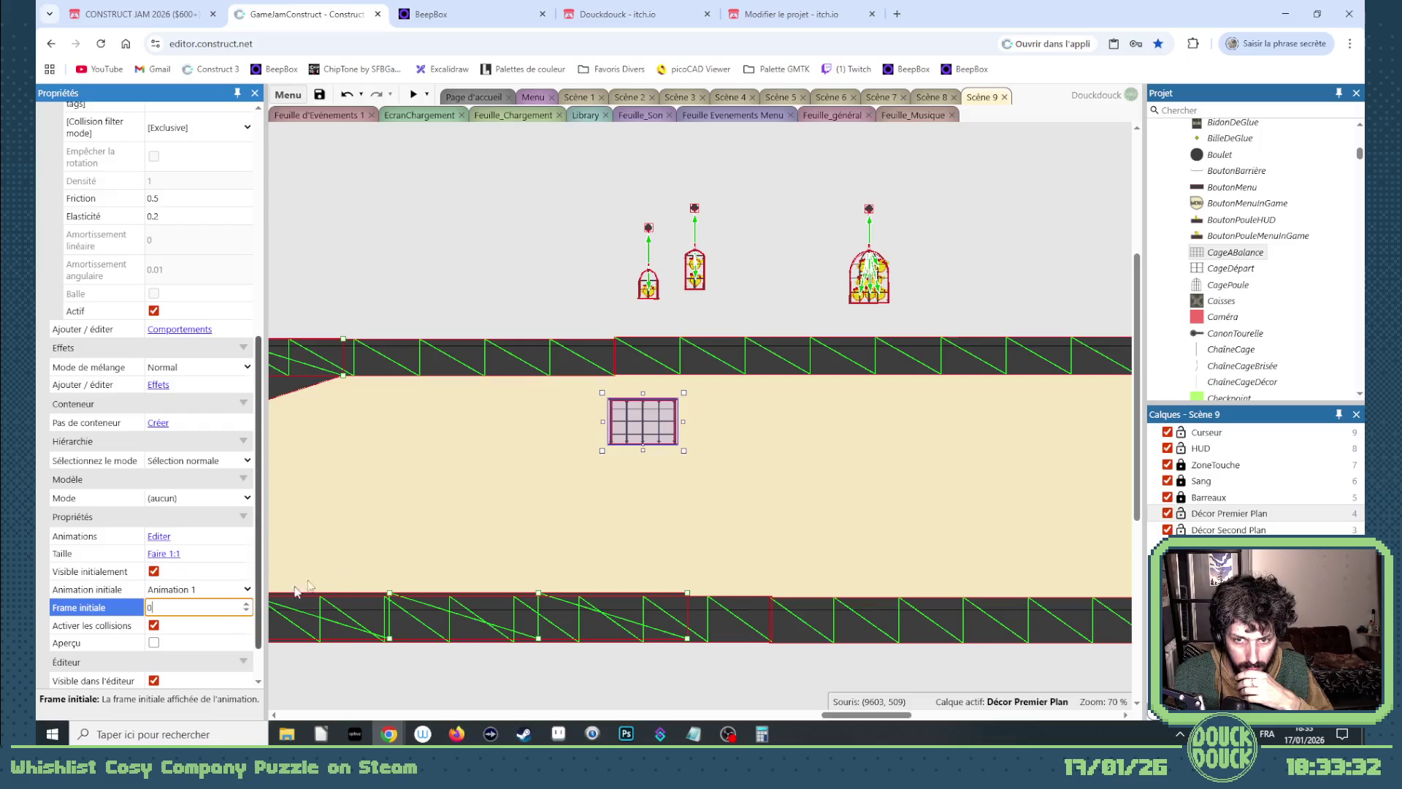
pyautogui.moveTo(663, 437)
pyautogui.mouseDown()
pyautogui.moveTo(531, 439)
pyautogui.moveTo(560, 461)
pyautogui.mouseUp()
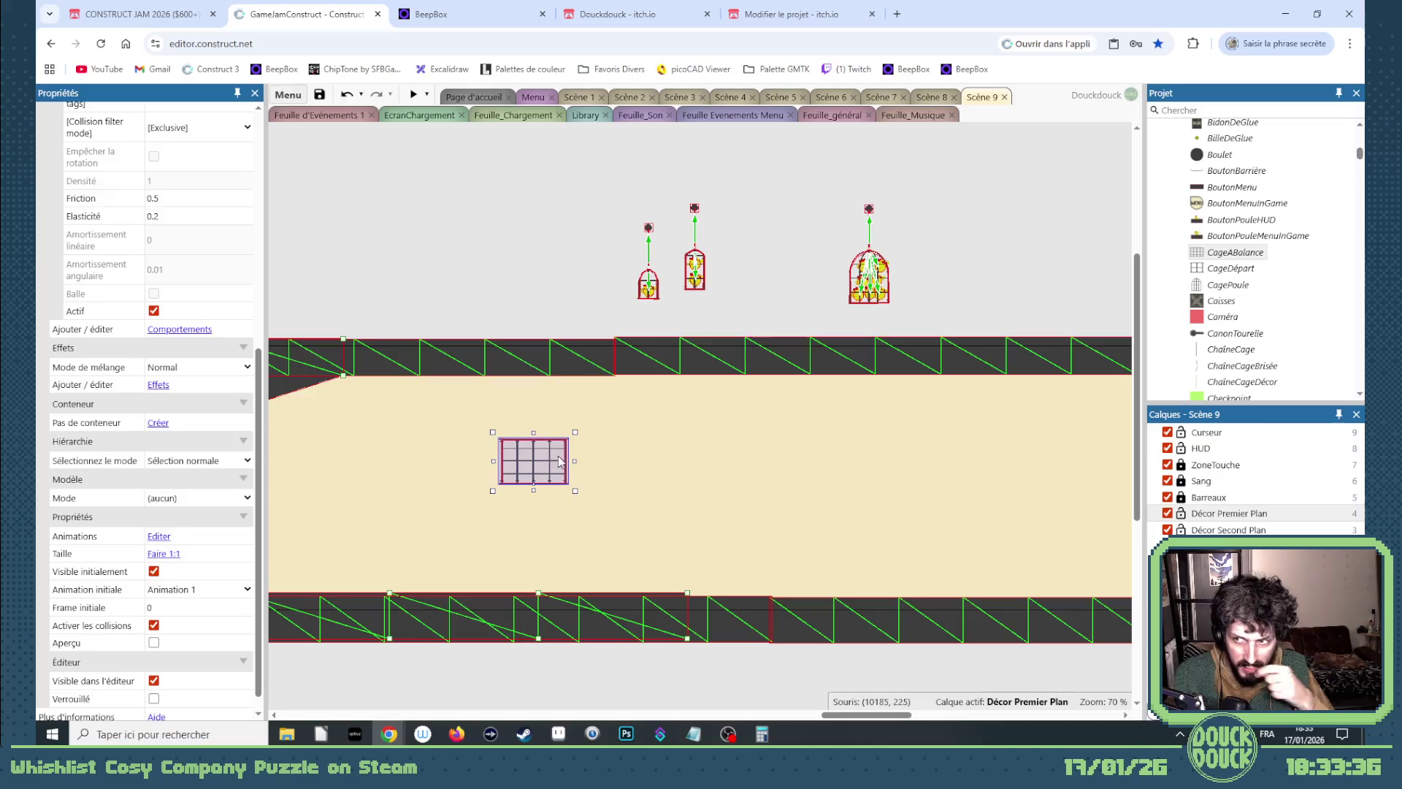
pyautogui.press('Delete')
pyautogui.scroll(5, 1257, 281)
pyautogui.scroll(2, 1253, 281)
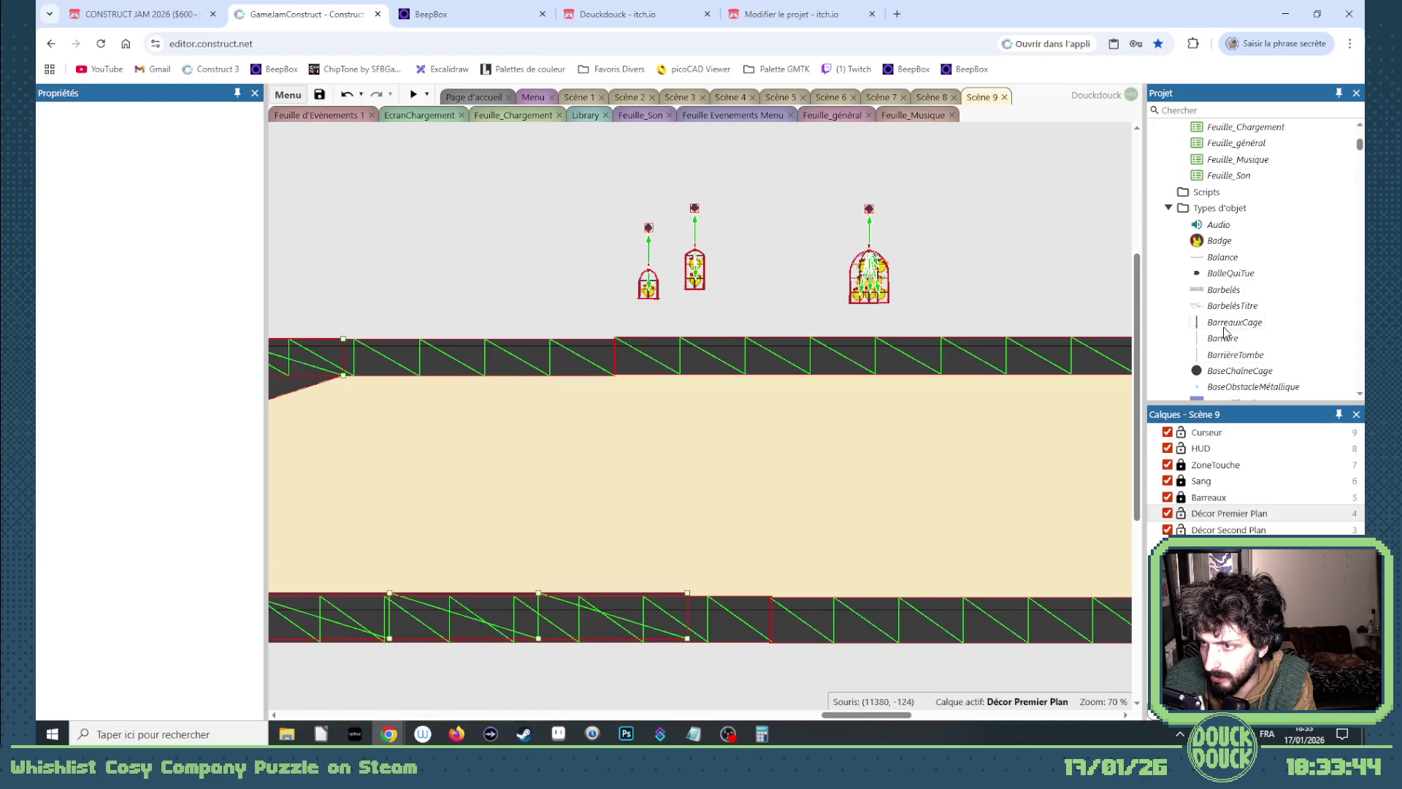
pyautogui.scroll(-4, 1227, 333)
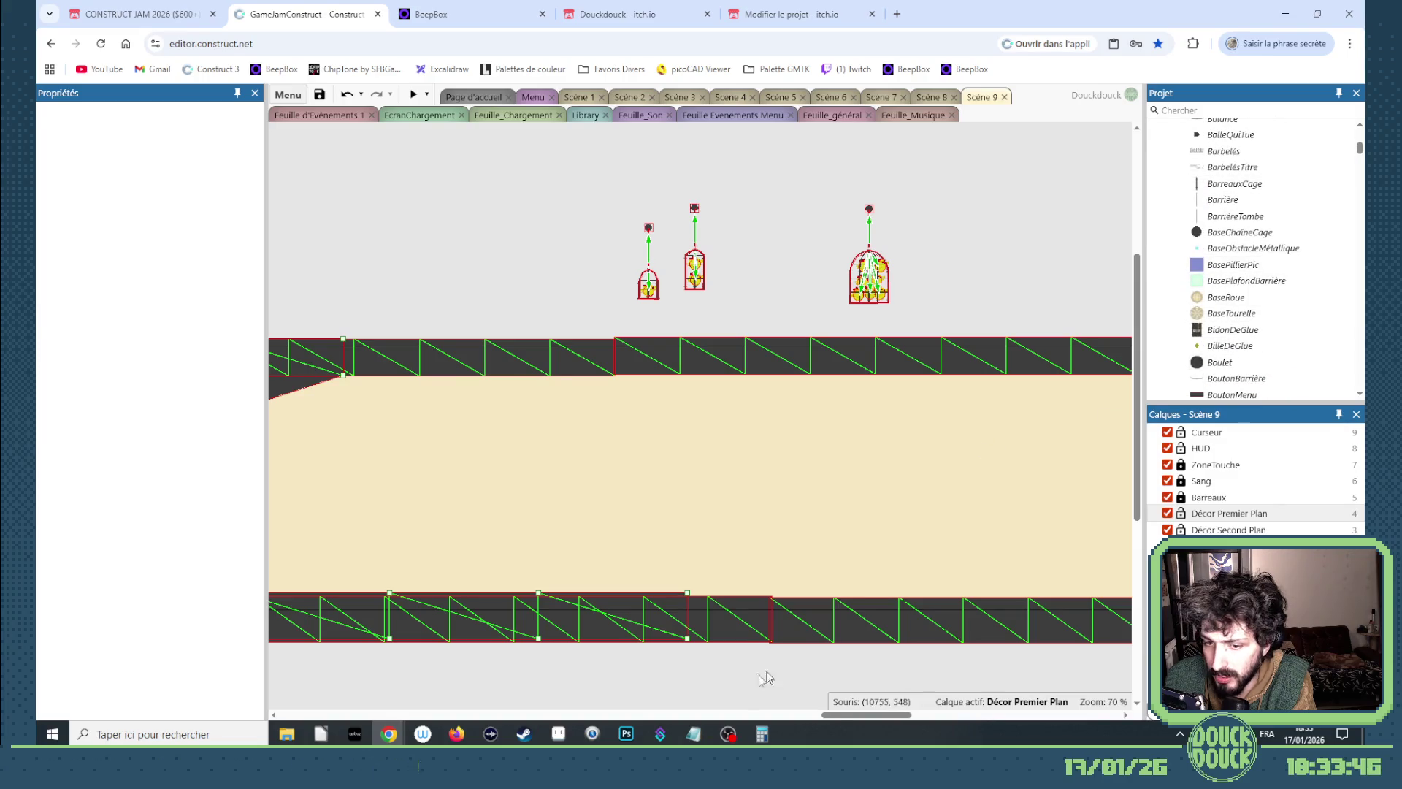
pyautogui.moveTo(837, 718)
pyautogui.mouseDown()
pyautogui.moveTo(485, 655)
pyautogui.moveTo(393, 653)
pyautogui.moveTo(490, 657)
pyautogui.moveTo(454, 653)
pyautogui.moveTo(444, 518)
pyautogui.moveTo(992, 212)
pyautogui.moveTo(1194, 271)
pyautogui.moveTo(1195, 481)
pyautogui.moveTo(1137, 472)
pyautogui.moveTo(774, 527)
pyautogui.moveTo(773, 544)
pyautogui.mouseUp()
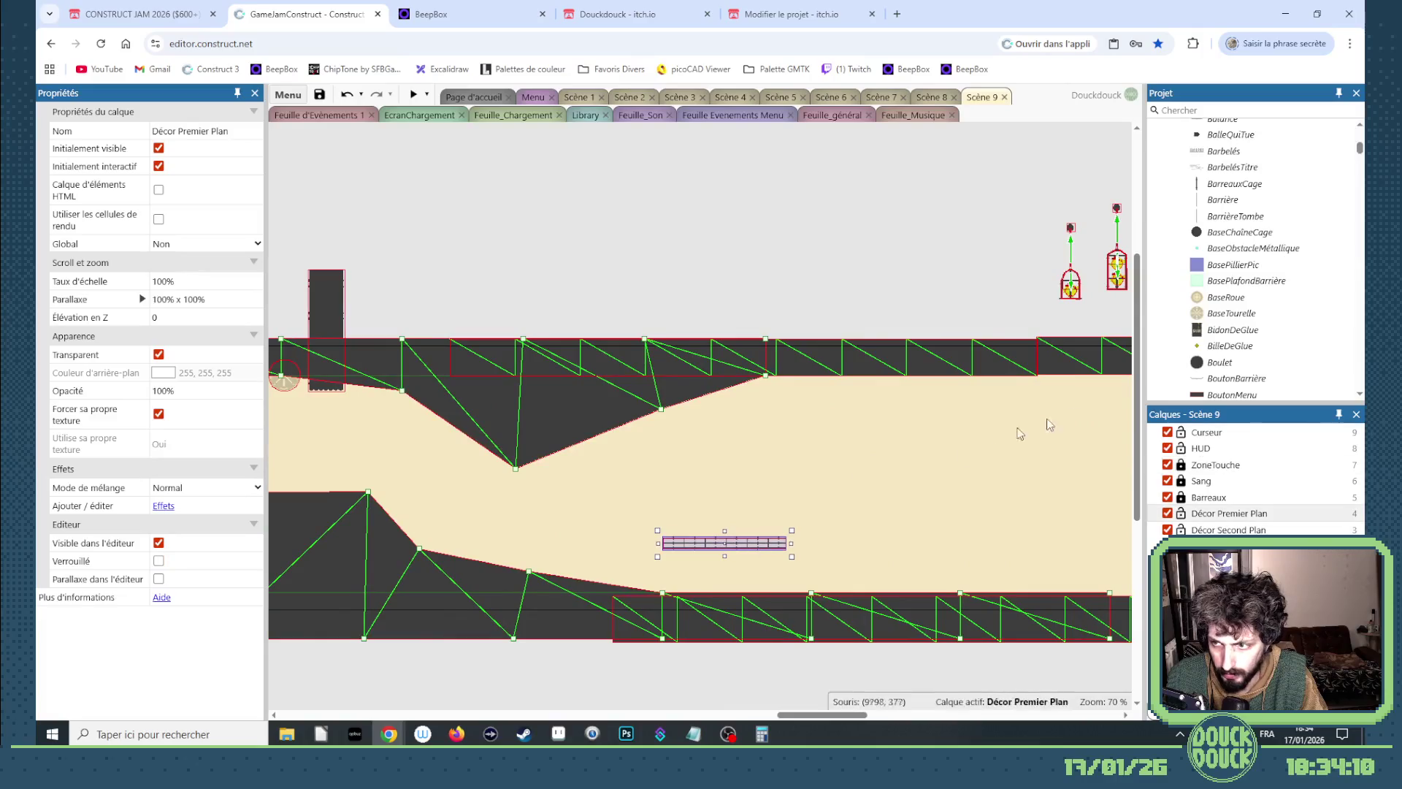
# Place a ScieCirculaire on the Décor Second Plan layer, down on the lower floor.
pyautogui.click(1206, 111)
pyautogui.write('c')
pyautogui.moveTo(1234, 185); pyautogui.dragTo(676, 271)
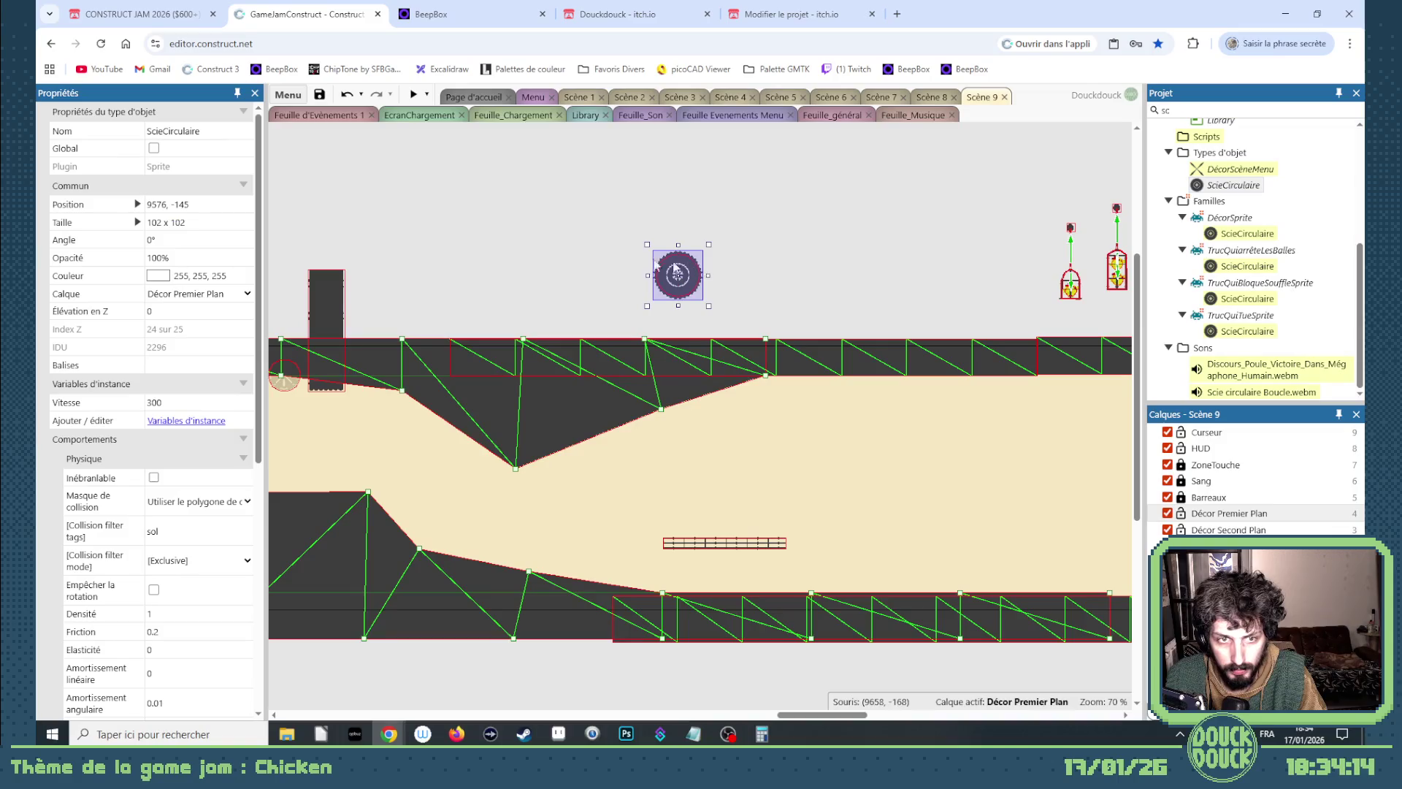
pyautogui.click(201, 295)
pyautogui.click(209, 415)
pyautogui.moveTo(684, 280); pyautogui.dragTo(698, 597)
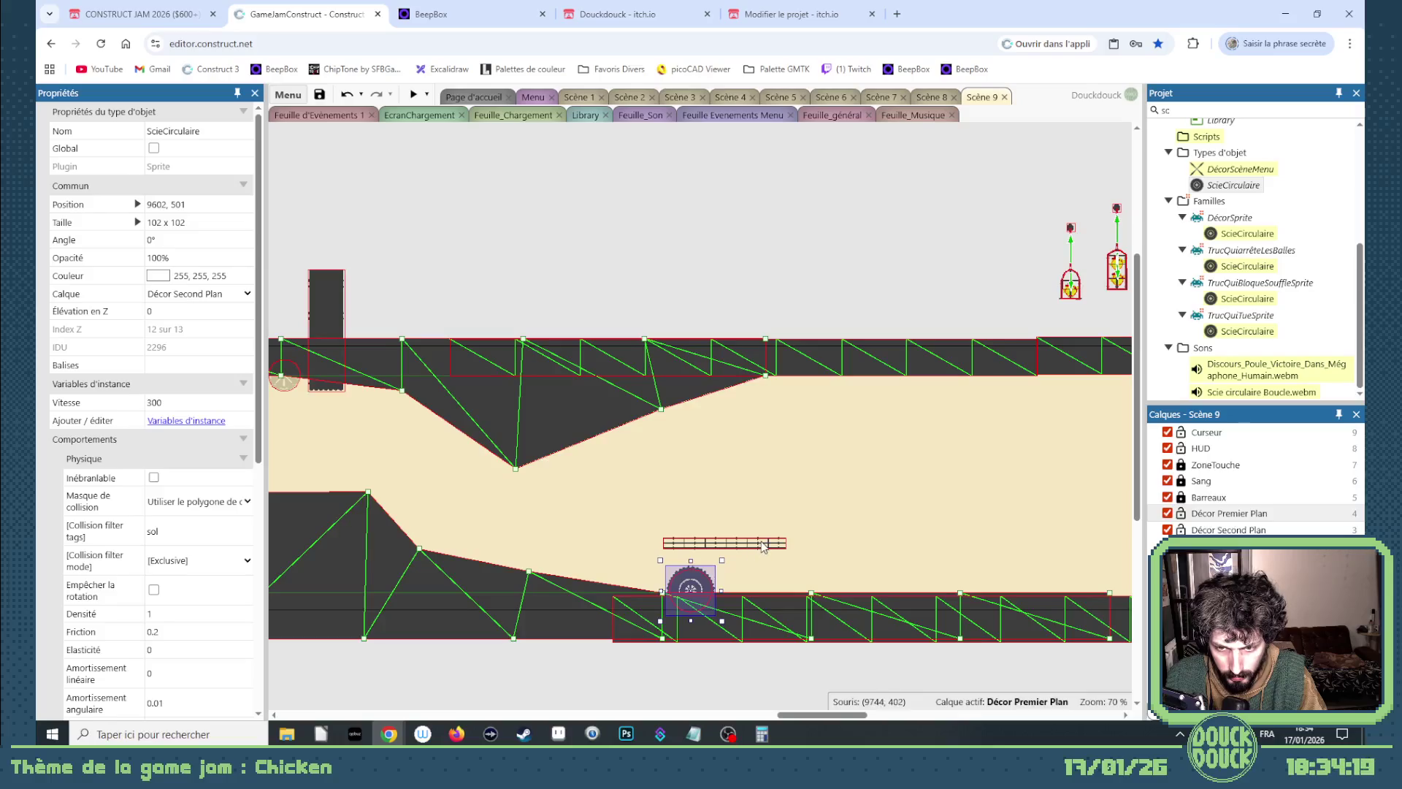
# Shift the lower floor slightly right and tilt the CageABalance plank to about 66° over the saw.
pyautogui.click(711, 545)
pyautogui.moveTo(738, 546); pyautogui.dragTo(792, 549)
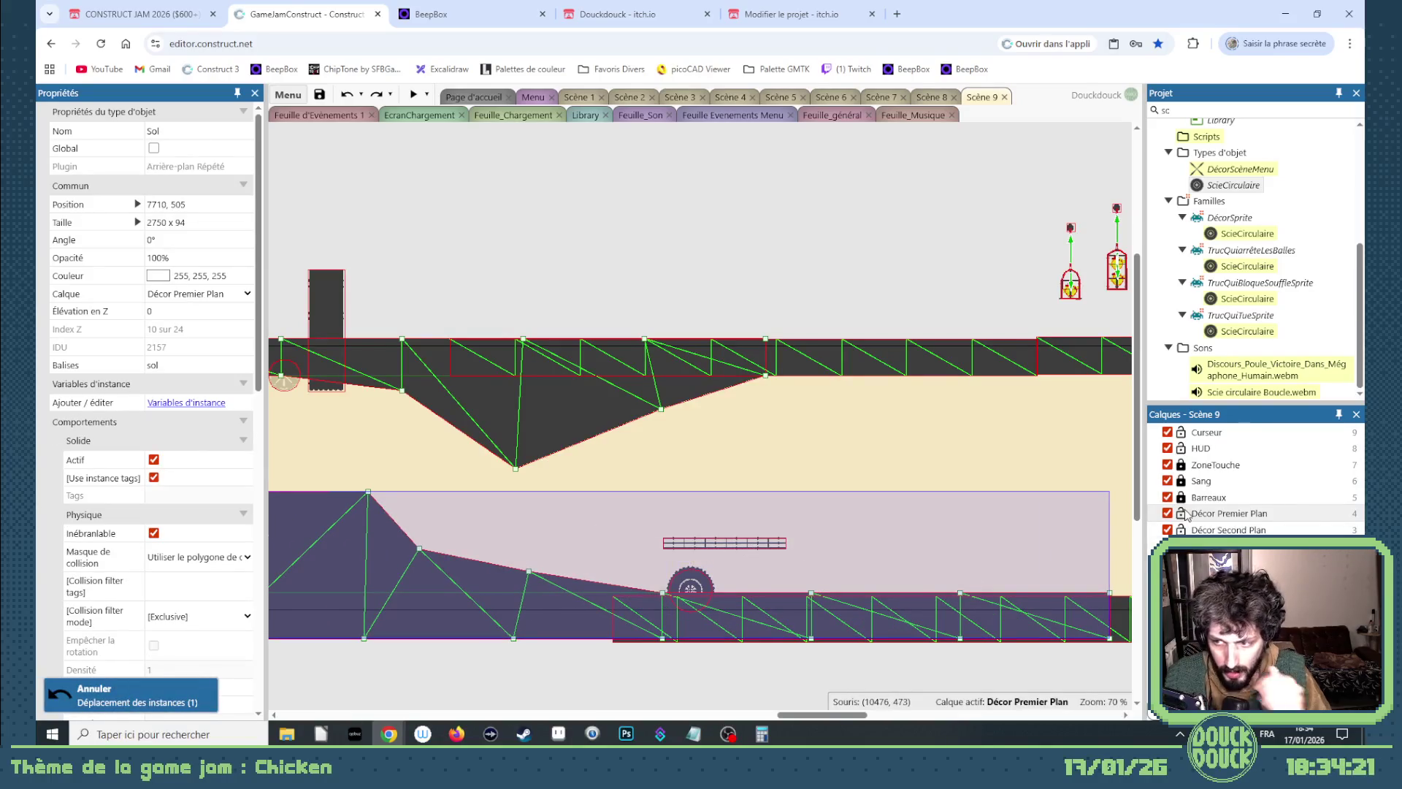
pyautogui.click(1182, 514)
pyautogui.click(739, 543)
pyautogui.moveTo(798, 564)
pyautogui.mouseDown()
pyautogui.moveTo(804, 531)
pyautogui.moveTo(693, 542)
pyautogui.mouseUp()
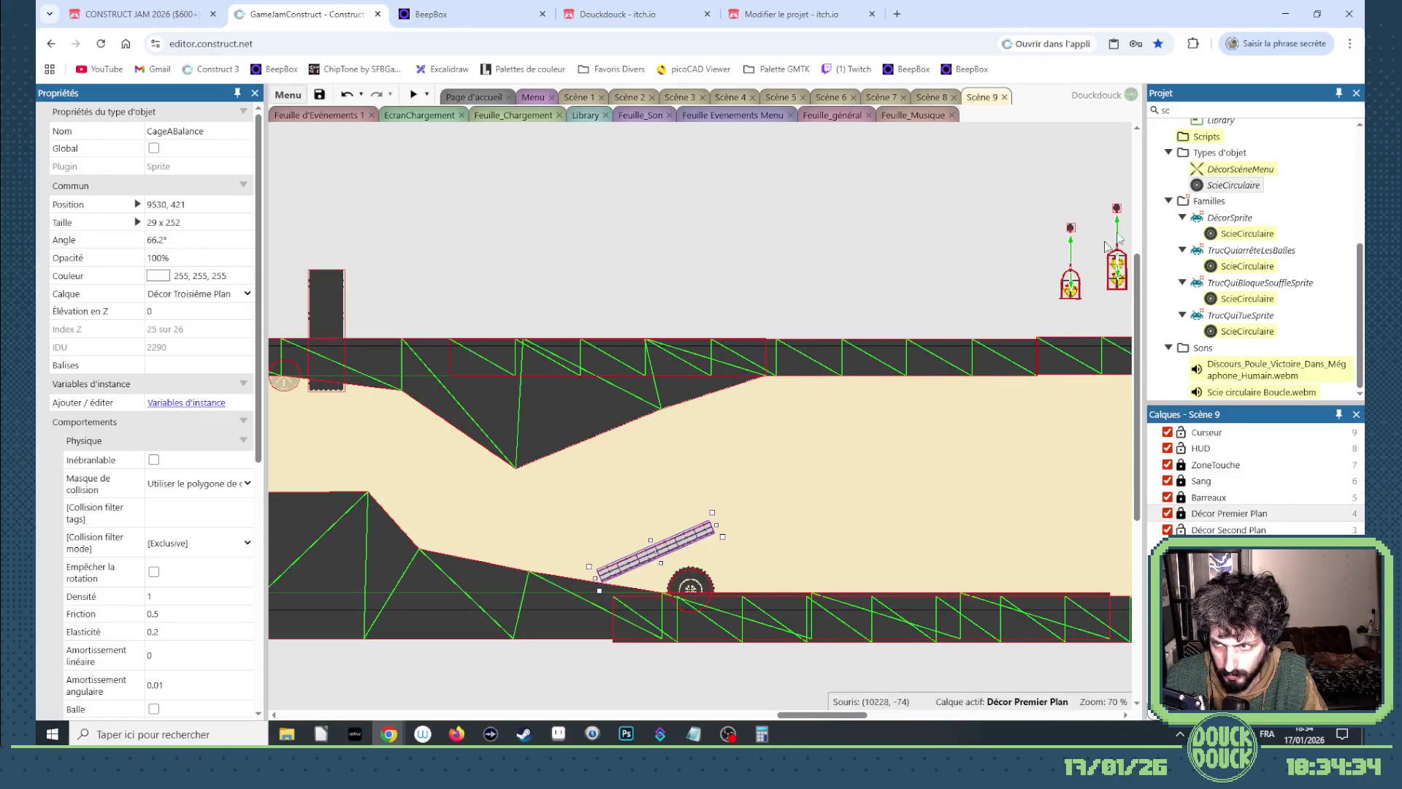
pyautogui.click(848, 623)
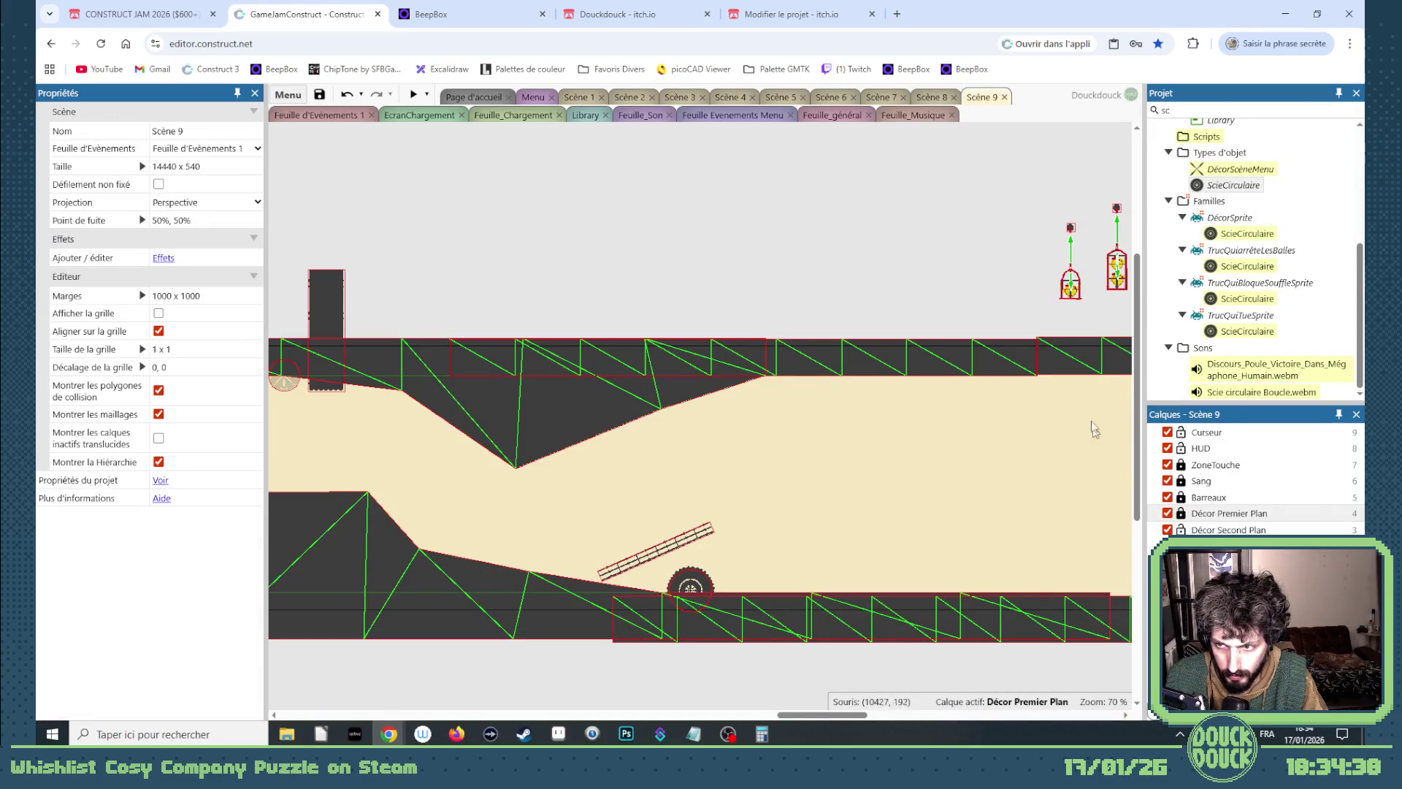
pyautogui.moveTo(785, 714); pyautogui.dragTo(831, 714)
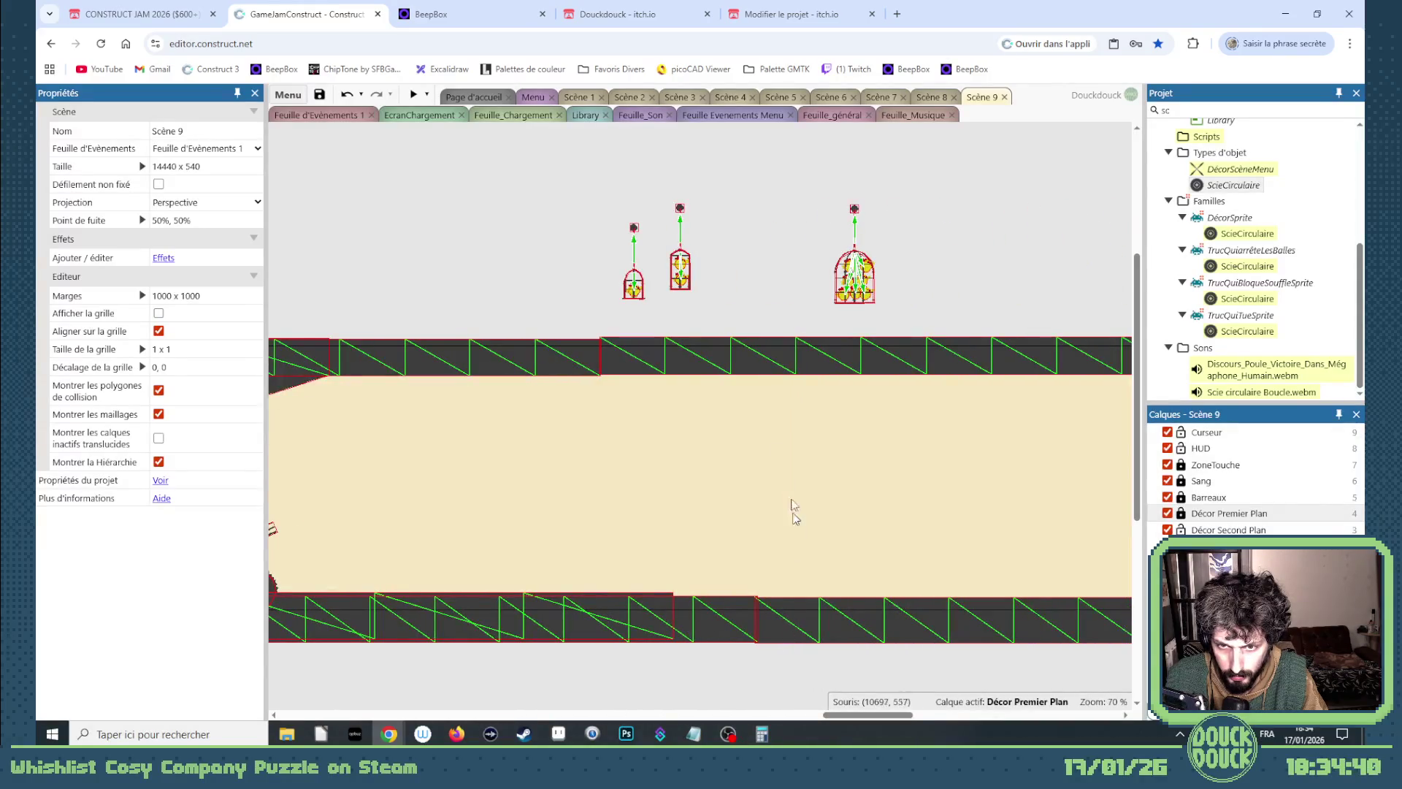
# Unlock Décor Premier Plan and move the selected right-hand Sol sections about 200 px right.
pyautogui.click(1183, 514)
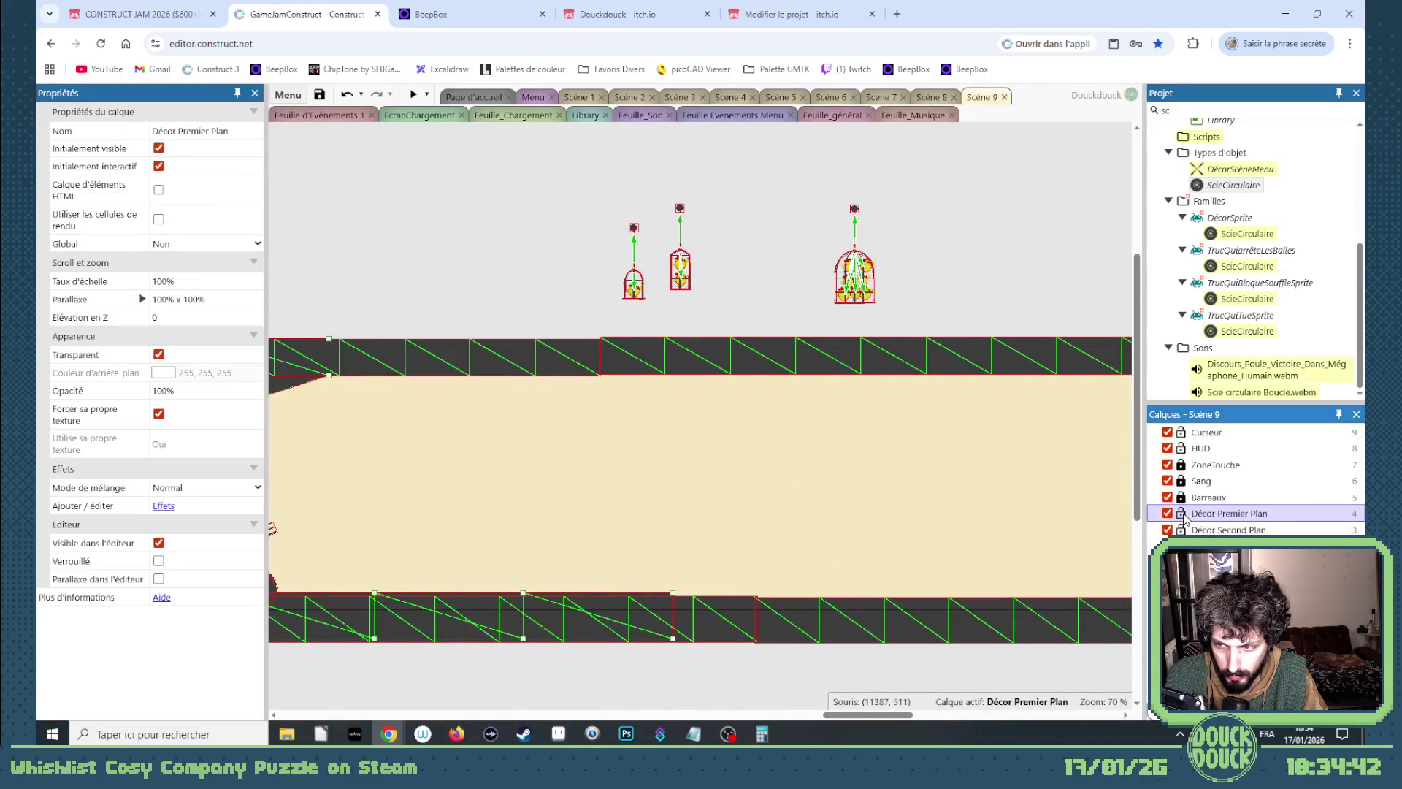
pyautogui.click(818, 610)
pyautogui.keyDown('shift'); pyautogui.click(806, 373); pyautogui.keyUp('shift')
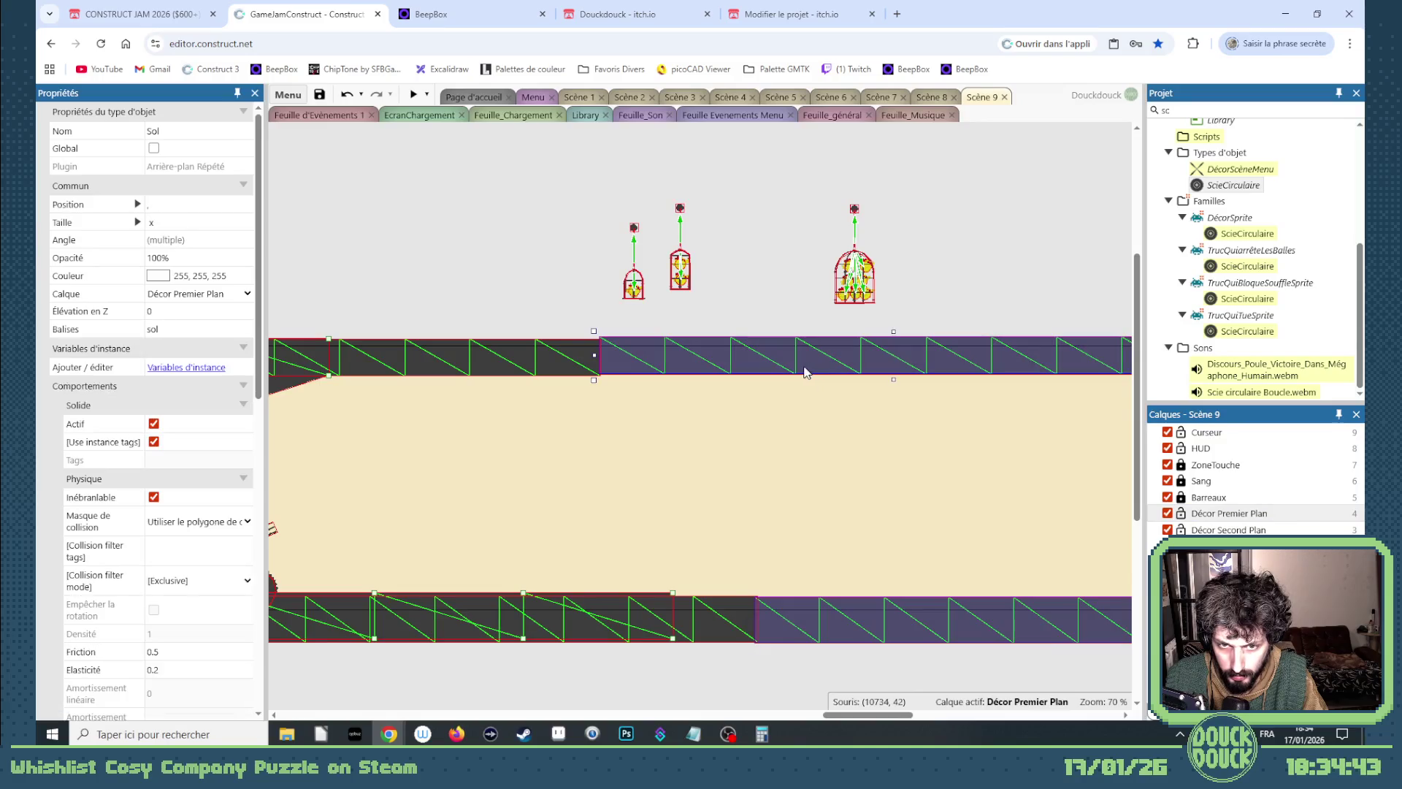
pyautogui.click(731, 620)
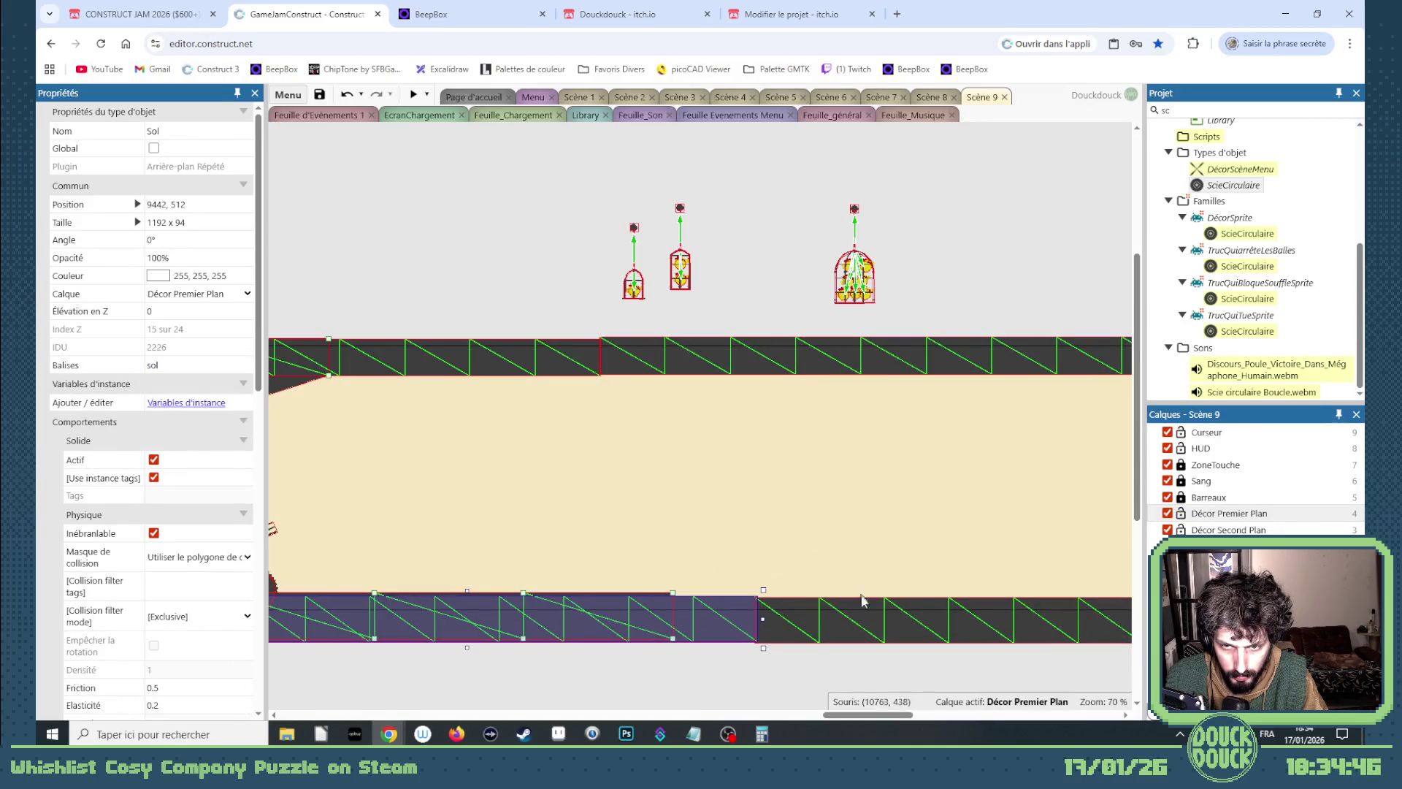
pyautogui.click(747, 376)
pyautogui.click(728, 634)
pyautogui.keyDown('shift'); pyautogui.click(760, 633); pyautogui.keyUp('shift')
pyautogui.keyDown('shift'); pyautogui.click(723, 370); pyautogui.keyUp('shift')
pyautogui.moveTo(723, 370); pyautogui.dragTo(969, 367)
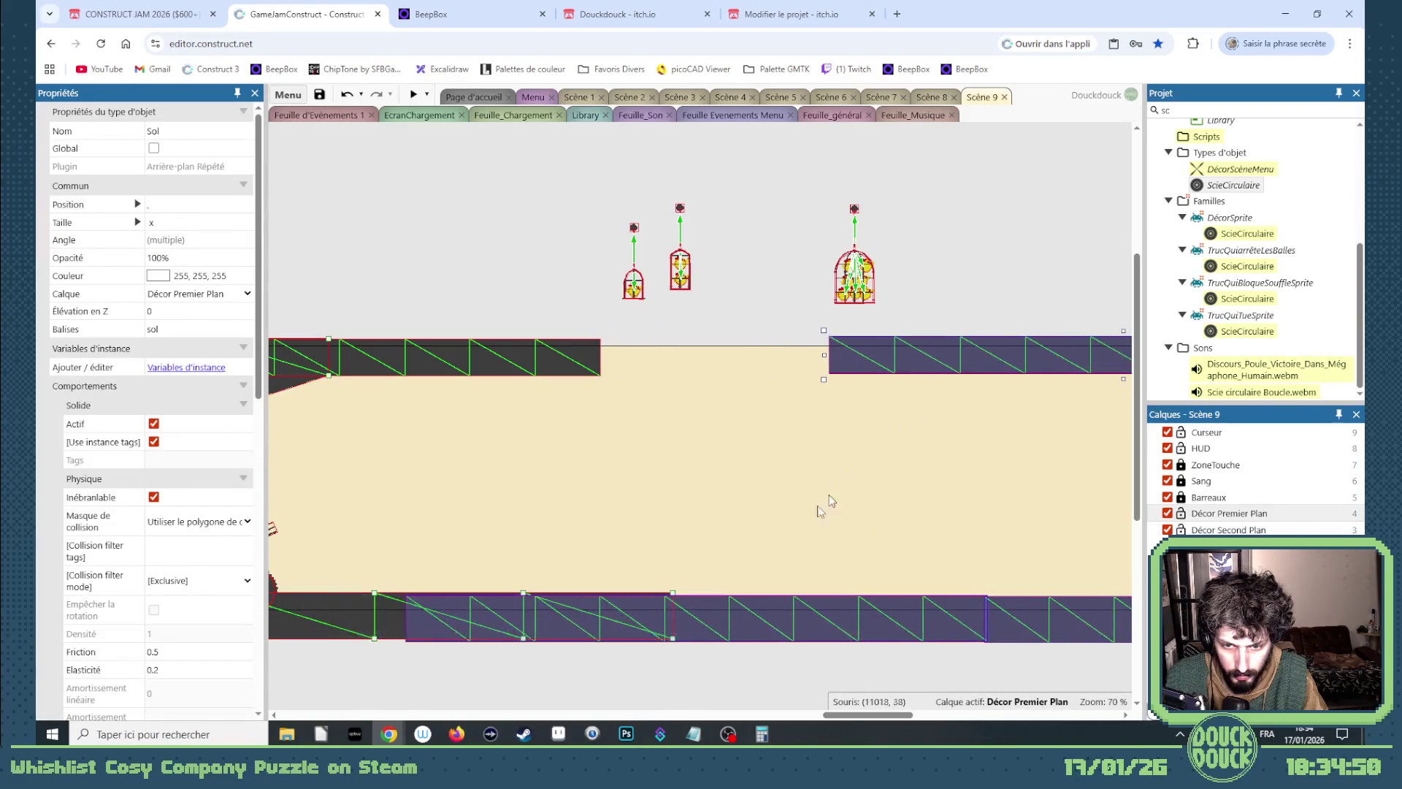
# Drag the remaining lower and upper Sol sections right to close the gaps with the slopes.
pyautogui.moveTo(763, 628); pyautogui.dragTo(1014, 630)
pyautogui.moveTo(894, 715); pyautogui.dragTo(859, 717)
pyautogui.moveTo(693, 369); pyautogui.dragTo(997, 368)
pyautogui.moveTo(796, 715); pyautogui.dragTo(769, 715)
# Move lower Sol mesh points 6,0, 7,0 and 7,1 into a notch beside the saw, then lock Décor Premier Plan.
pyautogui.click(770, 617)
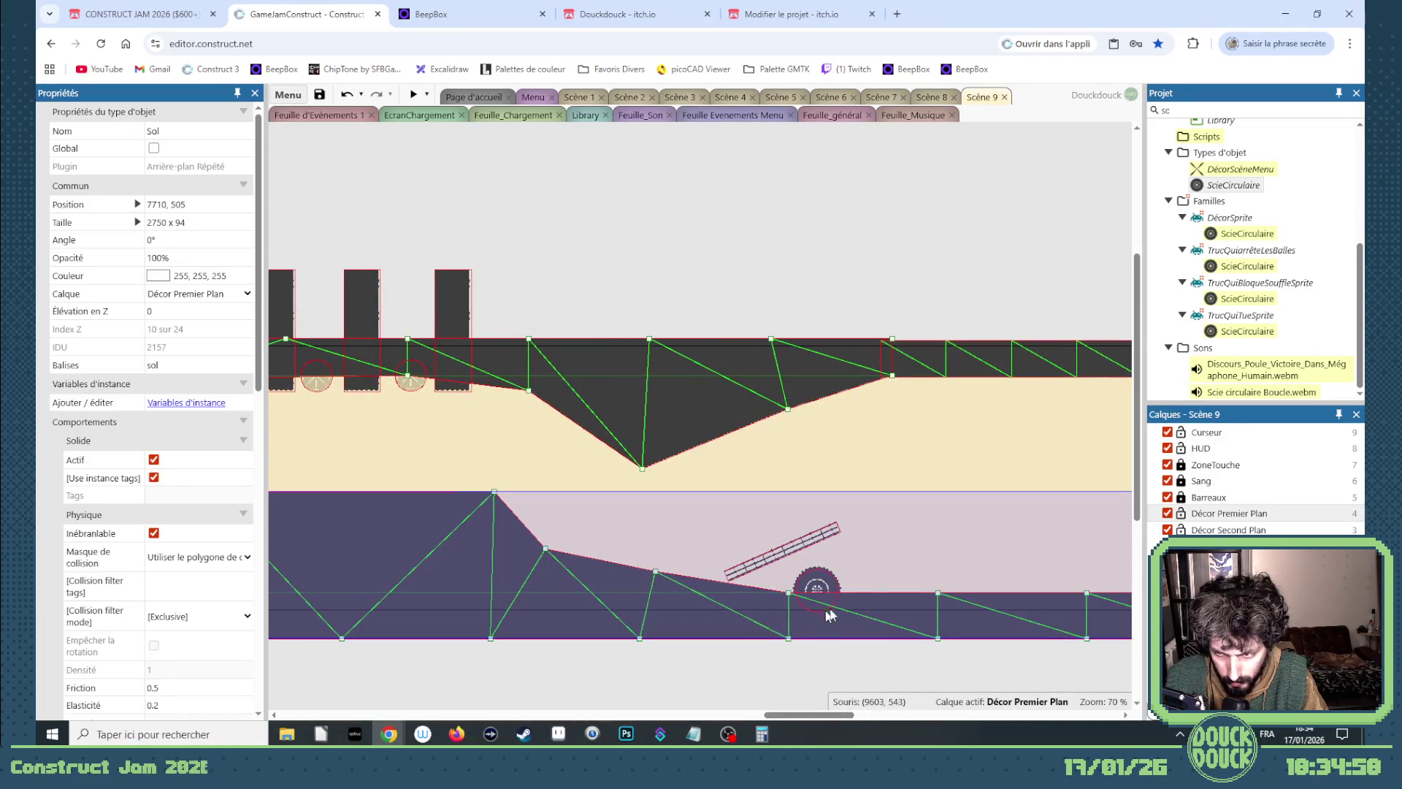
pyautogui.moveTo(656, 573)
pyautogui.mouseDown()
pyautogui.moveTo(758, 589)
pyautogui.moveTo(787, 561)
pyautogui.mouseUp()
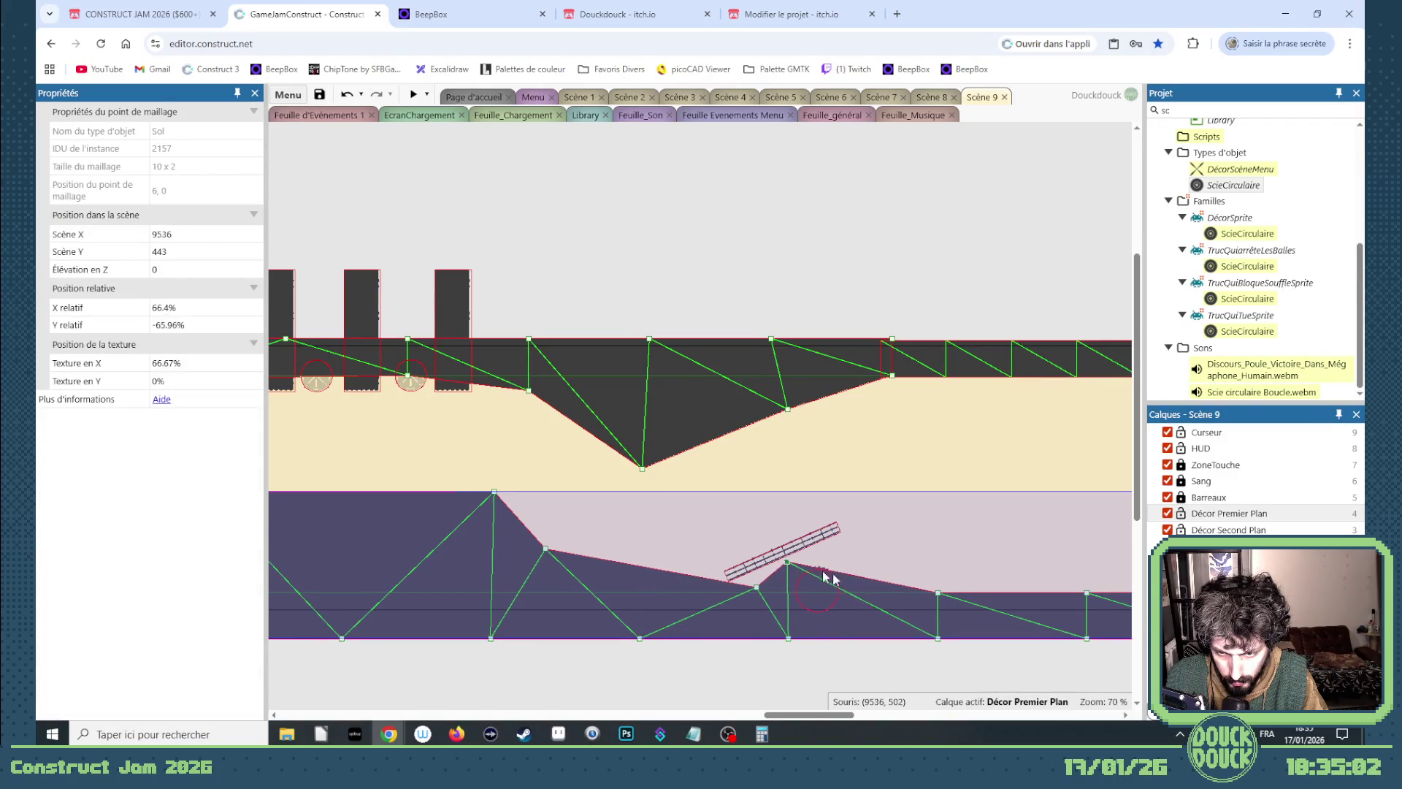
pyautogui.moveTo(938, 592); pyautogui.dragTo(796, 591)
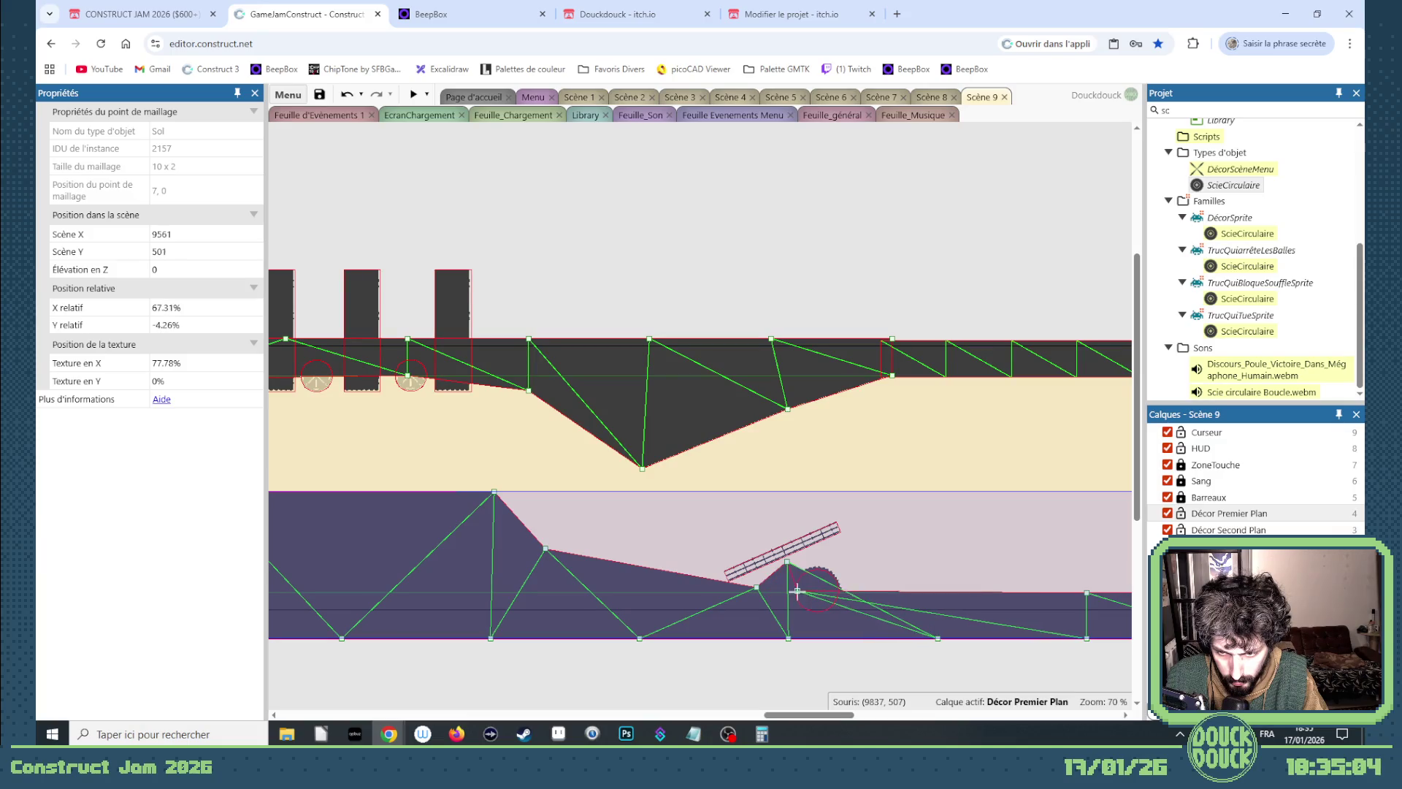
pyautogui.moveTo(941, 636); pyautogui.dragTo(805, 641)
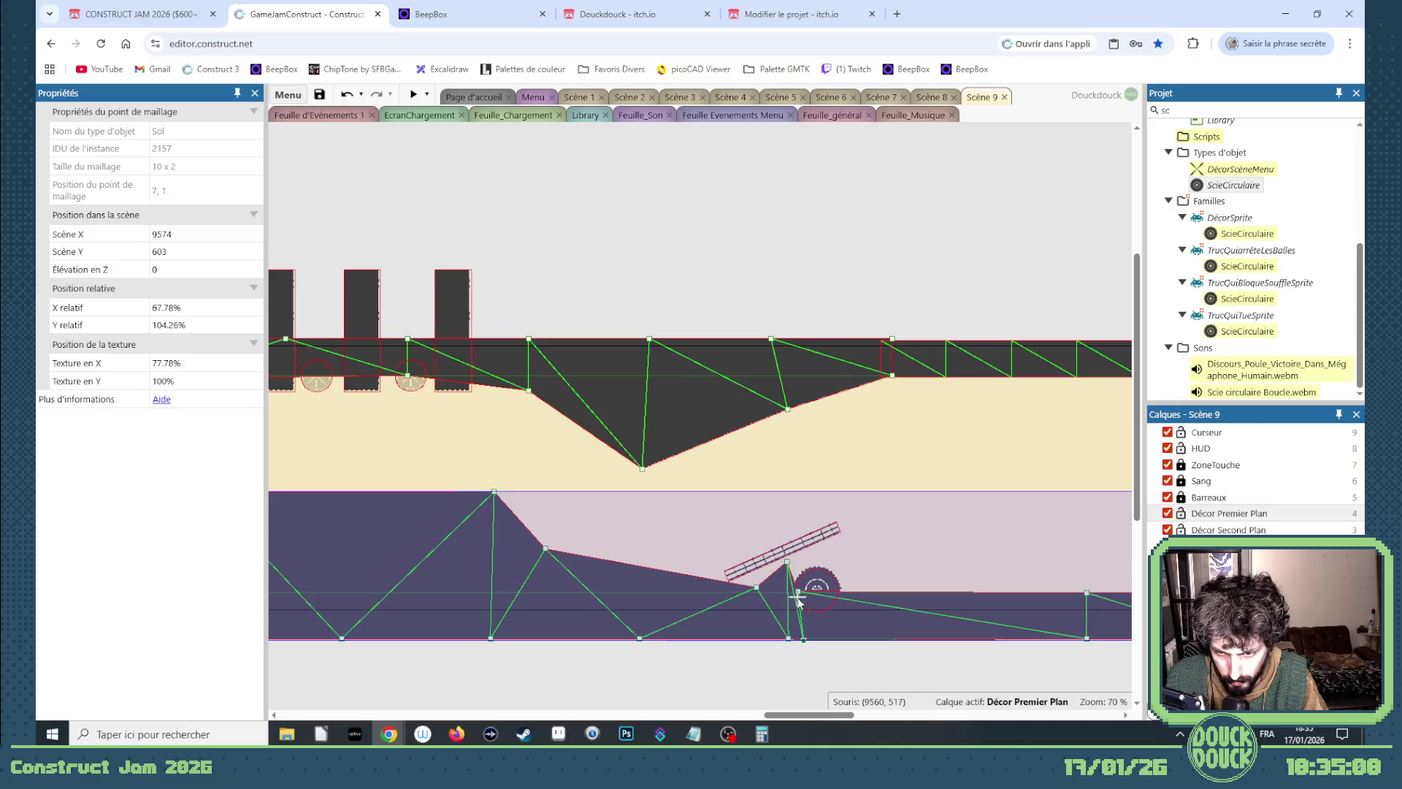
pyautogui.moveTo(803, 593); pyautogui.dragTo(792, 557)
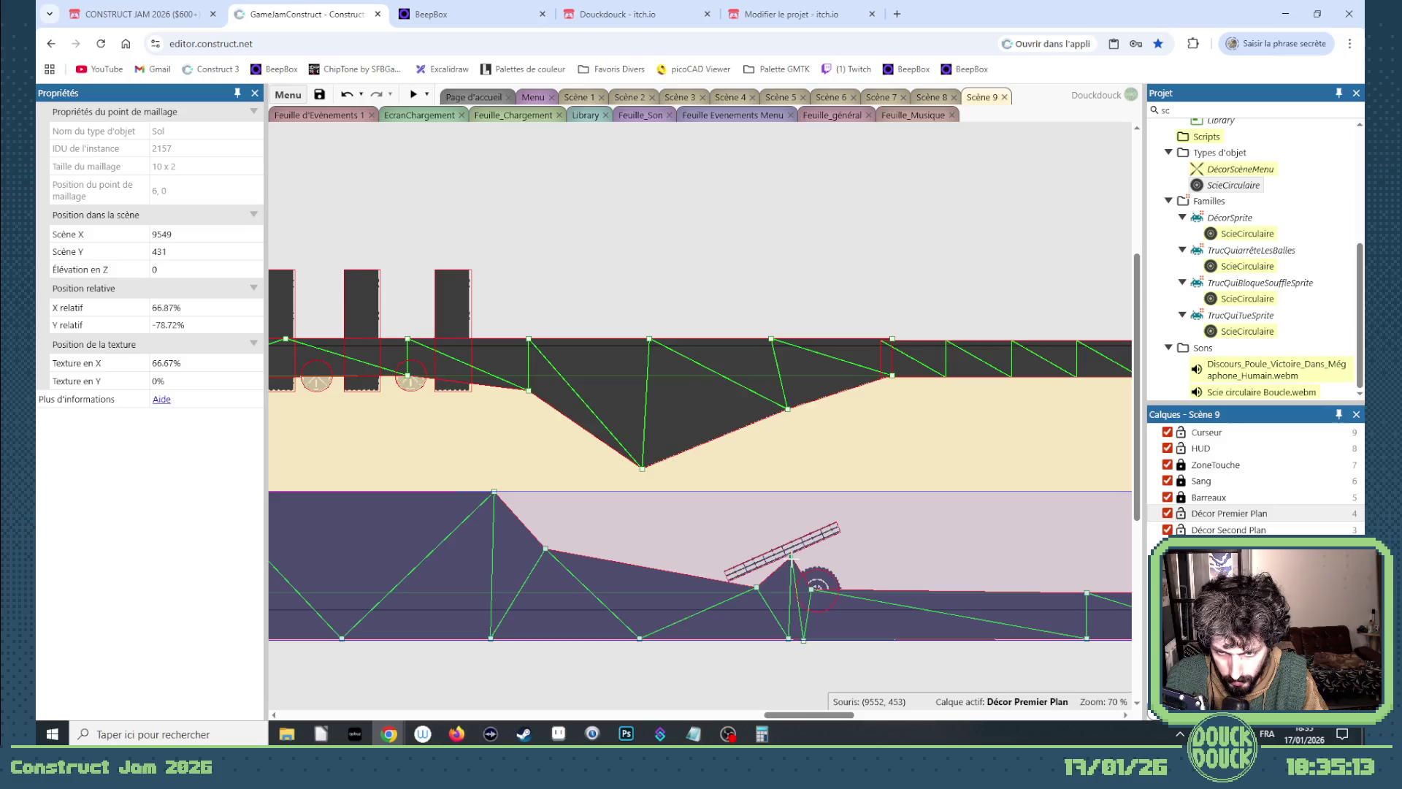
pyautogui.click(851, 515)
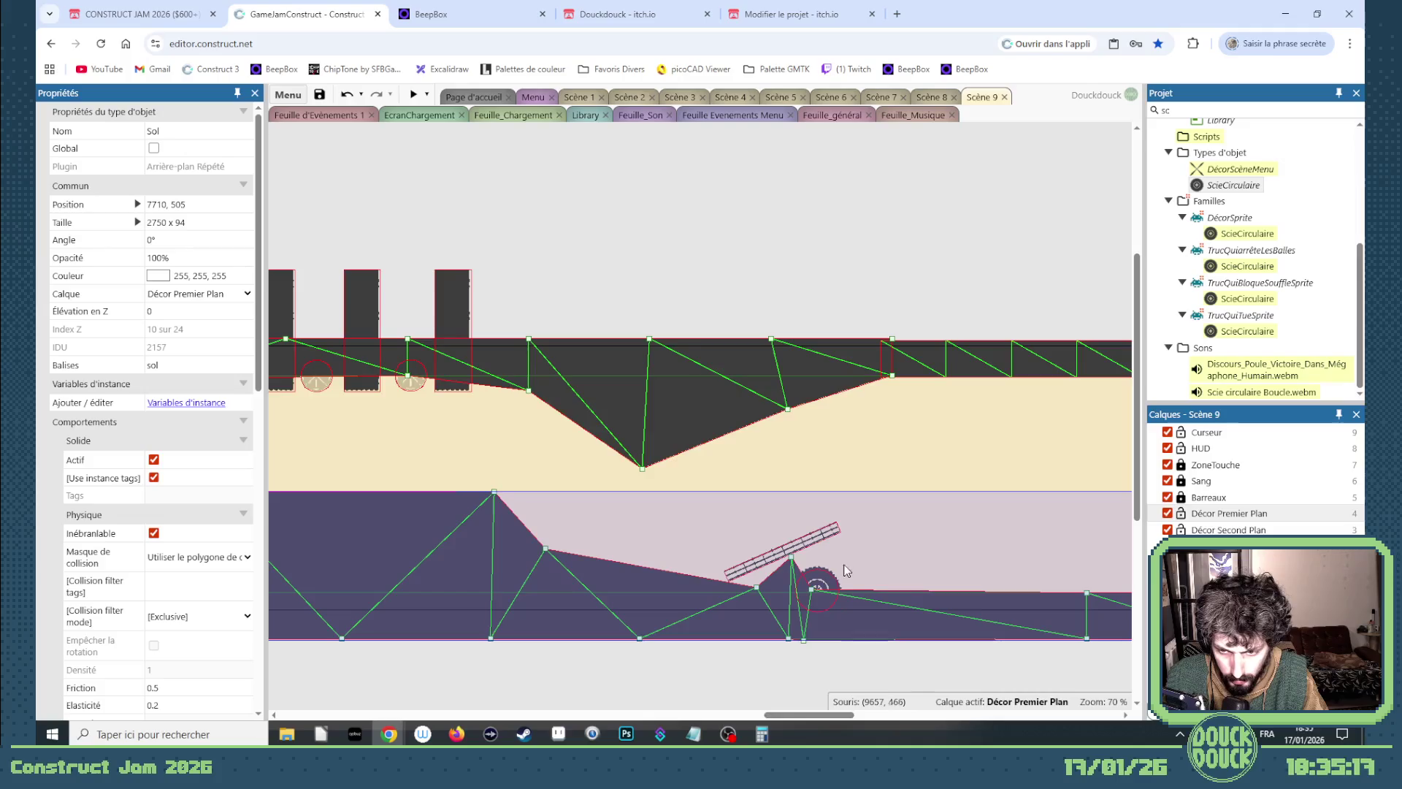
pyautogui.click(875, 668)
pyautogui.click(860, 571)
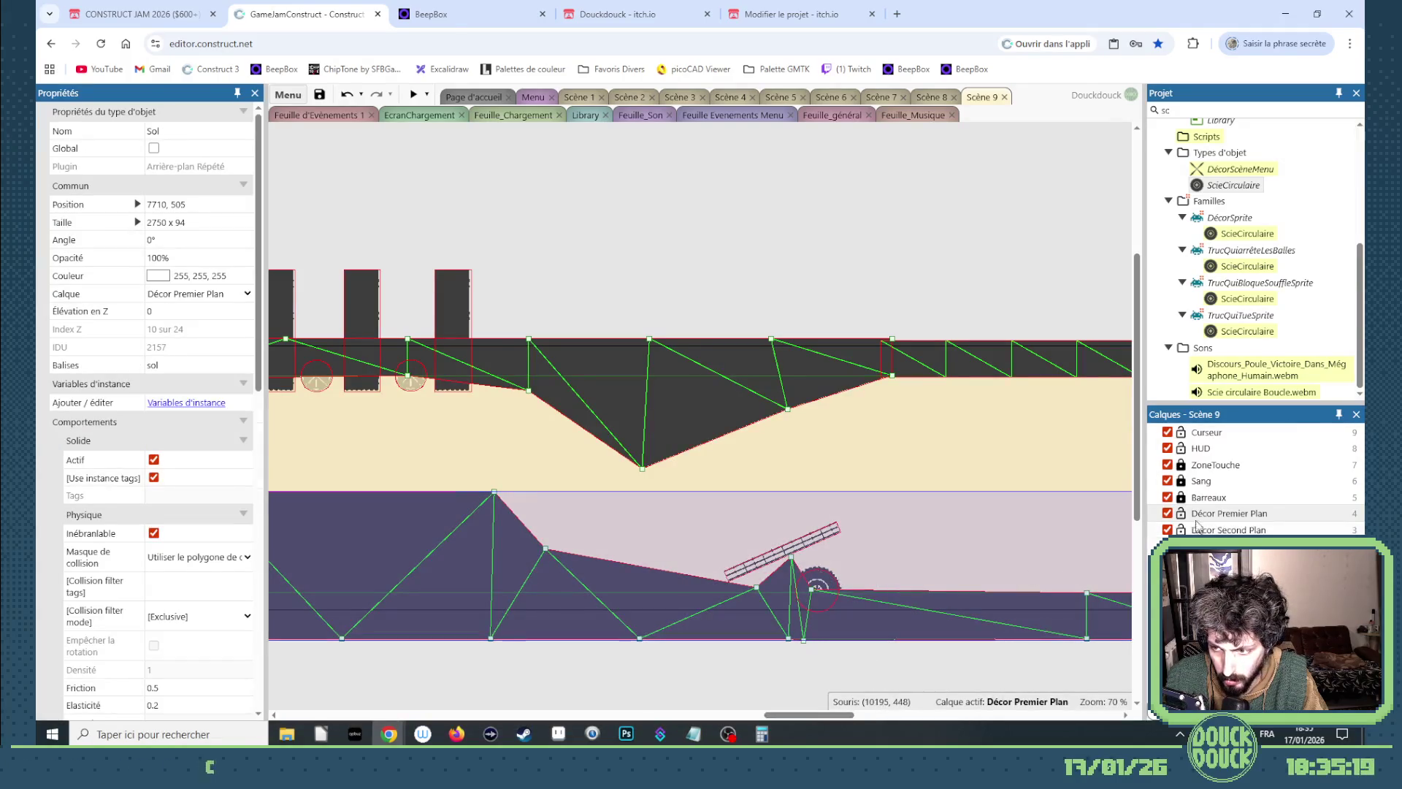
# Duplicate the circular saw into a row of six along the lower floor beside the plank.
pyautogui.press('l')
pyautogui.keyDown('ctrl'); pyautogui.moveTo(818, 586); pyautogui.dragTo(1070, 585); pyautogui.keyUp('ctrl')
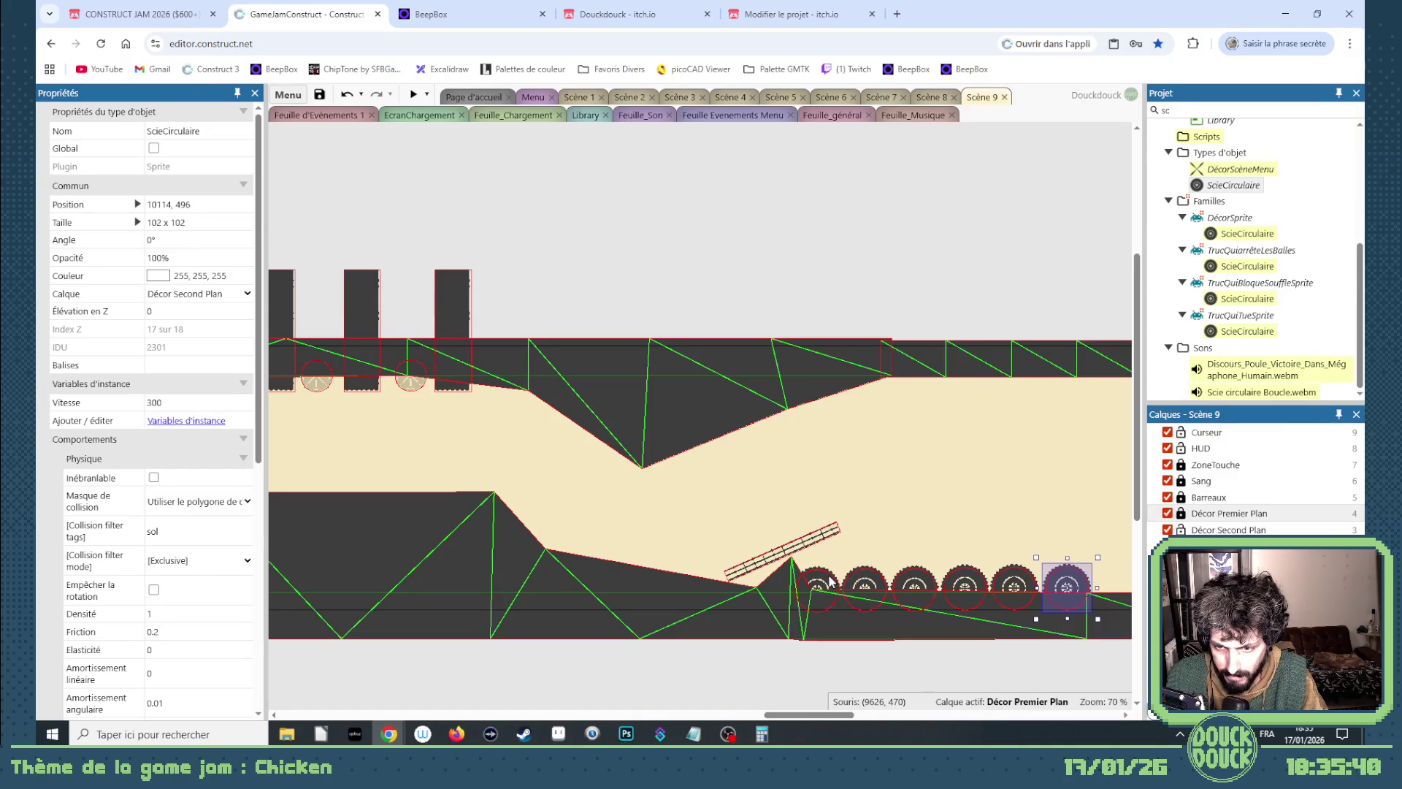
pyautogui.moveTo(815, 716); pyautogui.dragTo(843, 716)
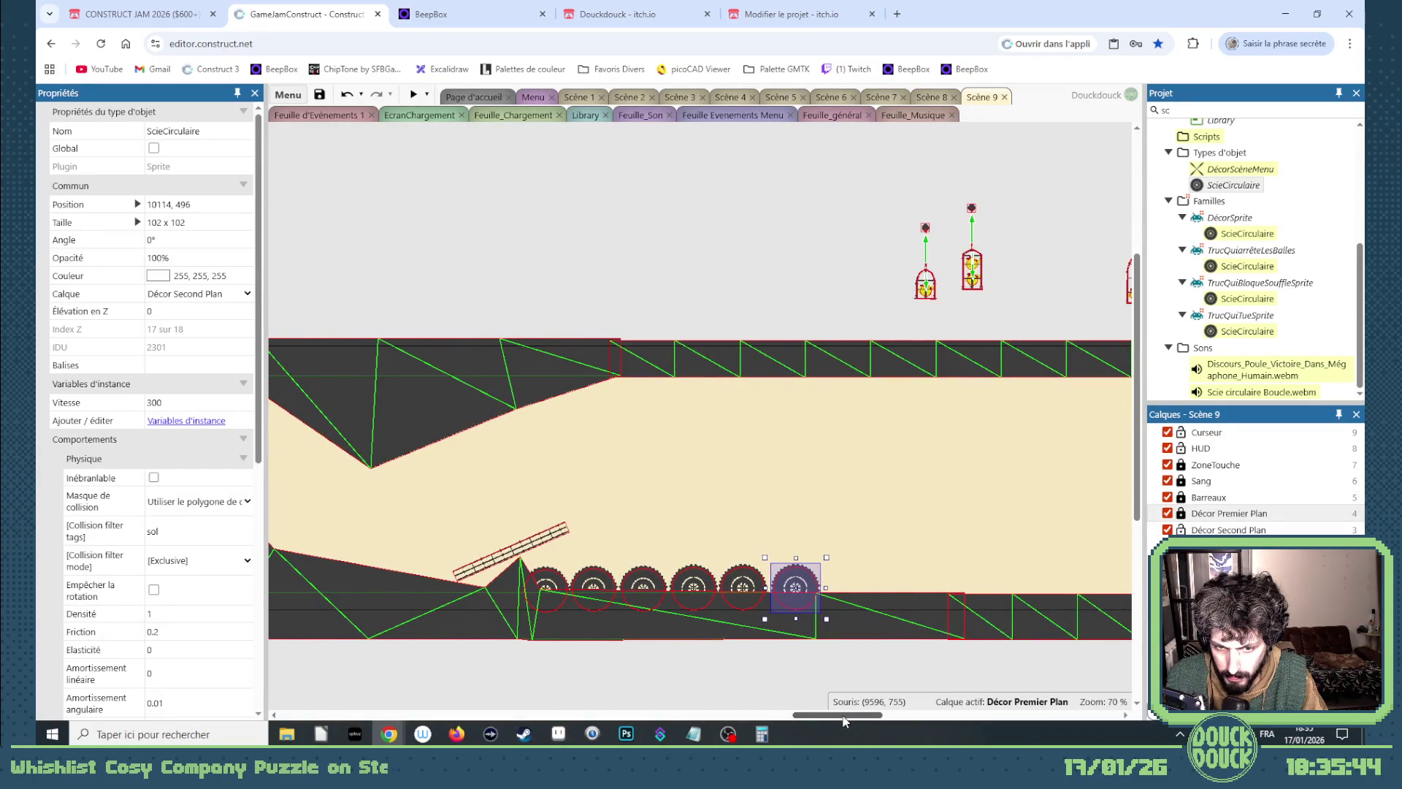
pyautogui.moveTo(843, 718); pyautogui.dragTo(834, 715)
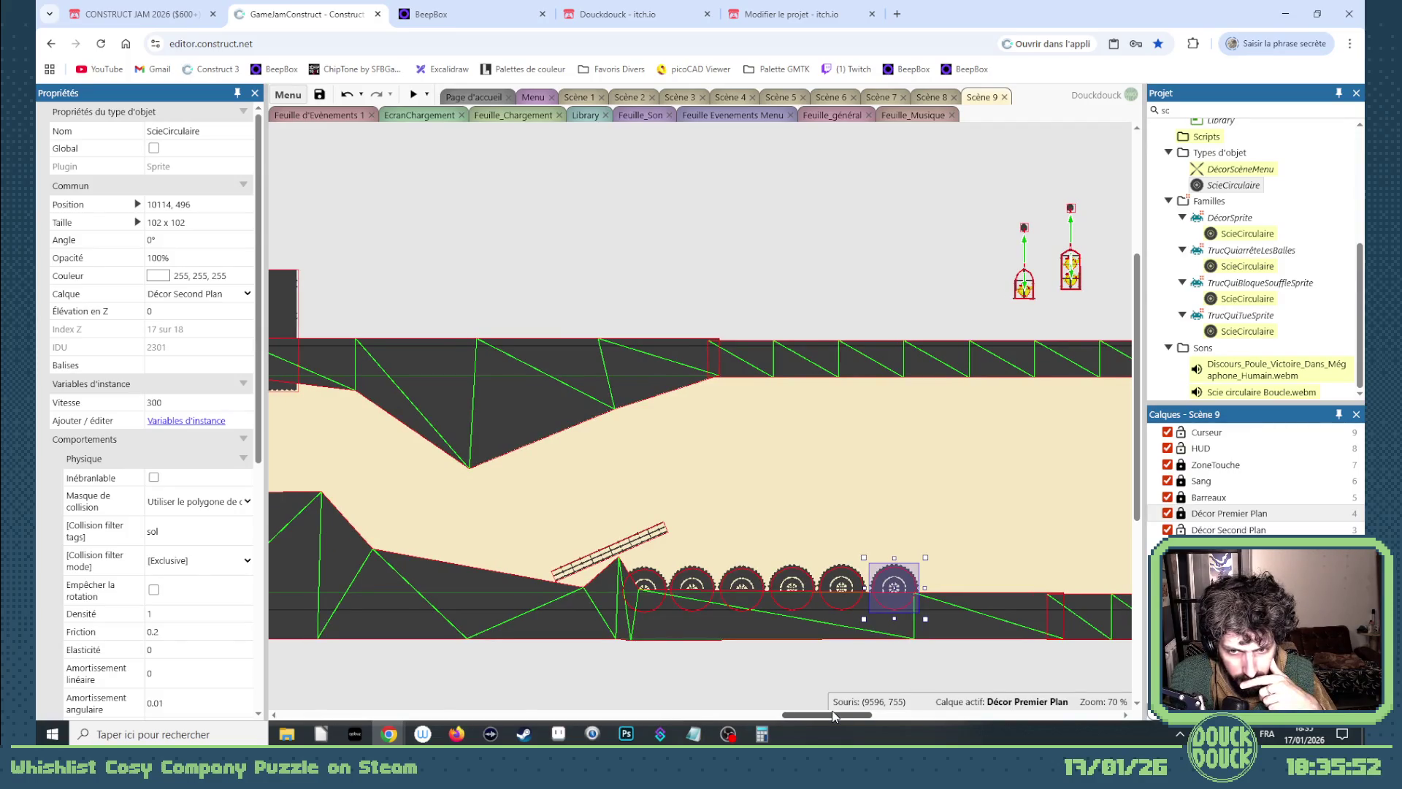
pyautogui.moveTo(835, 716); pyautogui.dragTo(498, 702)
pyautogui.click(1263, 108)
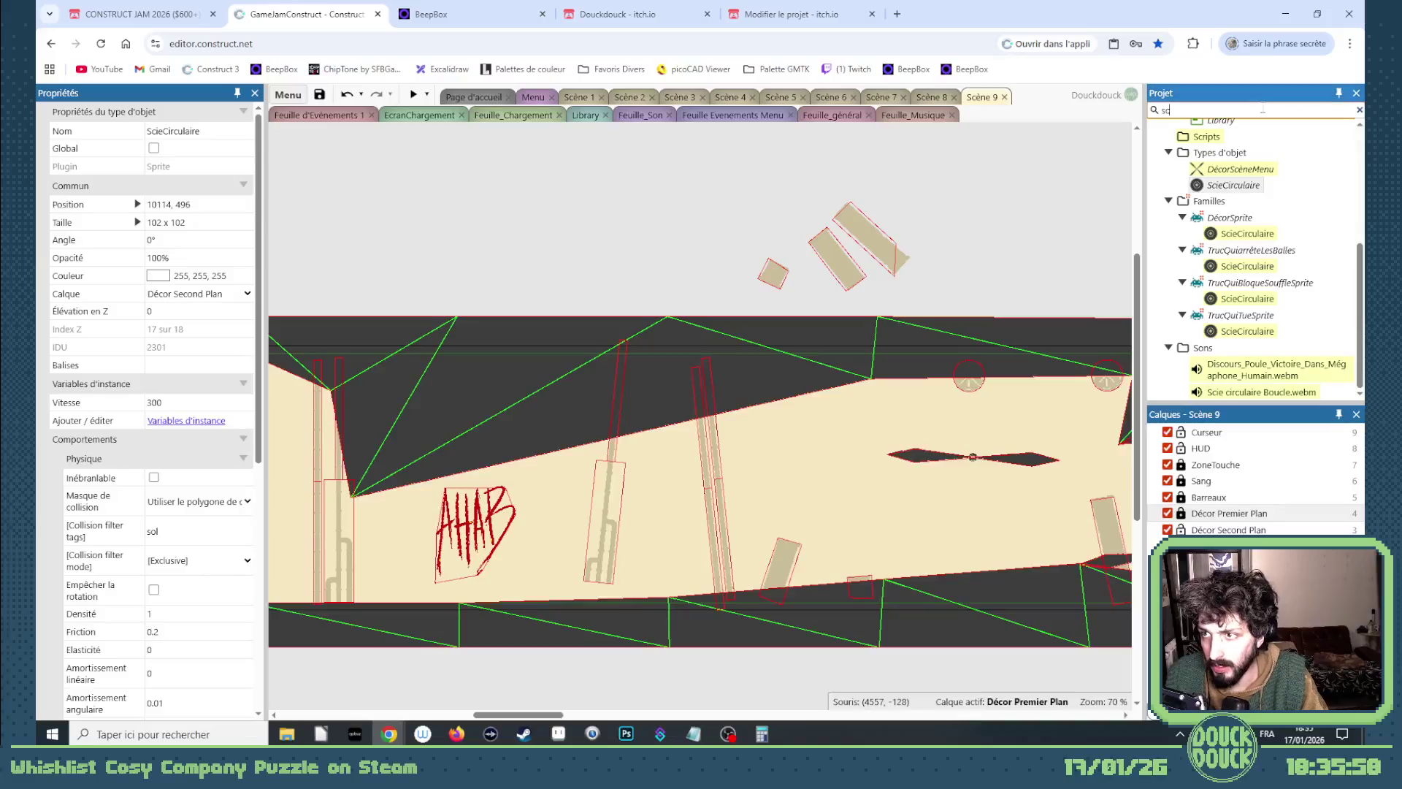
# Filter the Project bar for 'mus' and check TagAJouer on Scène 7's left and right music markers.
pyautogui.write('mus')
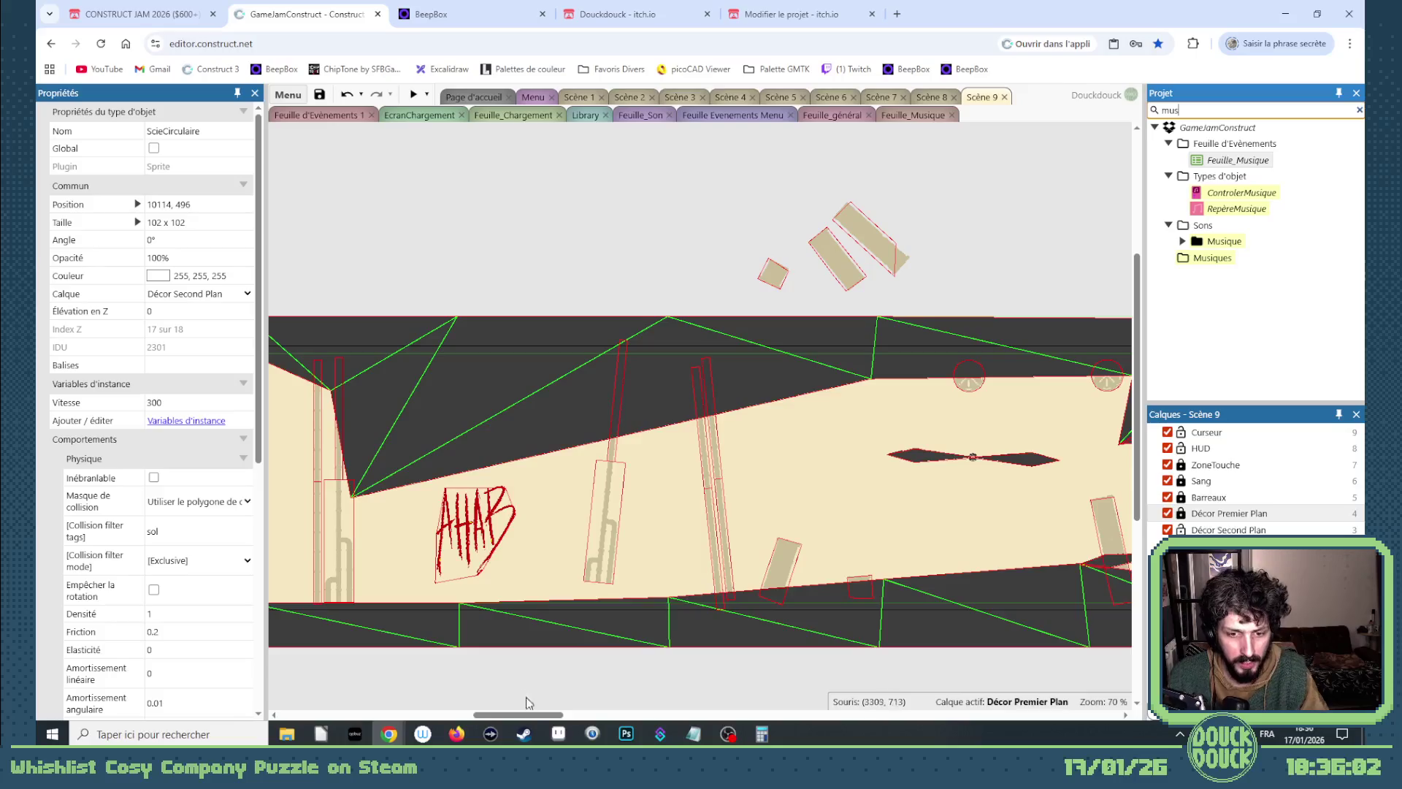
pyautogui.moveTo(537, 719); pyautogui.dragTo(429, 717)
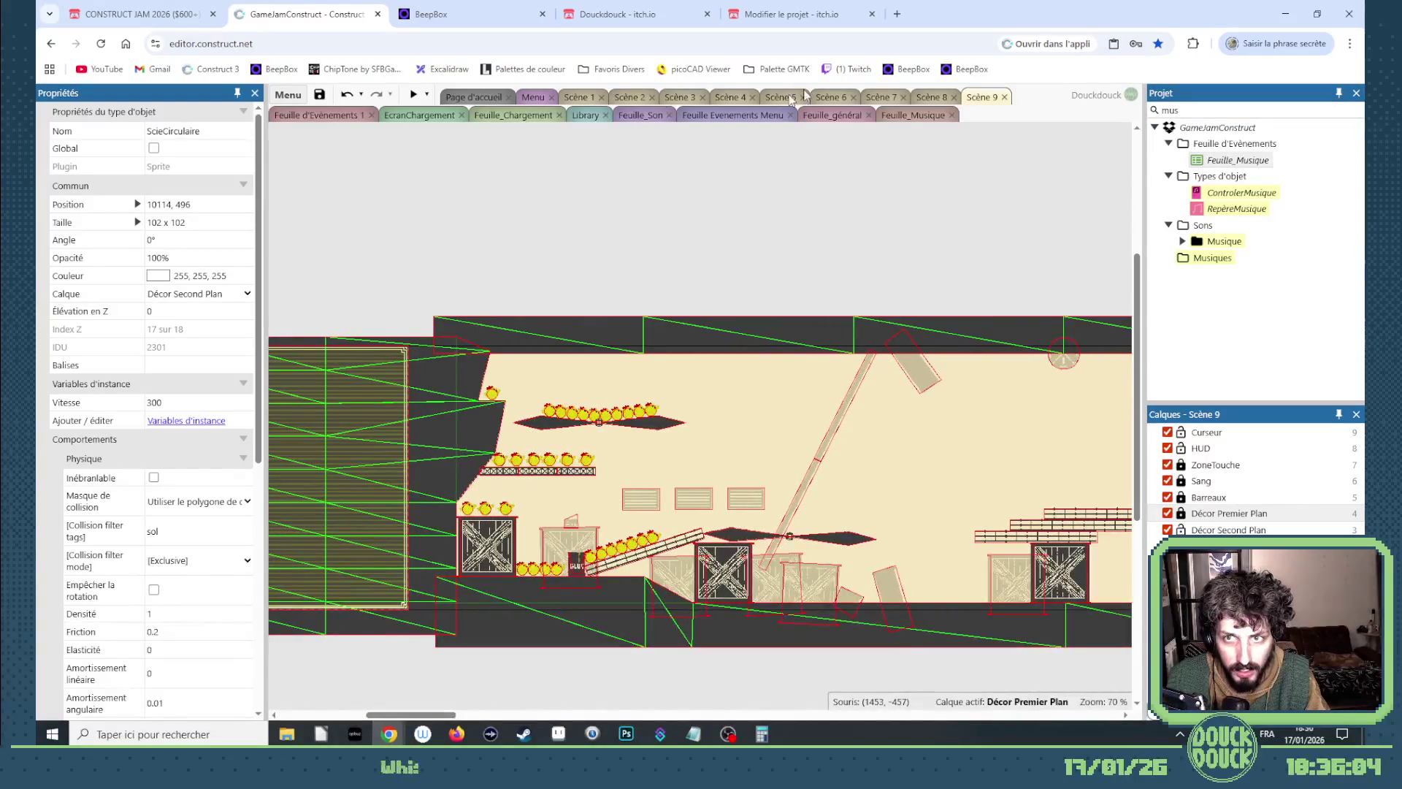
pyautogui.click(887, 98)
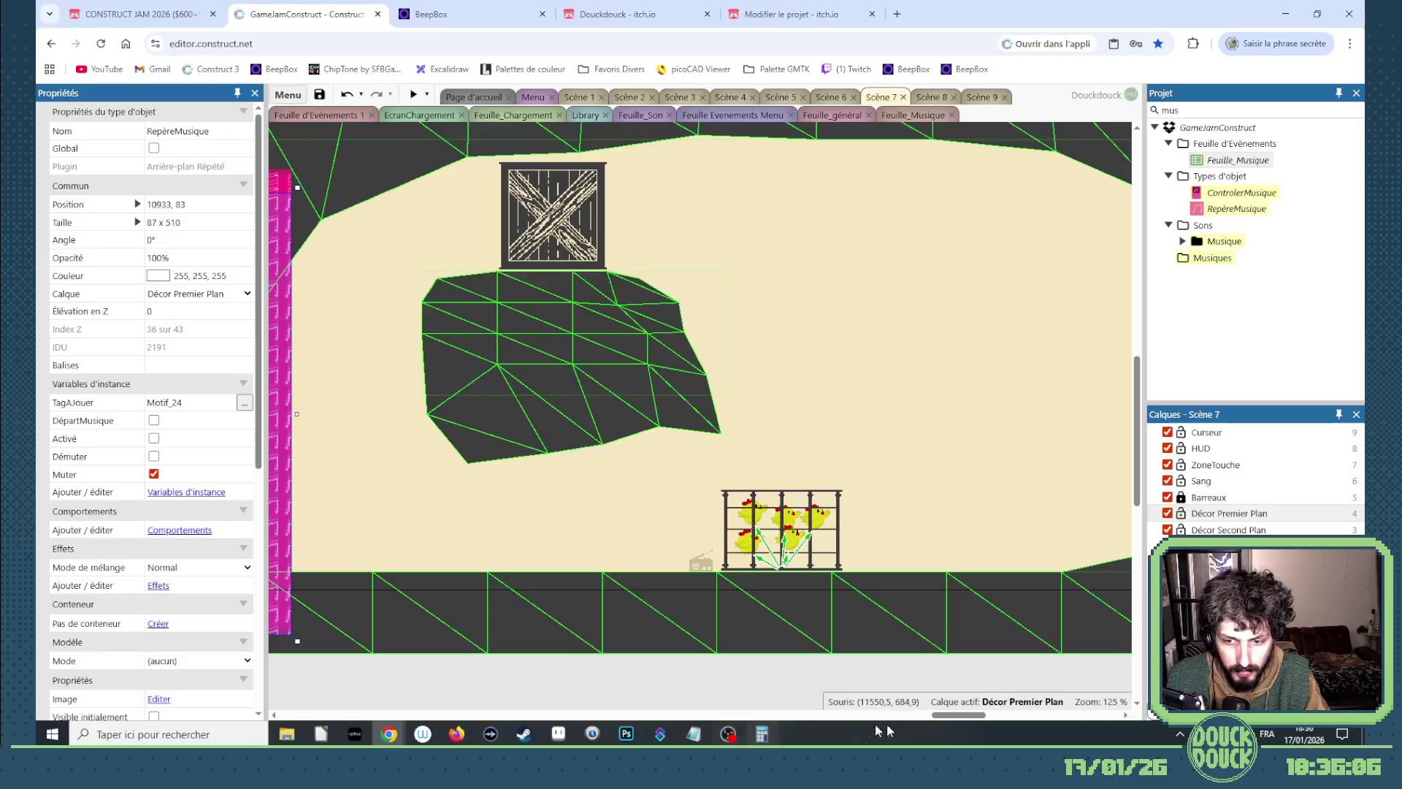
pyautogui.moveTo(936, 715)
pyautogui.mouseDown()
pyautogui.moveTo(614, 705)
pyautogui.moveTo(369, 675)
pyautogui.moveTo(410, 675)
pyautogui.mouseUp()
pyautogui.click(604, 397)
pyautogui.click(935, 371)
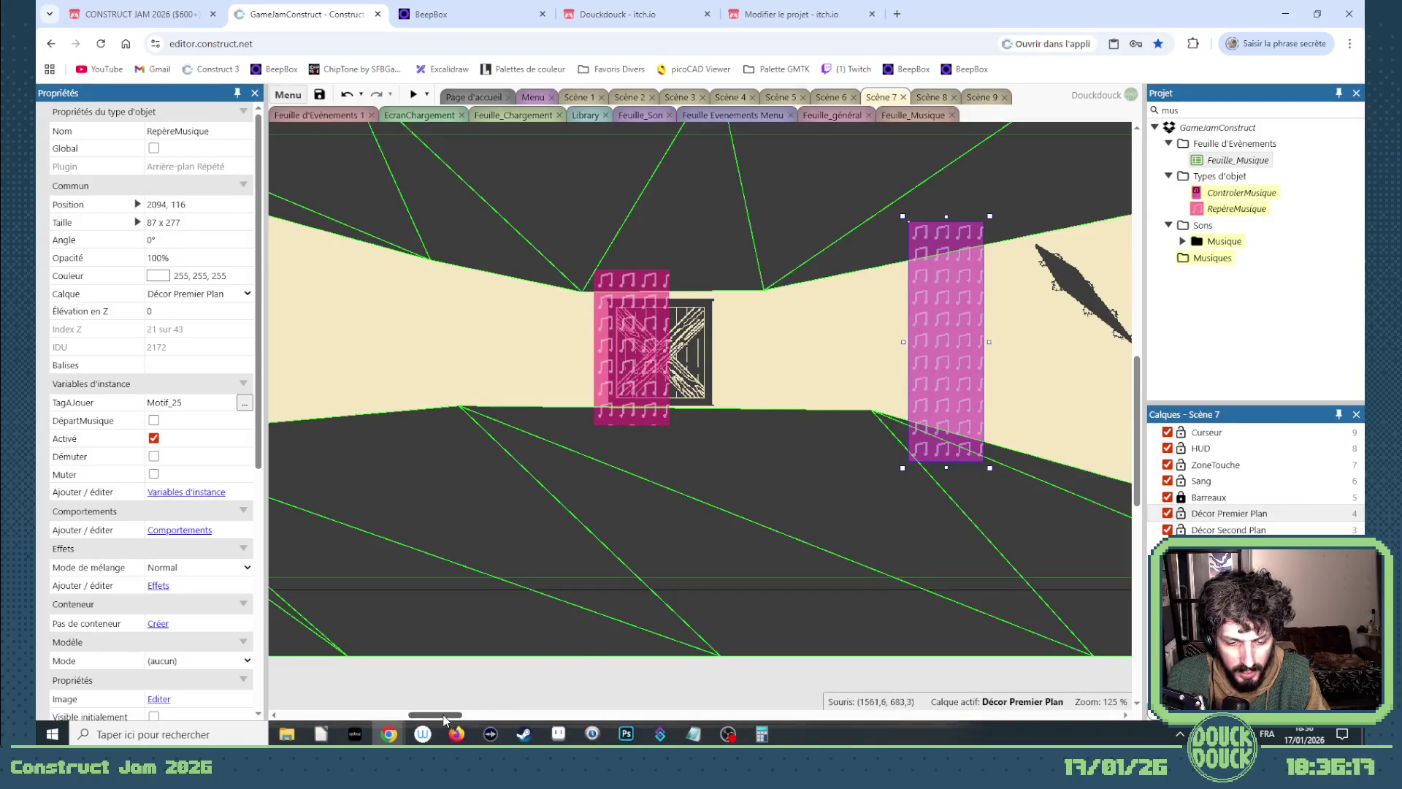
pyautogui.click(627, 409)
# Inspect the remaining RepèreMusique markers, then open the Musique folder at the Motif_15 track.
pyautogui.moveTo(451, 716); pyautogui.dragTo(794, 717)
pyautogui.click(807, 433)
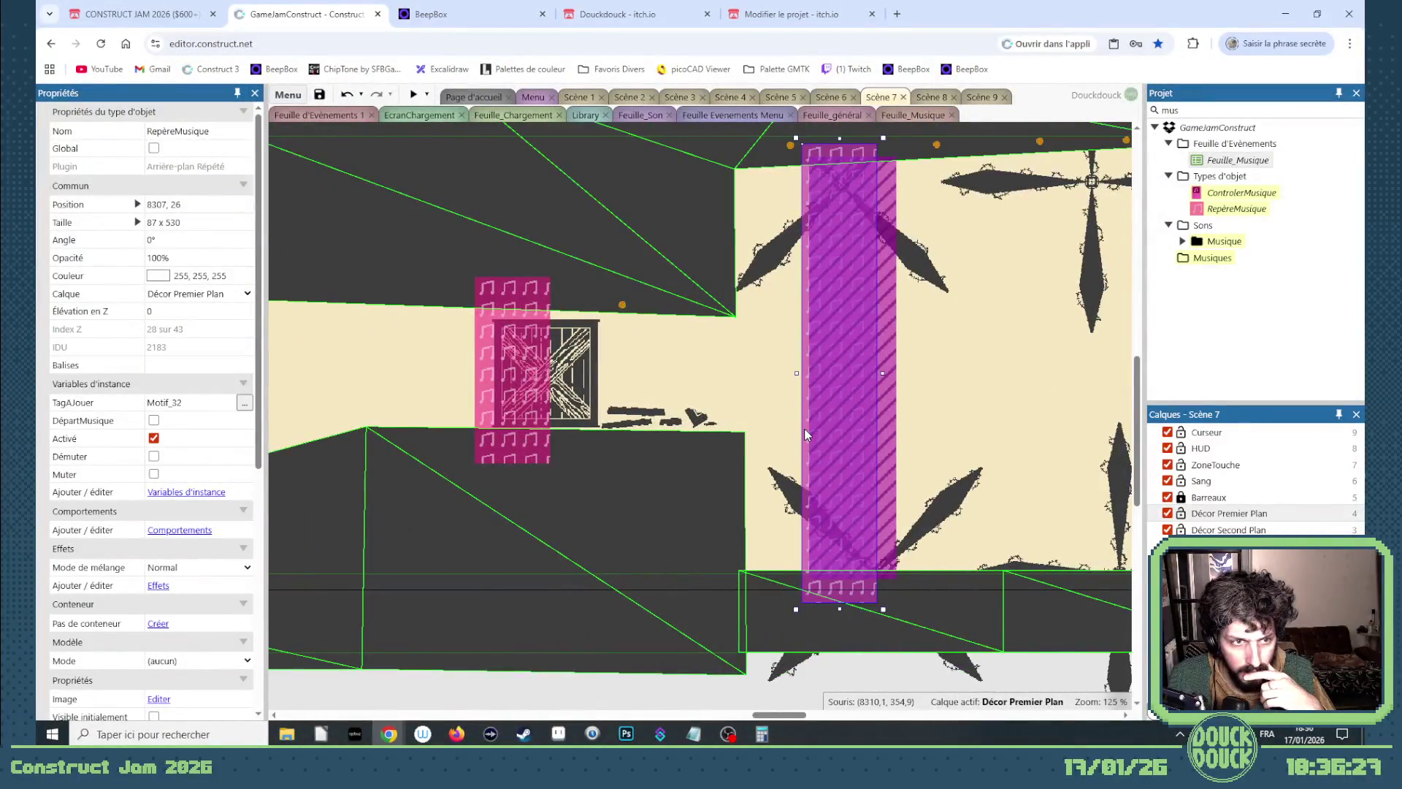
pyautogui.click(475, 412)
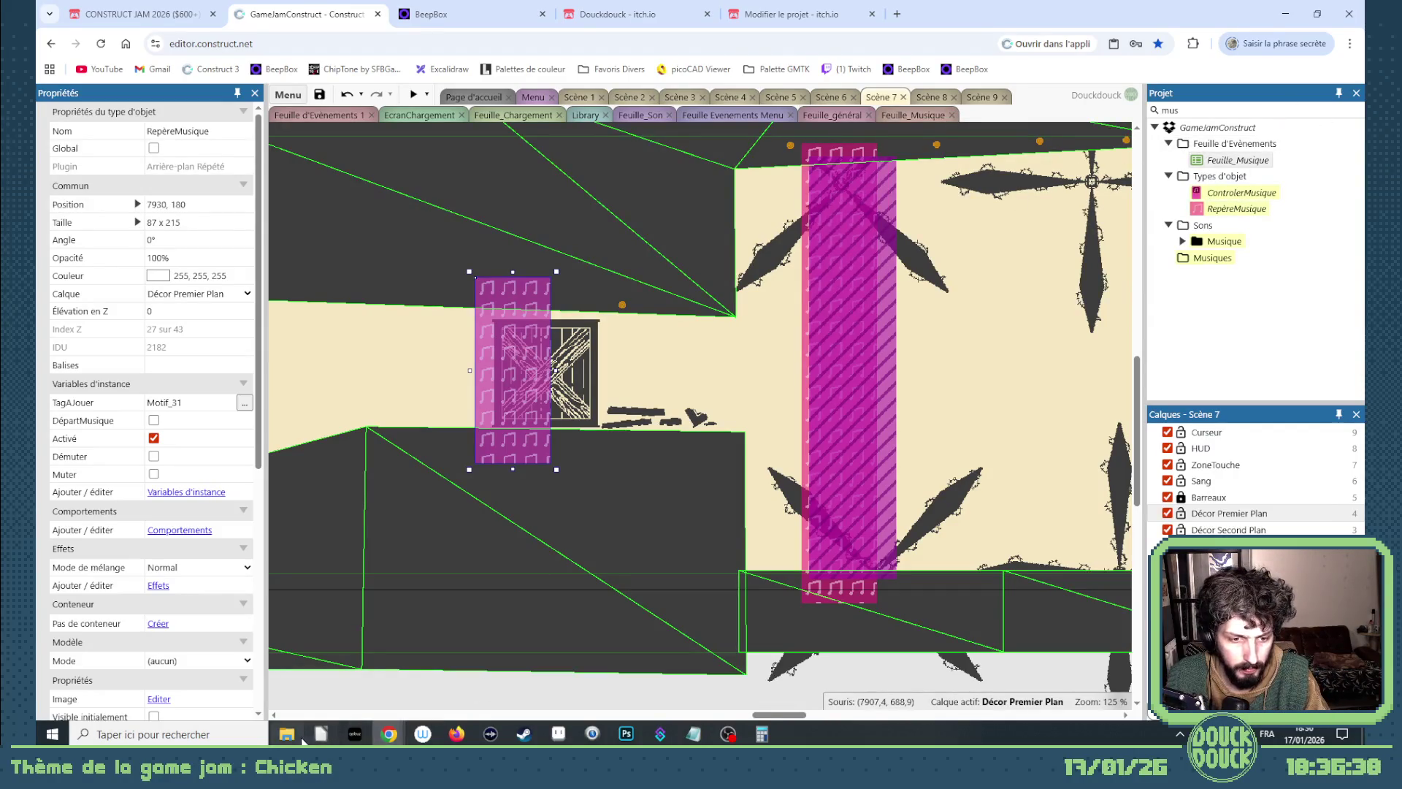
pyautogui.click(286, 734)
pyautogui.click(340, 444)
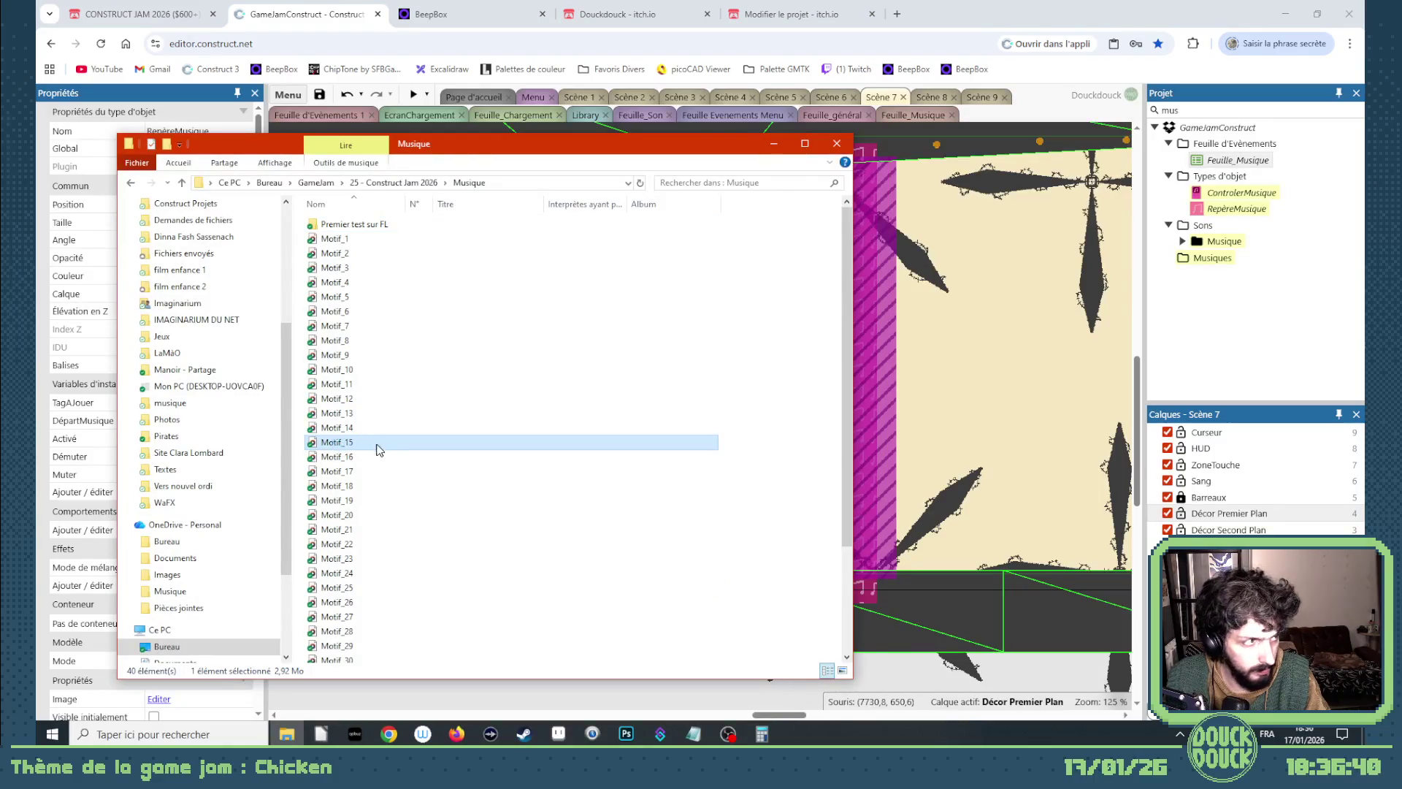
# Listen to Motif_15, close the player and File Explorer, and return to the Scène 9 layout.
pyautogui.doubleClick(379, 450)
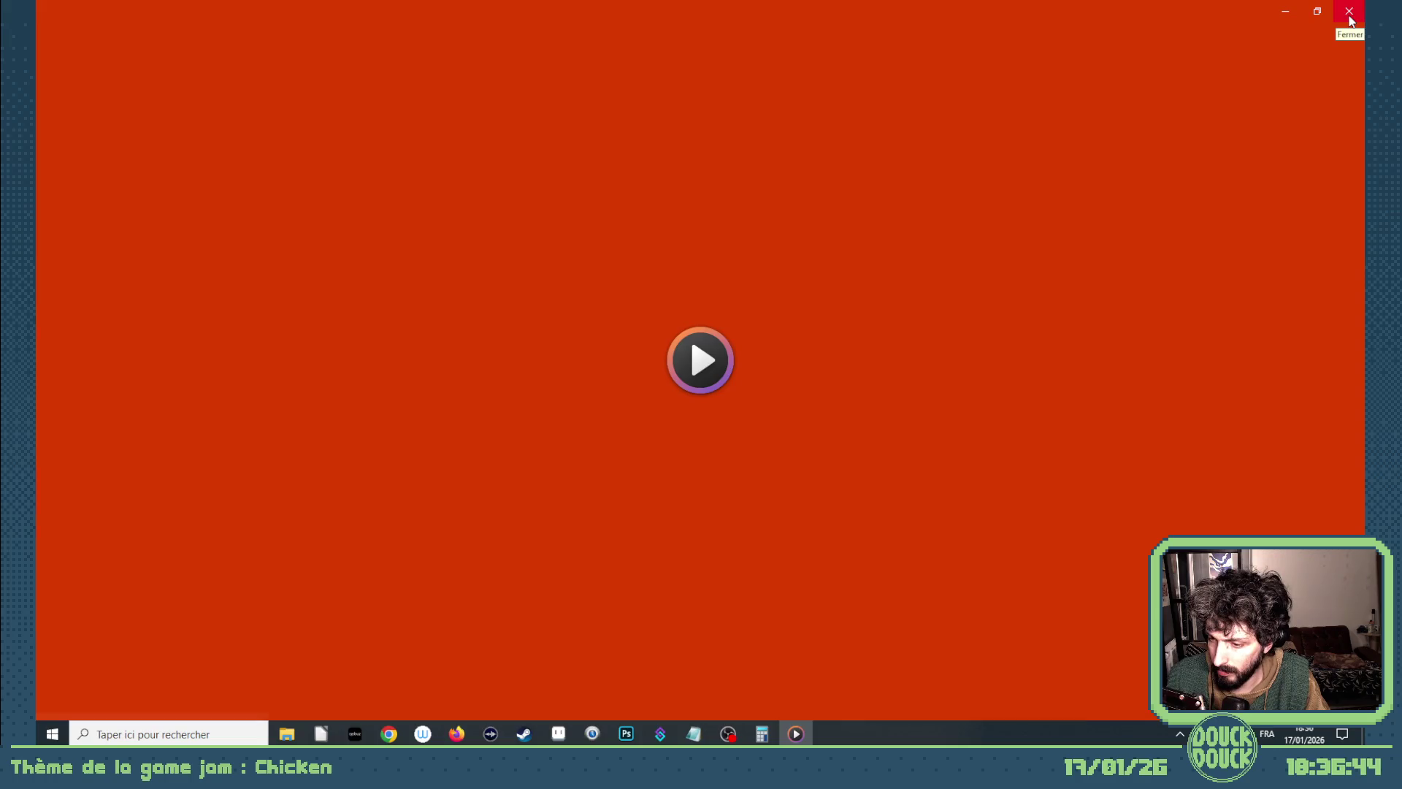
pyautogui.click(1349, 11)
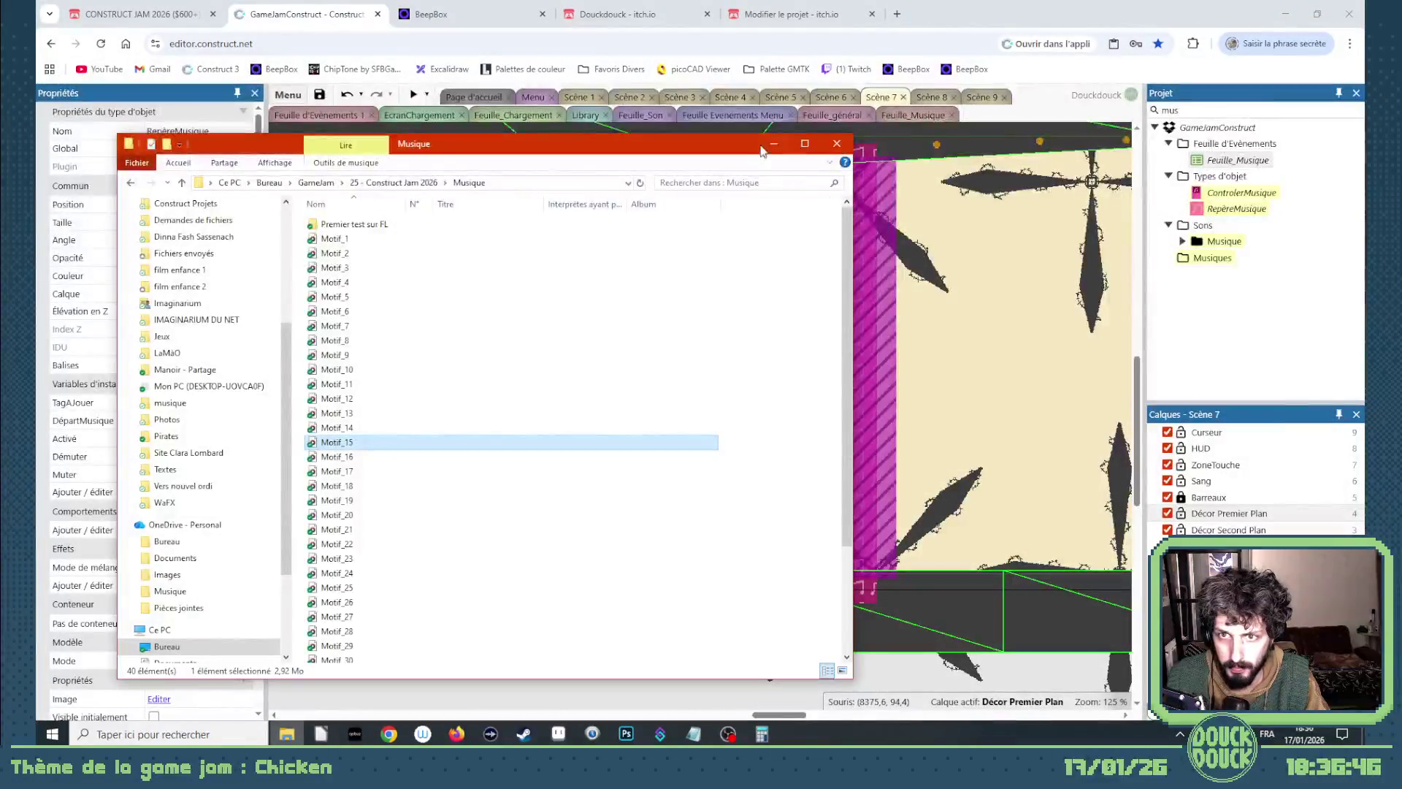
pyautogui.click(771, 144)
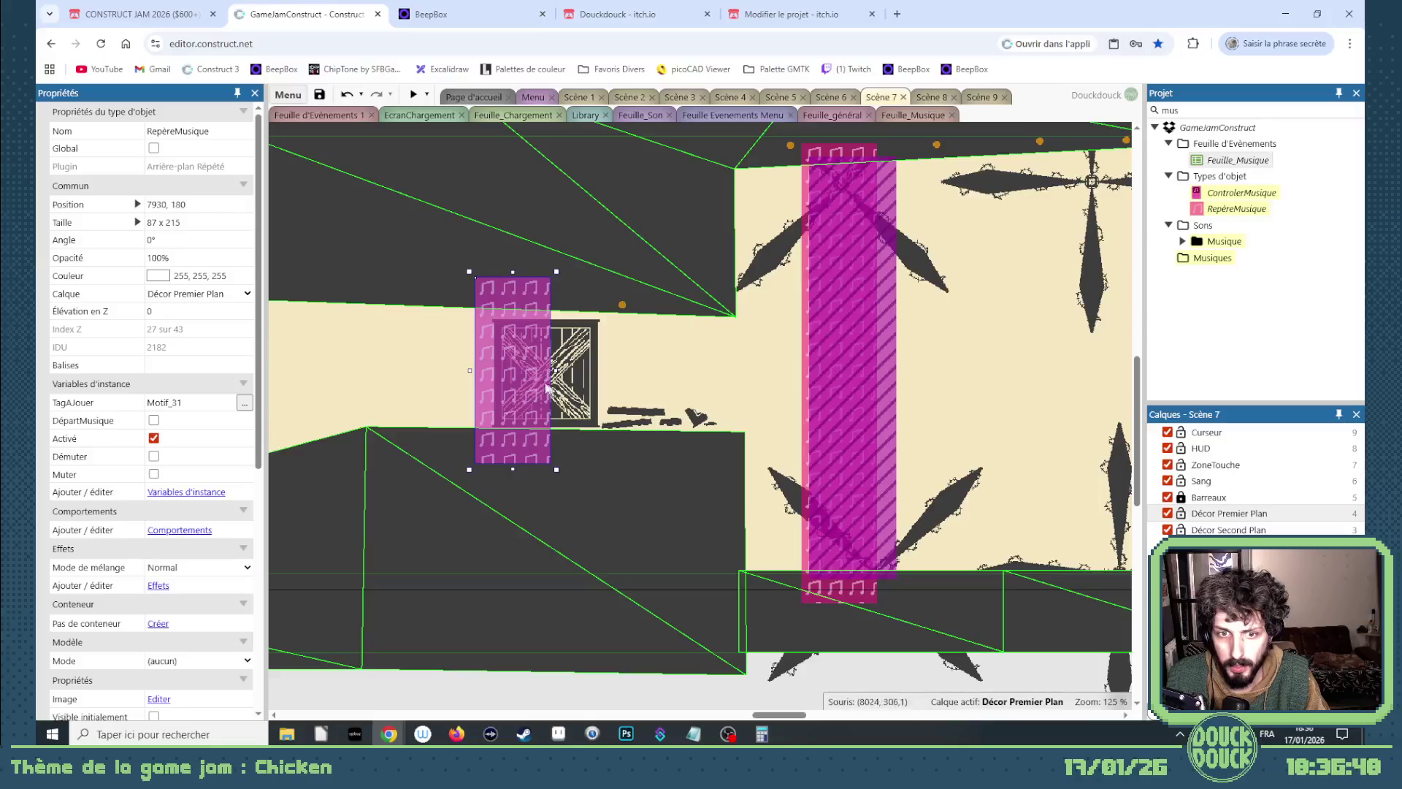
pyautogui.click(979, 96)
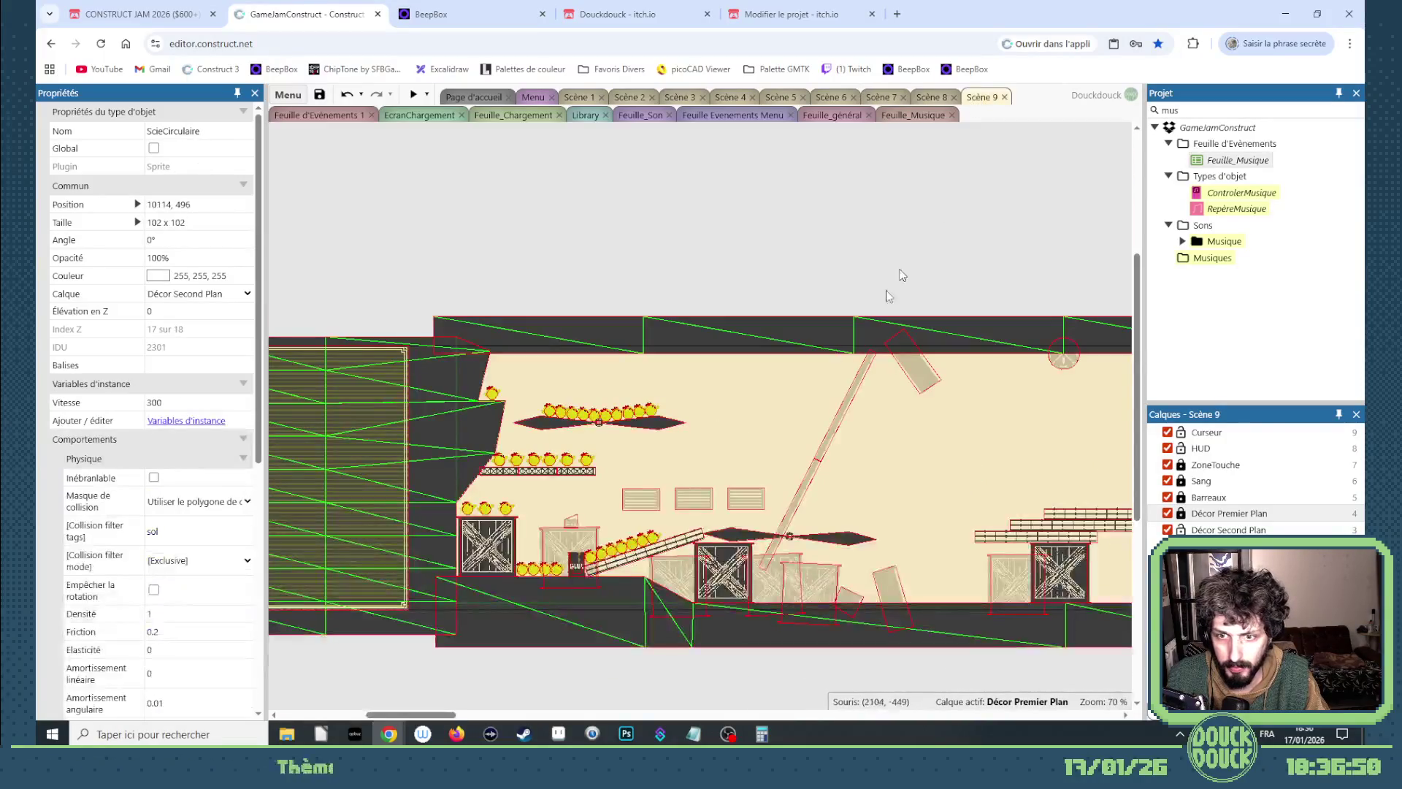
# Stretch the music marker up to the ceiling and move it onto the Barreaux layer.
pyautogui.click(907, 454)
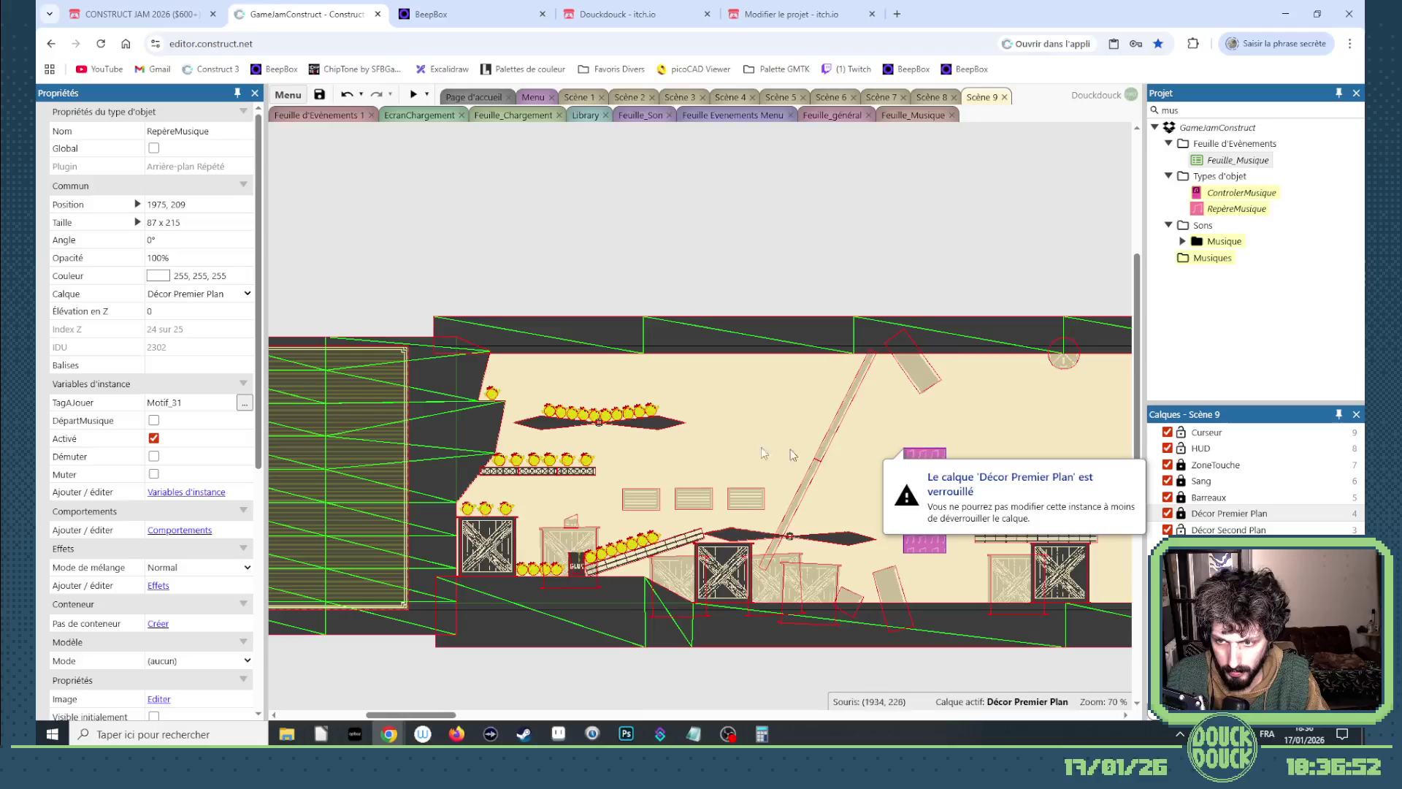
pyautogui.click(212, 292)
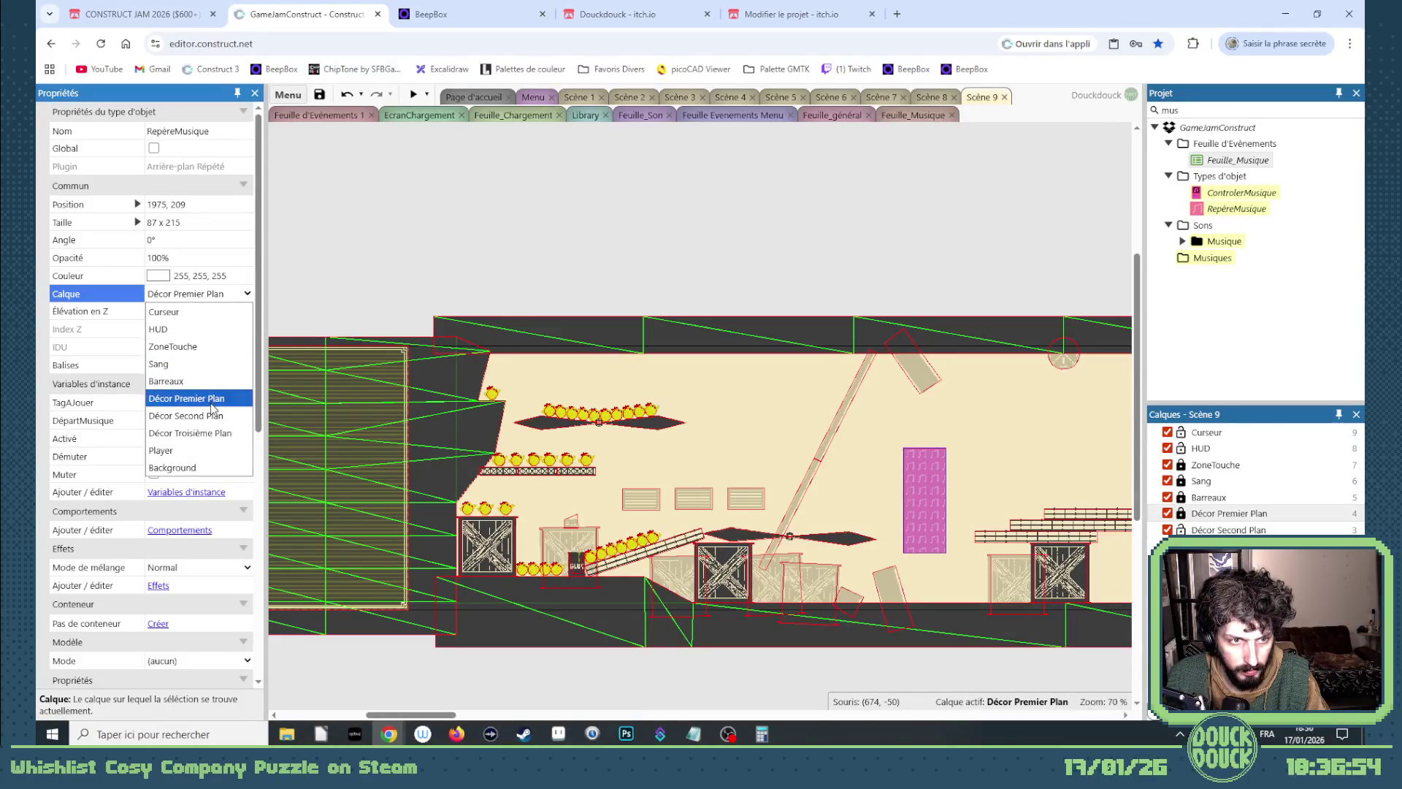
pyautogui.click(194, 398)
pyautogui.click(1182, 514)
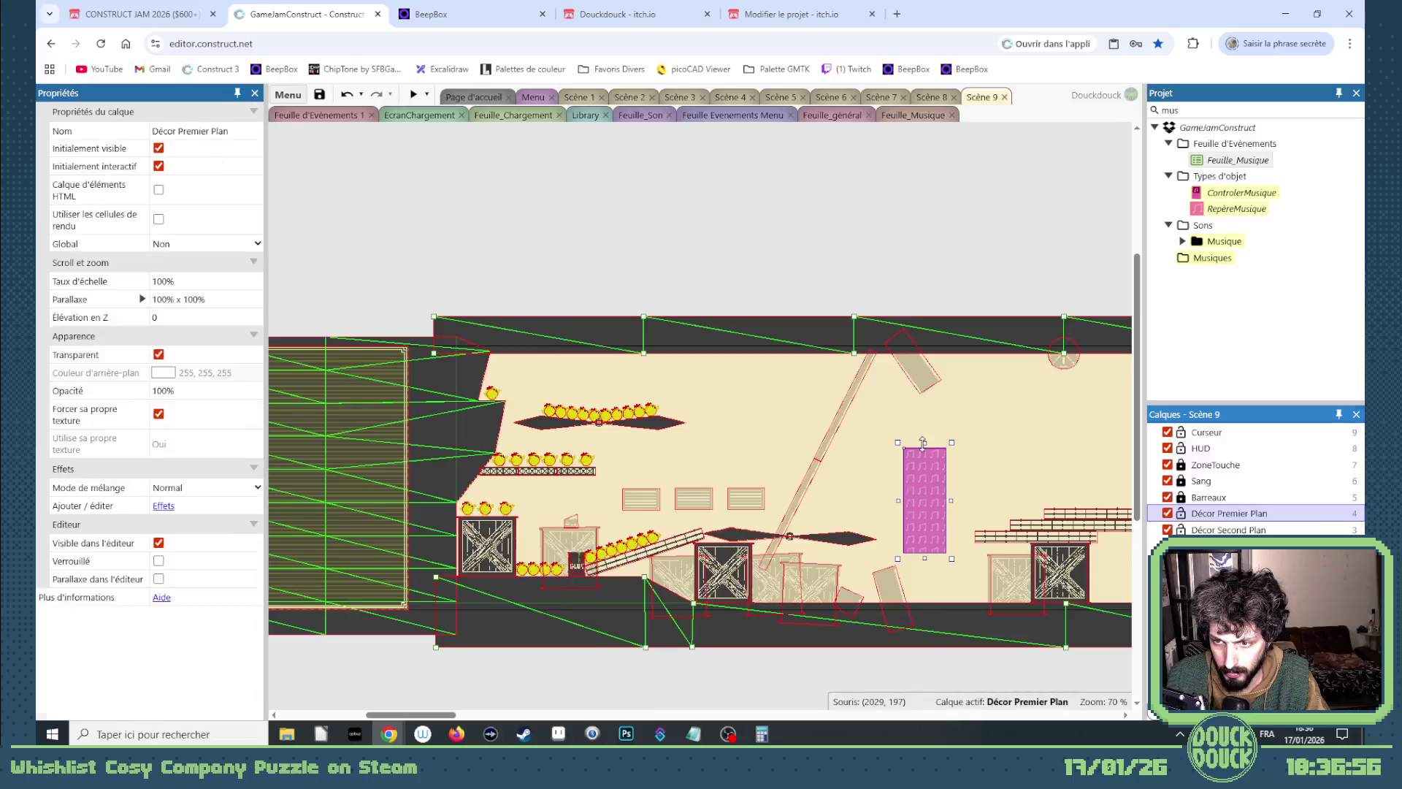
pyautogui.moveTo(923, 442); pyautogui.dragTo(929, 338)
pyautogui.moveTo(925, 585); pyautogui.dragTo(925, 623)
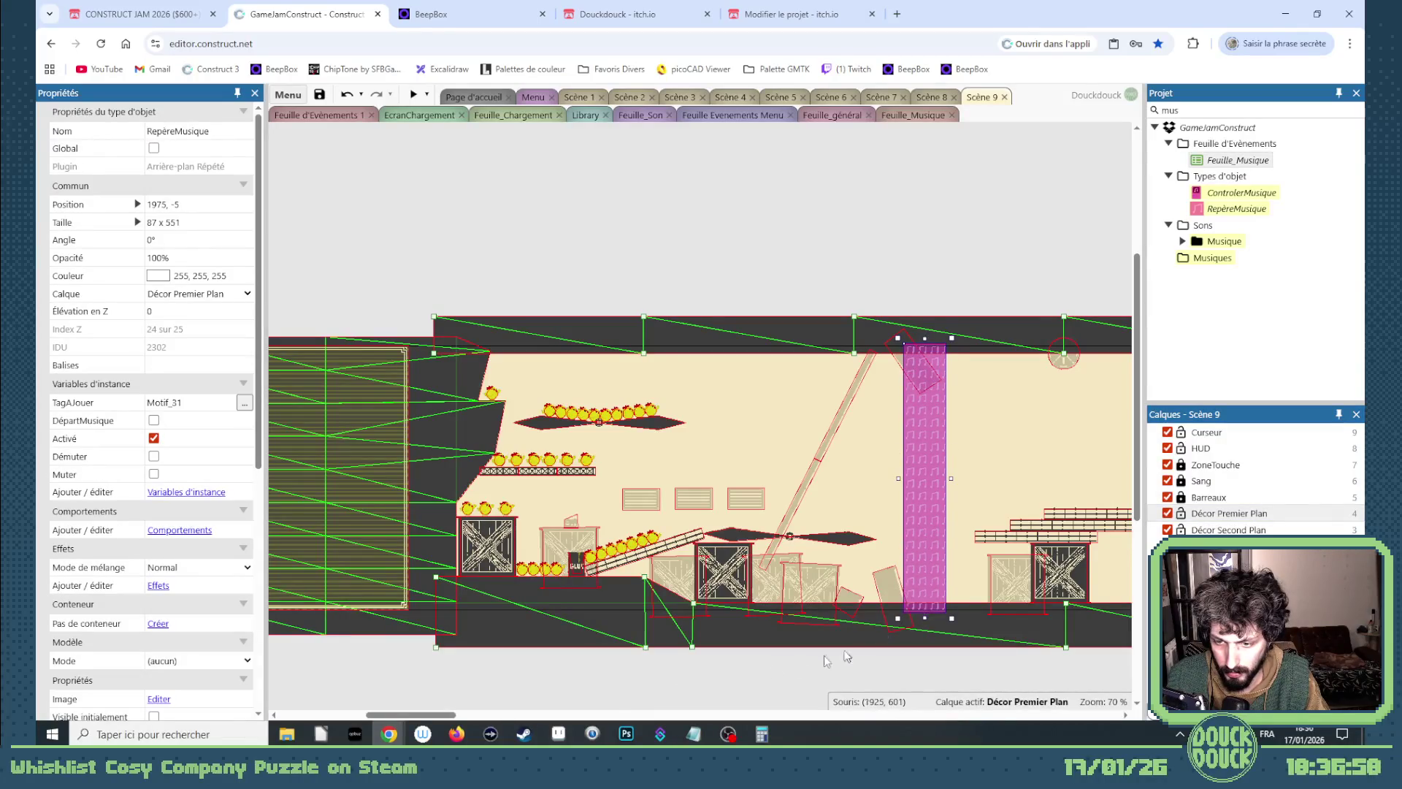
pyautogui.moveTo(389, 715); pyautogui.dragTo(420, 721)
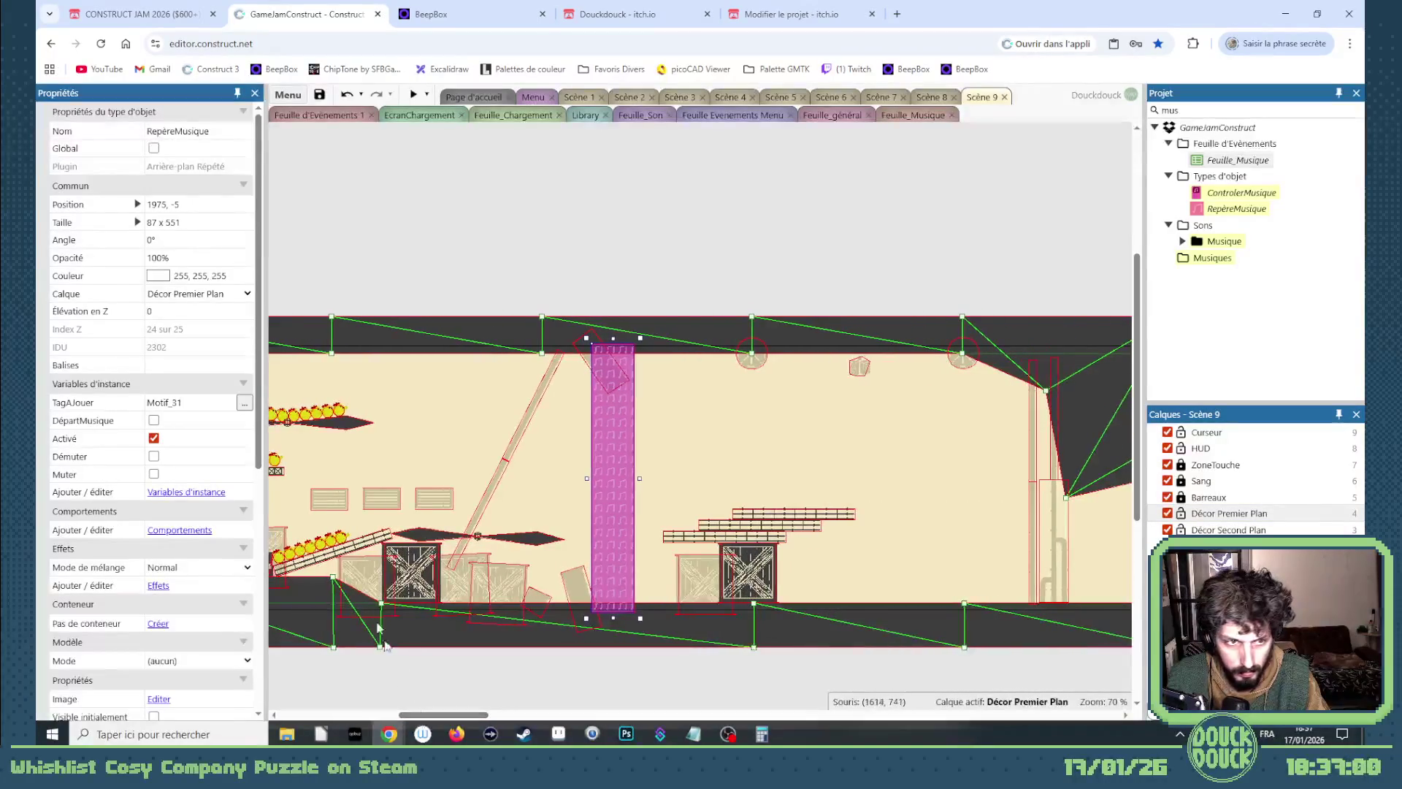
pyautogui.click(208, 295)
pyautogui.click(194, 374)
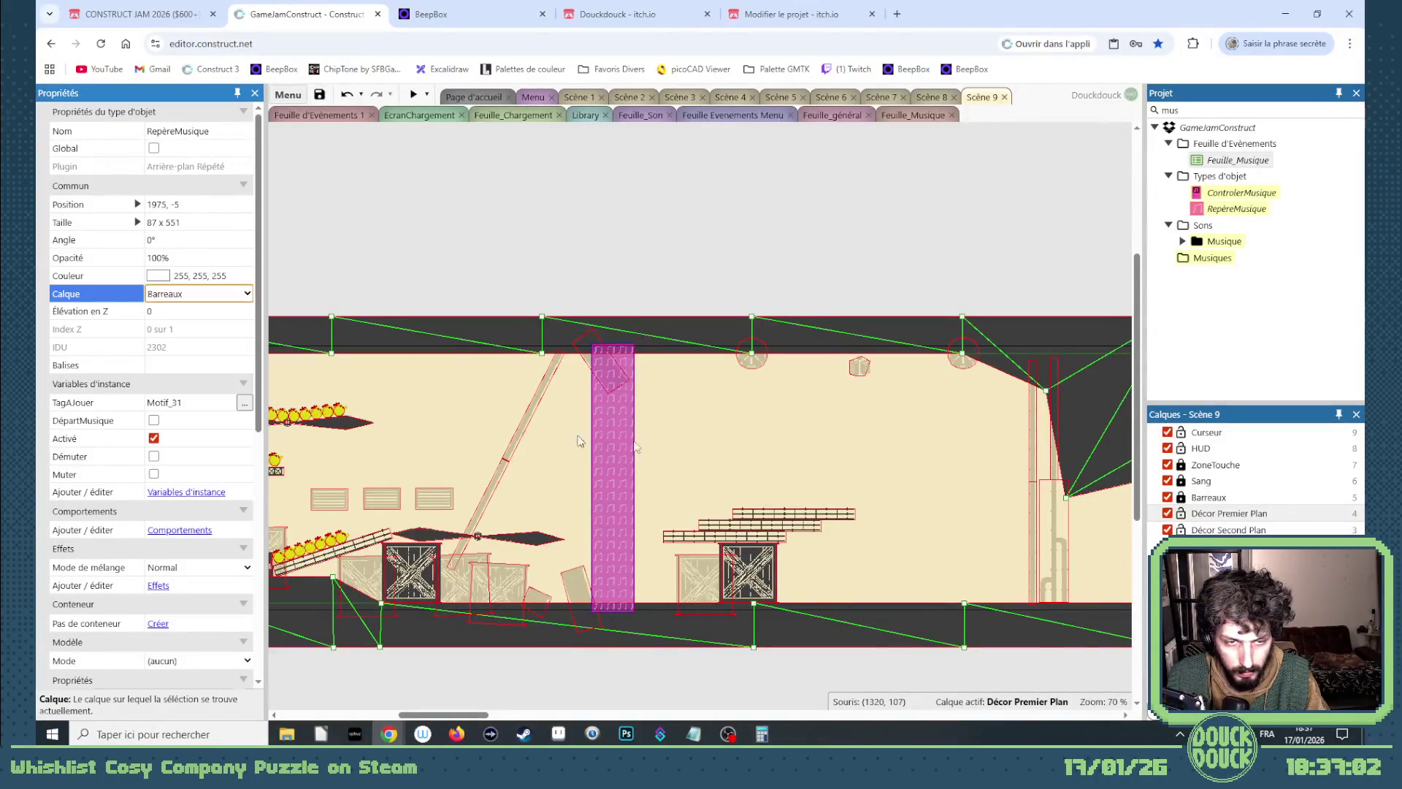
pyautogui.click(1185, 501)
# Set the music marker's TagAJouer to Motif_15.
pyautogui.click(614, 479)
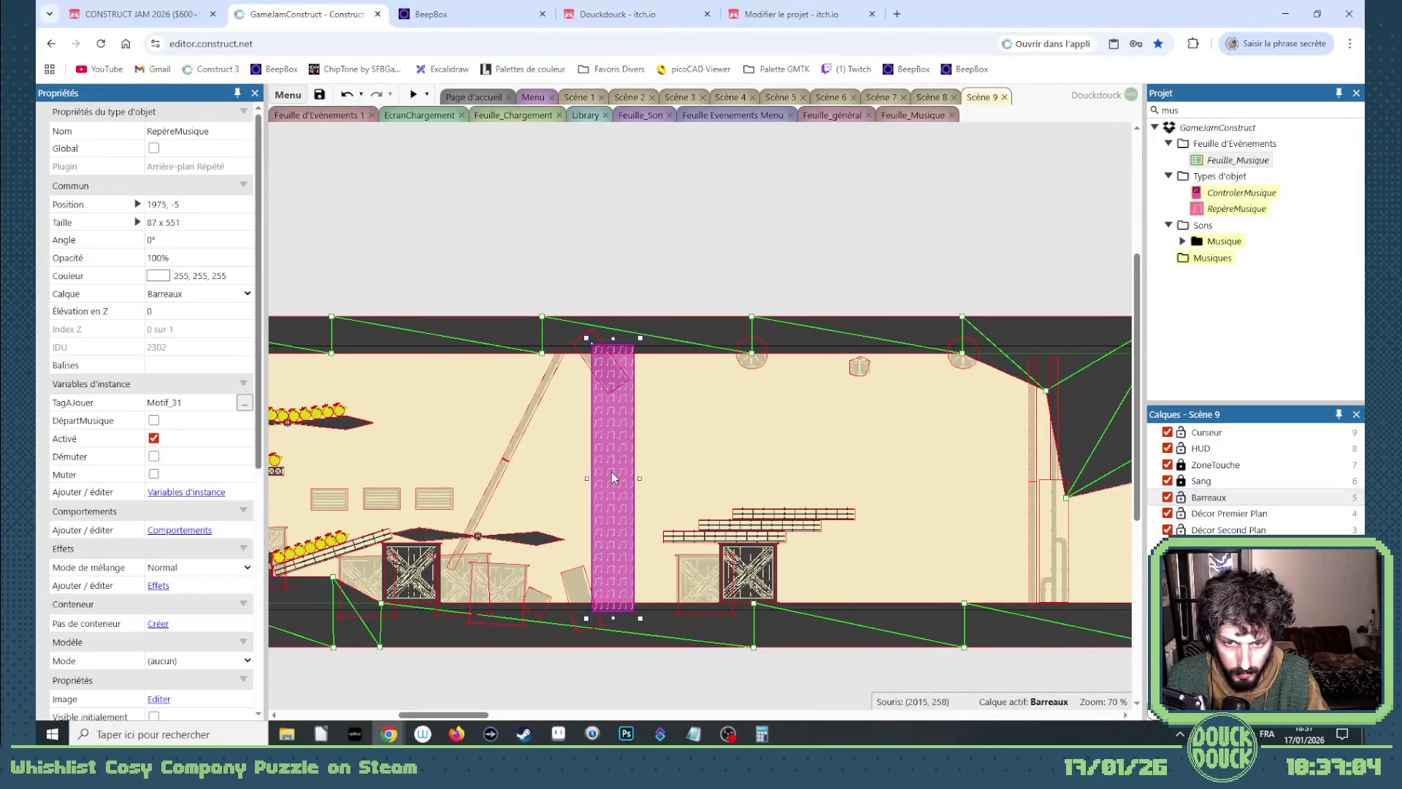
pyautogui.click(192, 403)
pyautogui.press('BackSpace')
pyautogui.press('BackSpace')
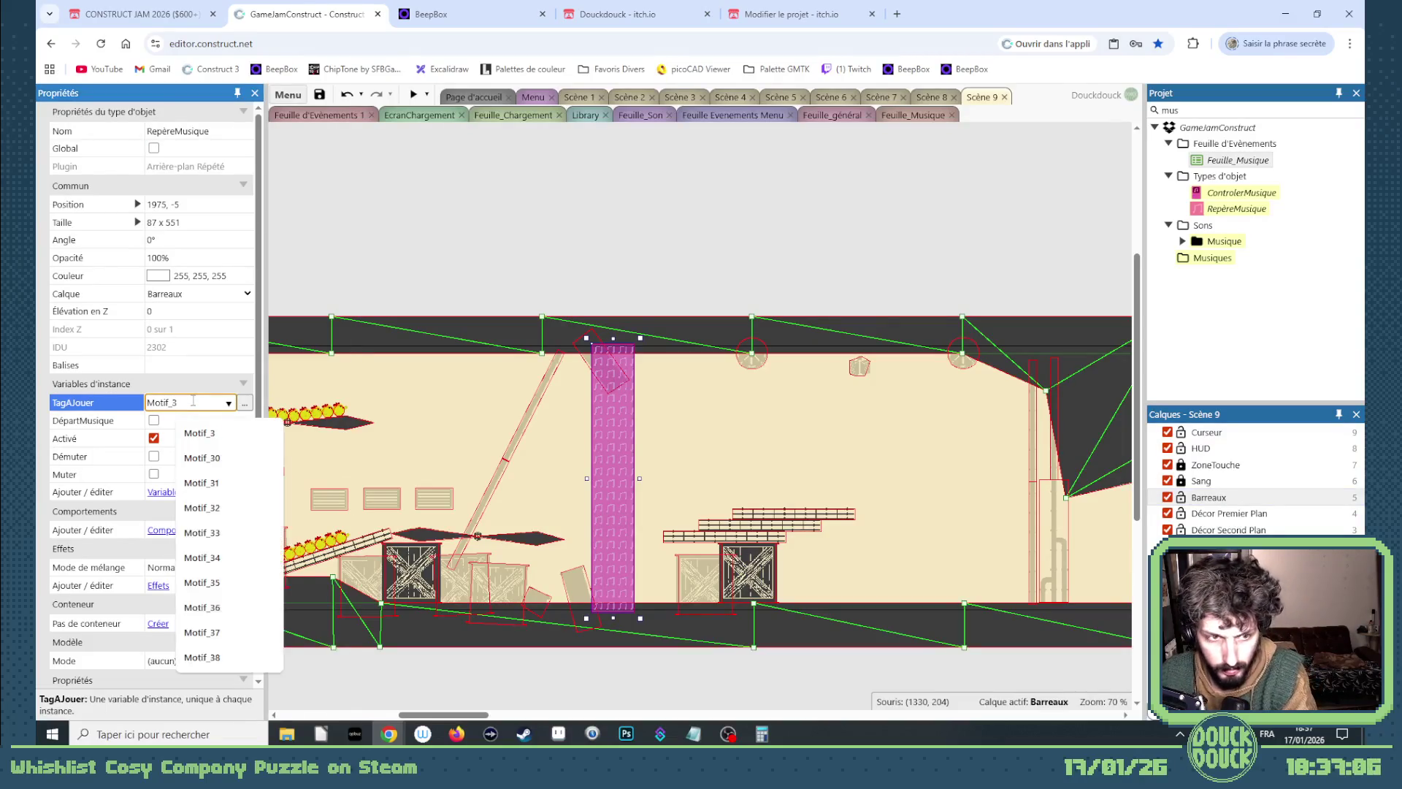
pyautogui.write('15')
pyautogui.press('Tab')
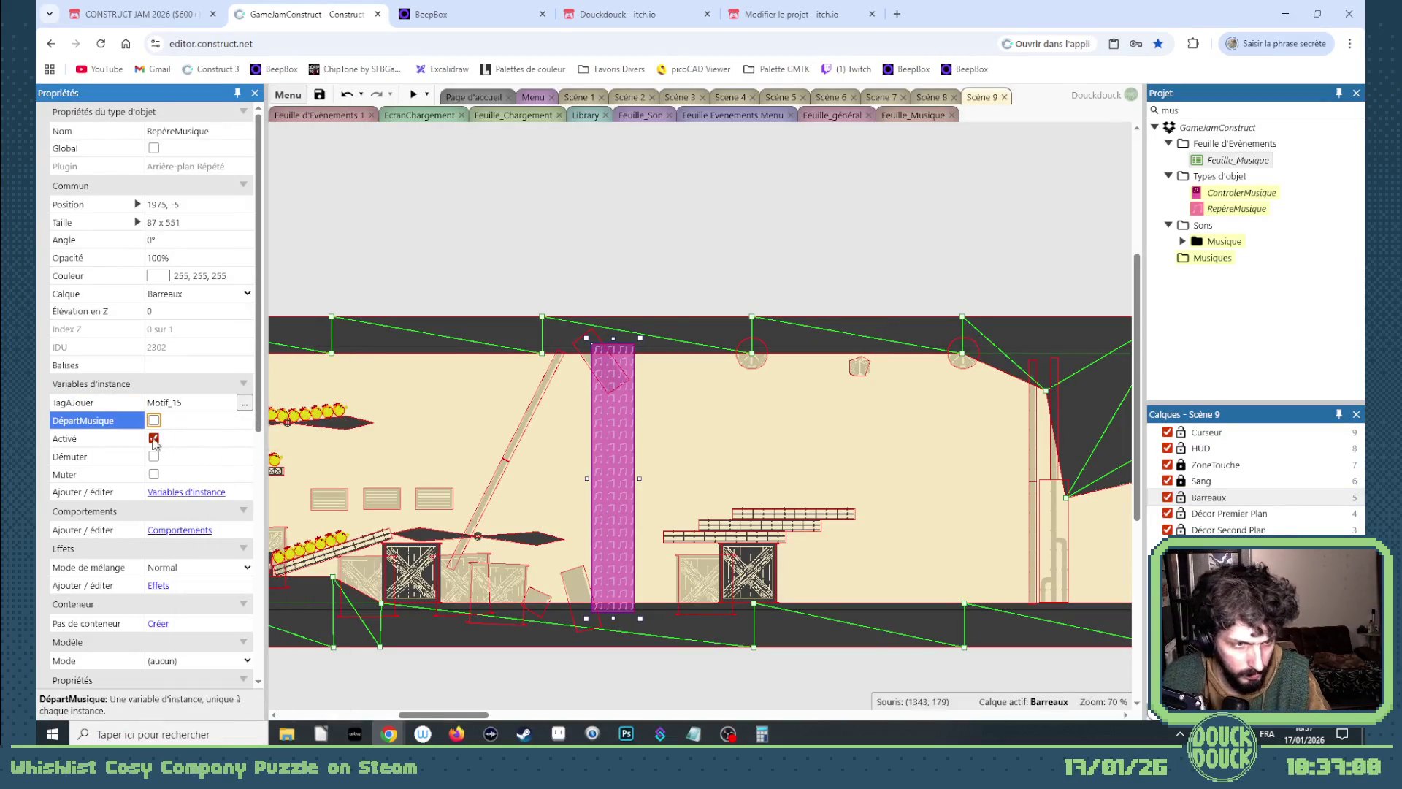
# Duplicate the marker along the level, tagging the copies Motif_24 and Motif_25.
pyautogui.moveTo(612, 486)
pyautogui.mouseDown()
pyautogui.moveTo(1118, 489)
pyautogui.moveTo(938, 496)
pyautogui.moveTo(950, 499)
pyautogui.mouseUp()
pyautogui.click(189, 402)
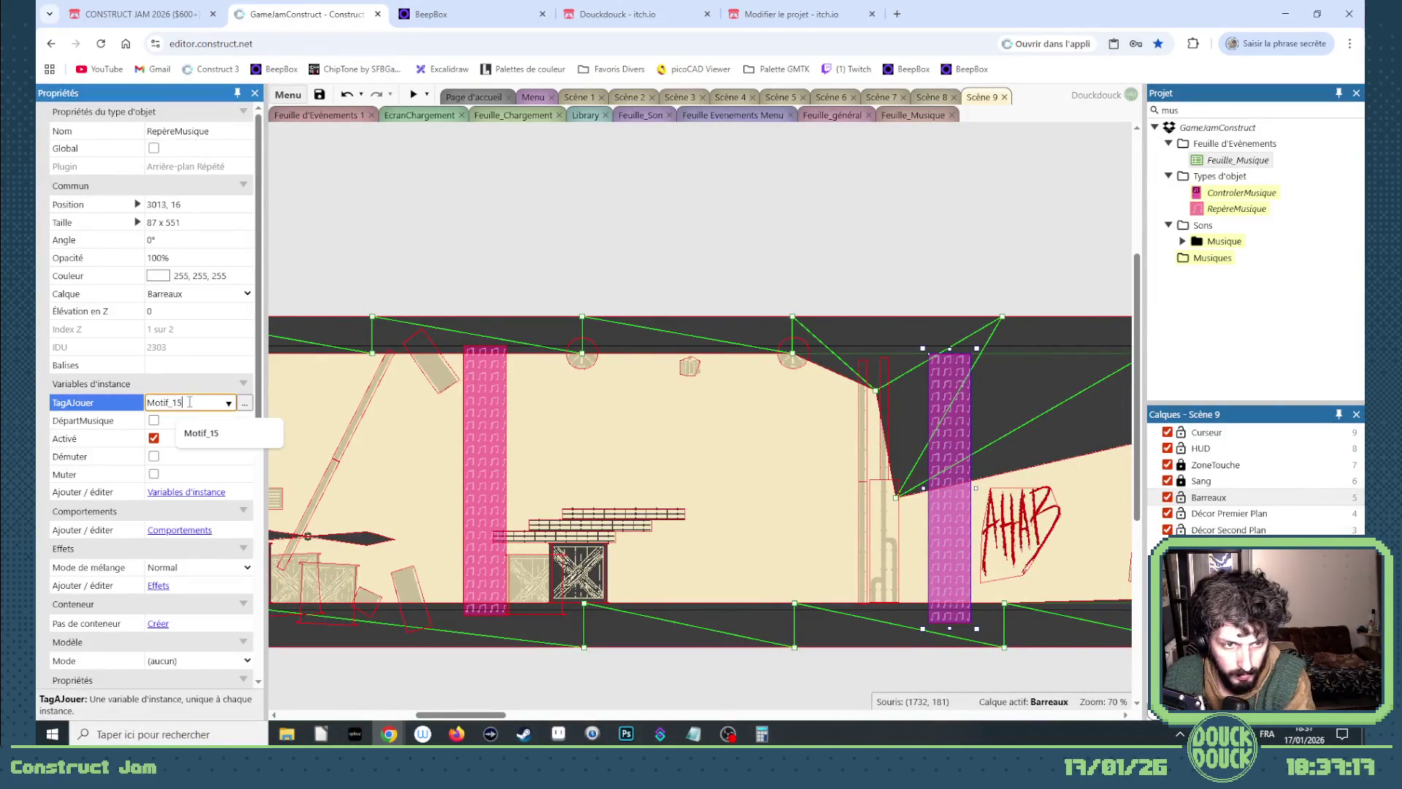
pyautogui.press('BackSpace')
pyautogui.press('BackSpace')
pyautogui.write('24')
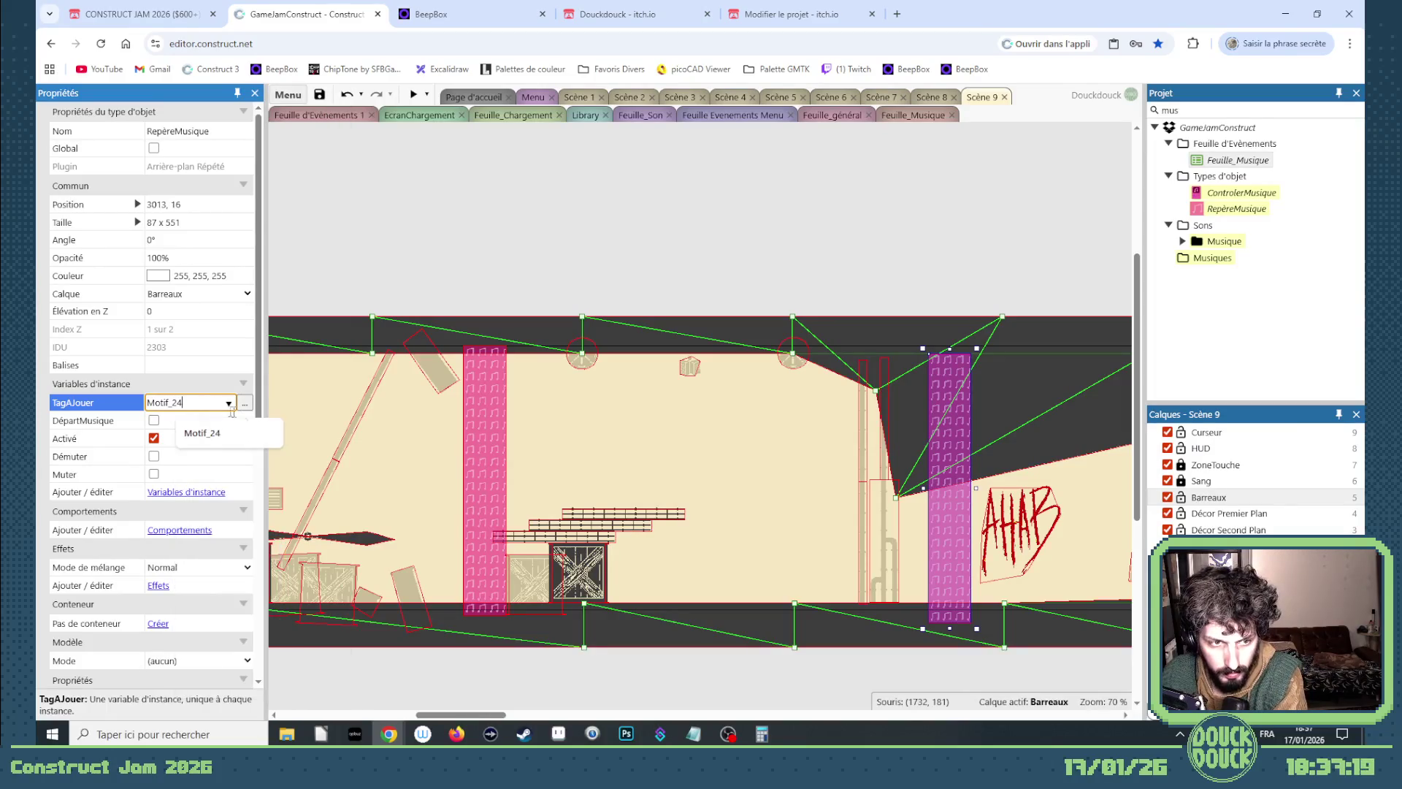
pyautogui.press('Tab')
pyautogui.moveTo(946, 498)
pyautogui.mouseDown()
pyautogui.moveTo(1143, 502)
pyautogui.moveTo(798, 484)
pyautogui.moveTo(668, 505)
pyautogui.moveTo(783, 494)
pyautogui.mouseUp()
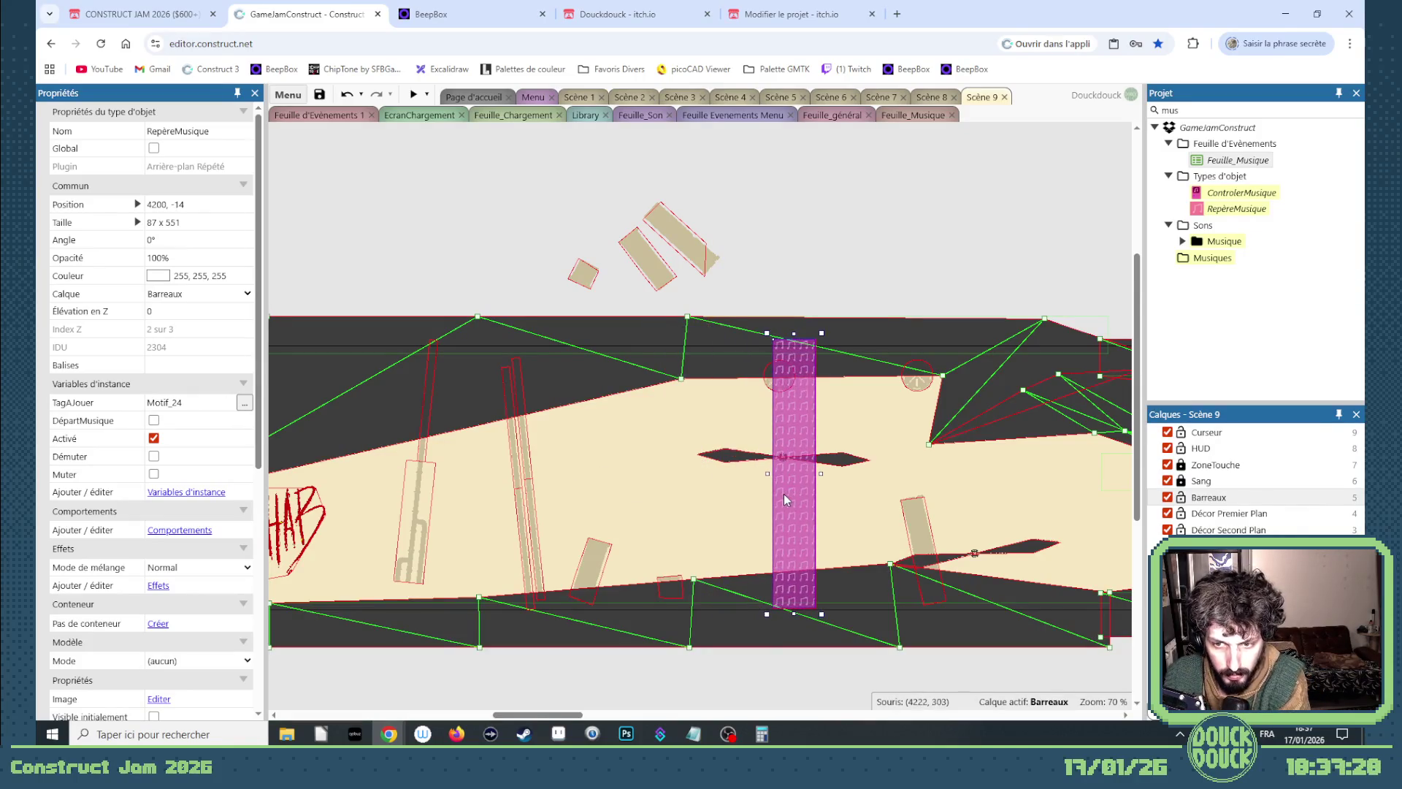
pyautogui.click(228, 403)
pyautogui.press('BackSpace')
pyautogui.write('5')
pyautogui.press('Tab')
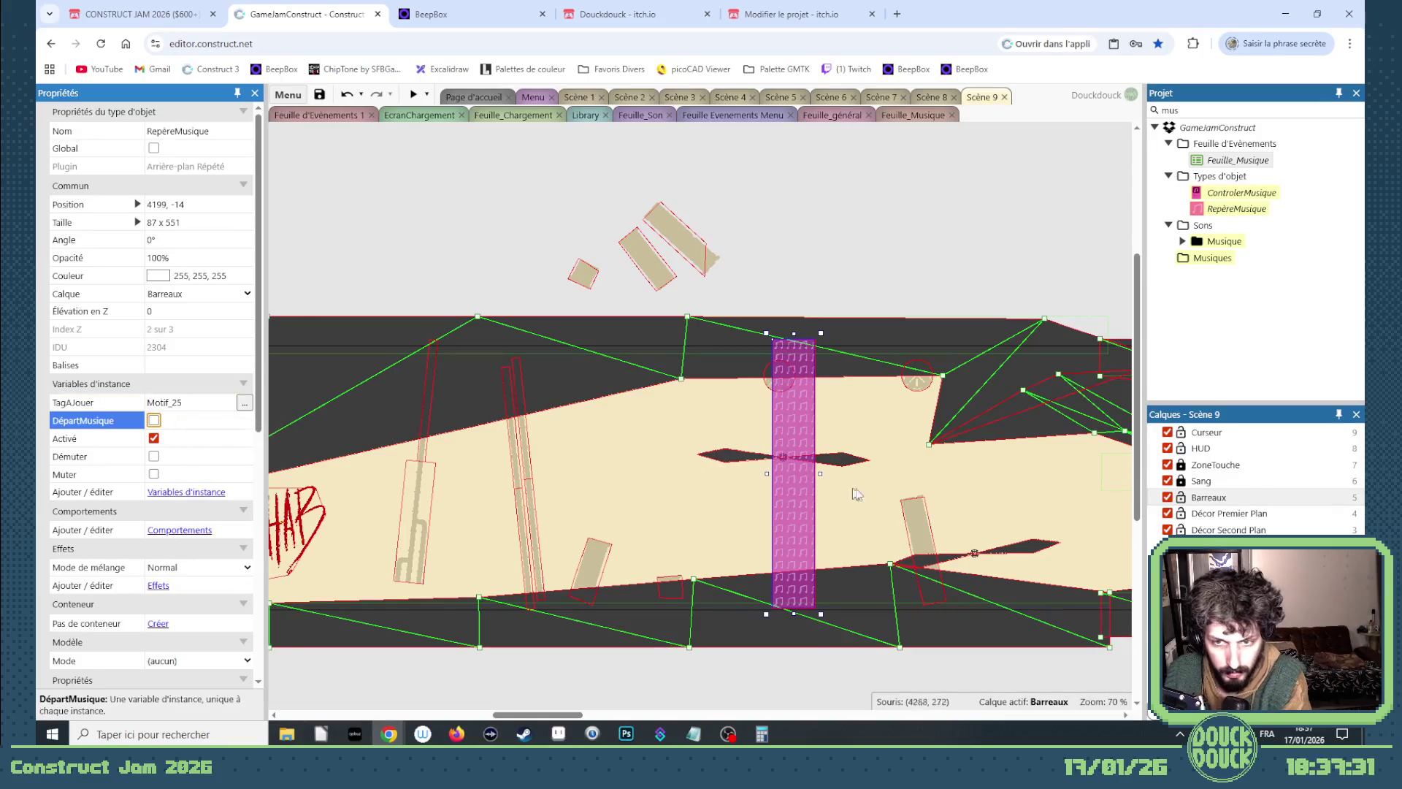
# Paste another marker further along the level, resize it, and tag it Motif_26.
pyautogui.hotkey('ctrl', 'v')
pyautogui.click(1229, 514)
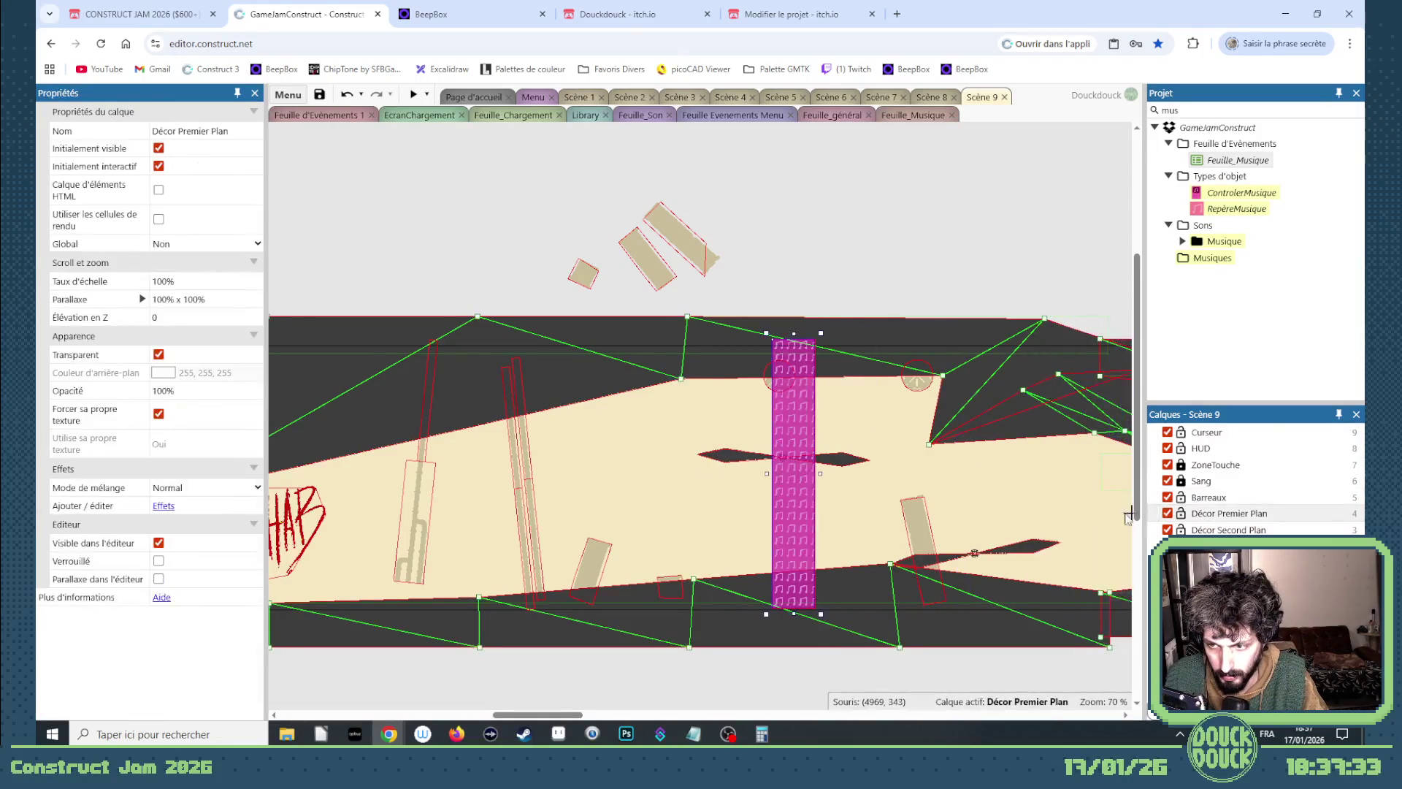
pyautogui.click(890, 358)
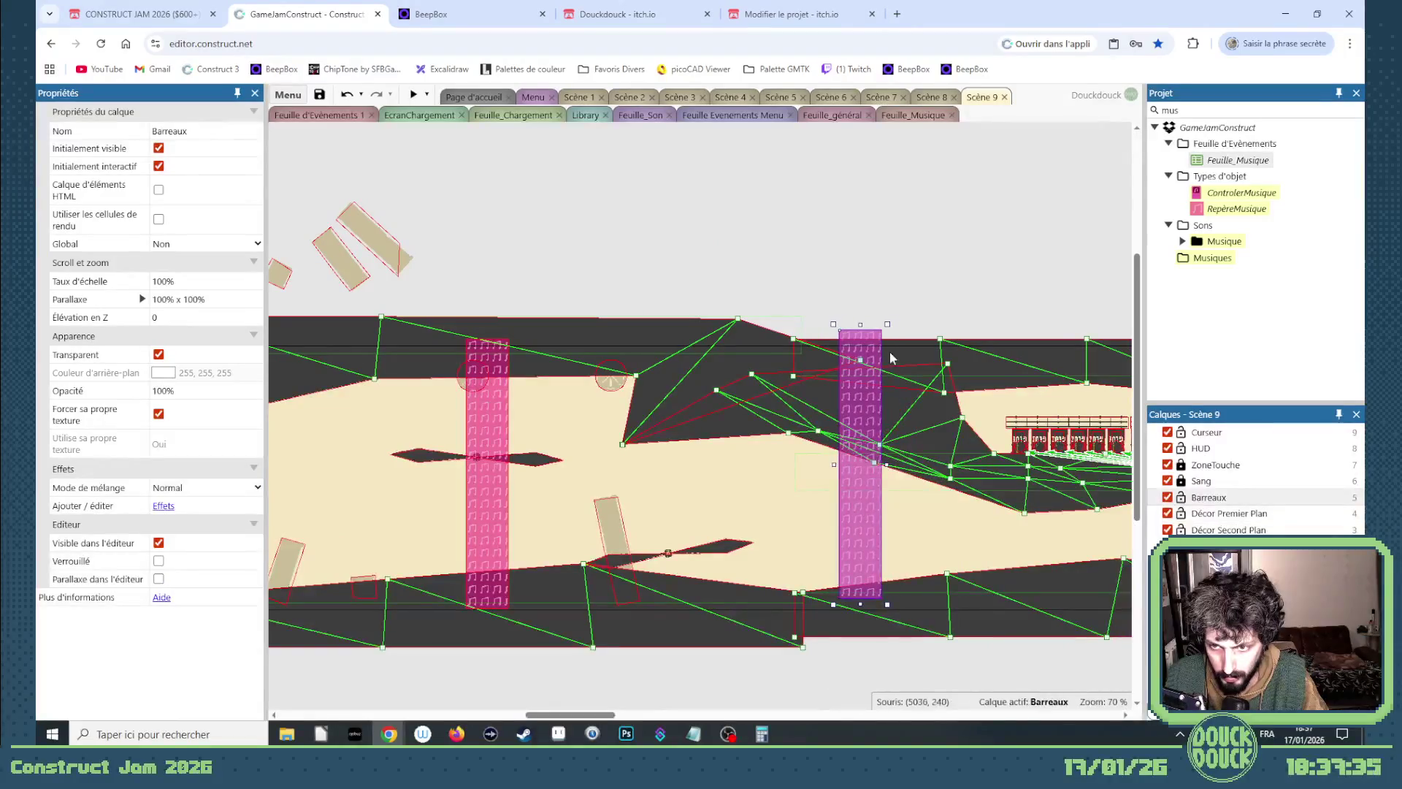
pyautogui.moveTo(860, 325); pyautogui.dragTo(869, 424)
pyautogui.moveTo(856, 539); pyautogui.dragTo(930, 548)
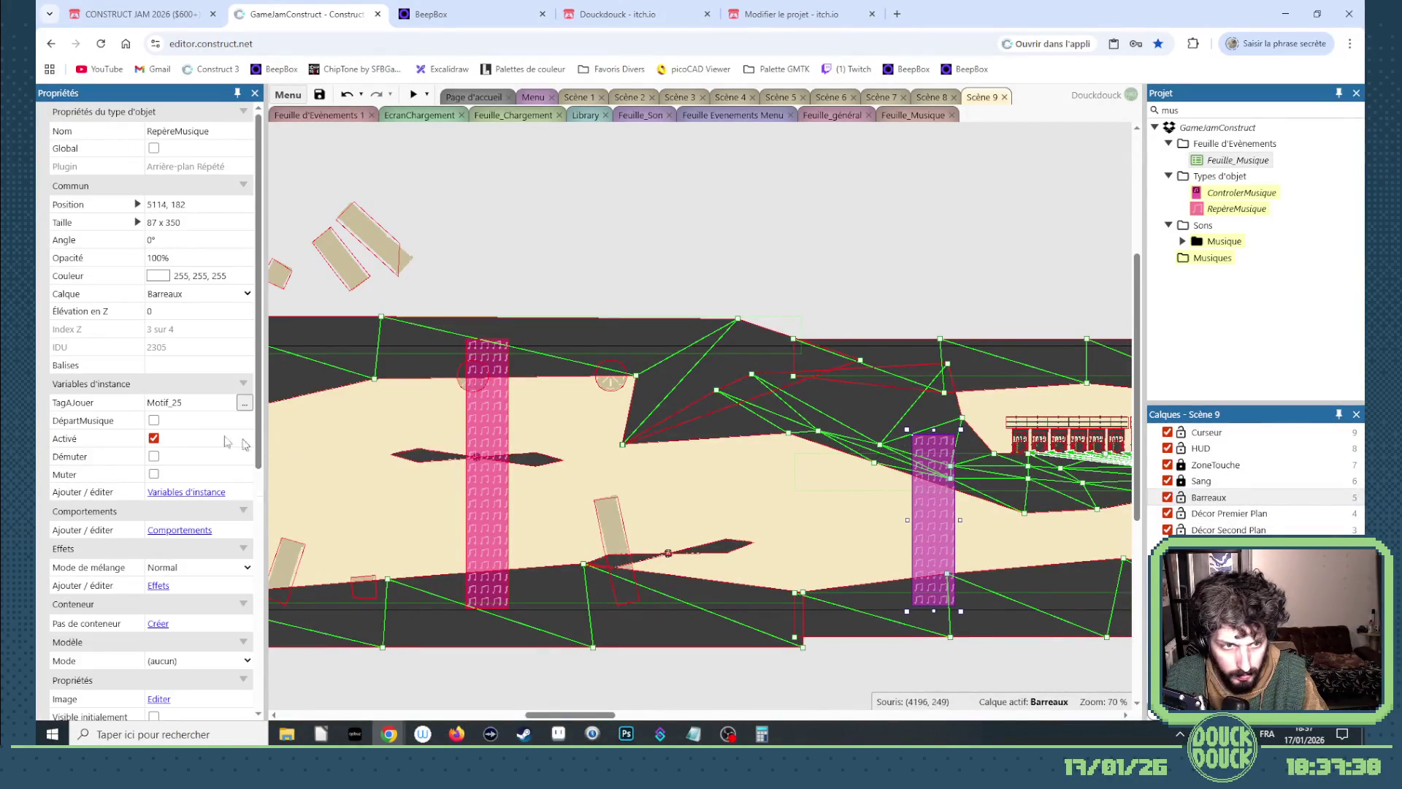
pyautogui.click(192, 404)
pyautogui.press('BackSpace')
pyautogui.write('6')
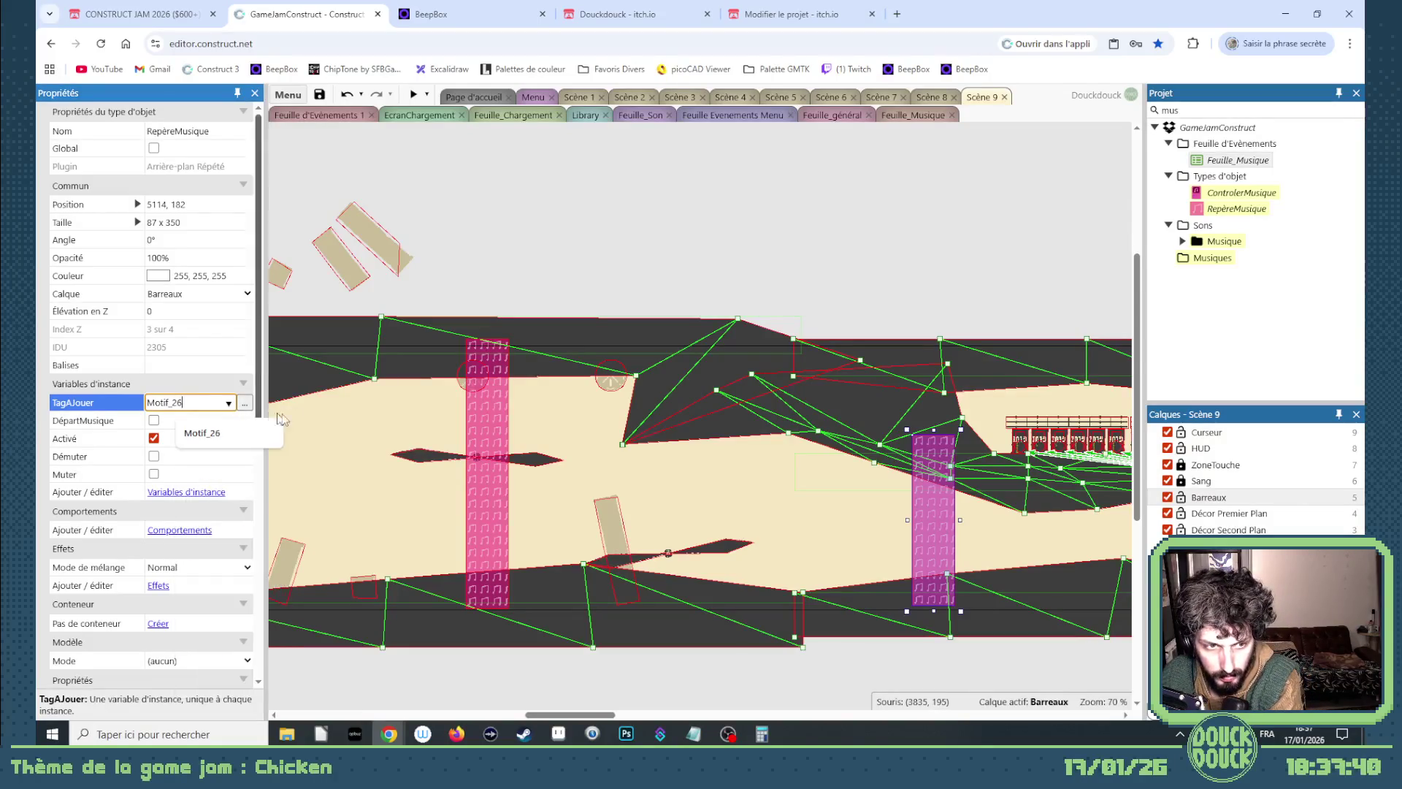
pyautogui.press('Tab')
# Add two more shortened marker copies to the right, tagged Motif_27 and Motif_28.
pyautogui.moveTo(925, 549)
pyautogui.keyDown('ctrl'); pyautogui.mouseDown()
pyautogui.moveTo(1127, 548)
pyautogui.moveTo(684, 549)
pyautogui.mouseUp(); pyautogui.keyUp('ctrl')
pyautogui.moveTo(688, 423); pyautogui.dragTo(688, 472)
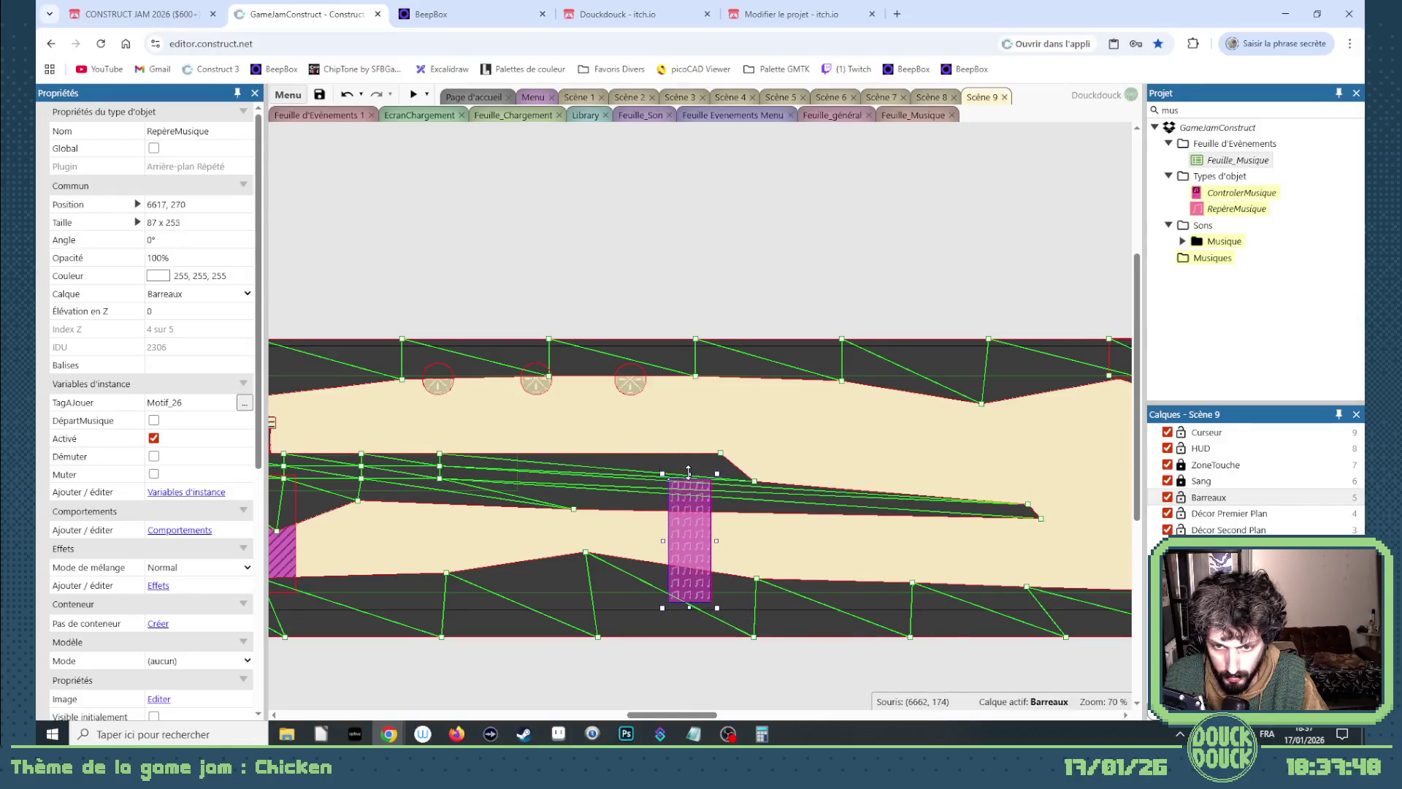
pyautogui.click(184, 402)
pyautogui.press('BackSpace')
pyautogui.write('7')
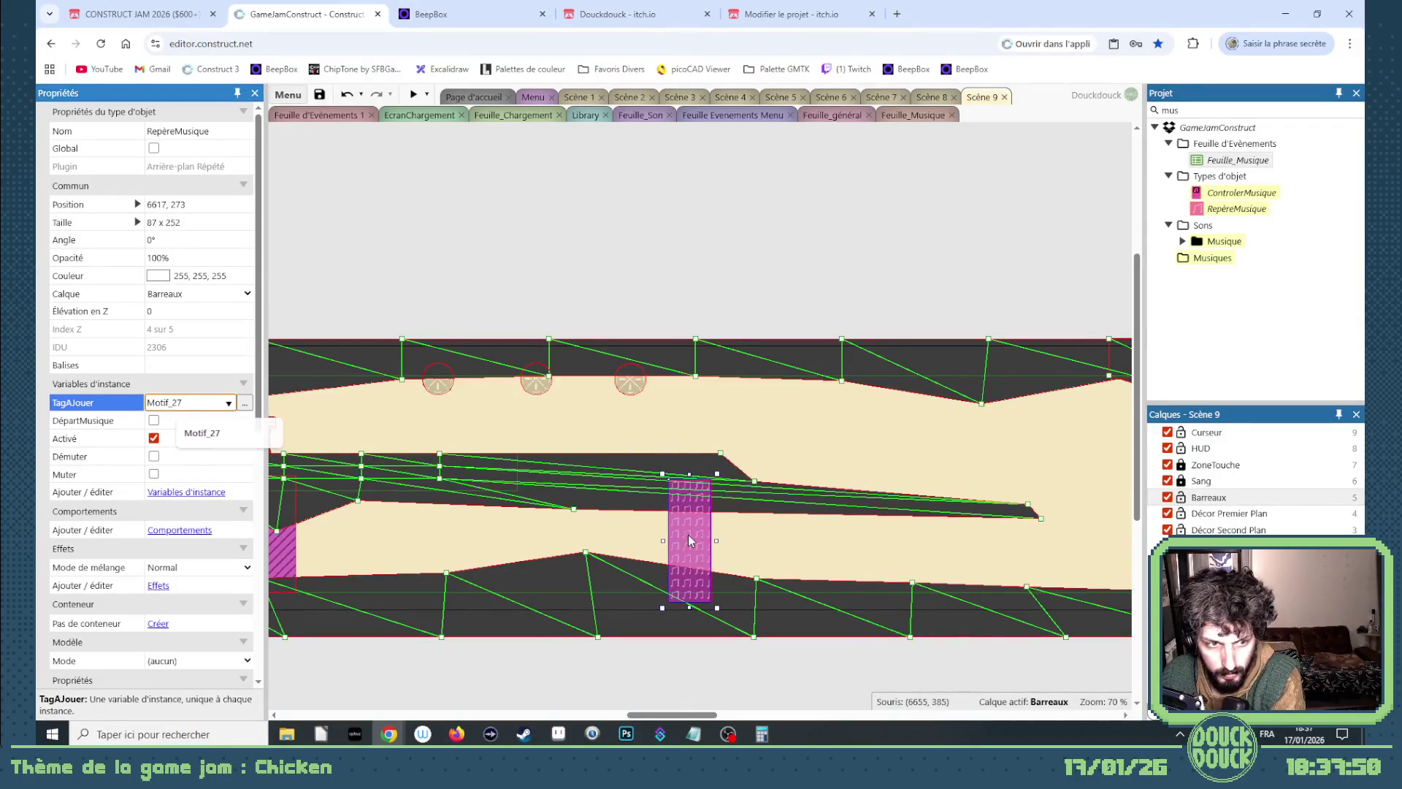
pyautogui.moveTo(690, 555)
pyautogui.keyDown('ctrl'); pyautogui.mouseDown()
pyautogui.moveTo(1133, 561)
pyautogui.moveTo(808, 463)
pyautogui.moveTo(813, 544)
pyautogui.mouseUp(); pyautogui.keyUp('ctrl')
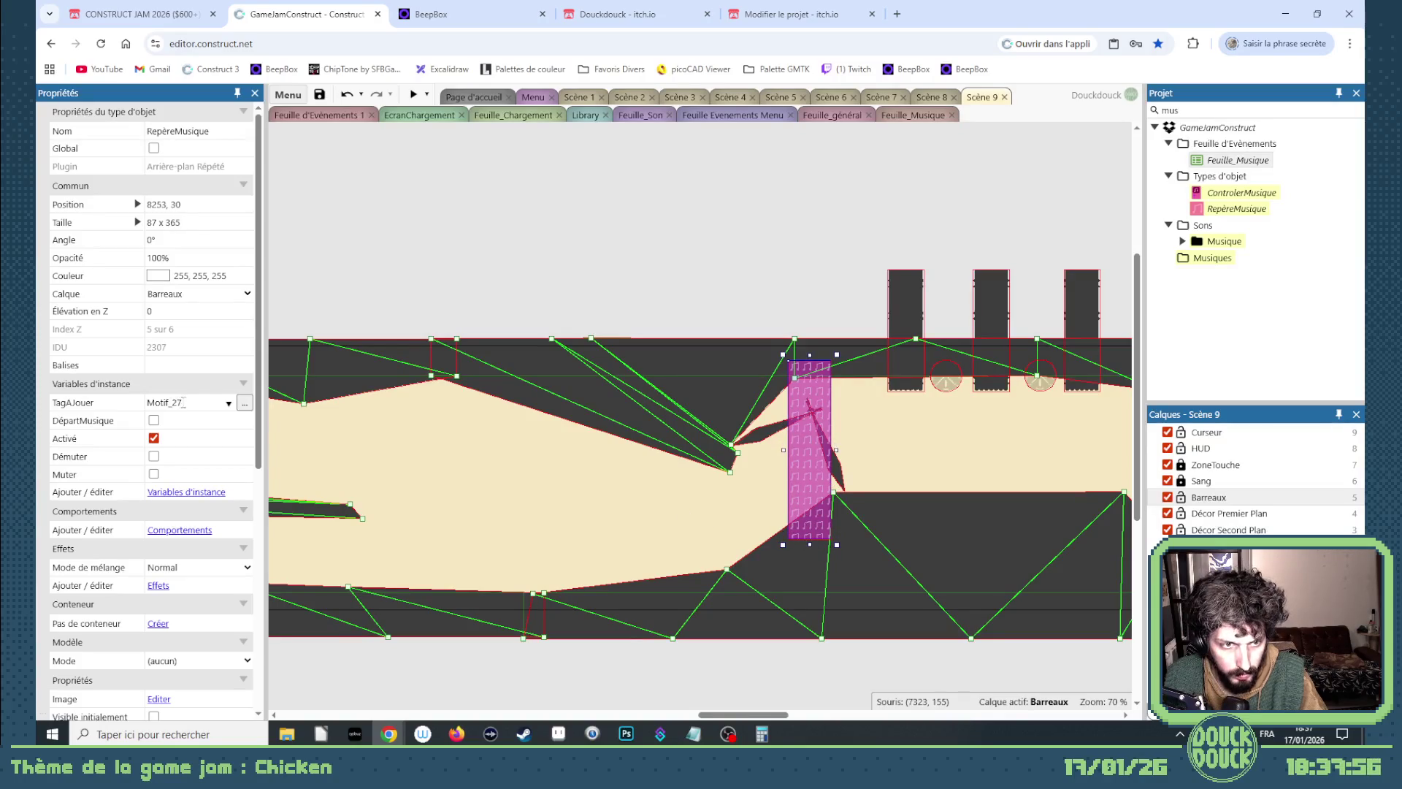
pyautogui.press('BackSpace')
pyautogui.write('8')
pyautogui.press('Tab')
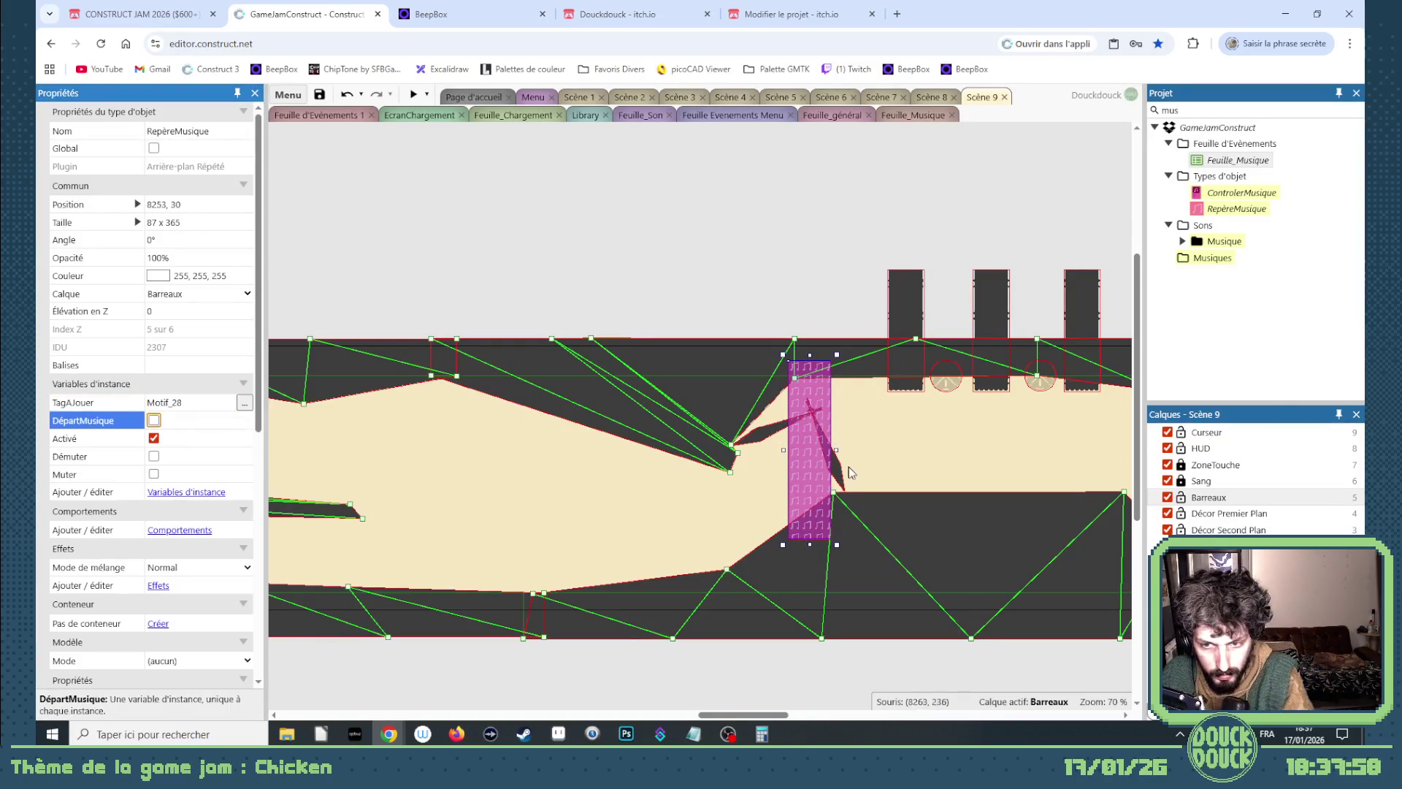
# Stretch a final marker copy to the floor, tag it Motif_29, then preview from Scène 1.
pyautogui.moveTo(801, 490)
pyautogui.keyDown('ctrl'); pyautogui.mouseDown()
pyautogui.moveTo(1135, 499)
pyautogui.moveTo(835, 521)
pyautogui.mouseUp(); pyautogui.keyUp('ctrl')
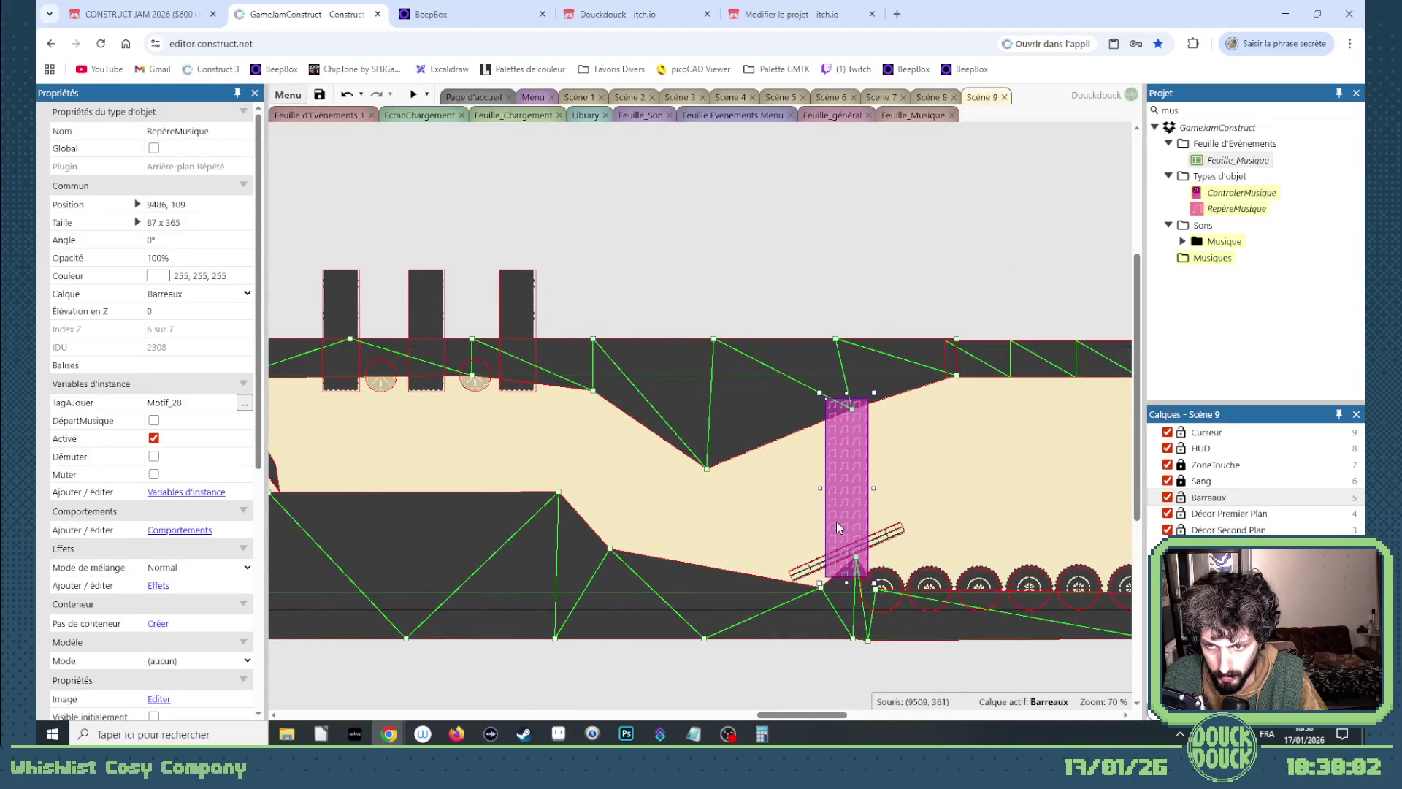
pyautogui.moveTo(844, 584); pyautogui.dragTo(846, 609)
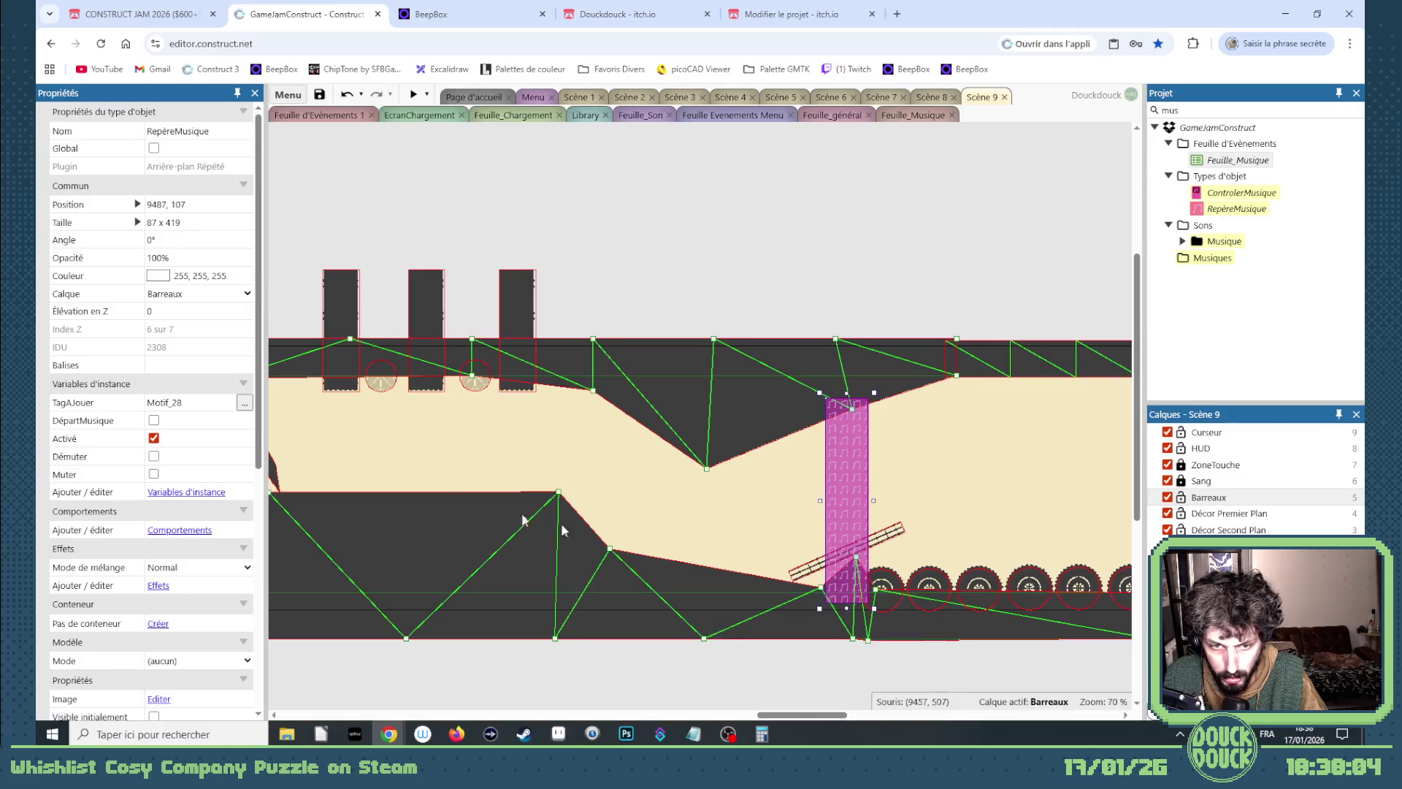
pyautogui.click(199, 409)
pyautogui.press('BackSpace')
pyautogui.write('9')
pyautogui.press('Tab')
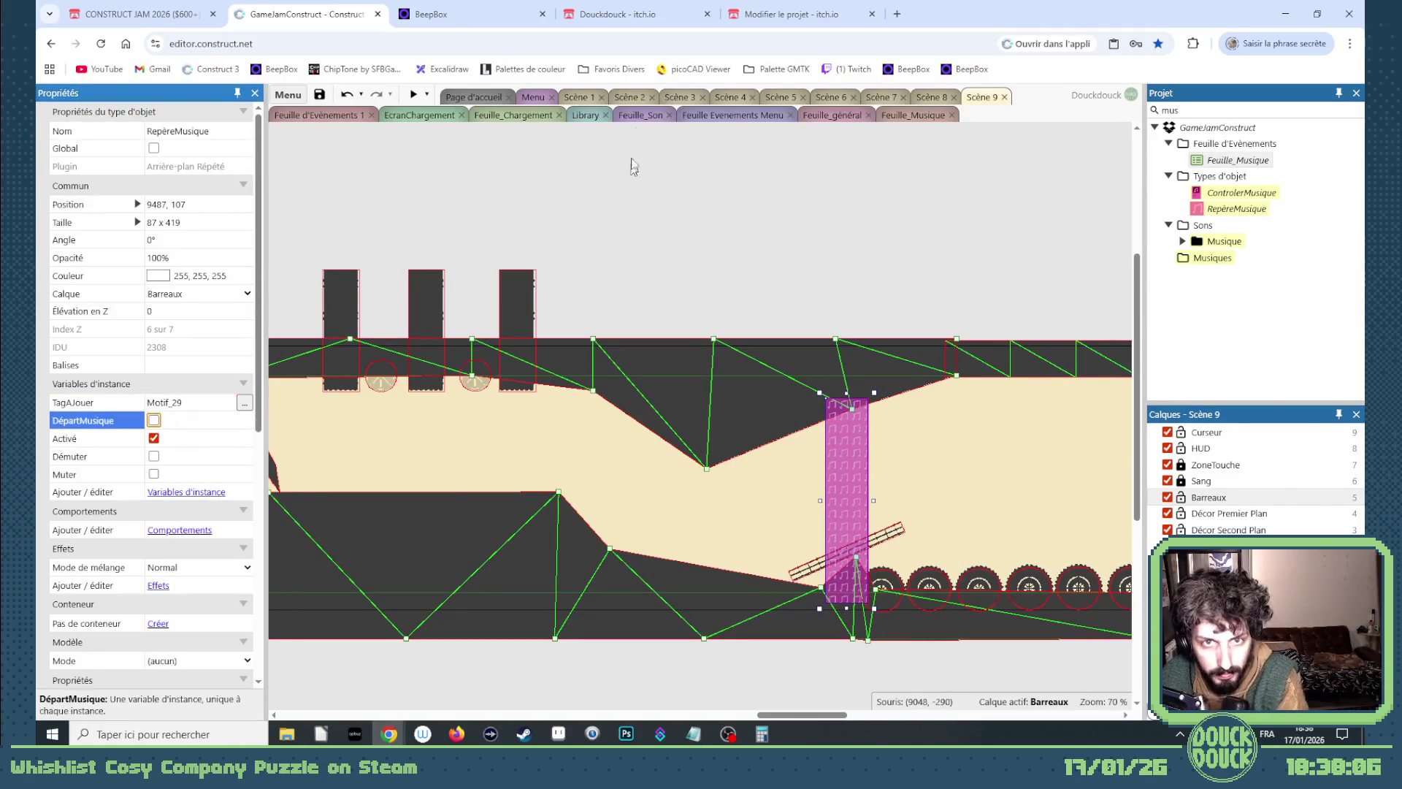
pyautogui.click(571, 97)
pyautogui.click(413, 95)
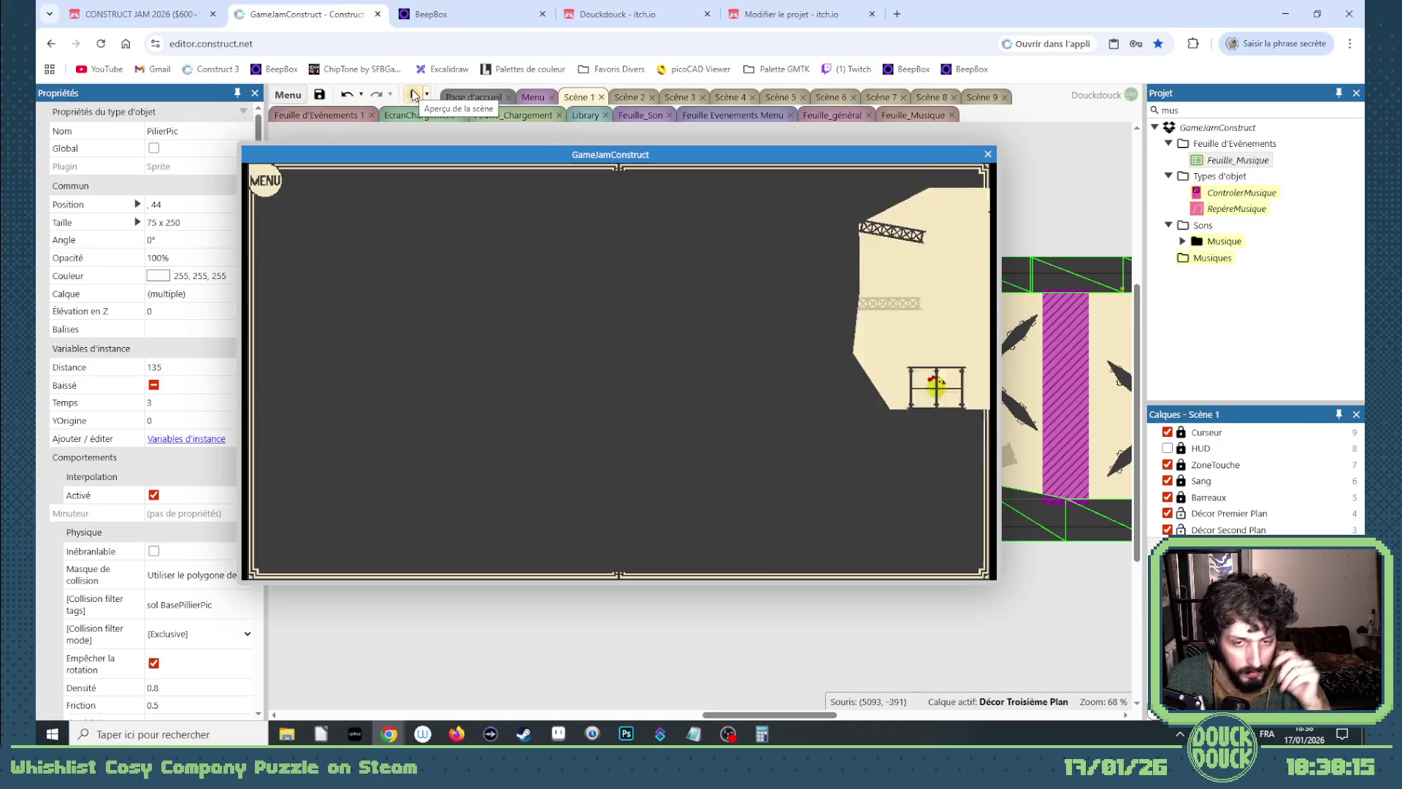
# Close the Scène 1 preview and run Scène 9 as a fullscreen preview instead.
pyautogui.click(988, 154)
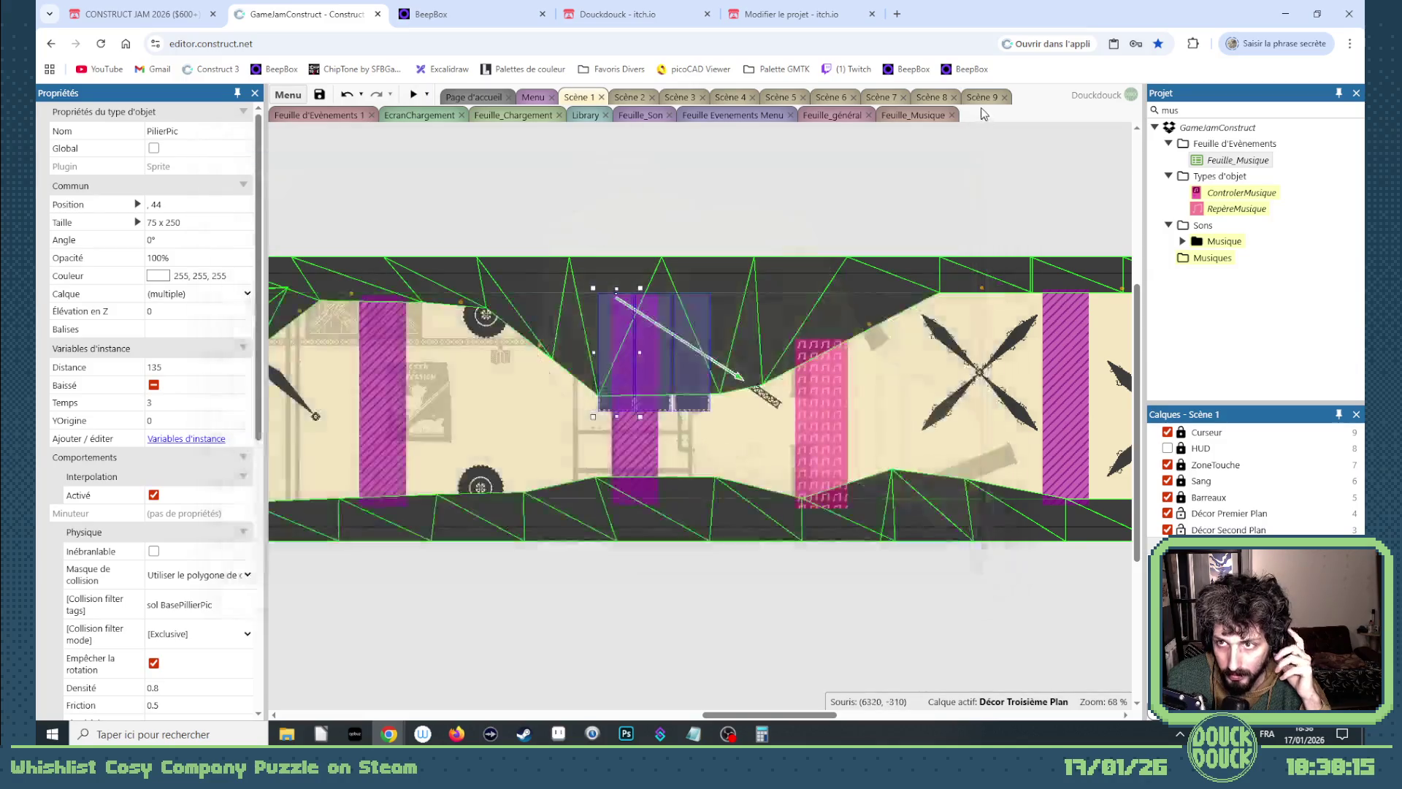
pyautogui.click(979, 96)
pyautogui.click(414, 96)
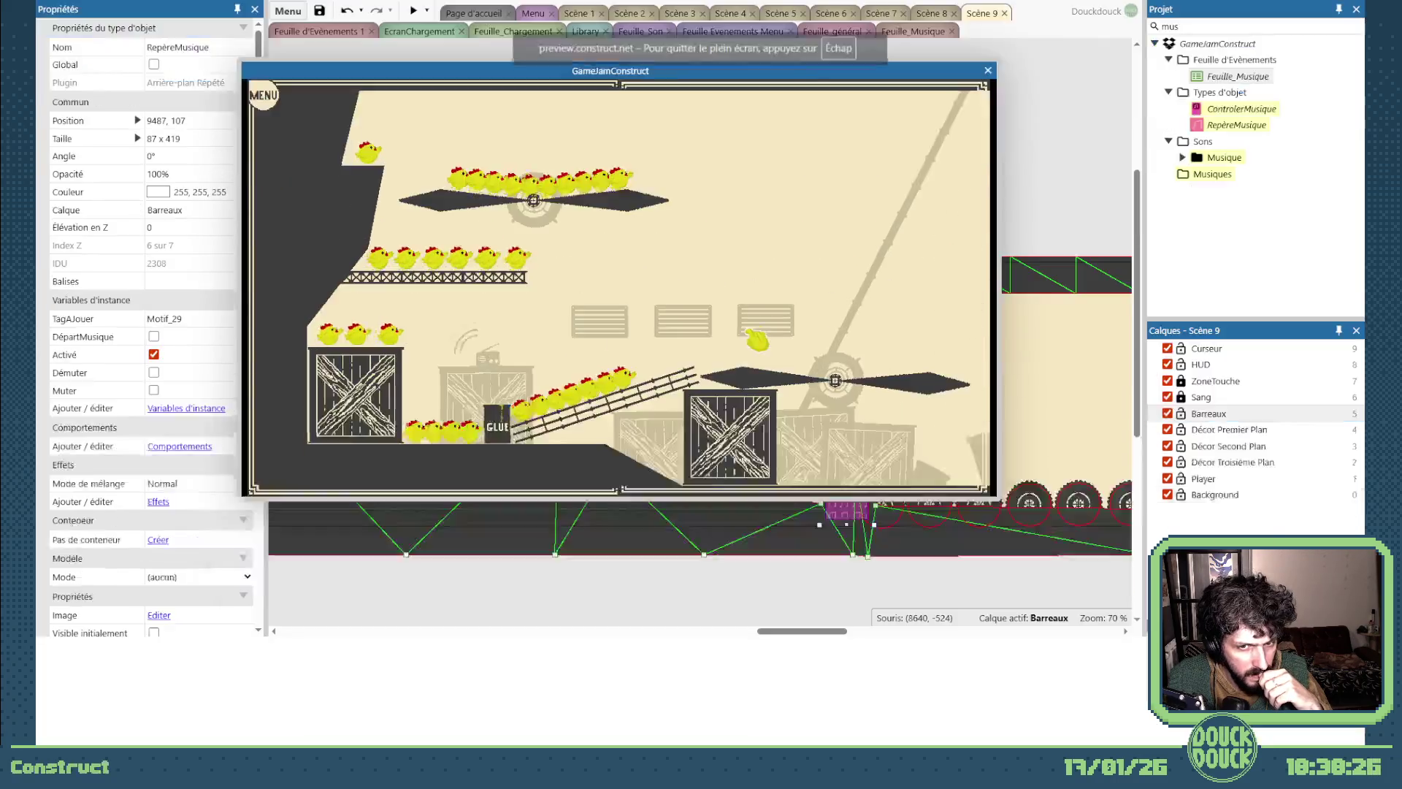
pyautogui.click(792, 428)
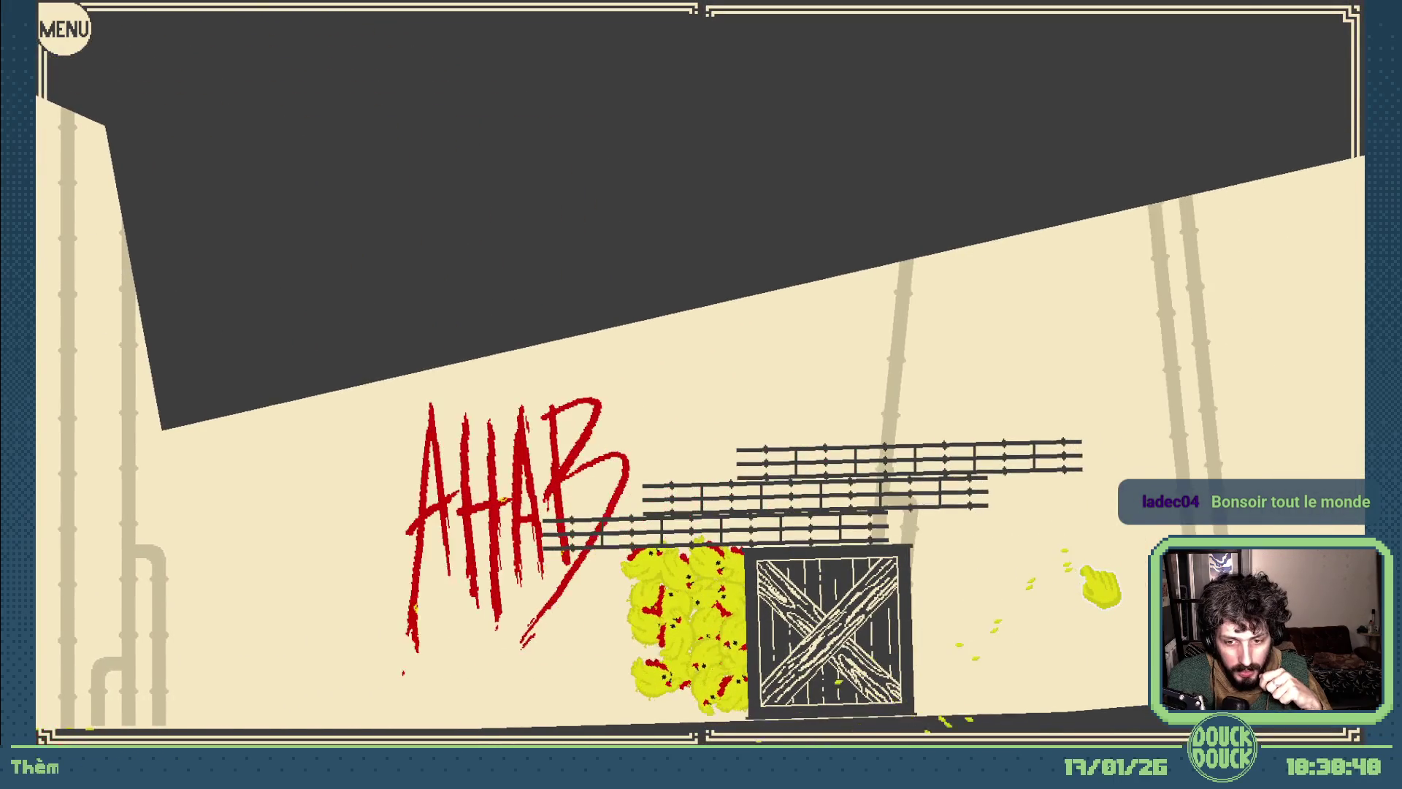
# Lure the chicken flock with grain past the crate and windmill blades toward the saws.
pyautogui.moveTo(1101, 588); pyautogui.dragTo(1101, 588)
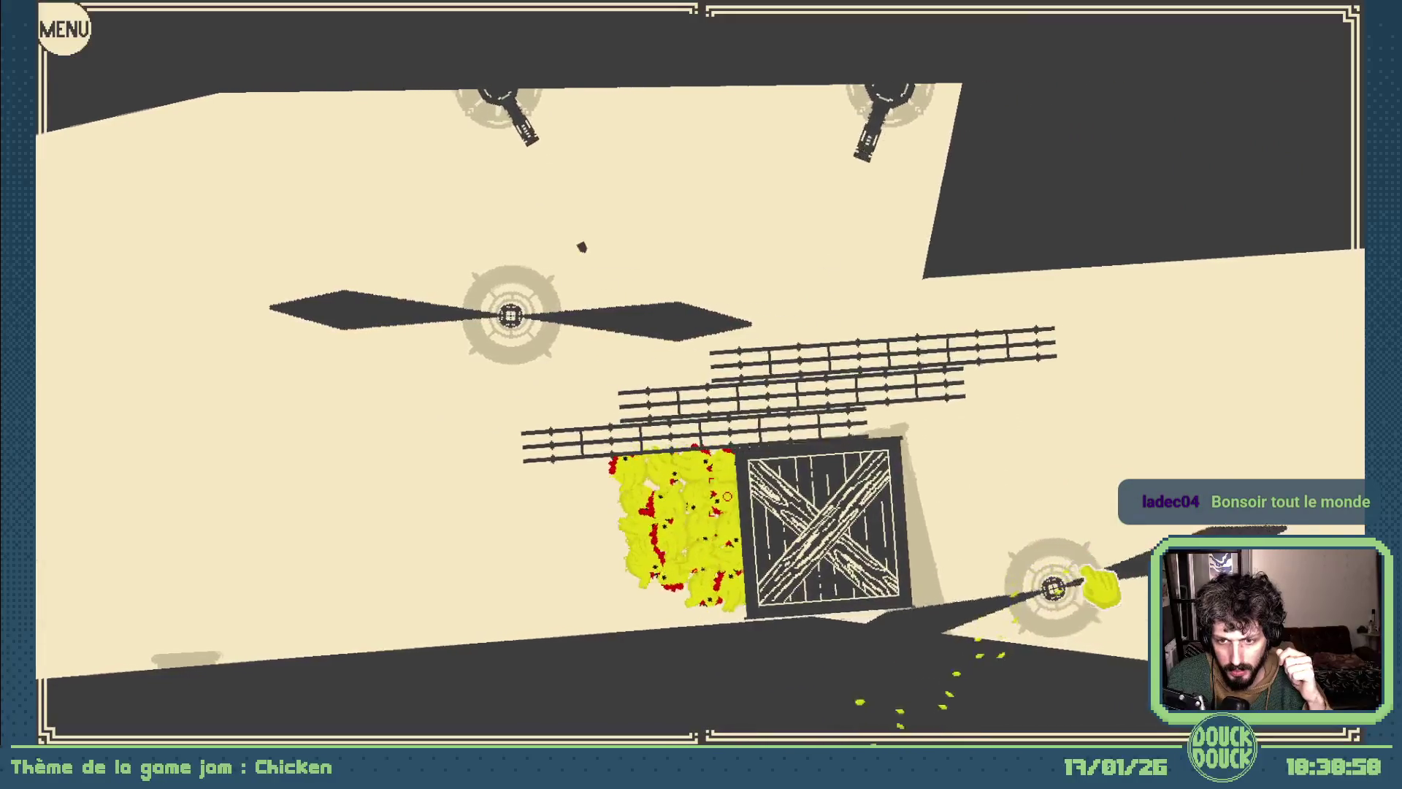
pyautogui.moveTo(1101, 588)
pyautogui.mouseDown()
pyautogui.moveTo(1089, 567)
pyautogui.moveTo(1106, 558)
pyautogui.moveTo(1093, 562)
pyautogui.mouseUp()
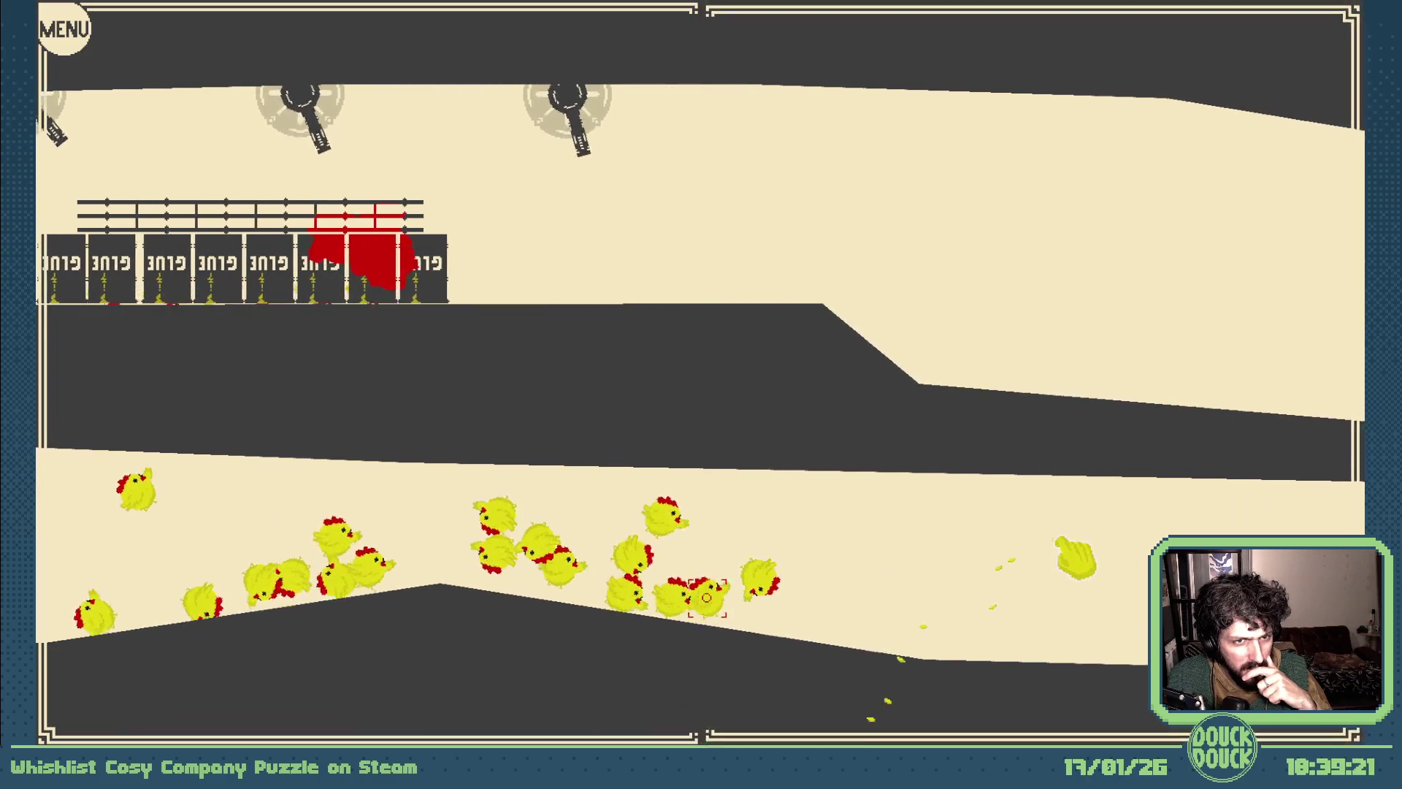
pyautogui.moveTo(1076, 559)
pyautogui.mouseDown()
pyautogui.moveTo(1064, 580)
pyautogui.moveTo(1074, 563)
pyautogui.moveTo(1066, 577)
pyautogui.moveTo(955, 548)
pyautogui.moveTo(1070, 580)
pyautogui.moveTo(1105, 569)
pyautogui.moveTo(1111, 589)
pyautogui.moveTo(1122, 572)
pyautogui.moveTo(1068, 599)
pyautogui.mouseUp()
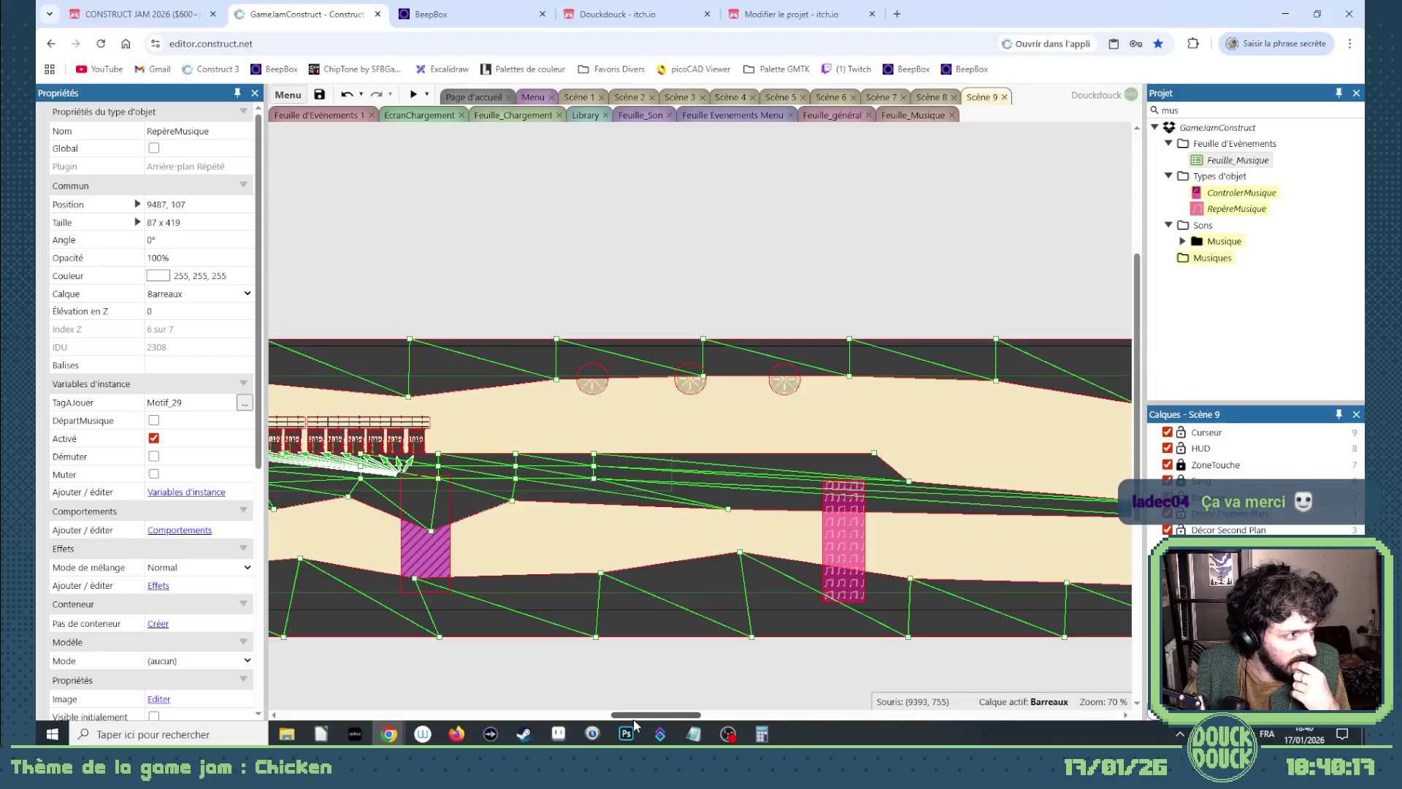
# Select the Motif_27 marker, resize it to 87 x 174 at 6617, 312, and review nearby markers.
pyautogui.click(823, 557)
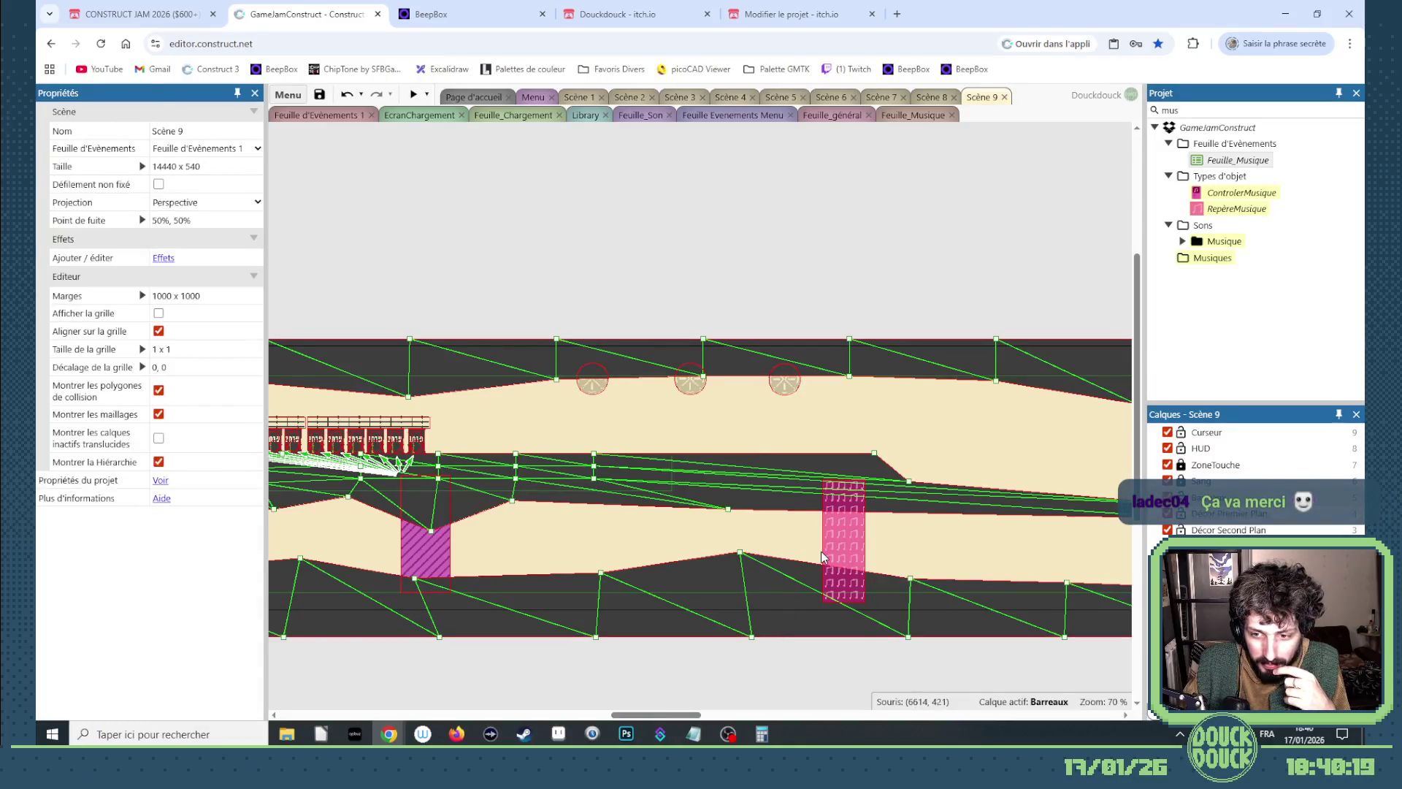
pyautogui.click(869, 526)
pyautogui.click(861, 536)
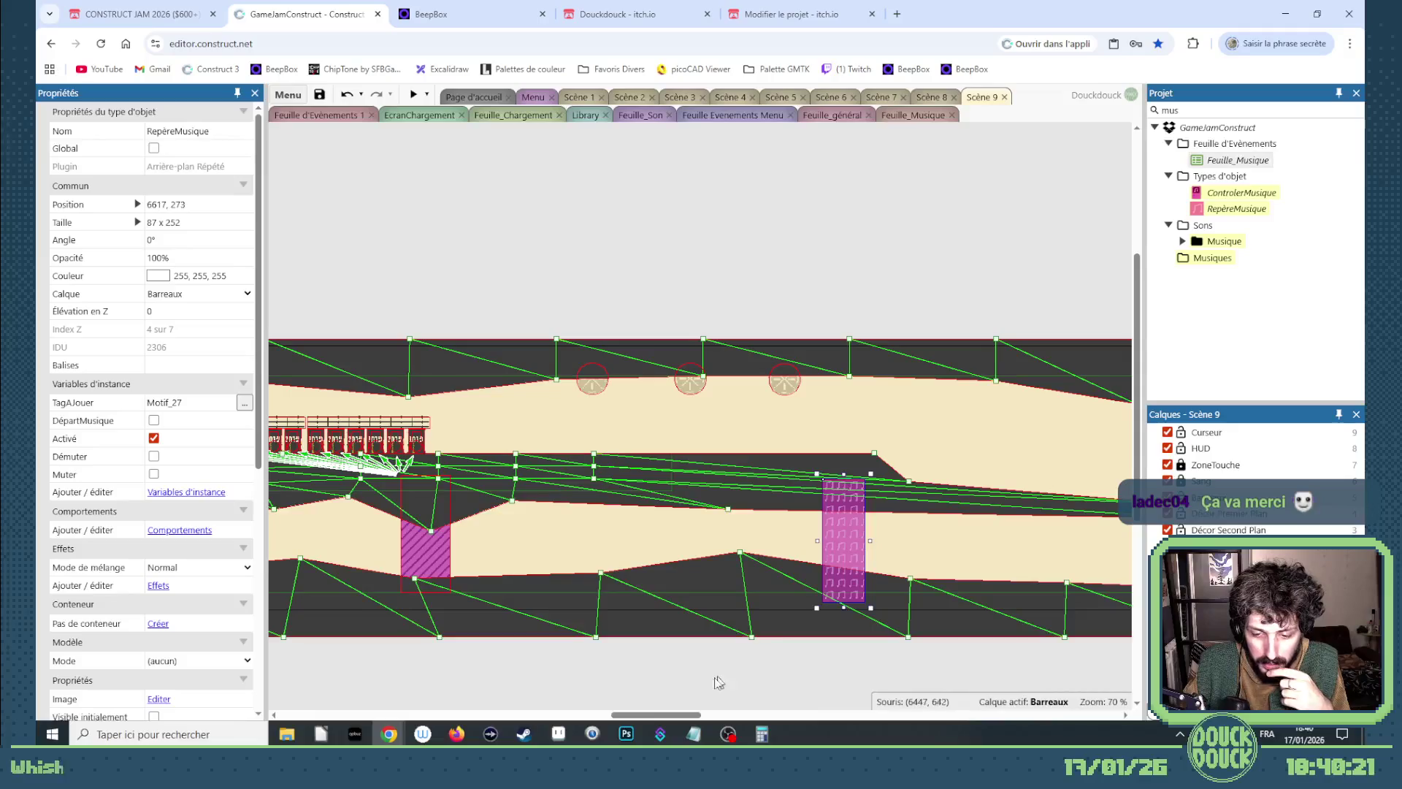
pyautogui.moveTo(680, 715); pyautogui.dragTo(701, 716)
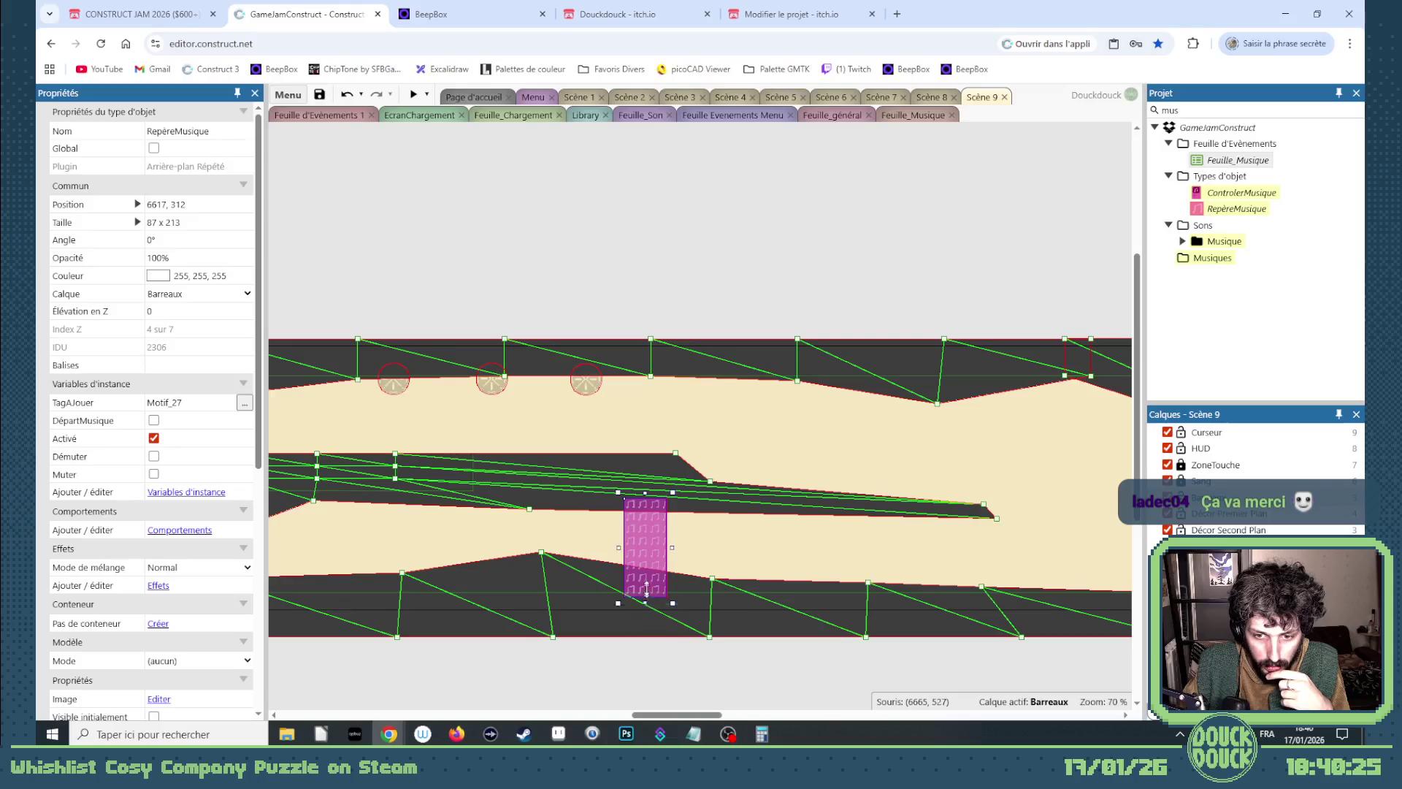
pyautogui.moveTo(691, 719)
pyautogui.mouseDown()
pyautogui.moveTo(517, 700)
pyautogui.moveTo(529, 701)
pyautogui.mouseUp()
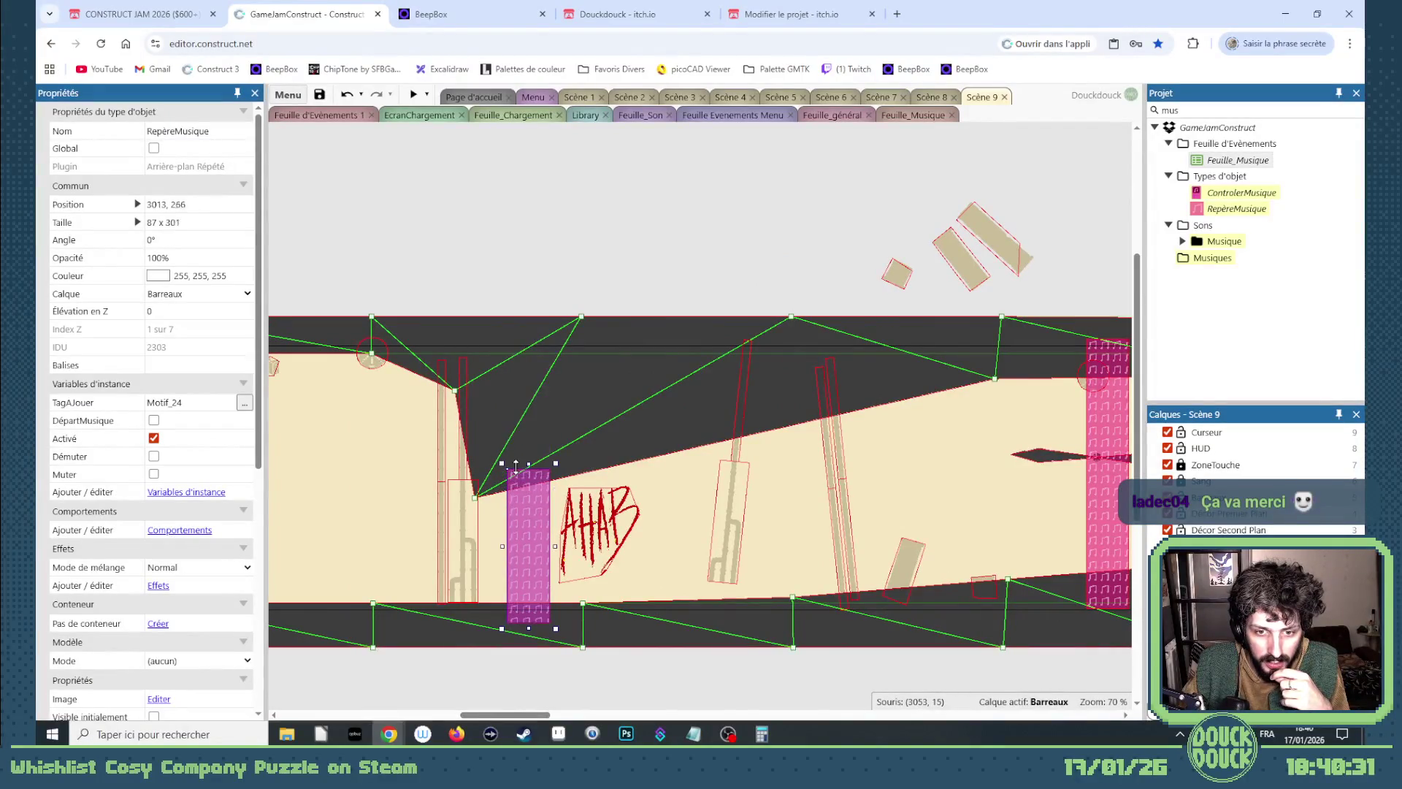
pyautogui.moveTo(538, 723)
pyautogui.mouseDown()
pyautogui.moveTo(450, 710)
pyautogui.moveTo(738, 705)
pyautogui.moveTo(668, 700)
pyautogui.moveTo(720, 682)
pyautogui.mouseUp()
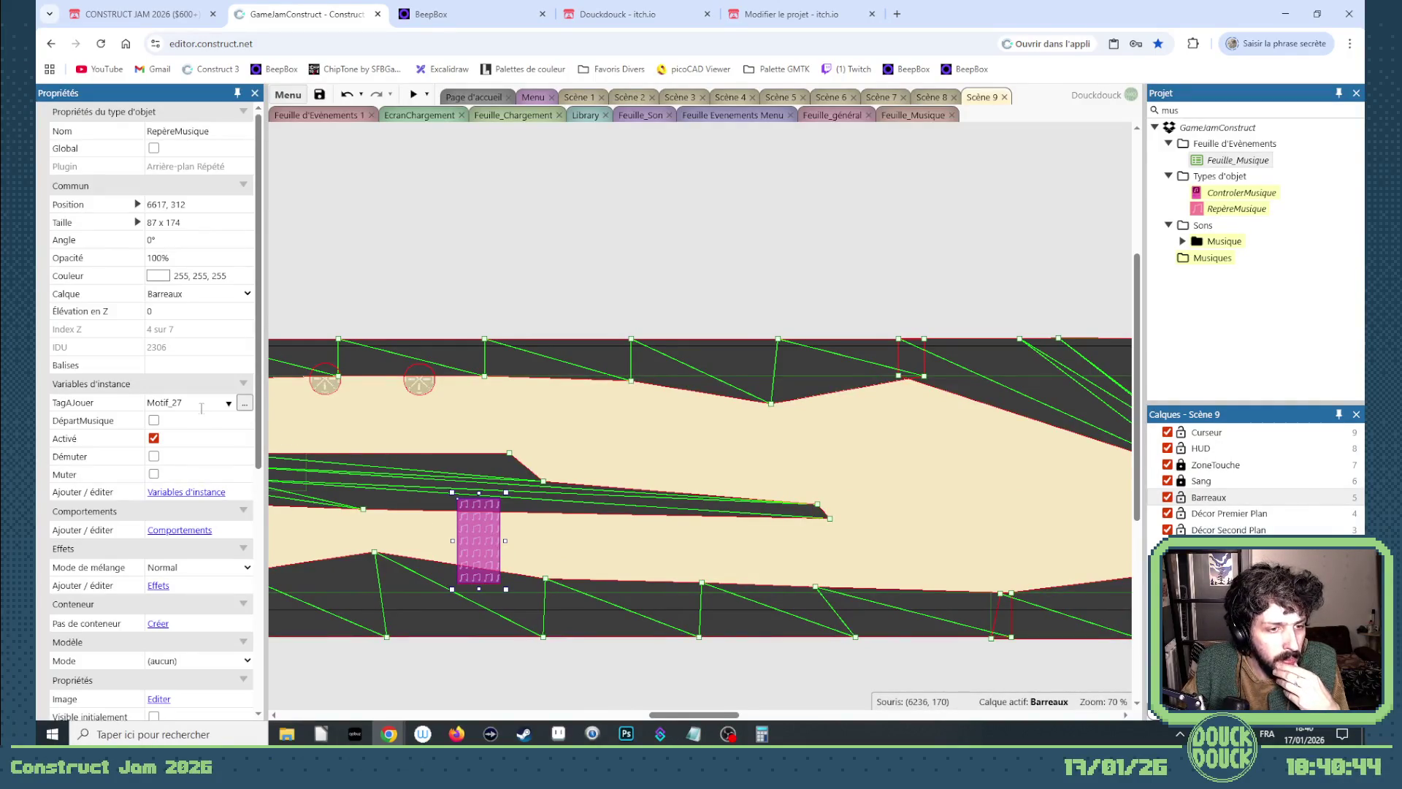
pyautogui.moveTo(672, 717); pyautogui.dragTo(591, 712)
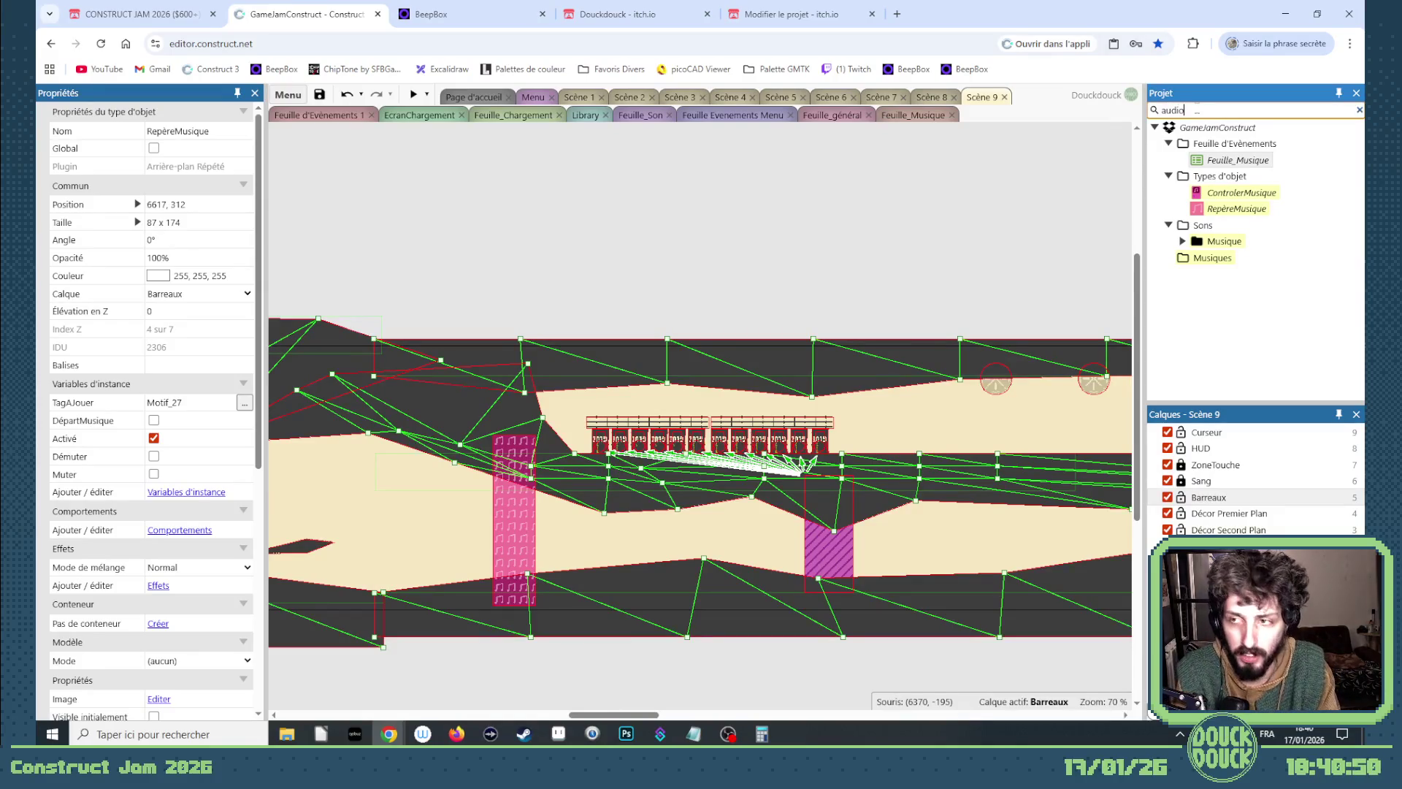
# Change the Audio object's latency hint from Interactive to Equilibrée, then preview Scène 9.
pyautogui.click(1215, 160)
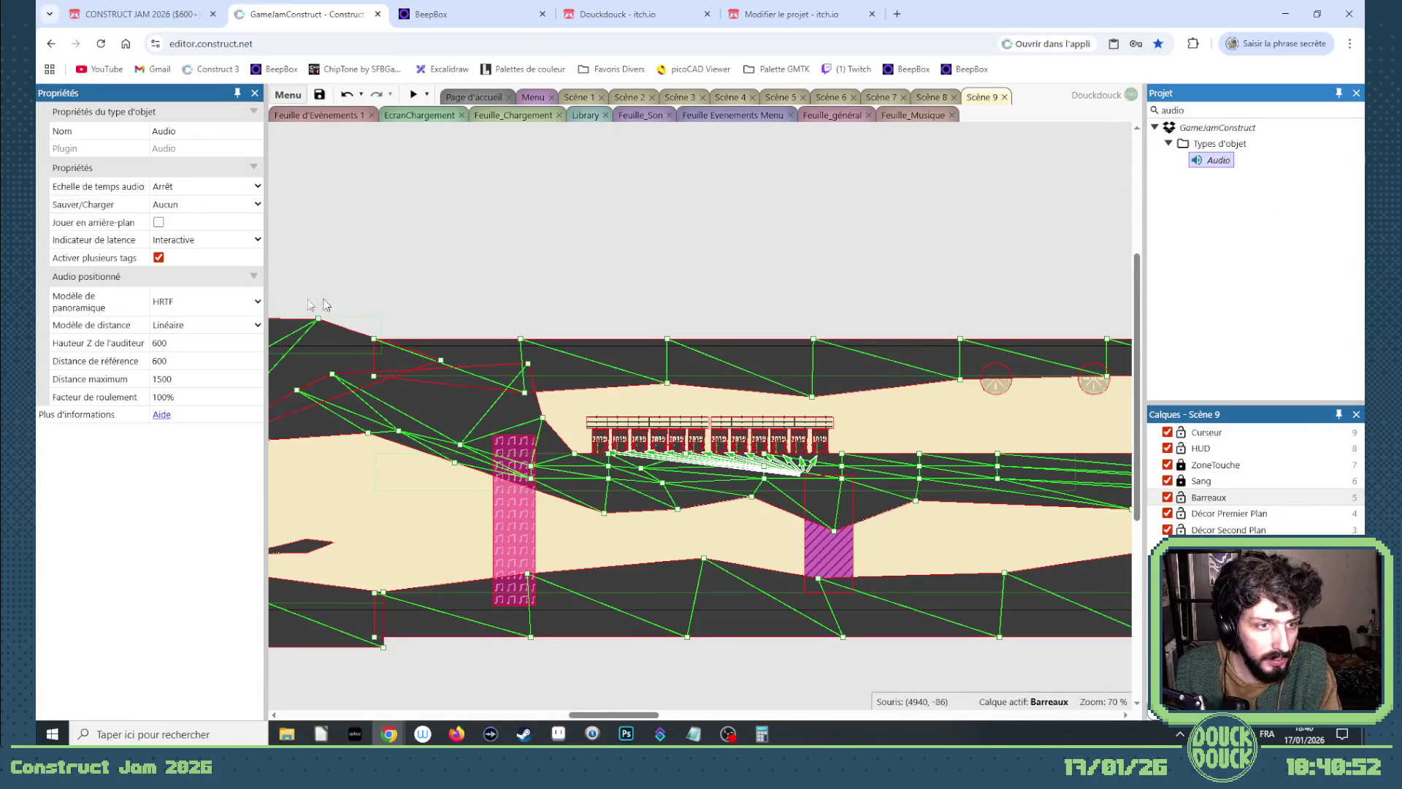
pyautogui.click(184, 307)
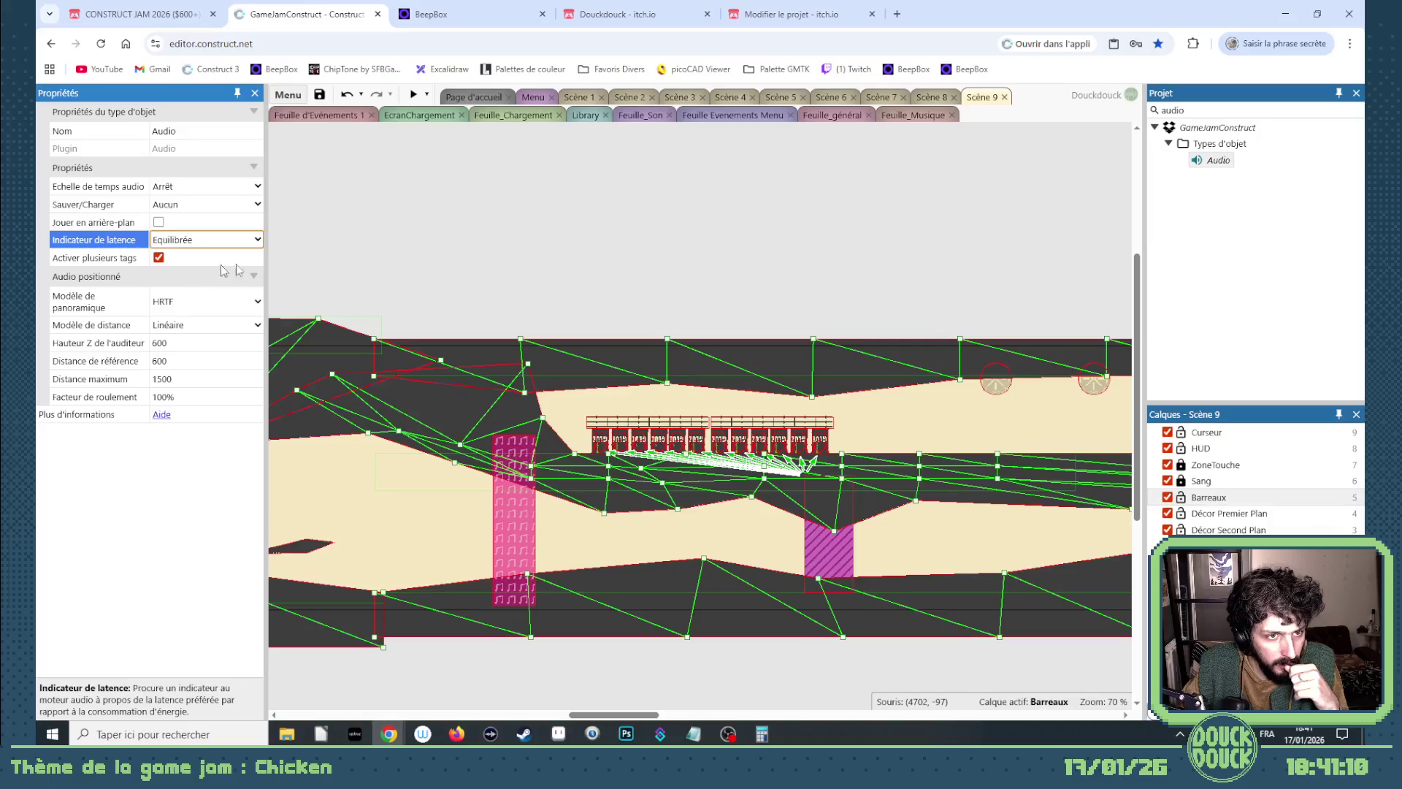
pyautogui.click(422, 139)
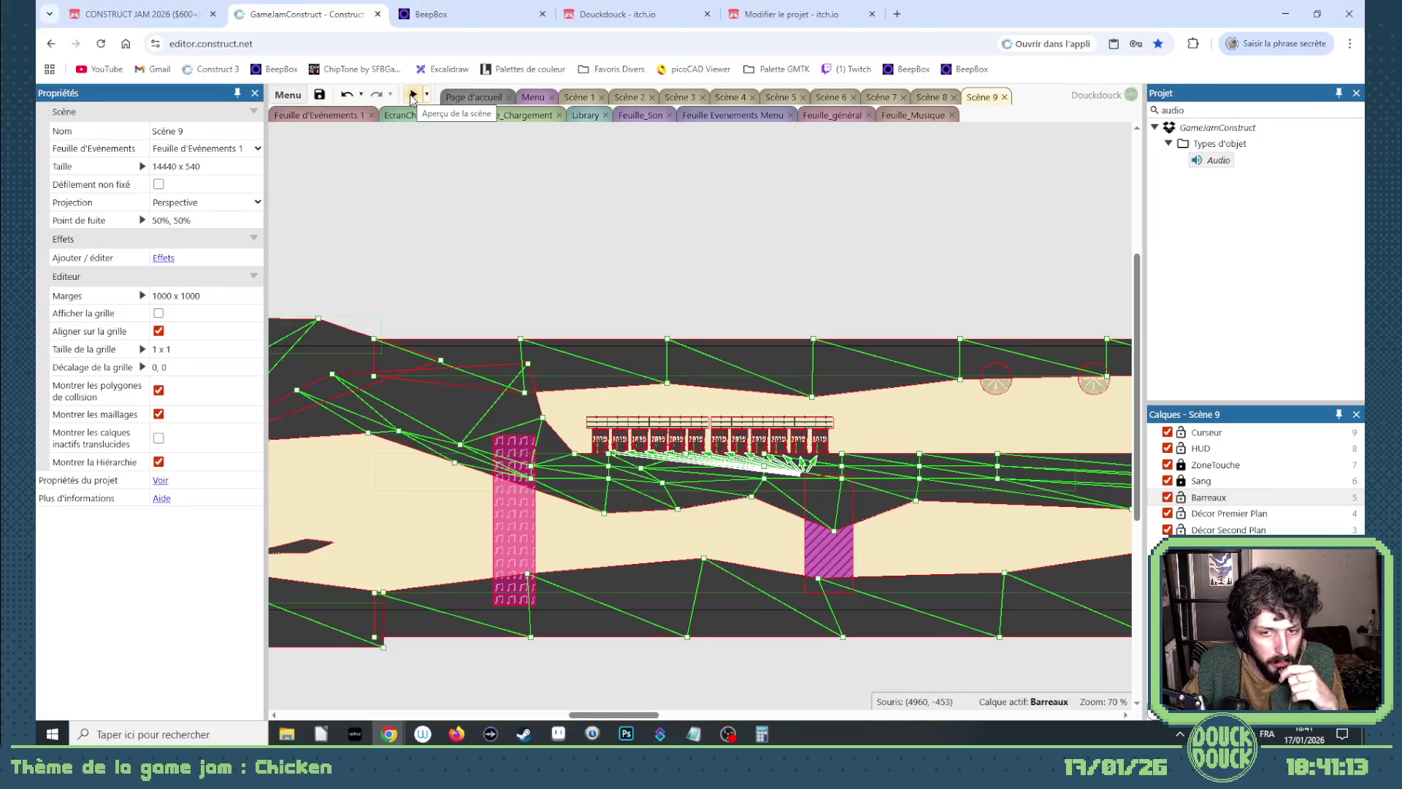
pyautogui.click(1202, 162)
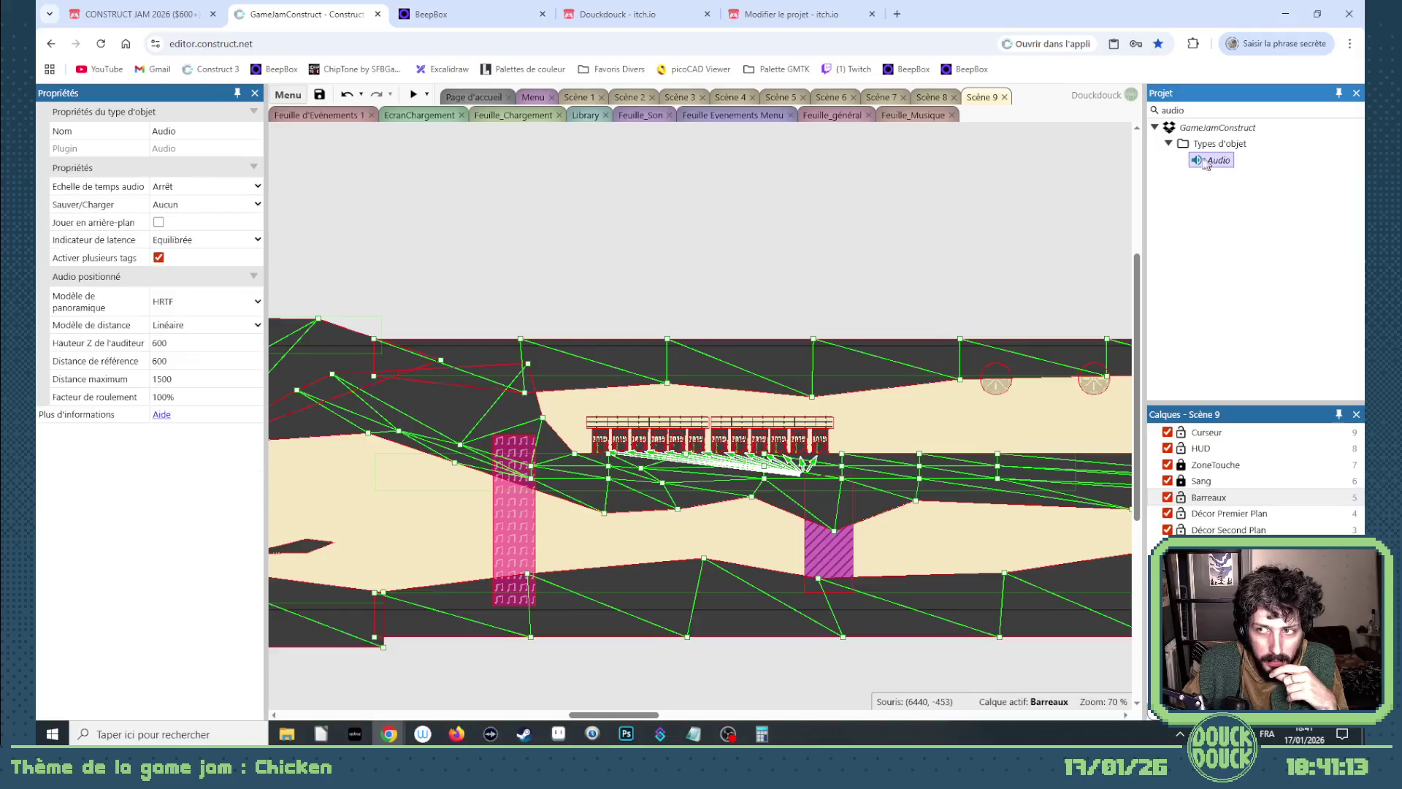
pyautogui.click(188, 244)
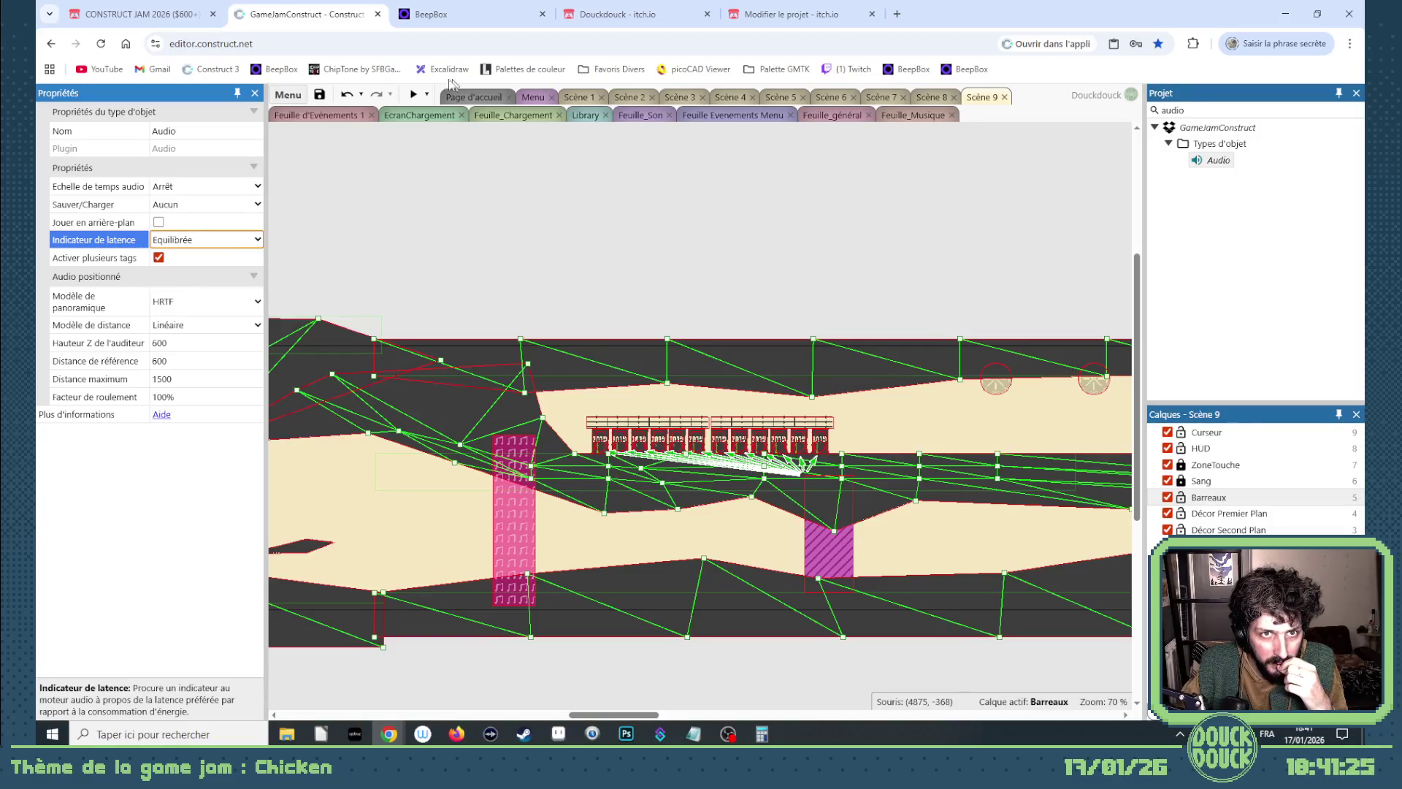
pyautogui.click(413, 97)
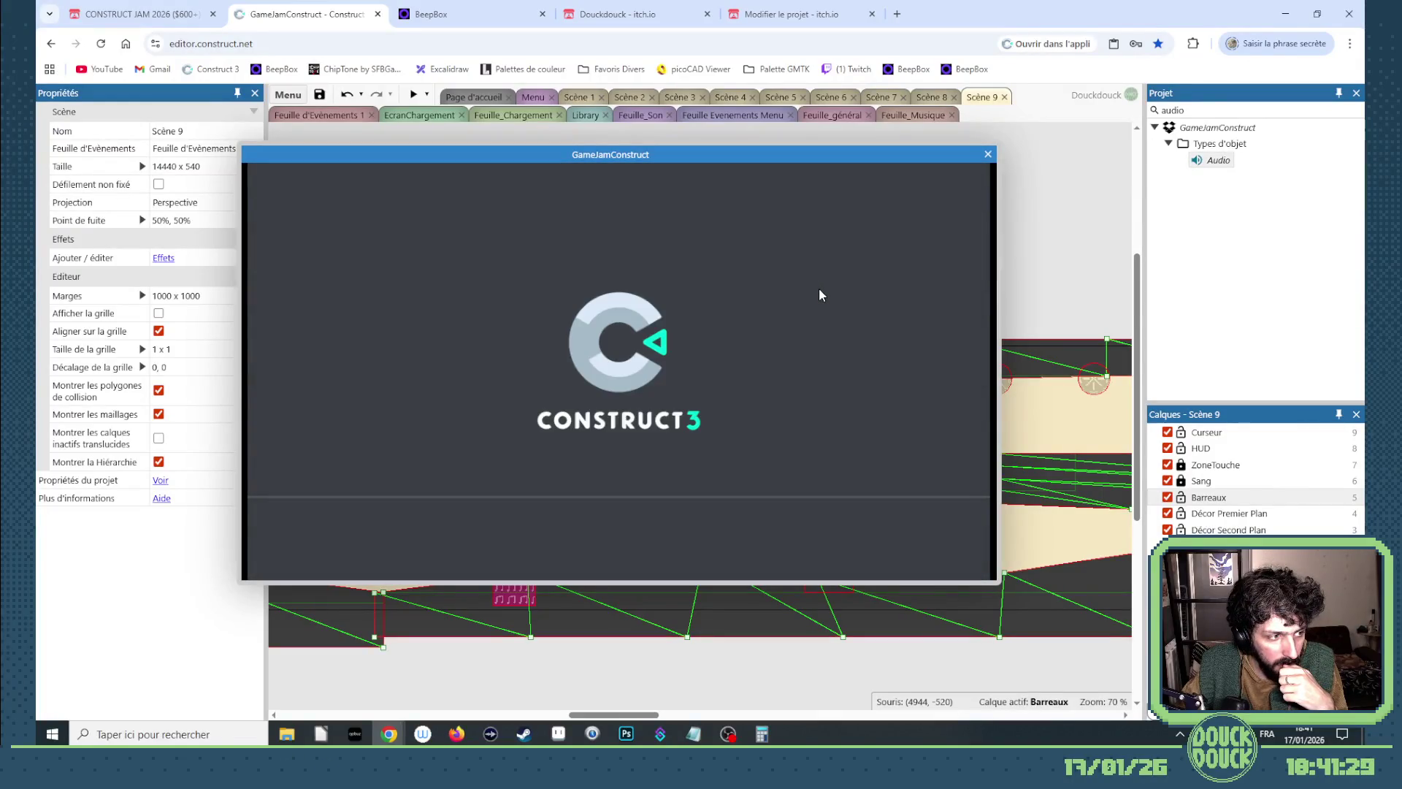
# Switch the Scène 9 preview window to fullscreen.
pyautogui.click(841, 328)
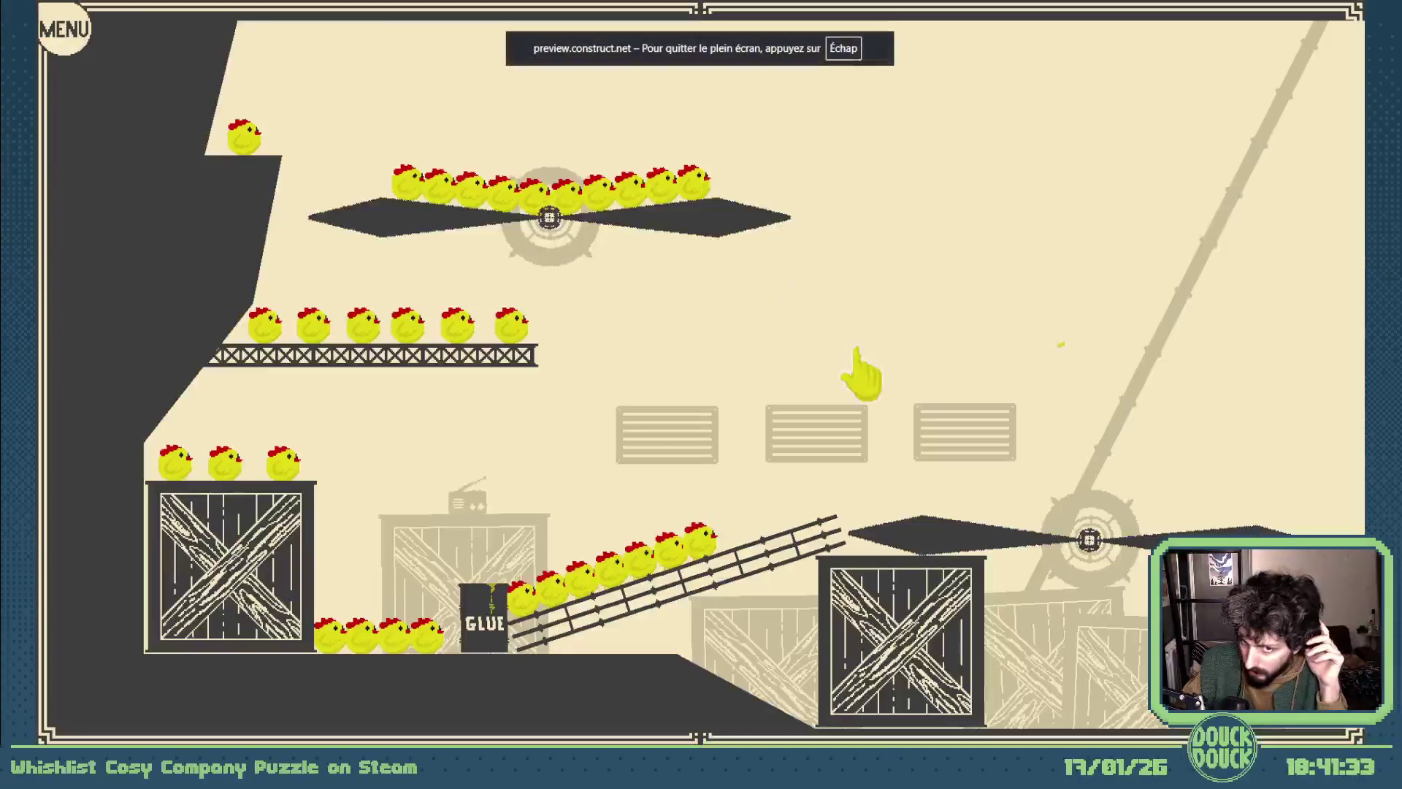
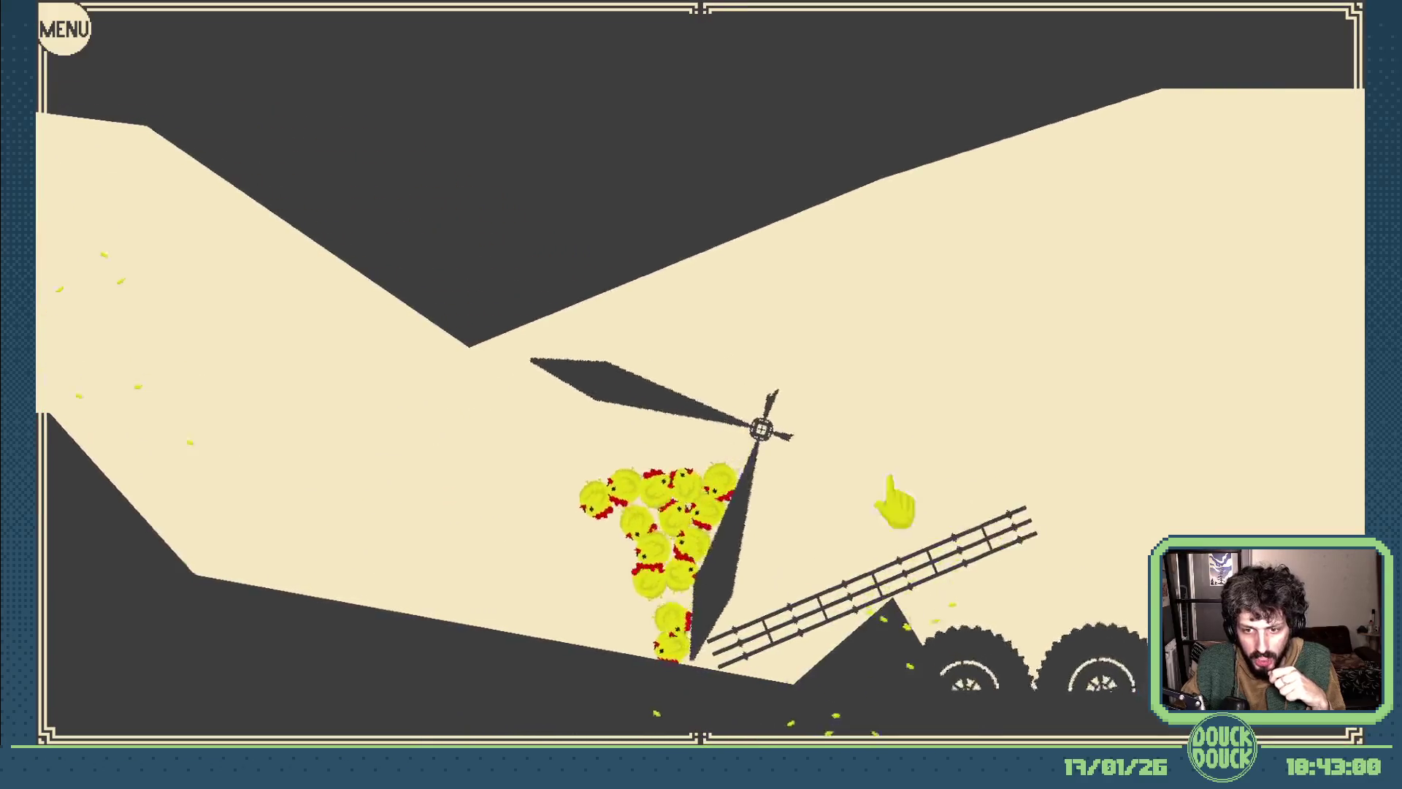
# Close the game preview, lock the Décor Premier Plan layer, and delete the diagonal bar near the floor saws.
pyautogui.press('Escape')
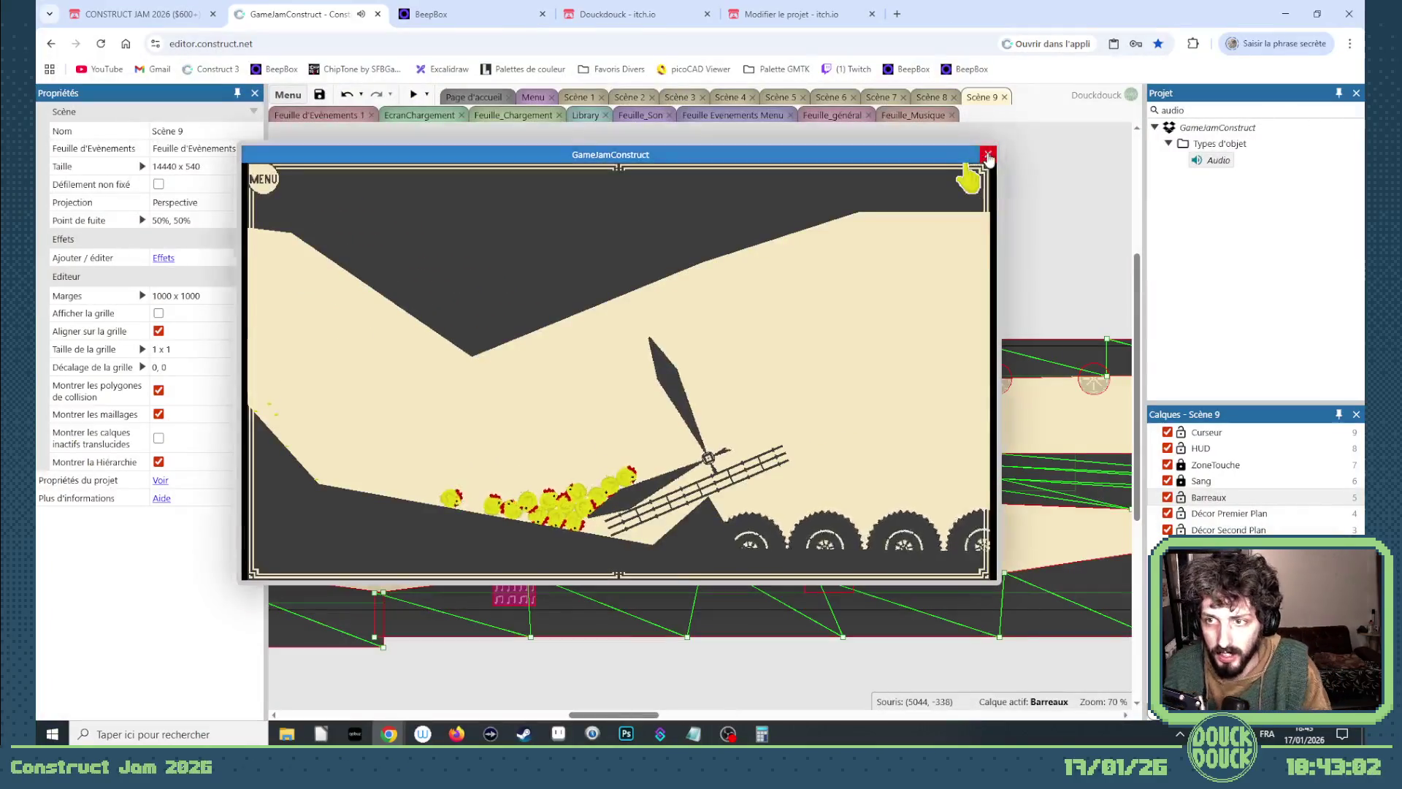
pyautogui.click(987, 154)
pyautogui.moveTo(619, 715); pyautogui.dragTo(858, 686)
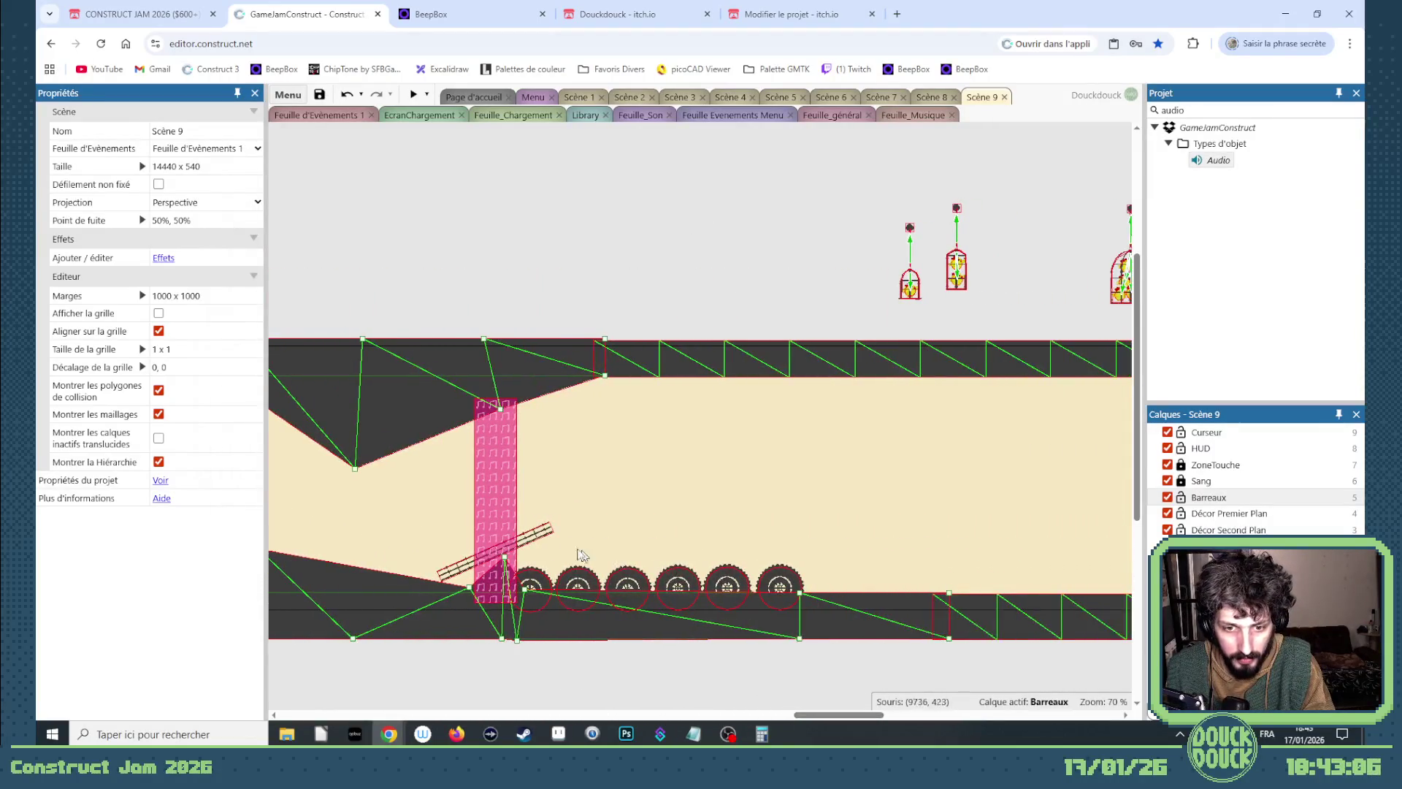
pyautogui.click(538, 536)
pyautogui.click(541, 509)
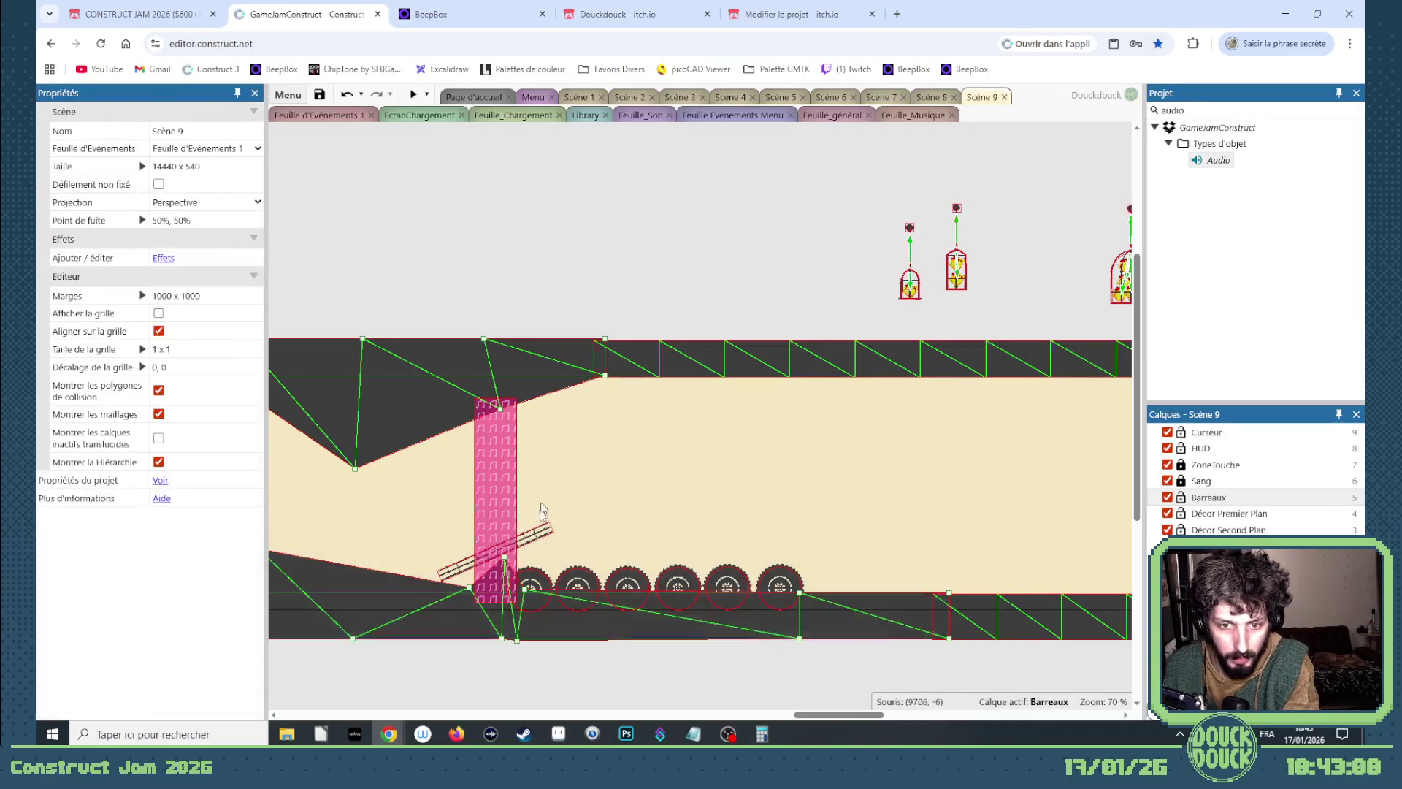
pyautogui.click(1182, 514)
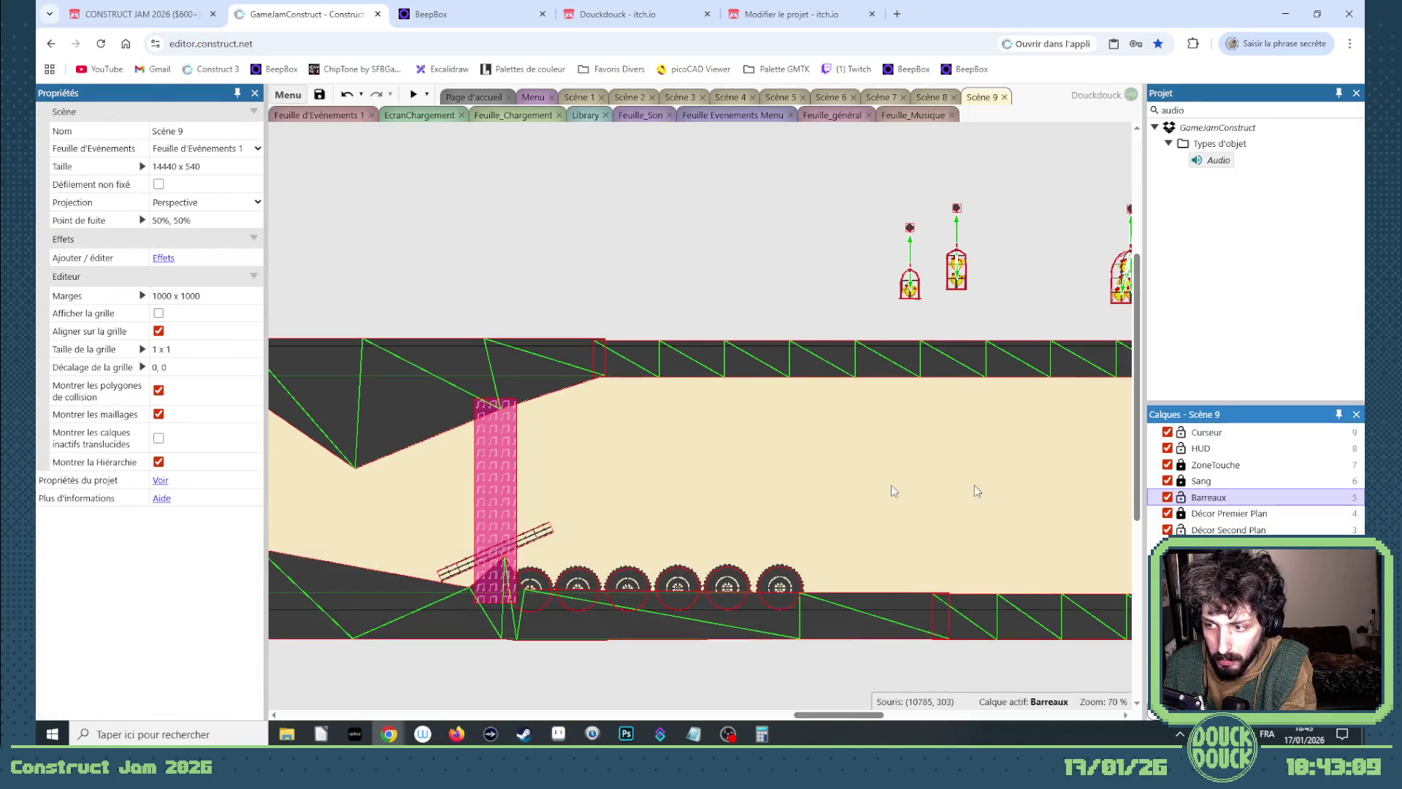
pyautogui.click(543, 538)
pyautogui.press('Delete')
# Move the BaseTourelle turret base further right along the ceiling.
pyautogui.moveTo(832, 715); pyautogui.dragTo(767, 716)
pyautogui.click(666, 387)
pyautogui.moveTo(1084, 438)
pyautogui.mouseDown()
pyautogui.moveTo(1144, 431)
pyautogui.moveTo(1105, 415)
pyautogui.moveTo(724, 395)
pyautogui.mouseUp()
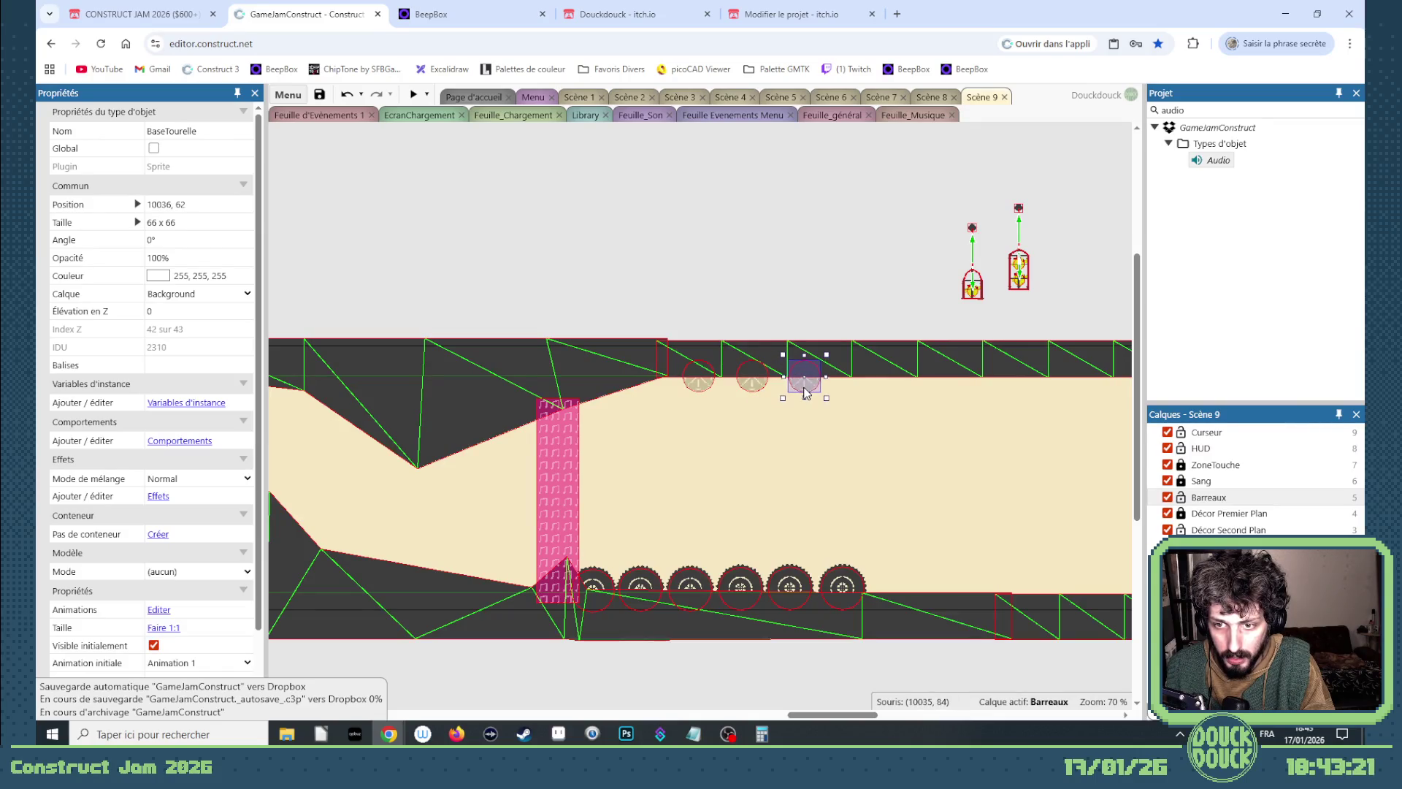
# Shift all three BaseTourelle turret bases further right.
pyautogui.moveTo(843, 333)
pyautogui.mouseDown()
pyautogui.moveTo(721, 405)
pyautogui.moveTo(687, 398)
pyautogui.moveTo(1008, 391)
pyautogui.mouseUp()
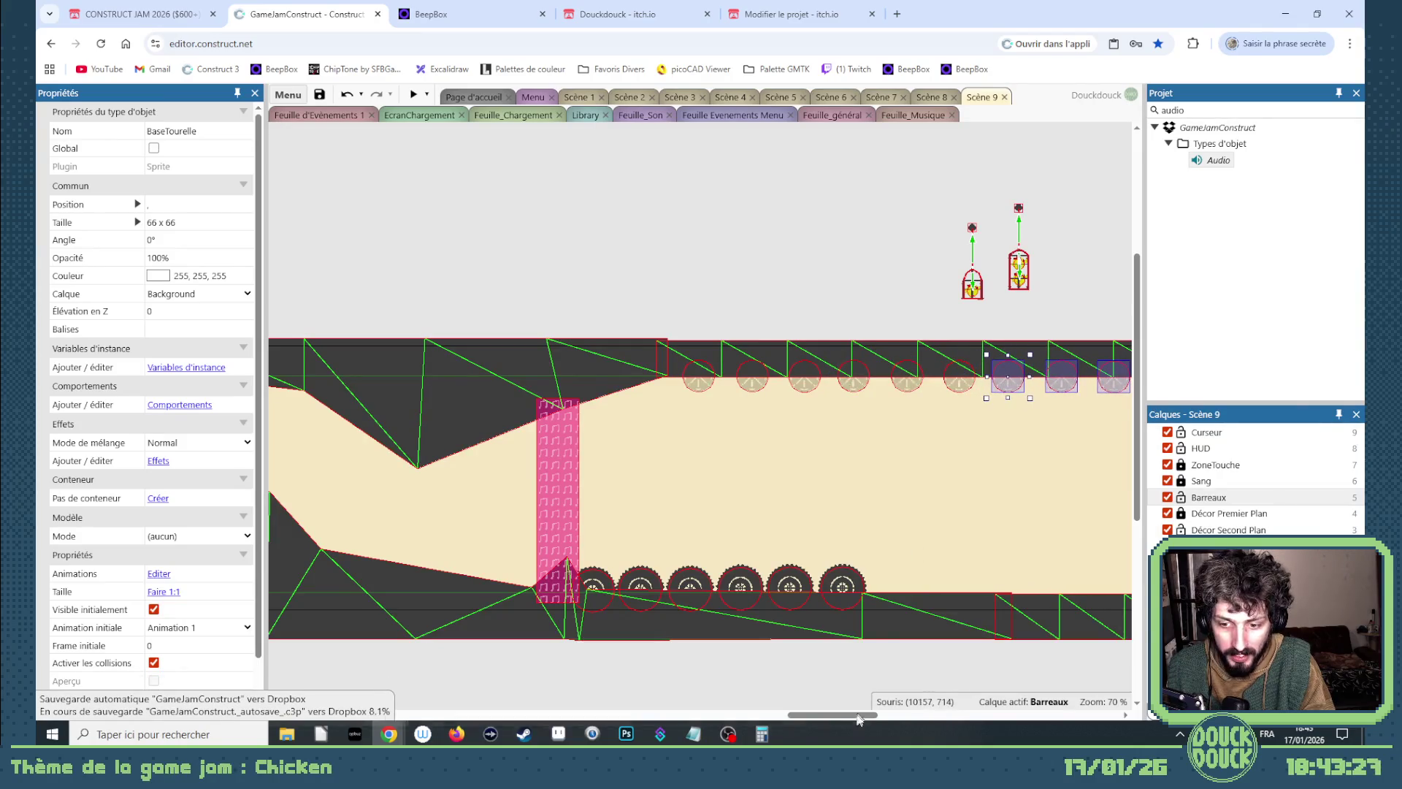
pyautogui.moveTo(858, 719)
pyautogui.mouseDown()
pyautogui.moveTo(913, 716)
pyautogui.moveTo(889, 701)
pyautogui.mouseUp()
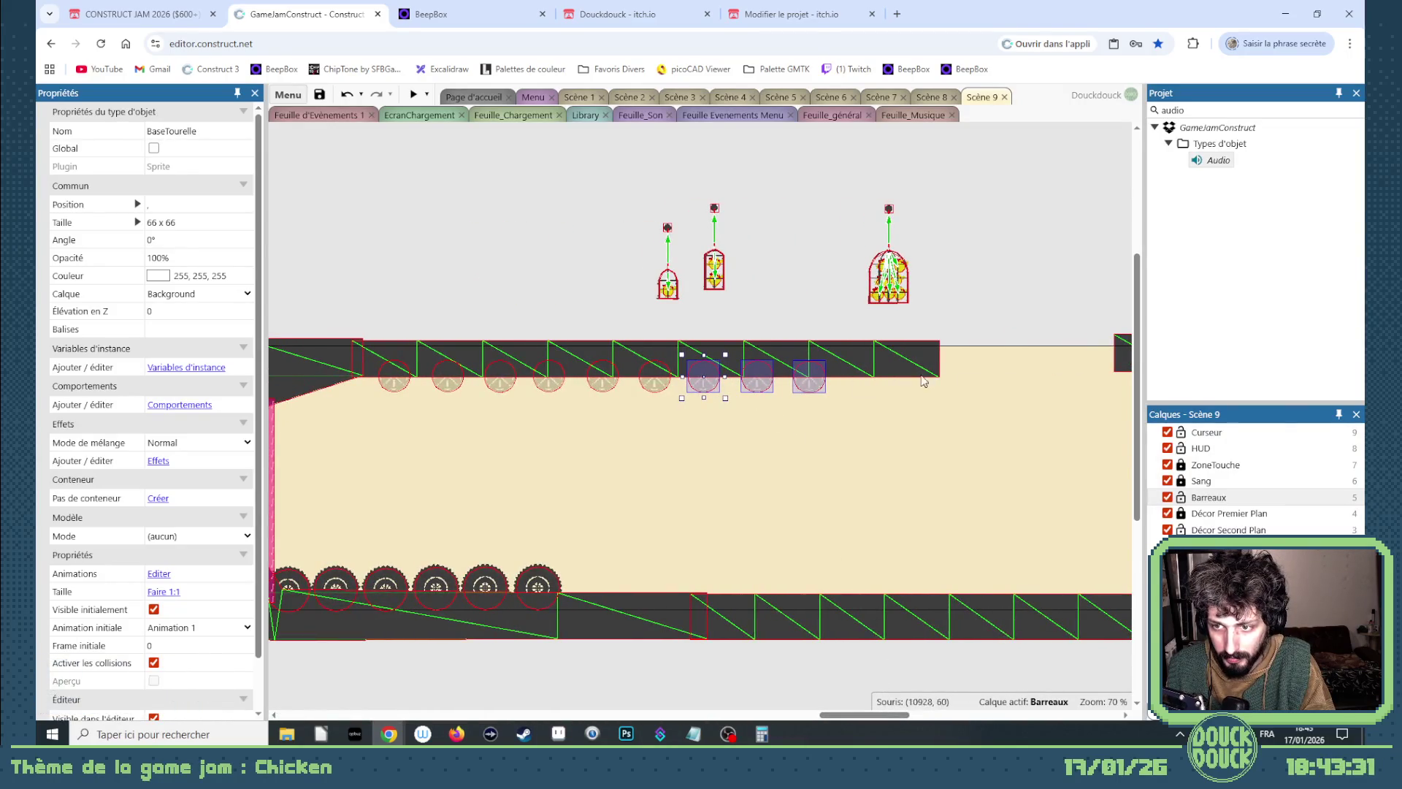
pyautogui.moveTo(712, 387); pyautogui.dragTo(874, 391)
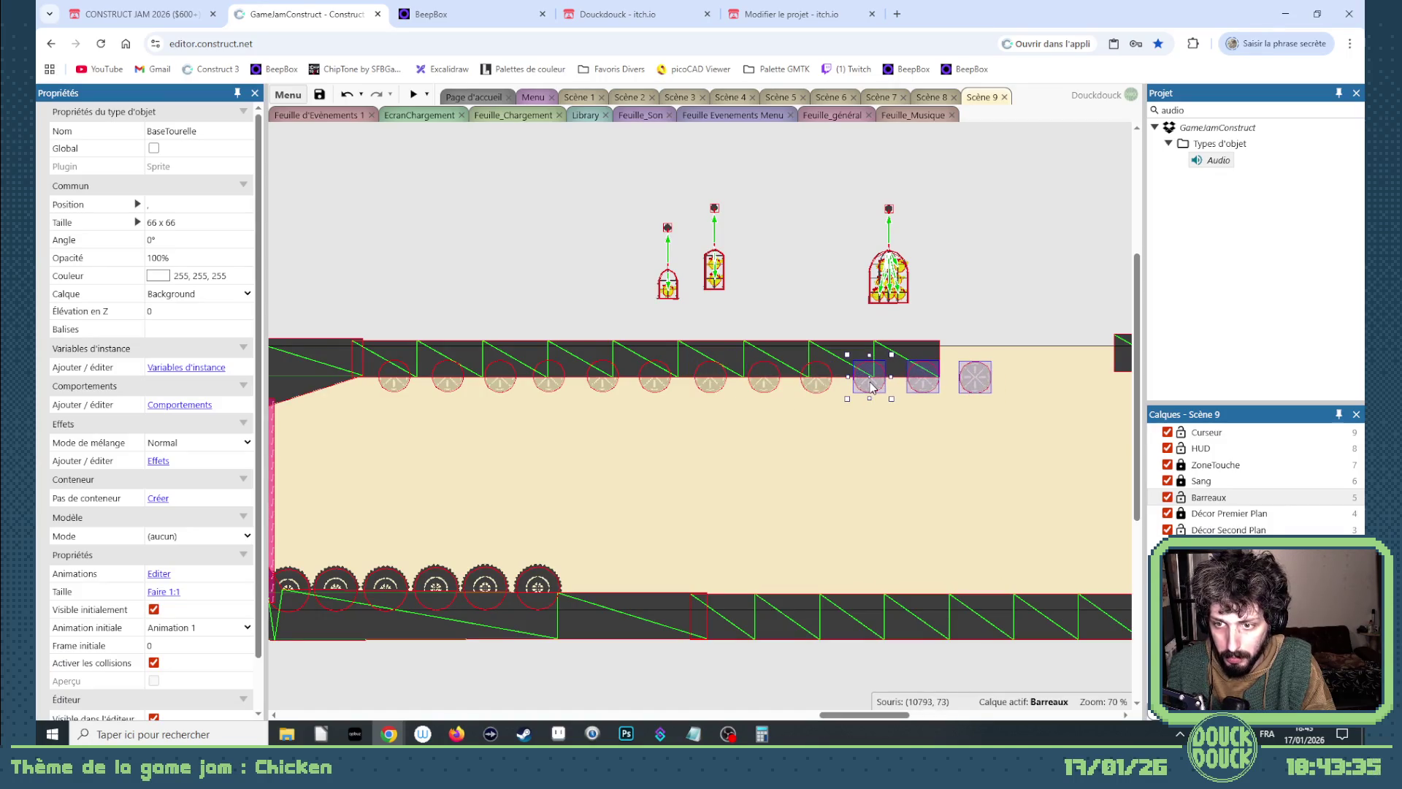
pyautogui.moveTo(1116, 359); pyautogui.dragTo(983, 363)
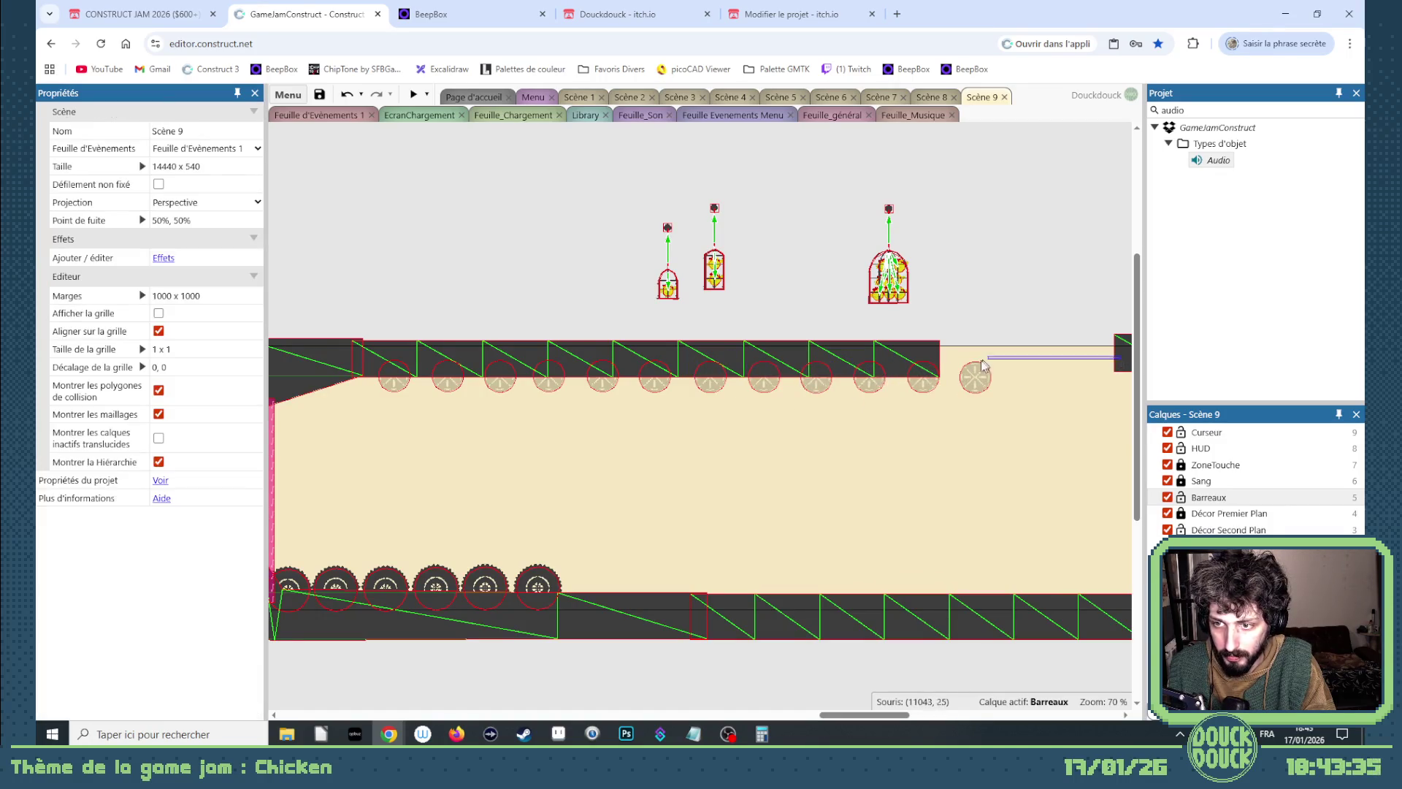
# On the Décor Second Plan layer, pull the right-hand Sol floor piece leftward, undoing a stray floor copy.
pyautogui.click(1213, 530)
pyautogui.moveTo(1124, 374); pyautogui.dragTo(939, 380)
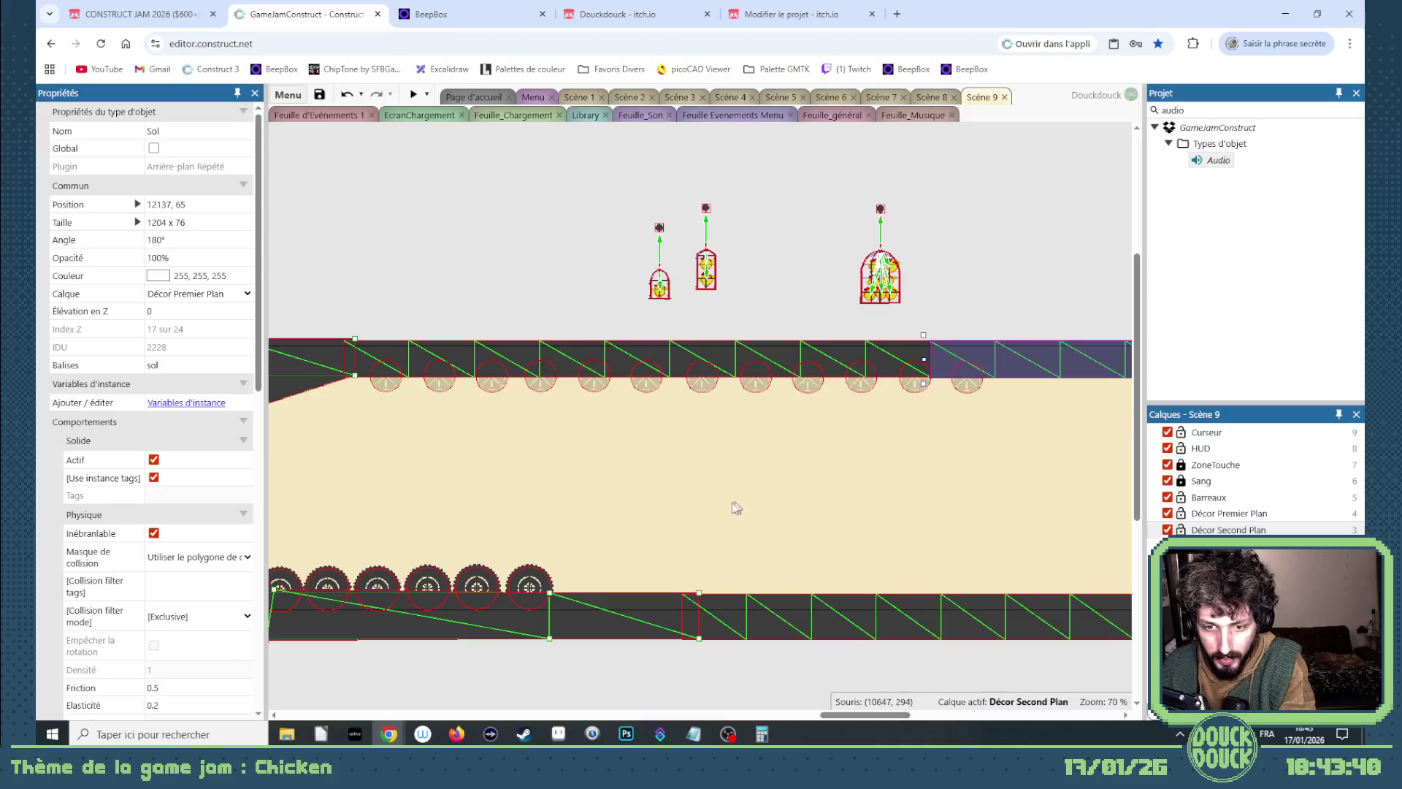
pyautogui.click(614, 658)
pyautogui.hscroll(-3, 774, 679)
pyautogui.moveTo(786, 682)
pyautogui.mouseDown()
pyautogui.moveTo(504, 555)
pyautogui.moveTo(453, 551)
pyautogui.mouseUp()
pyautogui.click(818, 572)
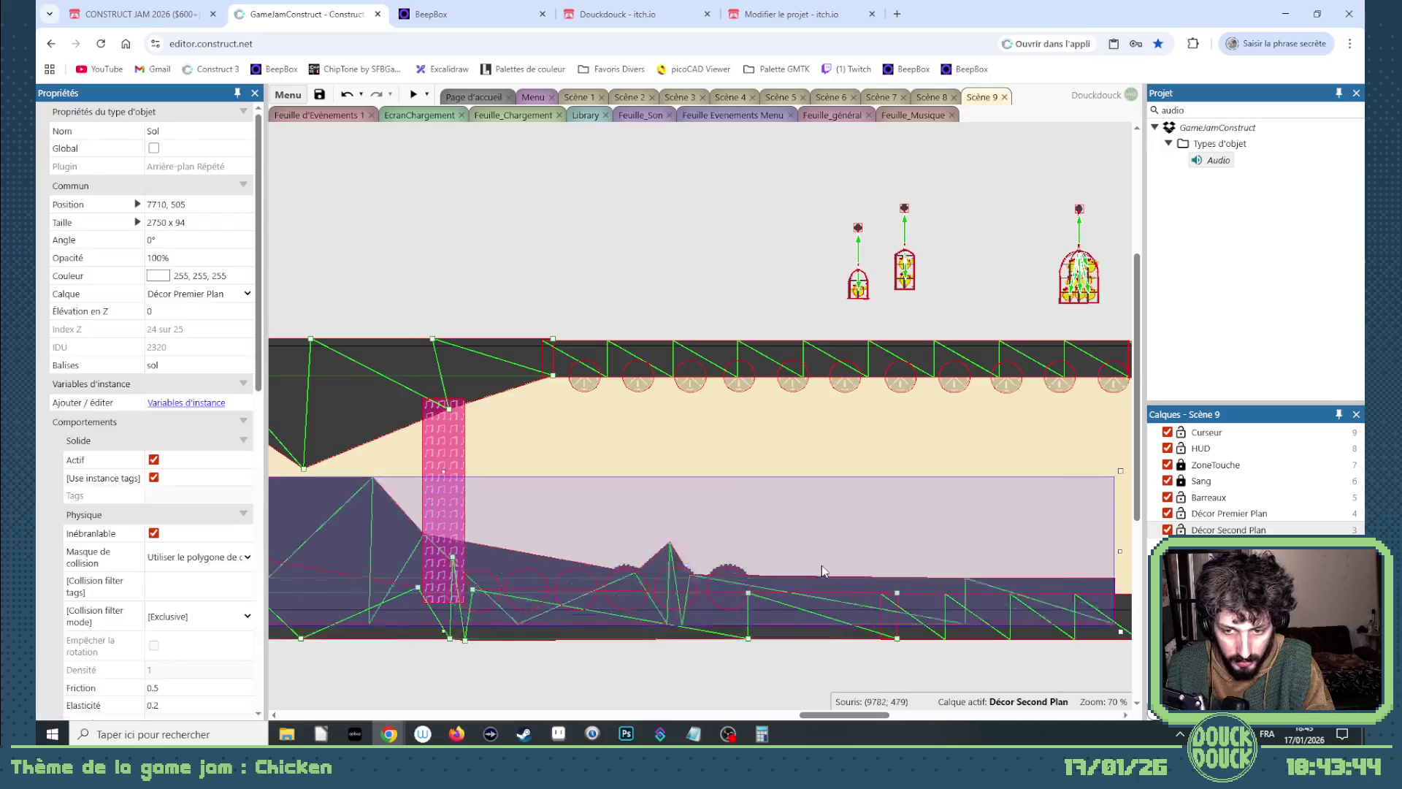
pyautogui.hotkey('ctrl', 'z')
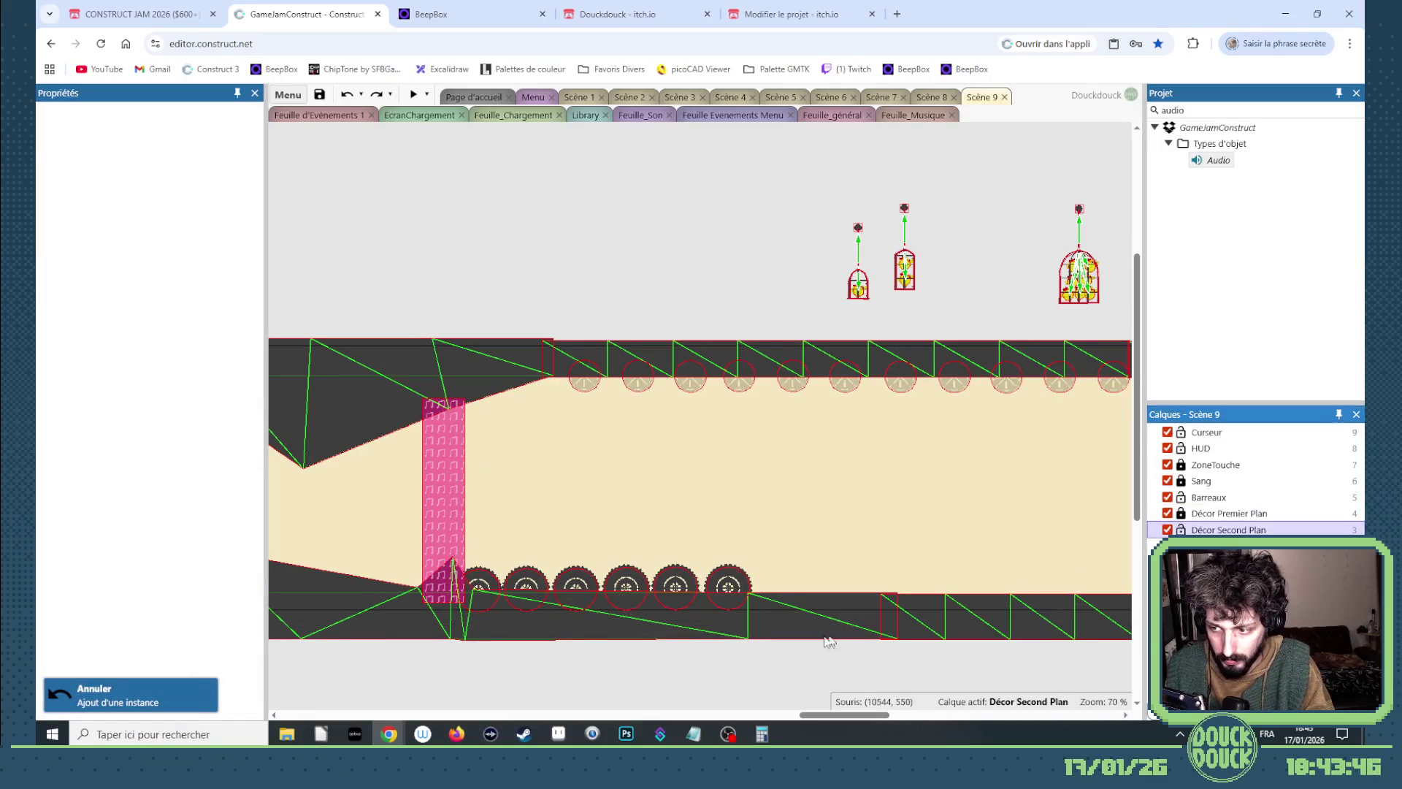
# Duplicate the row of six ScieCirculaire saws further right, then switch to the BeepBox song.
pyautogui.moveTo(787, 659); pyautogui.dragTo(438, 557)
pyautogui.moveTo(620, 584)
pyautogui.mouseDown()
pyautogui.moveTo(1135, 574)
pyautogui.moveTo(1013, 577)
pyautogui.mouseUp()
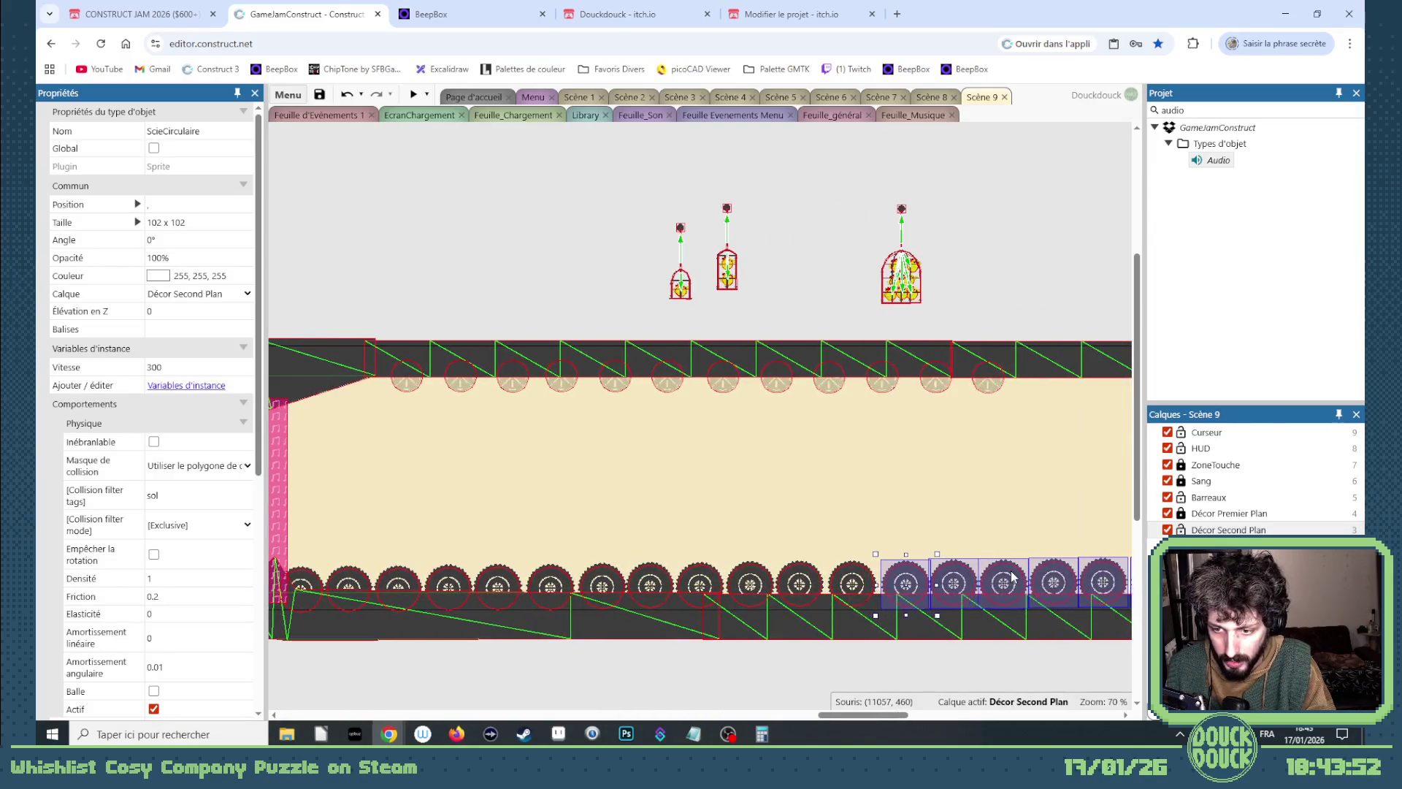
pyautogui.hotkey('ctrl', 'Tab')
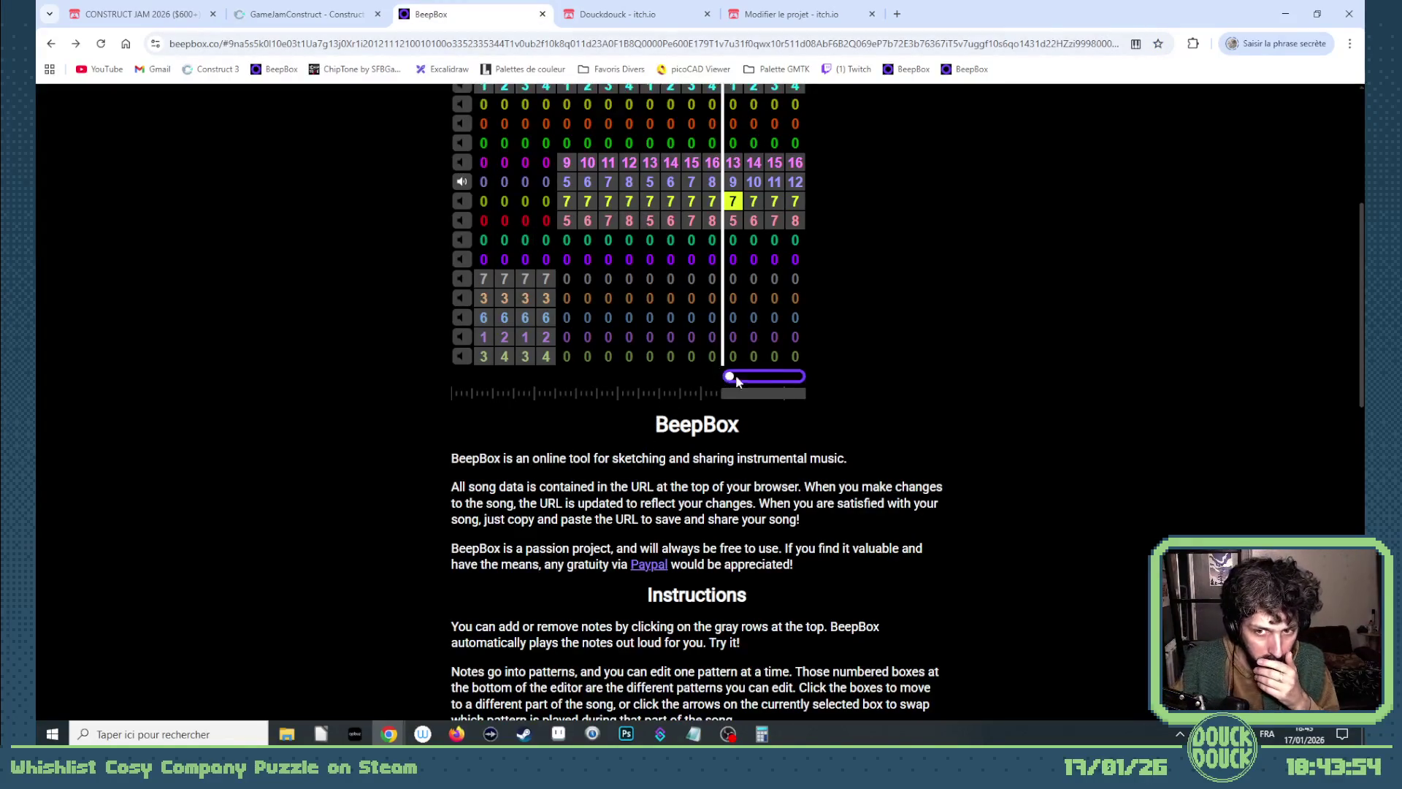
# Play the song with the loop moved four bars later over its final bars.
pyautogui.moveTo(732, 391); pyautogui.dragTo(686, 397)
pyautogui.click(652, 378)
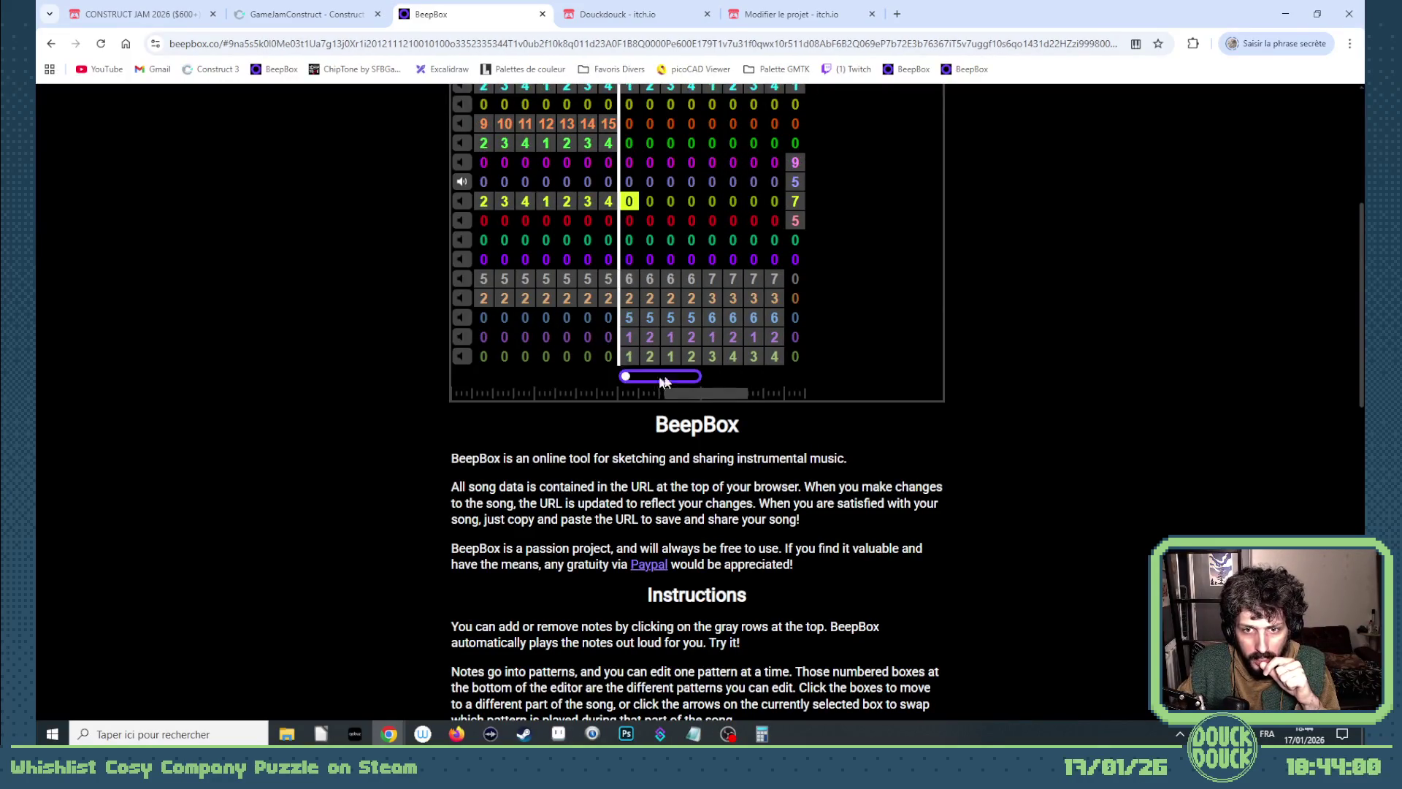
pyautogui.scroll(5, 1043, 242)
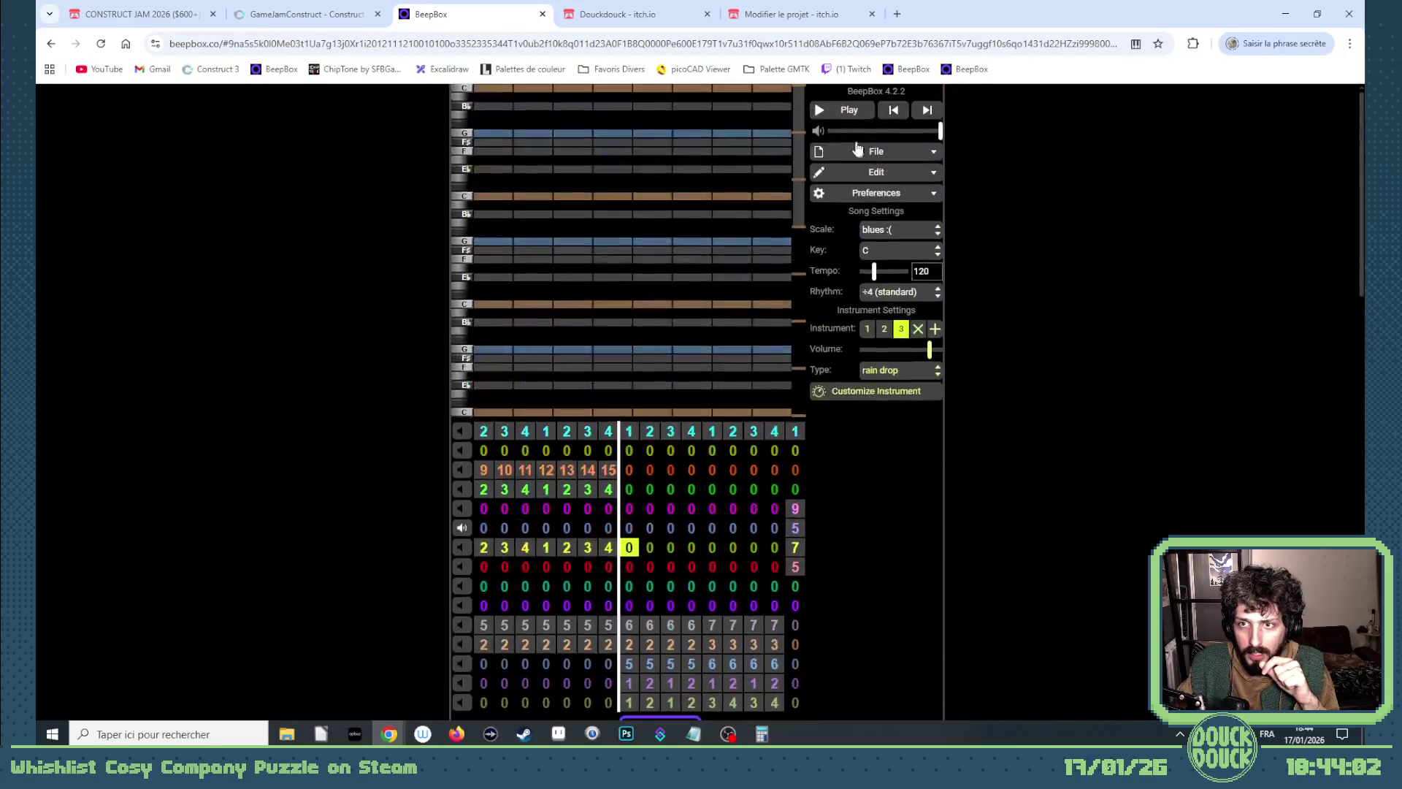
pyautogui.scroll(-3, 902, 441)
pyautogui.scroll(2, 470, 563)
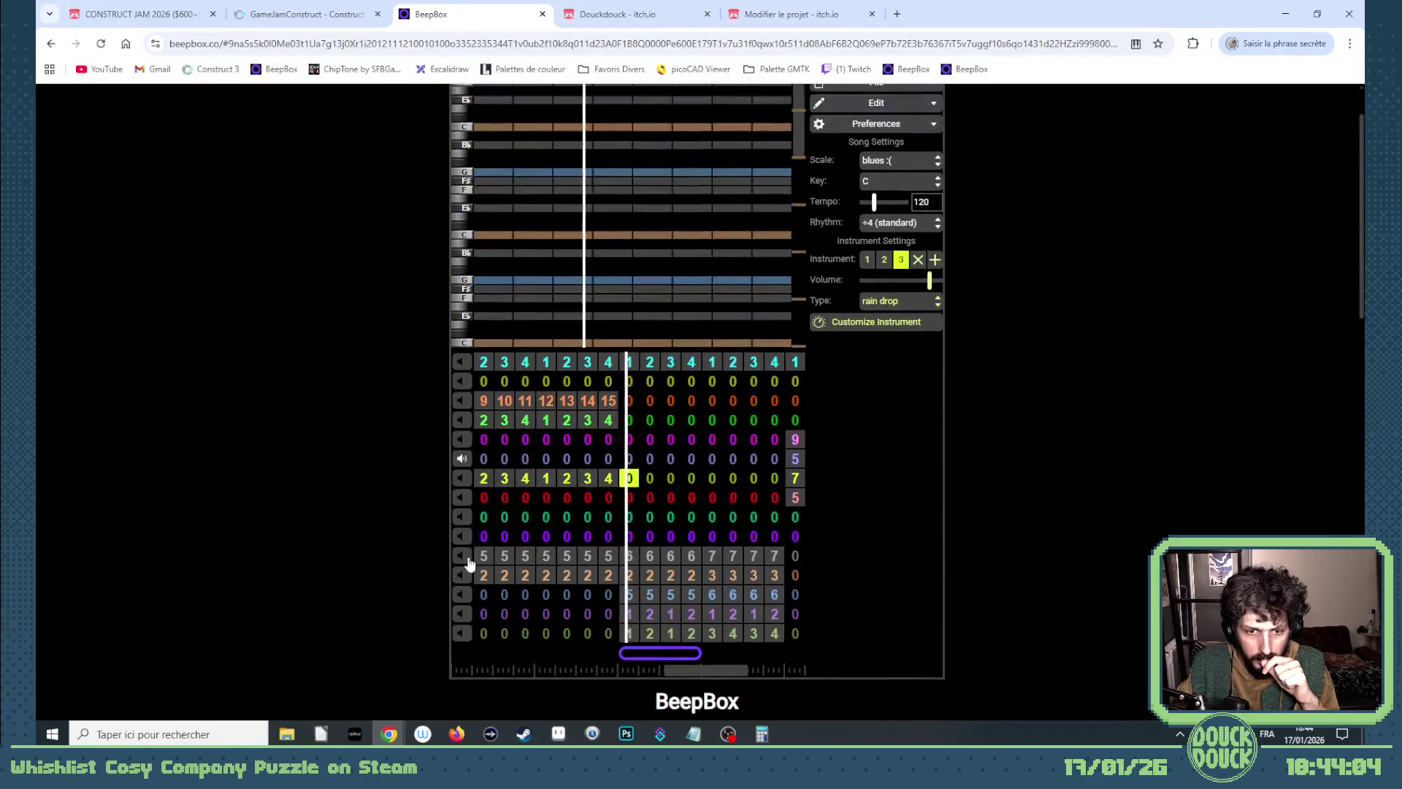
pyautogui.scroll(-2, 721, 597)
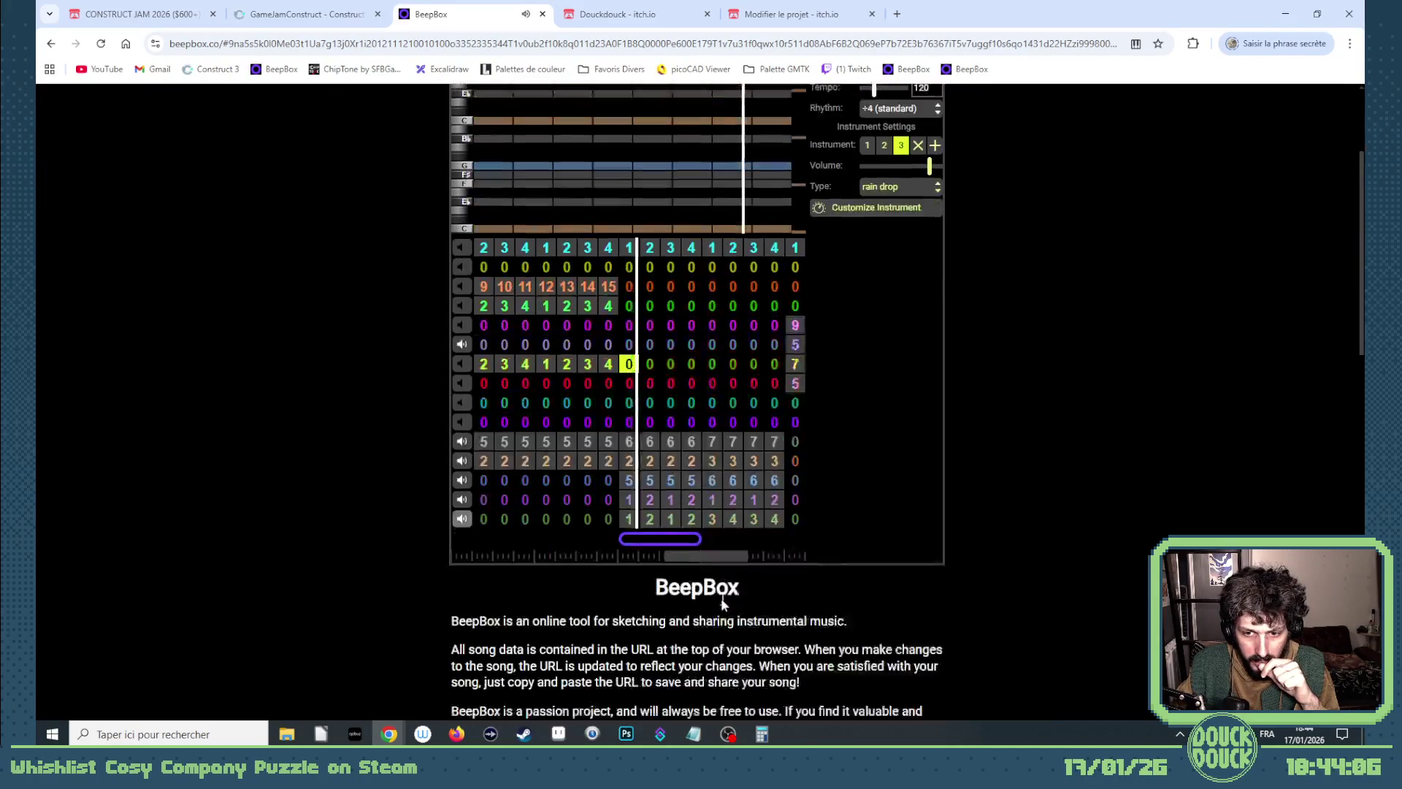
pyautogui.moveTo(693, 516); pyautogui.dragTo(776, 516)
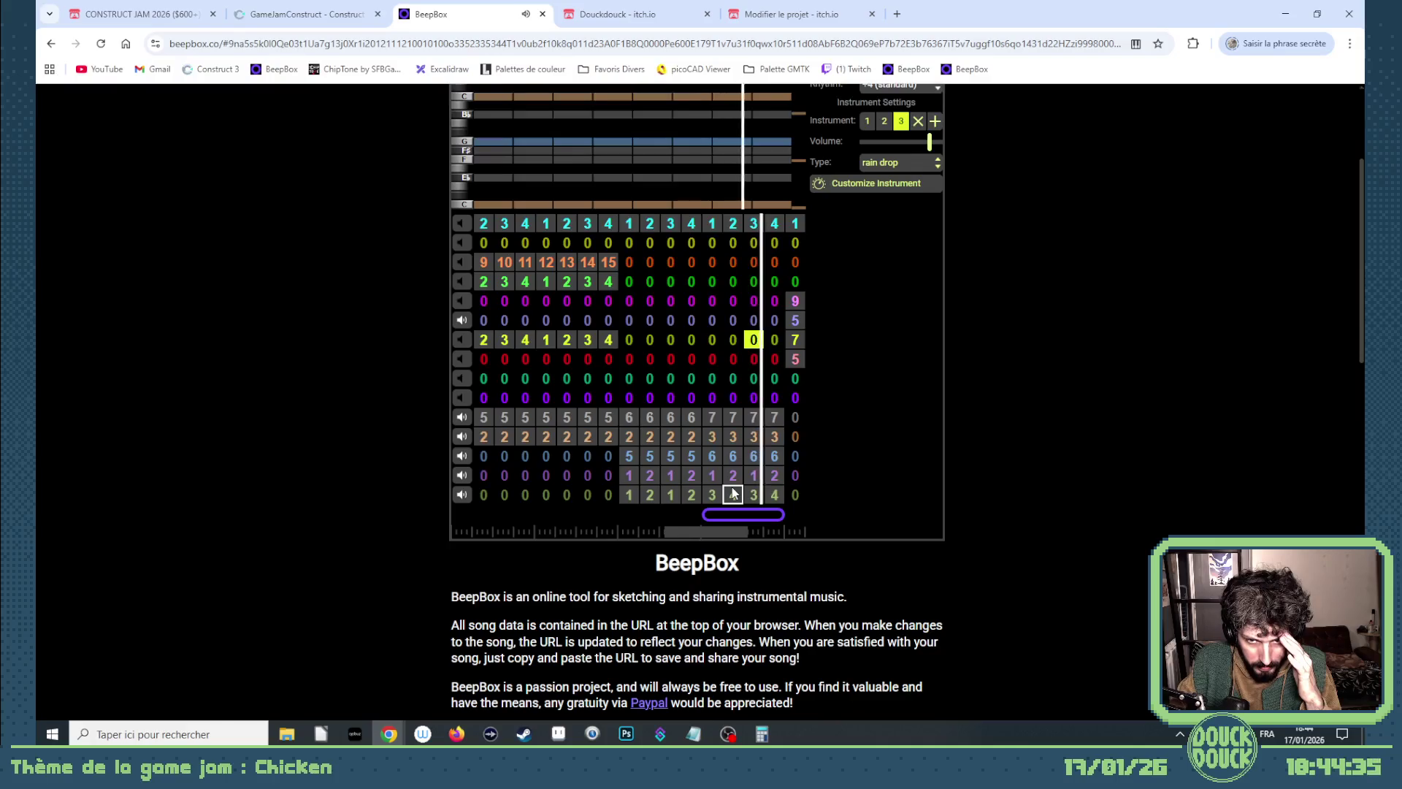
pyautogui.scroll(3, 879, 304)
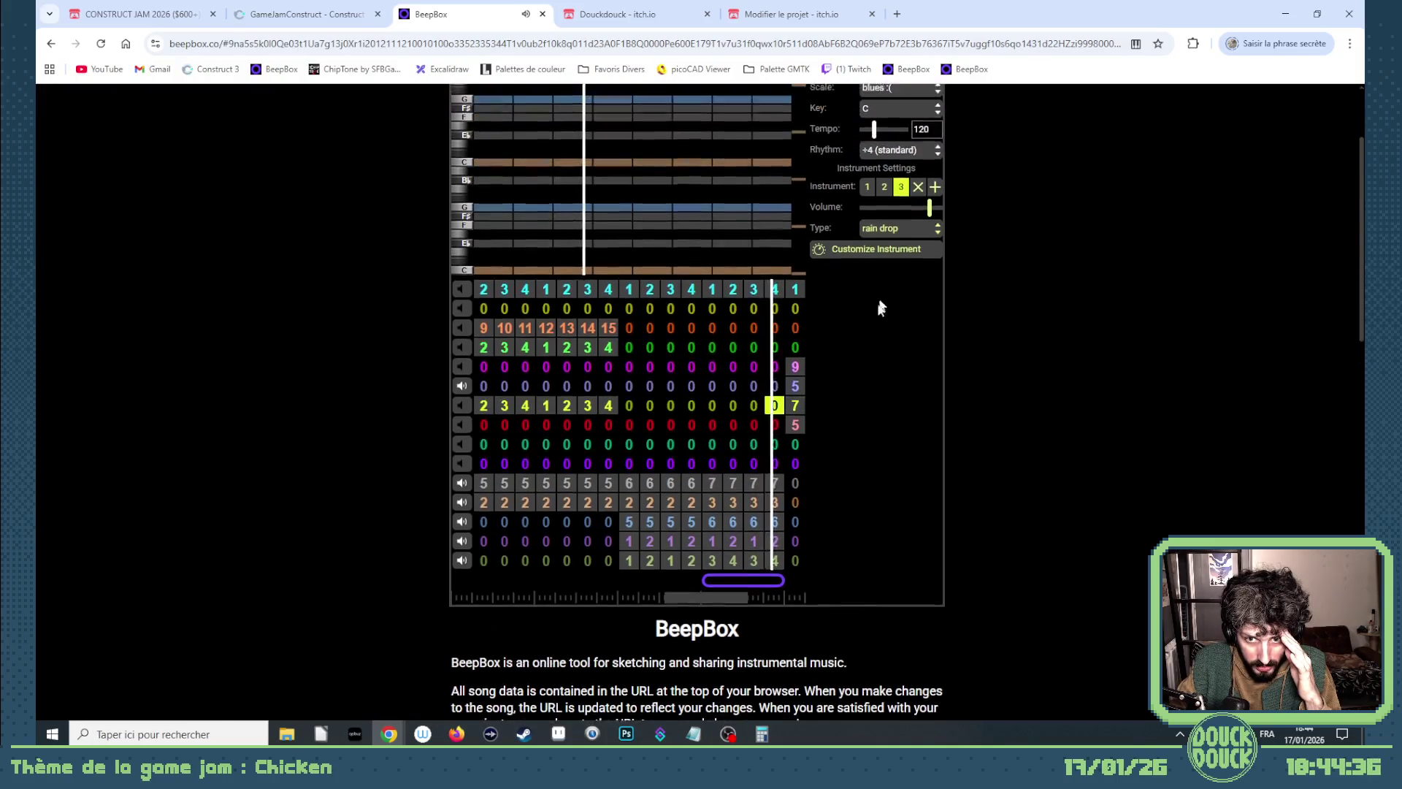
pyautogui.scroll(1, 998, 226)
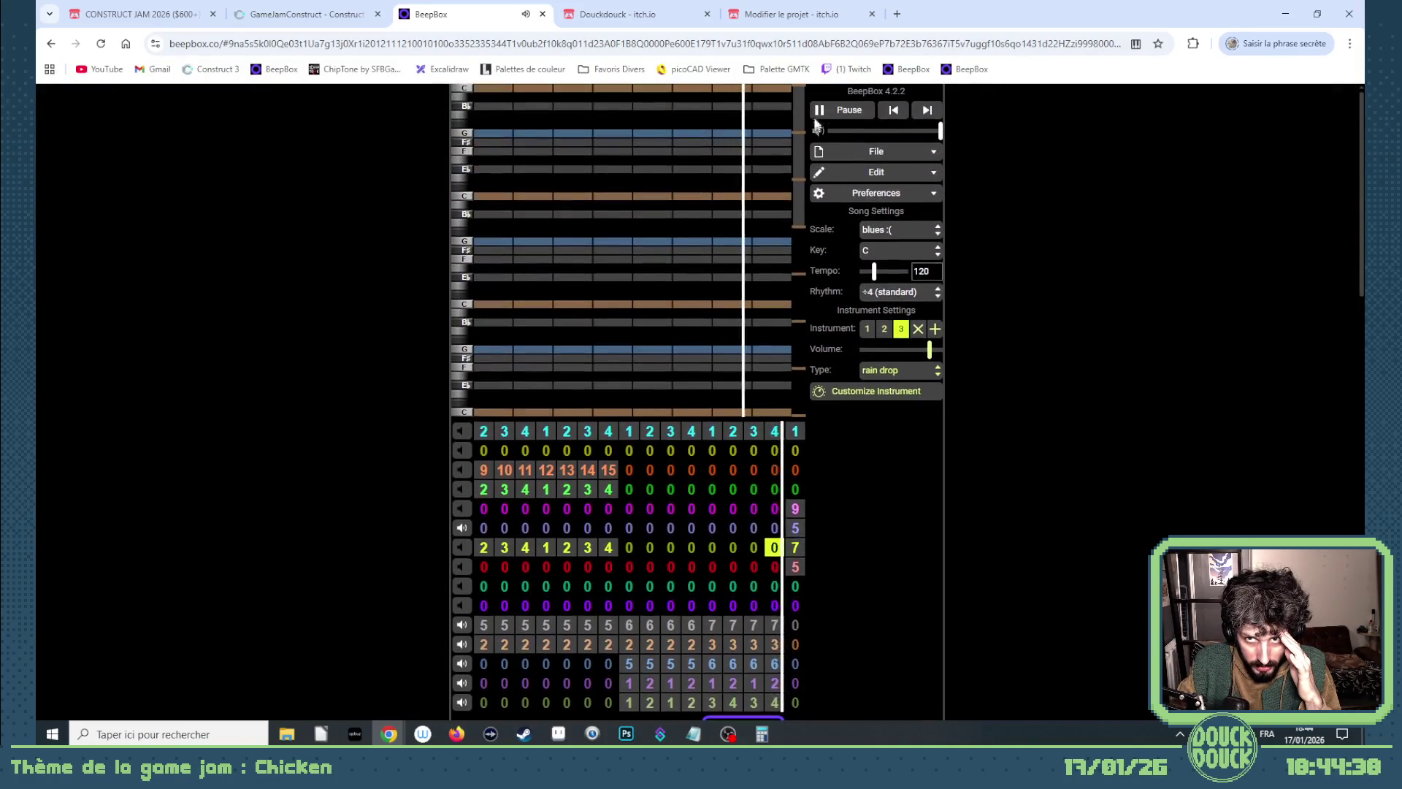
pyautogui.scroll(-2, 655, 517)
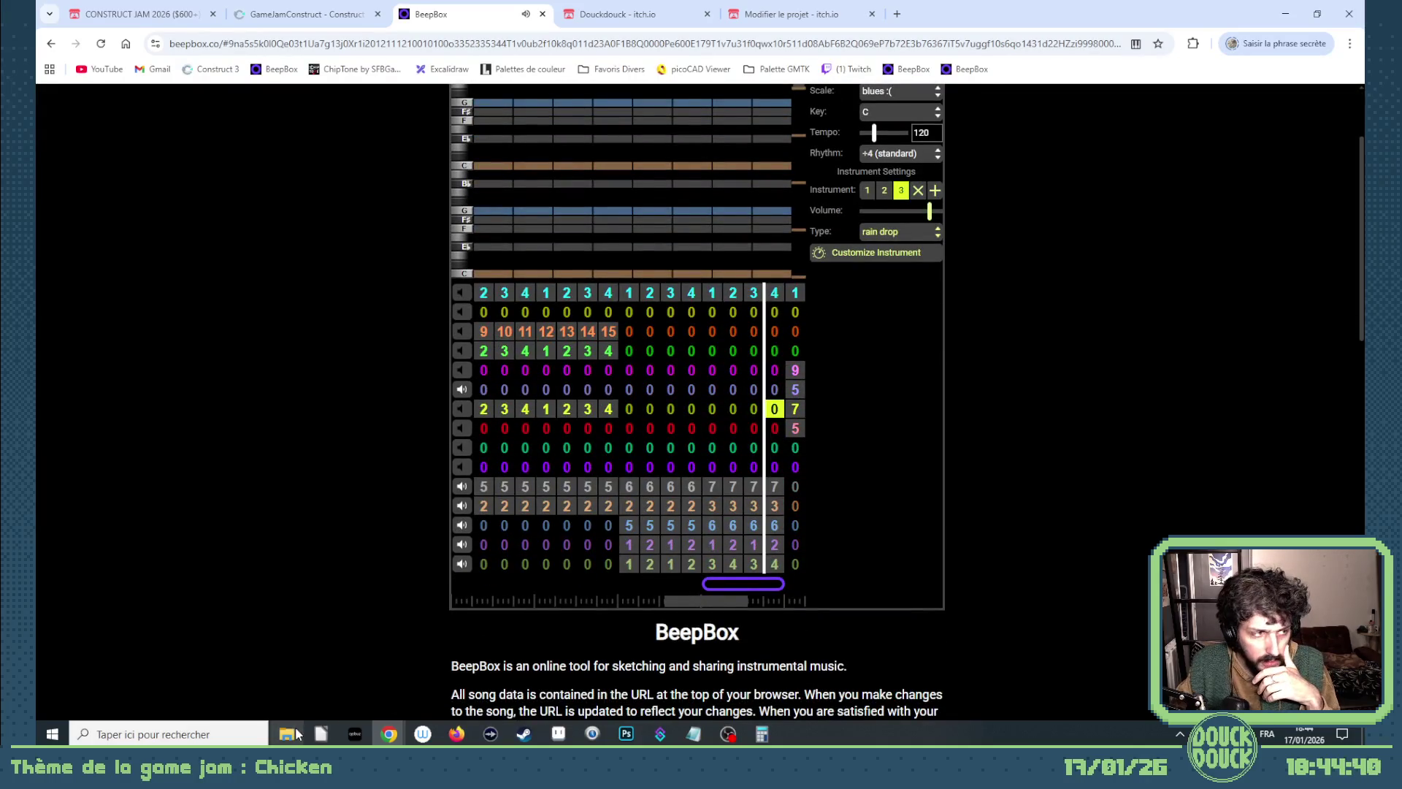
# Open the Musique folder, then return to Construct and open the Scène 7 layout.
pyautogui.click(297, 734)
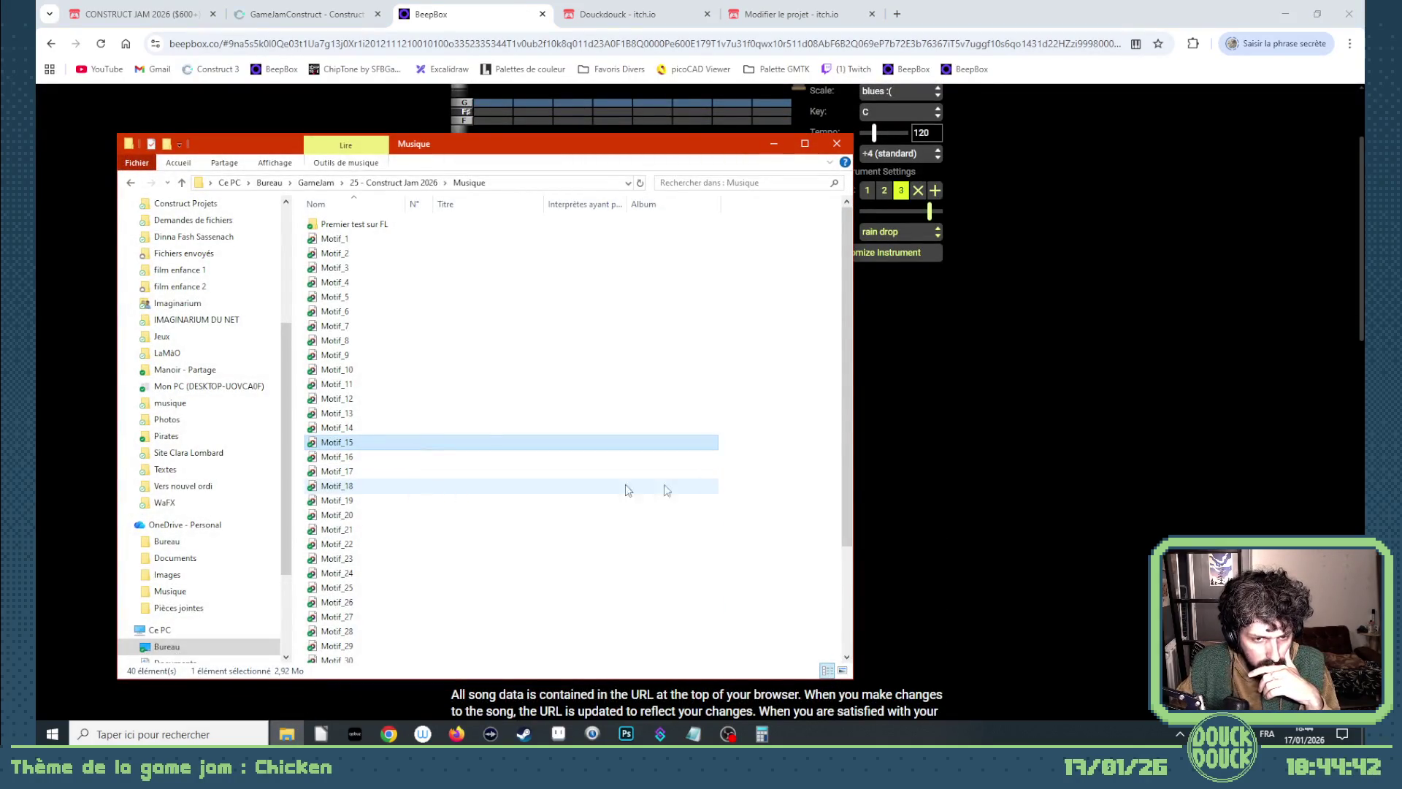
pyautogui.click(431, 14)
pyautogui.click(307, 13)
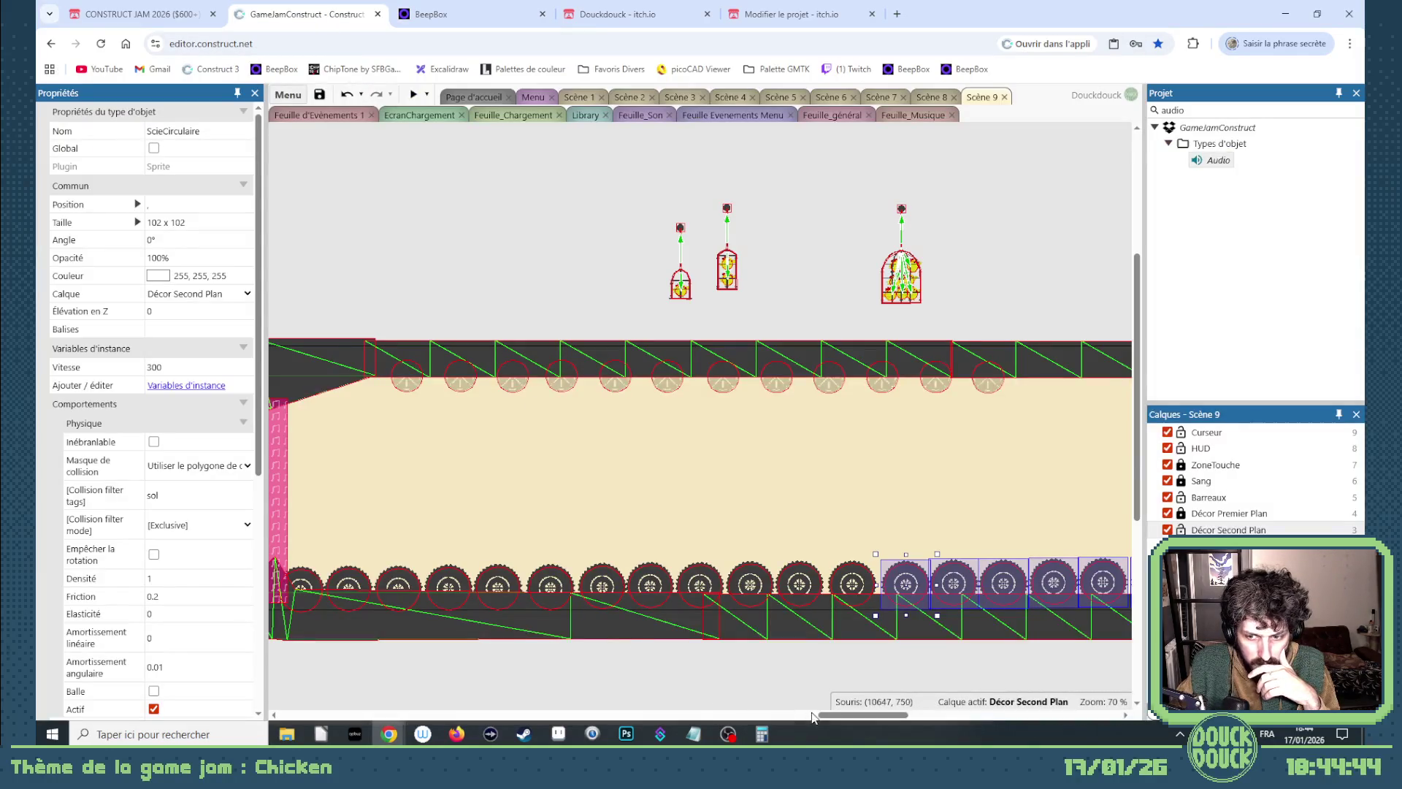
pyautogui.click(893, 98)
pyautogui.moveTo(767, 719); pyautogui.dragTo(425, 735)
pyautogui.click(559, 387)
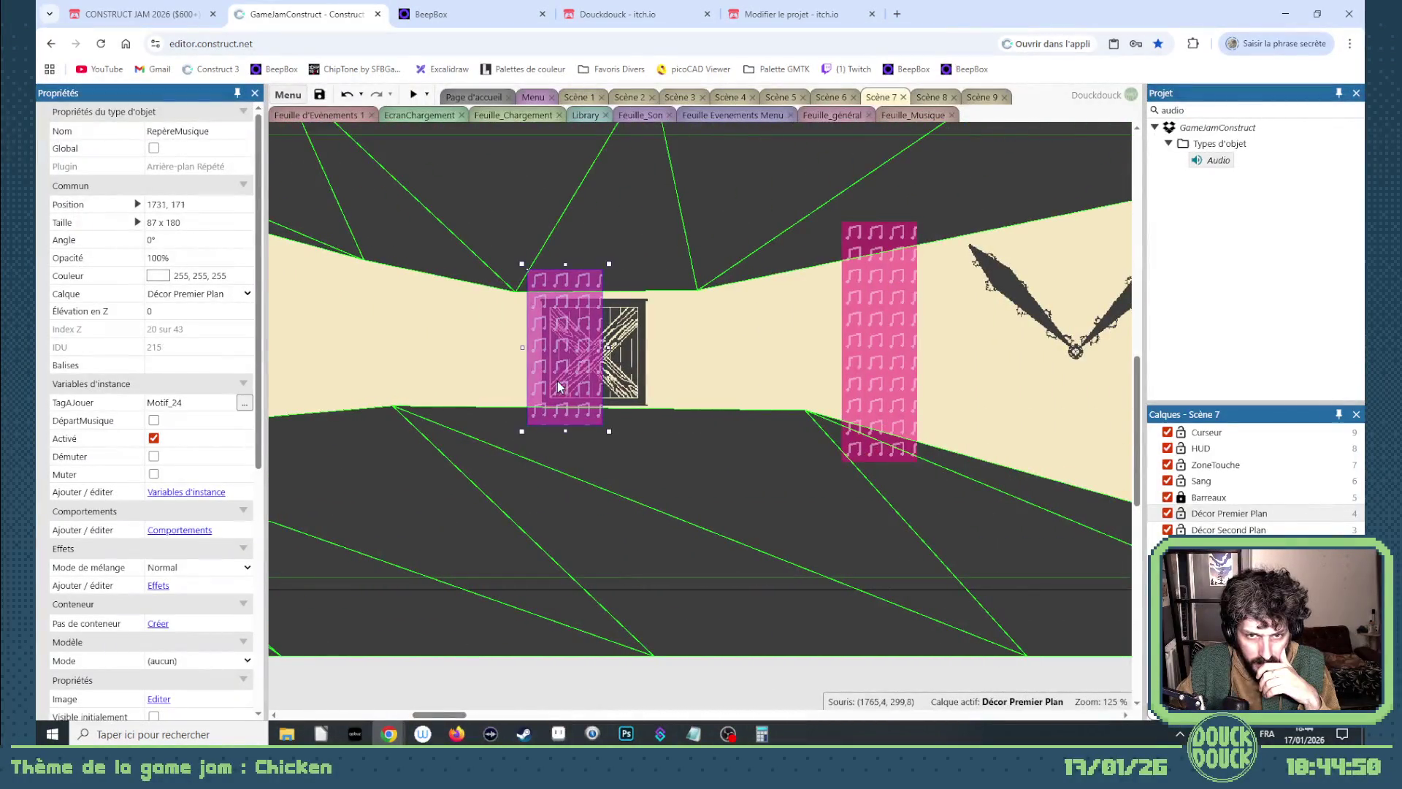
pyautogui.click(431, 14)
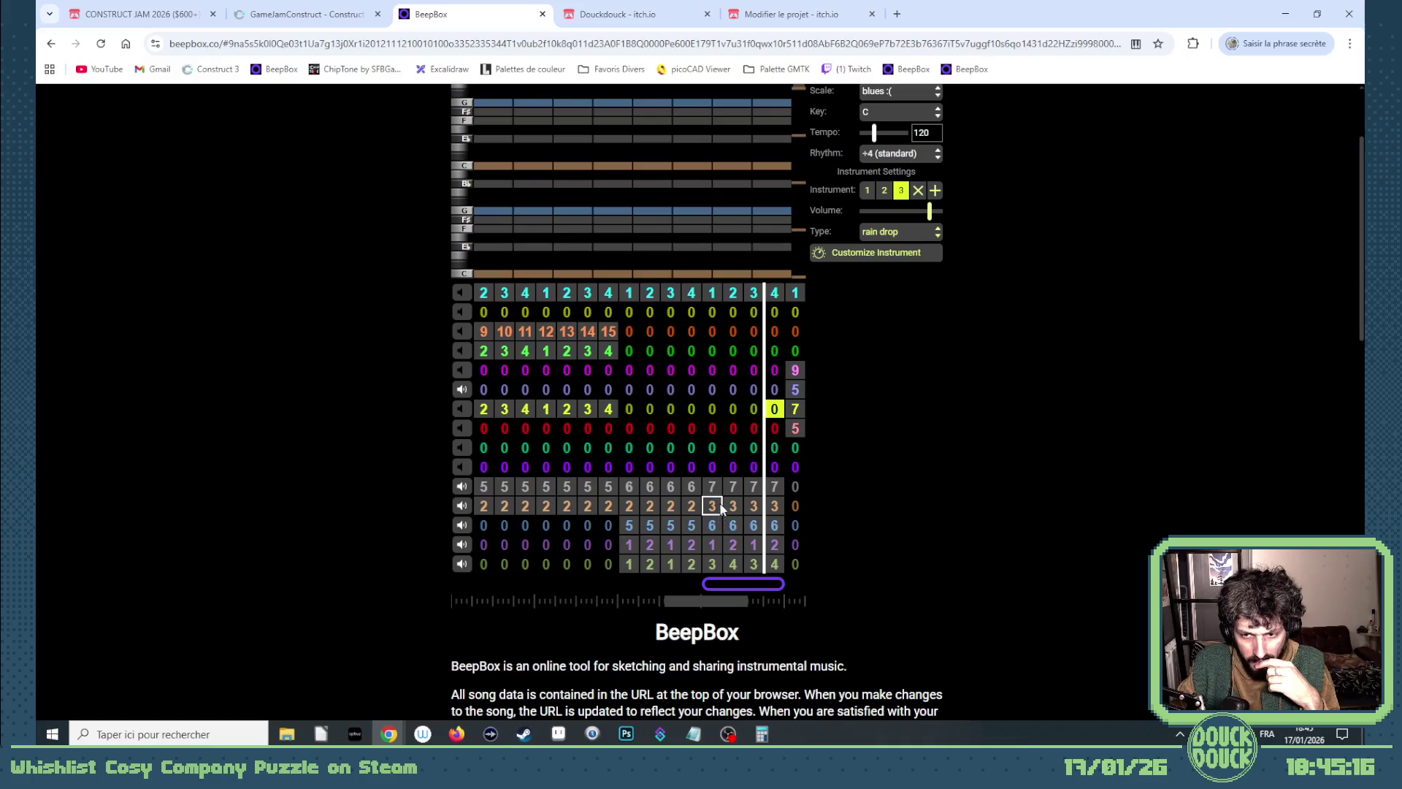
pyautogui.click(290, 15)
pyautogui.scroll(-5, 744, 454)
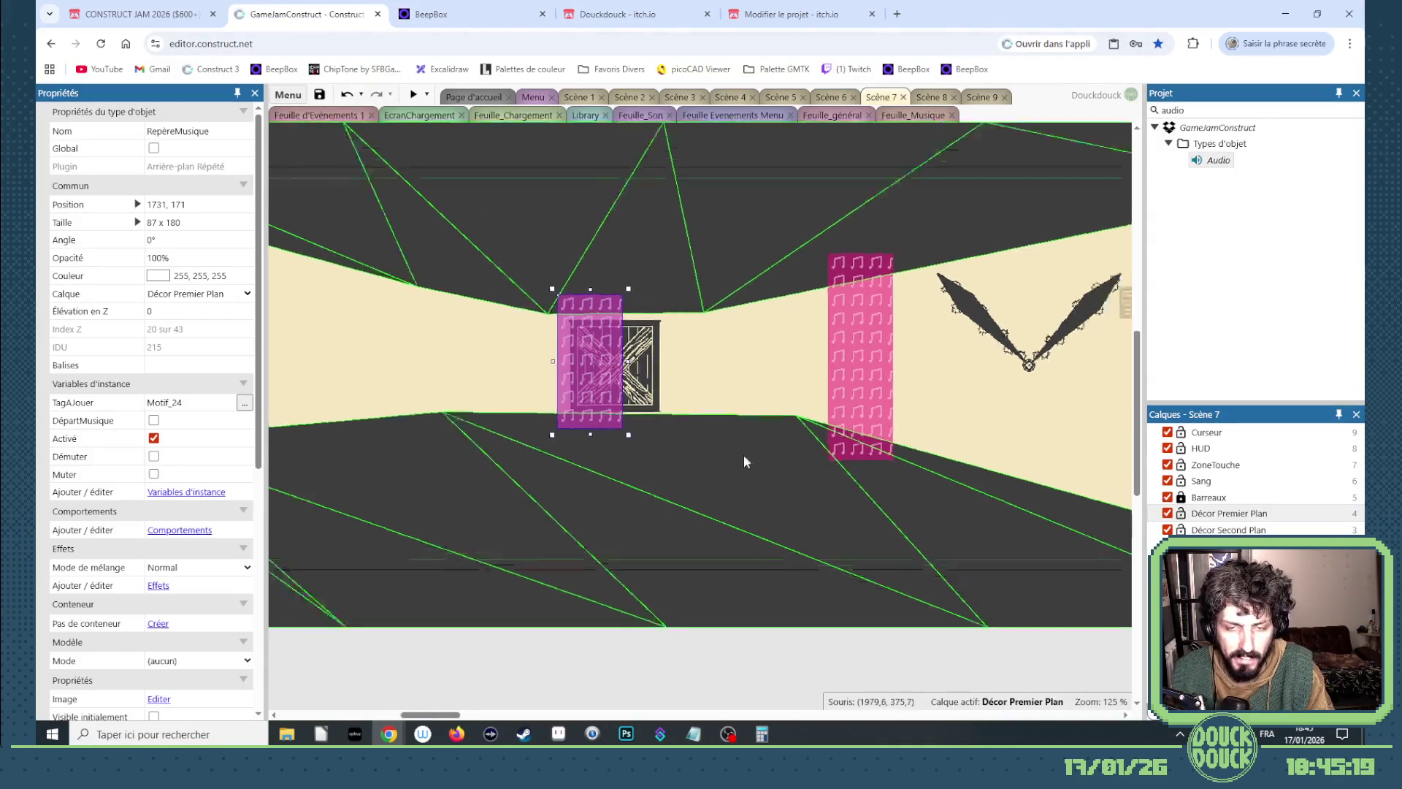
pyautogui.click(982, 97)
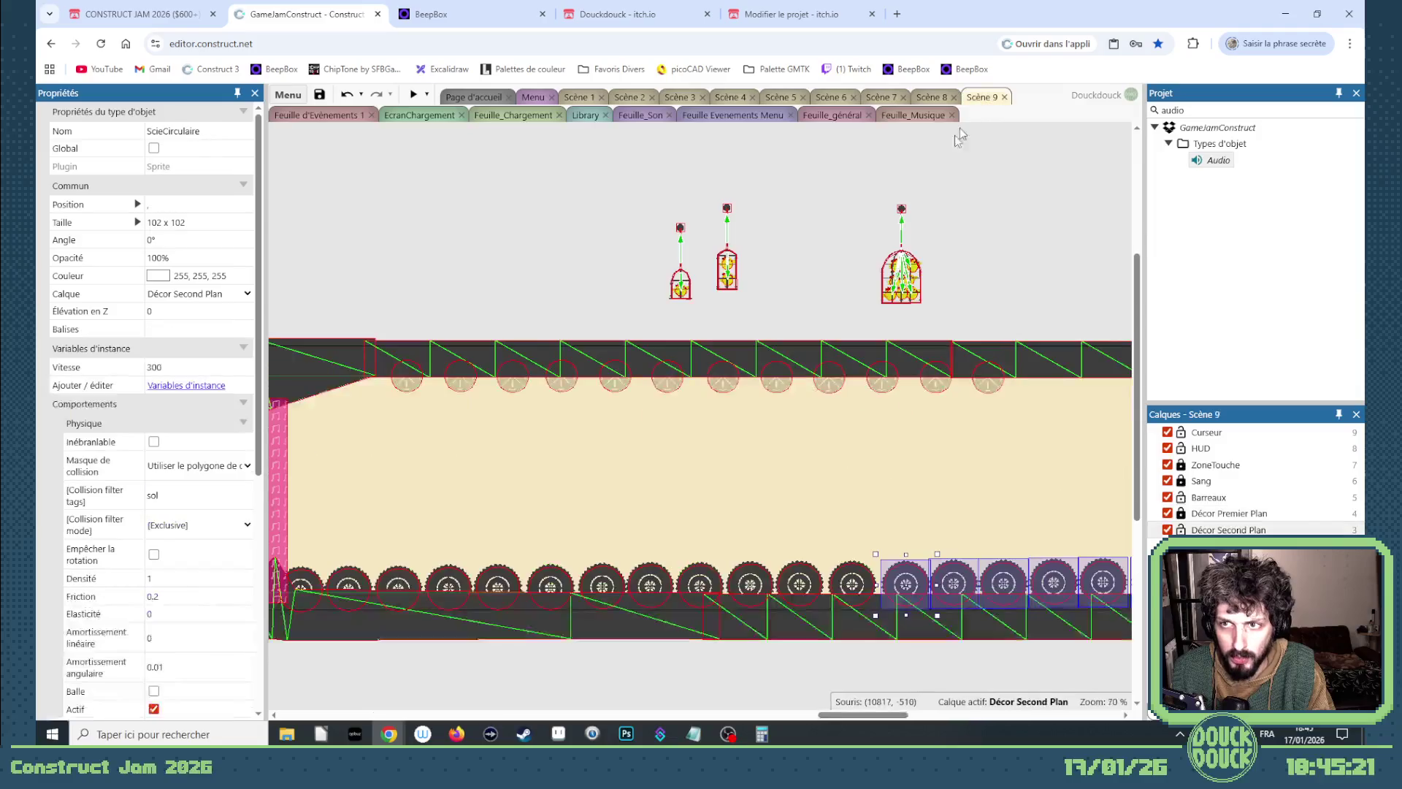
# Set a pink music marker's TagAJouer to Motif_26.
pyautogui.moveTo(861, 715)
pyautogui.mouseDown()
pyautogui.moveTo(420, 713)
pyautogui.moveTo(456, 714)
pyautogui.mouseUp()
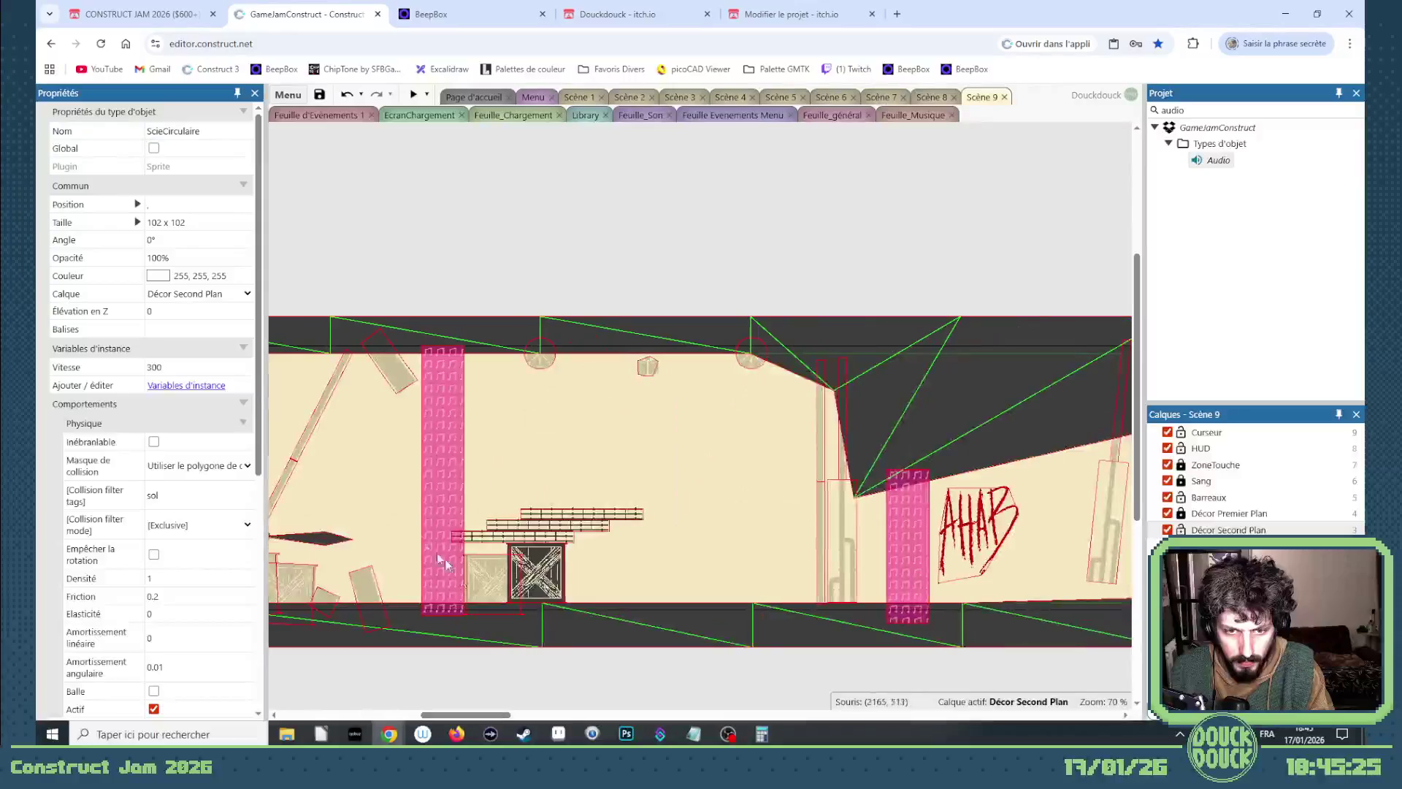
pyautogui.click(432, 452)
pyautogui.click(188, 402)
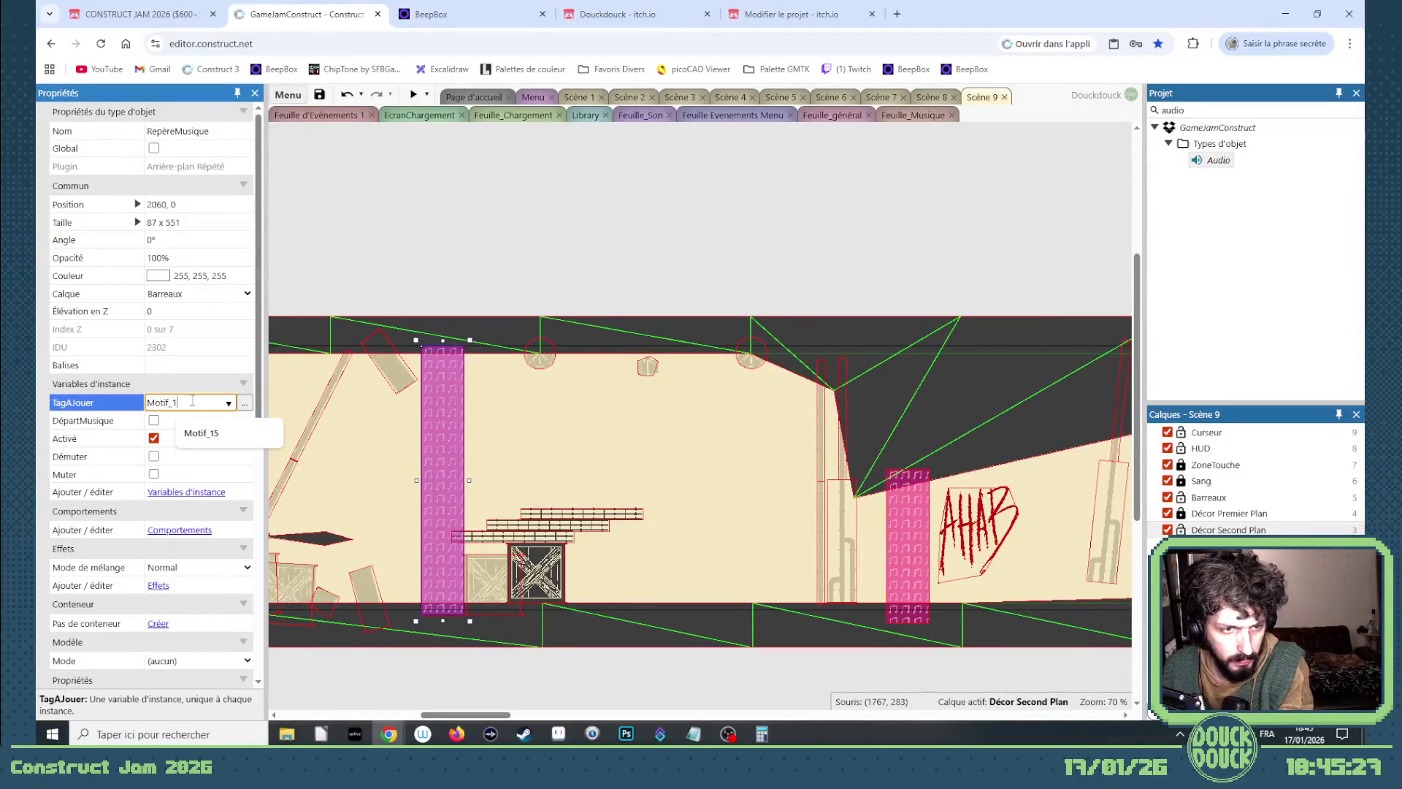
pyautogui.click(933, 556)
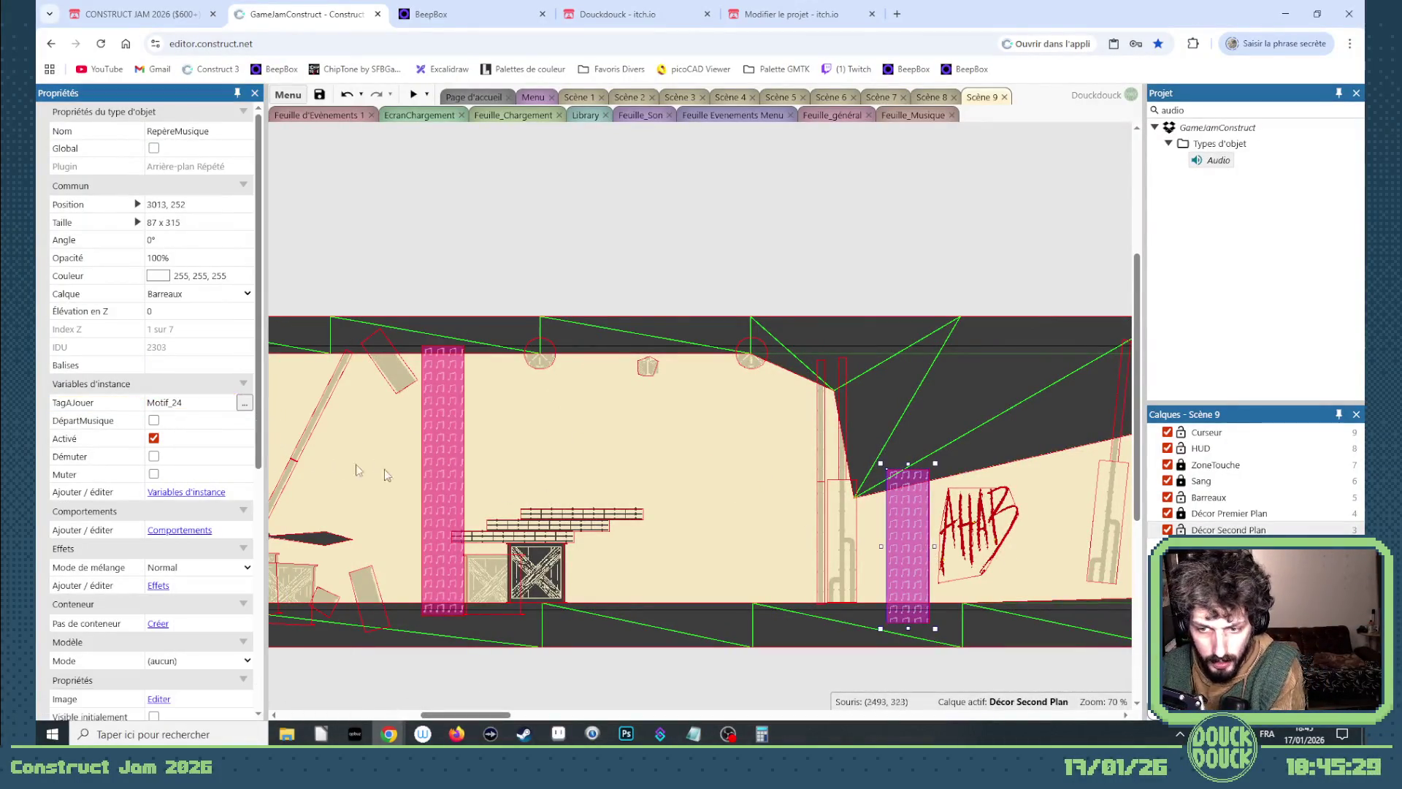
pyautogui.click(201, 403)
pyautogui.press('BackSpace')
pyautogui.write('6')
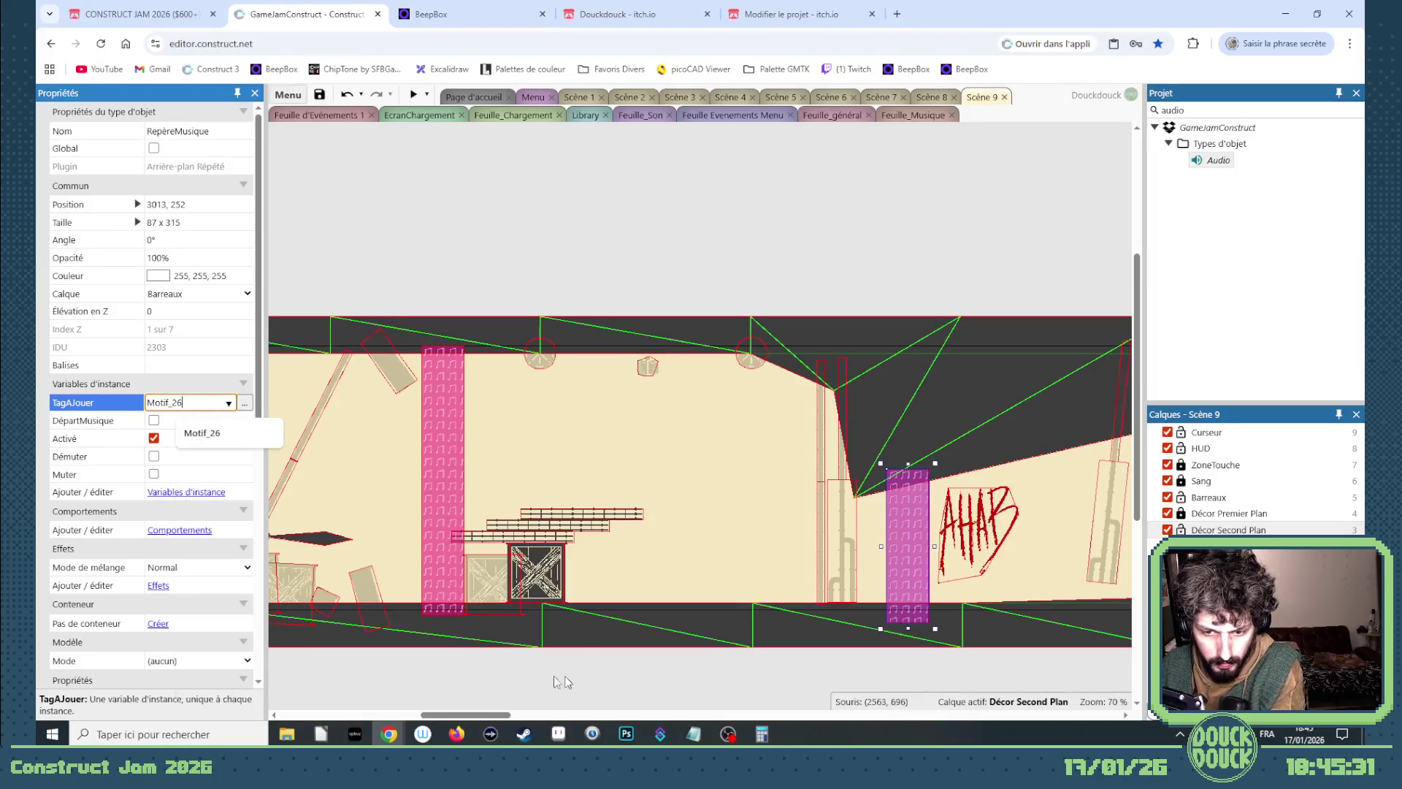
# Retag the next two music markers to Motif_29 and Motif_30.
pyautogui.moveTo(497, 716); pyautogui.dragTo(587, 716)
pyautogui.click(631, 520)
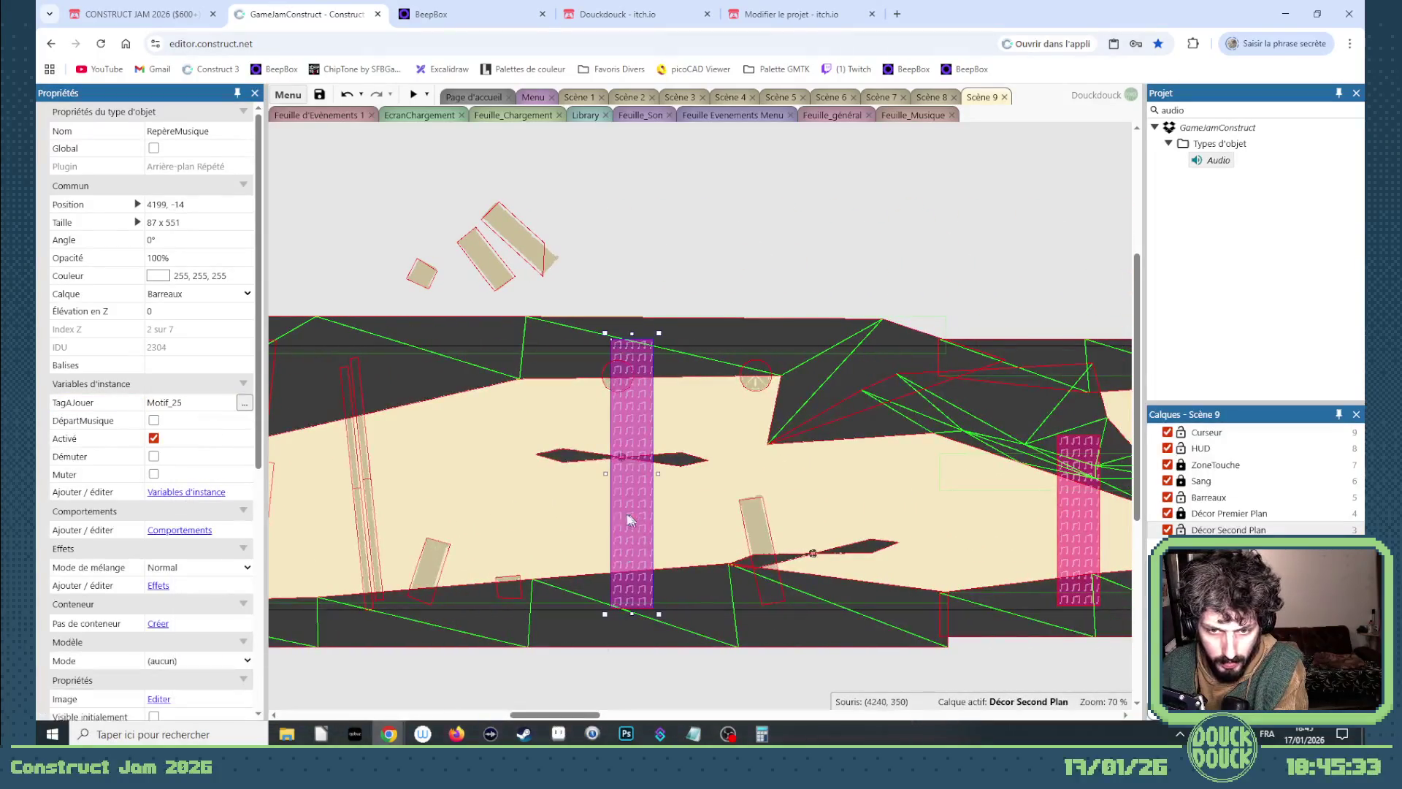
pyautogui.click(186, 403)
pyautogui.press('BackSpace')
pyautogui.write('9')
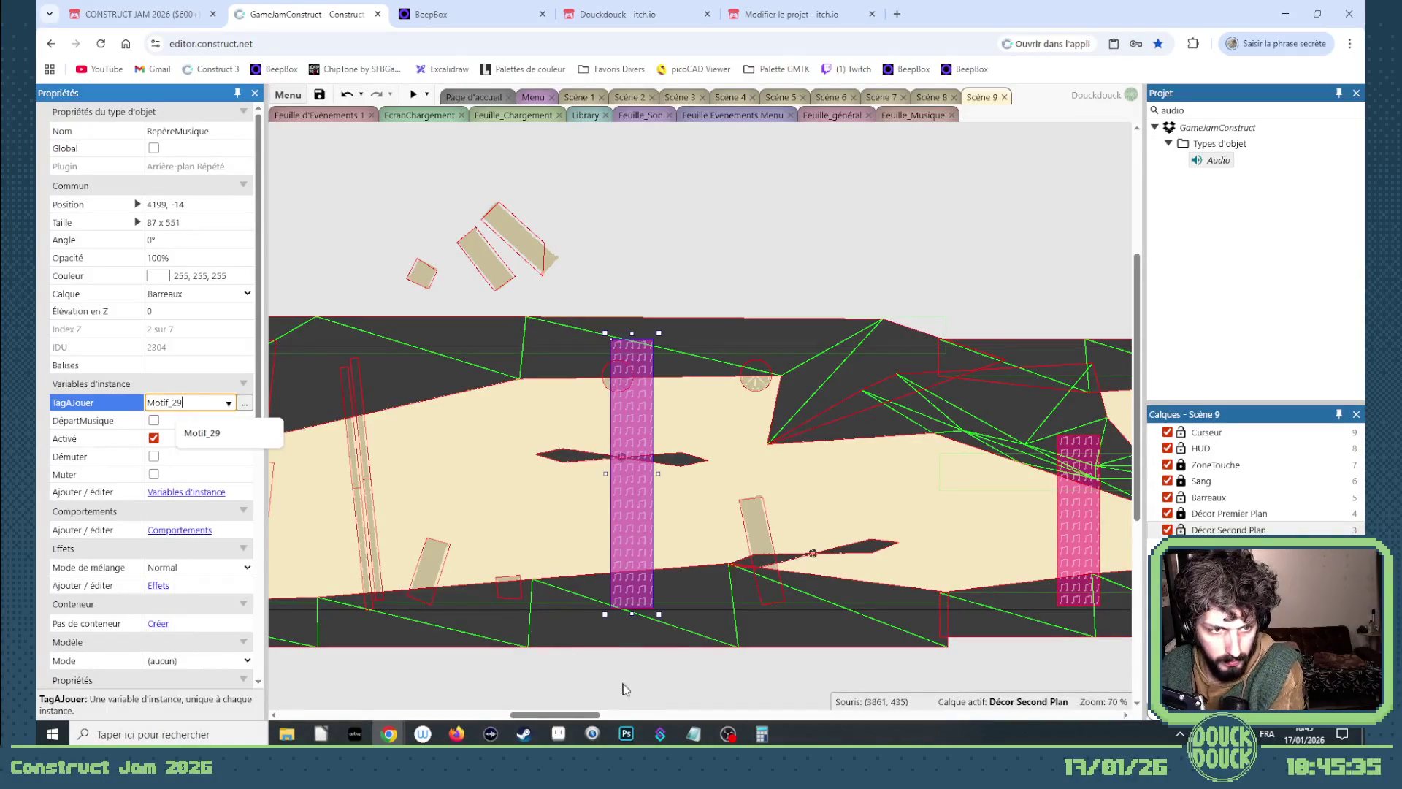
pyautogui.moveTo(586, 716); pyautogui.dragTo(638, 716)
pyautogui.click(562, 581)
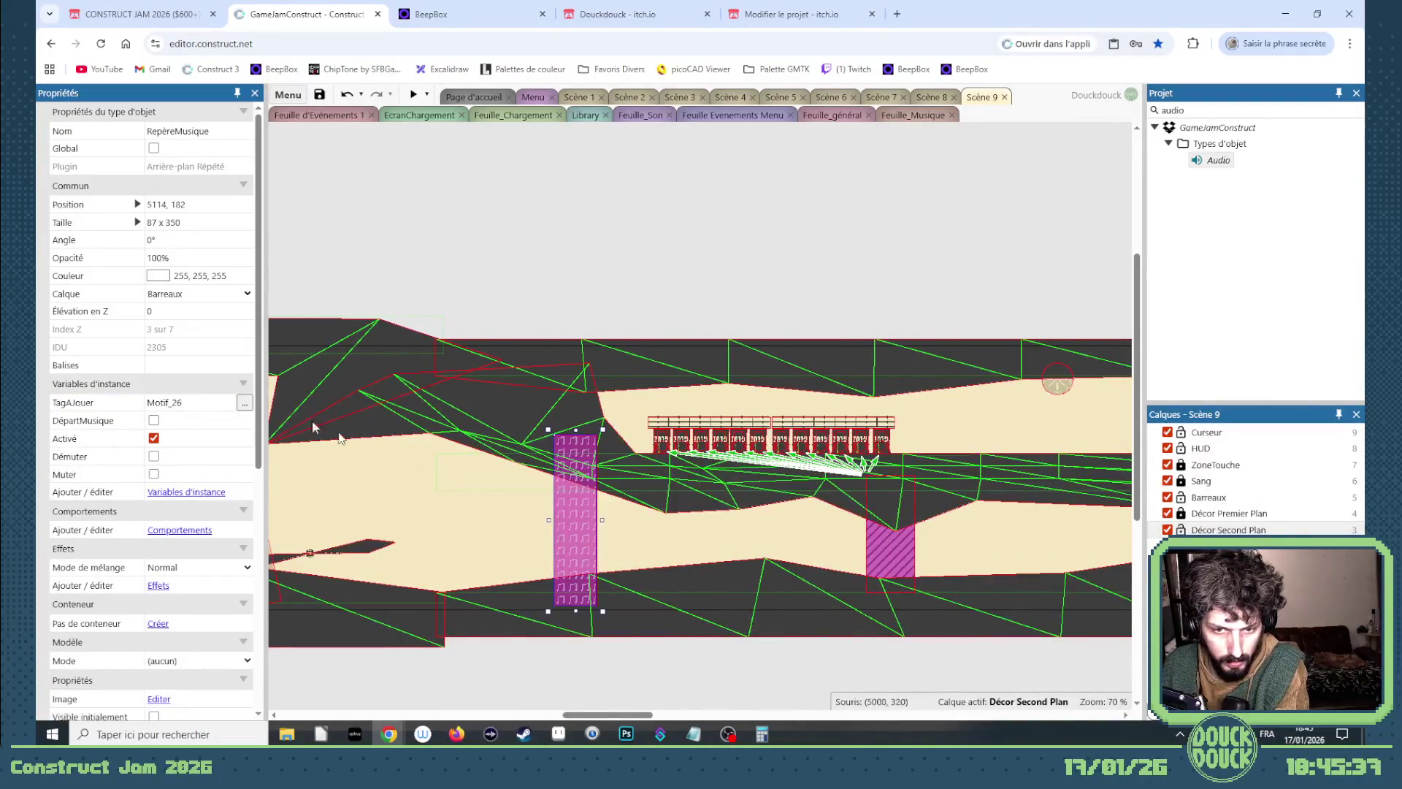
pyautogui.click(186, 403)
pyautogui.press('BackSpace')
pyautogui.press('BackSpace')
pyautogui.write('3')
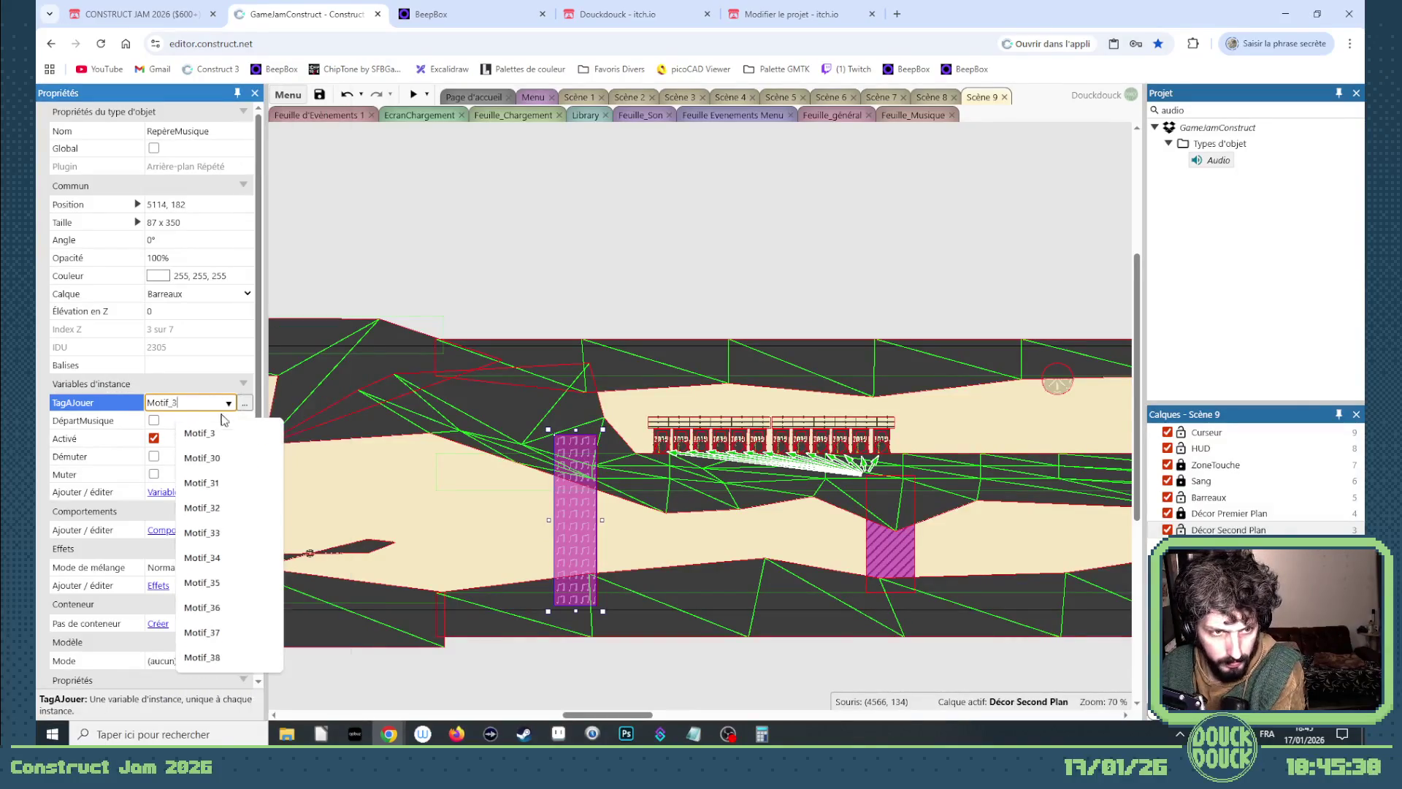
pyautogui.press('Return')
# Delete one music marker and shorten another to 224 high.
pyautogui.moveTo(606, 715); pyautogui.dragTo(677, 714)
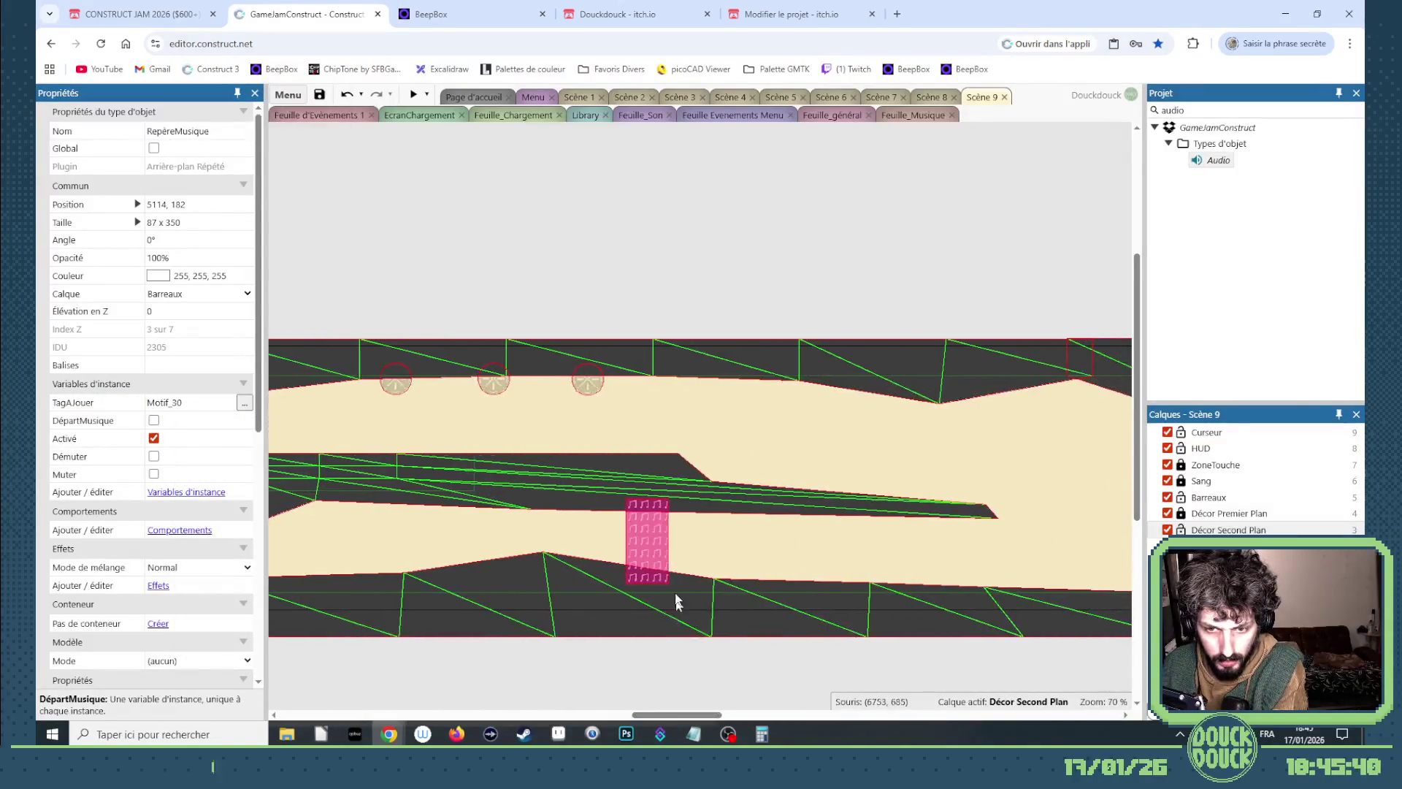
pyautogui.click(659, 561)
pyautogui.press('Delete')
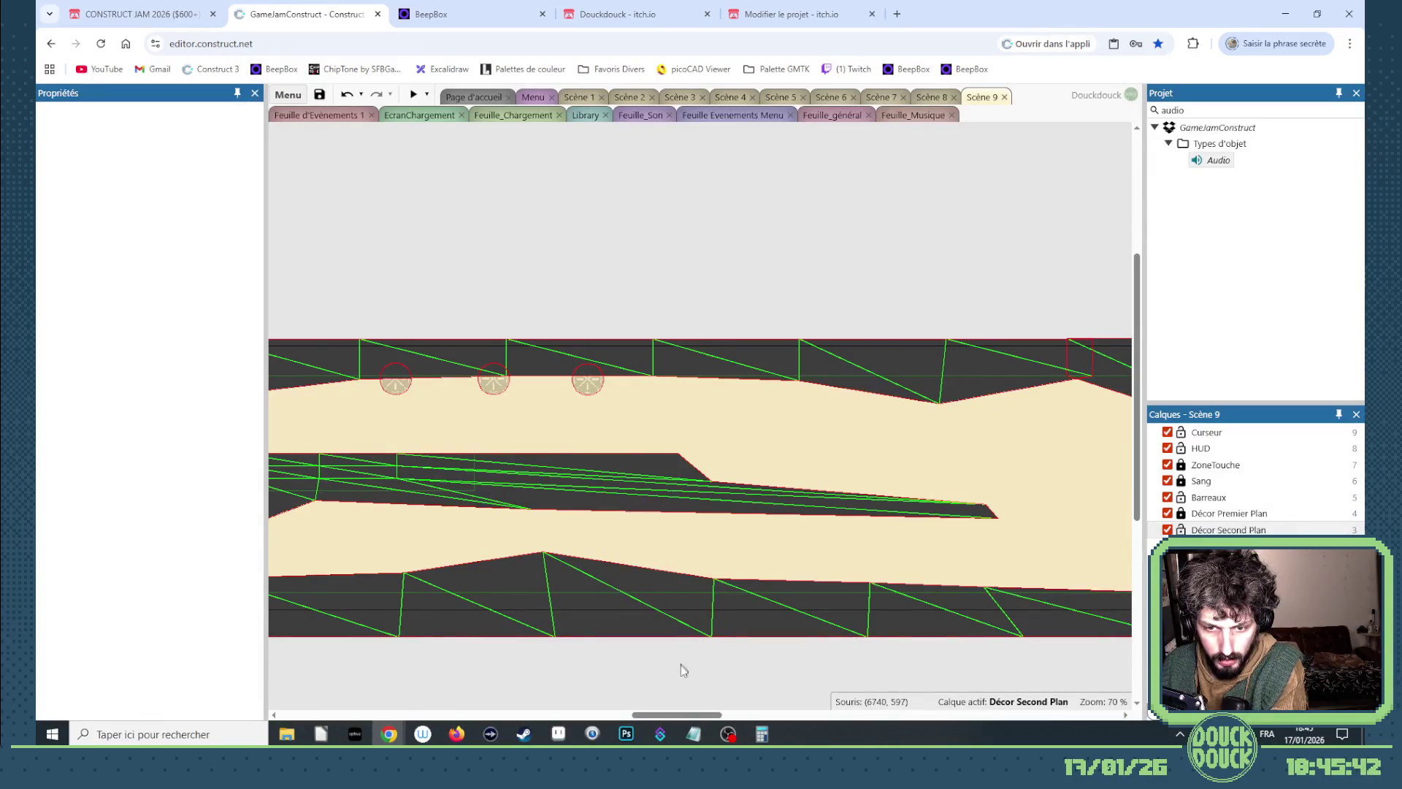
pyautogui.moveTo(693, 719); pyautogui.dragTo(621, 719)
pyautogui.moveTo(594, 497)
pyautogui.mouseDown()
pyautogui.moveTo(1081, 512)
pyautogui.moveTo(1147, 537)
pyautogui.moveTo(921, 516)
pyautogui.mouseUp()
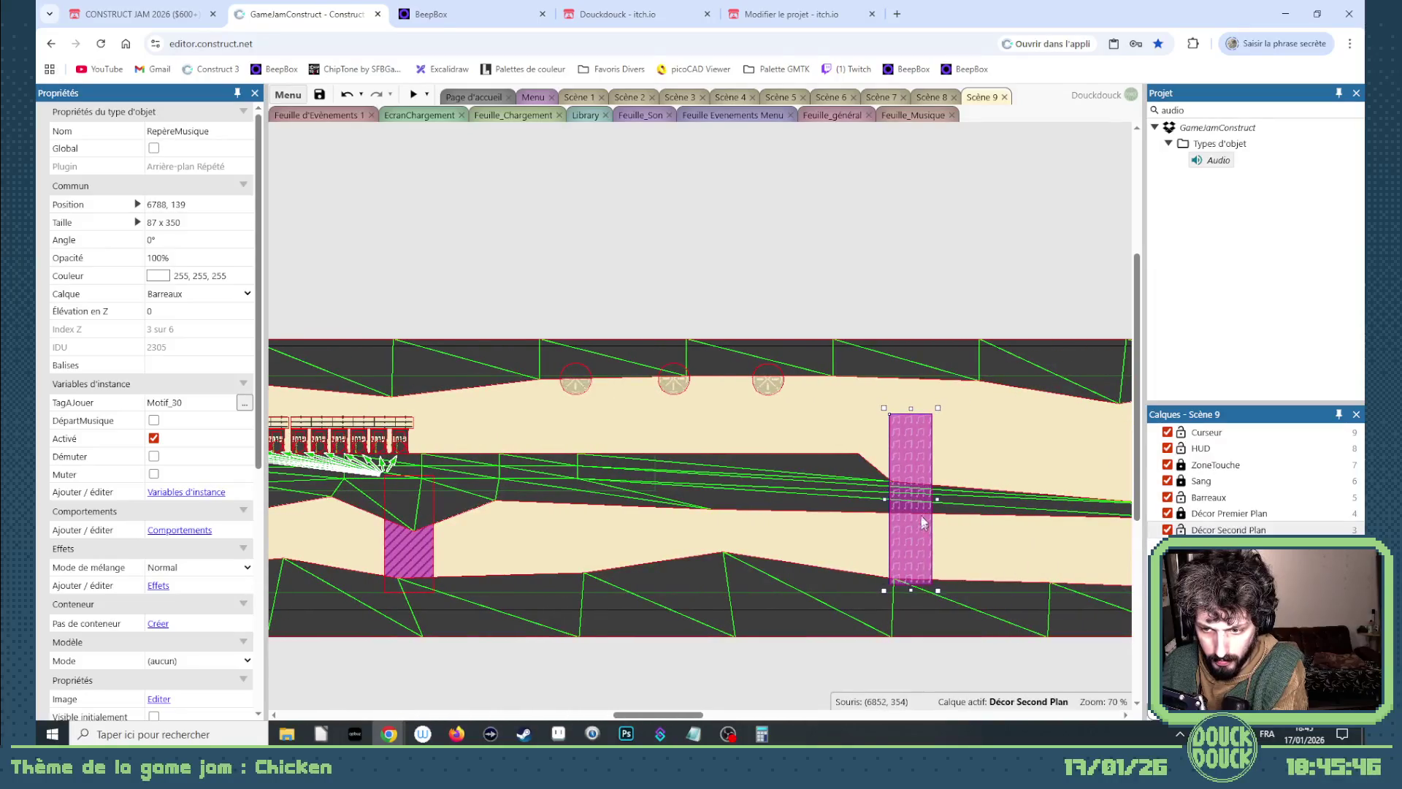
pyautogui.moveTo(913, 411)
pyautogui.mouseDown()
pyautogui.moveTo(911, 479)
pyautogui.moveTo(913, 365)
pyautogui.mouseUp()
# Retag the Scène 9 marker to Motif_31 and launch a scene preview.
pyautogui.moveTo(683, 718); pyautogui.dragTo(783, 720)
pyautogui.moveTo(789, 717); pyautogui.dragTo(797, 715)
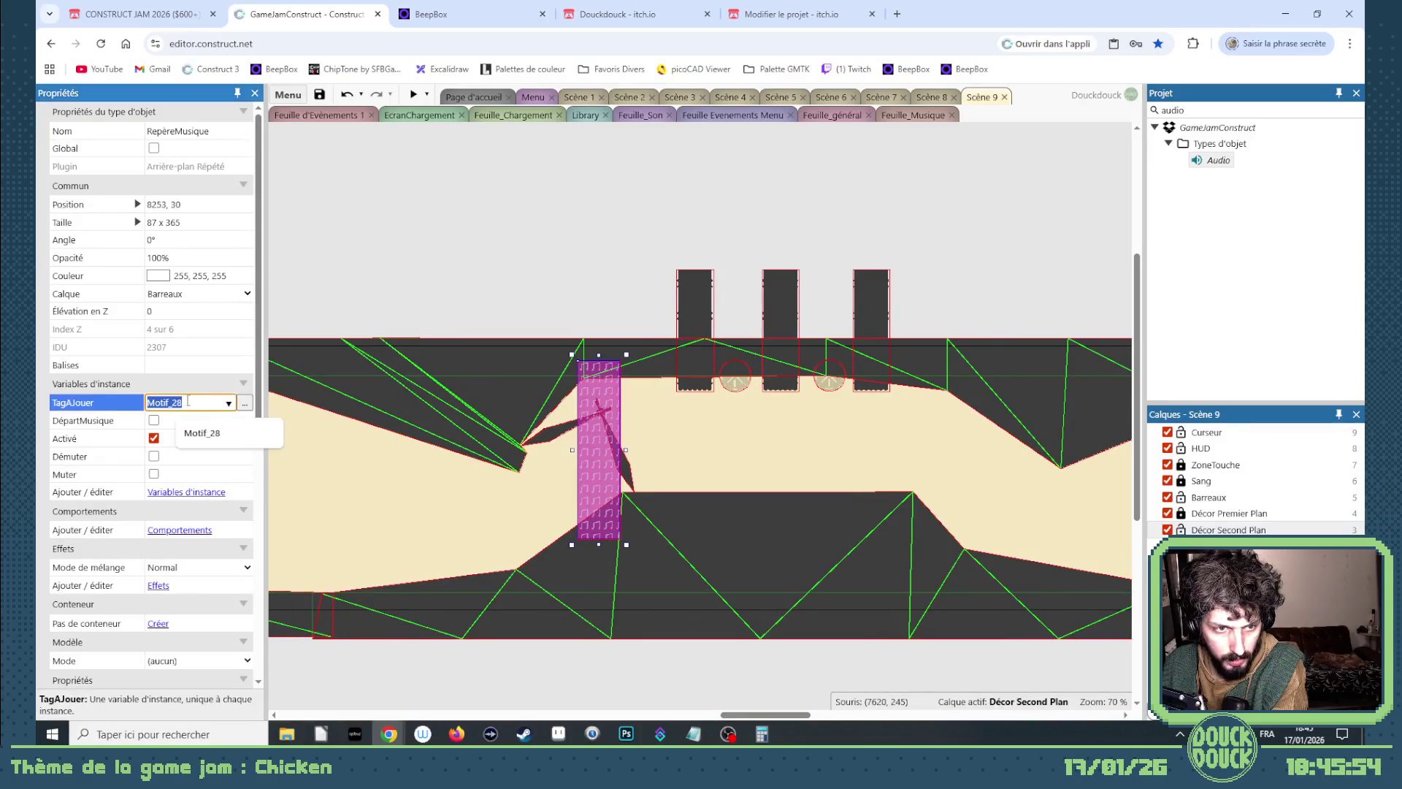
pyautogui.press('BackSpace')
pyautogui.write('31')
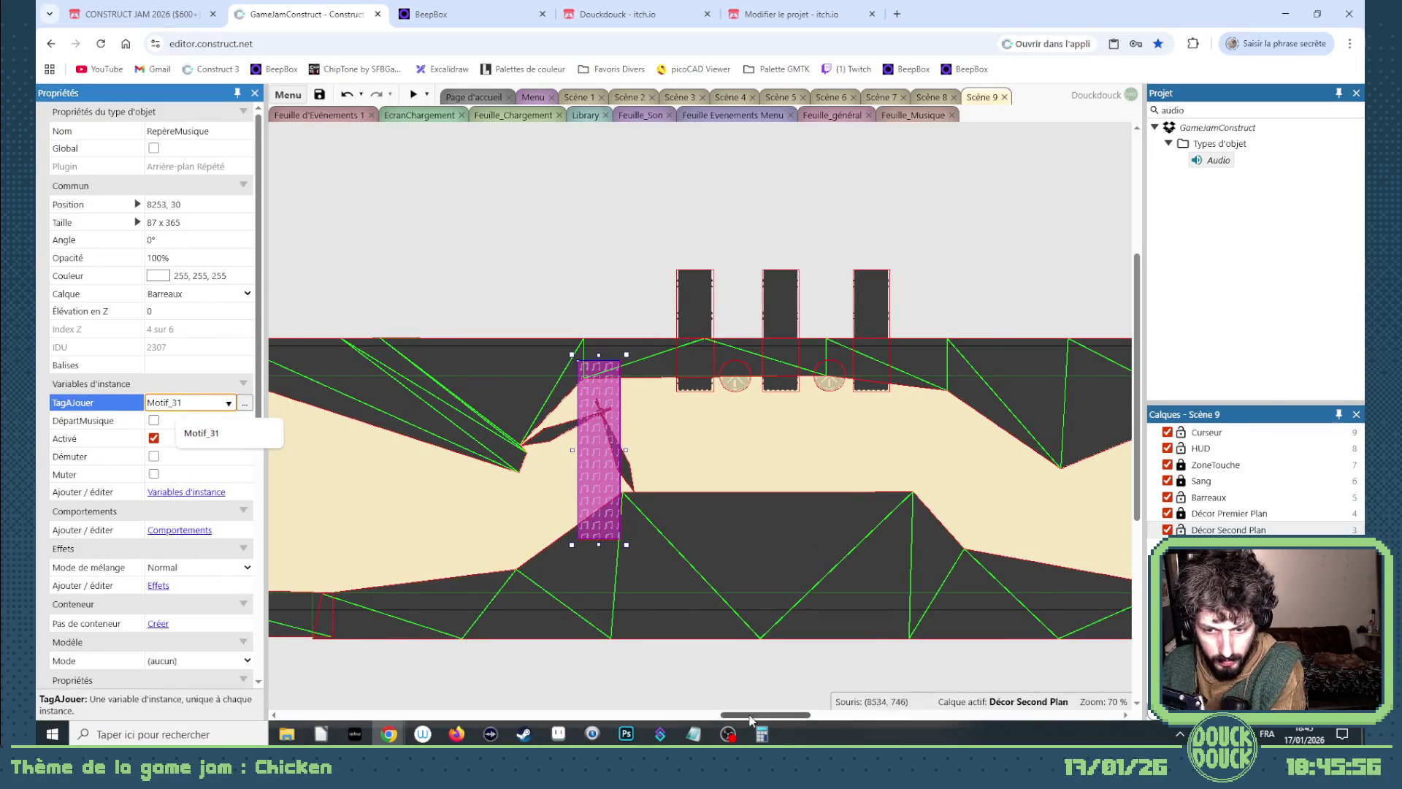
pyautogui.moveTo(753, 719); pyautogui.dragTo(778, 716)
pyautogui.click(576, 307)
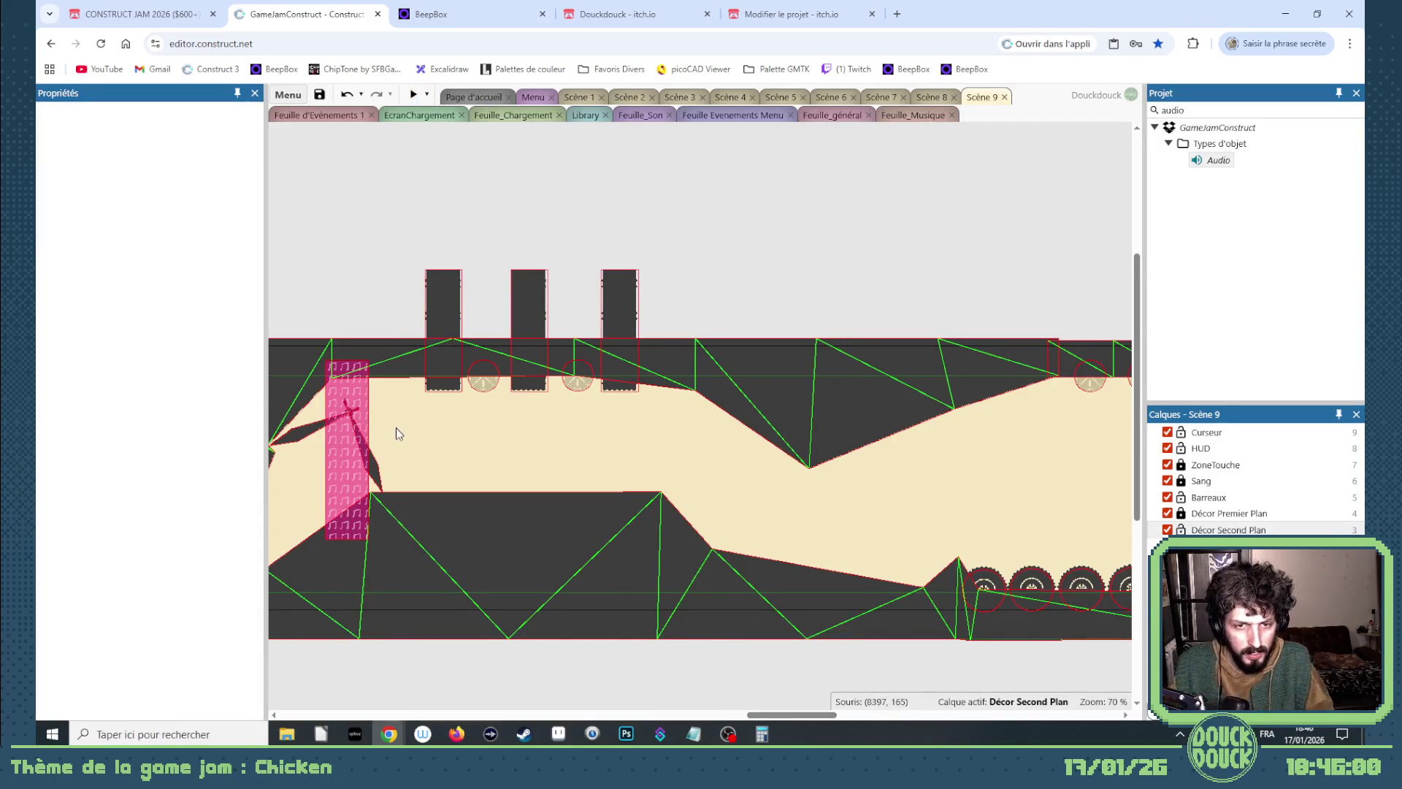
pyautogui.click(412, 95)
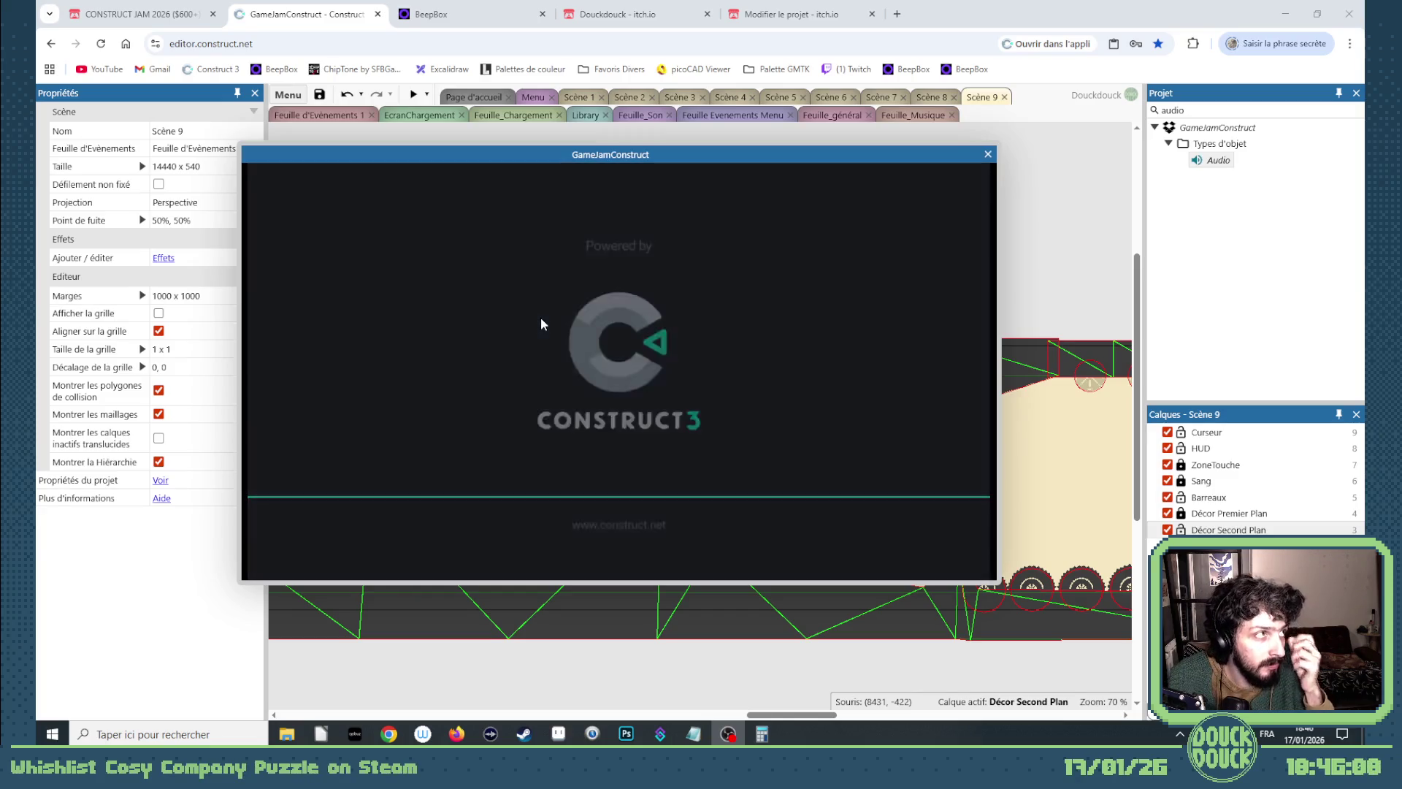
# Play through the level past the circular saw rows in fullscreen, then leave fullscreen.
pyautogui.click(707, 380)
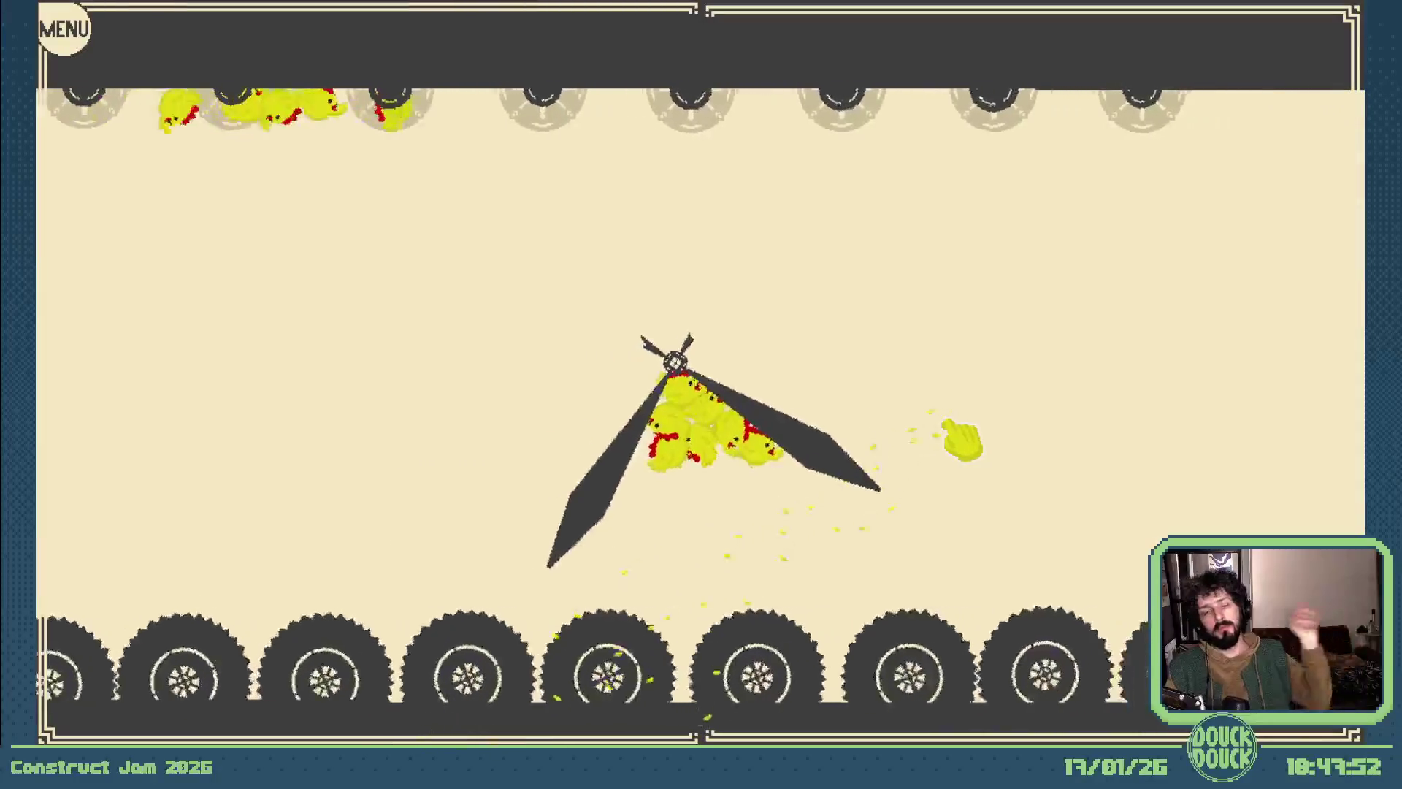
pyautogui.press('Escape')
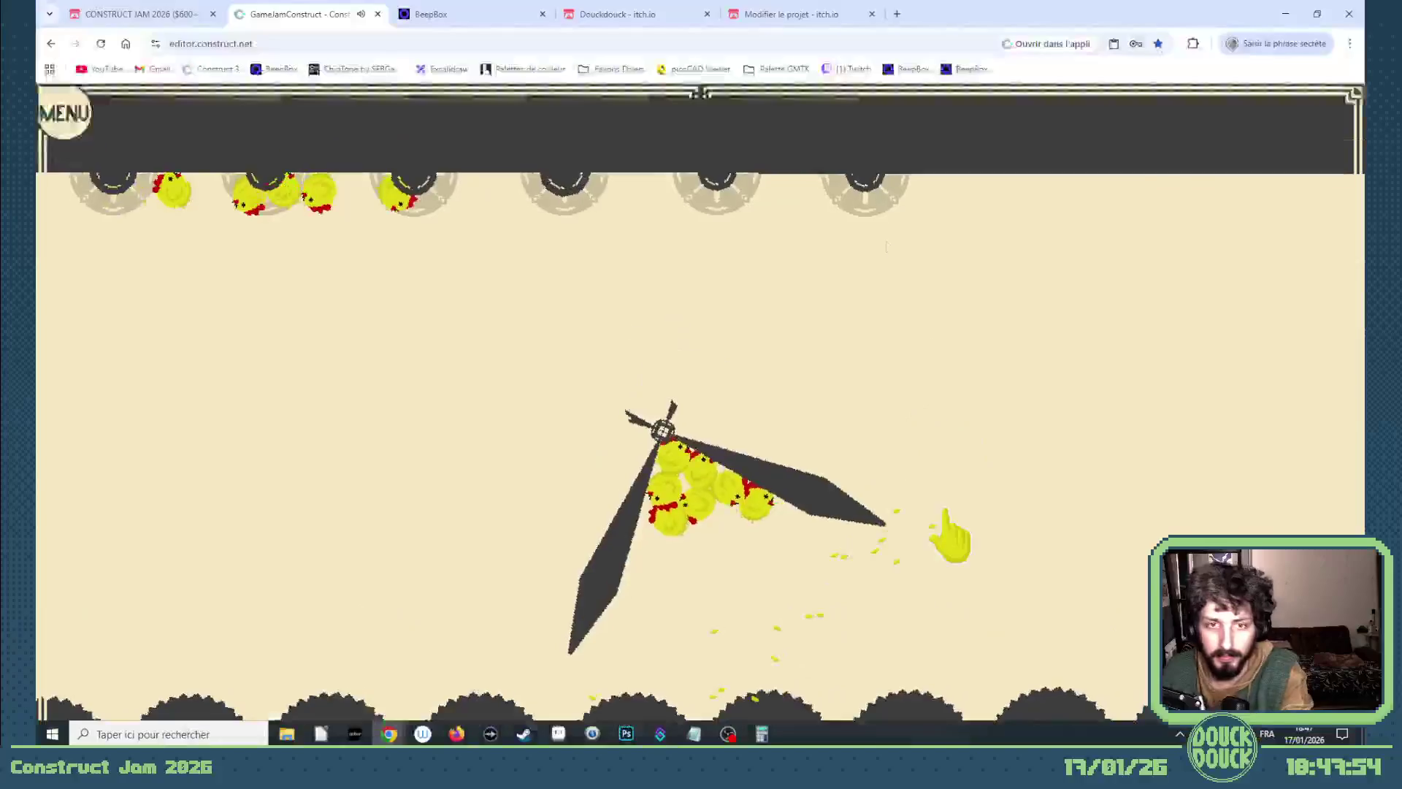
# Close the preview and delete the three cages above the ceiling on Décor Premier Plan.
pyautogui.click(986, 155)
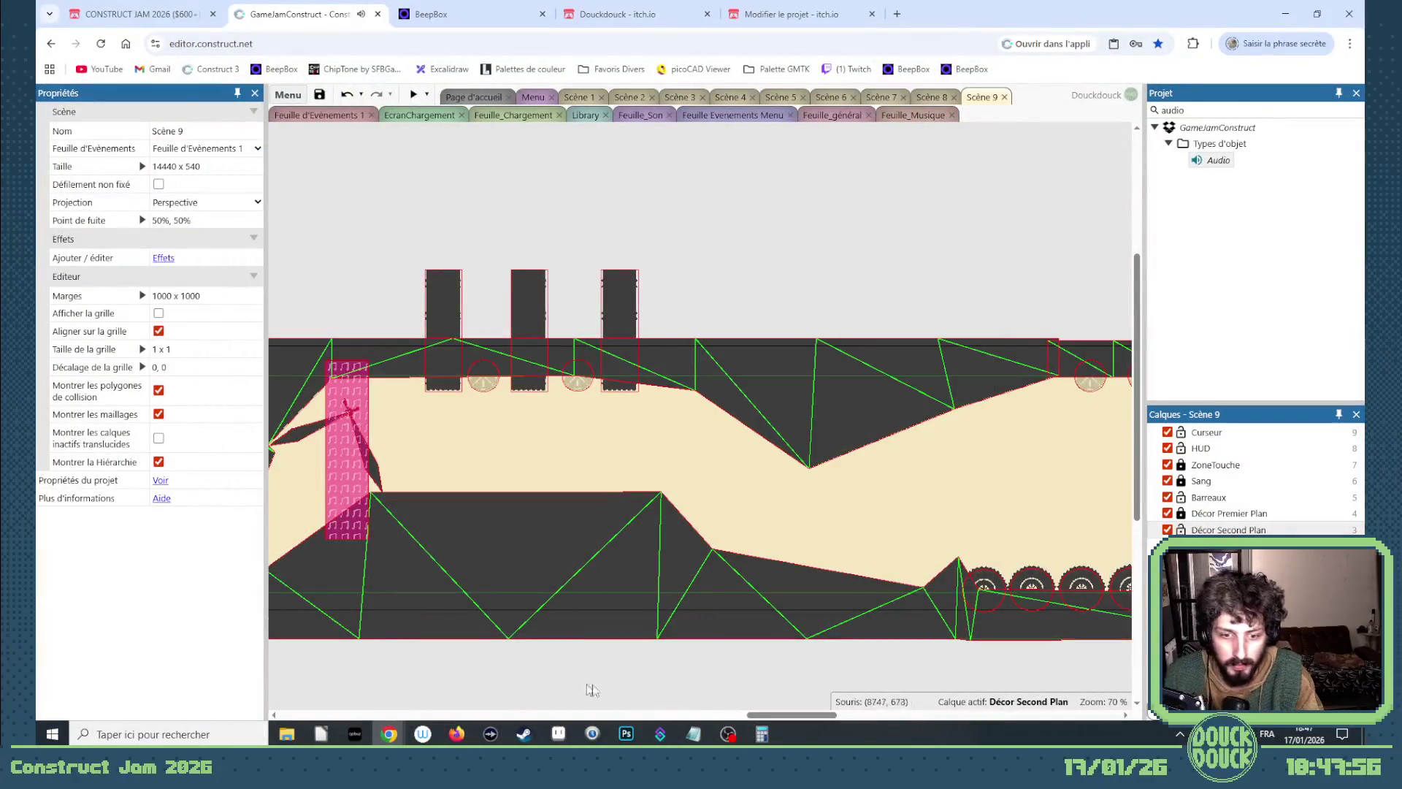
pyautogui.hscroll(10, 752, 718)
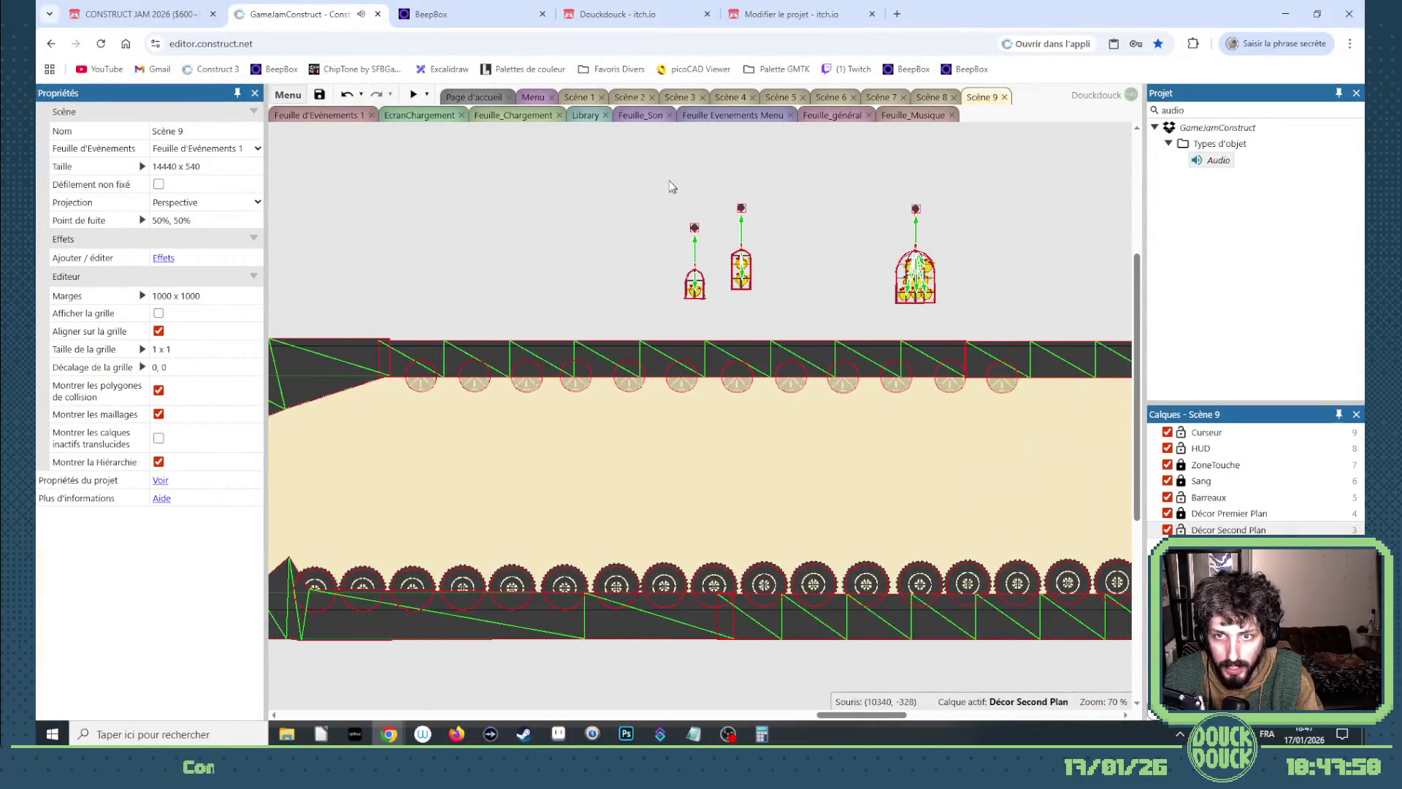
pyautogui.moveTo(964, 324); pyautogui.dragTo(964, 321)
pyautogui.click(899, 304)
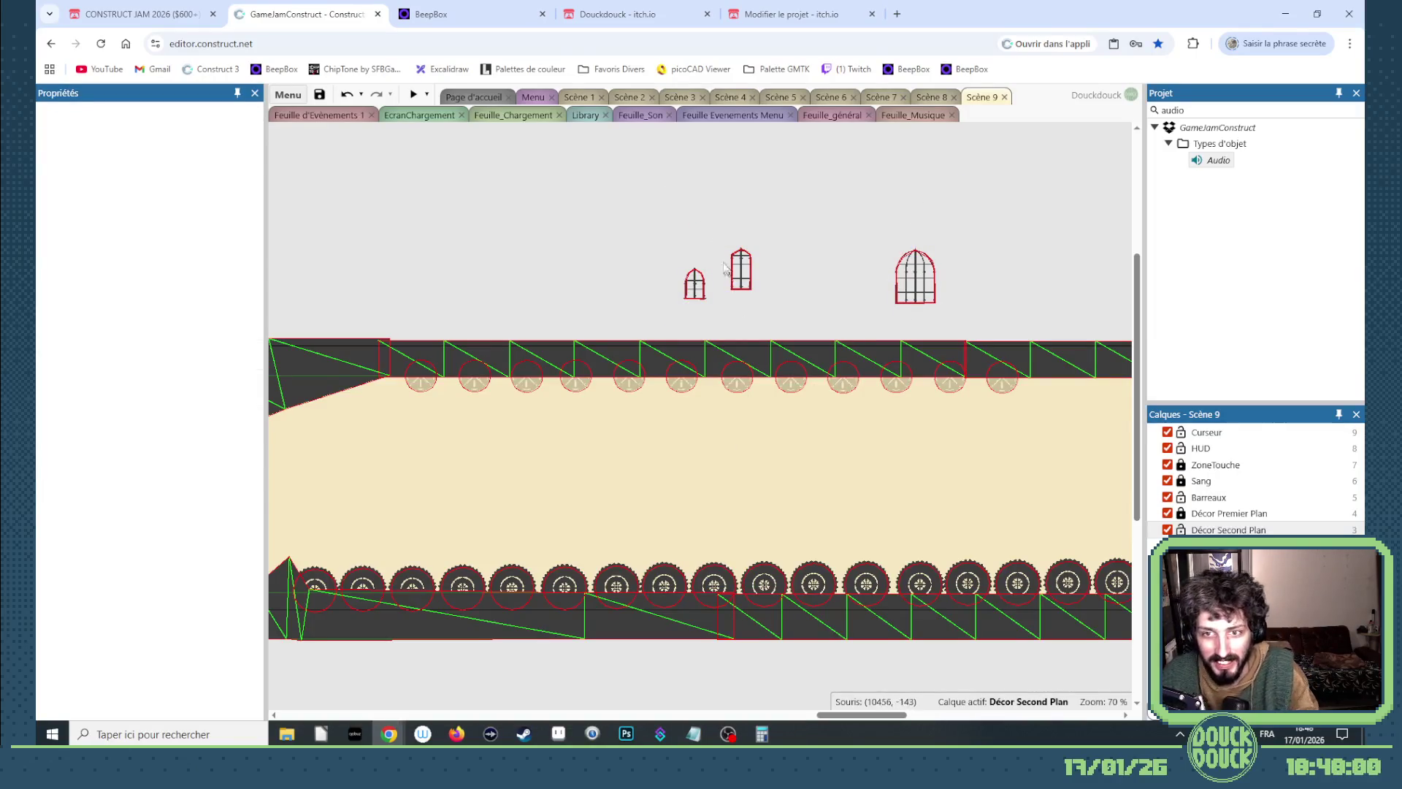
pyautogui.click(1183, 517)
pyautogui.moveTo(653, 206); pyautogui.dragTo(973, 316)
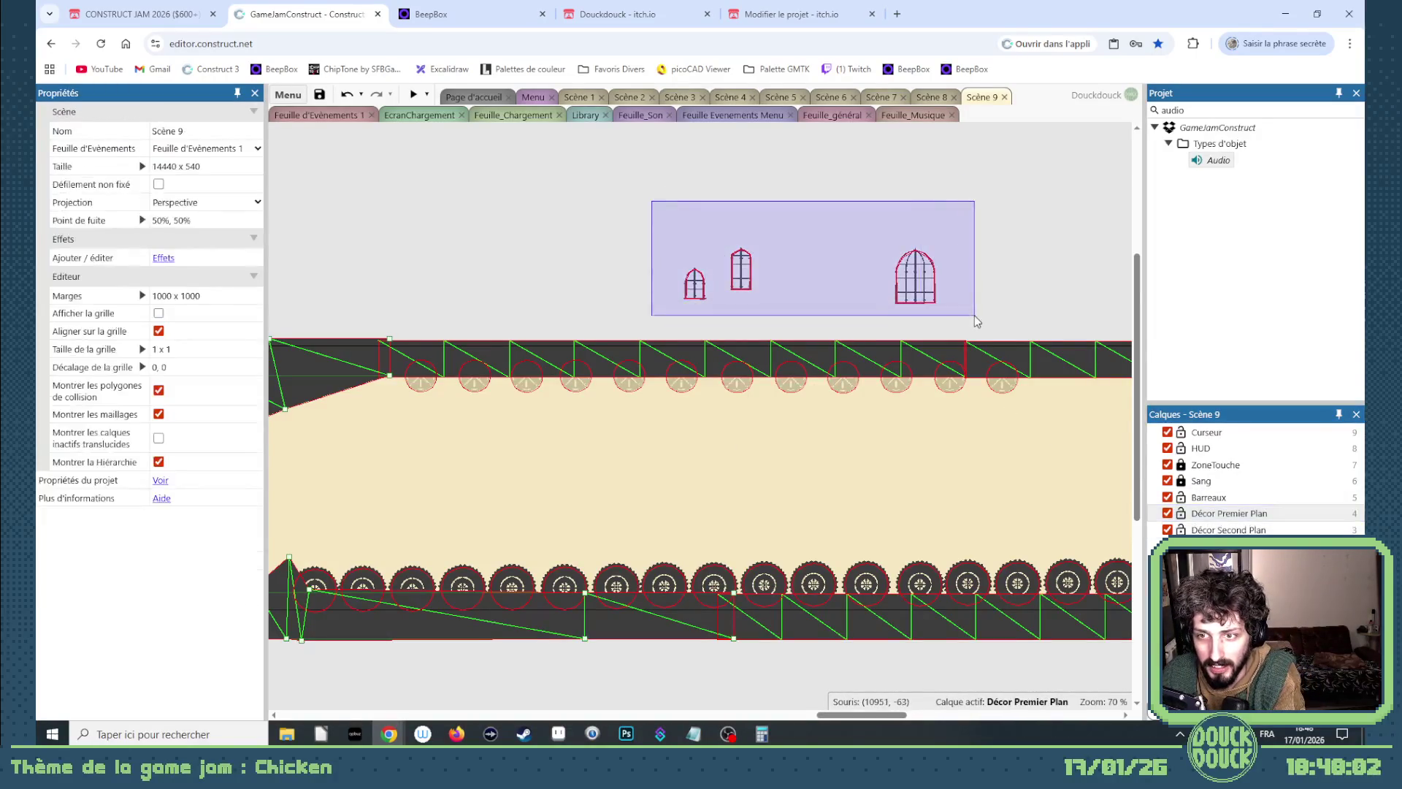
pyautogui.press('Delete')
# Pick the Poutre beam object from the Project bar search results.
pyautogui.moveTo(857, 722); pyautogui.dragTo(762, 711)
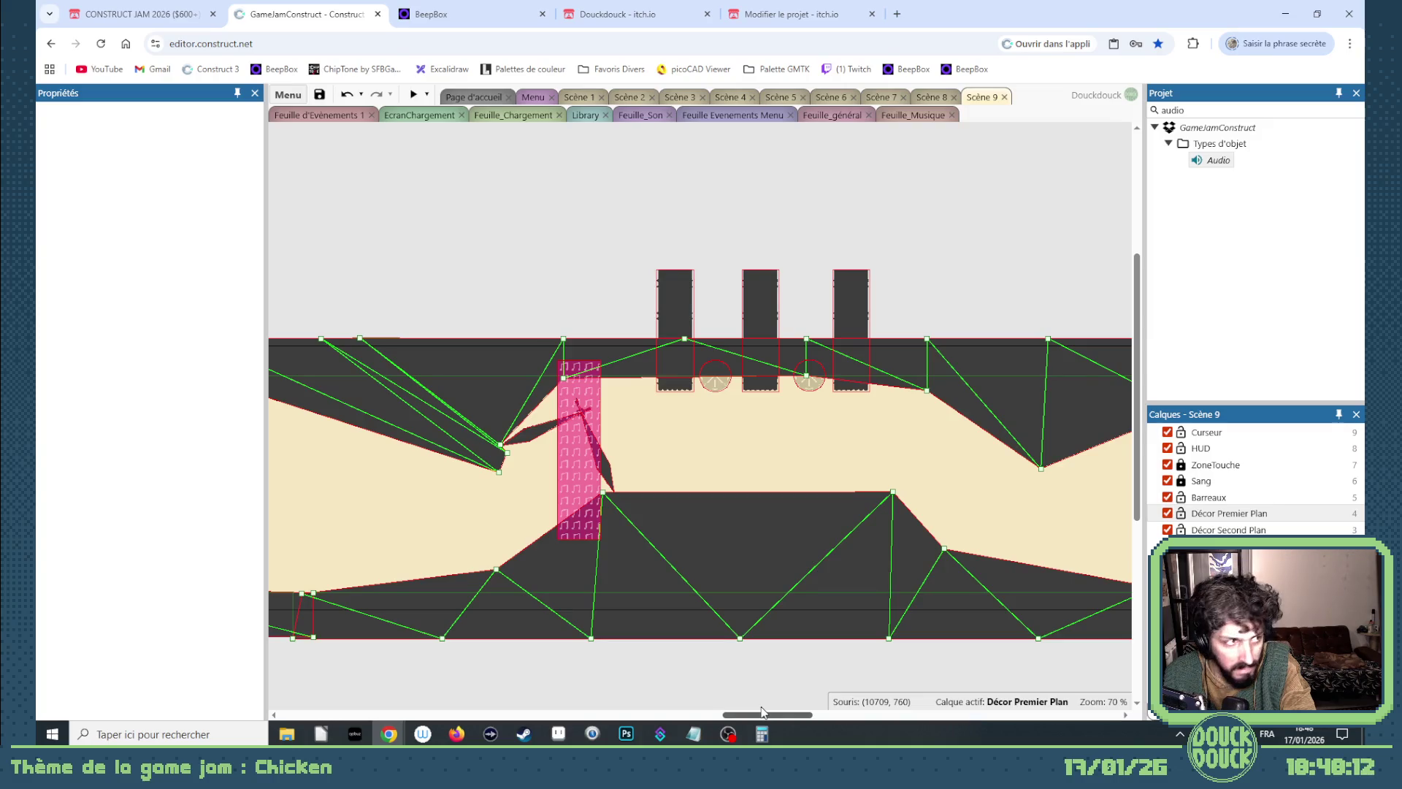
pyautogui.moveTo(762, 711)
pyautogui.mouseDown()
pyautogui.moveTo(796, 712)
pyautogui.moveTo(753, 707)
pyautogui.mouseUp()
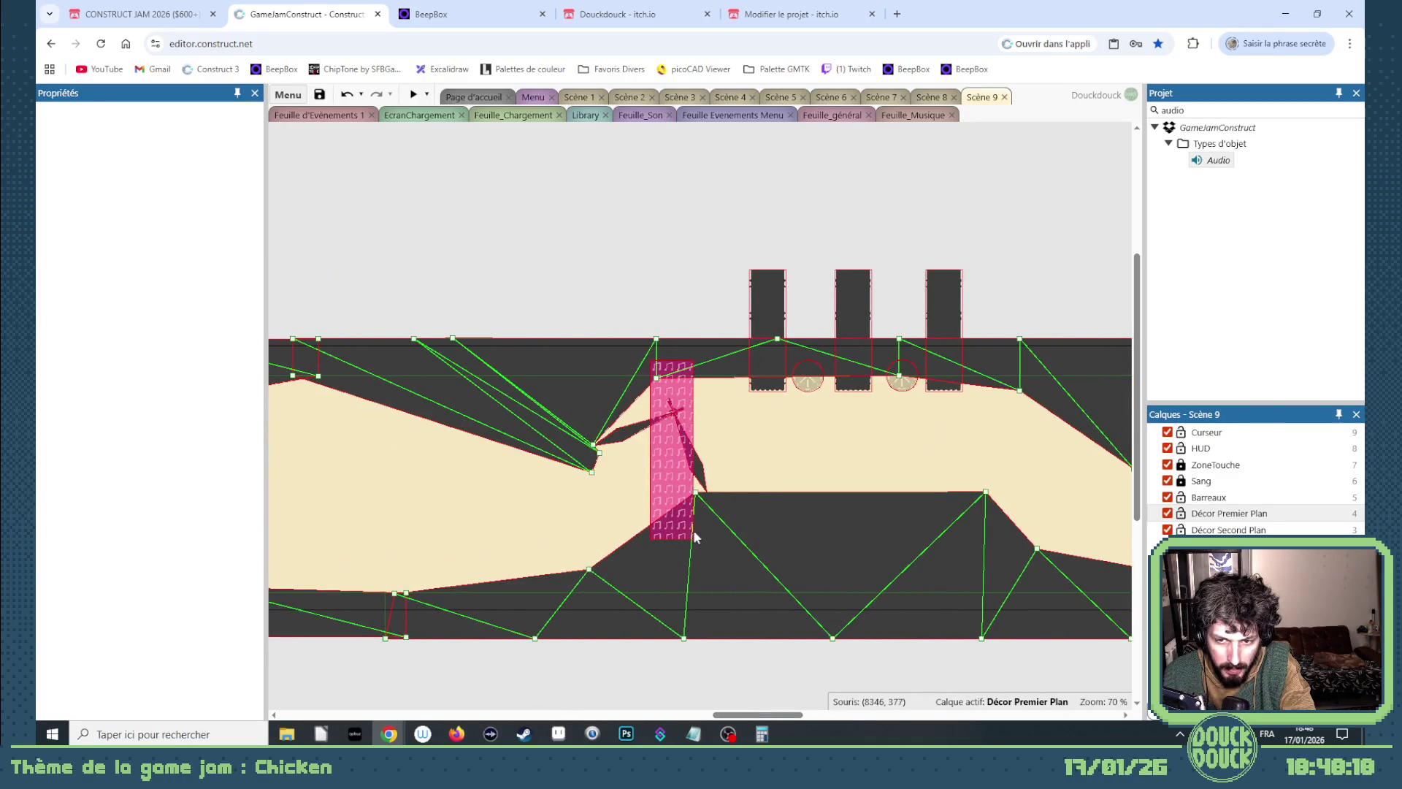
pyautogui.scroll(4, 694, 537)
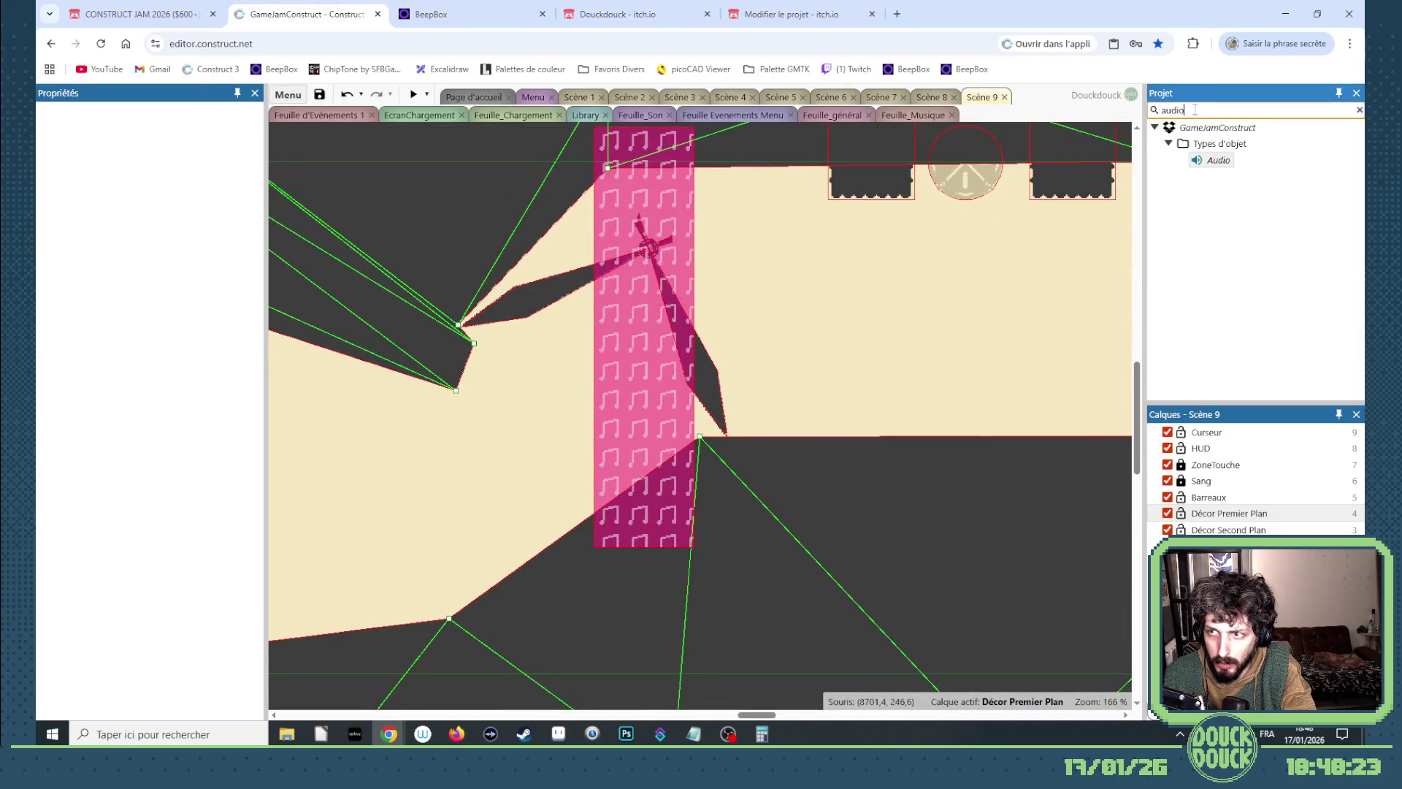
pyautogui.scroll(-5, 866, 475)
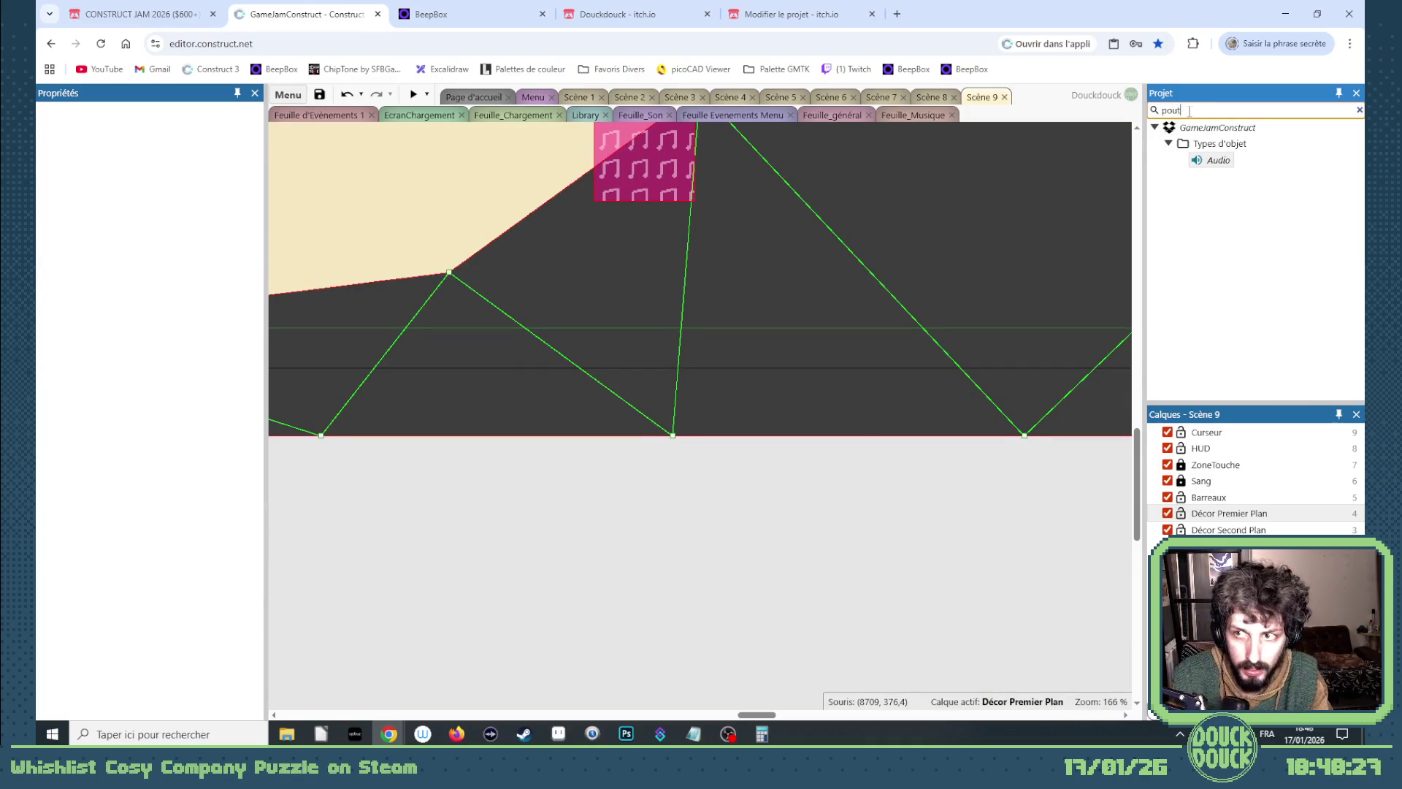
pyautogui.click(1214, 160)
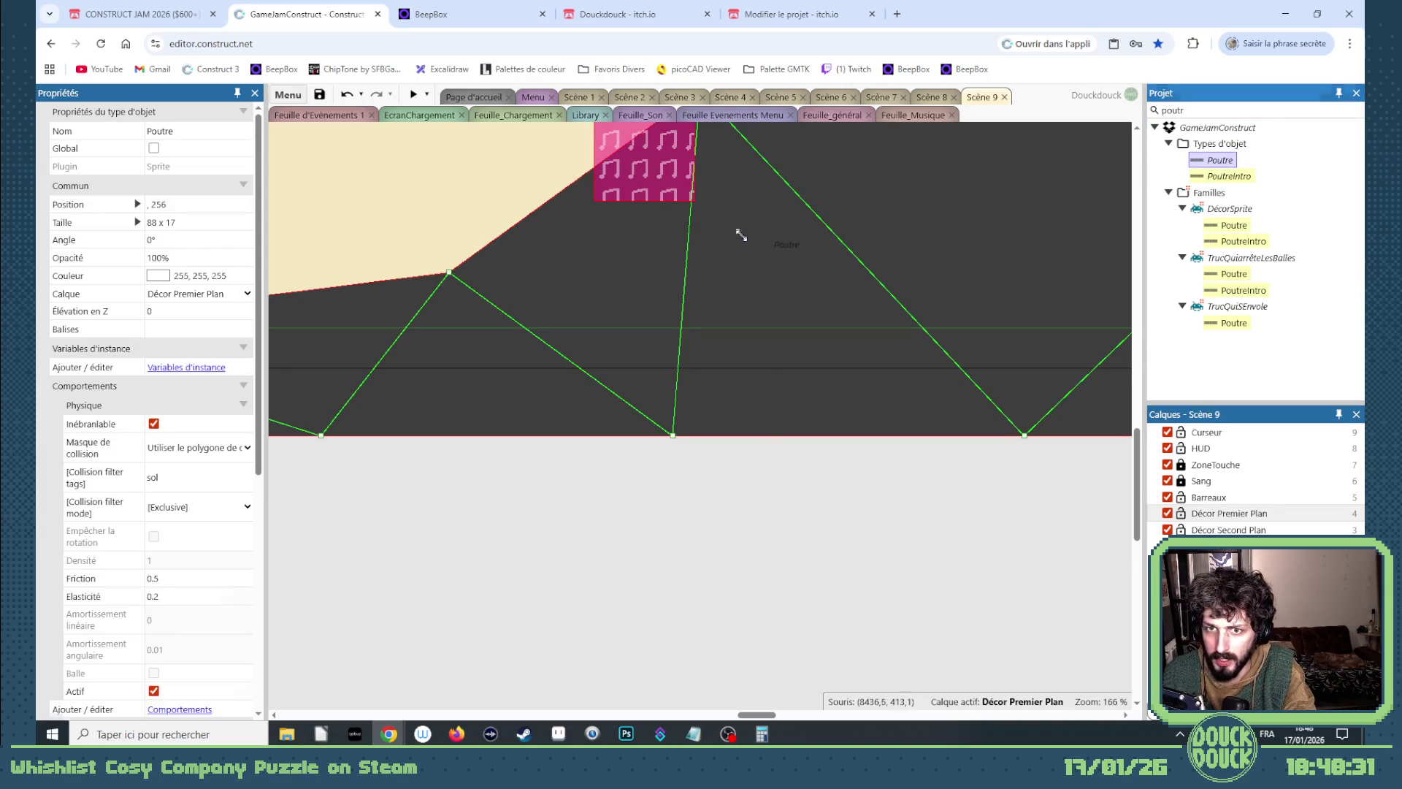
# Place a Poutre beam at 8250, 355 tilted to 336.6°, then launch a preview.
pyautogui.moveTo(742, 235); pyautogui.dragTo(753, 241)
pyautogui.scroll(3, 767, 263)
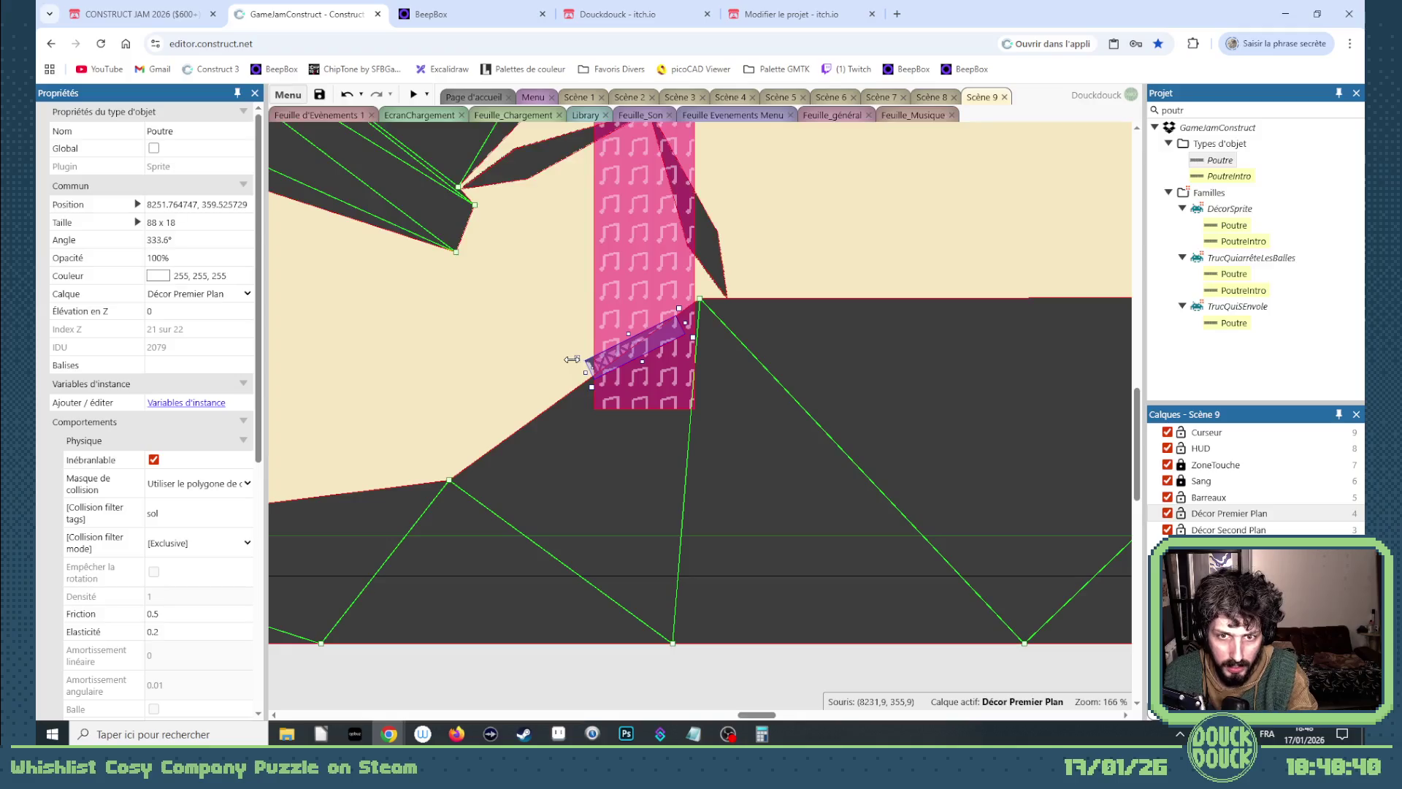
pyautogui.moveTo(575, 356); pyautogui.dragTo(575, 359)
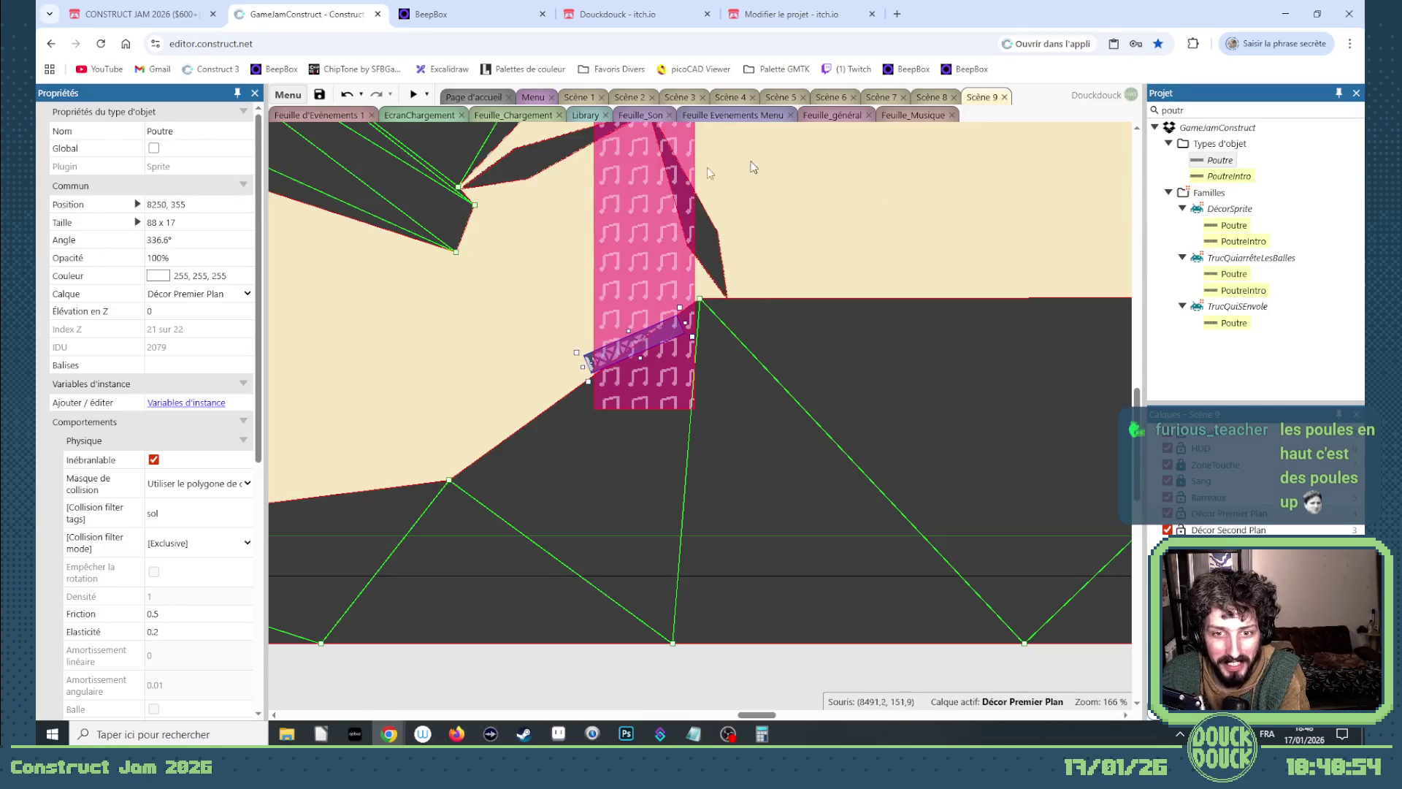
pyautogui.click(411, 93)
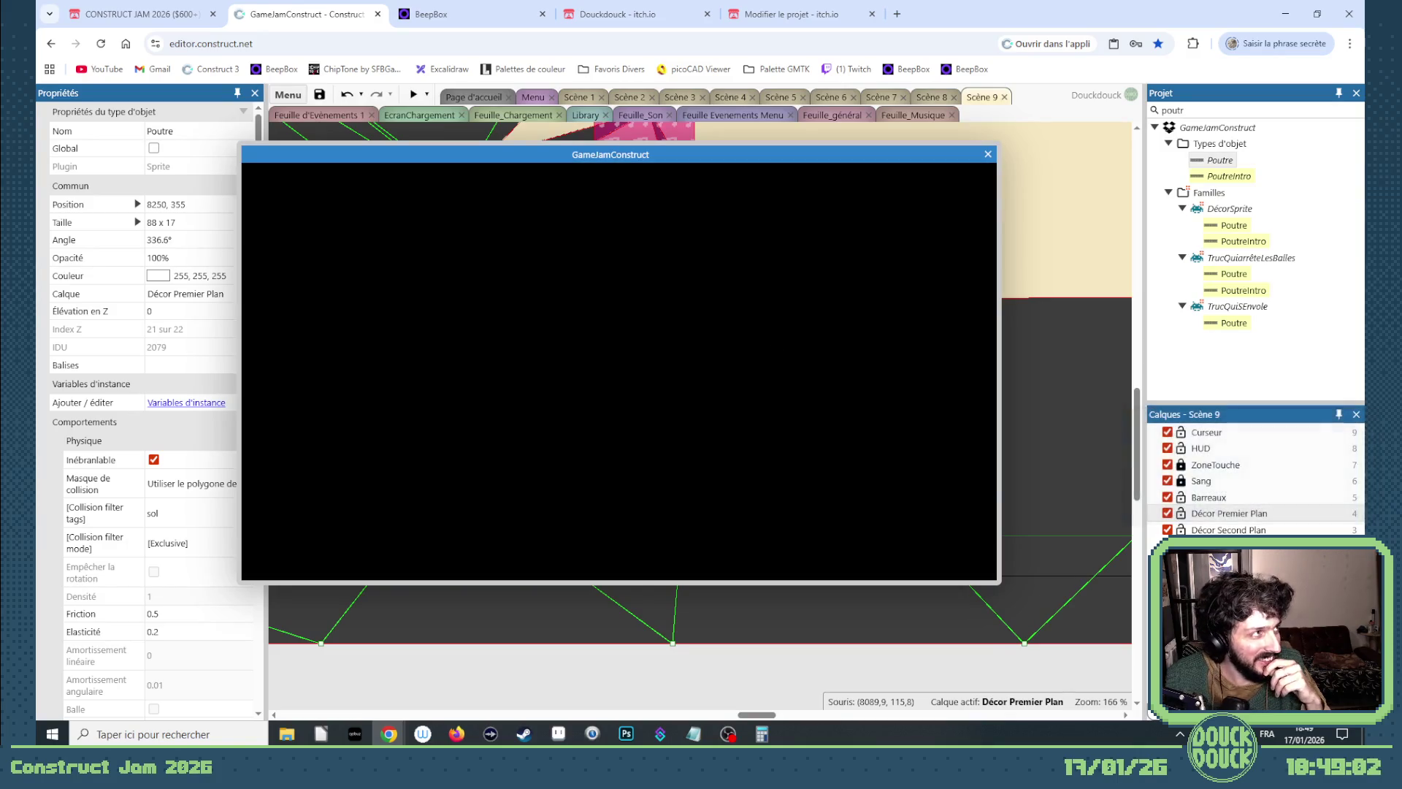
# Play the chicken level in fullscreen, tapping the ground, then exit fullscreen.
pyautogui.click(814, 385)
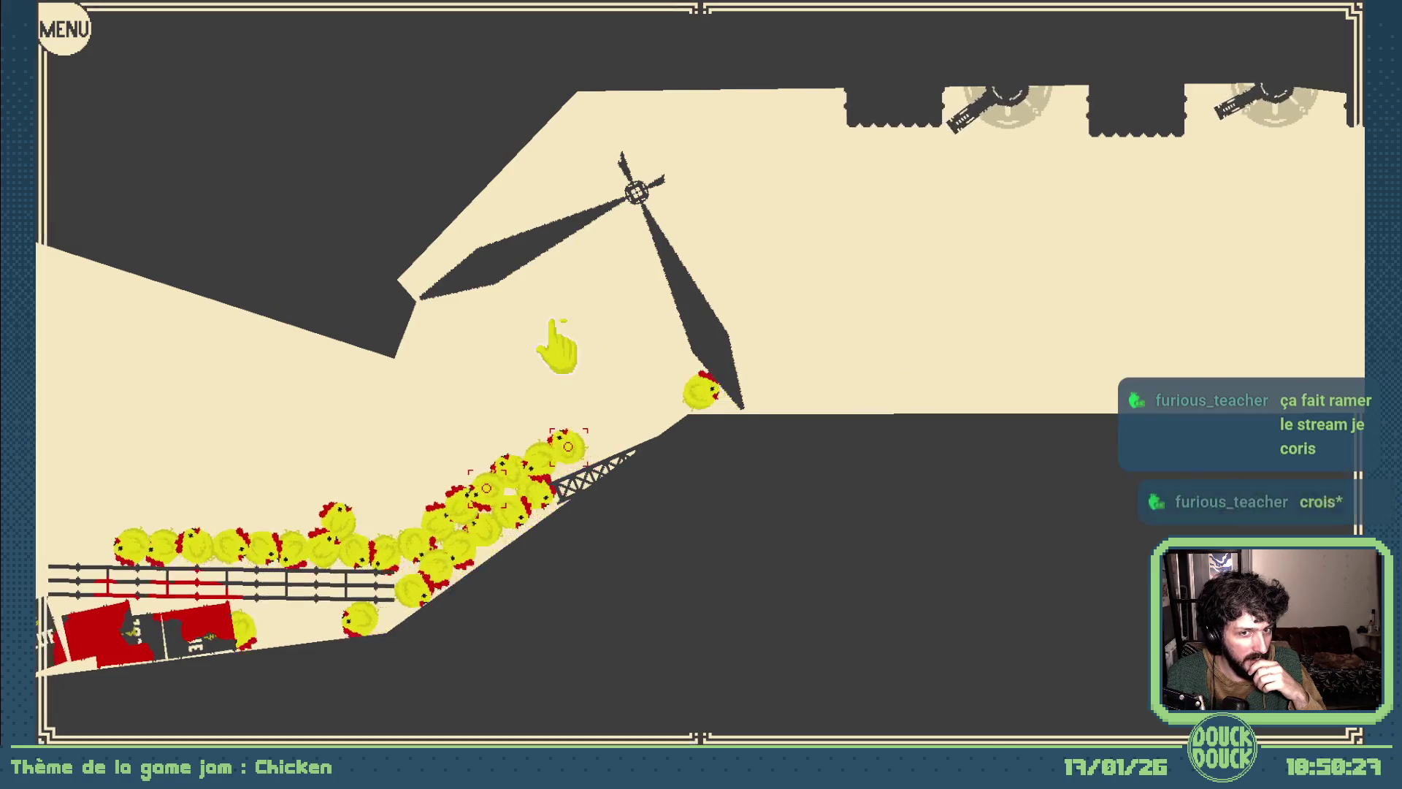
pyautogui.click(804, 512)
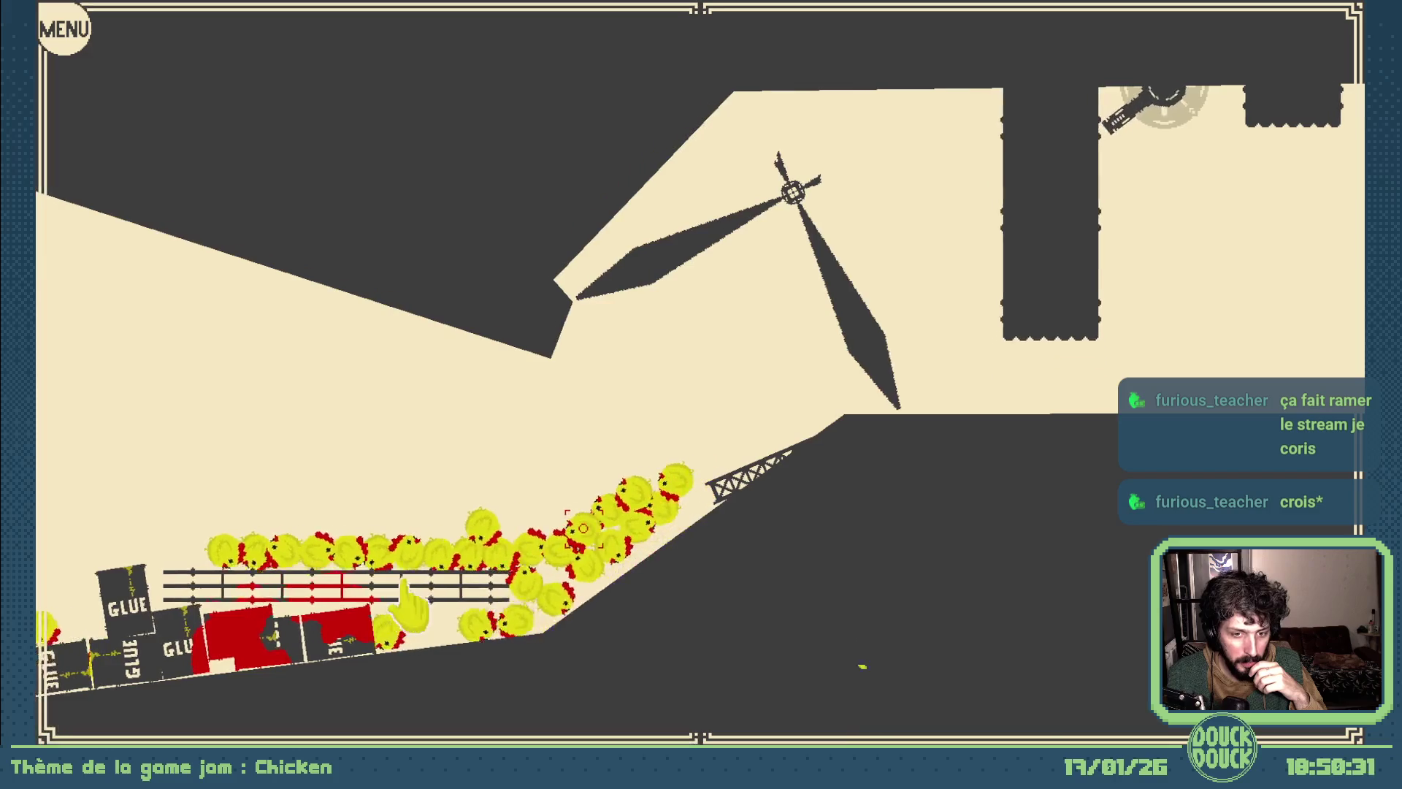
pyautogui.click(984, 578)
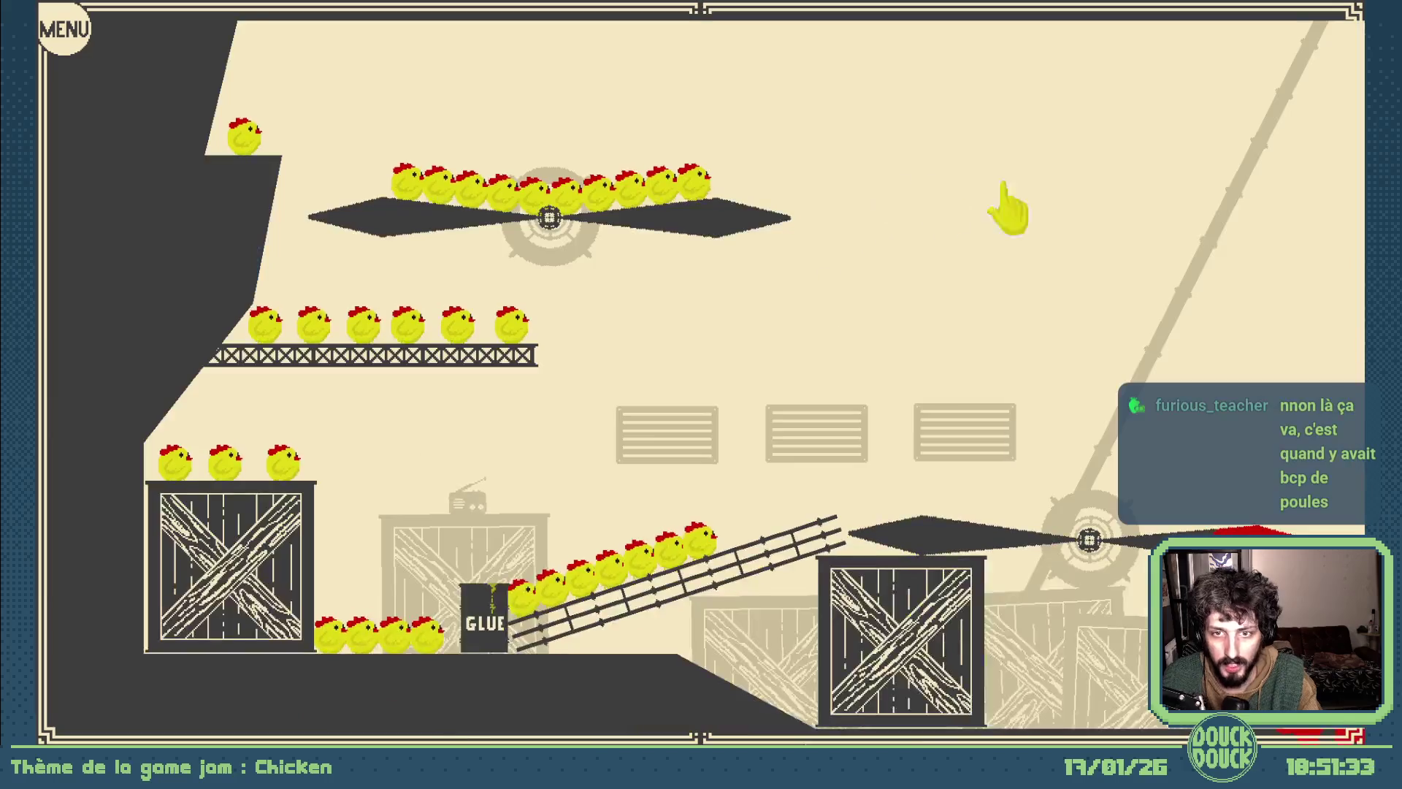
pyautogui.press('Escape')
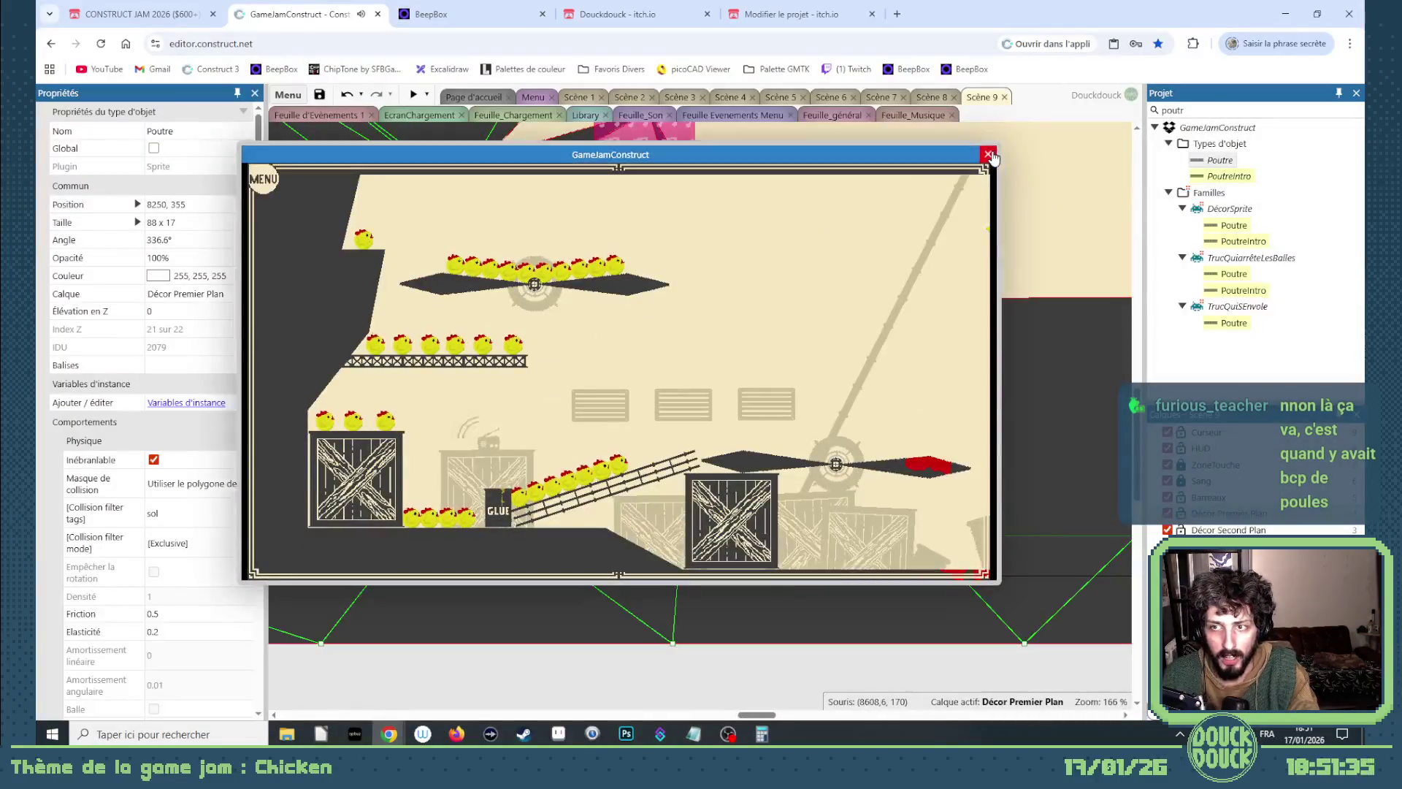
pyautogui.click(989, 155)
pyautogui.moveTo(761, 715); pyautogui.dragTo(748, 715)
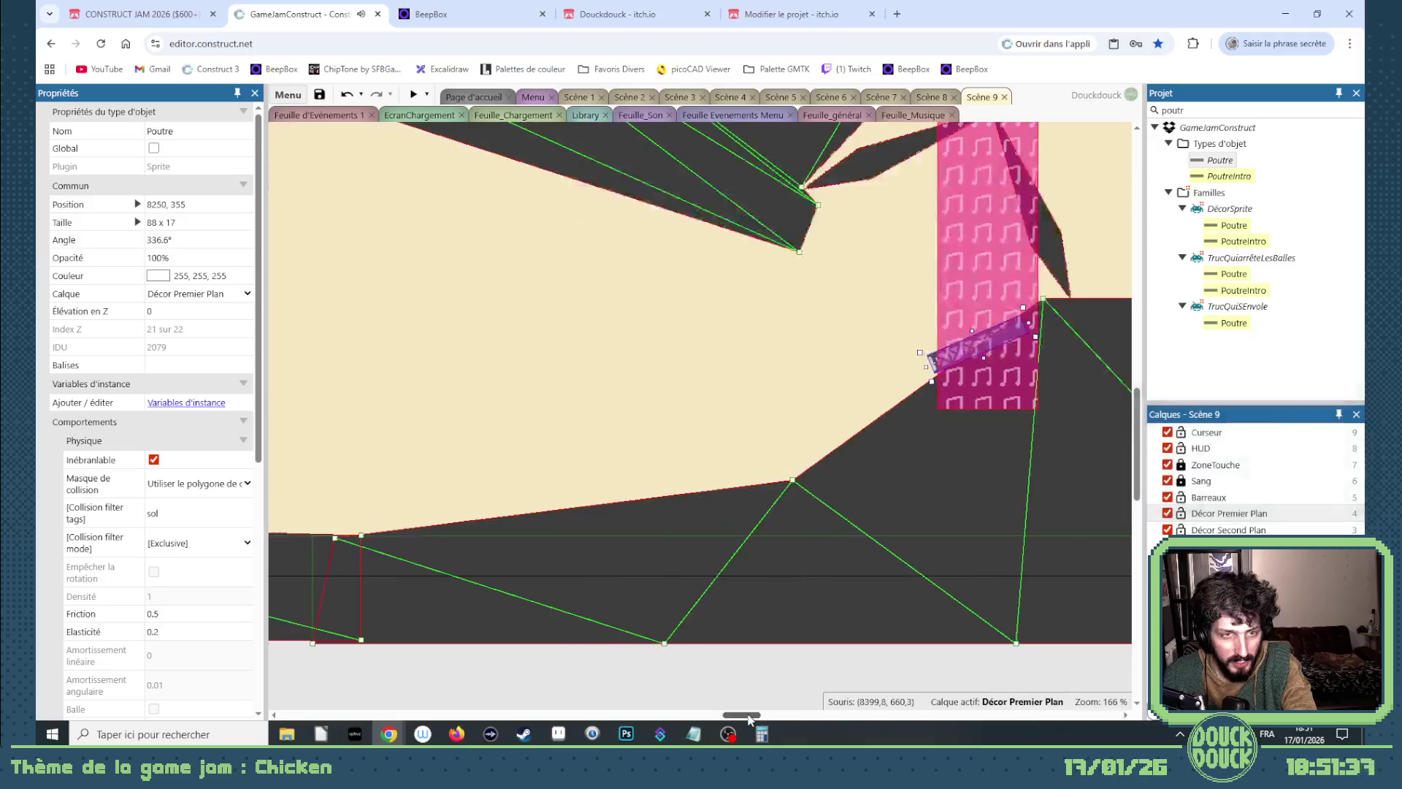
pyautogui.scroll(-4, 615, 470)
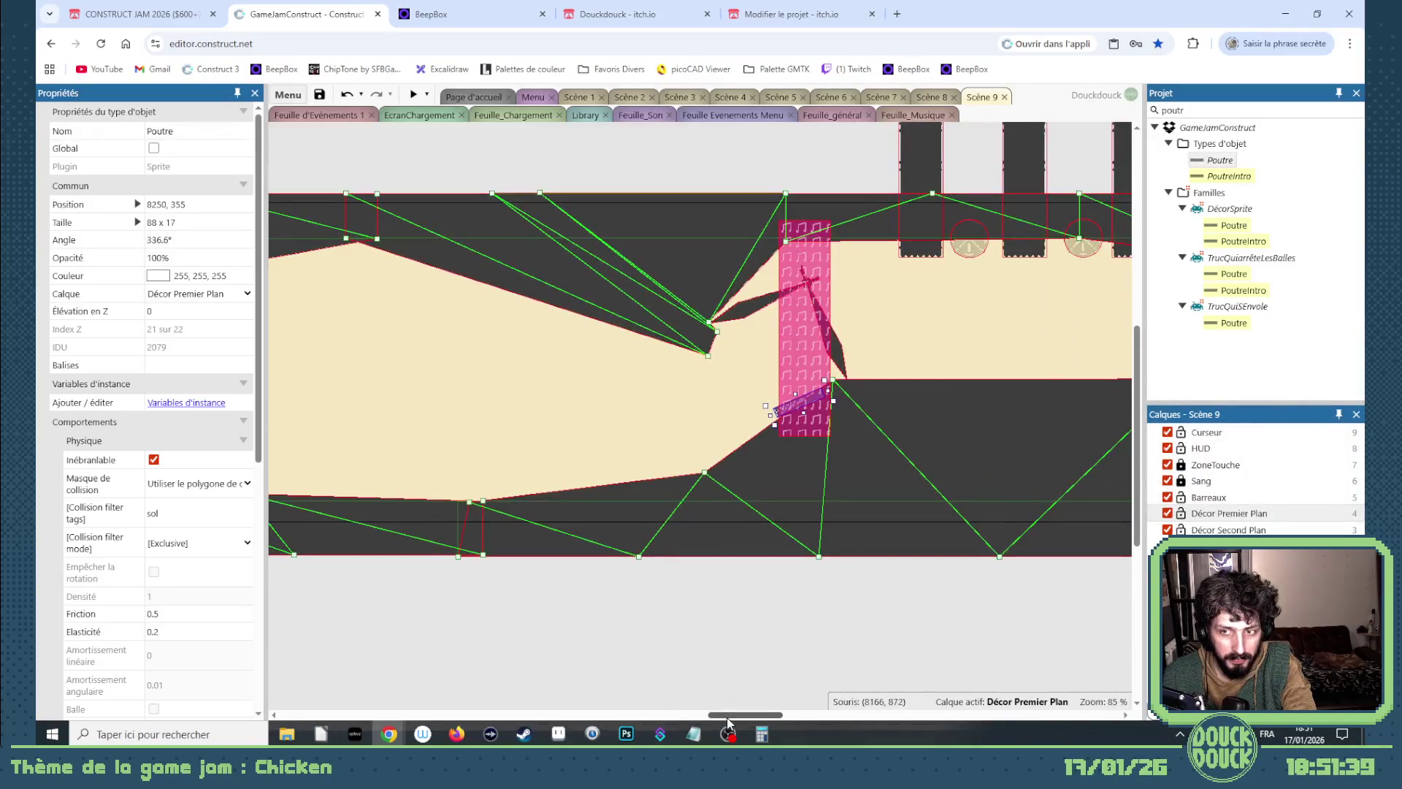
pyautogui.moveTo(730, 717); pyautogui.dragTo(600, 702)
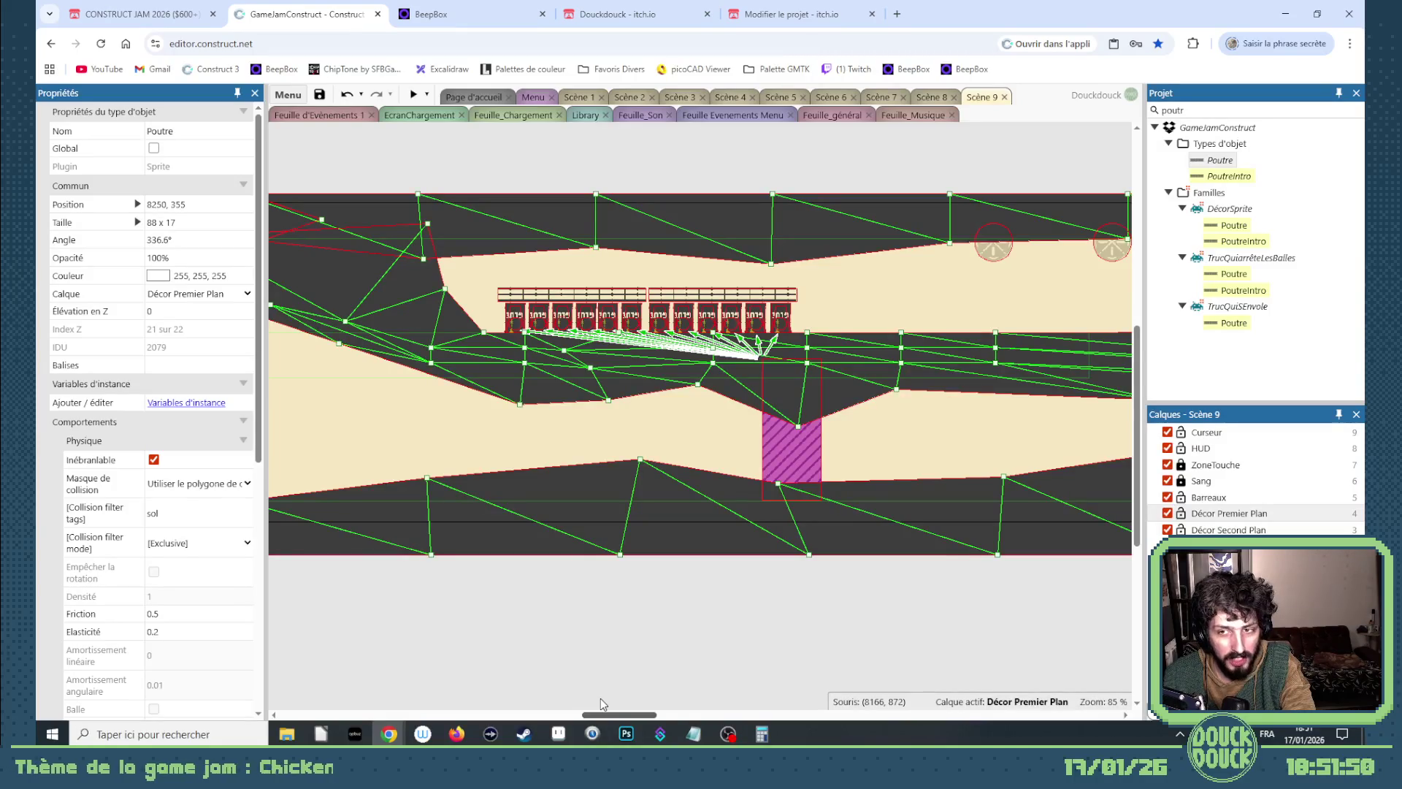
pyautogui.click(807, 451)
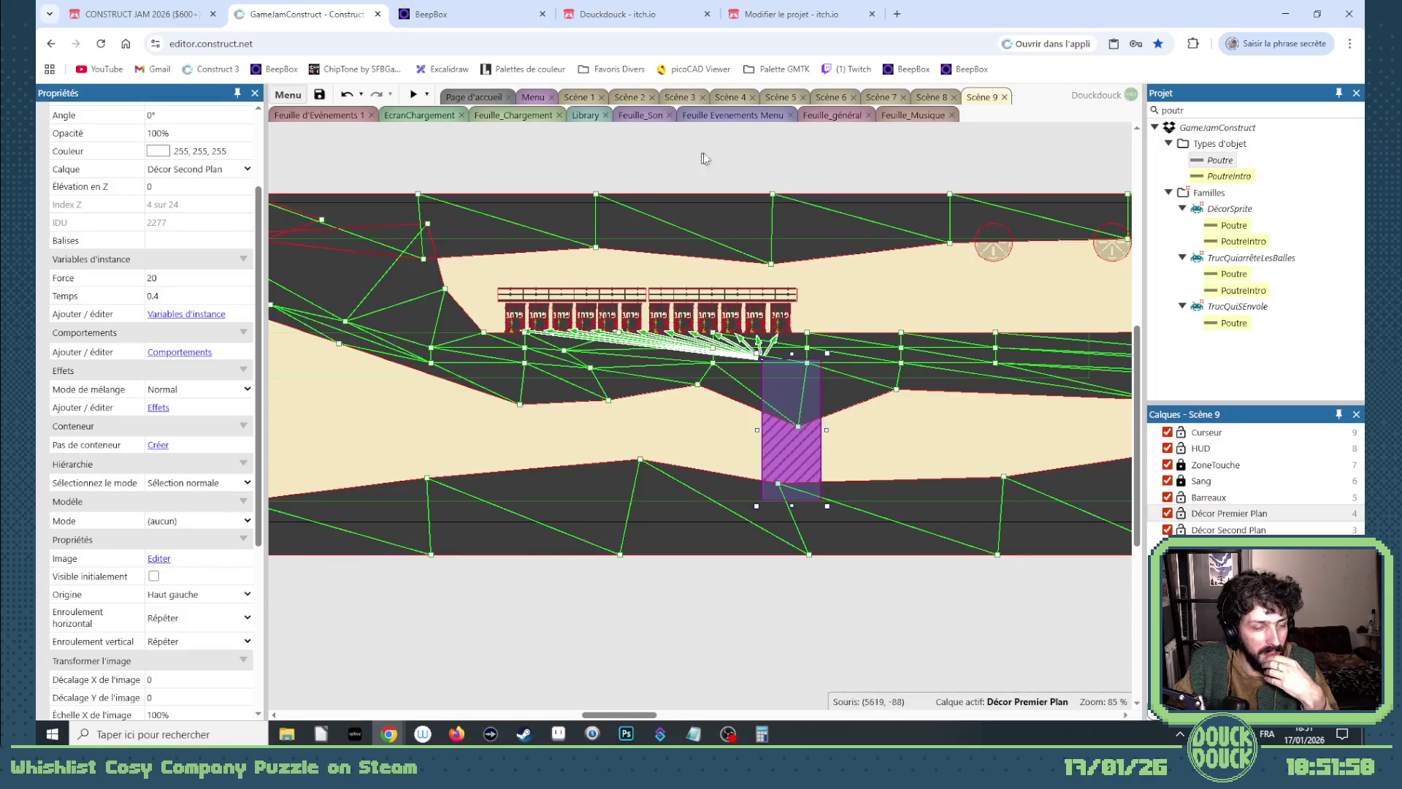
# Open Feuille_Son and scroll through its collision sound events and looping-sound volume interpolations.
pyautogui.click(633, 116)
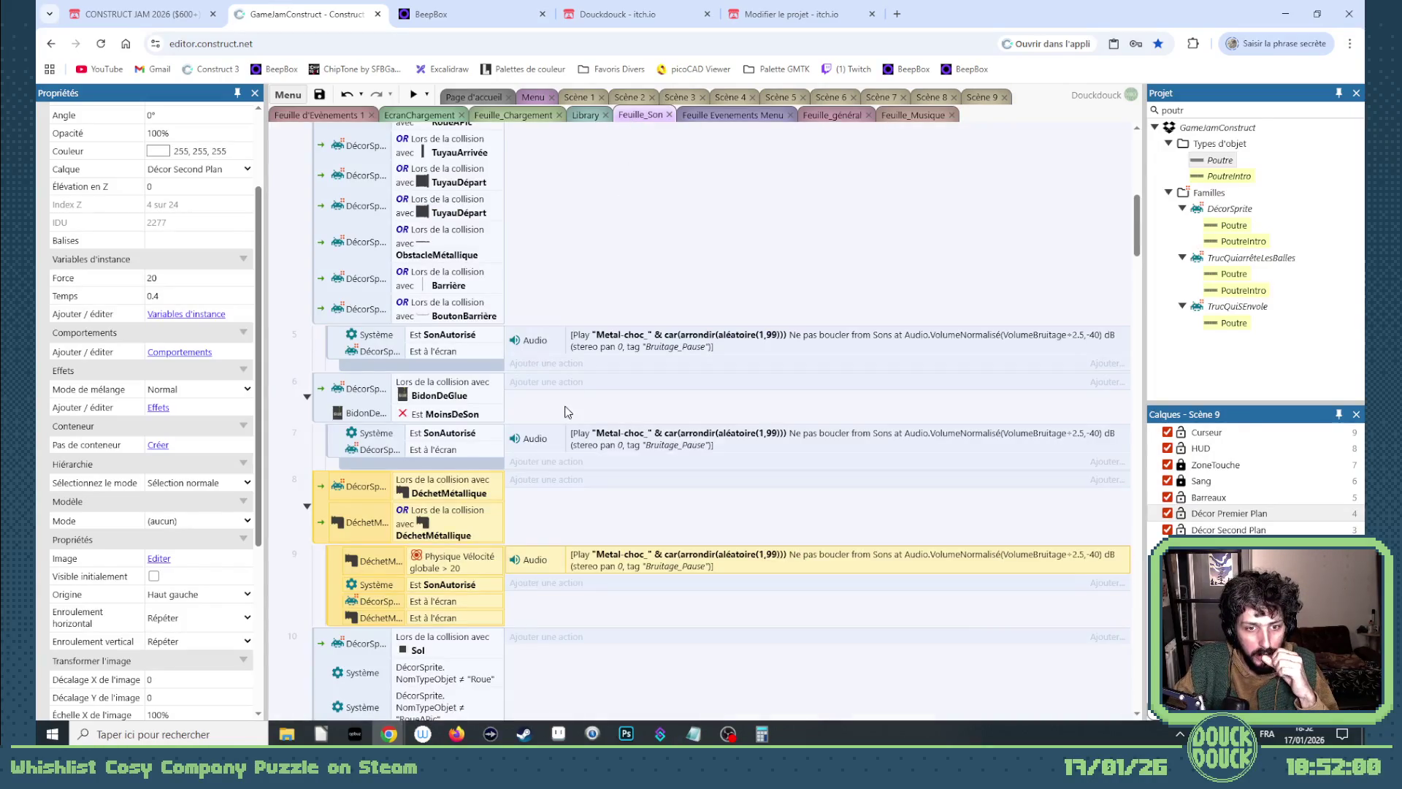
pyautogui.scroll(10, 568, 411)
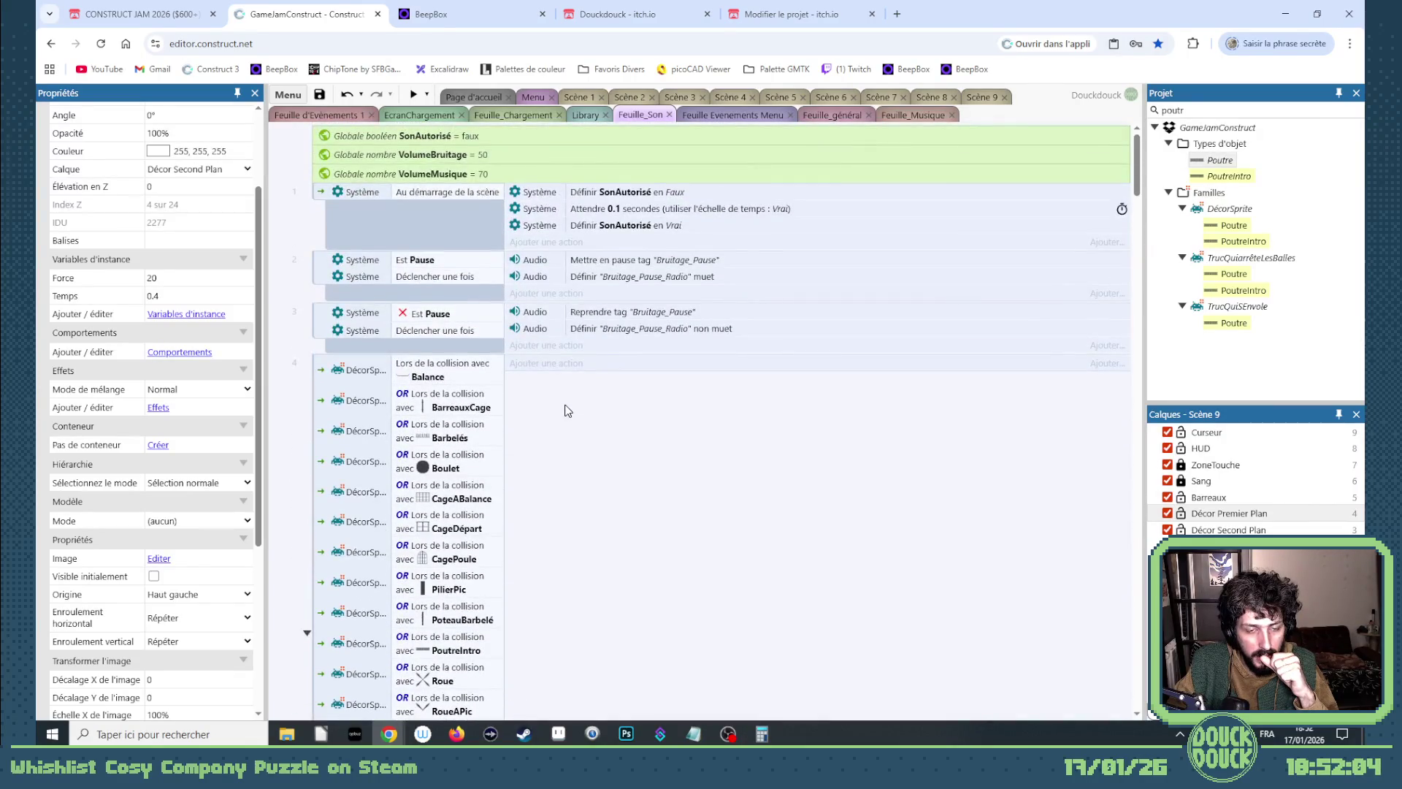
pyautogui.scroll(-3, 569, 411)
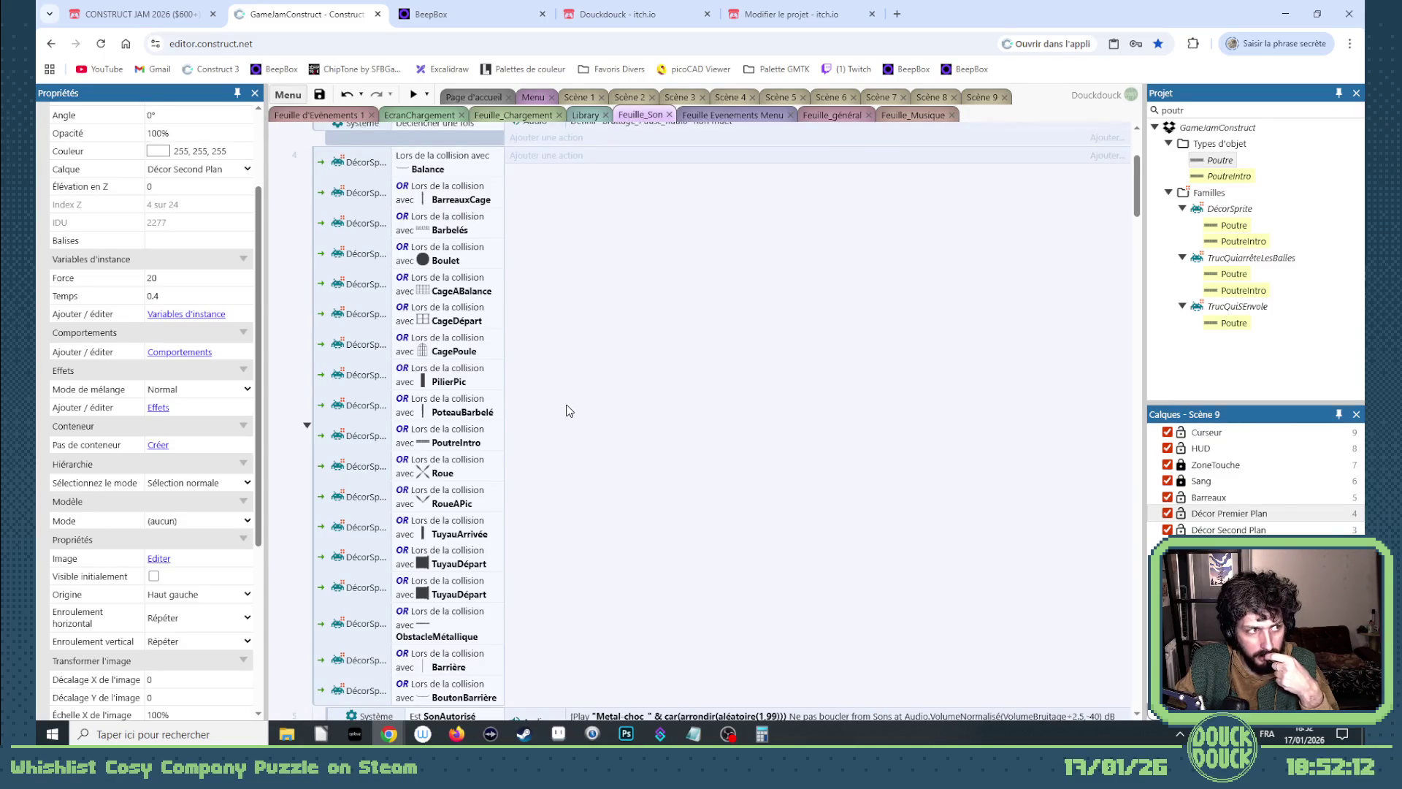
pyautogui.scroll(-7, 570, 410)
pyautogui.scroll(-7, 571, 411)
pyautogui.scroll(-5, 570, 410)
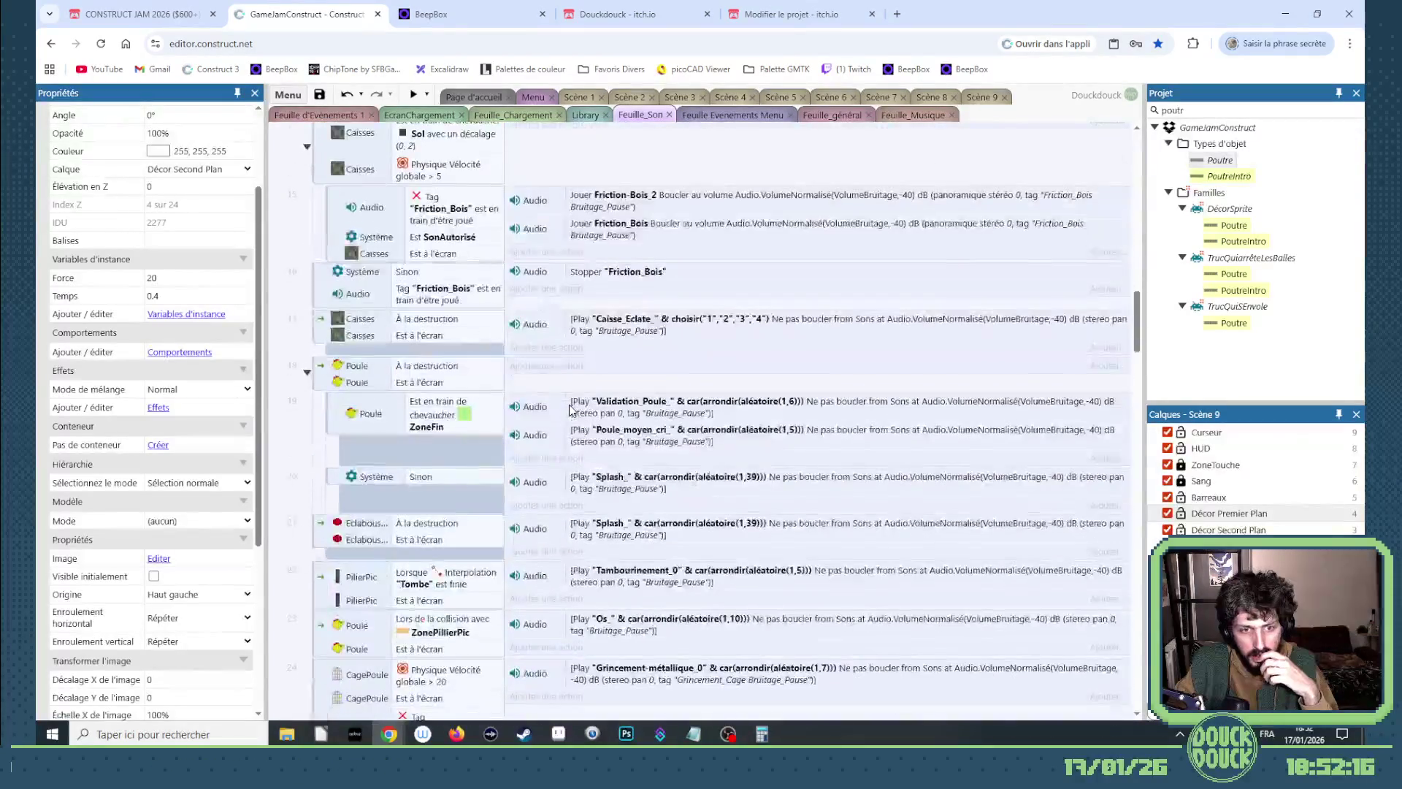
pyautogui.scroll(-5, 570, 410)
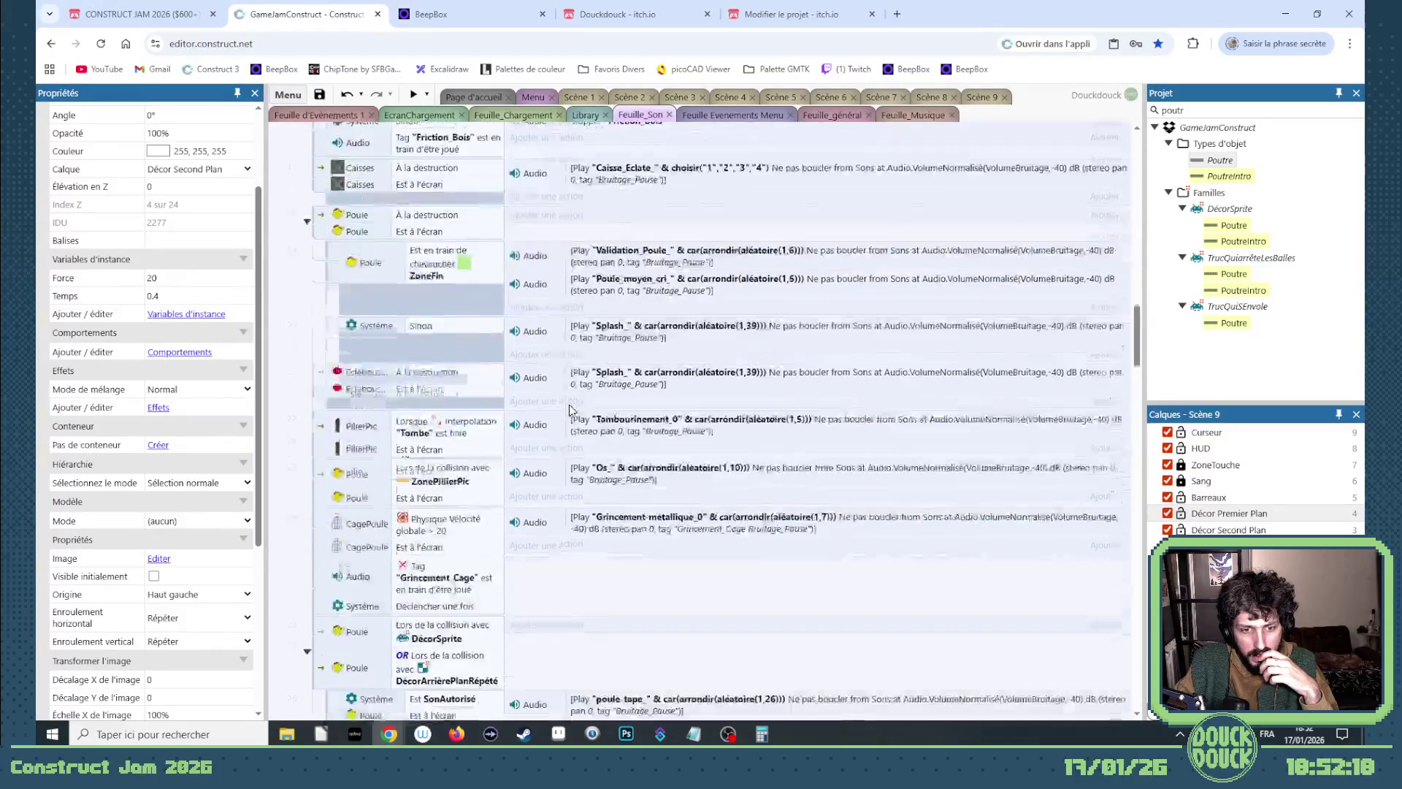
pyautogui.scroll(-5, 573, 407)
pyautogui.scroll(-5, 577, 406)
pyautogui.scroll(-5, 577, 405)
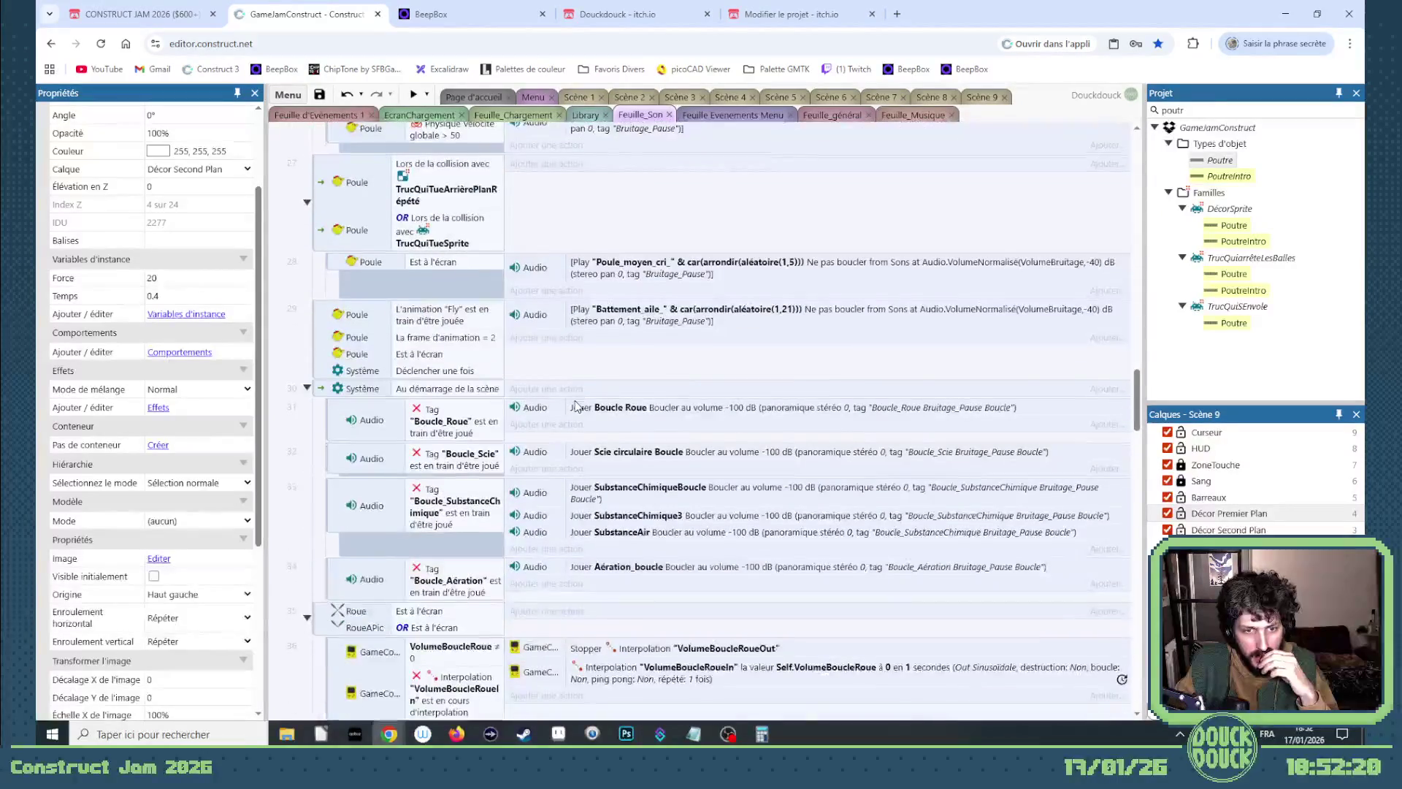
pyautogui.scroll(-4, 577, 406)
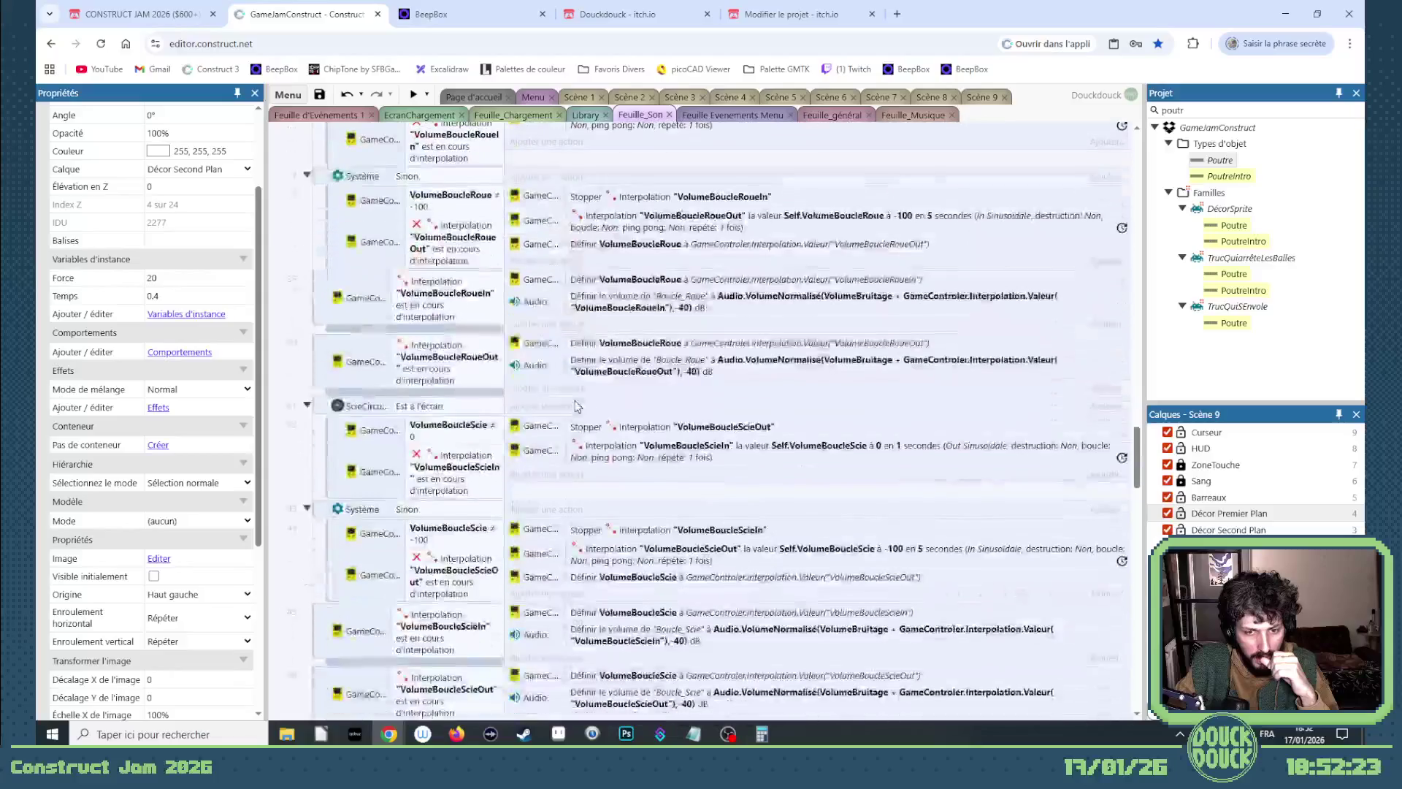
pyautogui.scroll(-4, 576, 406)
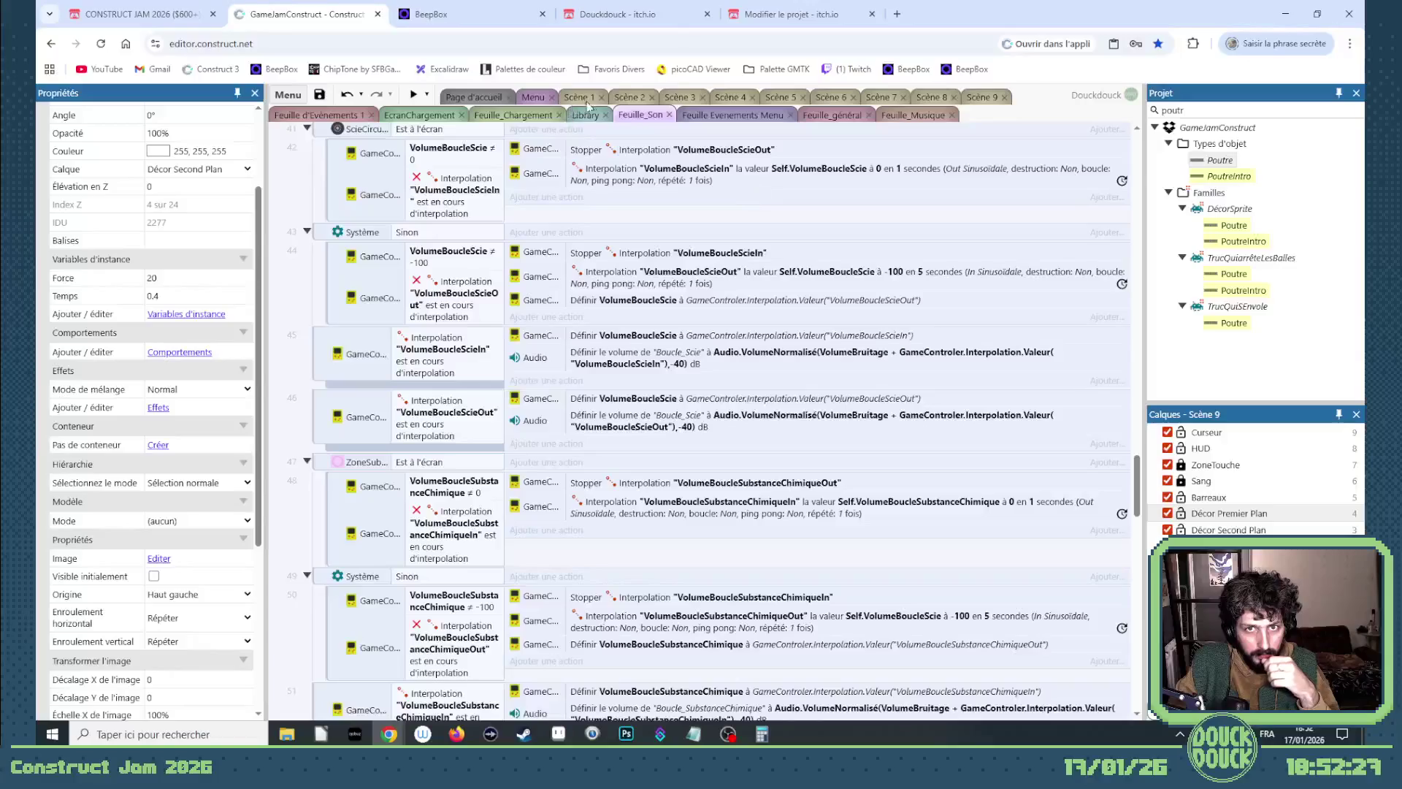
# In Scène 9, duplicate the Poutre beam beside the original and open its 88x17 image.
pyautogui.click(978, 98)
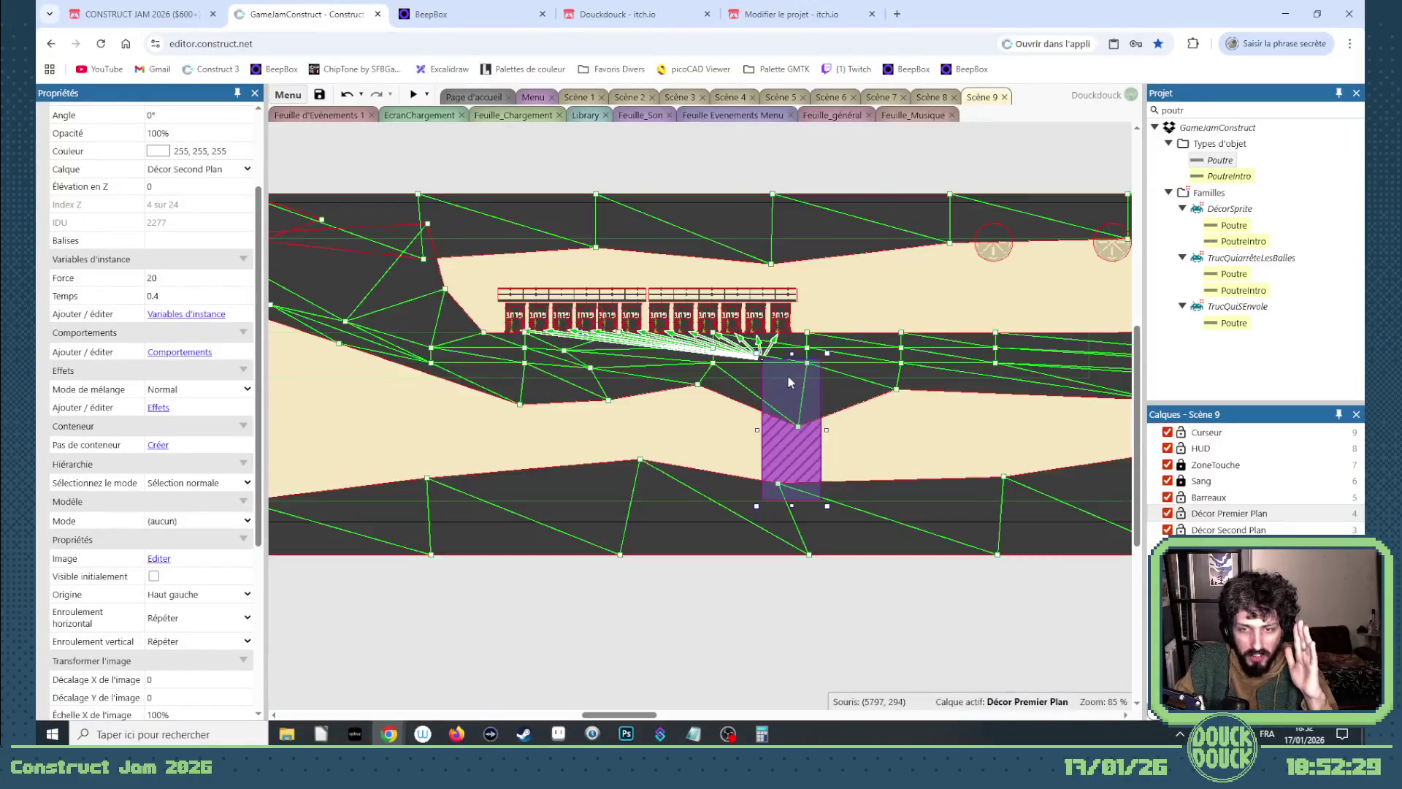
pyautogui.moveTo(622, 718); pyautogui.dragTo(754, 712)
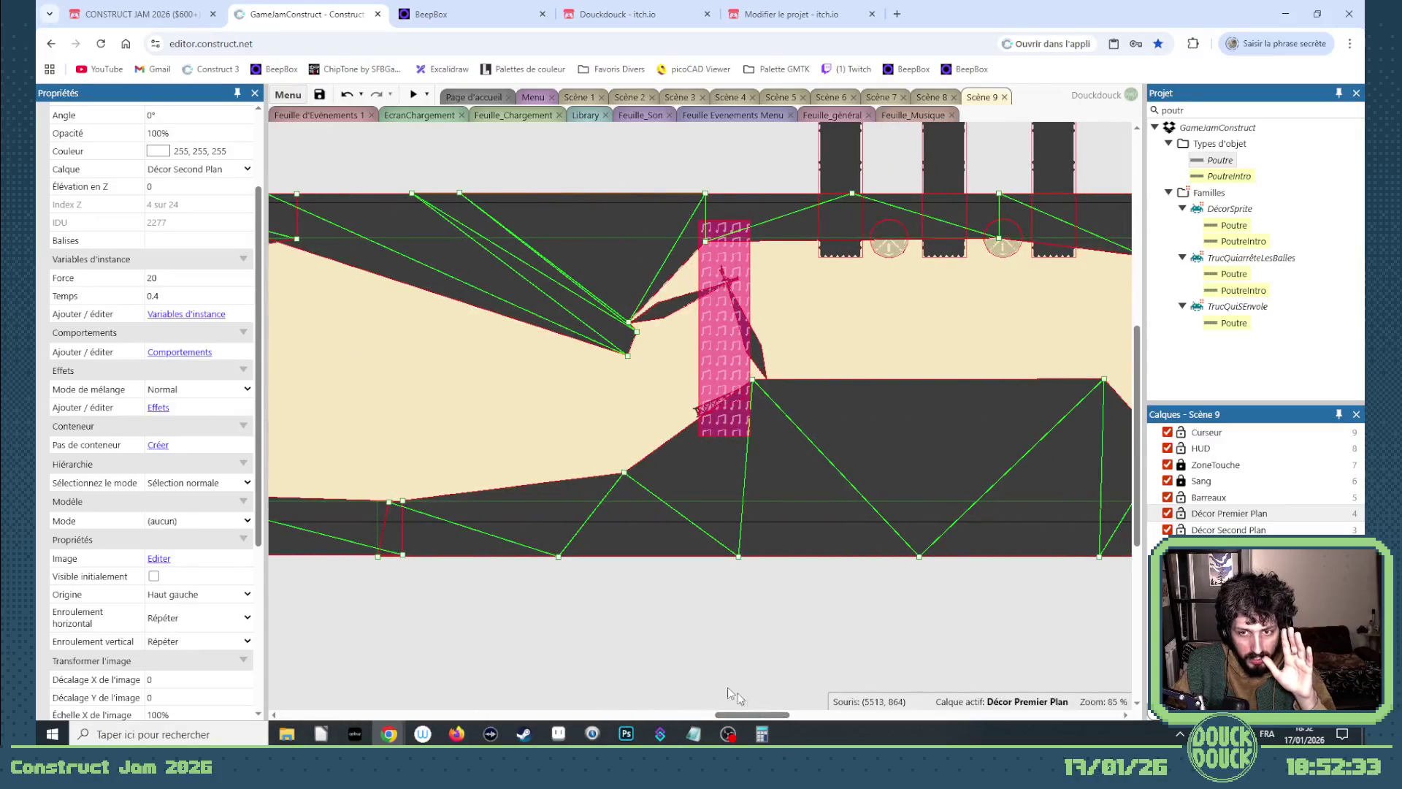
pyautogui.scroll(3, 754, 406)
pyautogui.scroll(2, 718, 406)
pyautogui.moveTo(643, 415); pyautogui.dragTo(809, 346)
pyautogui.doubleClick(810, 346)
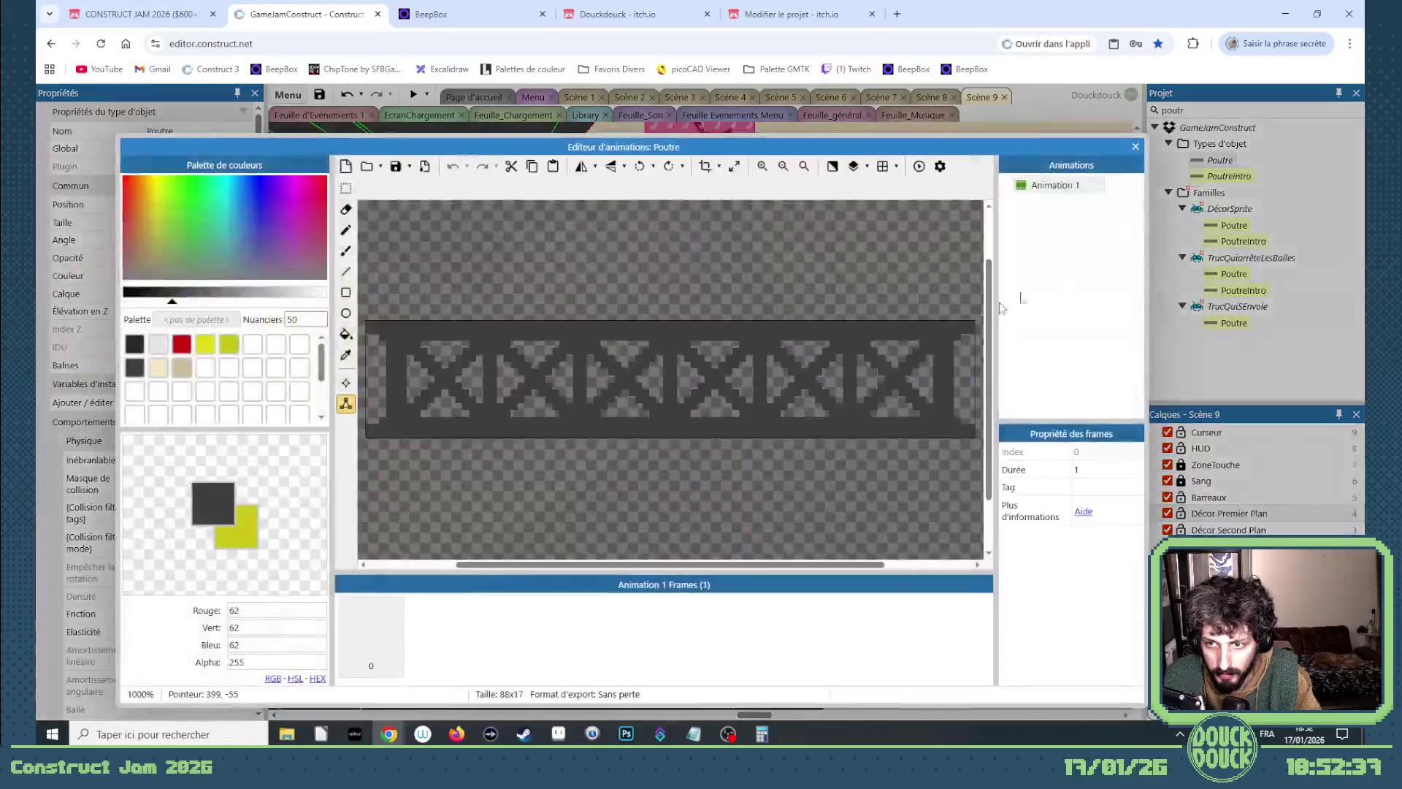
# Close the image editor and tilt the new Poutre beam to 11.3°, nudging it into place.
pyautogui.press('Escape')
pyautogui.moveTo(924, 325); pyautogui.dragTo(911, 388)
pyautogui.moveTo(820, 349); pyautogui.dragTo(808, 339)
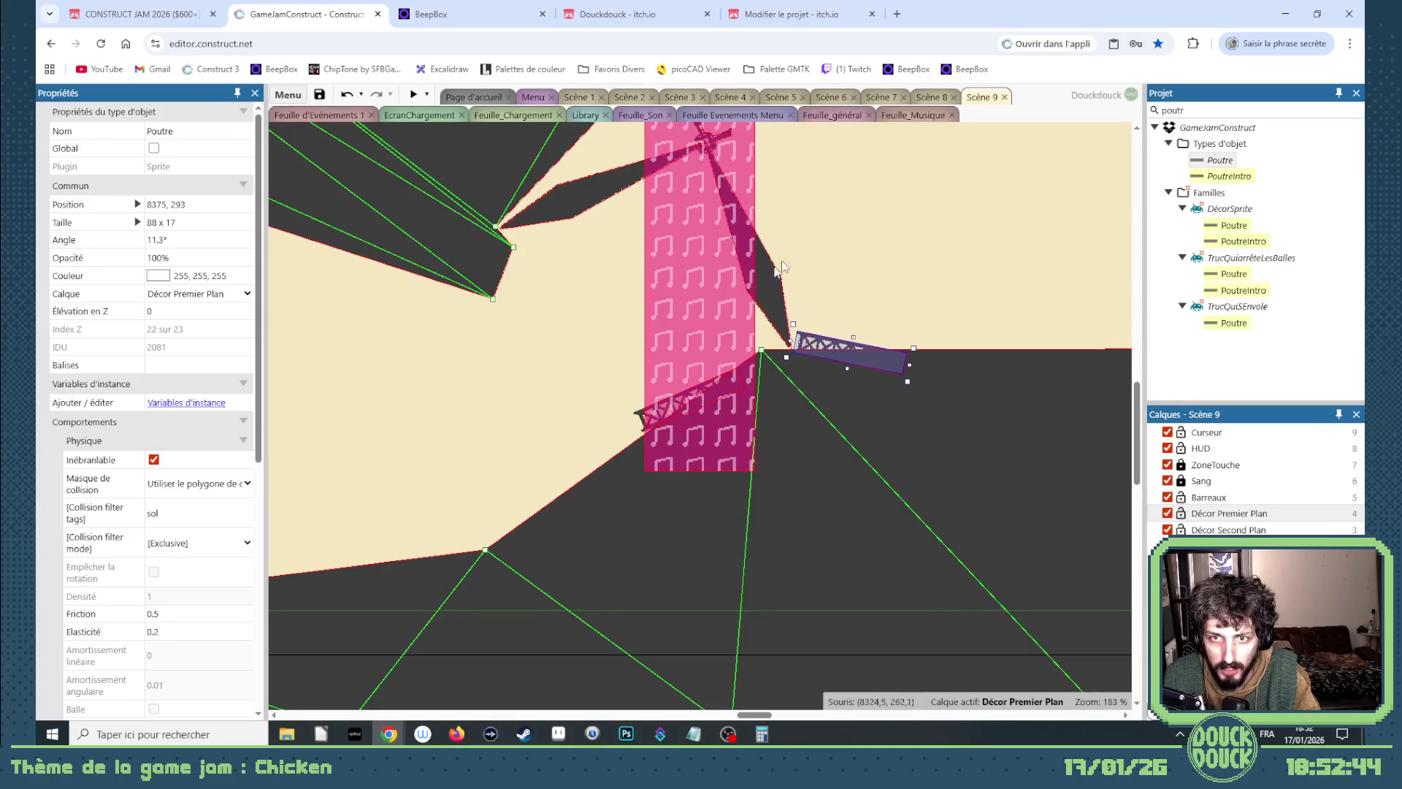
# Zoom out over Scène 9 and select the top Sol ceiling strip.
pyautogui.scroll(2, 827, 292)
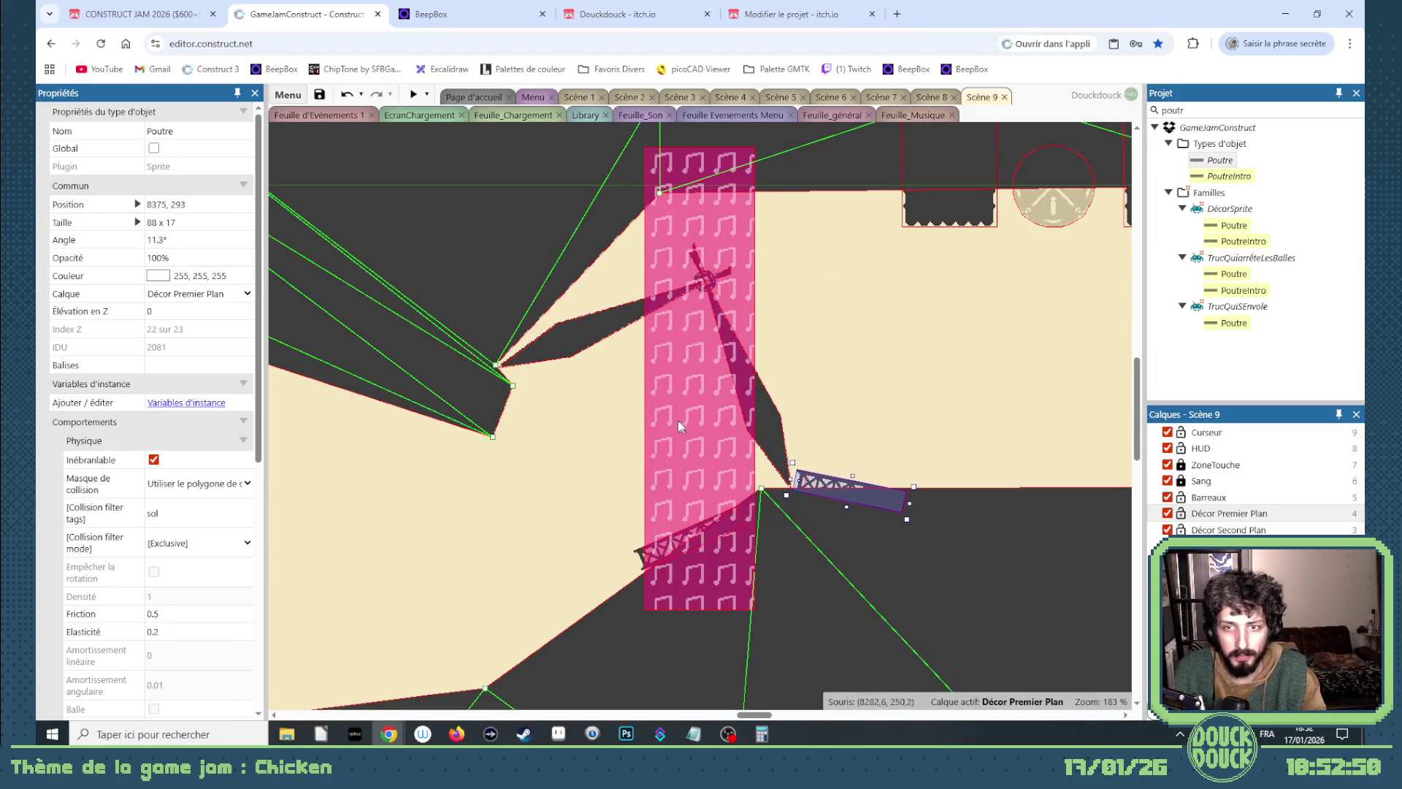
pyautogui.keyDown('ctrl'); pyautogui.scroll(-5, 678, 421); pyautogui.keyUp('ctrl')
pyautogui.moveTo(771, 722)
pyautogui.mouseDown()
pyautogui.moveTo(971, 698)
pyautogui.moveTo(923, 682)
pyautogui.moveTo(938, 683)
pyautogui.mouseUp()
pyautogui.hscroll(5, 937, 683)
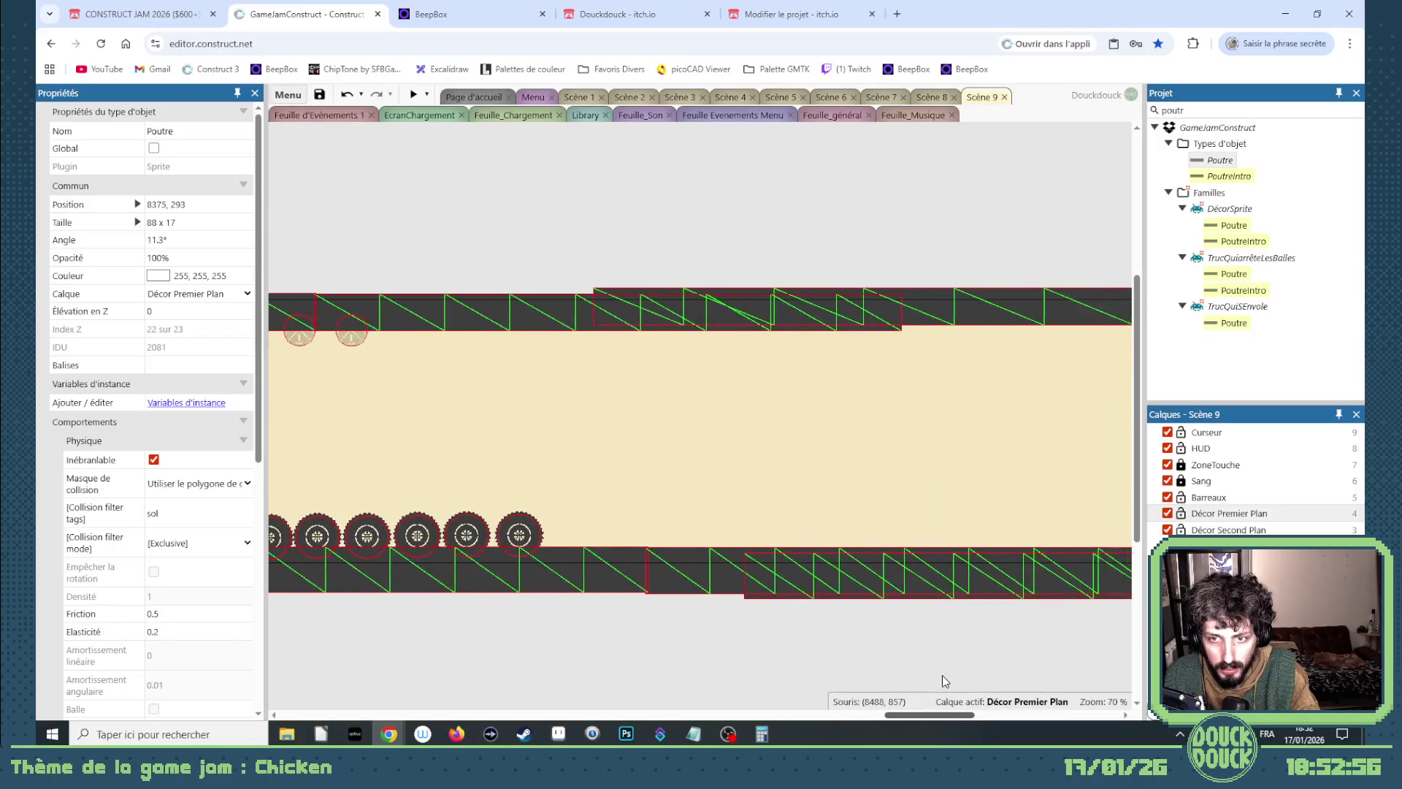
pyautogui.hscroll(-1, 890, 631)
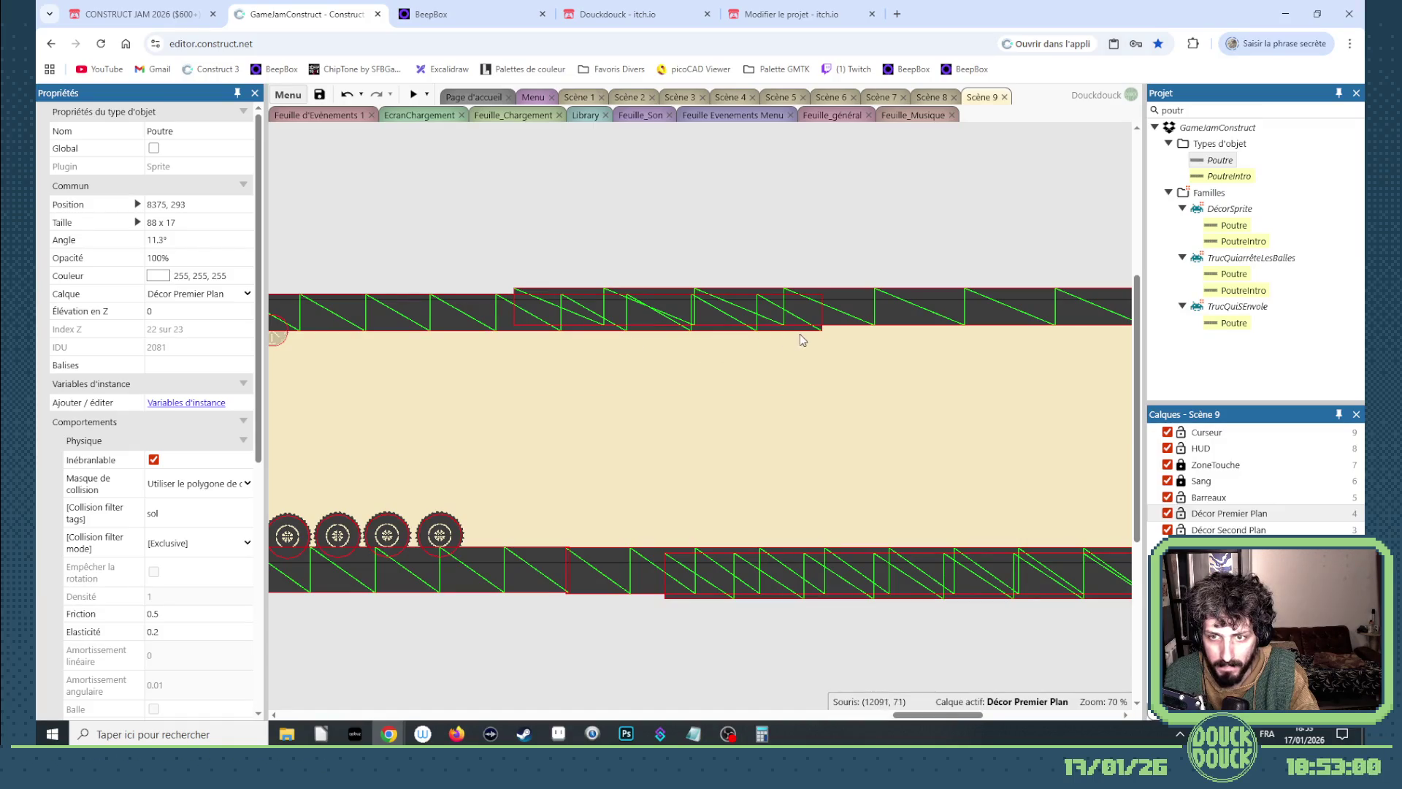
pyautogui.scroll(-3, 576, 573)
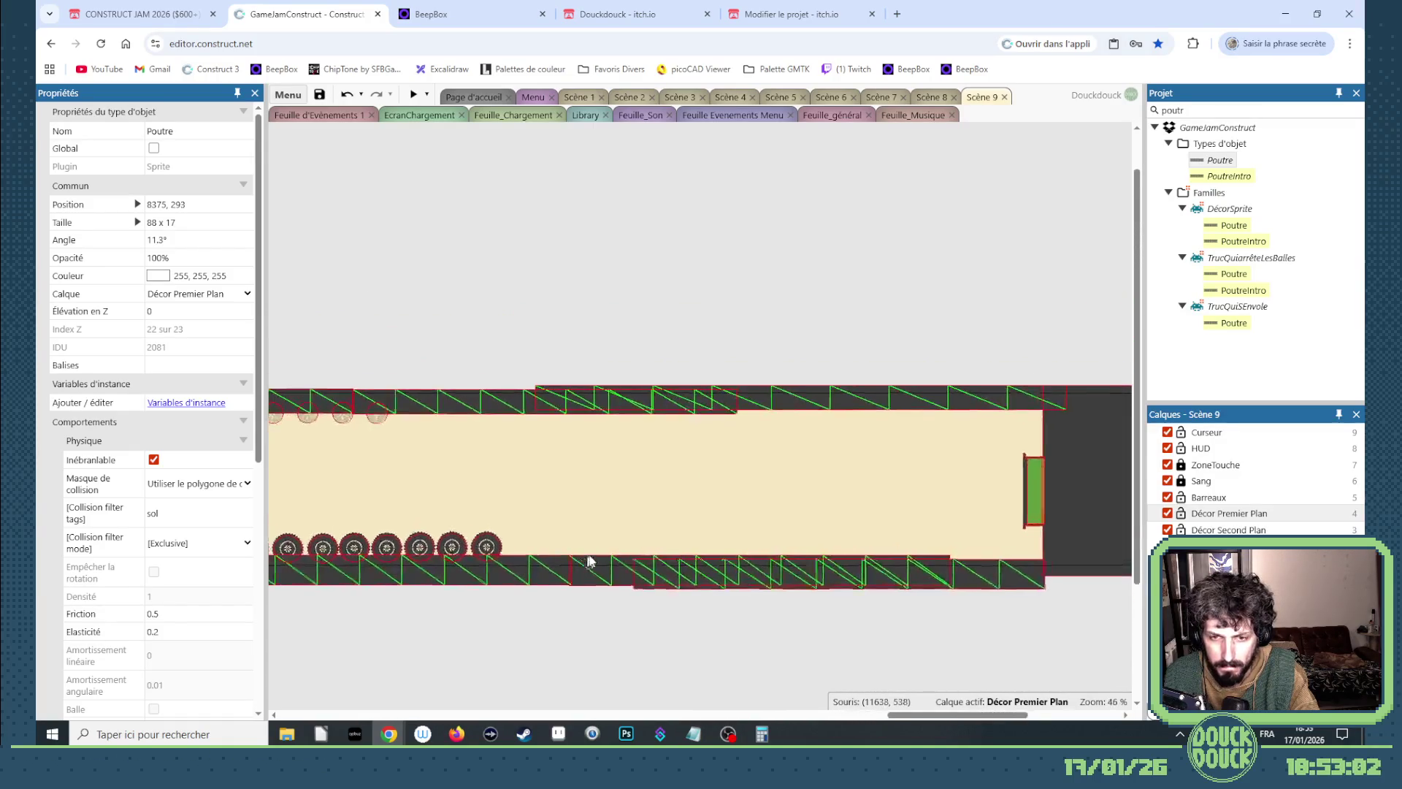
pyautogui.click(986, 406)
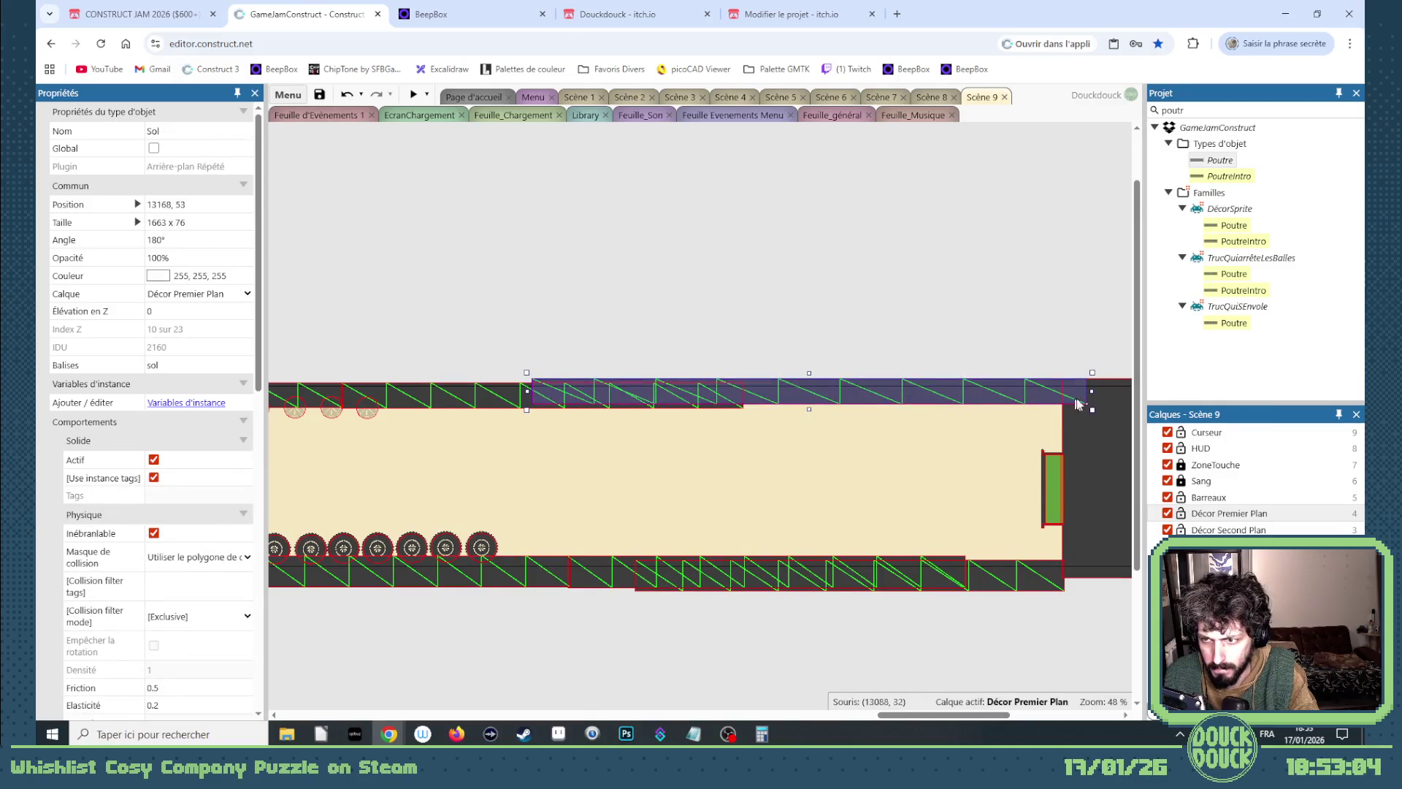
# Turn the ceiling Sol strip into a mesh and pull its edge points down into wavy dips.
pyautogui.moveTo(1095, 414); pyautogui.dragTo(1096, 417)
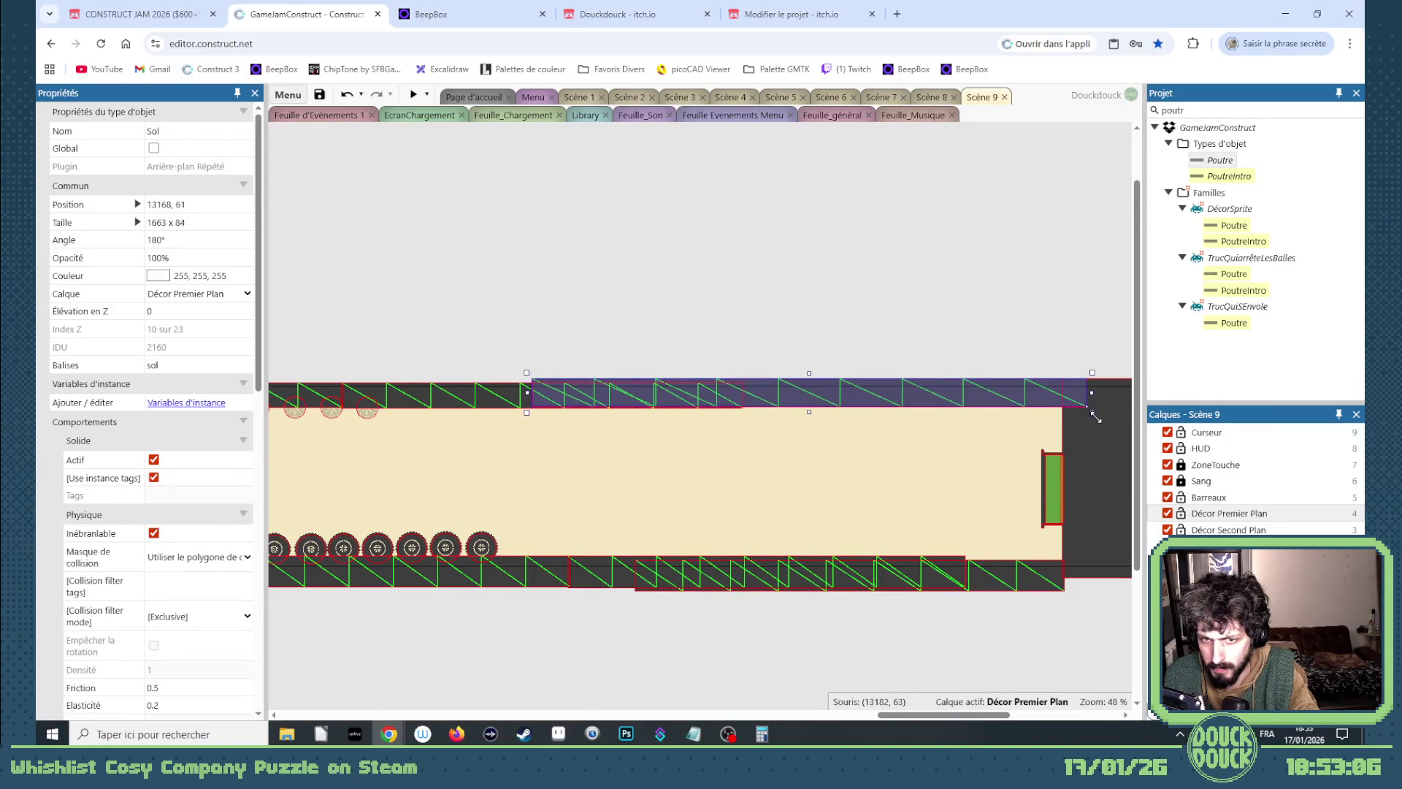
pyautogui.hotkey('ctrl', 'z')
pyautogui.rightClick(974, 397)
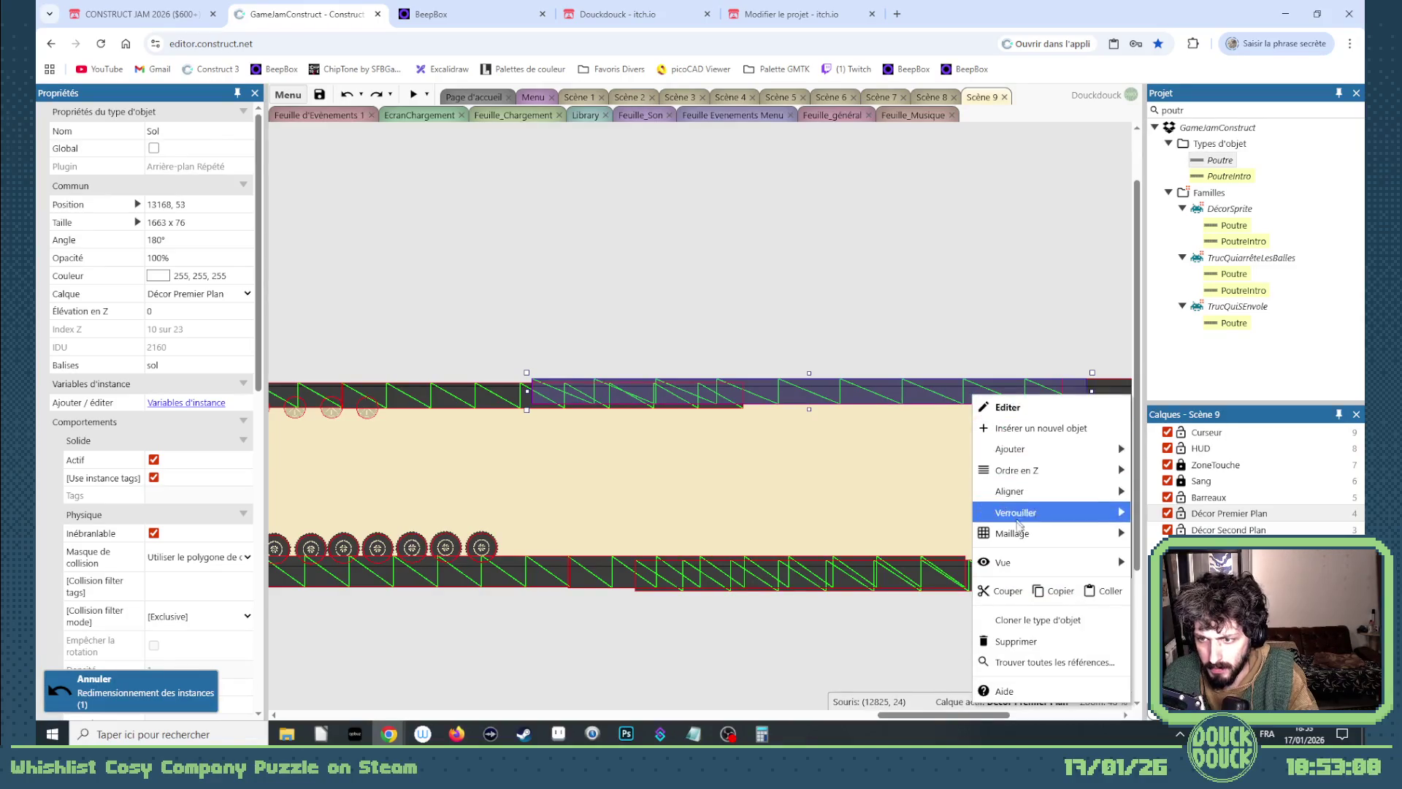
pyautogui.moveTo(1044, 538)
pyautogui.click(1168, 576)
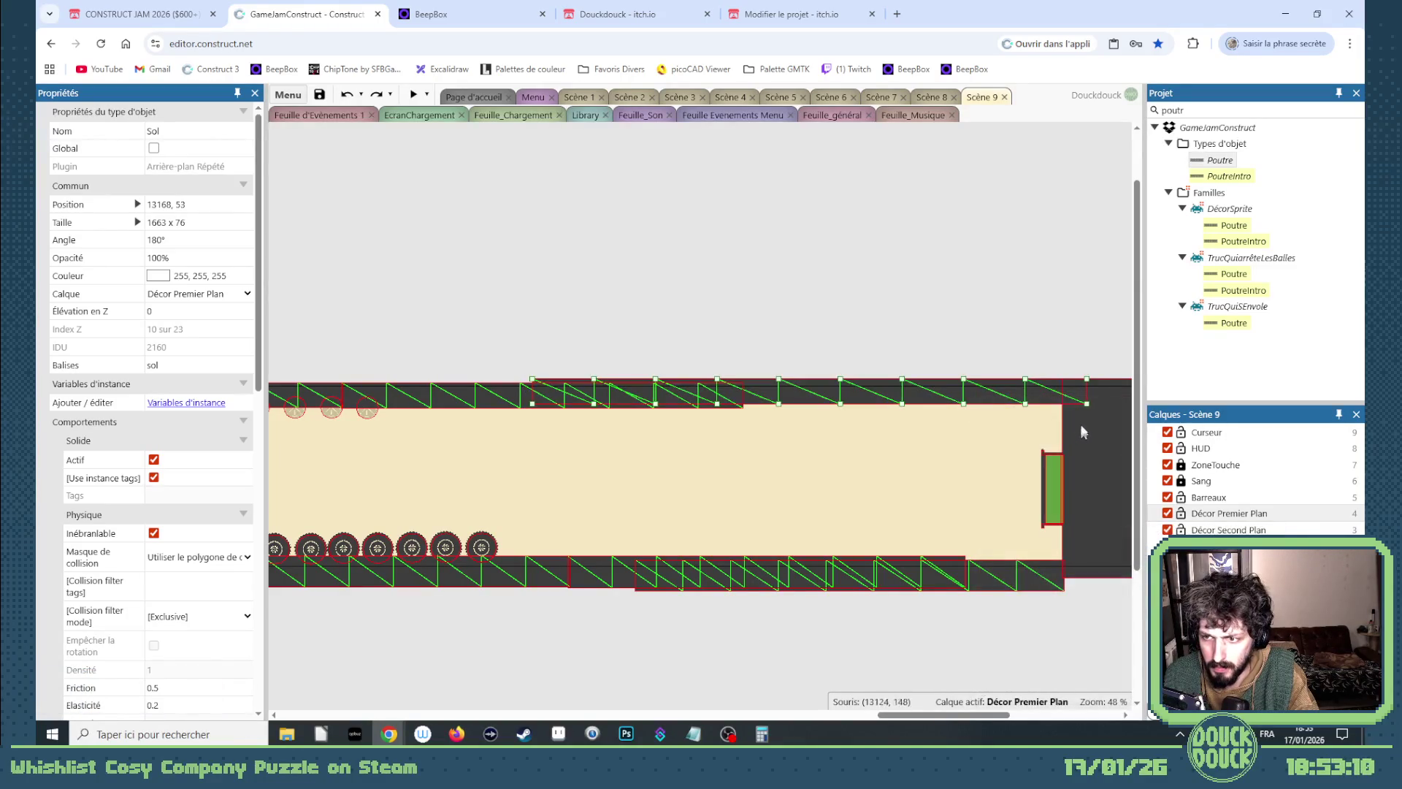
pyautogui.moveTo(1086, 403); pyautogui.dragTo(1082, 447)
pyautogui.click(1025, 405)
pyautogui.moveTo(1026, 406)
pyautogui.mouseDown()
pyautogui.moveTo(1029, 438)
pyautogui.moveTo(1082, 456)
pyautogui.mouseUp()
pyautogui.moveTo(963, 404)
pyautogui.mouseDown()
pyautogui.moveTo(955, 435)
pyautogui.moveTo(891, 414)
pyautogui.mouseUp()
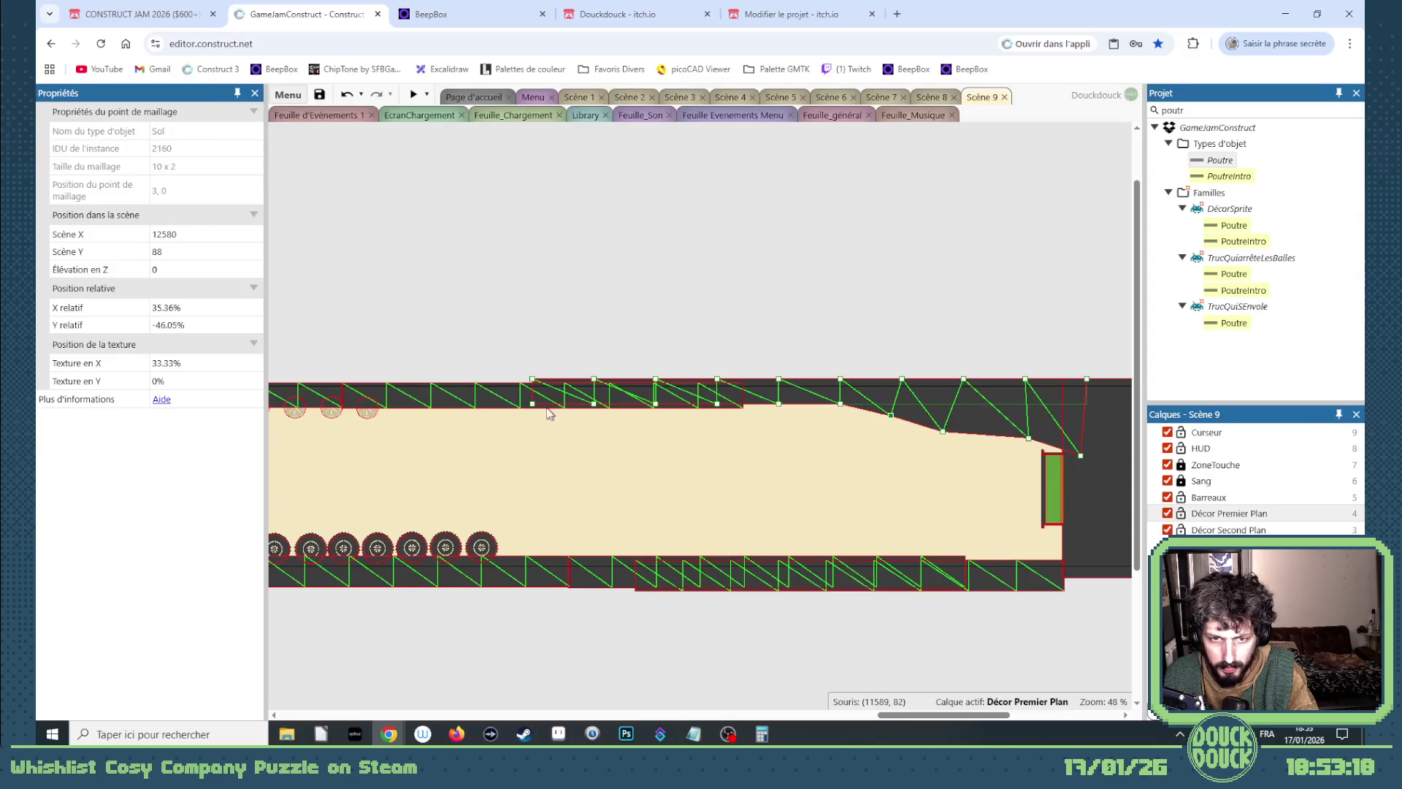
pyautogui.moveTo(530, 402); pyautogui.dragTo(544, 451)
pyautogui.moveTo(536, 382); pyautogui.dragTo(419, 396)
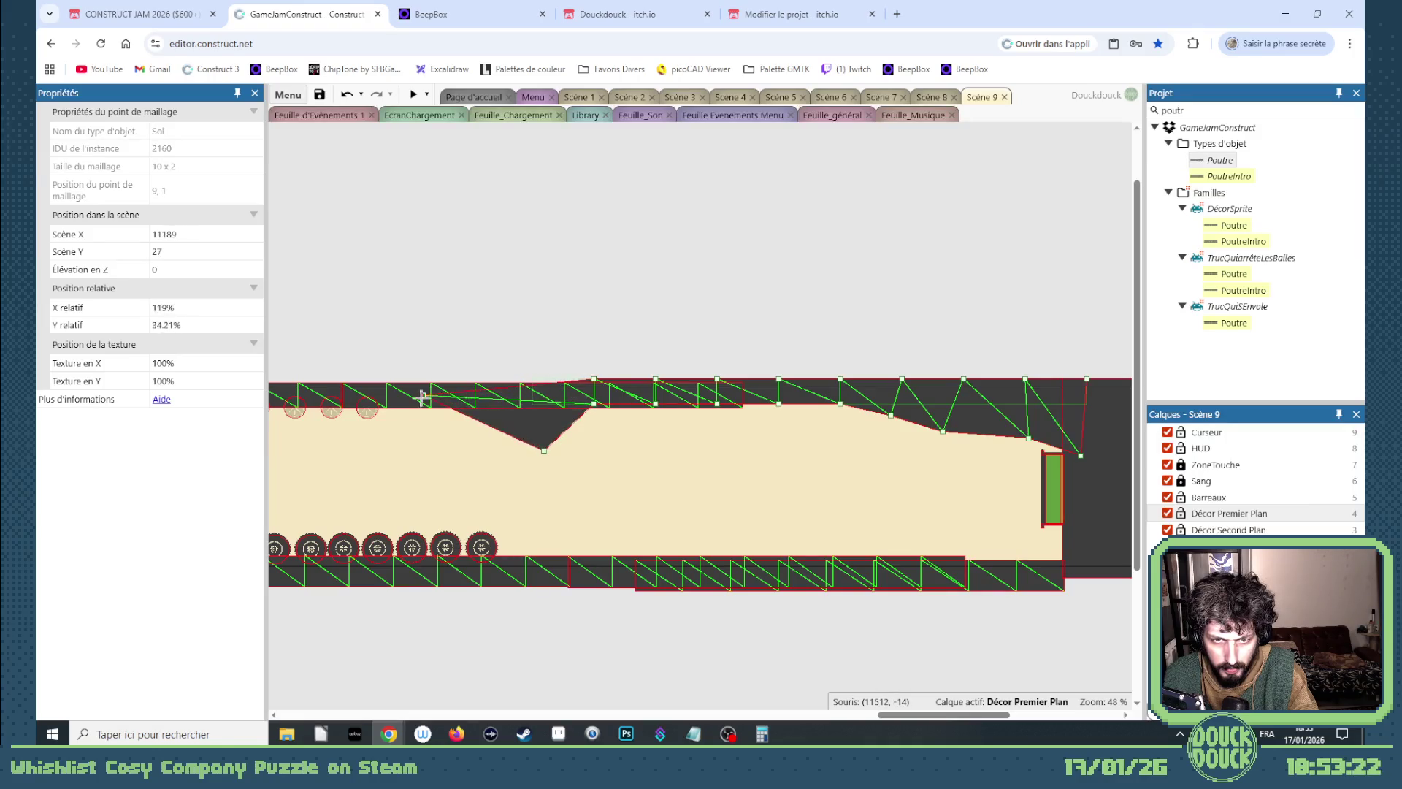
pyautogui.moveTo(592, 402)
pyautogui.mouseDown()
pyautogui.moveTo(600, 420)
pyautogui.moveTo(723, 429)
pyautogui.moveTo(775, 414)
pyautogui.mouseUp()
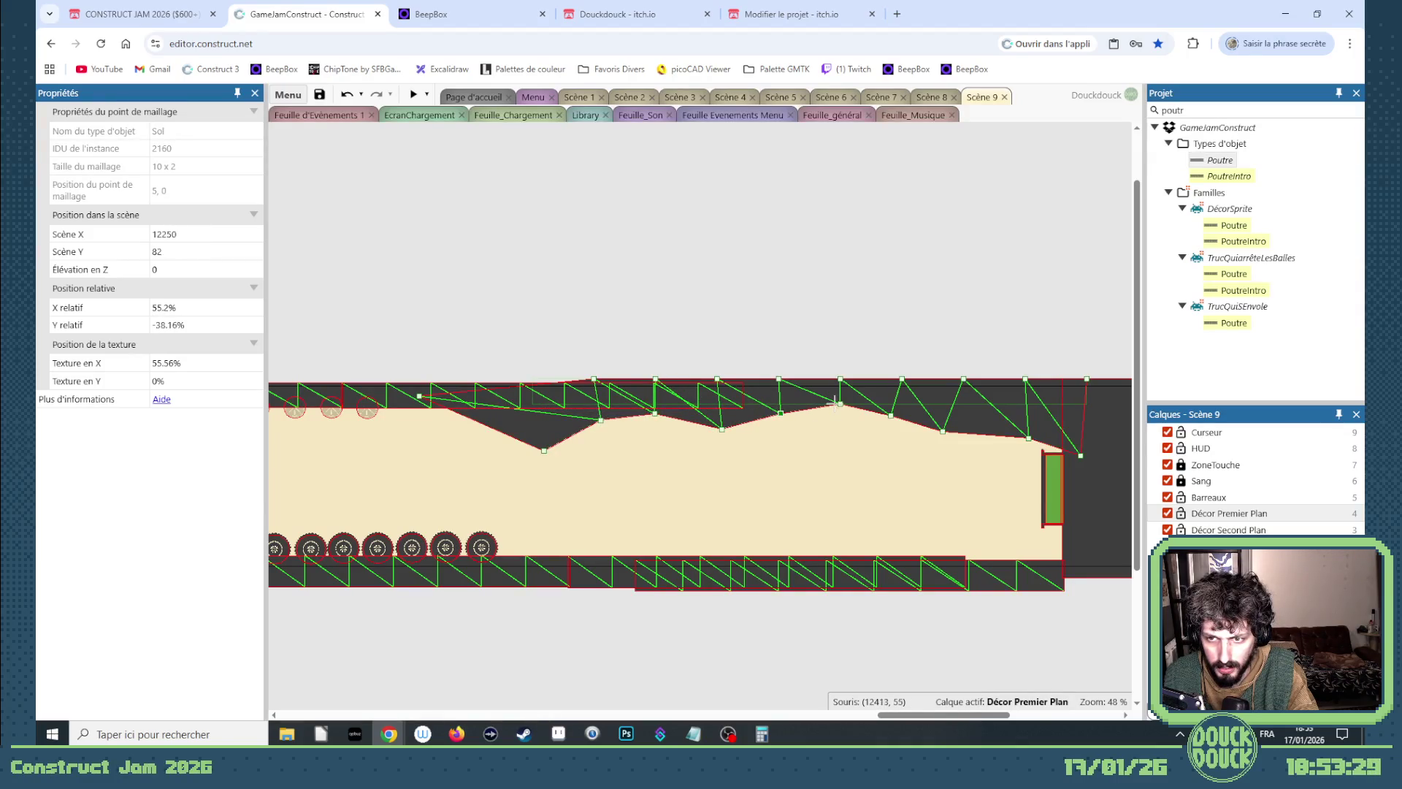
# Give the floor strip a fresh mesh, raise a point into a bump and shift its end point right.
pyautogui.rightClick(548, 571)
pyautogui.moveTo(621, 394)
pyautogui.click(740, 425)
pyautogui.moveTo(526, 556)
pyautogui.mouseDown()
pyautogui.moveTo(527, 526)
pyautogui.moveTo(566, 523)
pyautogui.moveTo(552, 507)
pyautogui.mouseUp()
pyautogui.moveTo(568, 583); pyautogui.dragTo(621, 578)
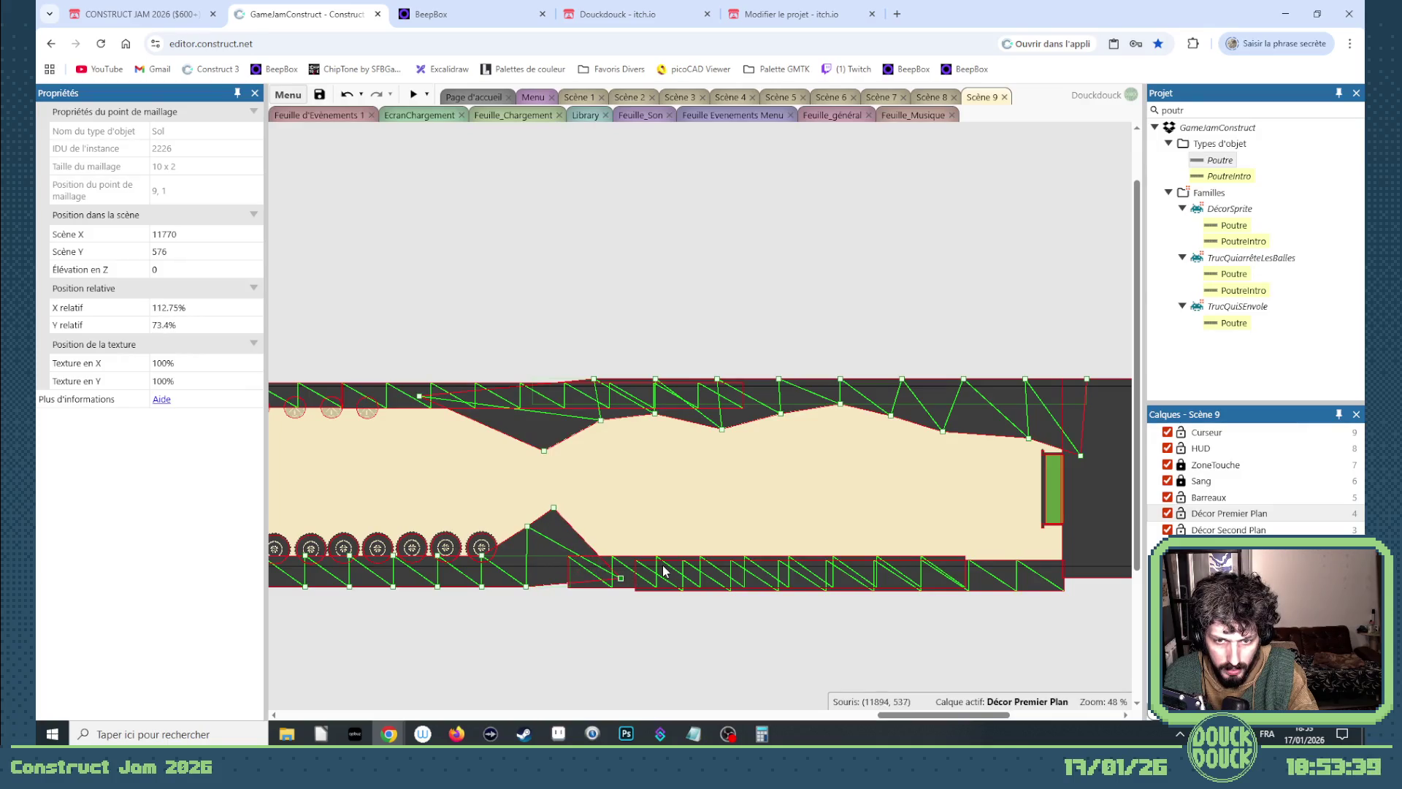
# Delete the dark block past the floor and stretch the floor Sol strip to the level's end.
pyautogui.click(634, 570)
pyautogui.click(1010, 577)
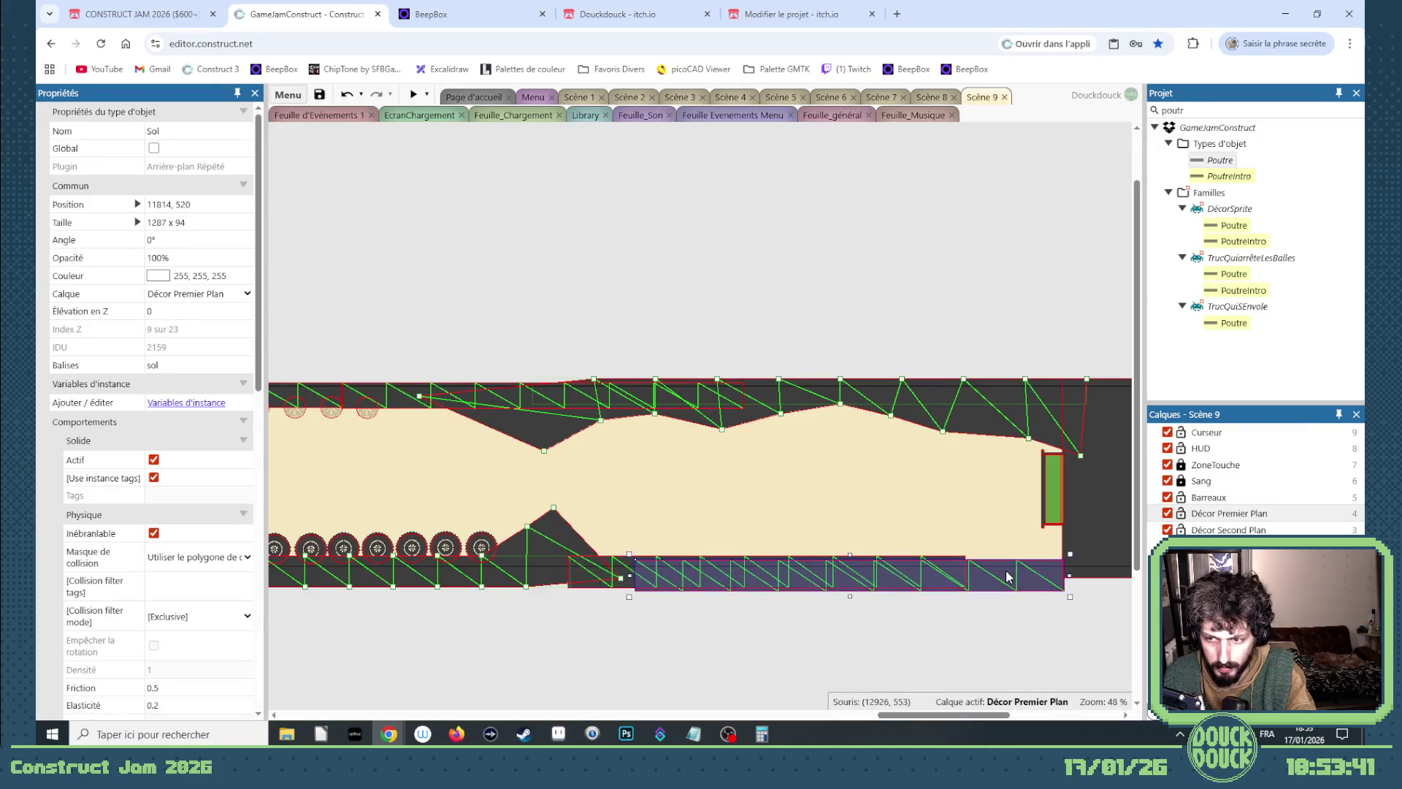
pyautogui.press('Delete')
pyautogui.click(963, 571)
pyautogui.moveTo(963, 571); pyautogui.dragTo(1084, 571)
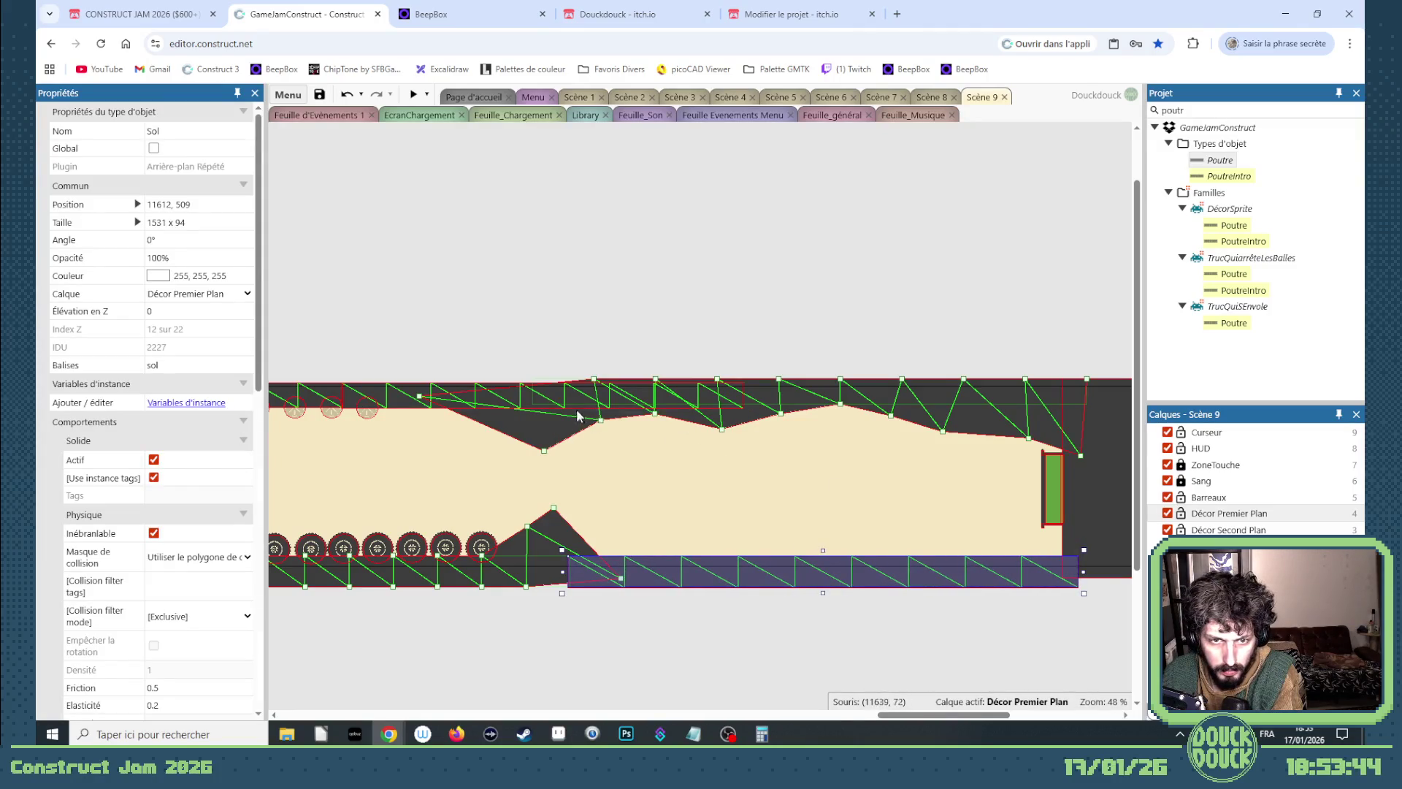
# Reset the floor's mesh with Réinitialiser le maillage and raise its edge points into zigzag bumps.
pyautogui.rightClick(780, 572)
pyautogui.moveTo(906, 402)
pyautogui.click(964, 401)
pyautogui.click(726, 438)
pyautogui.rightClick(726, 539)
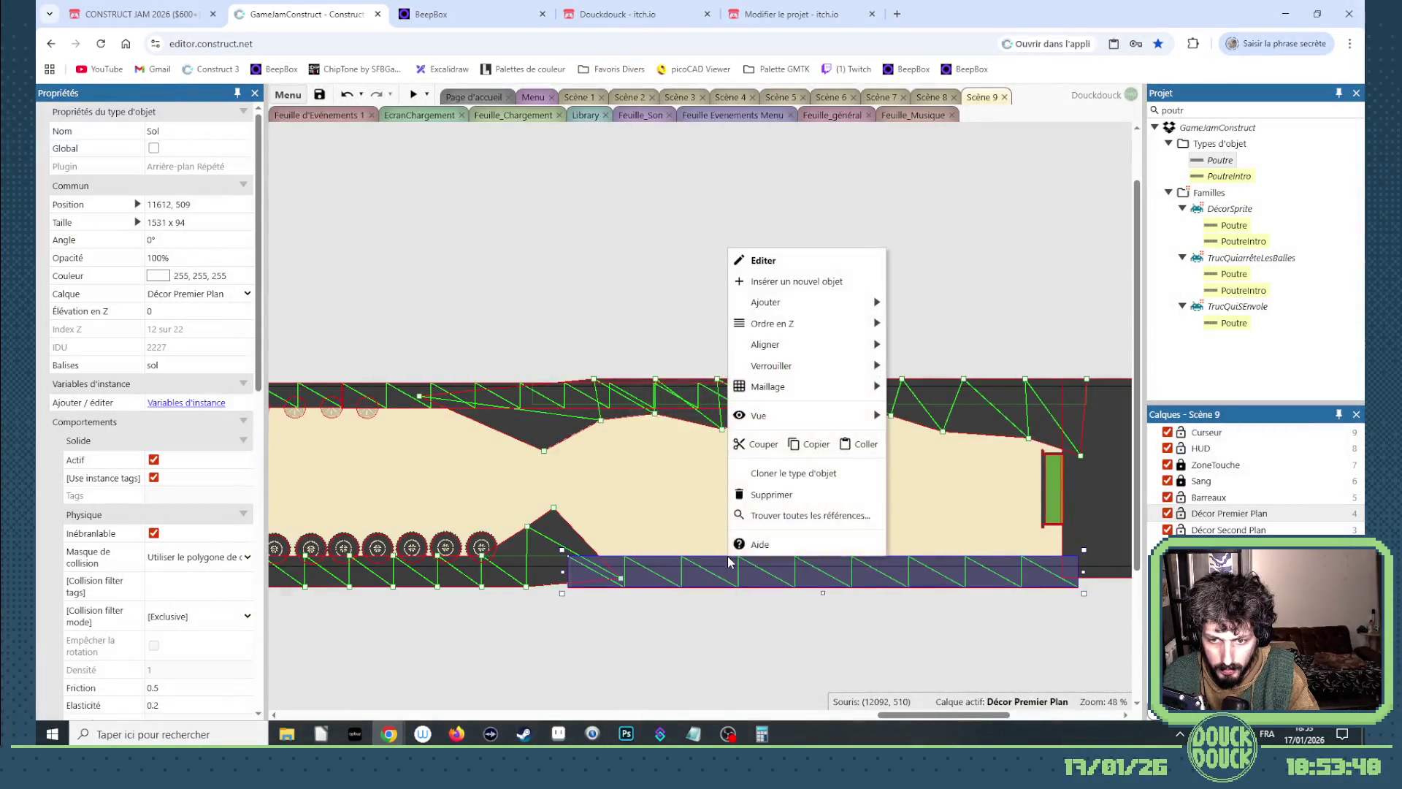
pyautogui.moveTo(862, 386)
pyautogui.click(919, 413)
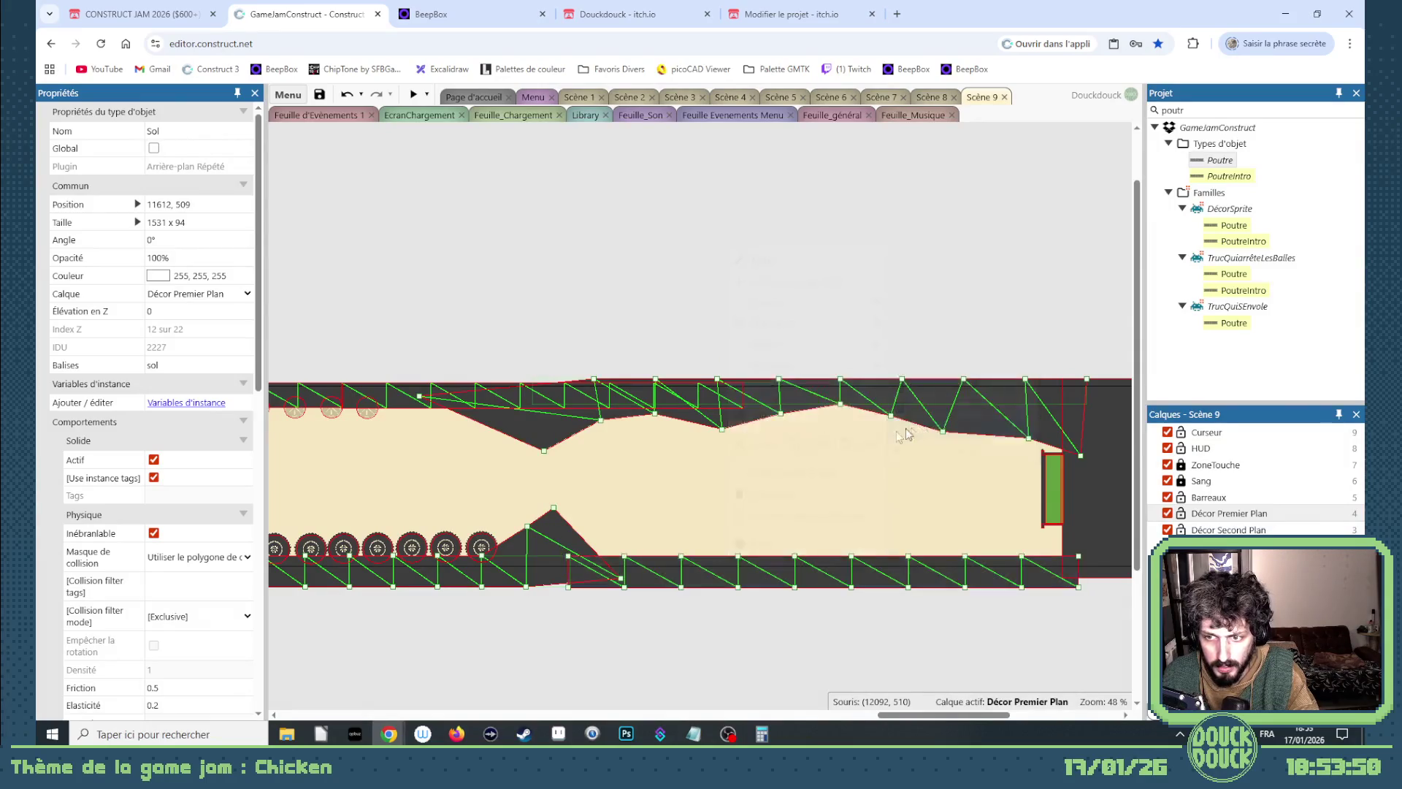
pyautogui.moveTo(621, 560); pyautogui.dragTo(605, 535)
pyautogui.moveTo(684, 556)
pyautogui.mouseDown()
pyautogui.moveTo(750, 525)
pyautogui.moveTo(824, 537)
pyautogui.moveTo(874, 523)
pyautogui.moveTo(1031, 561)
pyautogui.moveTo(1094, 516)
pyautogui.mouseUp()
pyautogui.click(966, 556)
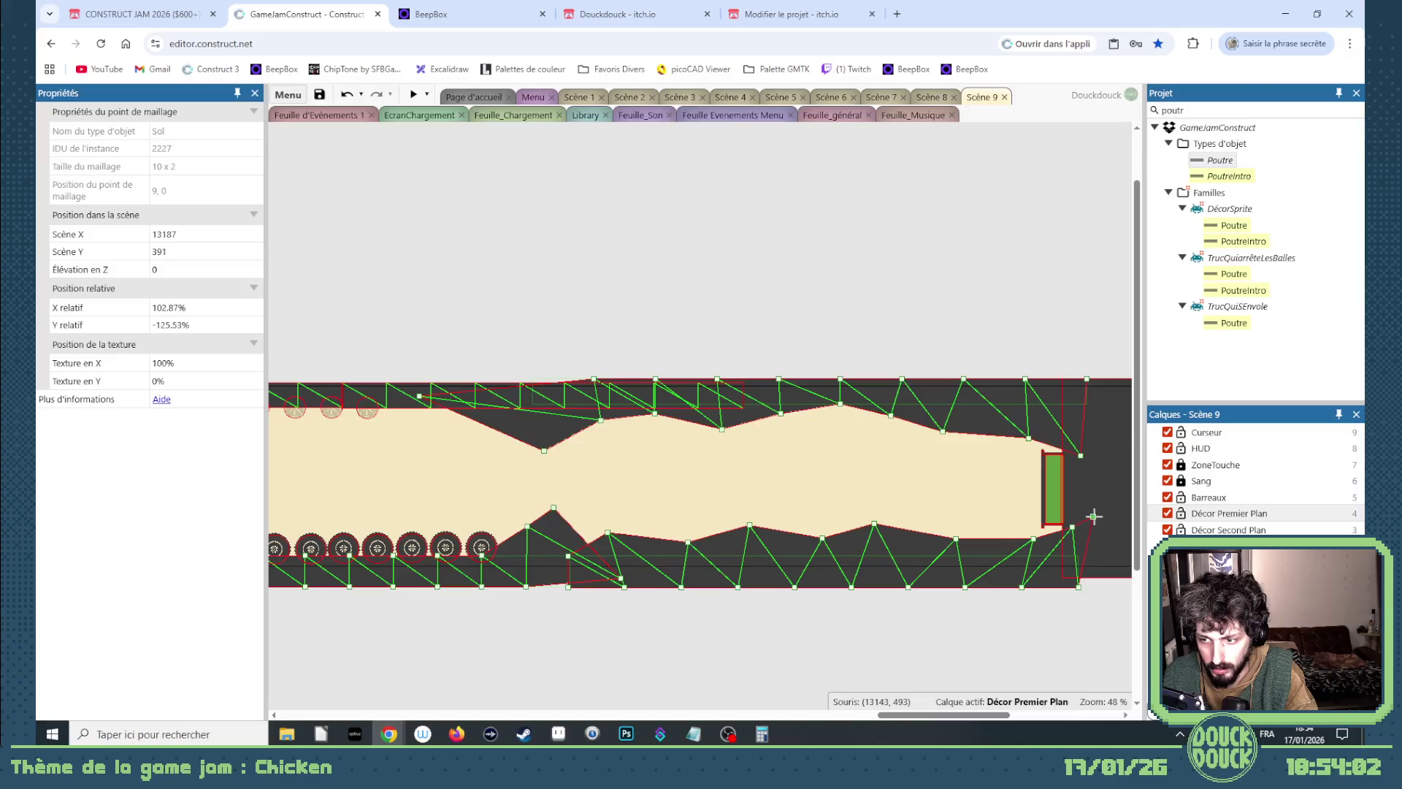
pyautogui.click(1008, 631)
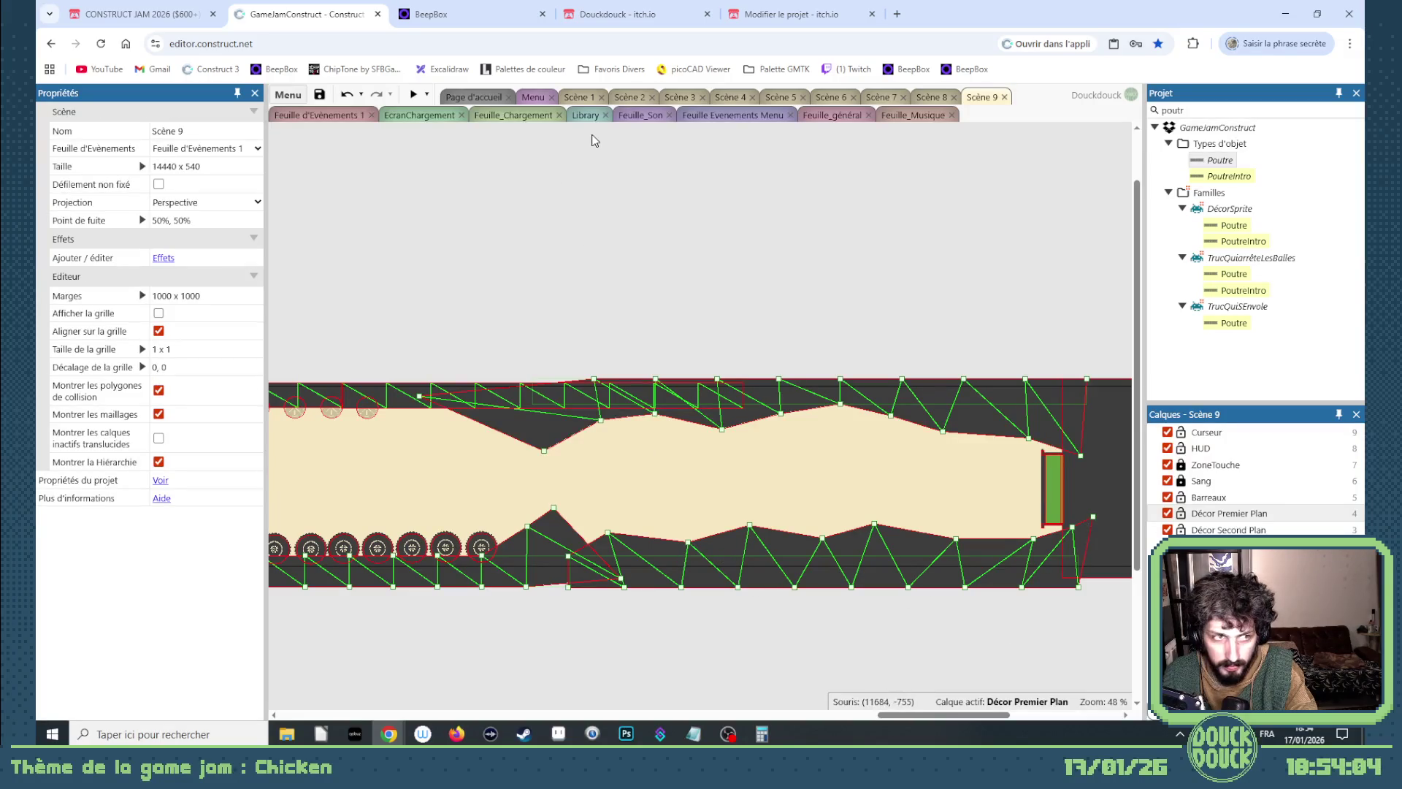
# On the Feuille_Son event sheet, start adding a condition to event 1.
pyautogui.click(637, 115)
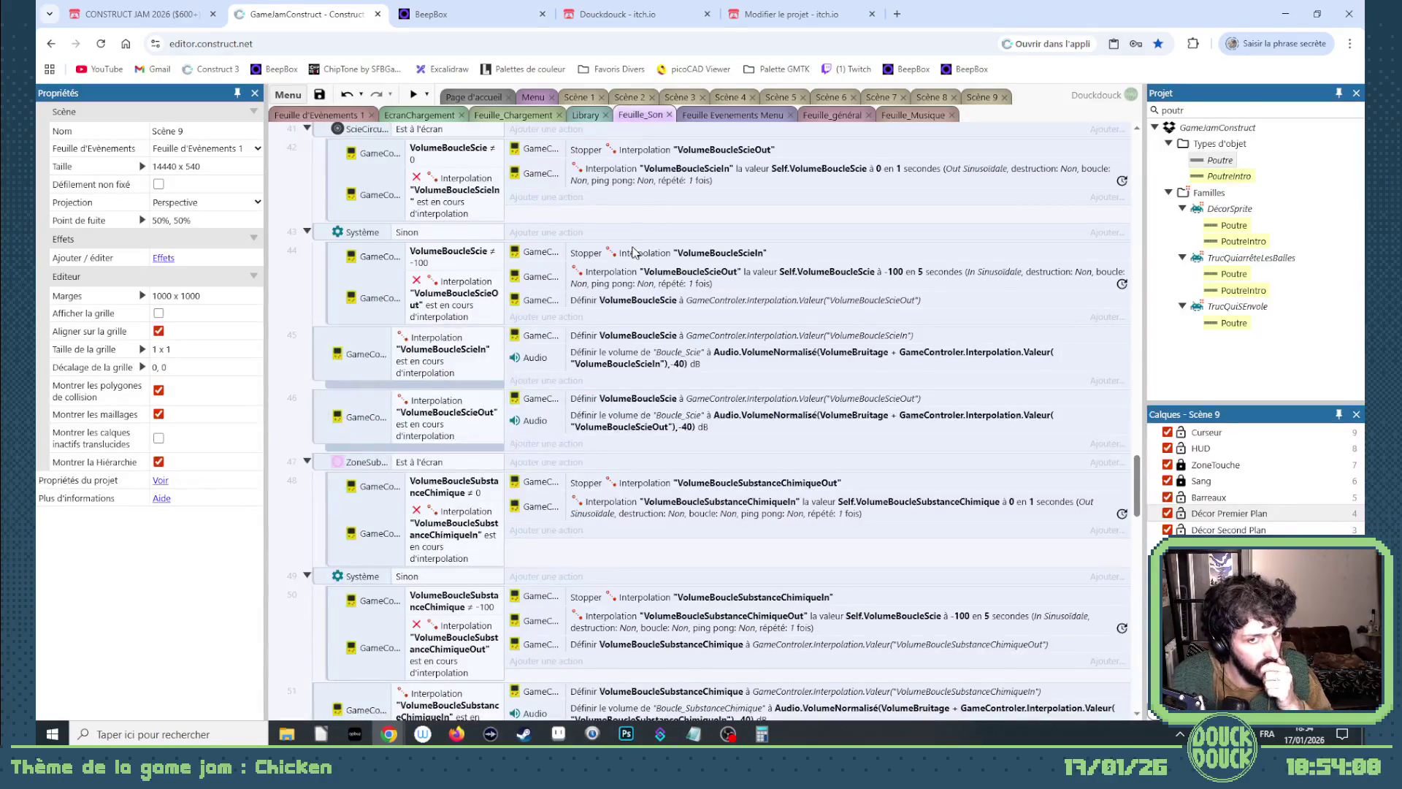
pyautogui.scroll(10, 632, 252)
pyautogui.scroll(10, 595, 278)
pyautogui.scroll(8, 596, 278)
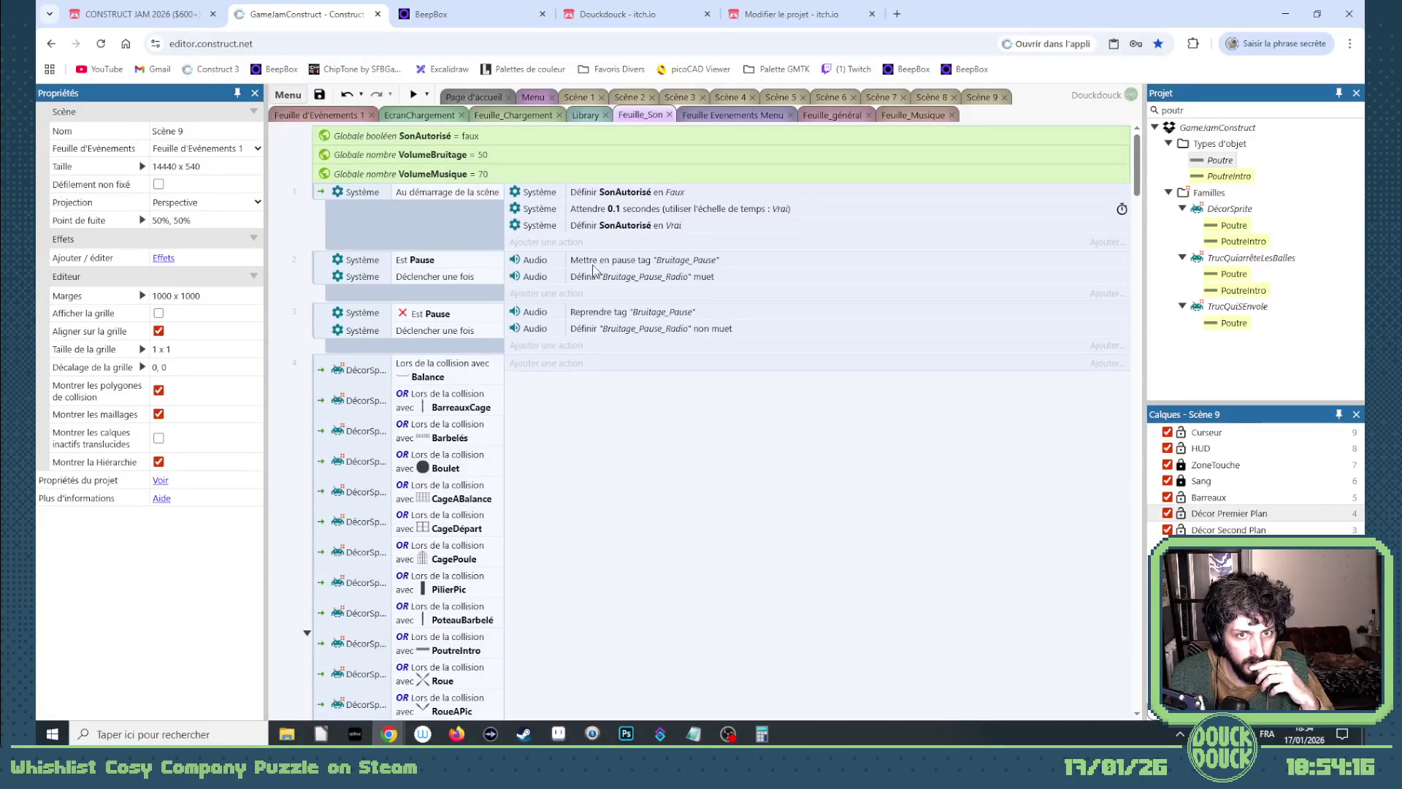
pyautogui.rightClick(325, 198)
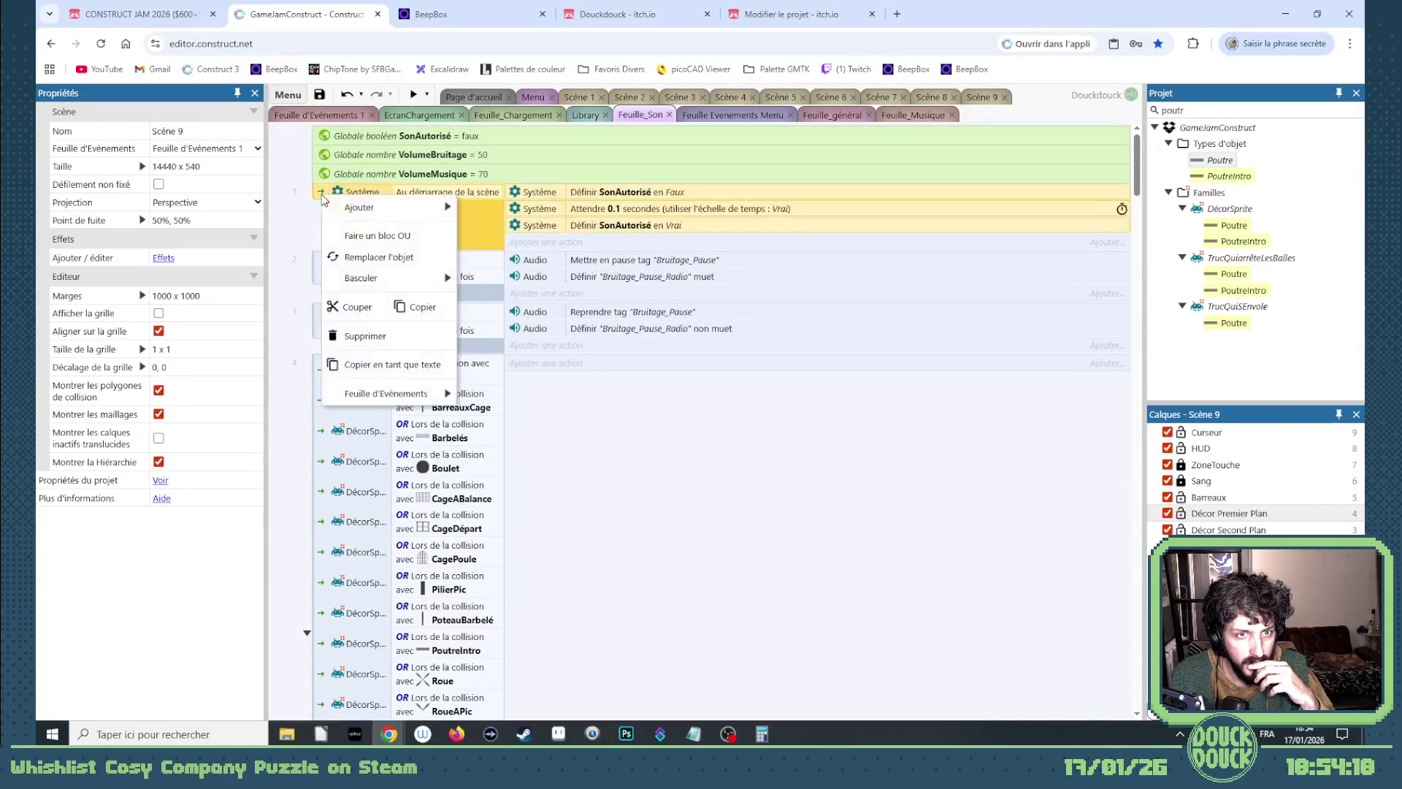
pyautogui.moveTo(341, 208)
pyautogui.click(508, 208)
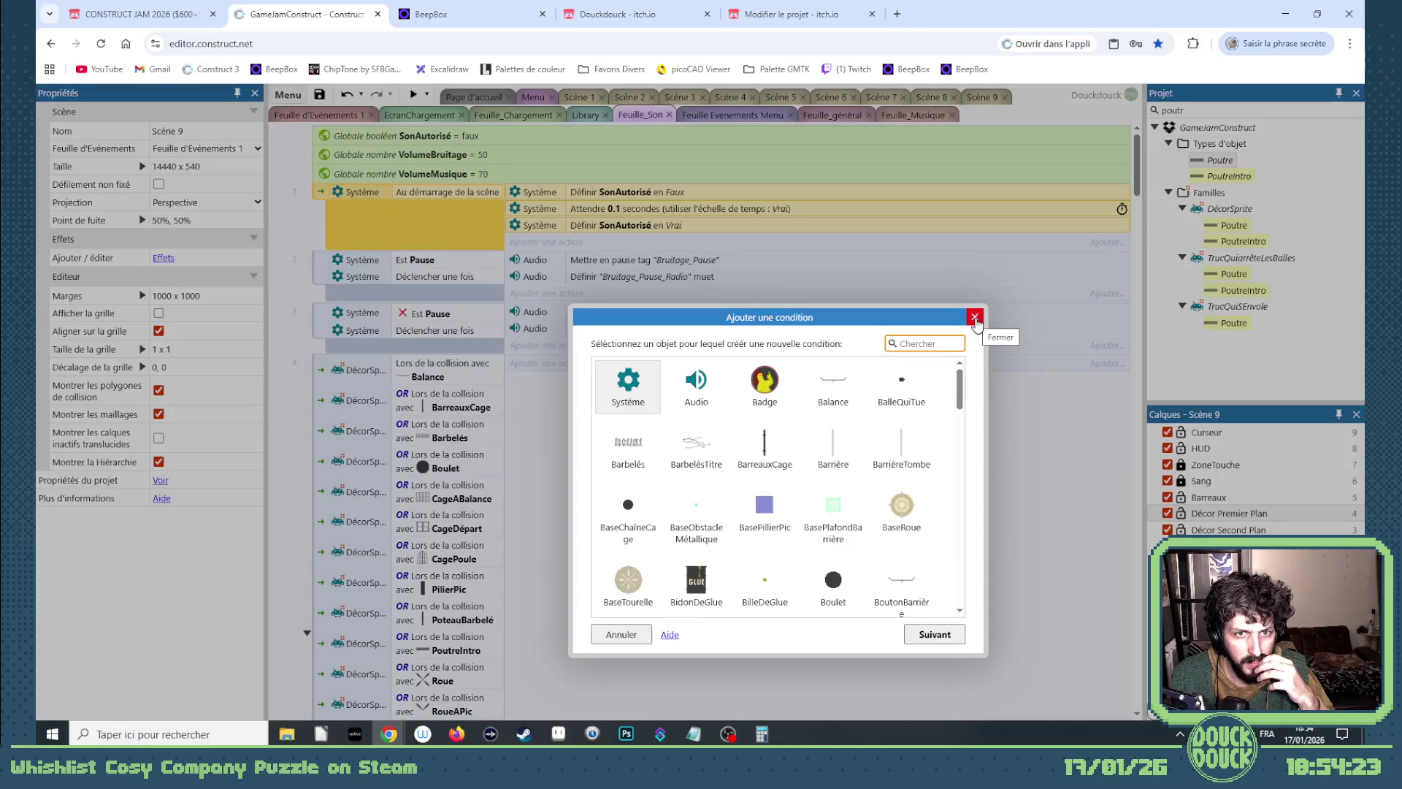
# Choose Système > Comparer deux valeurs and show the Audio expressions in the expression dictionary.
pyautogui.doubleClick(628, 386)
pyautogui.scroll(-5, 788, 506)
pyautogui.scroll(-3, 780, 503)
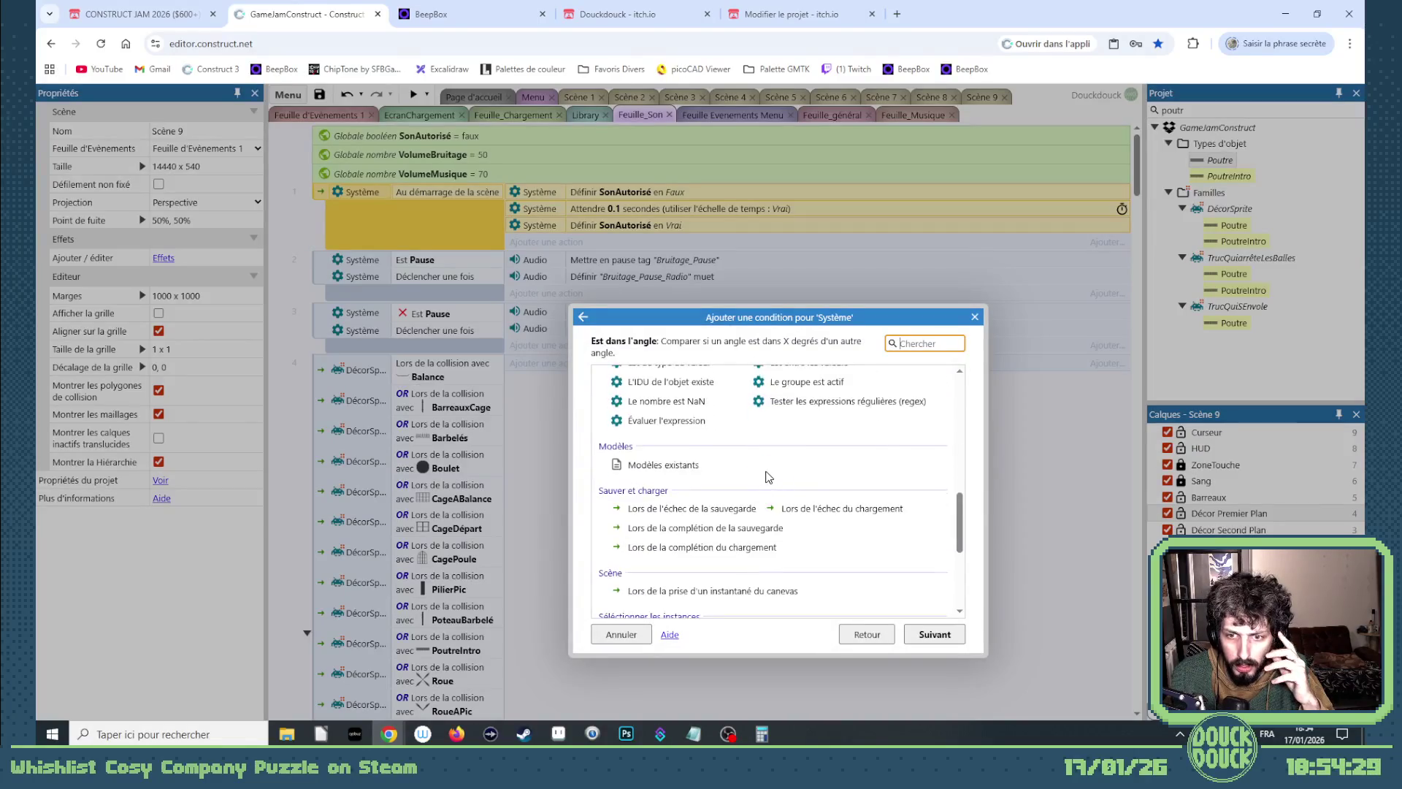
pyautogui.scroll(-3, 768, 476)
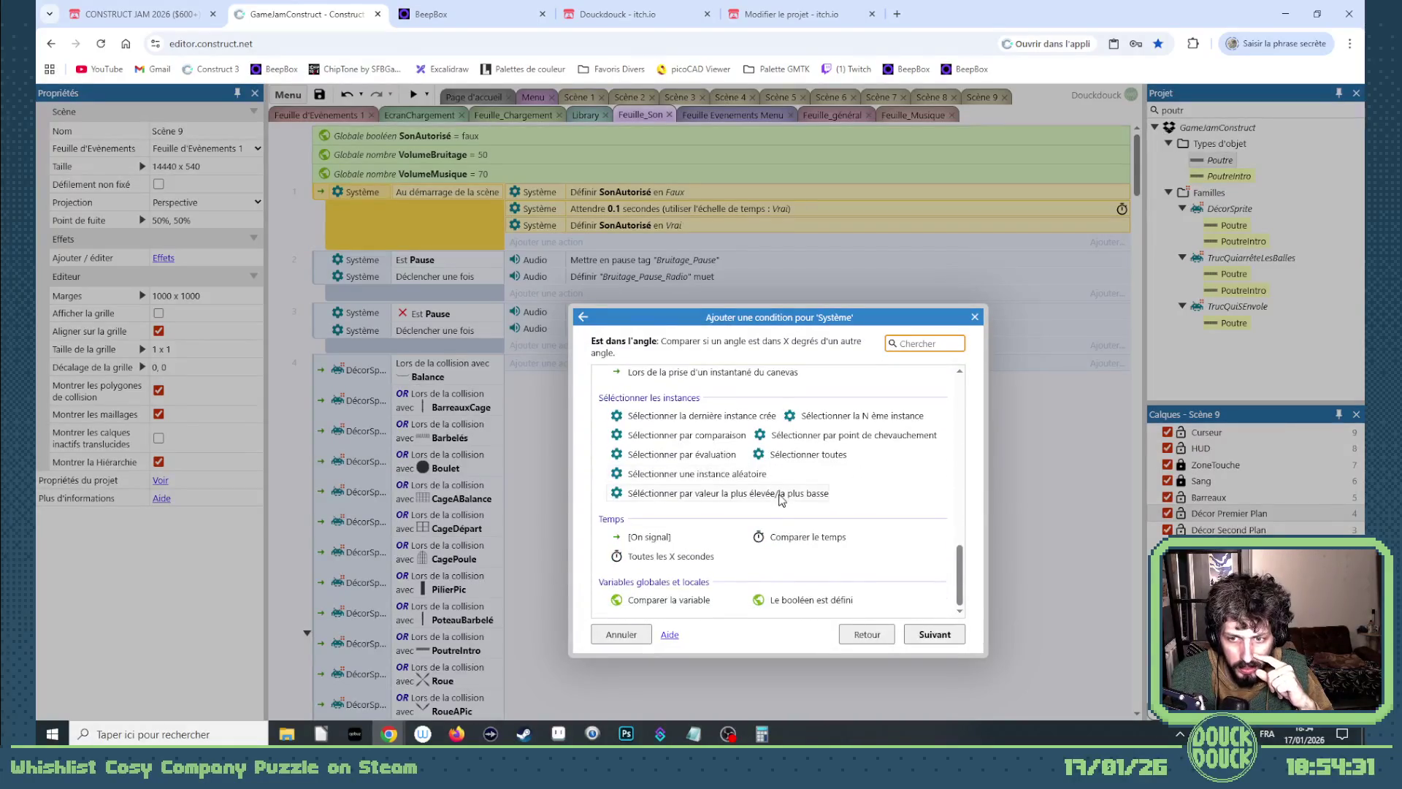
pyautogui.scroll(4, 781, 488)
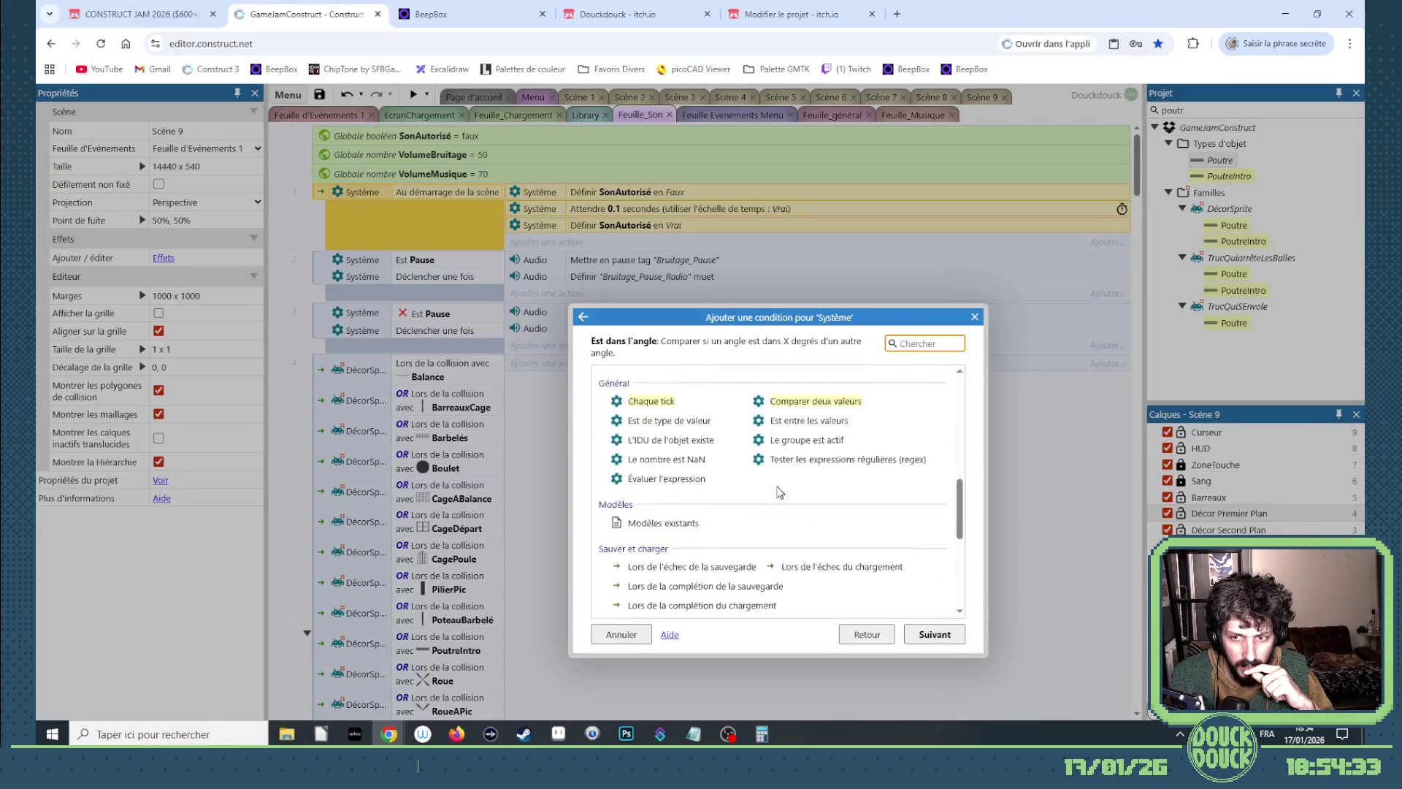
pyautogui.doubleClick(783, 473)
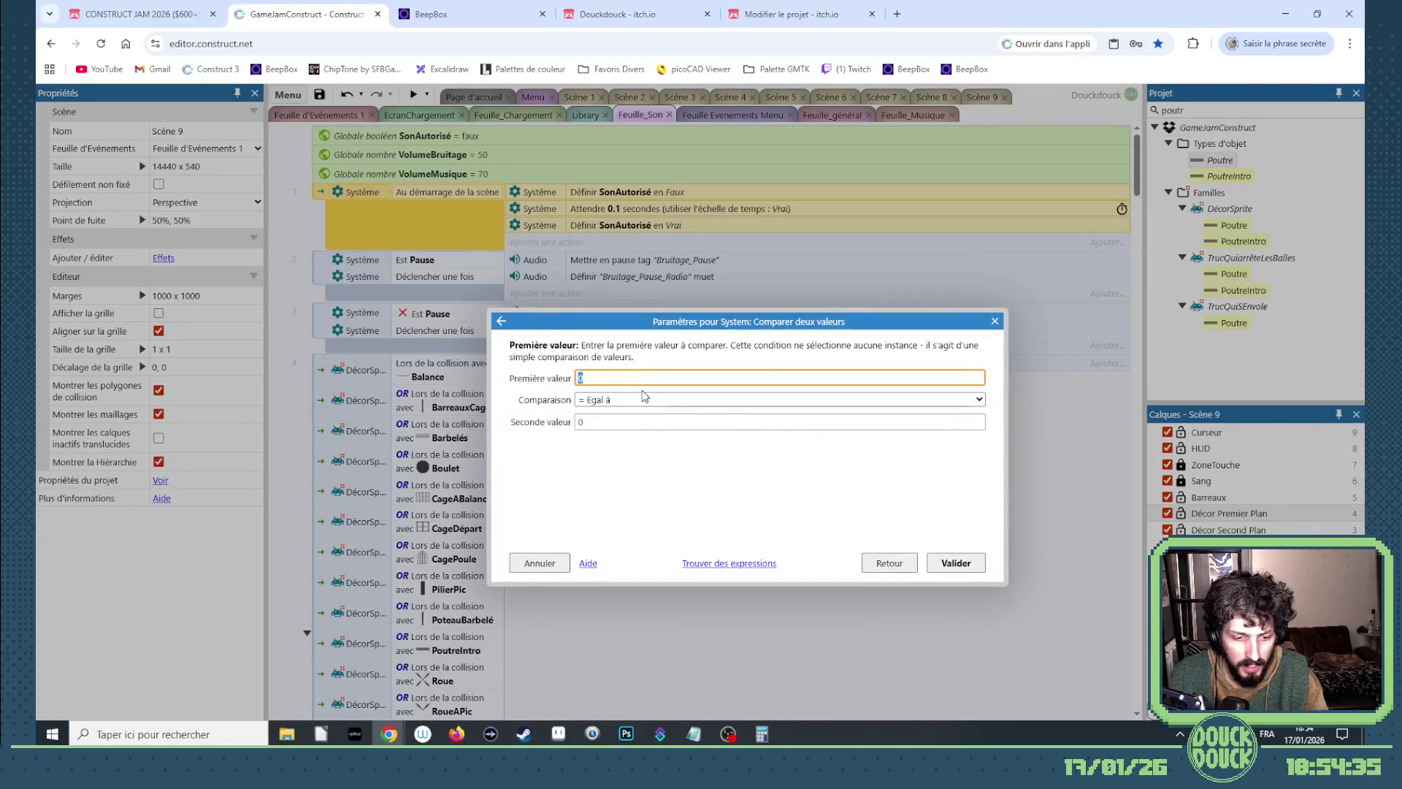
pyautogui.write('a')
pyautogui.click(625, 514)
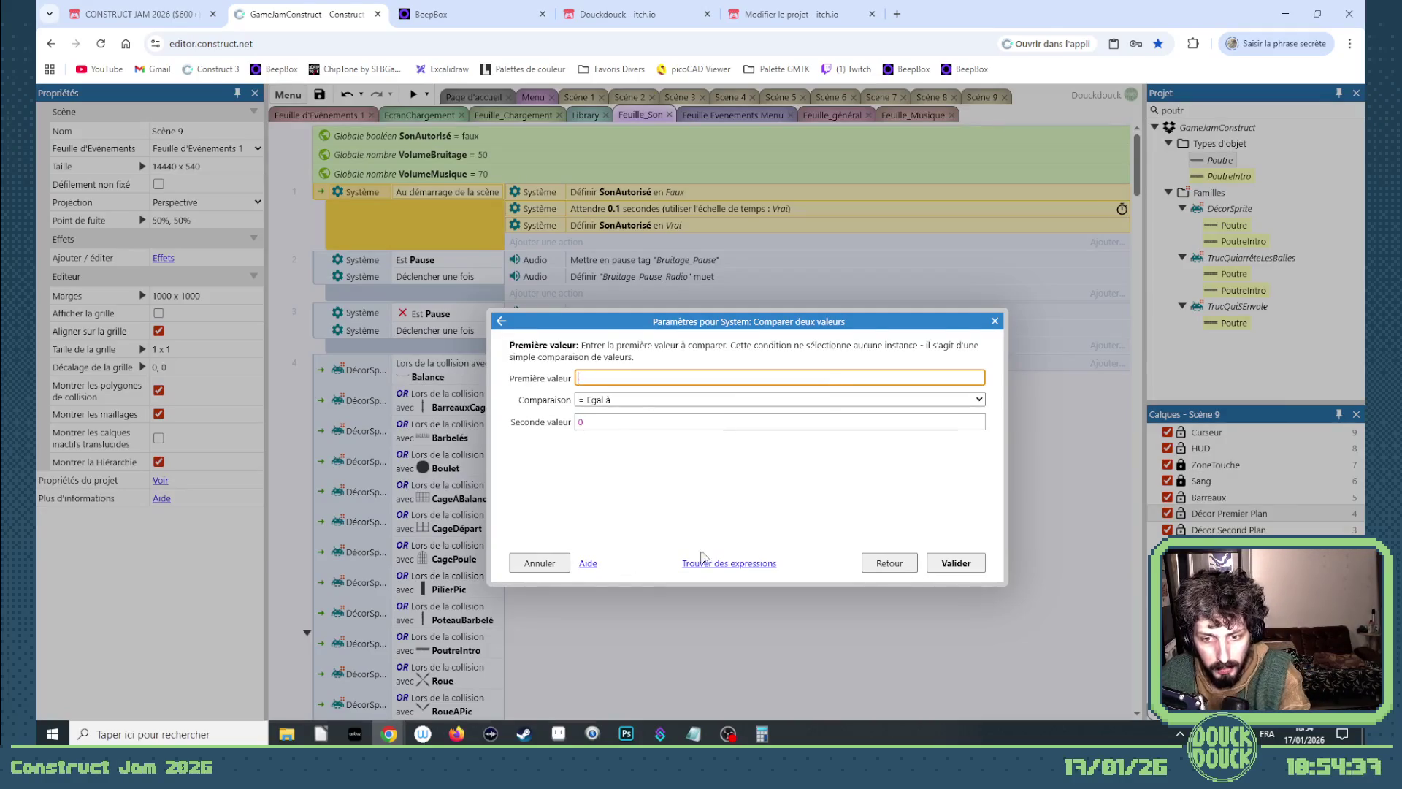
pyautogui.click(703, 563)
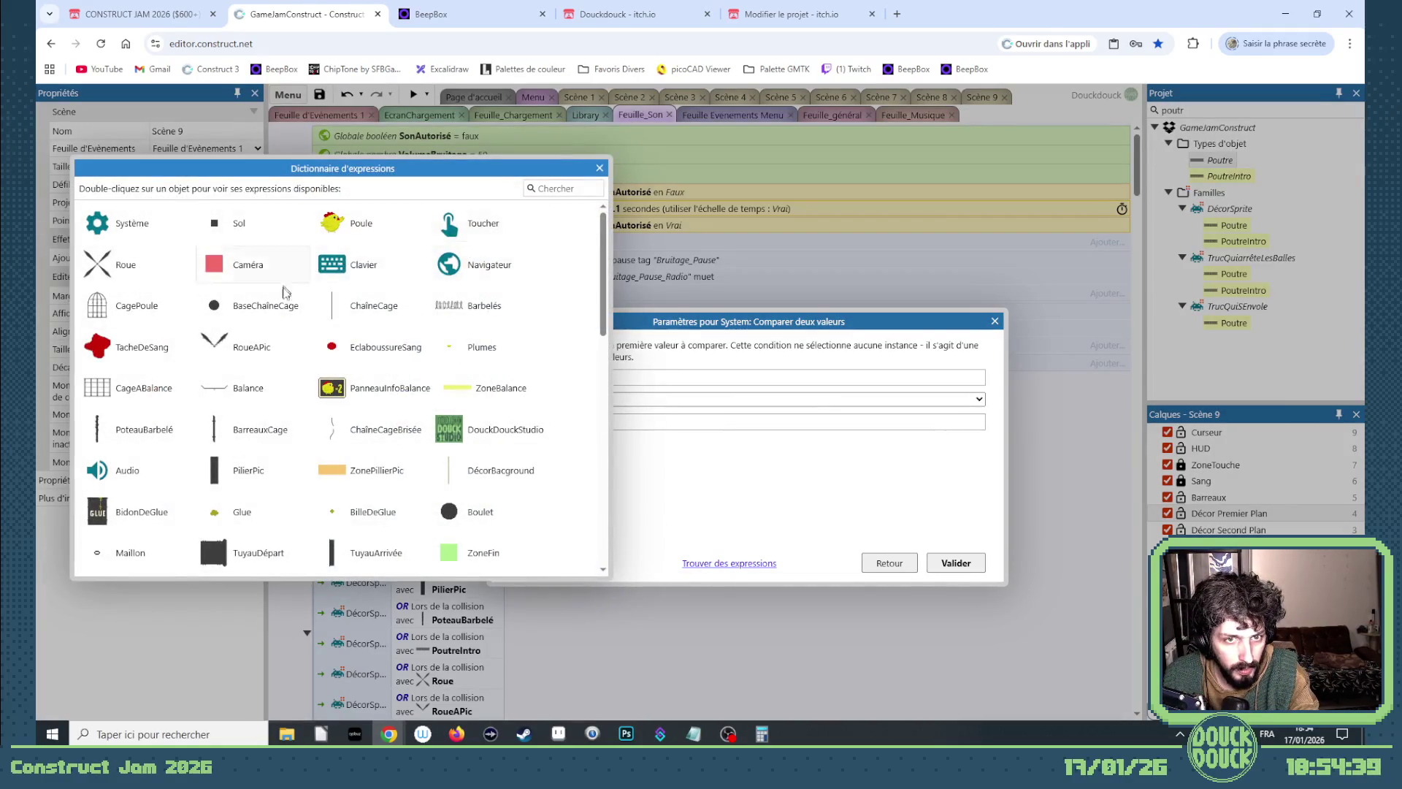
pyautogui.scroll(-1, 219, 329)
pyautogui.doubleClick(159, 384)
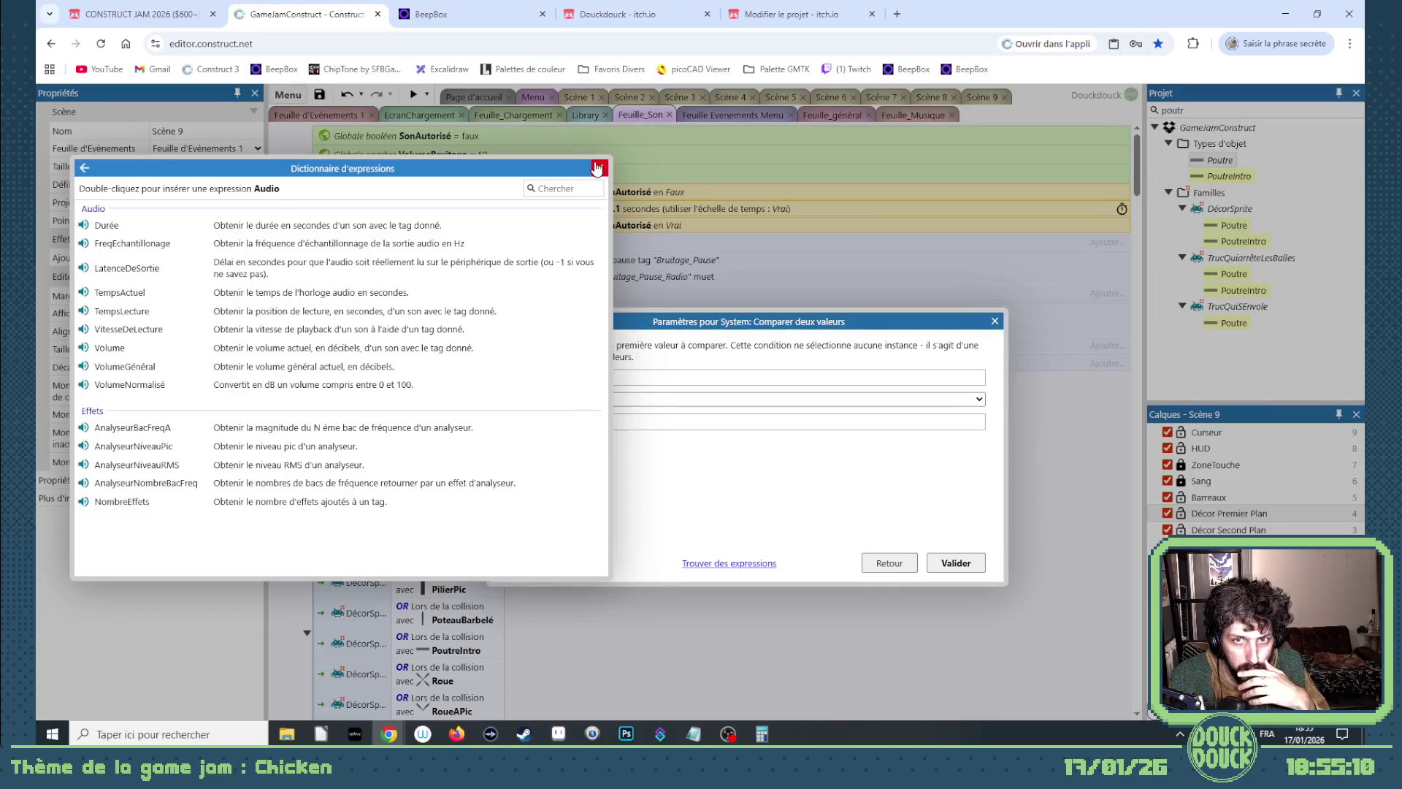
# Close the expression dictionary and cancel the Comparer deux valeurs condition, then scroll the sheet.
pyautogui.click(600, 168)
pyautogui.click(995, 322)
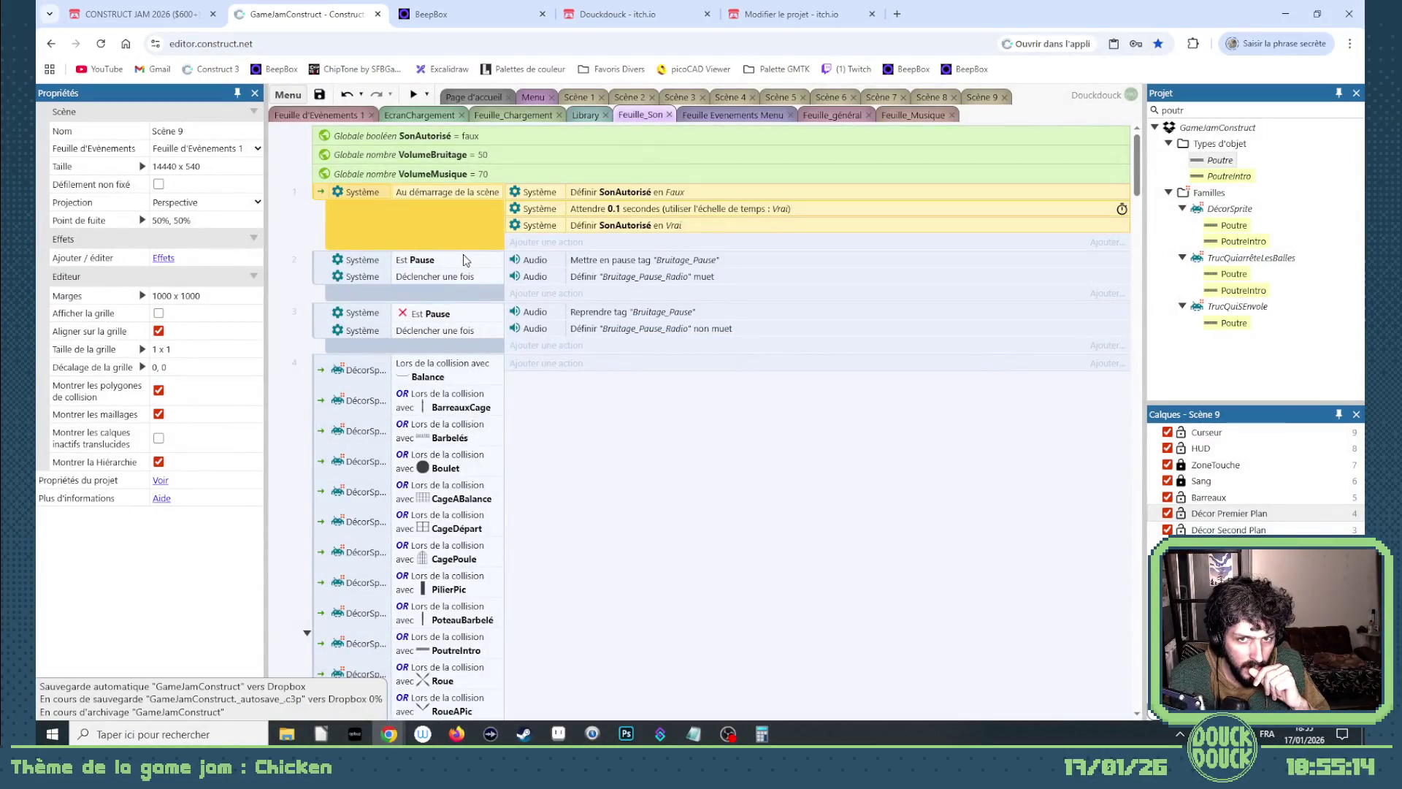
pyautogui.scroll(-5, 486, 281)
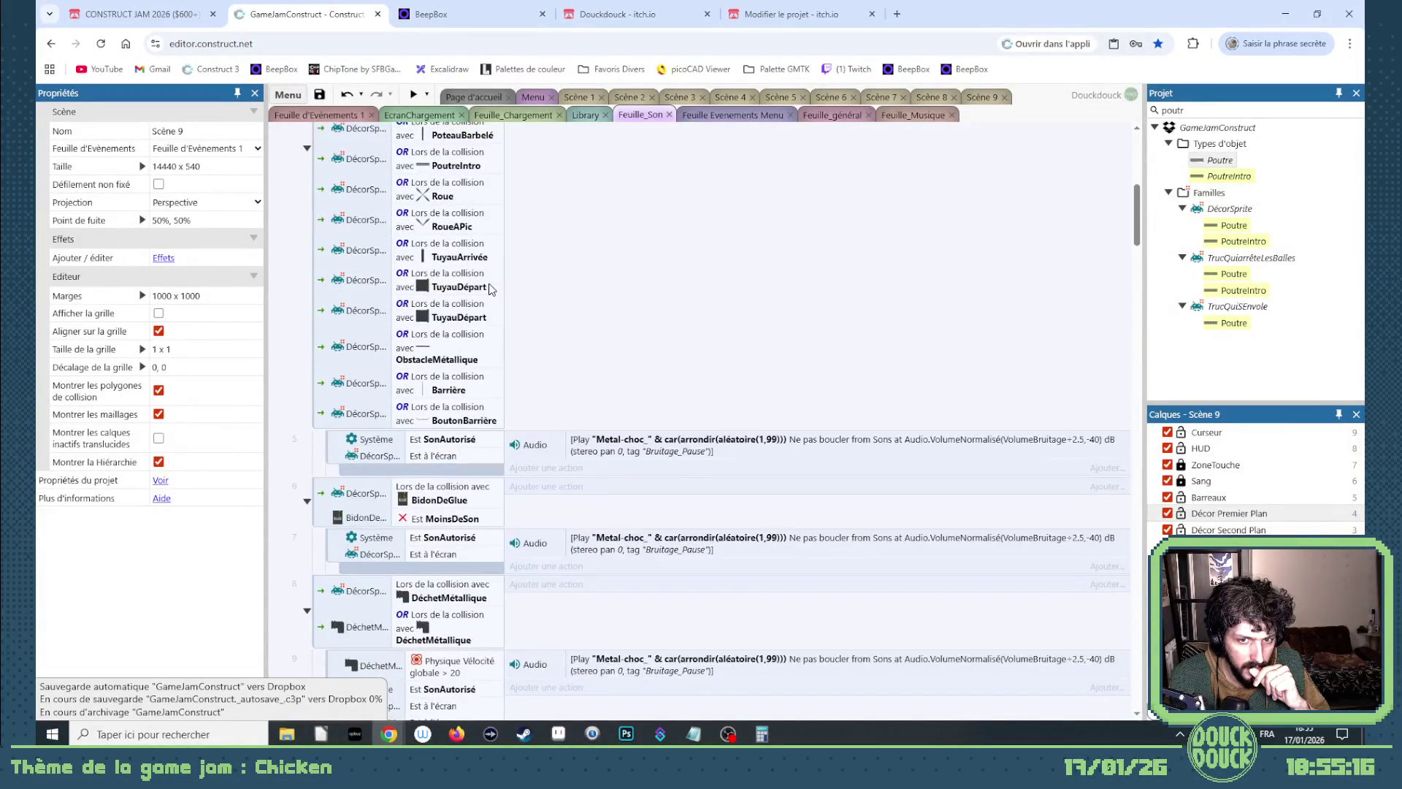
pyautogui.scroll(5, 489, 289)
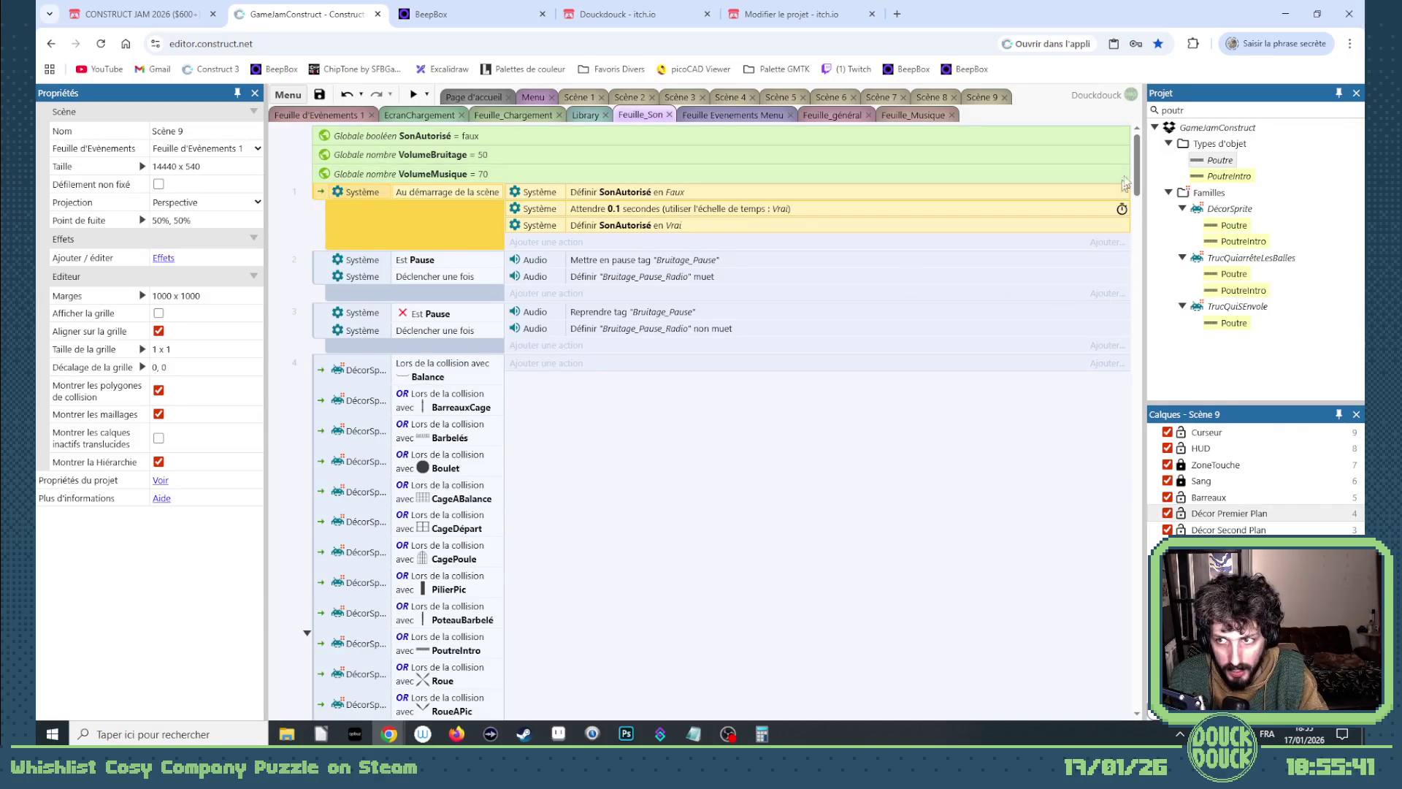
pyautogui.scroll(-20, 824, 641)
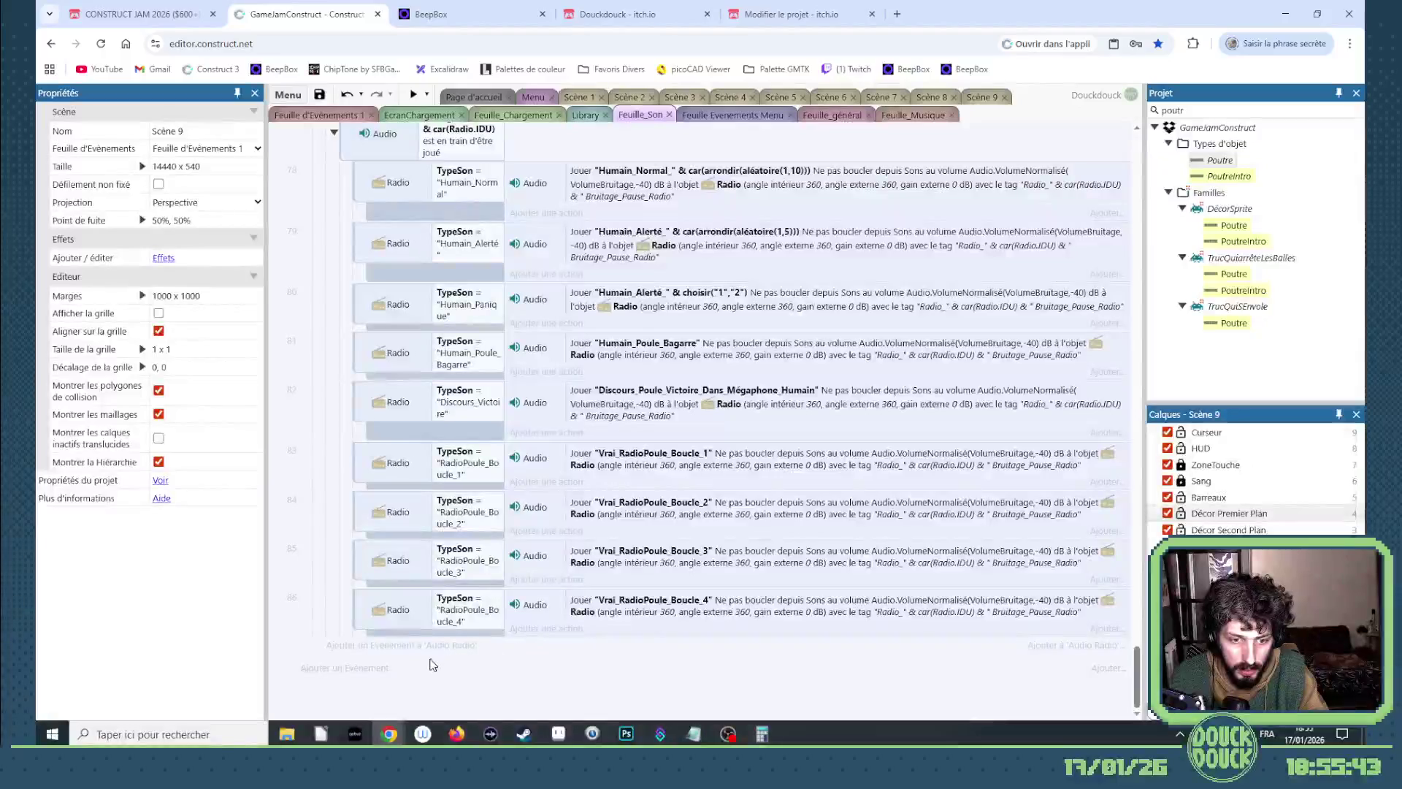
# Add a final event with Audio 'A la lecture terminée' for the tag "Bruitage".
pyautogui.click(365, 670)
pyautogui.click(700, 401)
pyautogui.doubleClick(700, 401)
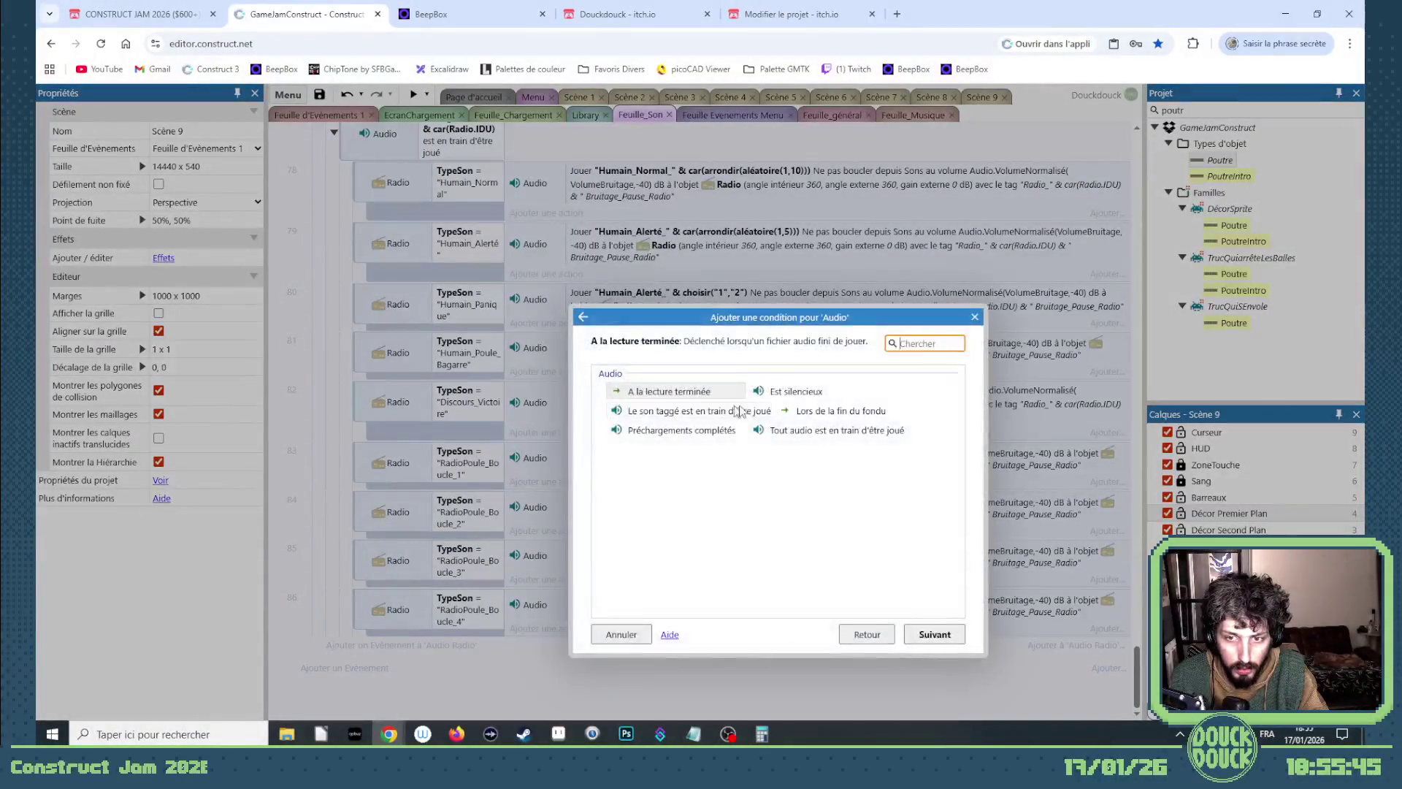
pyautogui.doubleClick(683, 394)
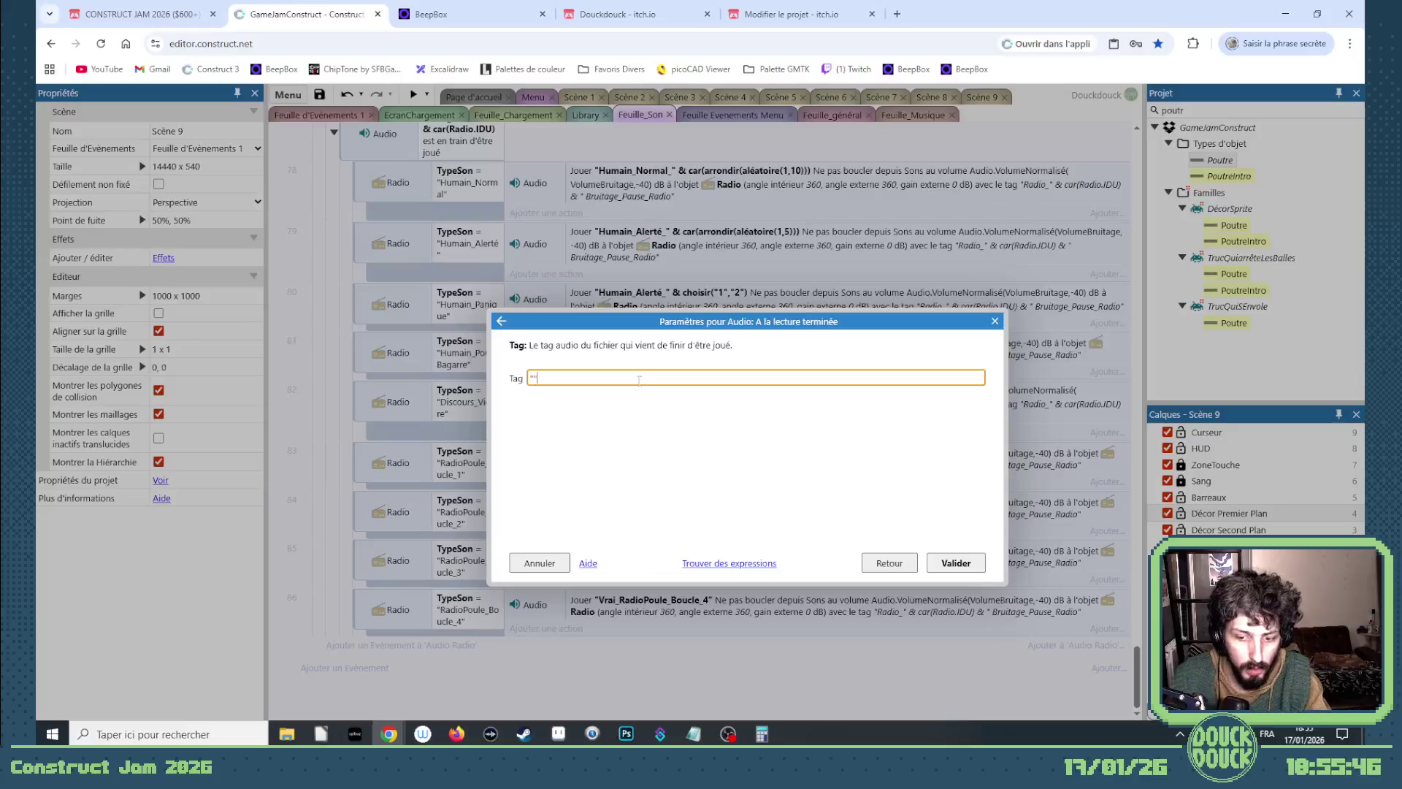
pyautogui.press('Return')
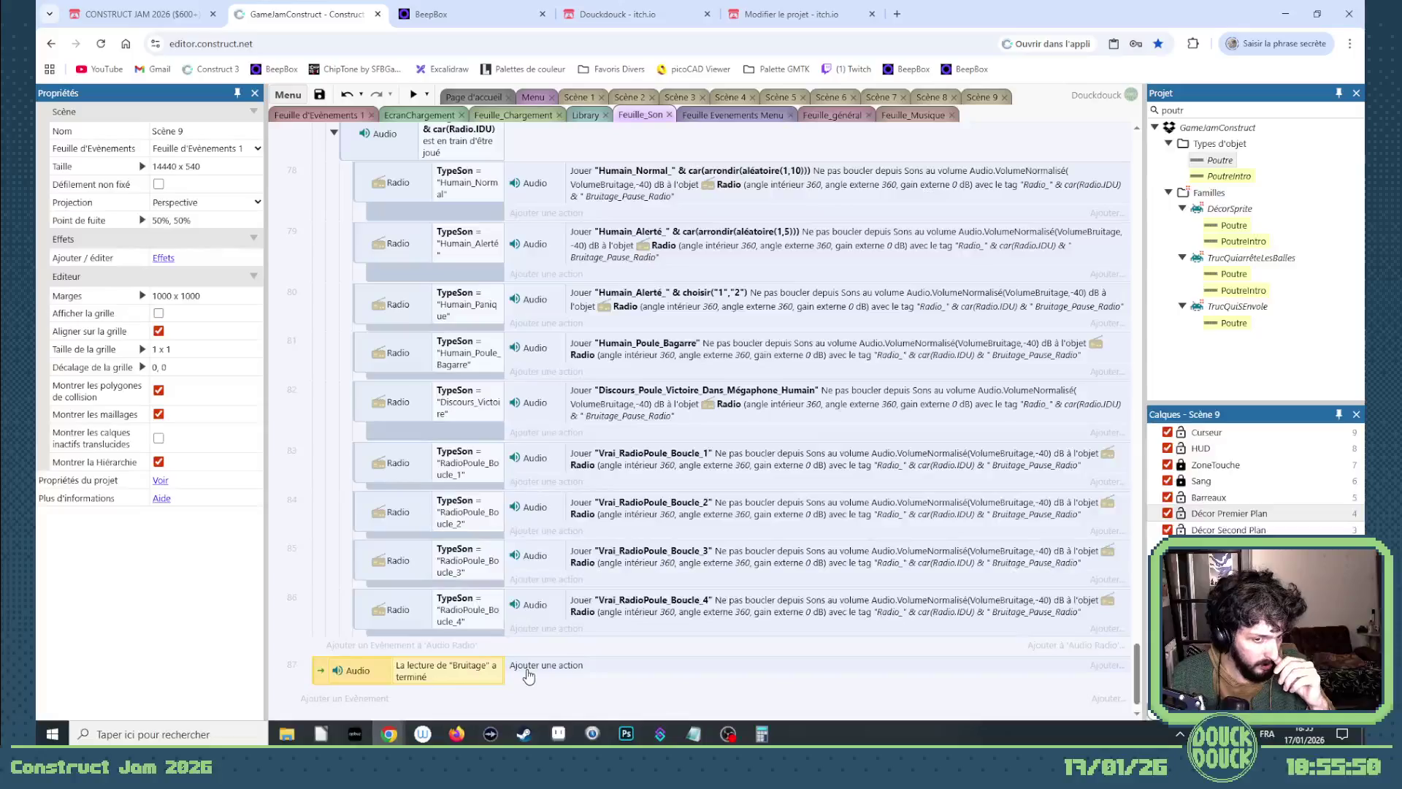
# Begin an Audio action on event 87, cancel it, and scroll back to the sheet's top.
pyautogui.click(529, 668)
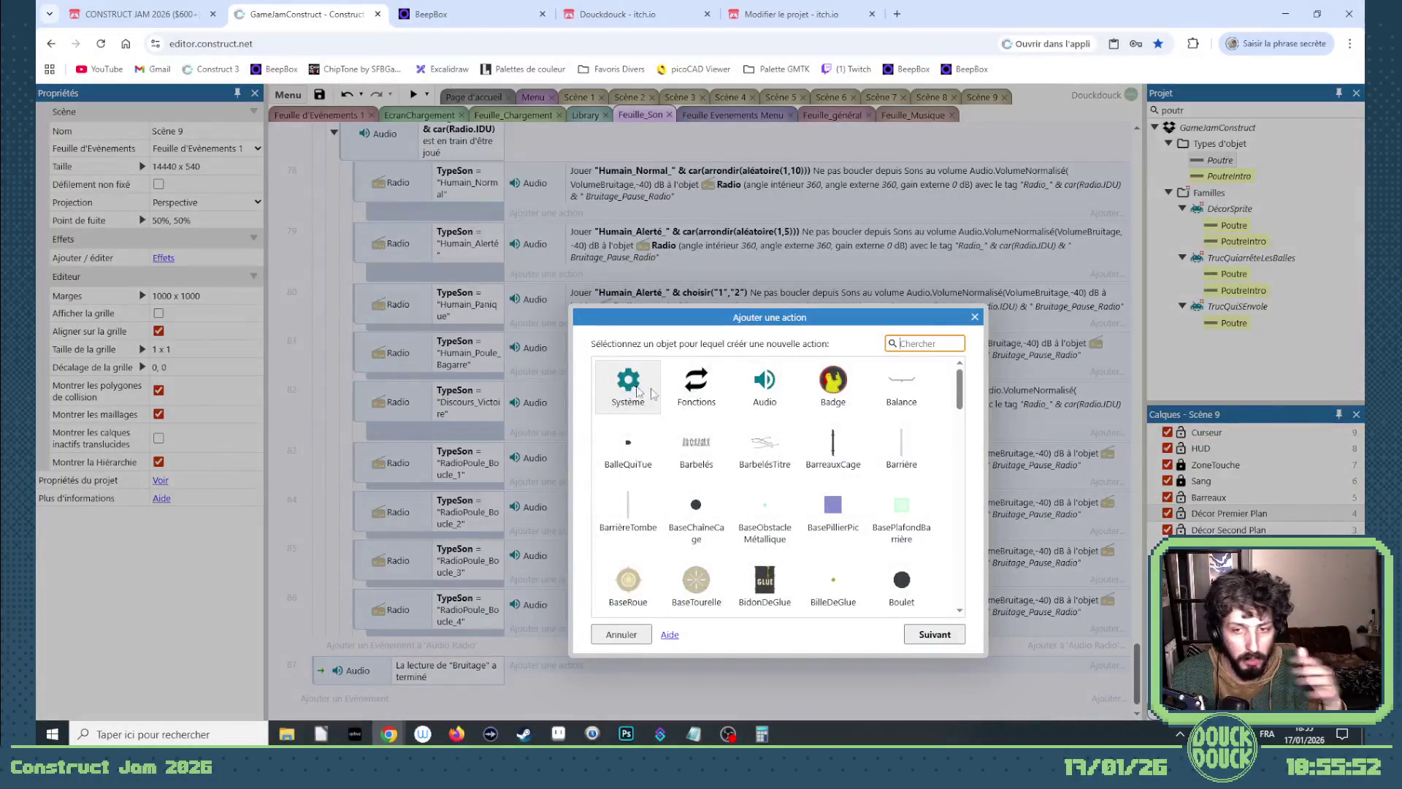
pyautogui.doubleClick(765, 383)
pyautogui.scroll(-2, 704, 497)
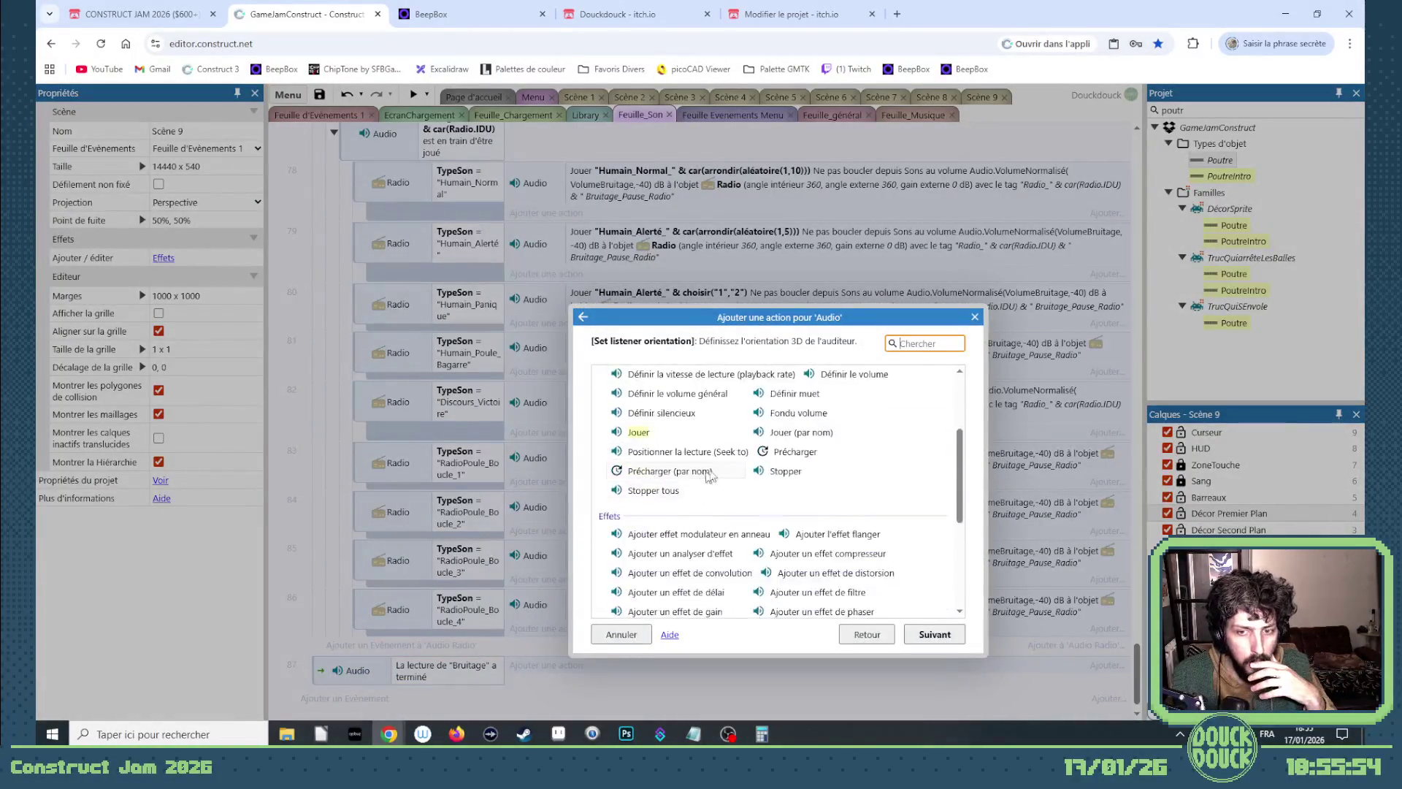
pyautogui.click(974, 317)
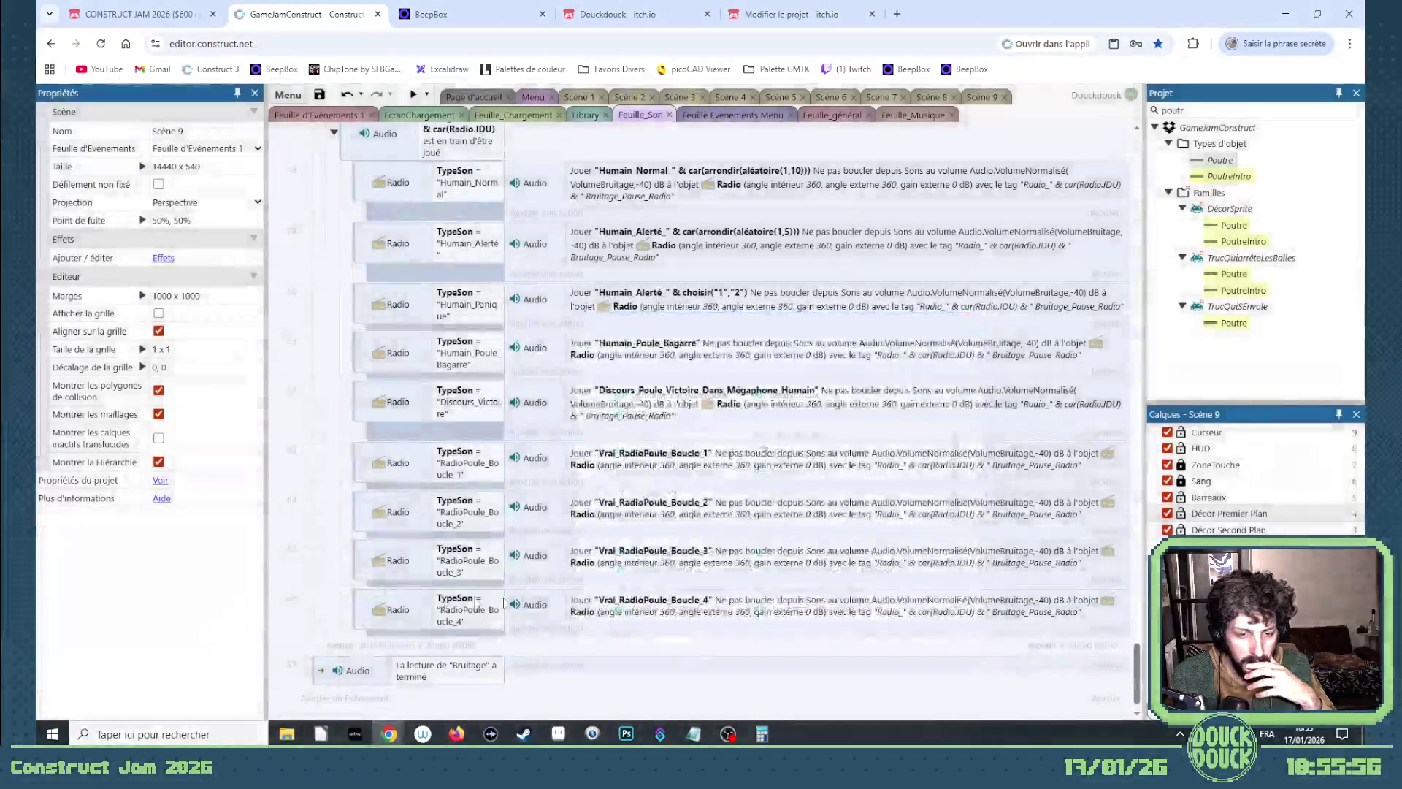
pyautogui.scroll(10, 588, 351)
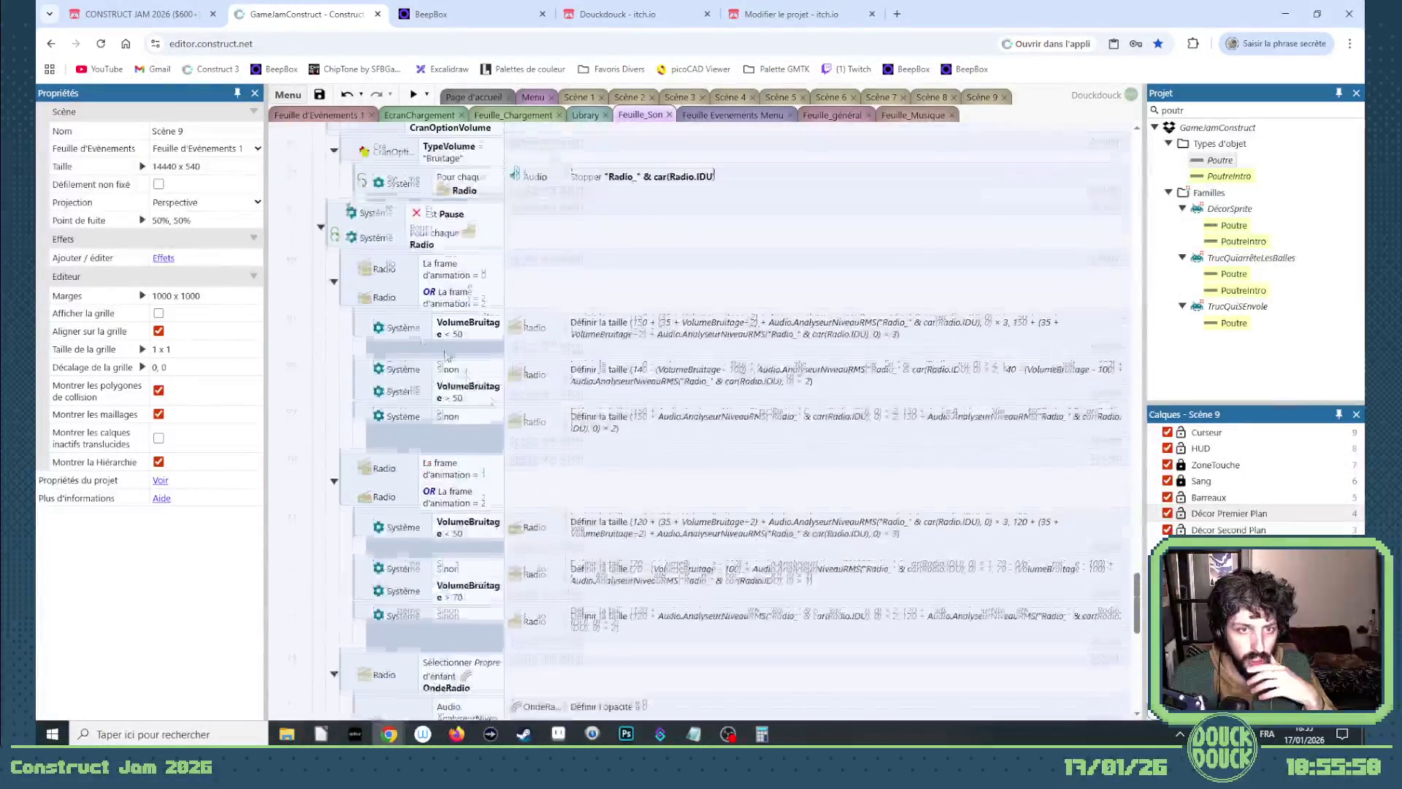
pyautogui.scroll(3, 586, 345)
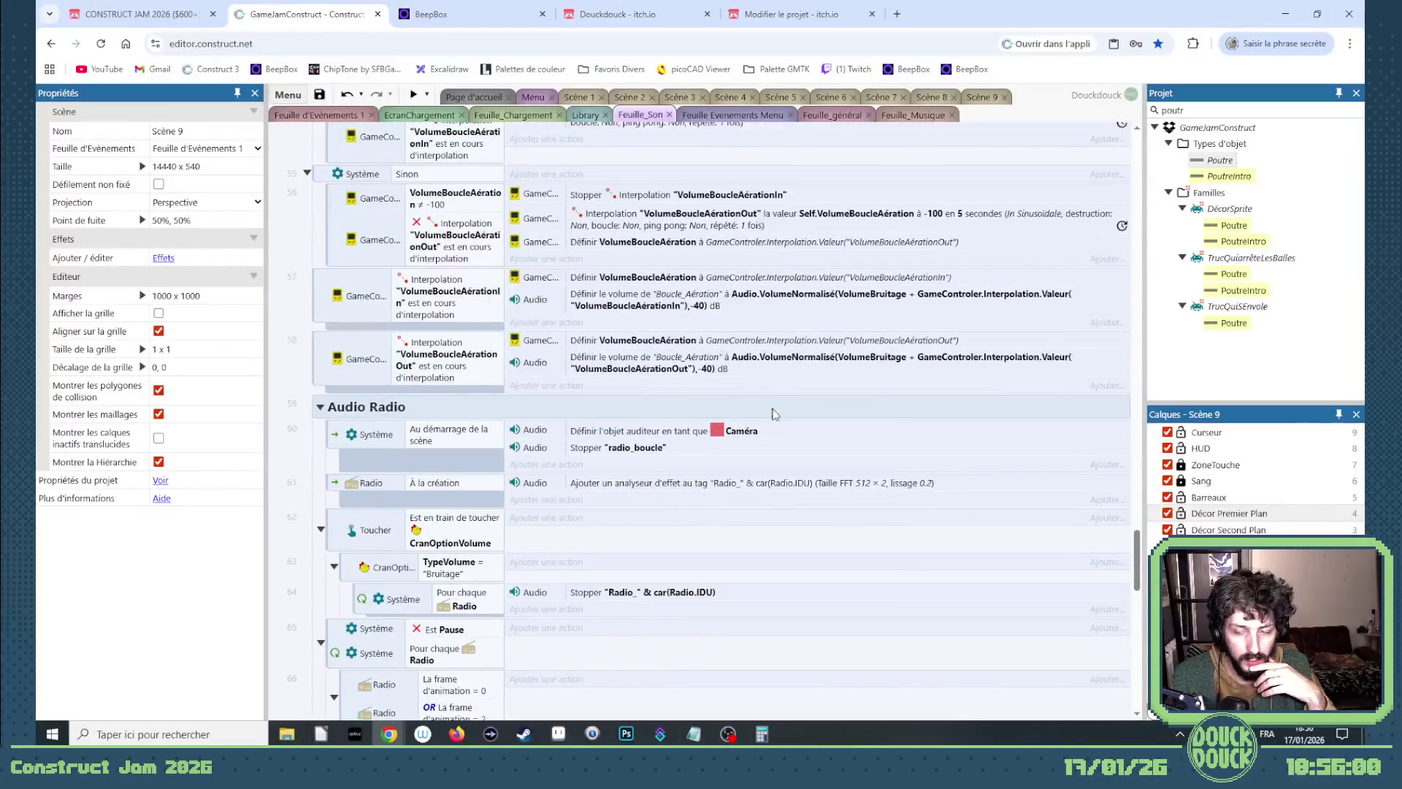
pyautogui.scroll(-15, 775, 414)
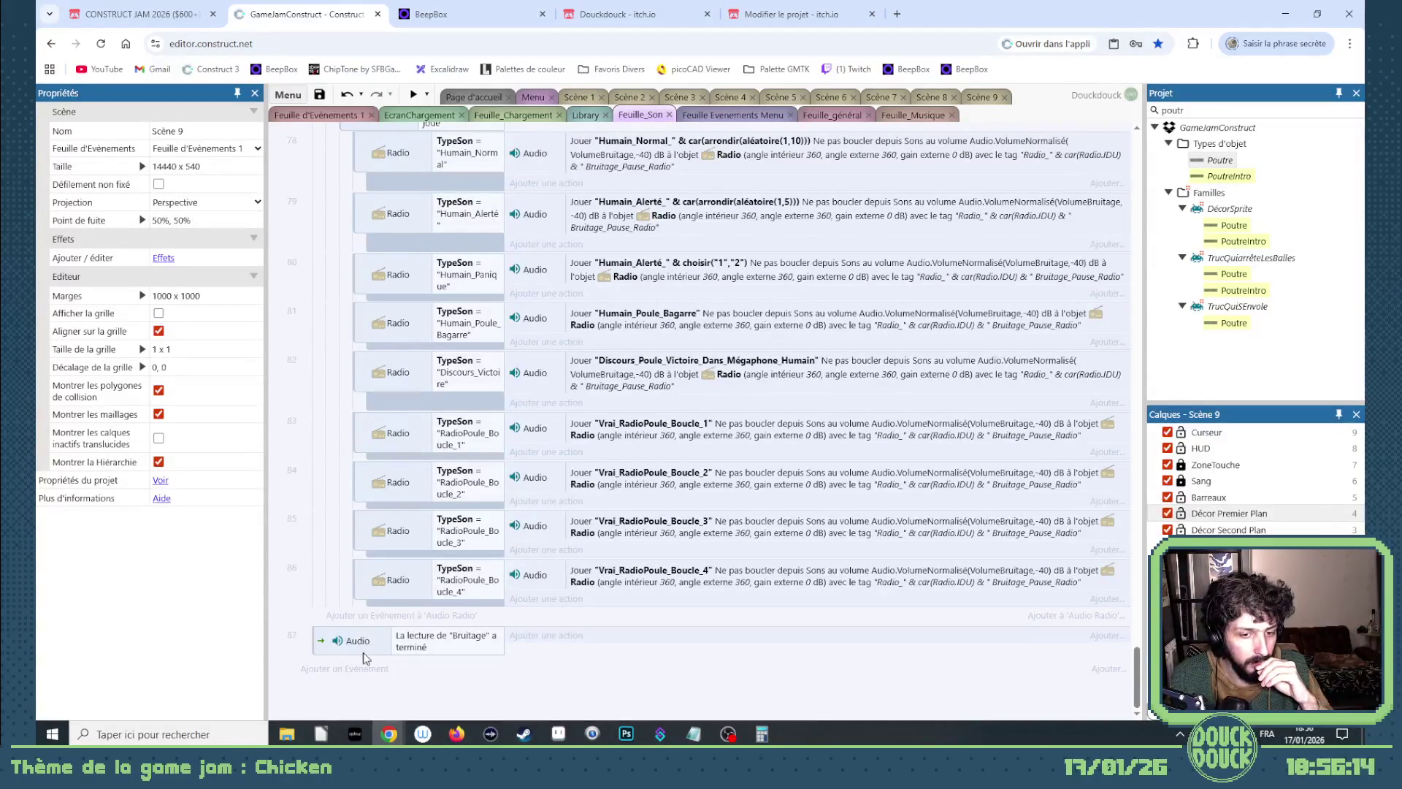
pyautogui.moveTo(1137, 666); pyautogui.dragTo(1138, 161)
# Create a global Nombre variable named NbBruitageMax with initial value 0.
pyautogui.rightClick(291, 162)
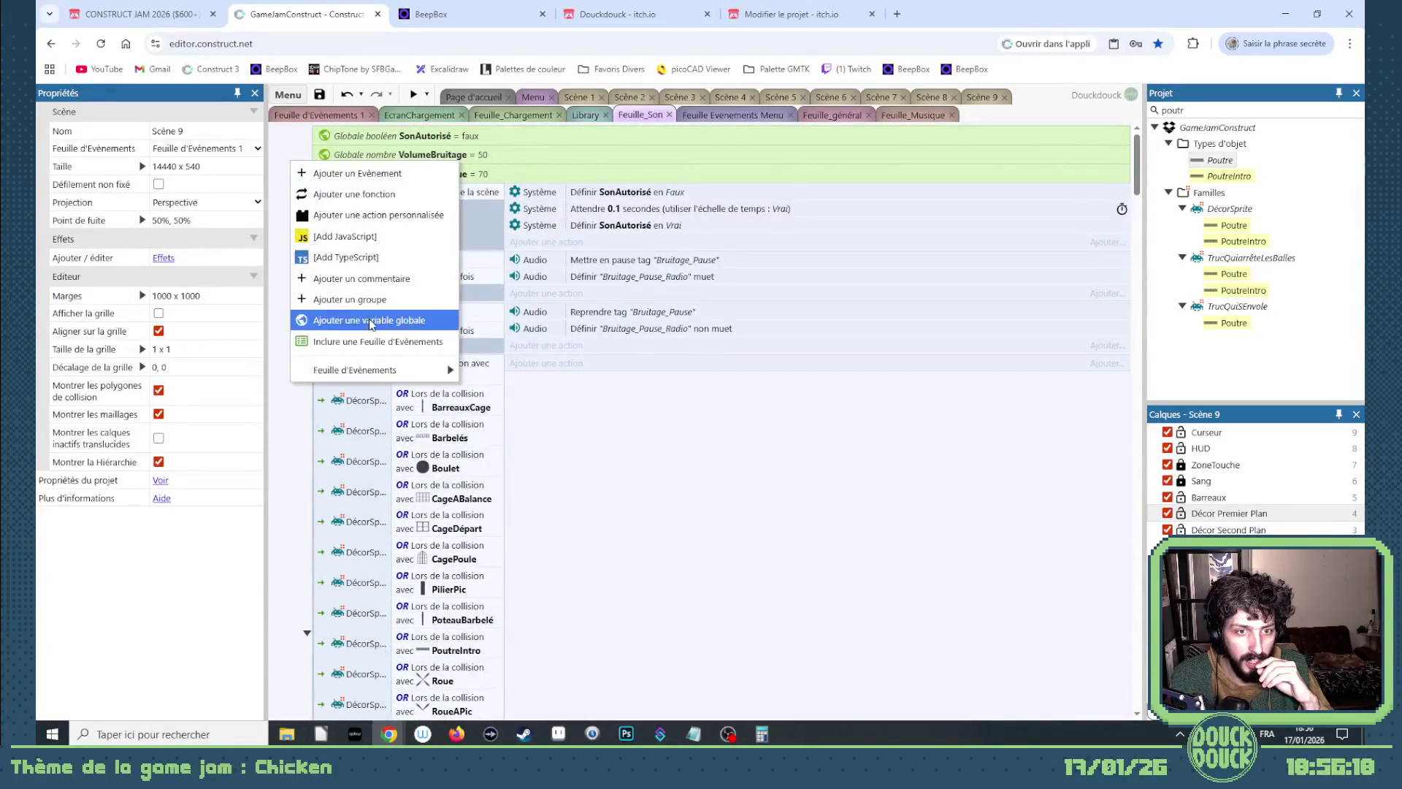
pyautogui.click(370, 322)
pyautogui.write('NbBruitage')
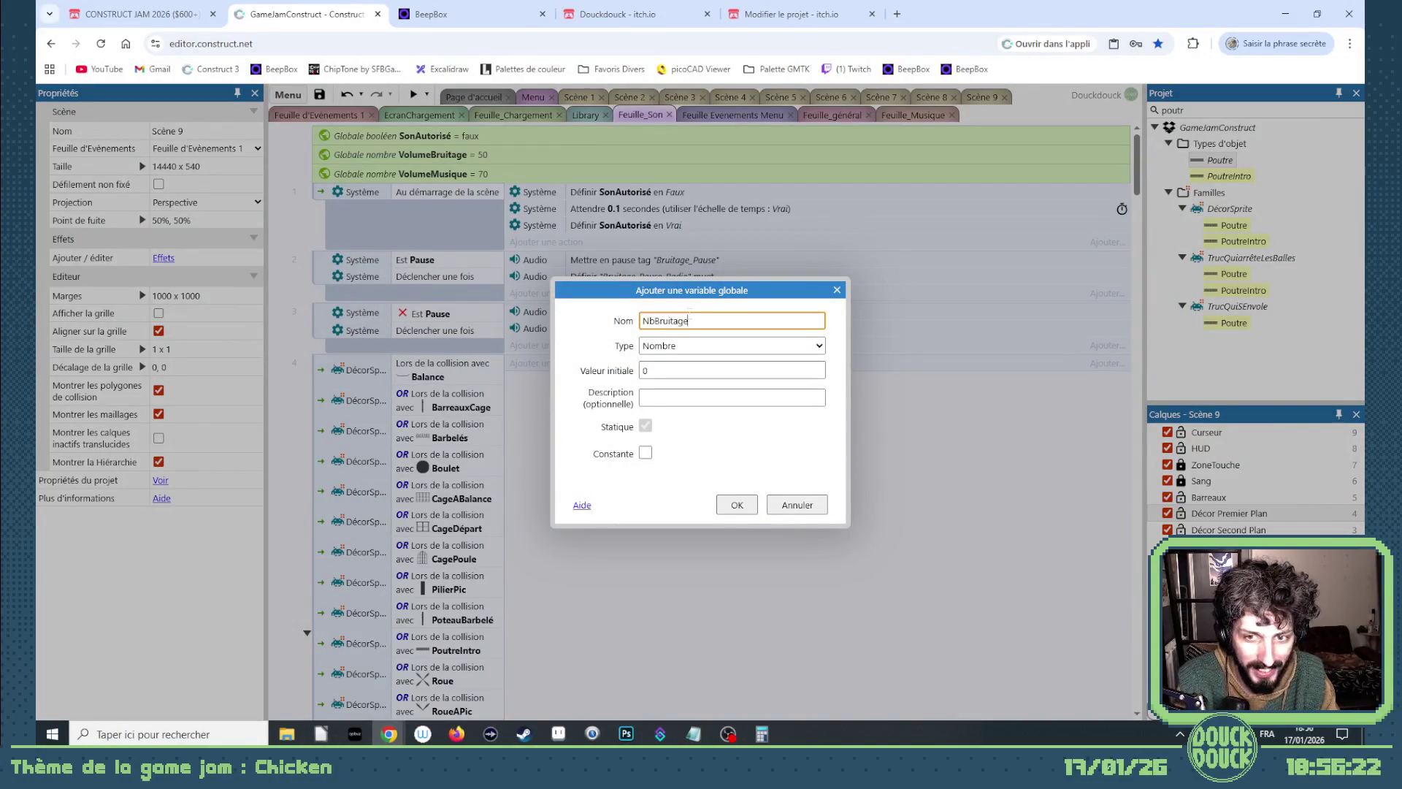
pyautogui.write('x')
pyautogui.press('Return')
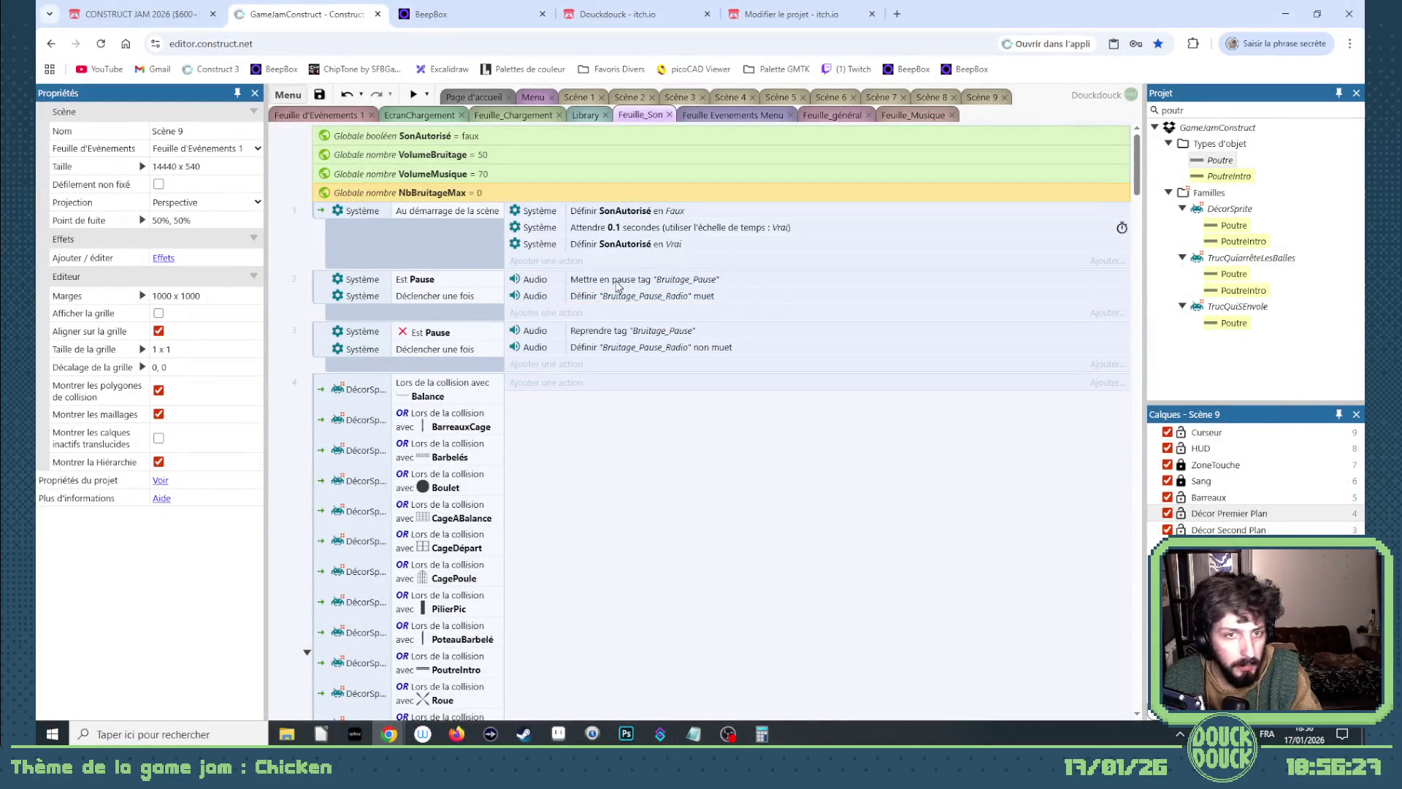
# Start a Système action in event 1, trying the set-boolean action before backing out.
pyautogui.click(554, 261)
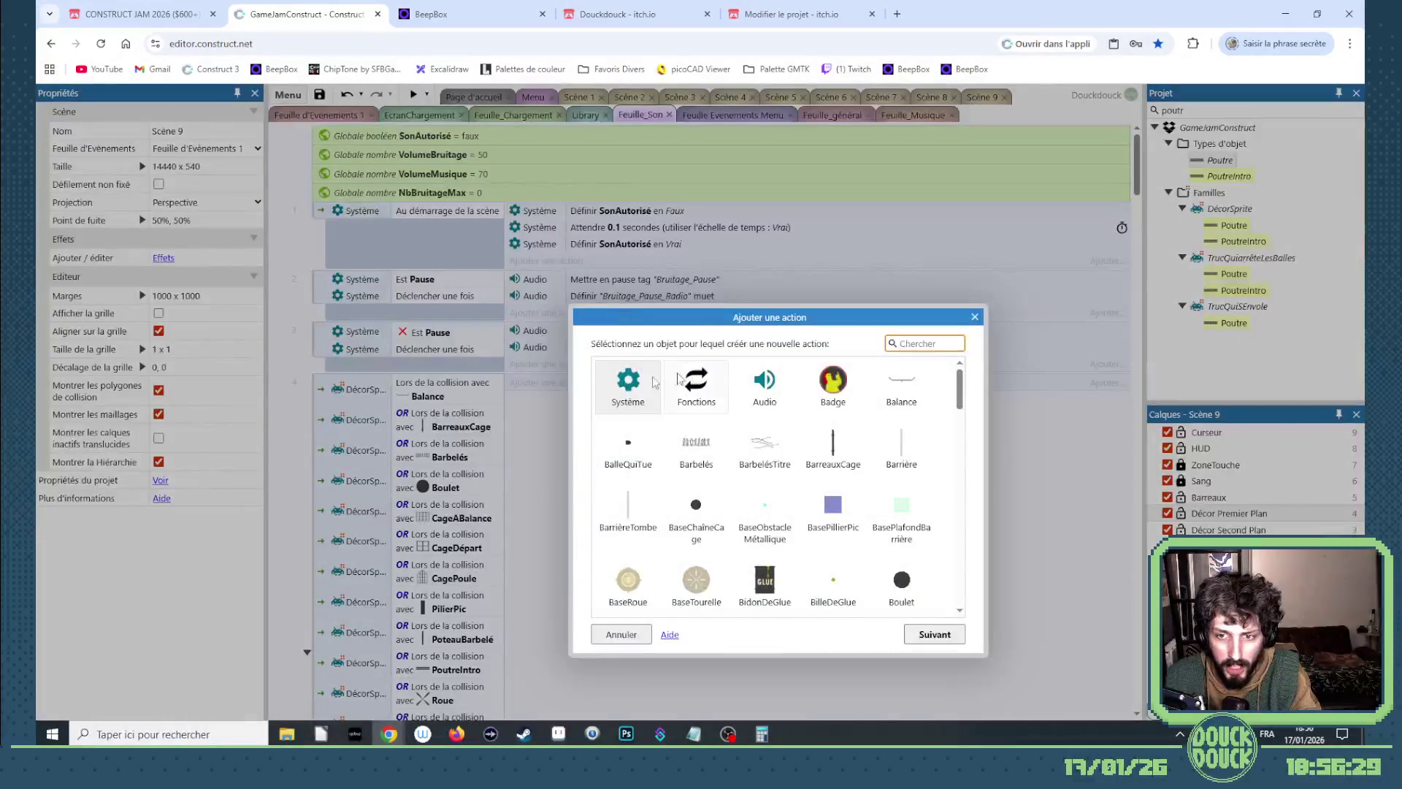
pyautogui.doubleClick(628, 383)
pyautogui.scroll(-5, 778, 512)
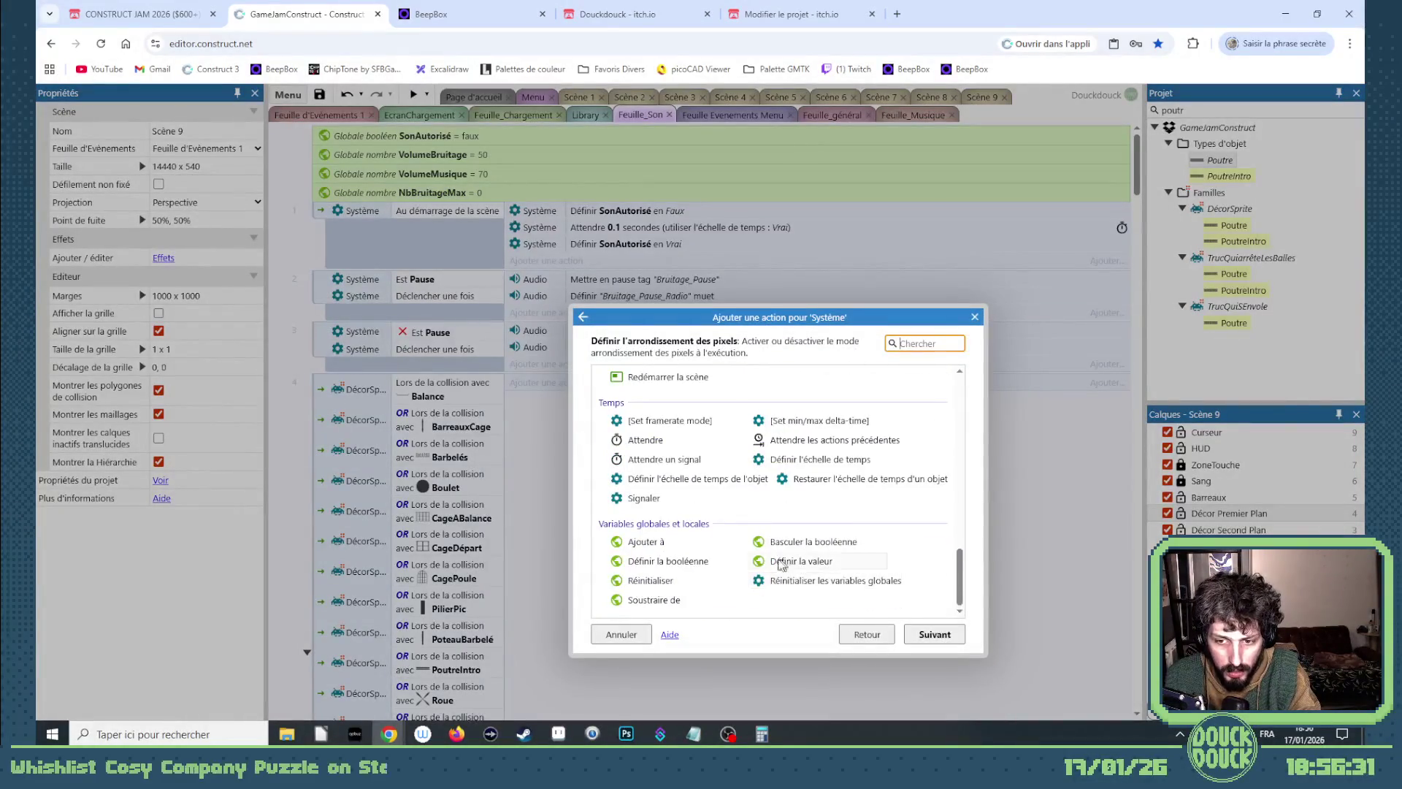
pyautogui.doubleClick(657, 563)
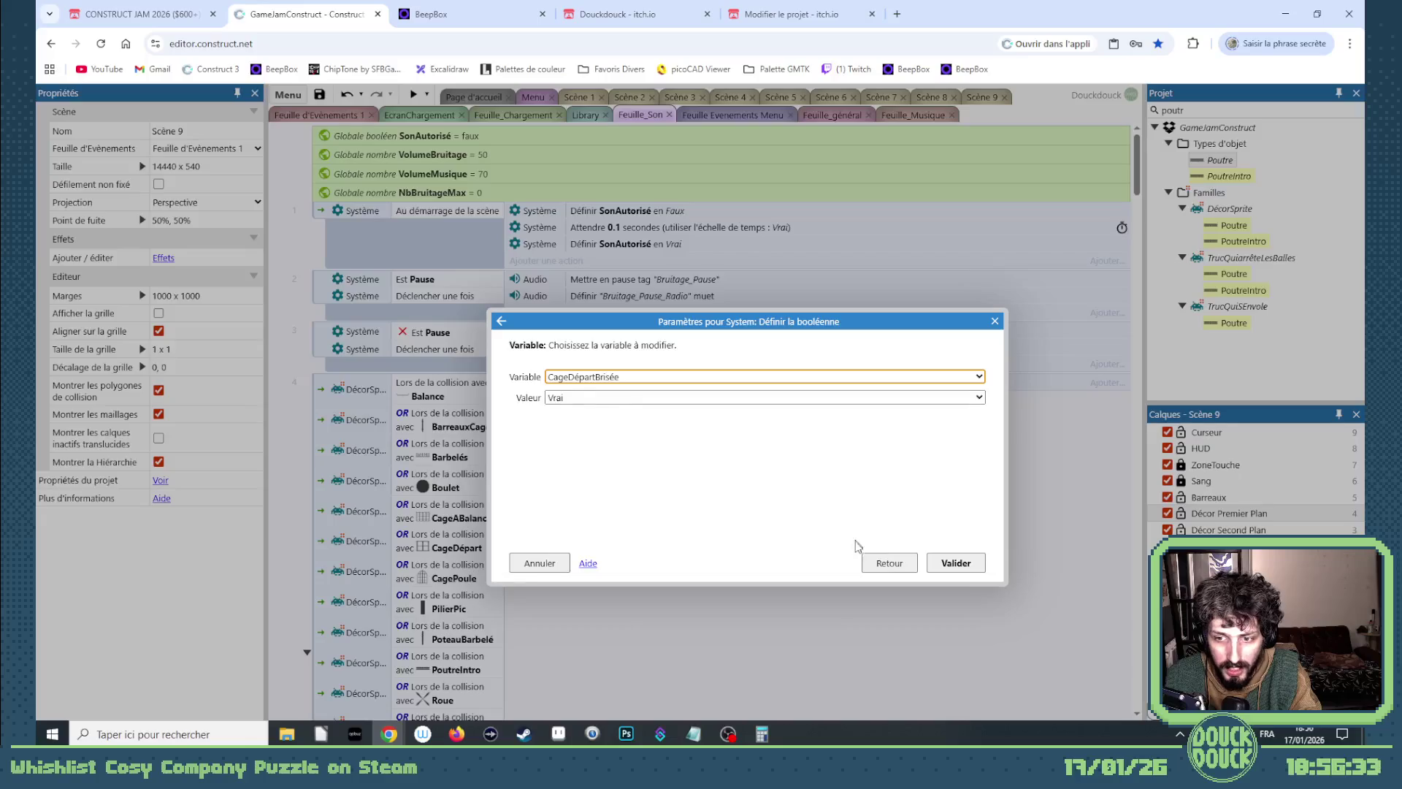
pyautogui.click(866, 560)
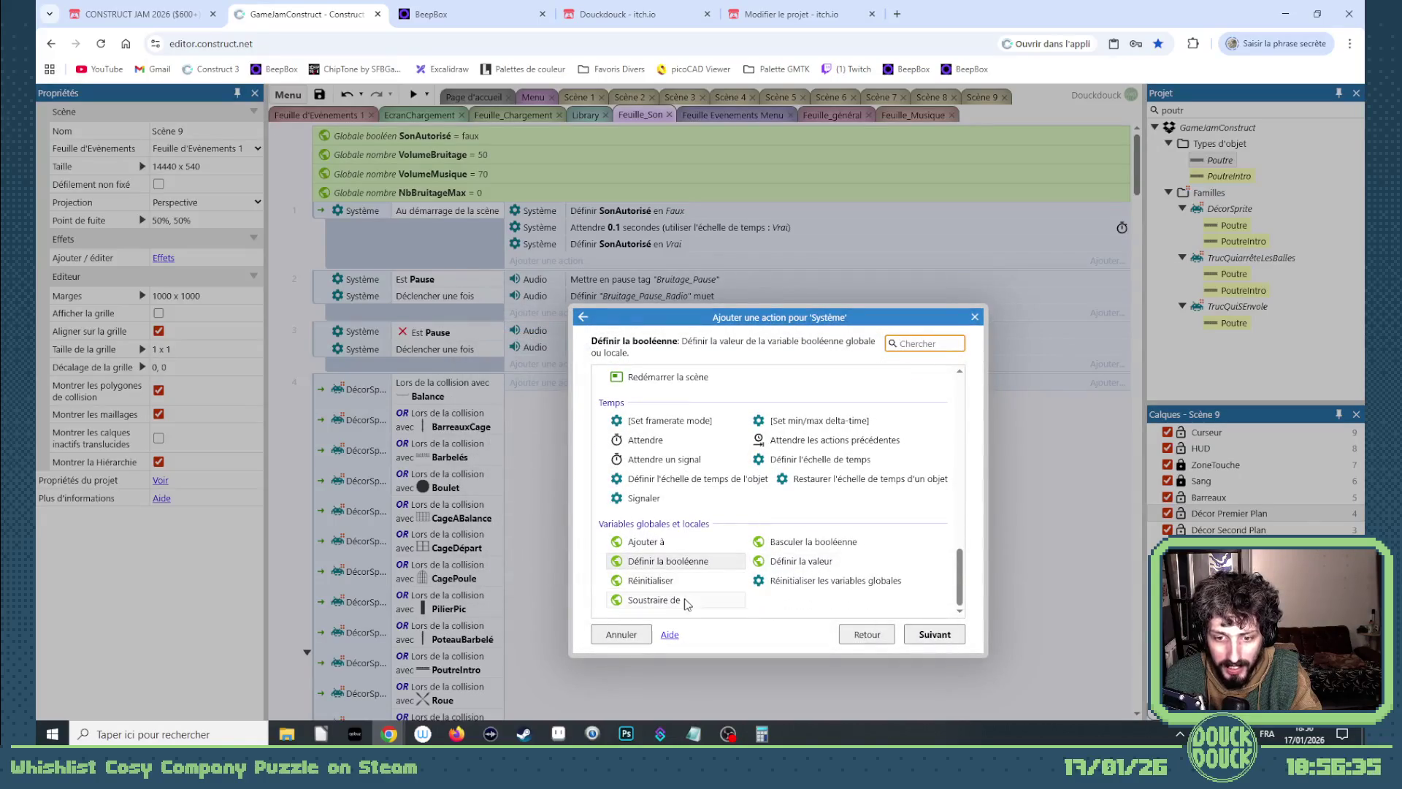
pyautogui.doubleClick(716, 563)
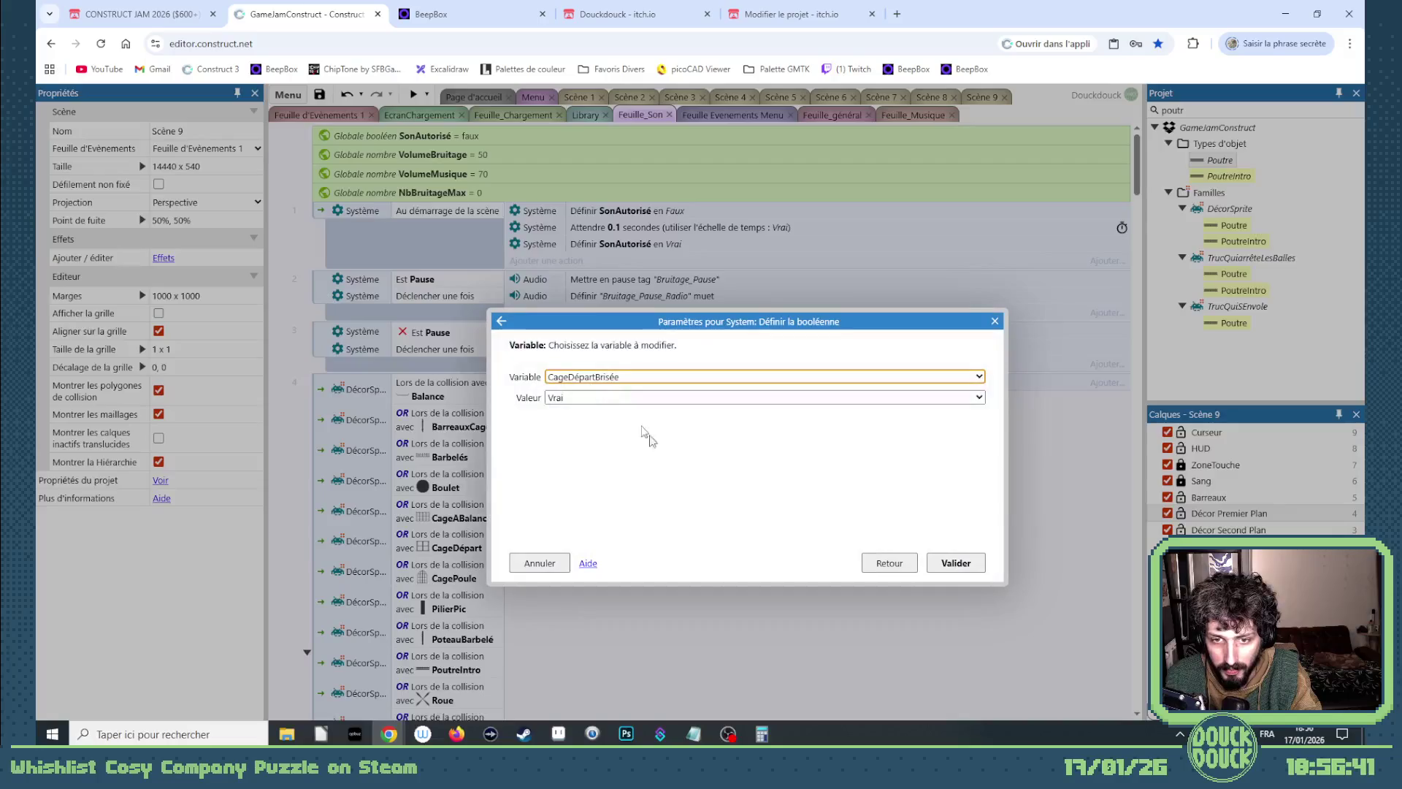
pyautogui.click(599, 377)
pyautogui.click(770, 484)
pyautogui.click(890, 563)
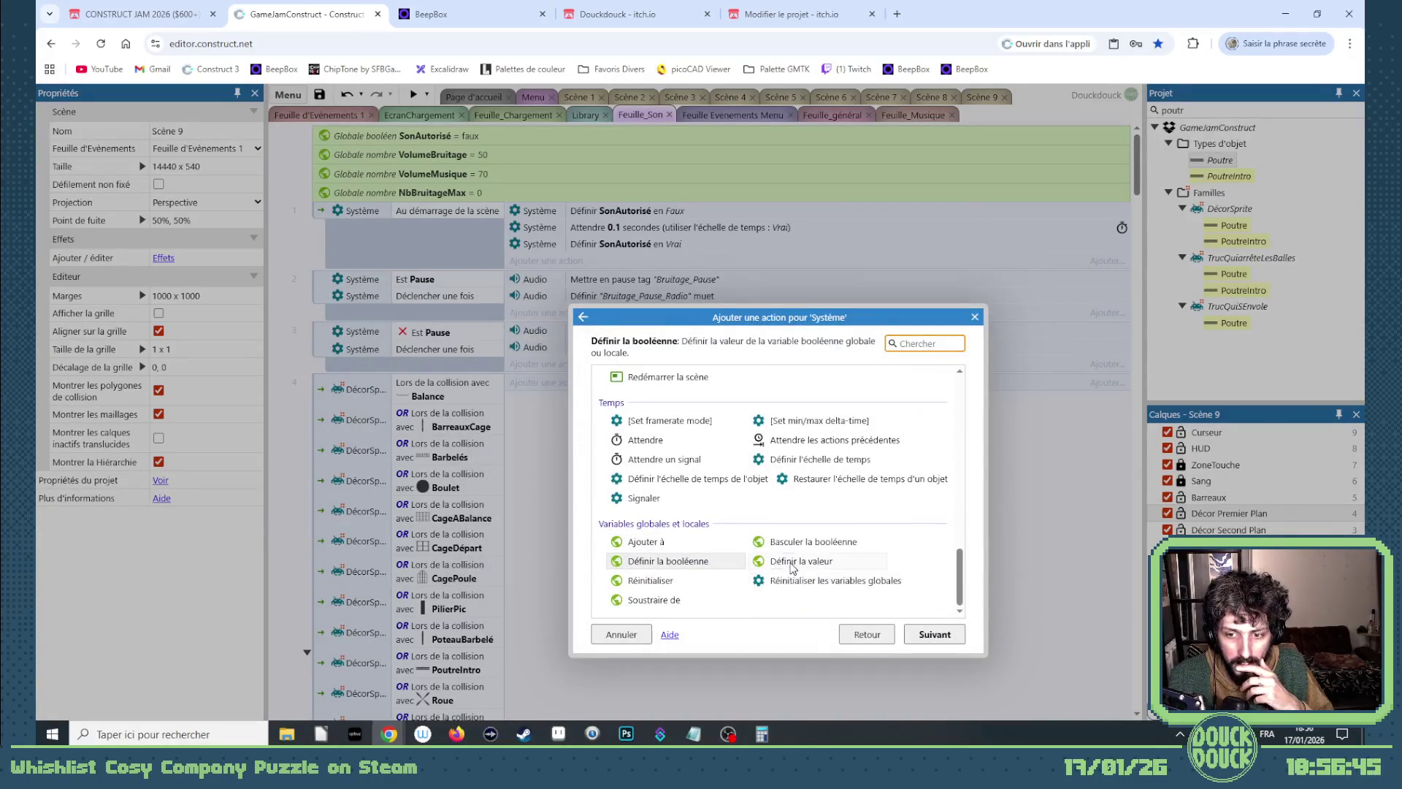
# Use Définir la valeur to set NbBruitageMax to 0 in event 1.
pyautogui.doubleClick(642, 563)
pyautogui.click(591, 377)
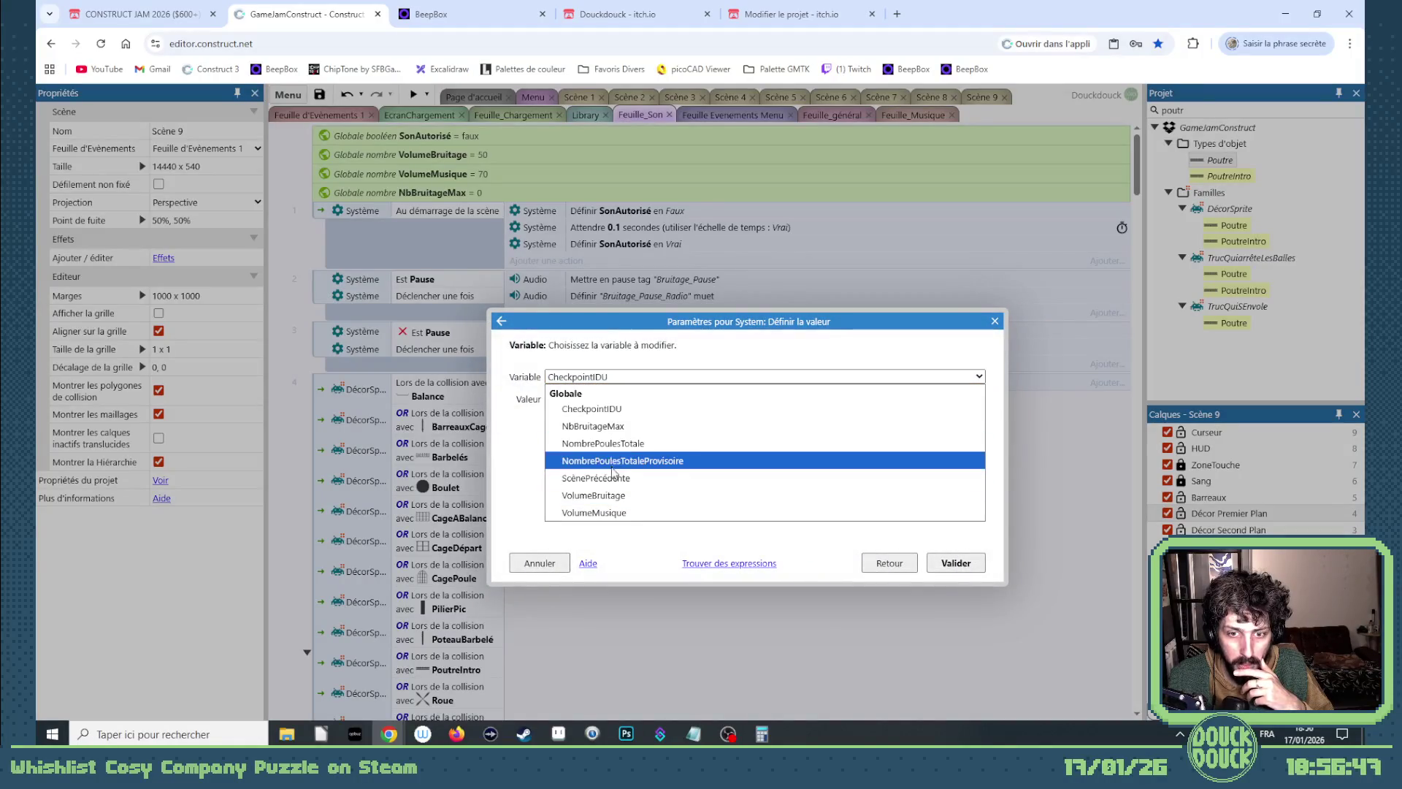
pyautogui.click(626, 431)
pyautogui.click(954, 563)
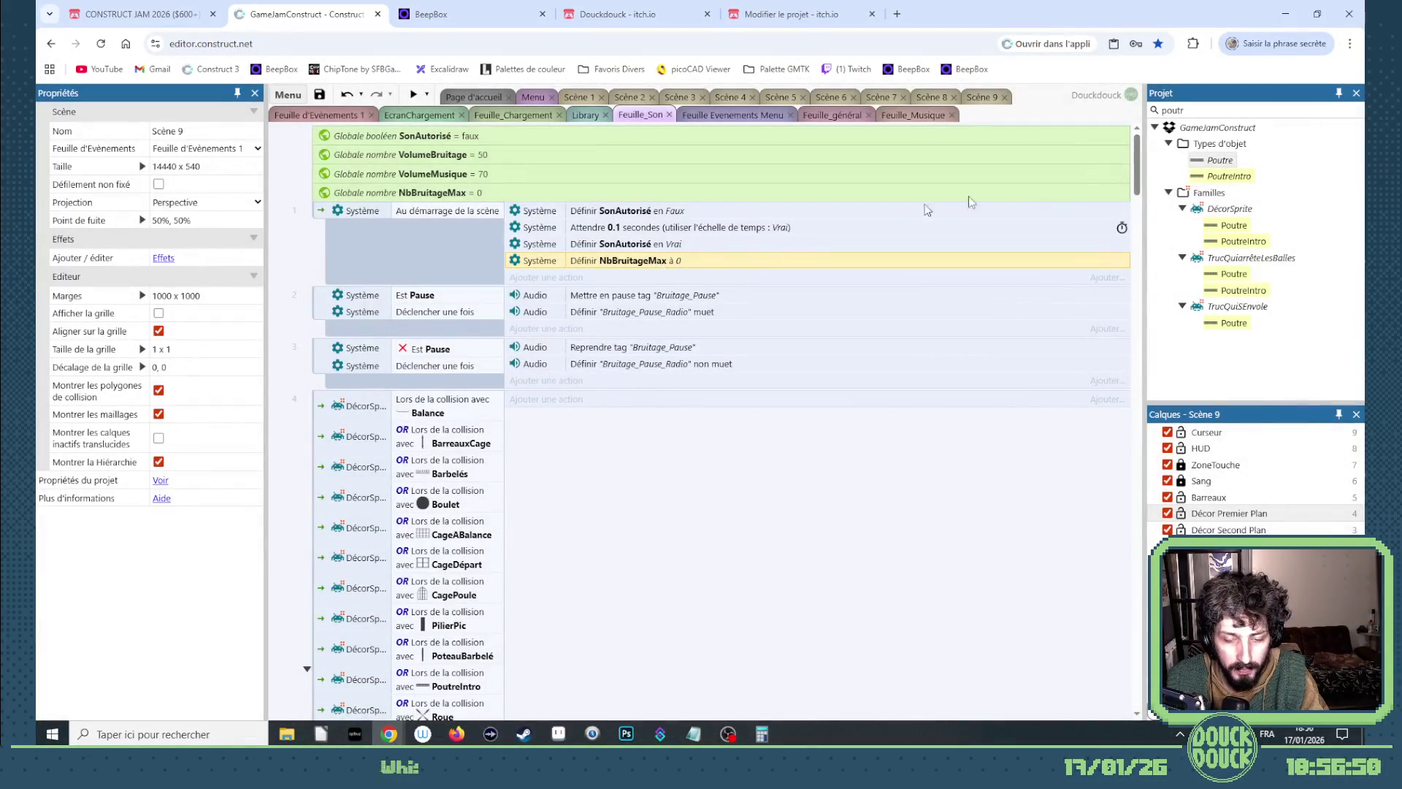
pyautogui.moveTo(1138, 164); pyautogui.dragTo(1137, 679)
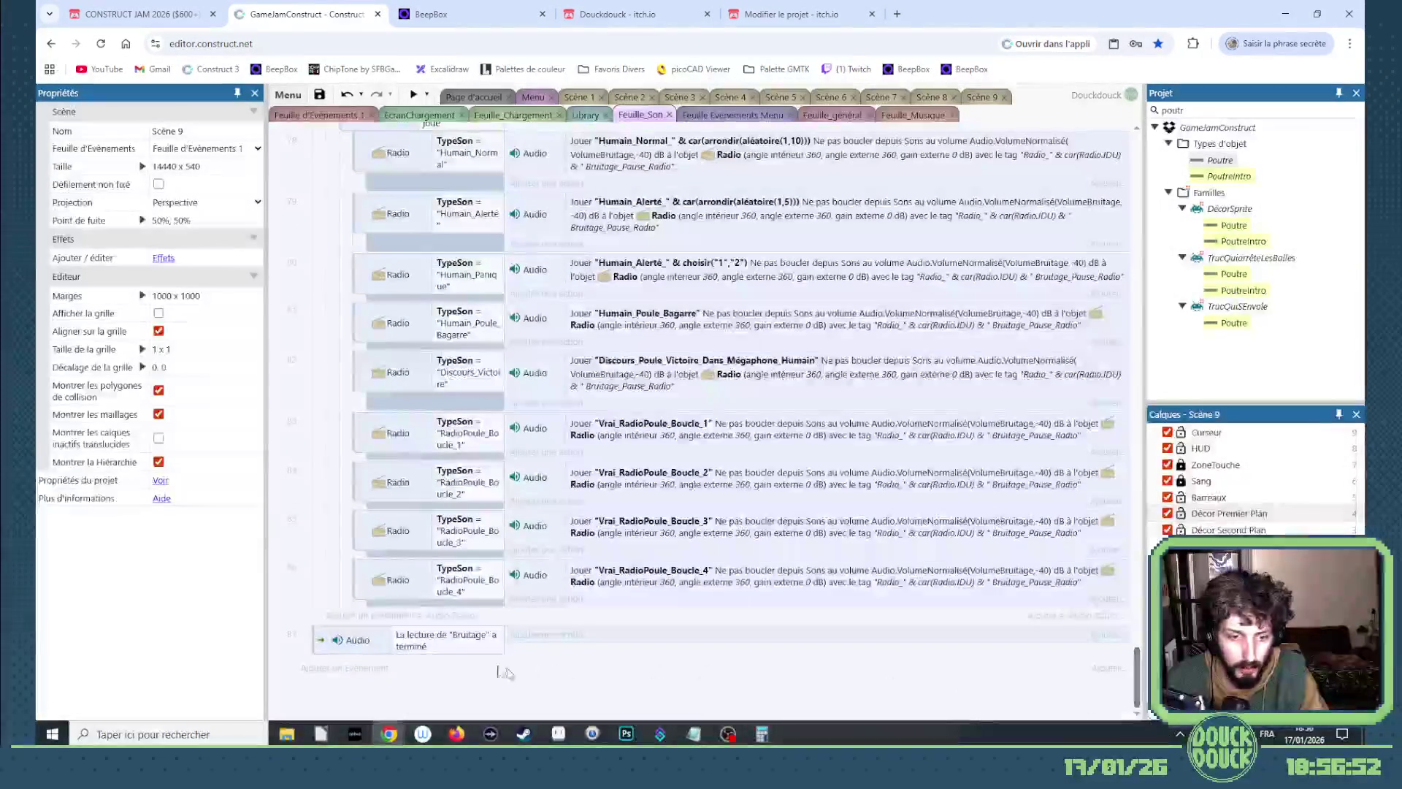
# Paste the NbBruitageMax action into event 87 and change it to 'Soustraire de' 1.
pyautogui.click(491, 642)
pyautogui.hotkey('ctrl', 'v')
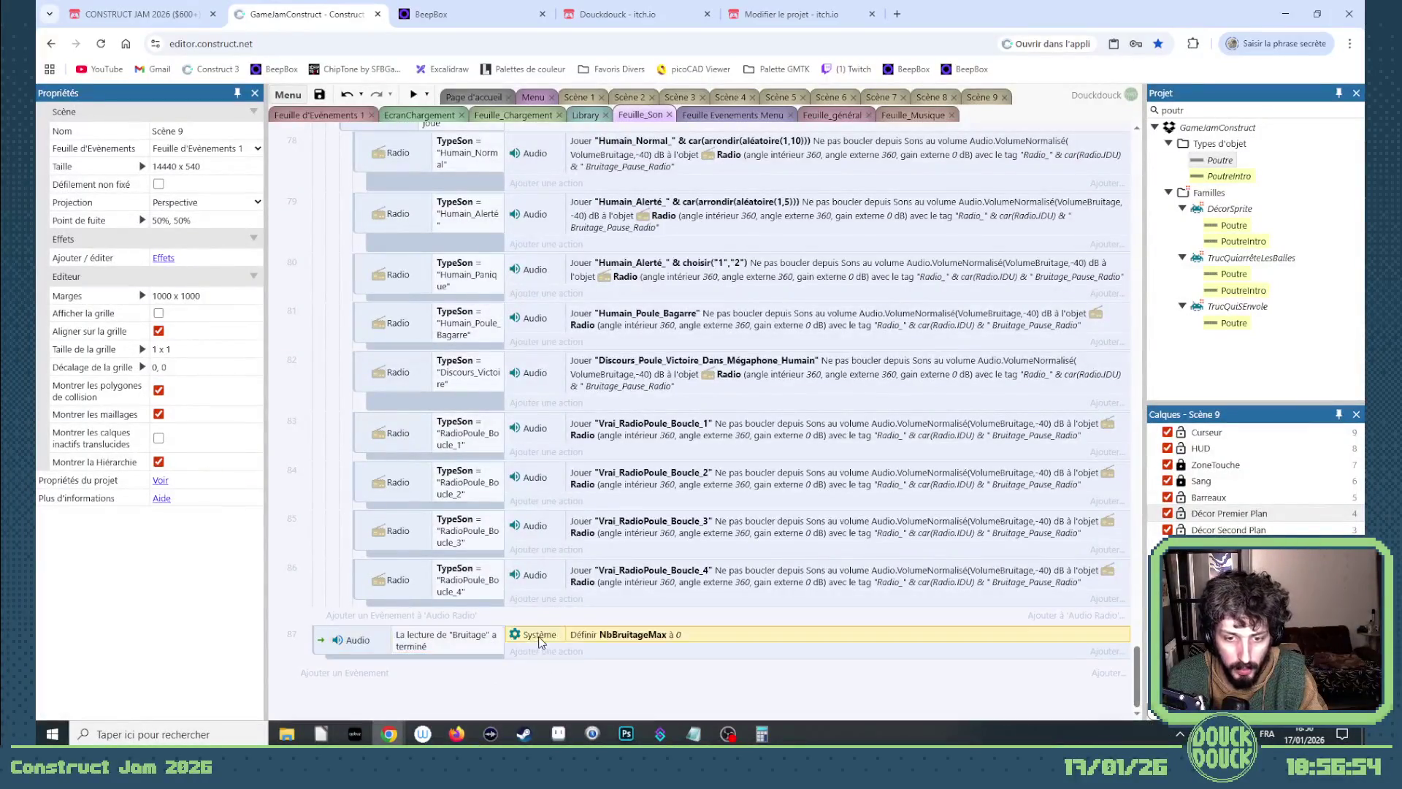
pyautogui.doubleClick(539, 639)
pyautogui.click(912, 562)
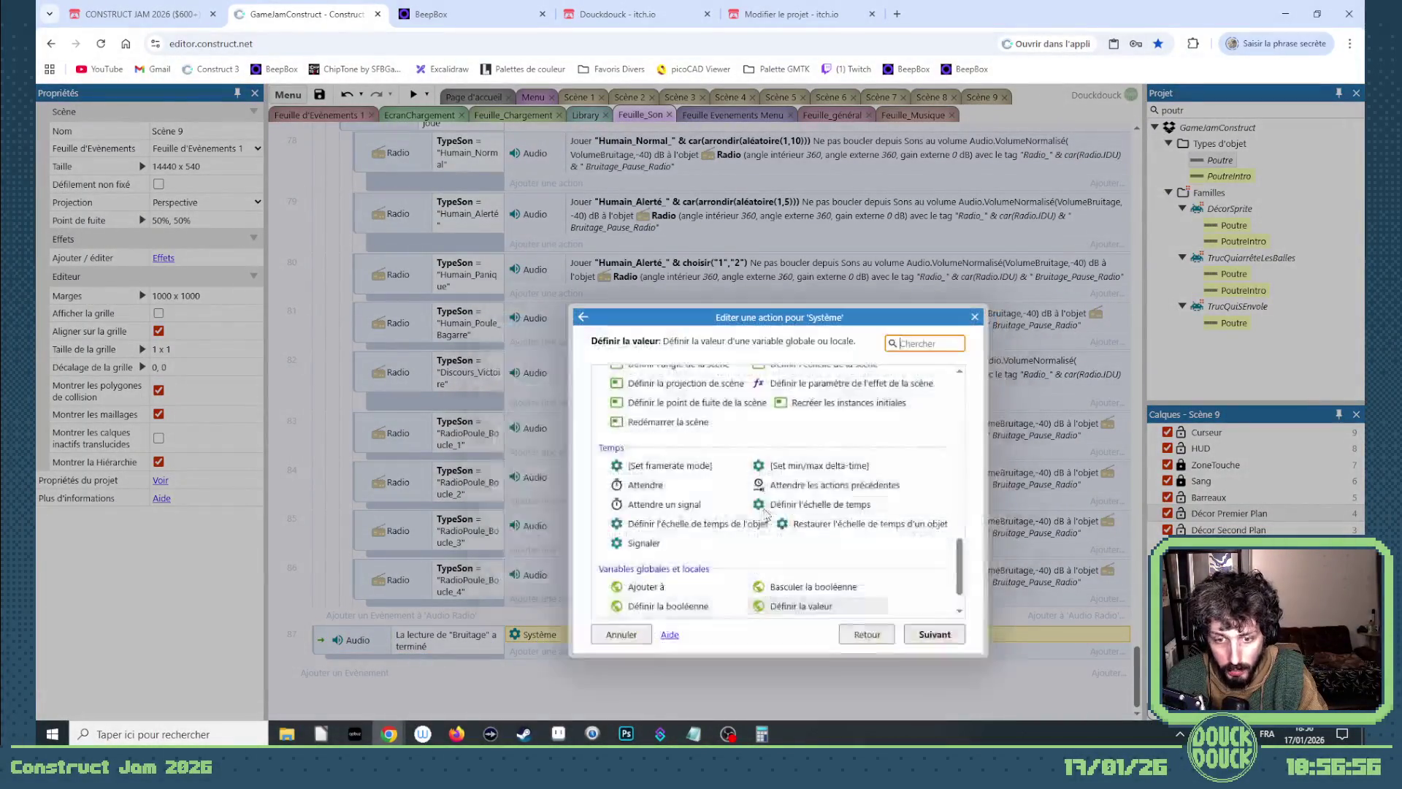
pyautogui.doubleClick(657, 601)
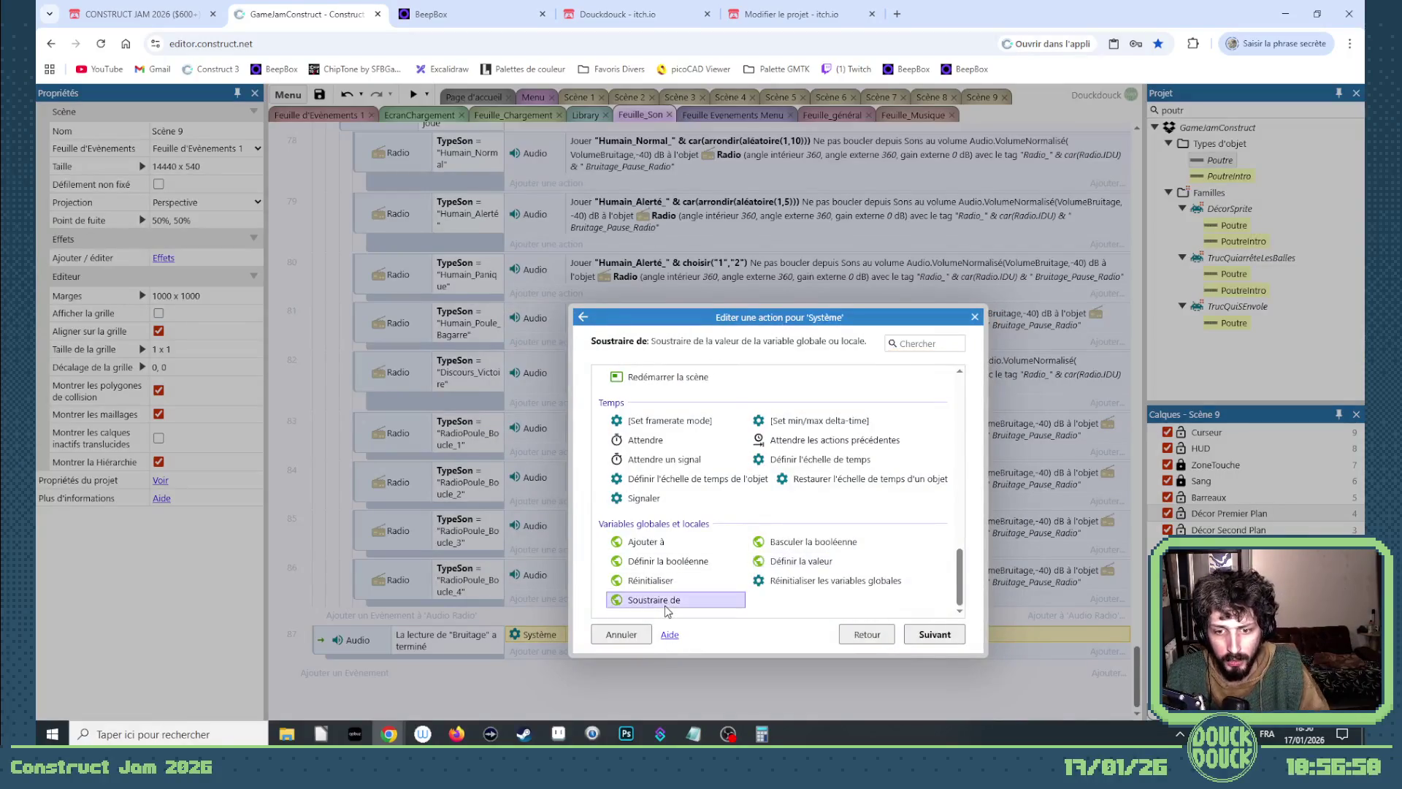
pyautogui.click(646, 397)
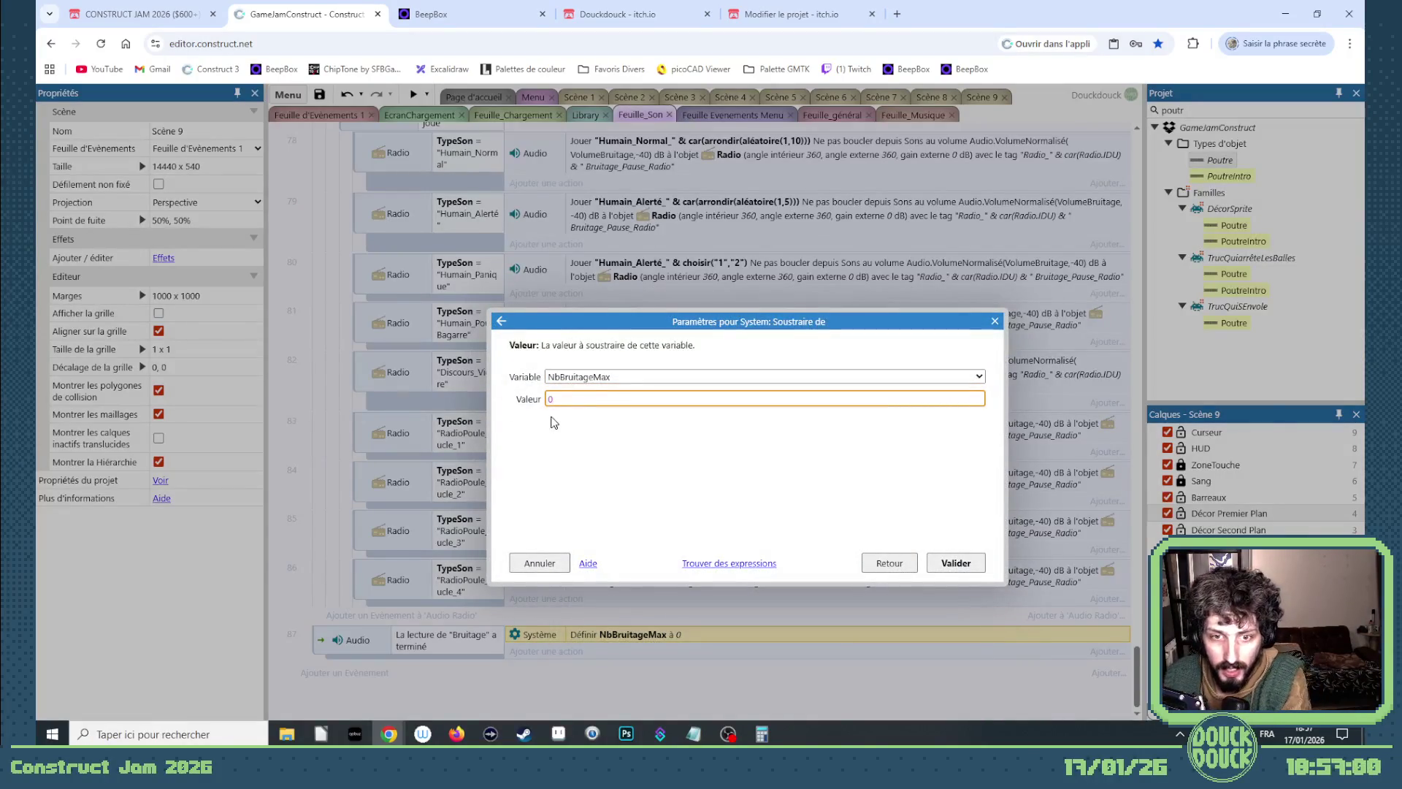
pyautogui.write('1')
pyautogui.press('Return')
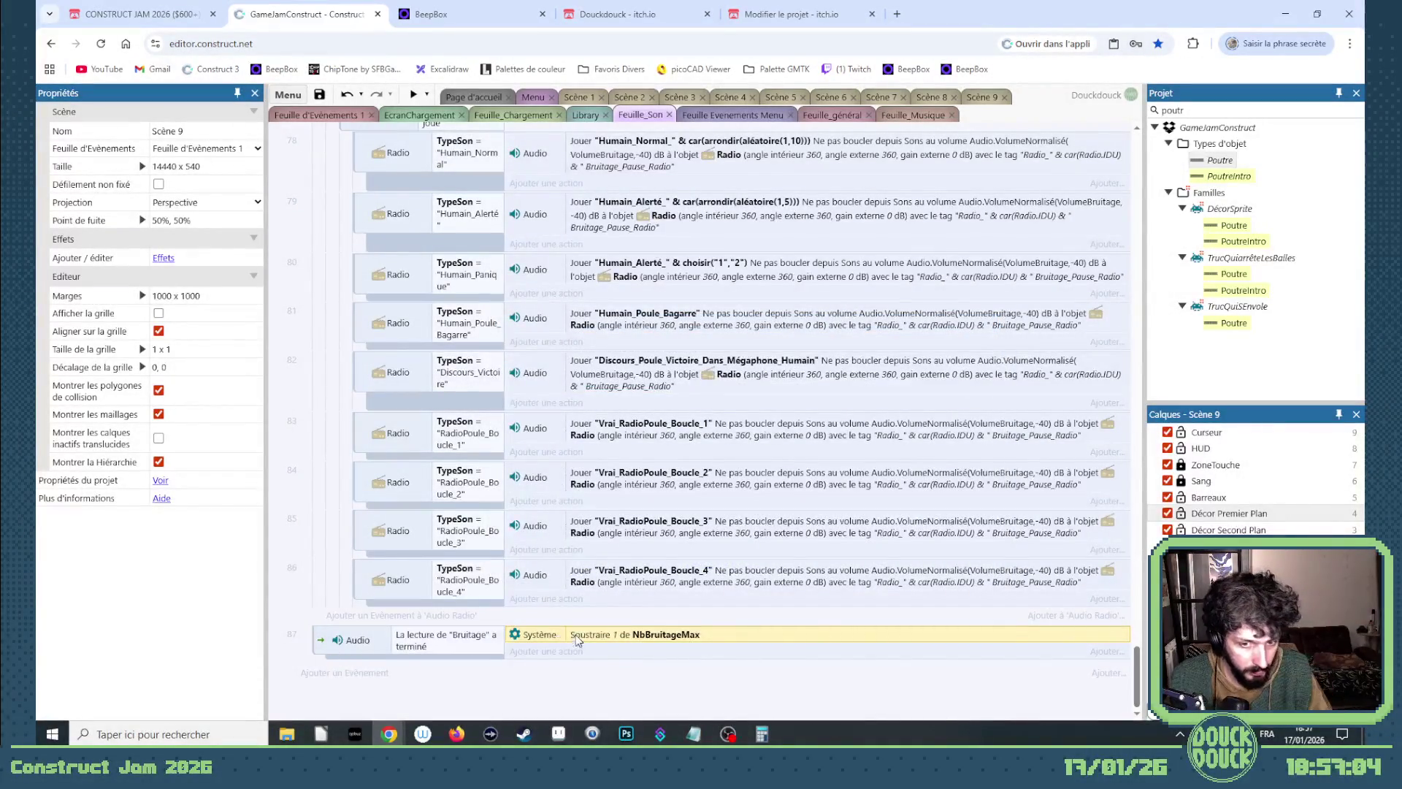
pyautogui.click(320, 645)
pyautogui.scroll(20, 657, 438)
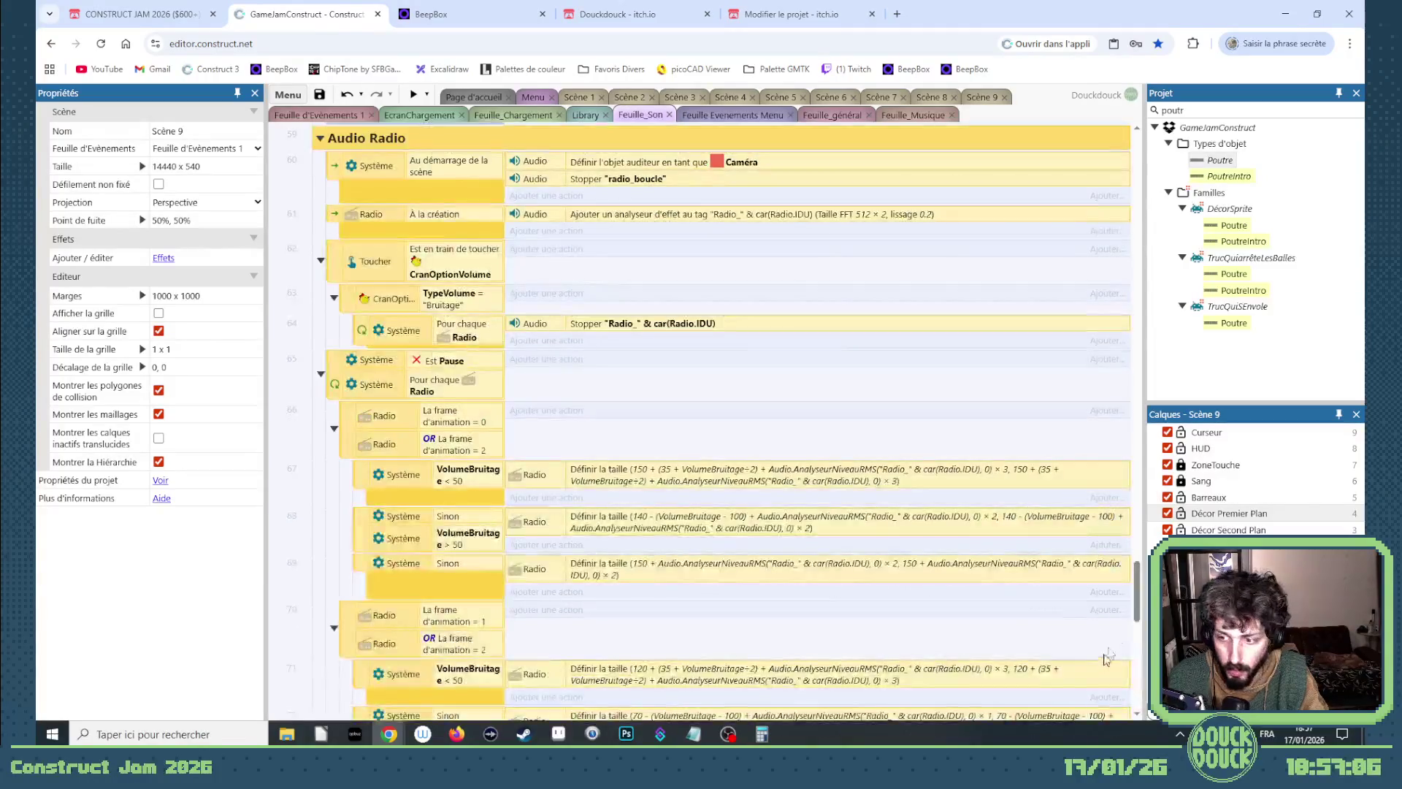
# Paste the sound-finished event directly after event 1 so it becomes event 2.
pyautogui.click(324, 214)
pyautogui.hotkey('ctrl', 'v')
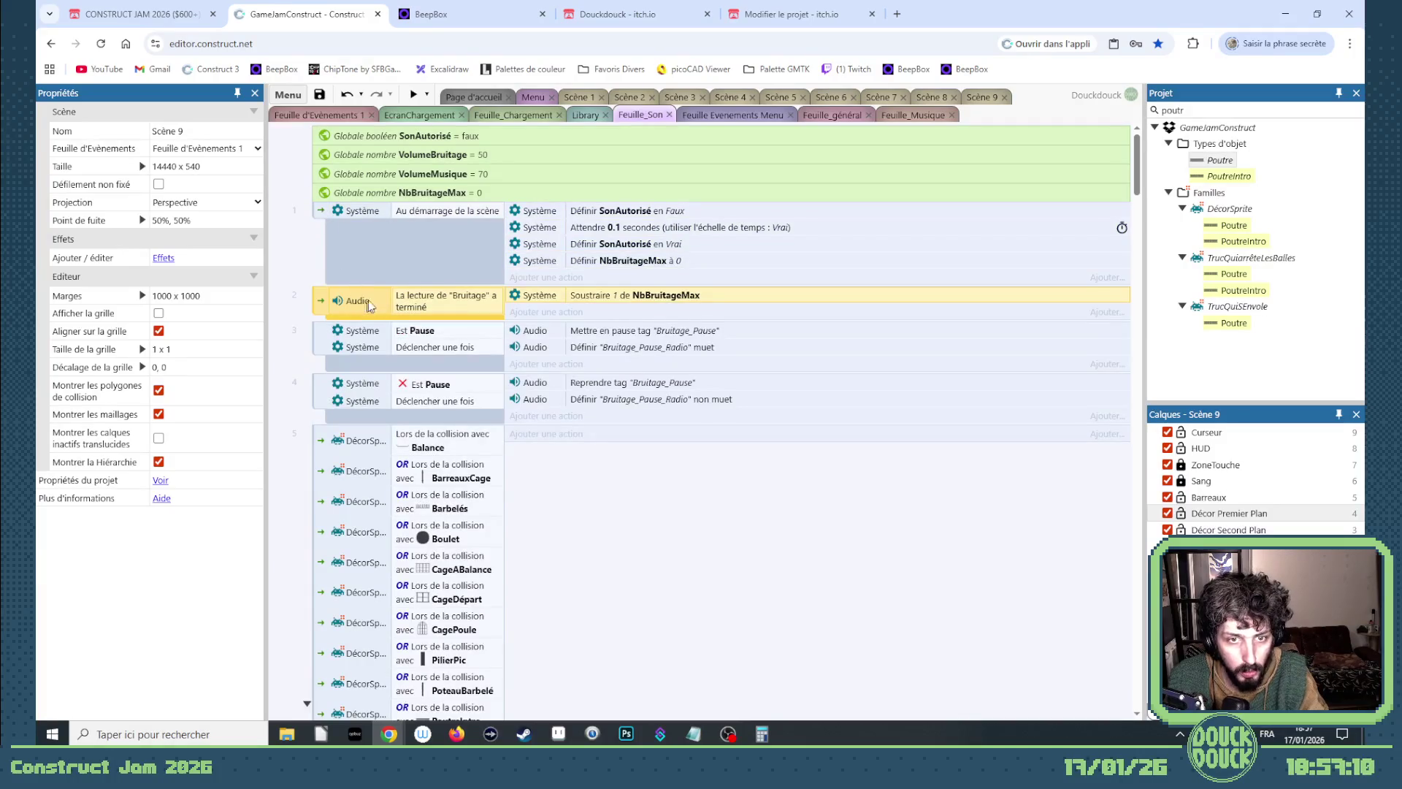
pyautogui.scroll(-10, 555, 458)
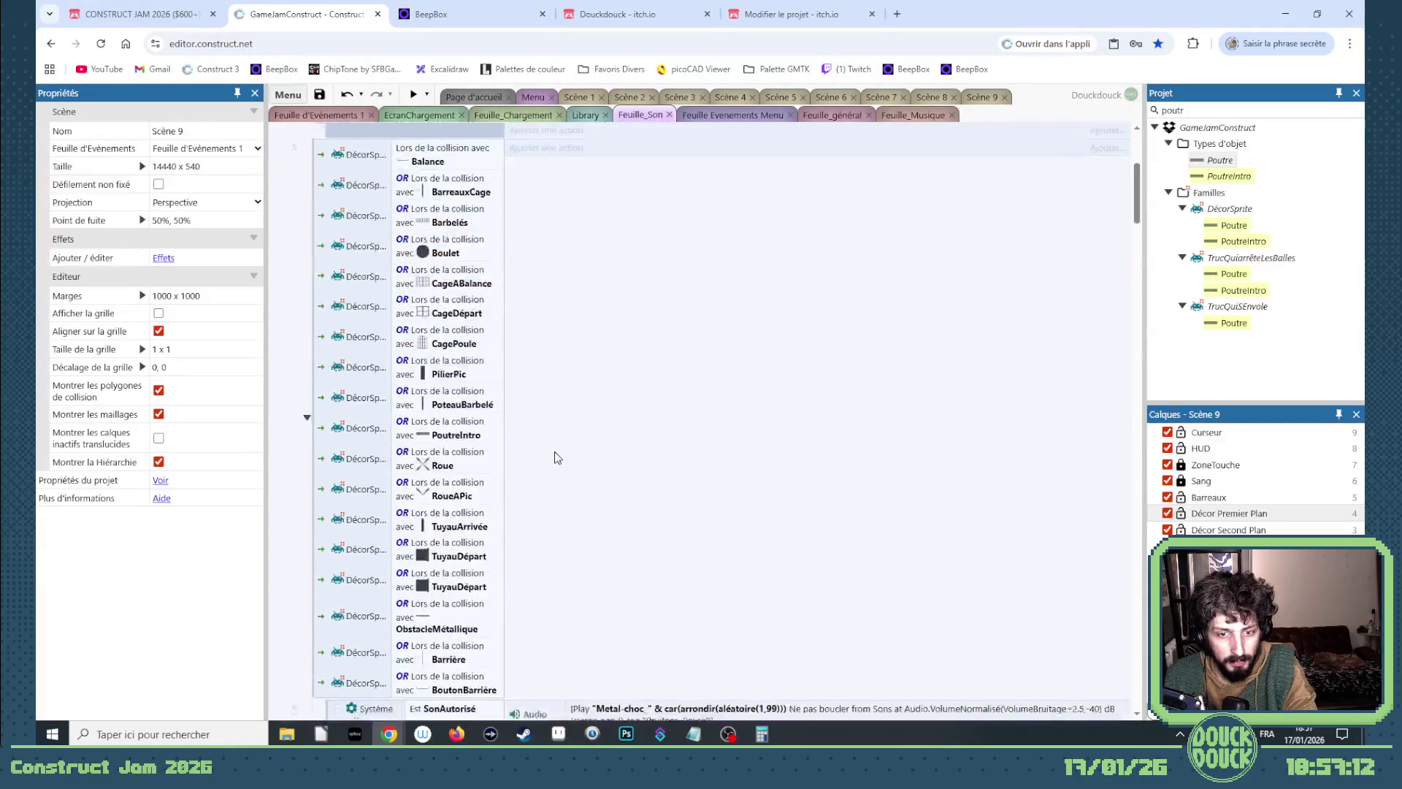
pyautogui.scroll(9, 604, 210)
# Paste the counter action under event 6's Metal-choc sound and change it to 'Ajouter à' 1.
pyautogui.click(596, 222)
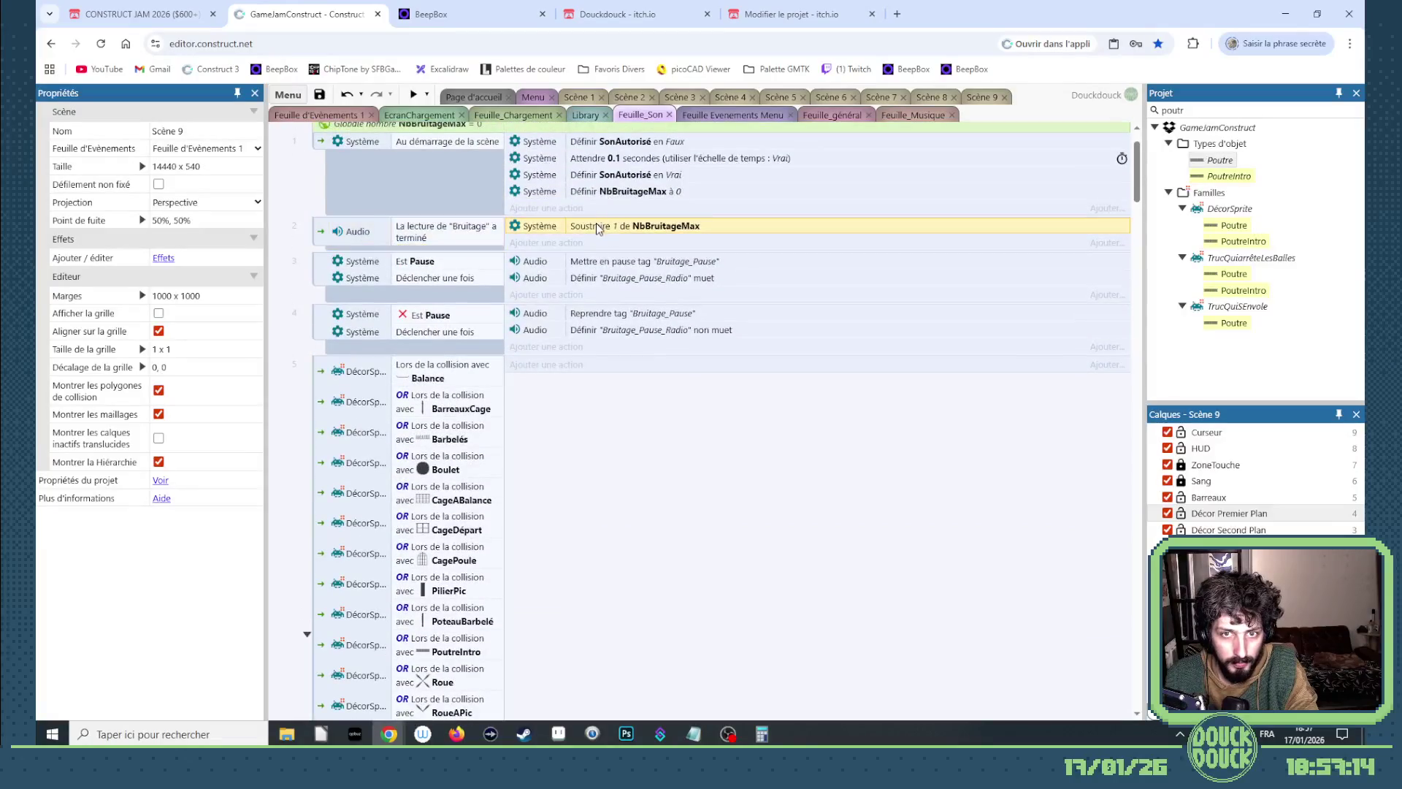
pyautogui.scroll(-5, 606, 409)
pyautogui.click(612, 585)
pyautogui.hotkey('ctrl', 'v')
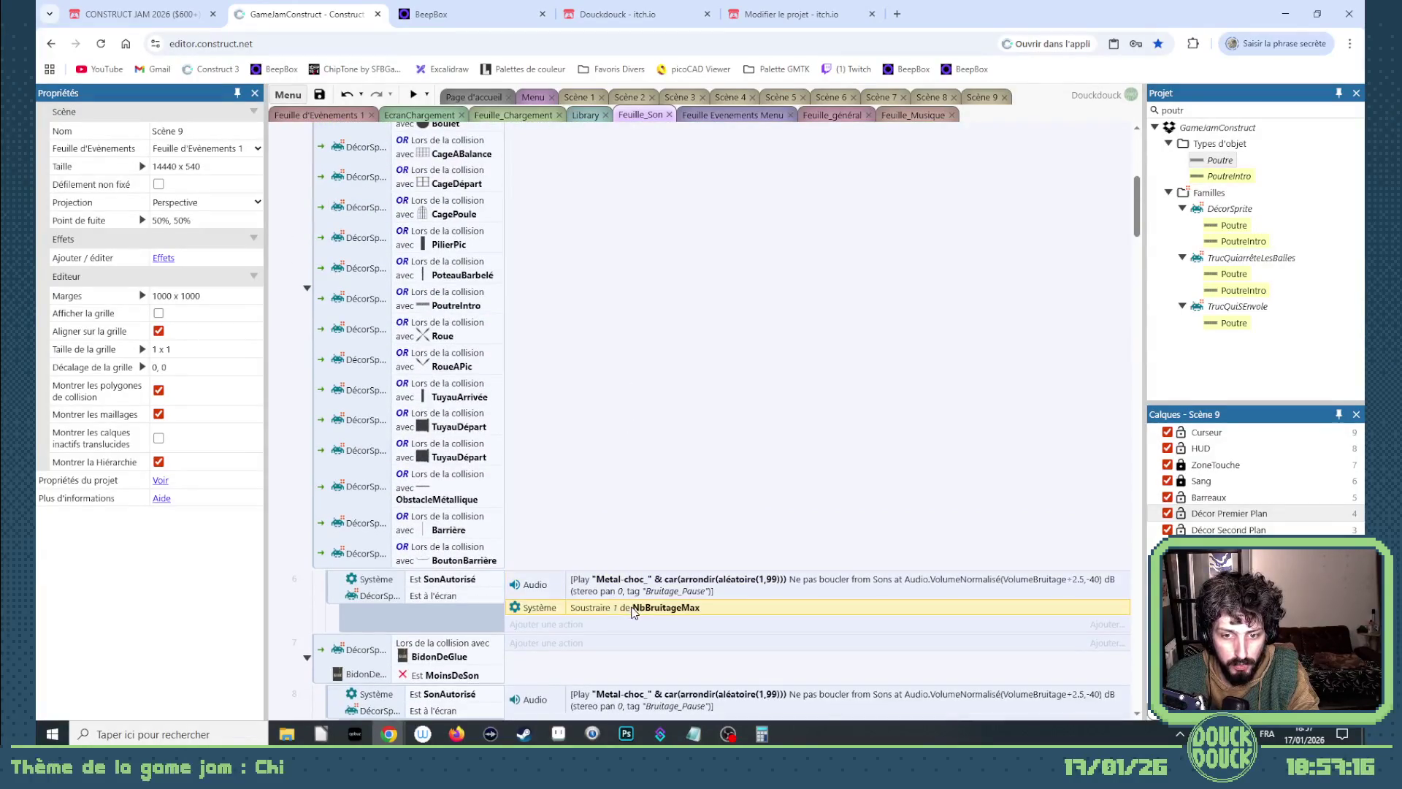
pyautogui.doubleClick(612, 607)
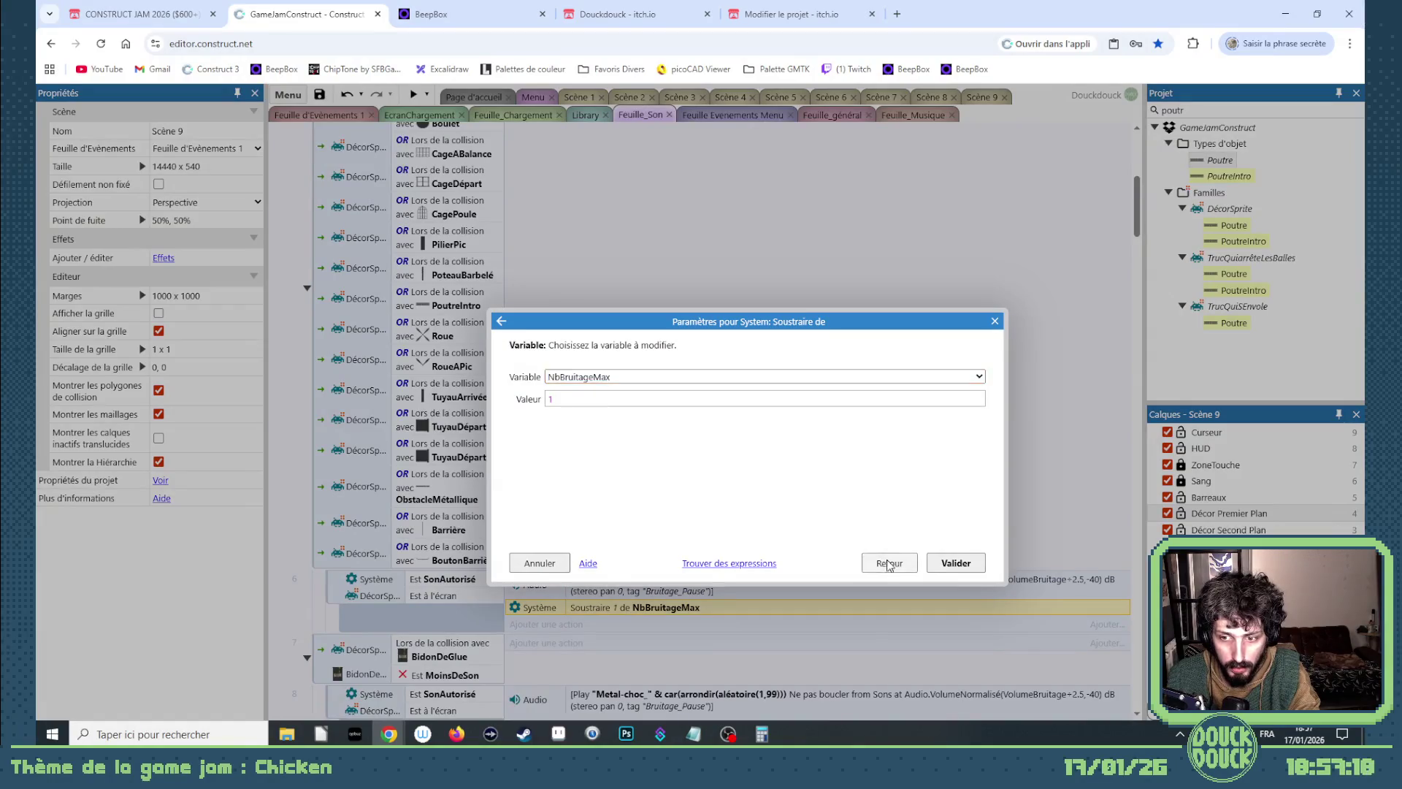
pyautogui.click(889, 563)
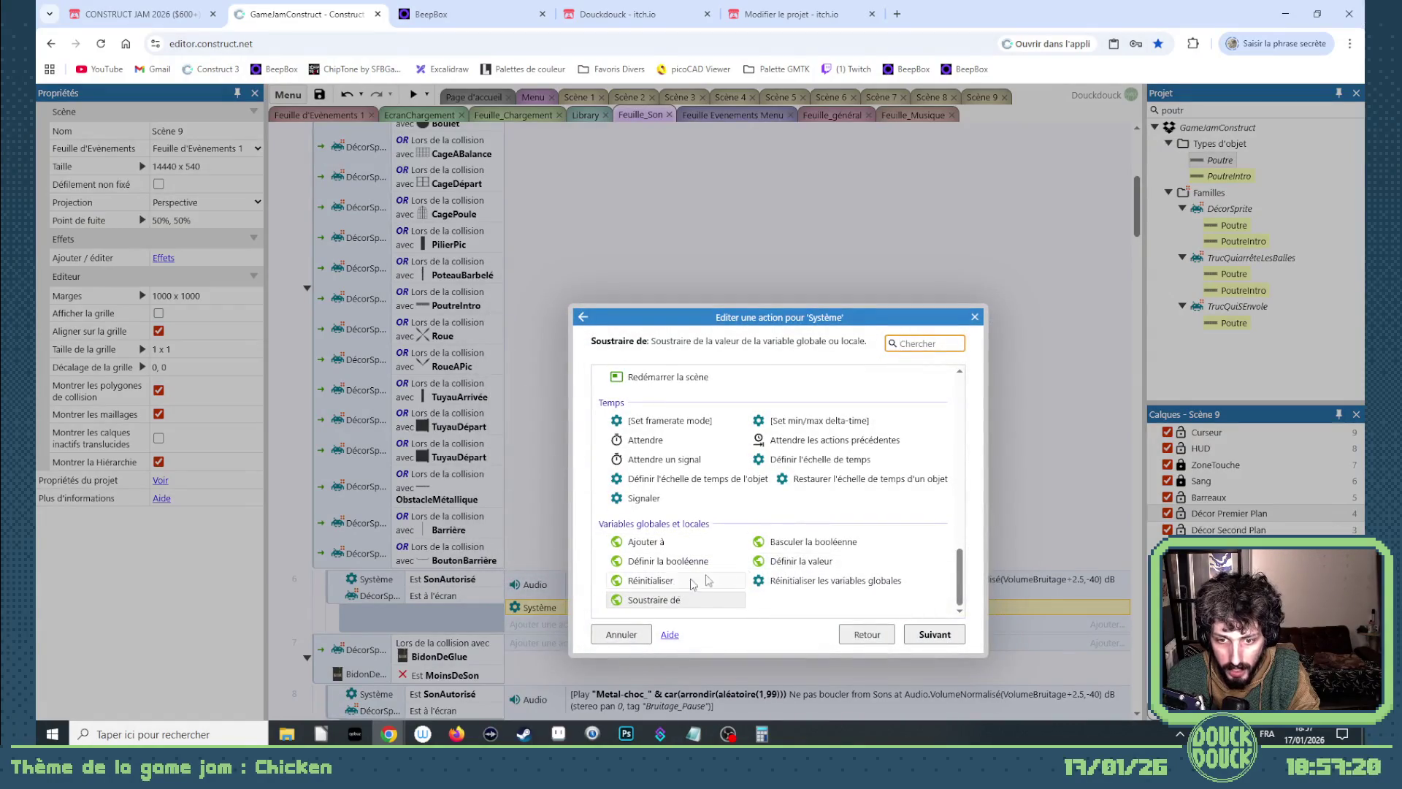
pyautogui.doubleClick(646, 542)
pyautogui.press('Return')
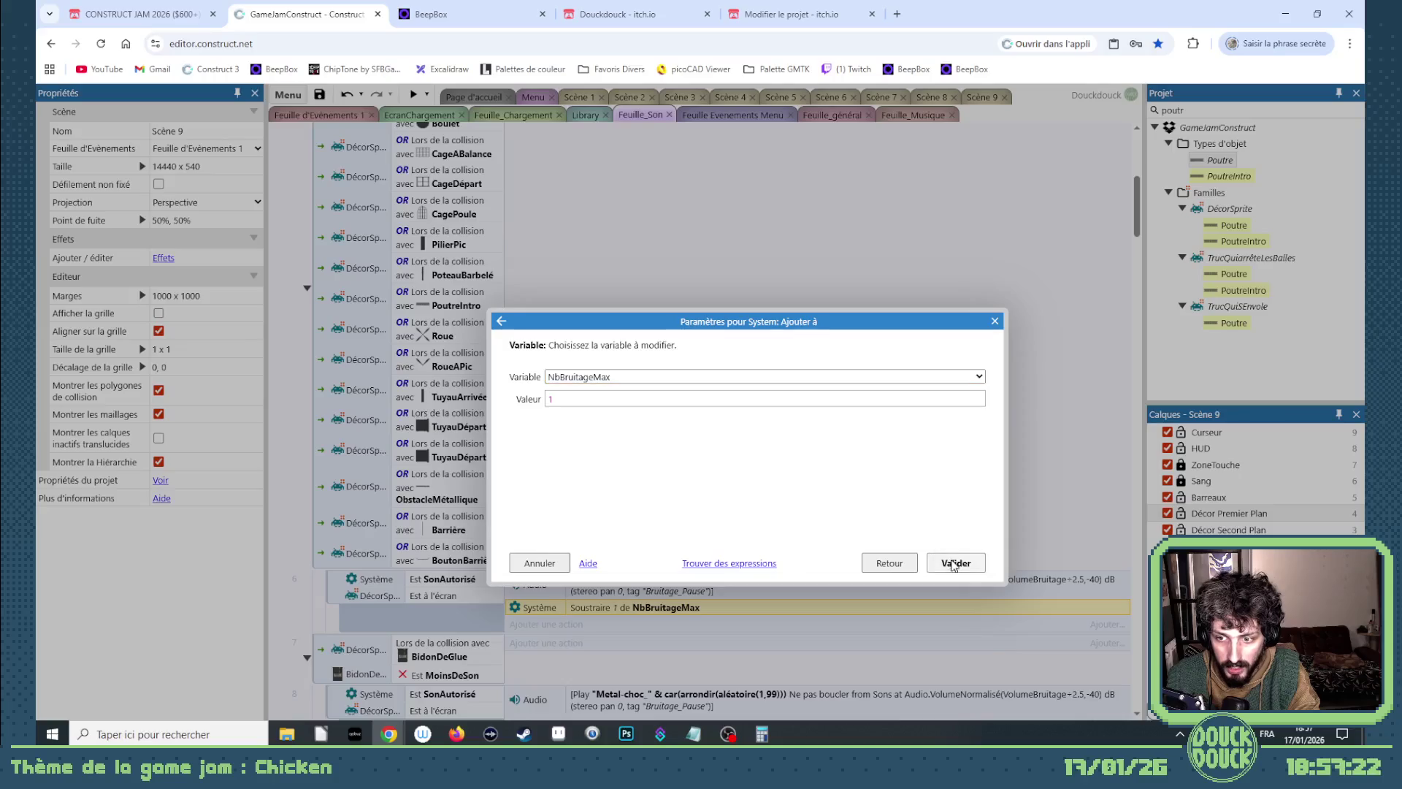
pyautogui.scroll(-3, 612, 529)
pyautogui.click(614, 503)
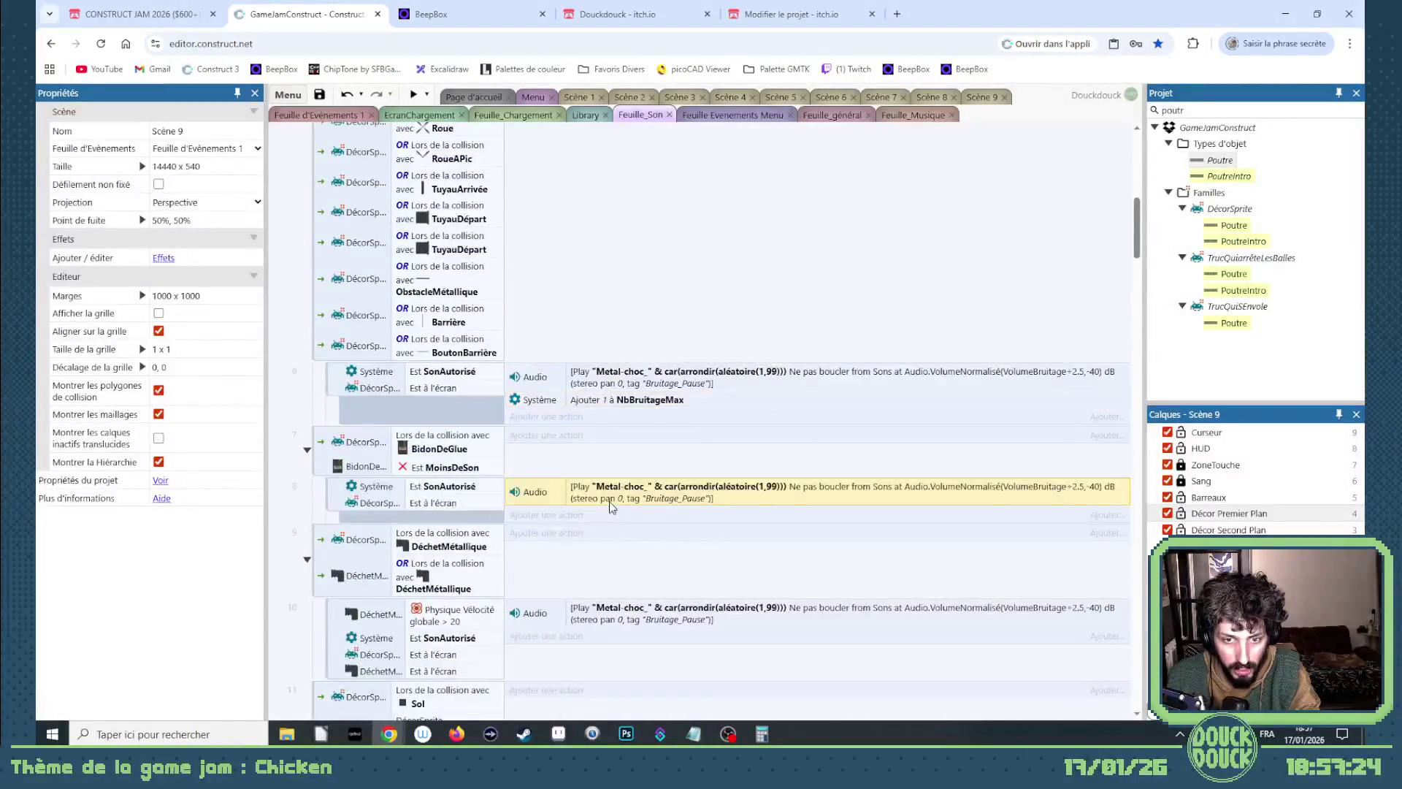
# Paste the 'Add 1 to NbBruitageMax' action under the sound actions of events 8, 10 and 14.
pyautogui.hotkey('ctrl', 'v')
pyautogui.click(626, 617)
pyautogui.hotkey('ctrl', 'v')
pyautogui.scroll(-3, 630, 596)
pyautogui.scroll(-4, 629, 596)
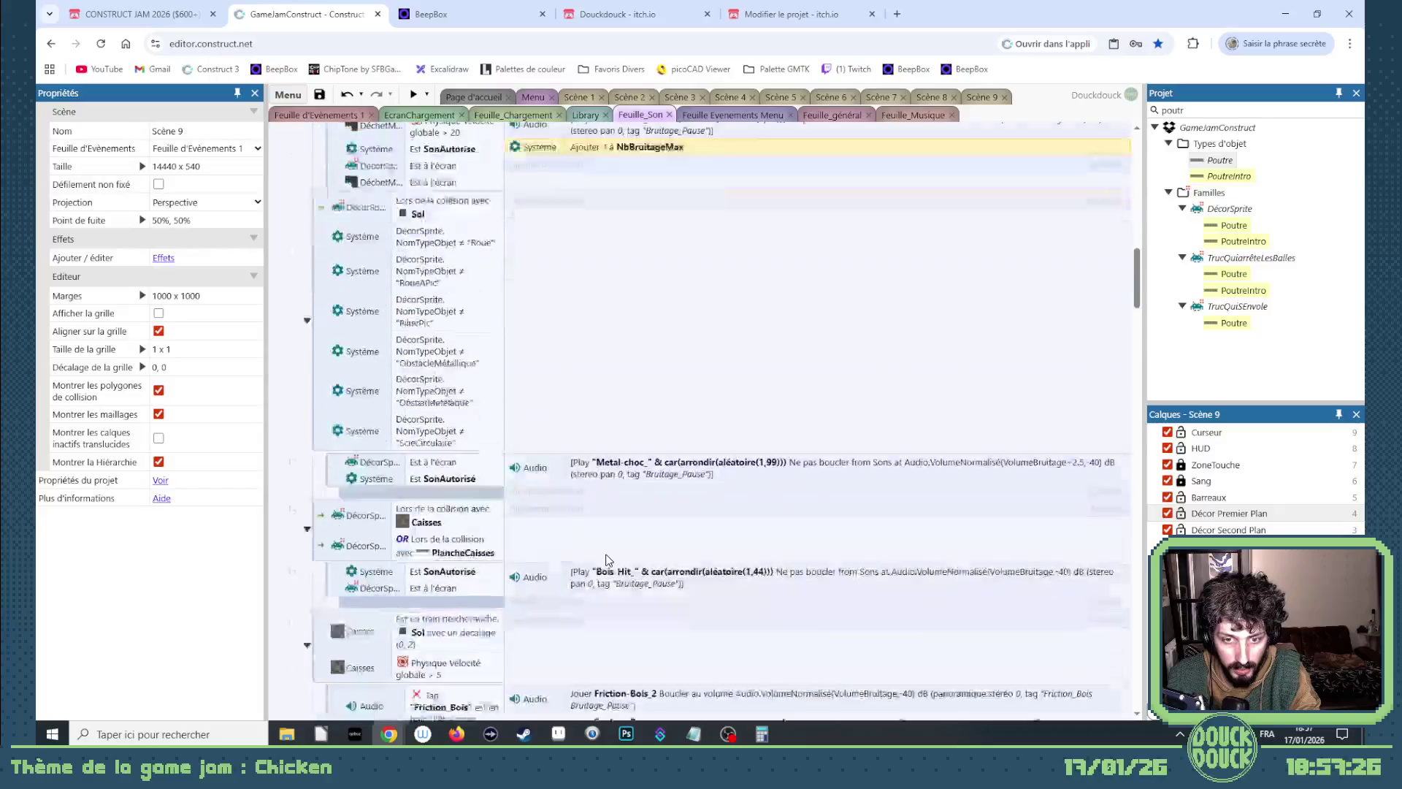
pyautogui.click(605, 549)
pyautogui.hotkey('ctrl', 'v')
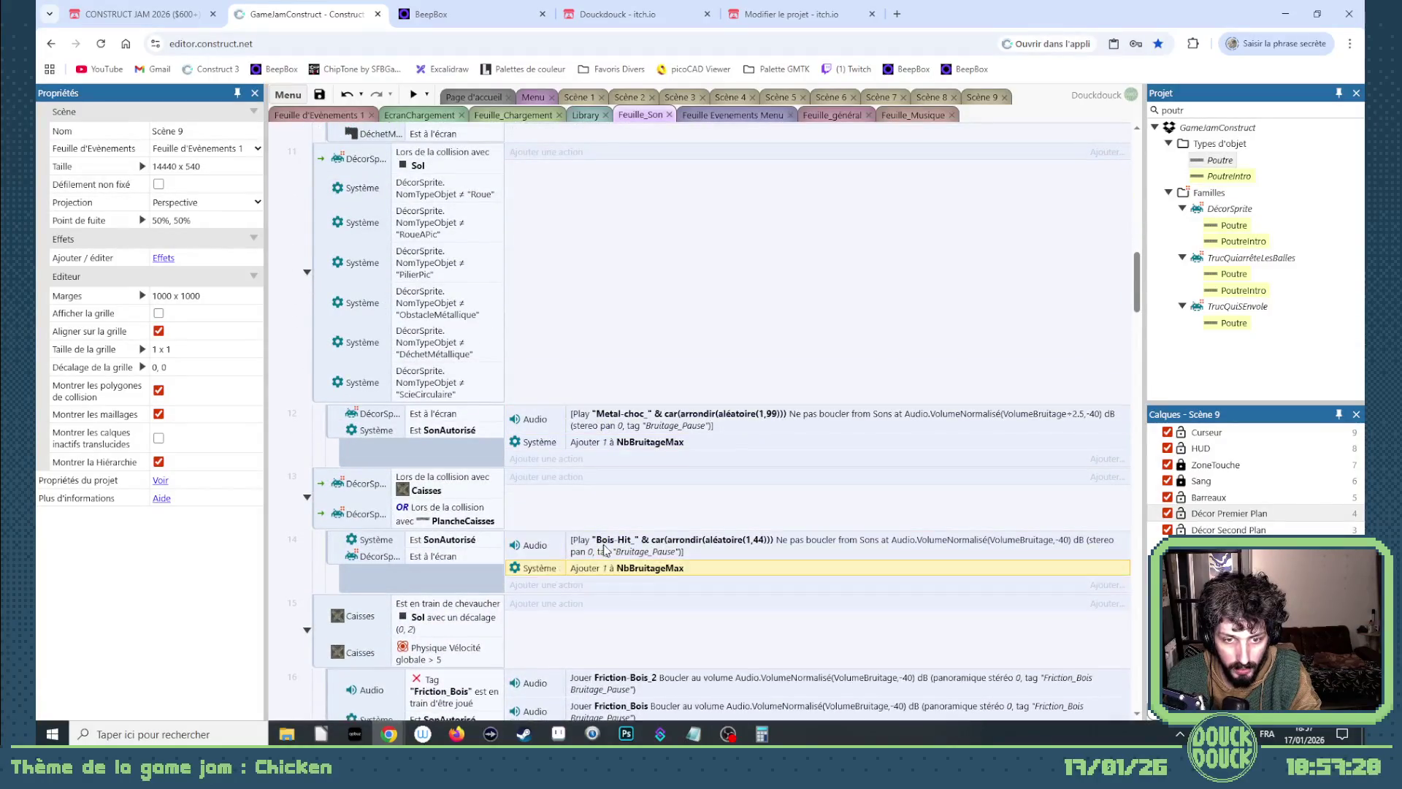
# Paste the add-1 NbBruitageMax action under the Friction_Bois (event 16) and Caisse_Eclate (event 18) sounds.
pyautogui.scroll(-3, 605, 550)
pyautogui.click(590, 514)
pyautogui.hotkey('ctrl', 'v')
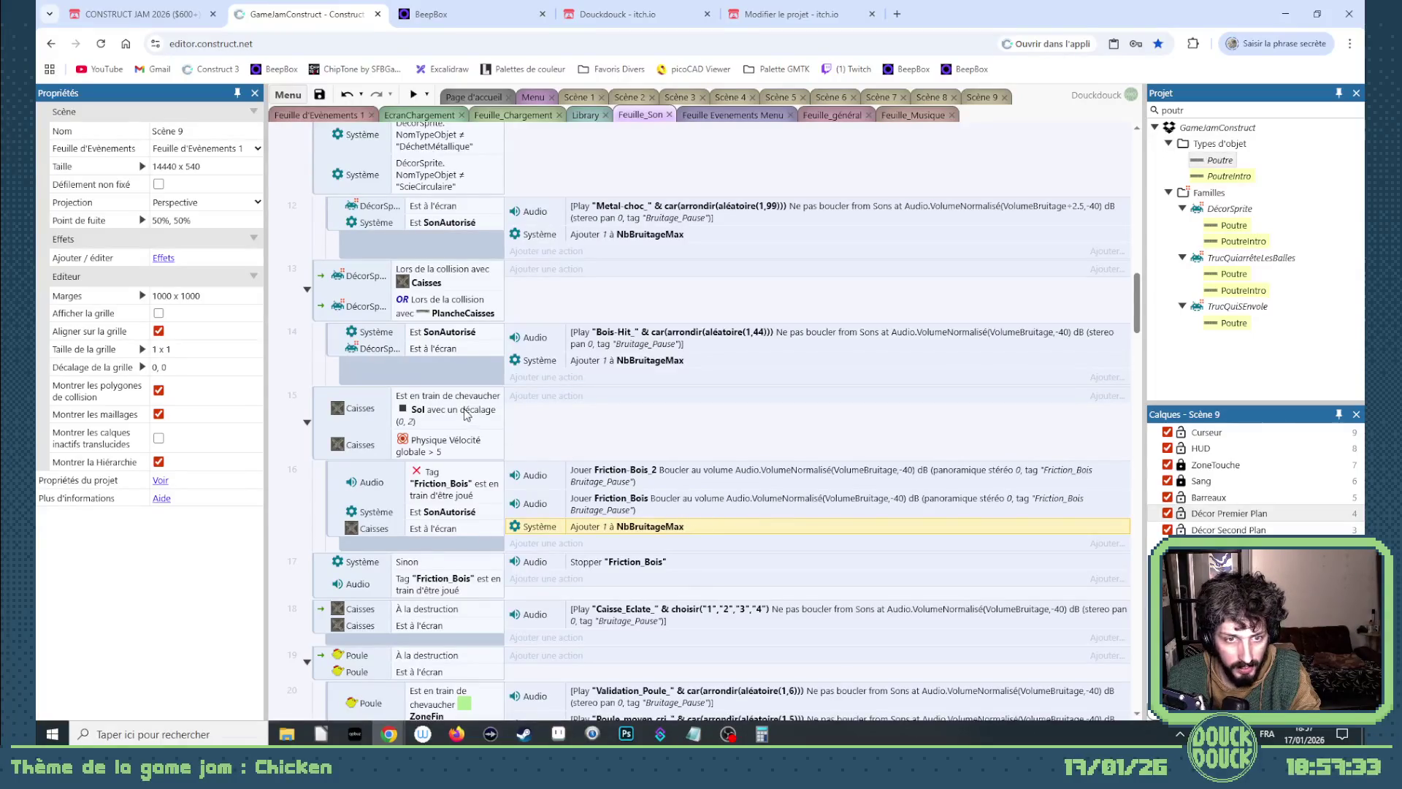
pyautogui.scroll(-1, 599, 511)
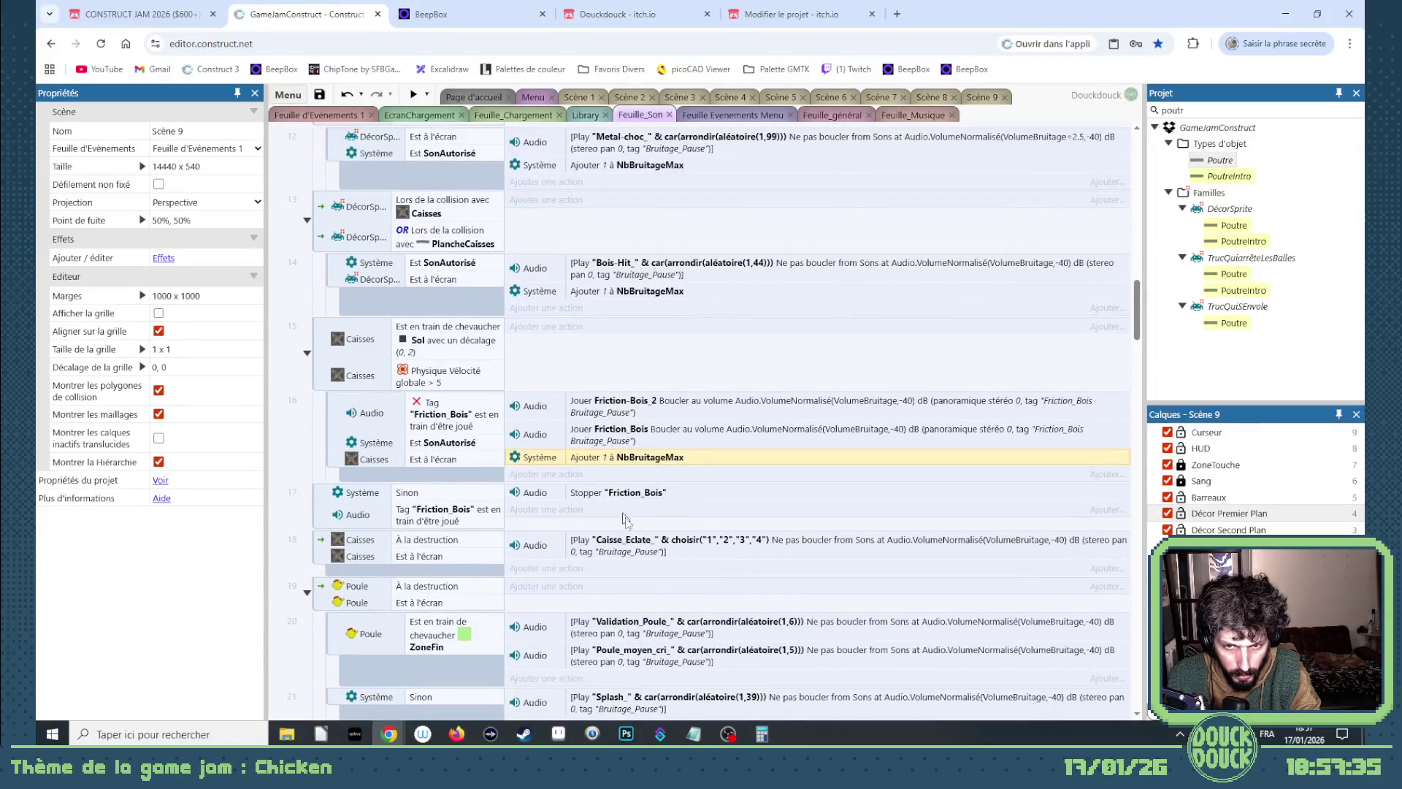
pyautogui.click(629, 541)
pyautogui.hotkey('ctrl', 'v')
# Add the counter action under Poule_moyen_cri in chicken event 20, changing its value to 2.
pyautogui.scroll(-3, 624, 504)
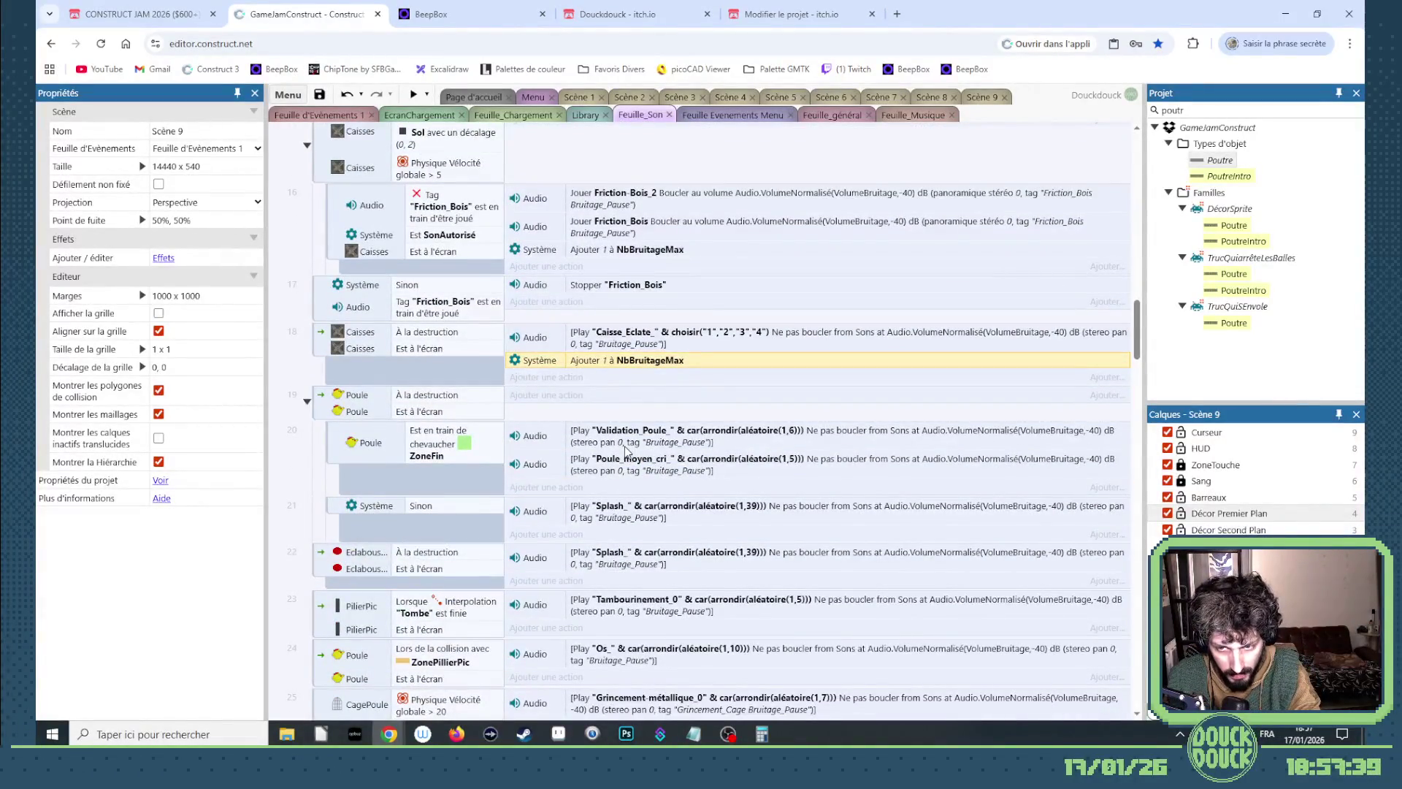
pyautogui.click(629, 444)
pyautogui.click(644, 468)
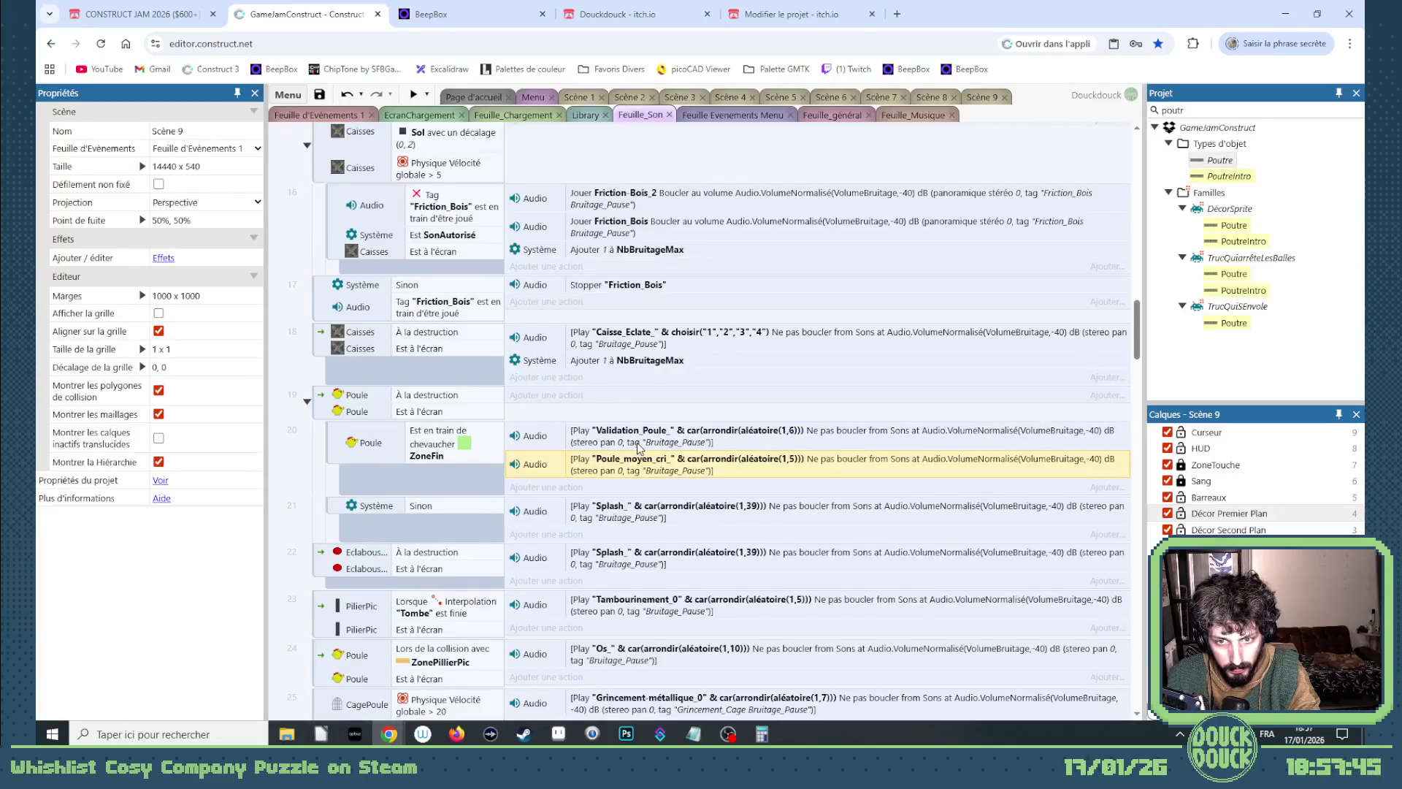
pyautogui.hotkey('ctrl', 'v')
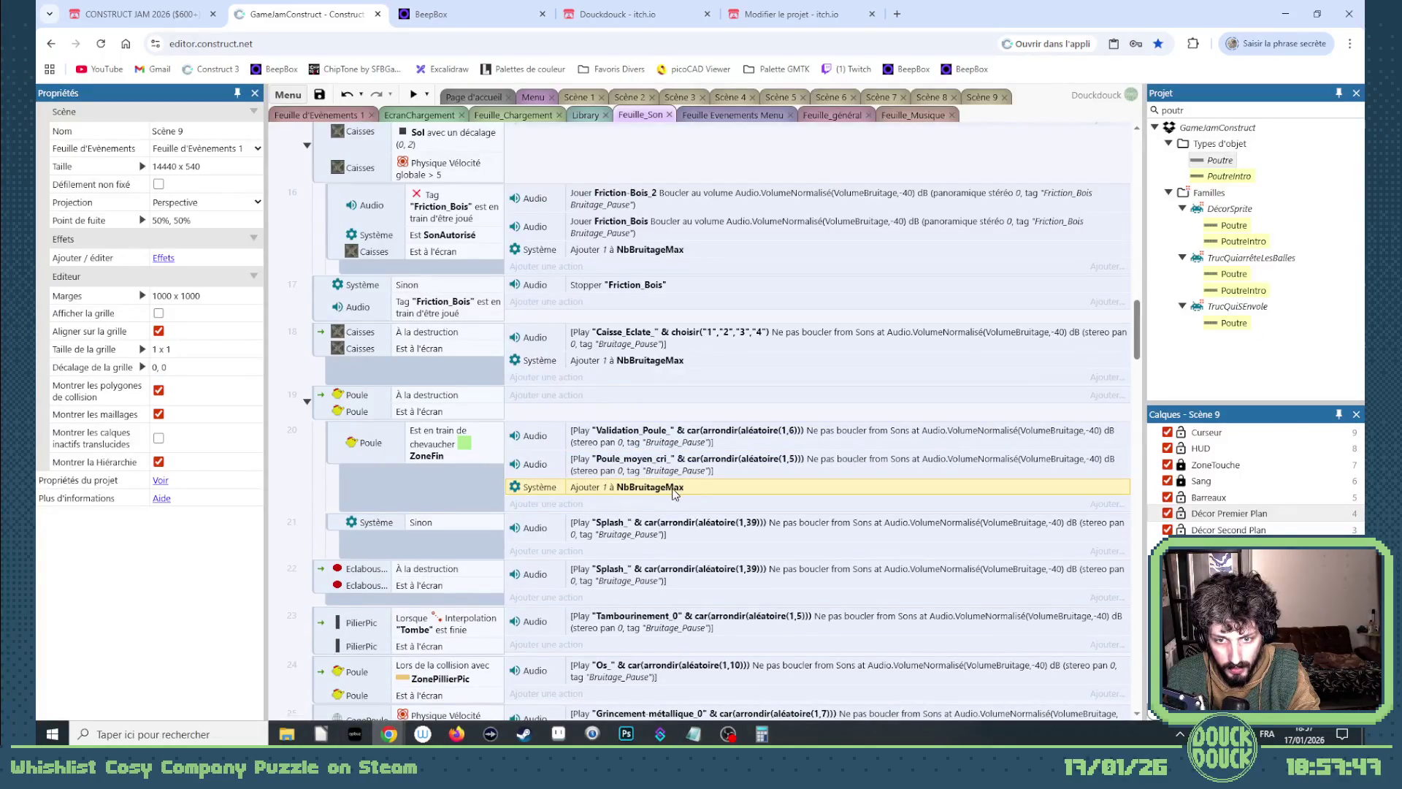
pyautogui.doubleClick(673, 488)
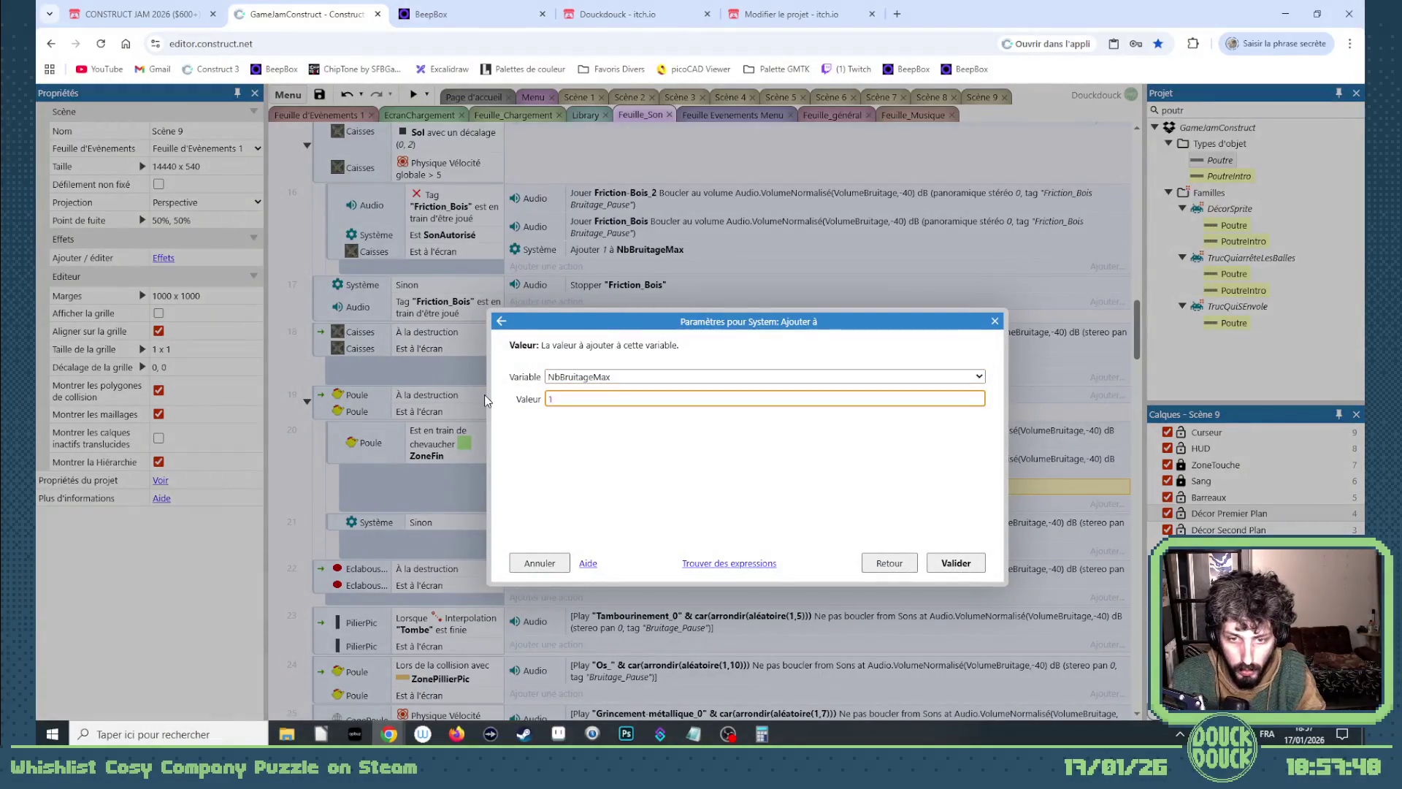
pyautogui.press('BackSpace')
pyautogui.write('2')
pyautogui.press('Return')
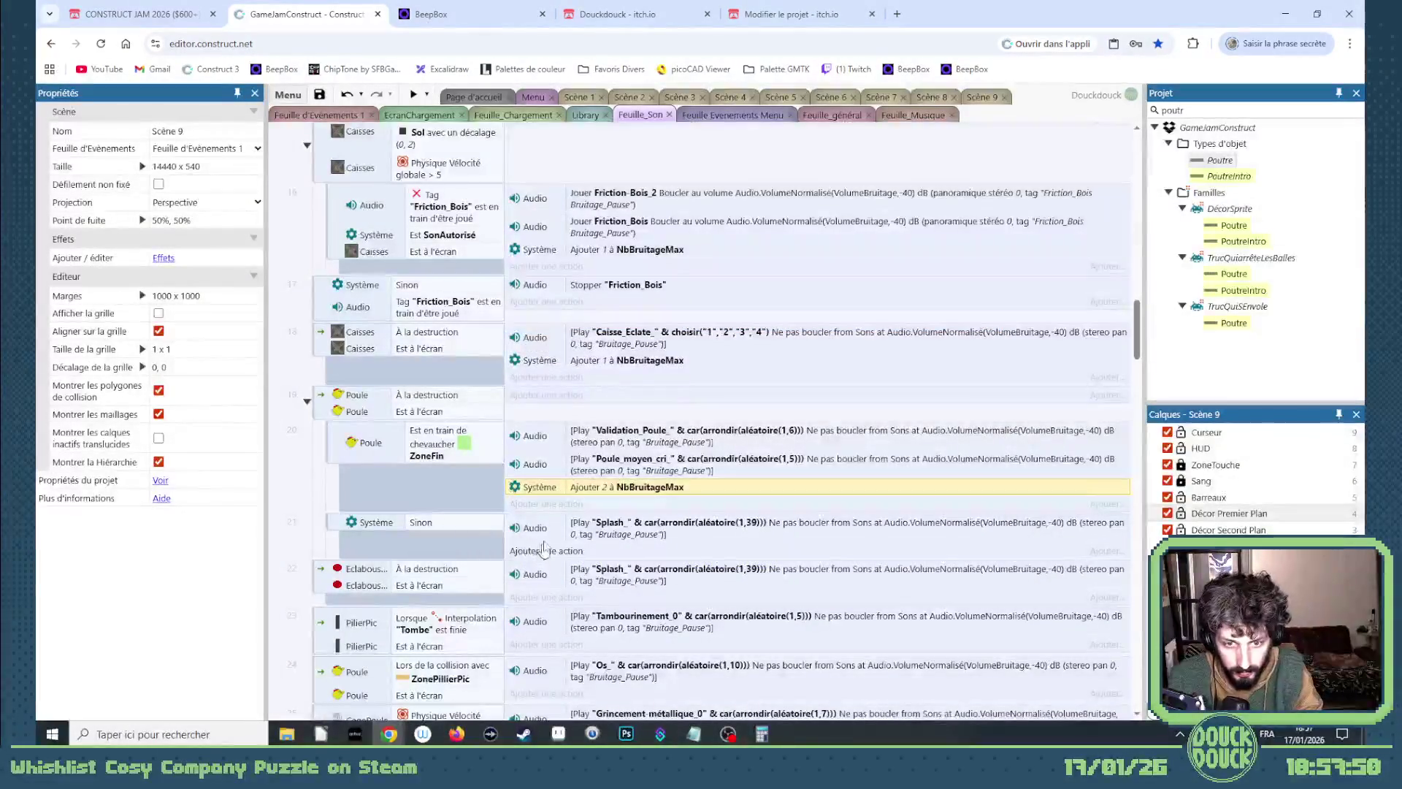